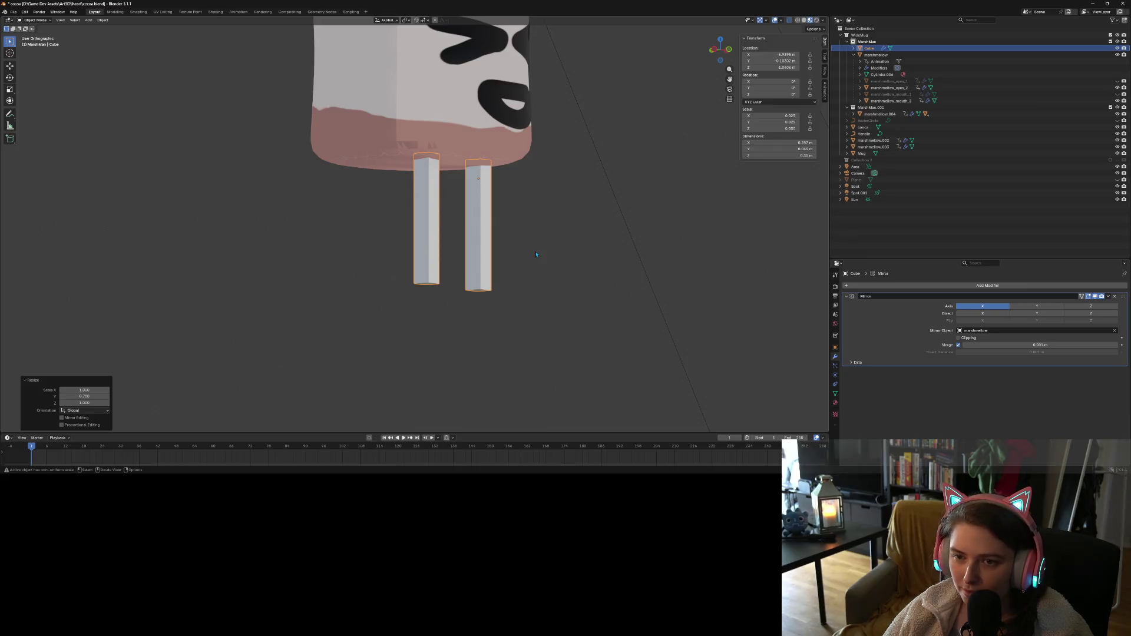
Create a new material for the legs and eyedrop the mouth's black as its base colour
{"action": "middle_click_drag", "start_coordinate": [536, 255], "coordinate": [519, 290]}
{"action": "left_click", "coordinate": [835, 403]}
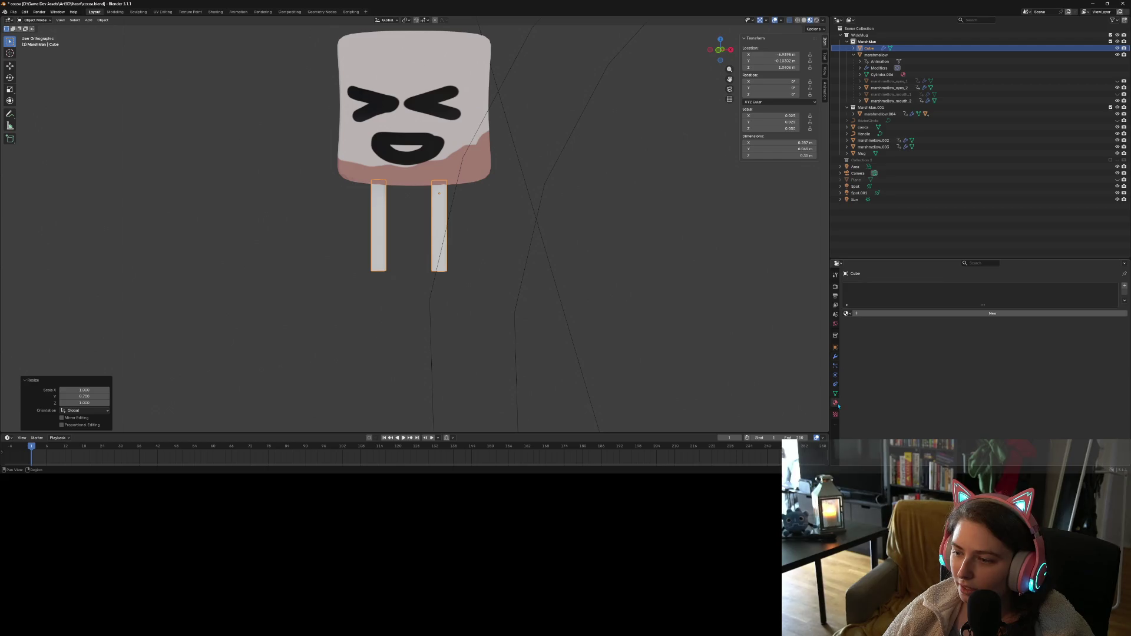
{"action": "left_click", "coordinate": [856, 315]}
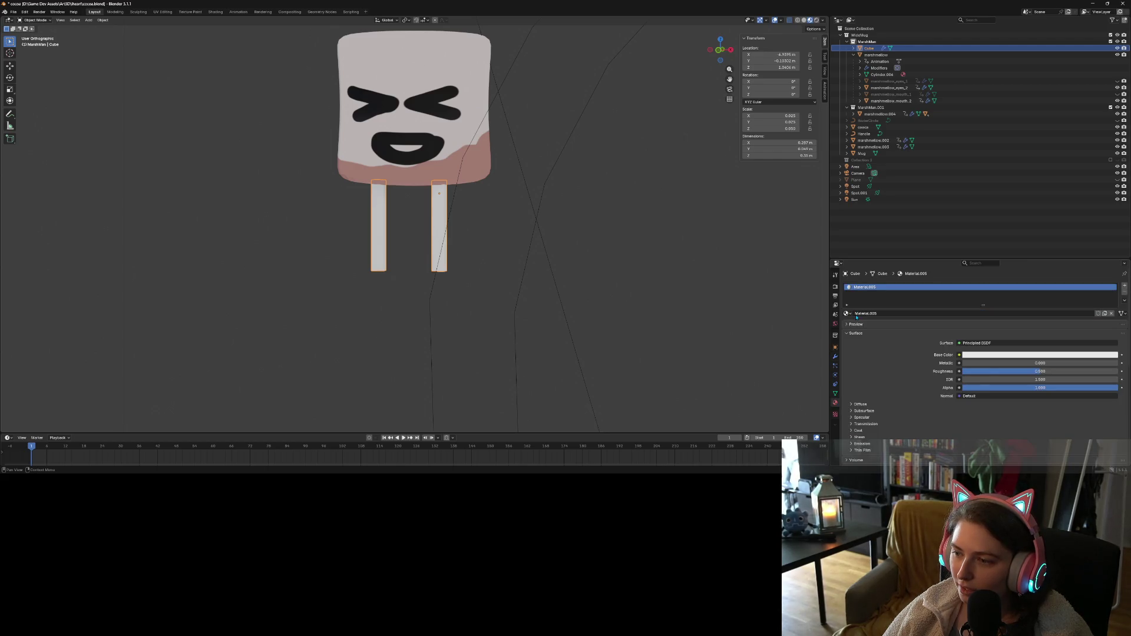
{"action": "left_click", "coordinate": [1027, 355]}
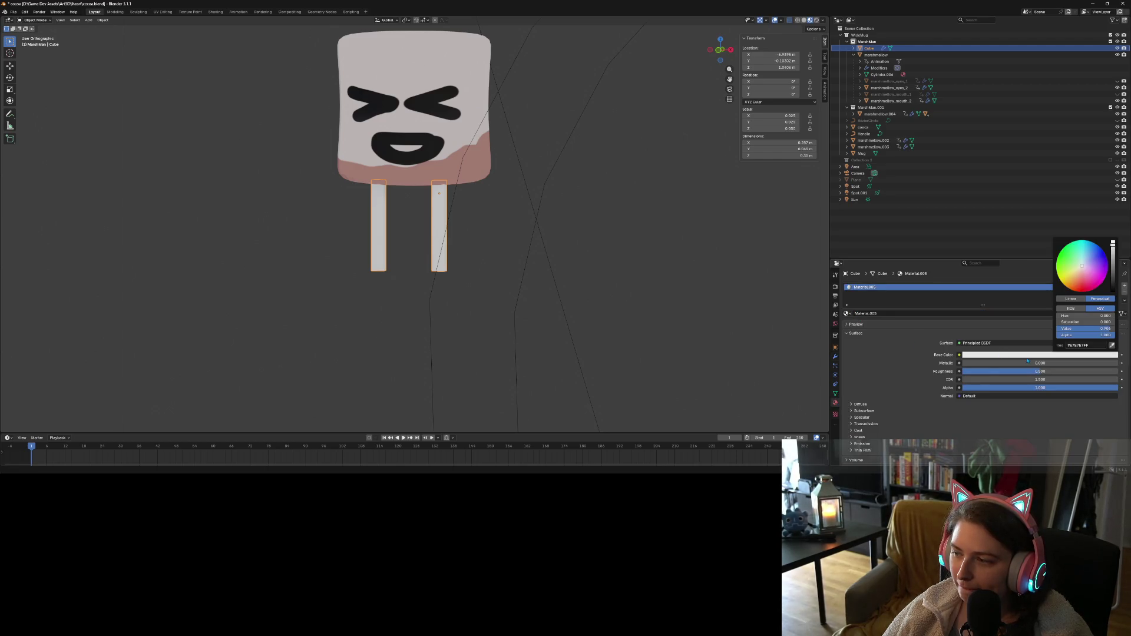
{"action": "left_click", "coordinate": [1110, 346]}
{"action": "left_click", "coordinate": [423, 158]}
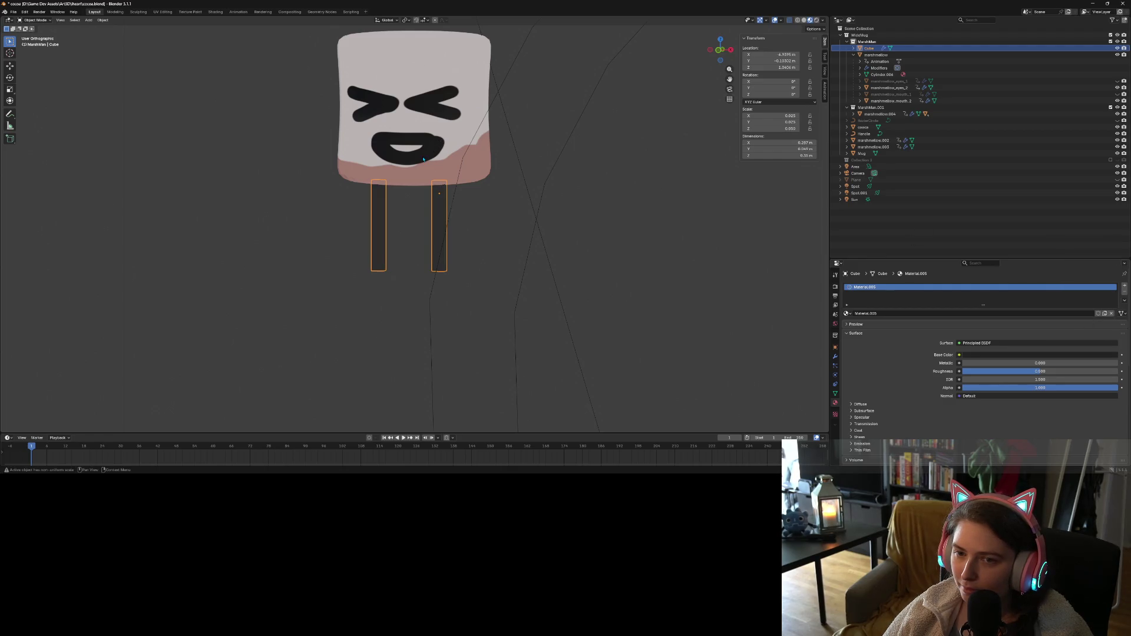
{"action": "left_click", "coordinate": [629, 236]}
Raise the legs' material roughness to 1.000 and reselect the legs
{"action": "middle_click_drag", "start_coordinate": [629, 236], "coordinate": [663, 263]}
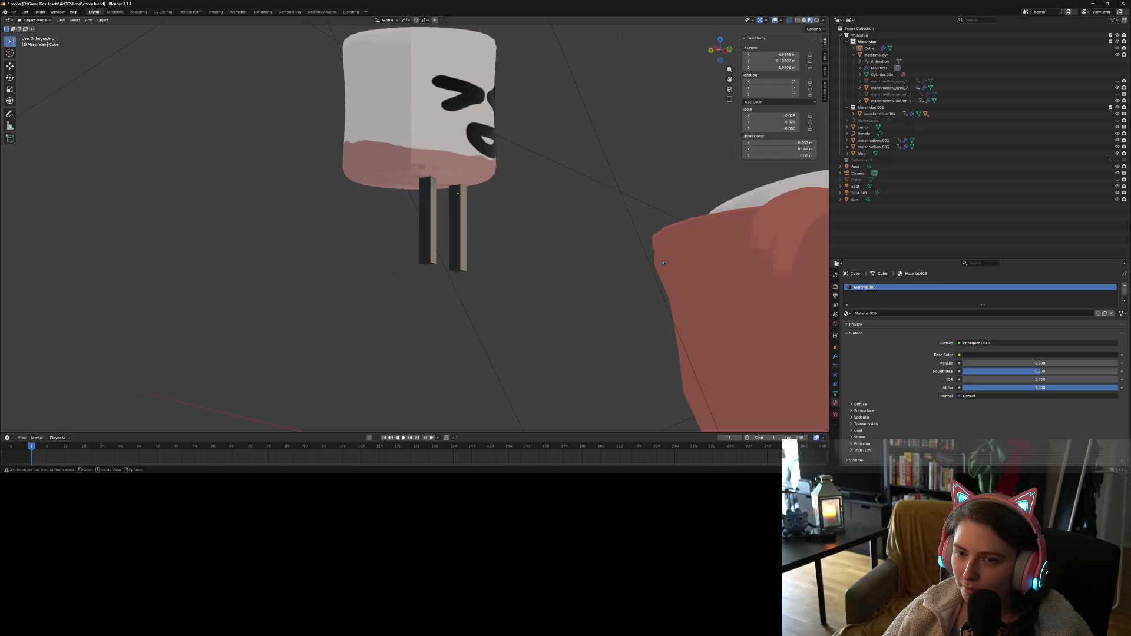
{"action": "left_click_drag", "start_coordinate": [1017, 371], "coordinate": [1119, 371]}
{"action": "mouse_move", "coordinate": [577, 306]}
{"action": "middle_mouse_down"}
{"action": "mouse_move", "coordinate": [585, 319]}
{"action": "mouse_move", "coordinate": [625, 287]}
{"action": "mouse_move", "coordinate": [569, 300]}
{"action": "middle_mouse_up"}
{"action": "scroll", "coordinate": [585, 319], "scroll_direction": "up", "scroll_amount": 2}
{"action": "left_click", "coordinate": [436, 244]}
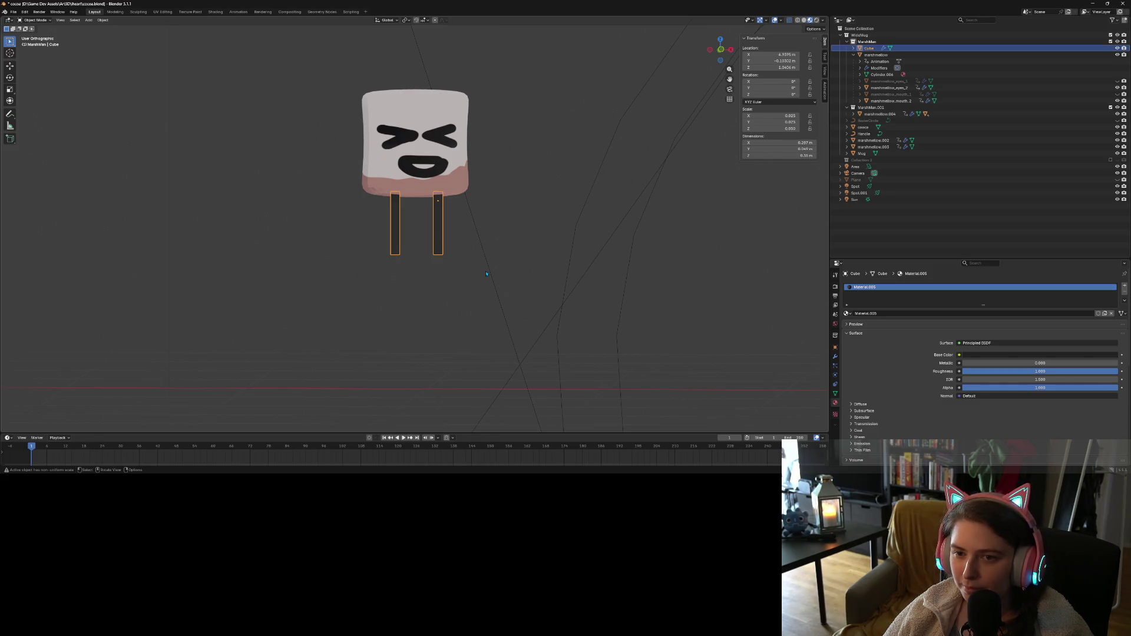
In Edit Mode, pull the right leg's bottom vertices down along Z
{"action": "key", "text": "Tab"}
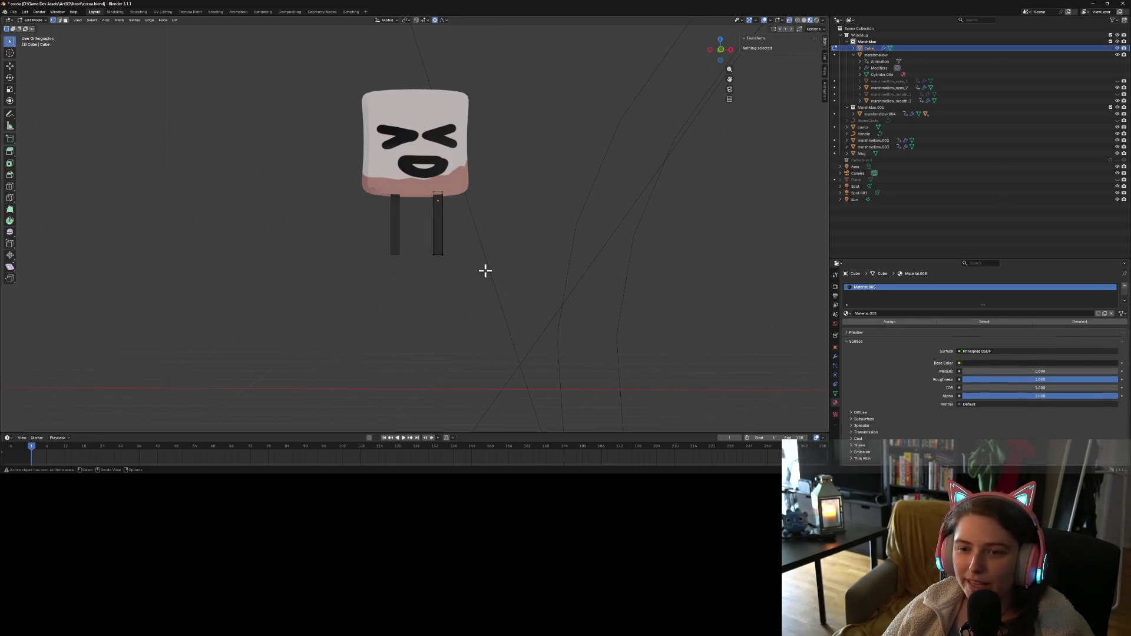
{"action": "left_click_drag", "start_coordinate": [418, 239], "coordinate": [482, 273]}
{"action": "key", "text": "g"}
{"action": "key", "text": "z"}
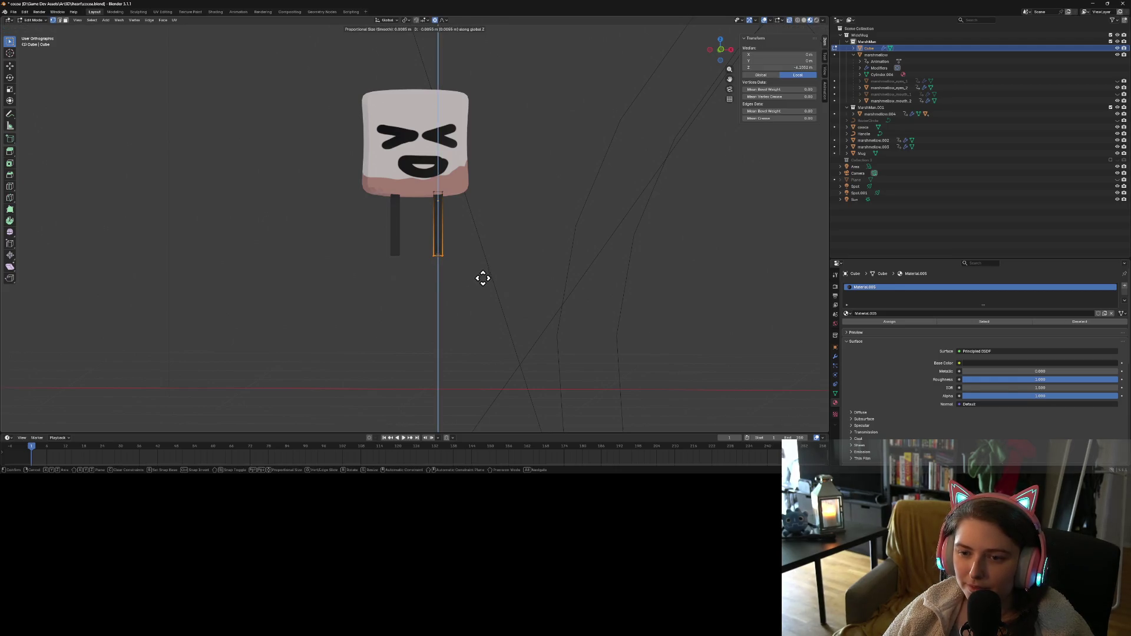
{"action": "left_click", "coordinate": [480, 337]}
{"action": "left_click", "coordinate": [486, 313]}
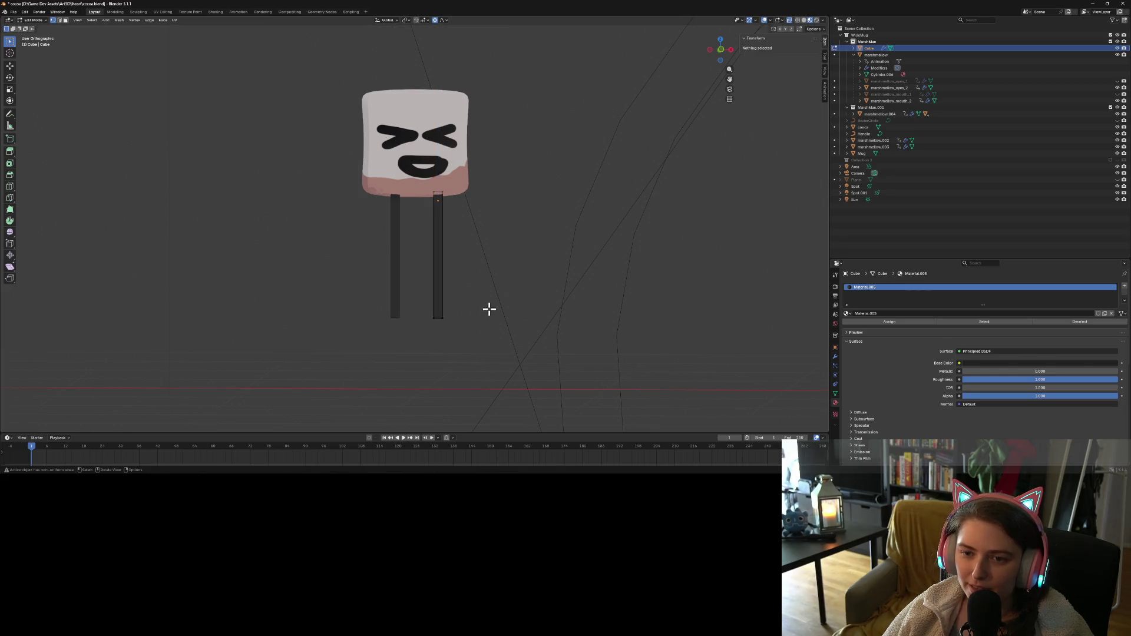
Drag the bottom vertices further down along Z for longer legs, then exit Edit Mode
{"action": "left_click_drag", "start_coordinate": [422, 295], "coordinate": [475, 333]}
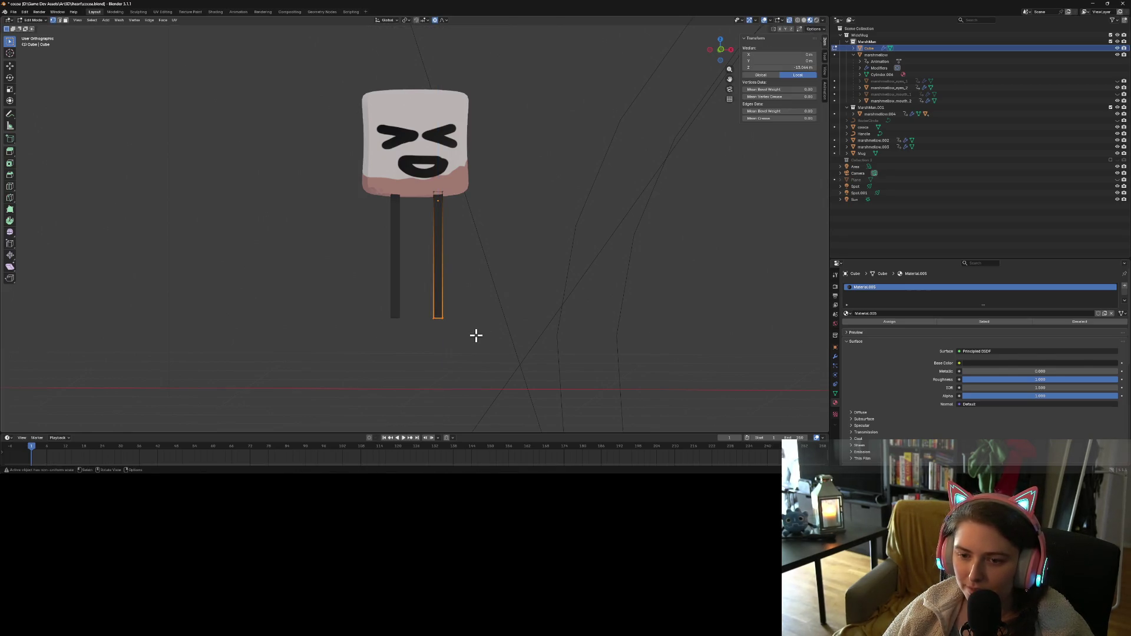
{"action": "key", "text": "g"}
{"action": "key", "text": "z"}
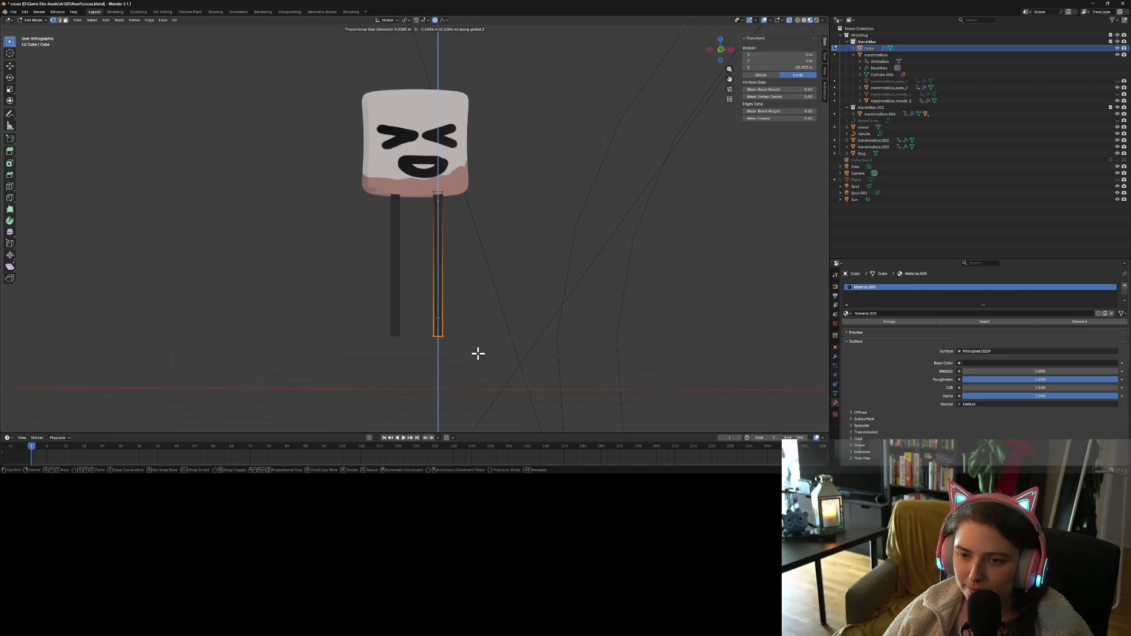
{"action": "left_click", "coordinate": [479, 354]}
{"action": "left_click", "coordinate": [479, 354]}
{"action": "middle_click_drag", "start_coordinate": [443, 410], "coordinate": [485, 407]}
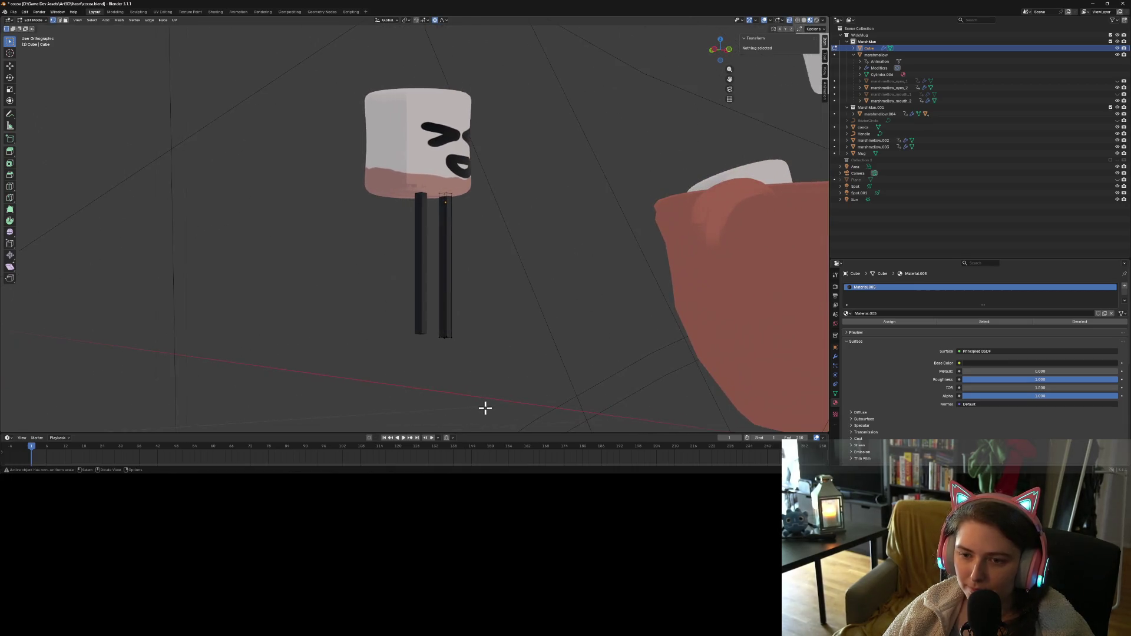
{"action": "key", "text": "Tab"}
Reselect the legs from a front view and re-enter Edit Mode
{"action": "left_click", "coordinate": [397, 387]}
{"action": "middle_click_drag", "start_coordinate": [397, 387], "coordinate": [463, 395]}
{"action": "scroll", "coordinate": [462, 396], "scroll_direction": "up", "scroll_amount": 2}
{"action": "left_click", "coordinate": [386, 283]}
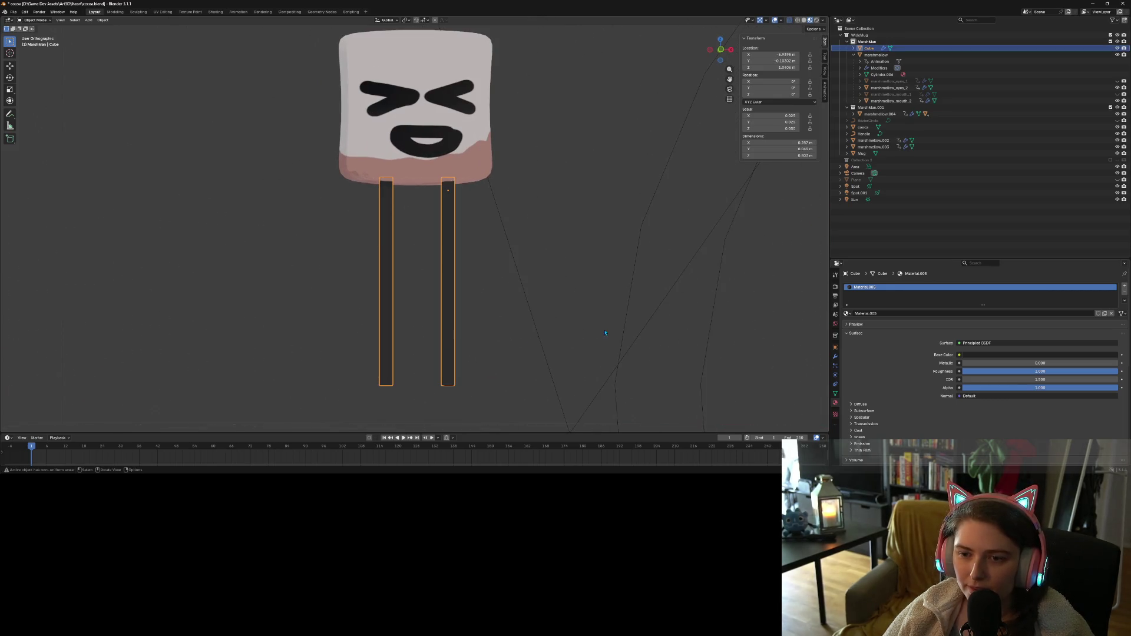
{"action": "key", "text": "Tab"}
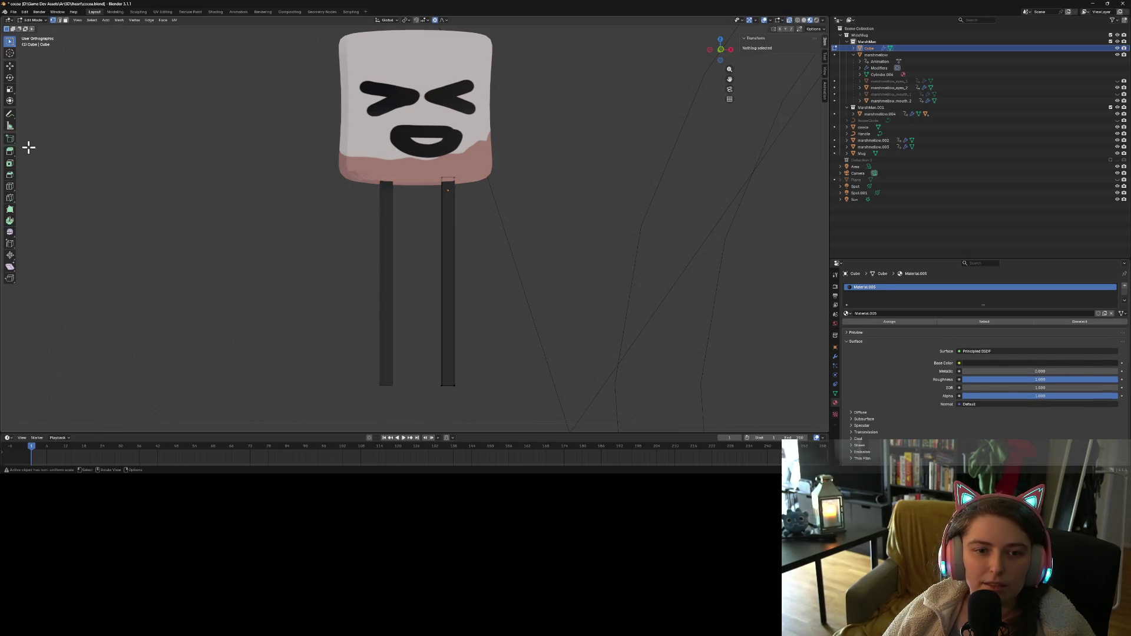
Cut edge loops across the right leg with the Loop Cut tool, sliding them into place
{"action": "left_click", "coordinate": [10, 186]}
{"action": "left_click", "coordinate": [458, 290]}
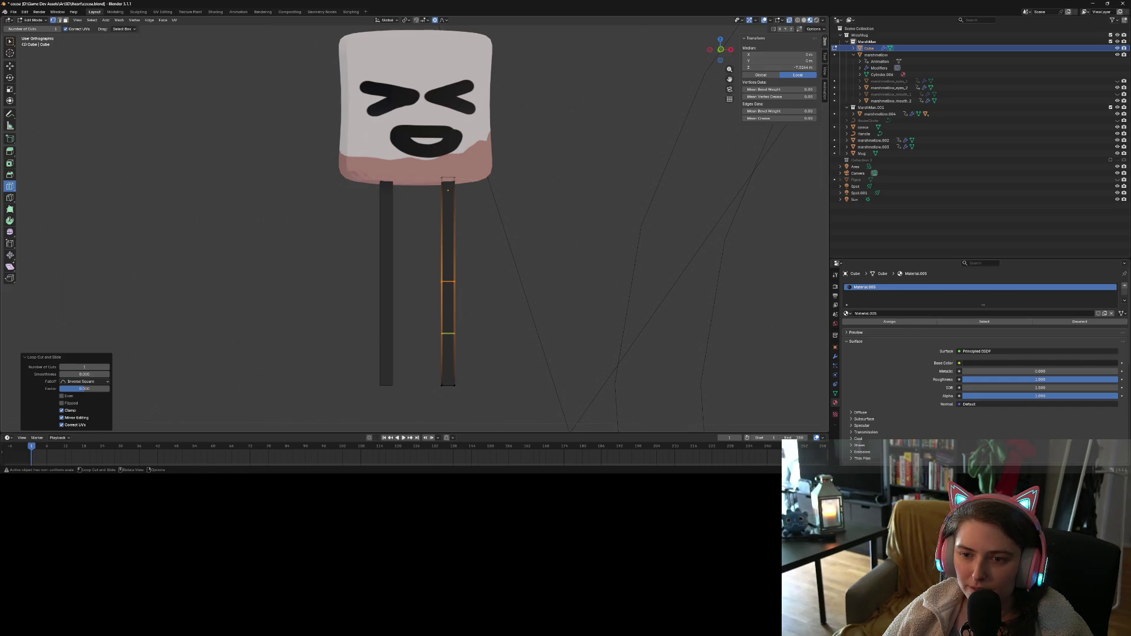
{"action": "mouse_move", "coordinate": [453, 333]}
{"action": "left_mouse_down"}
{"action": "mouse_move", "coordinate": [458, 242]}
{"action": "mouse_move", "coordinate": [459, 267]}
{"action": "left_mouse_up"}
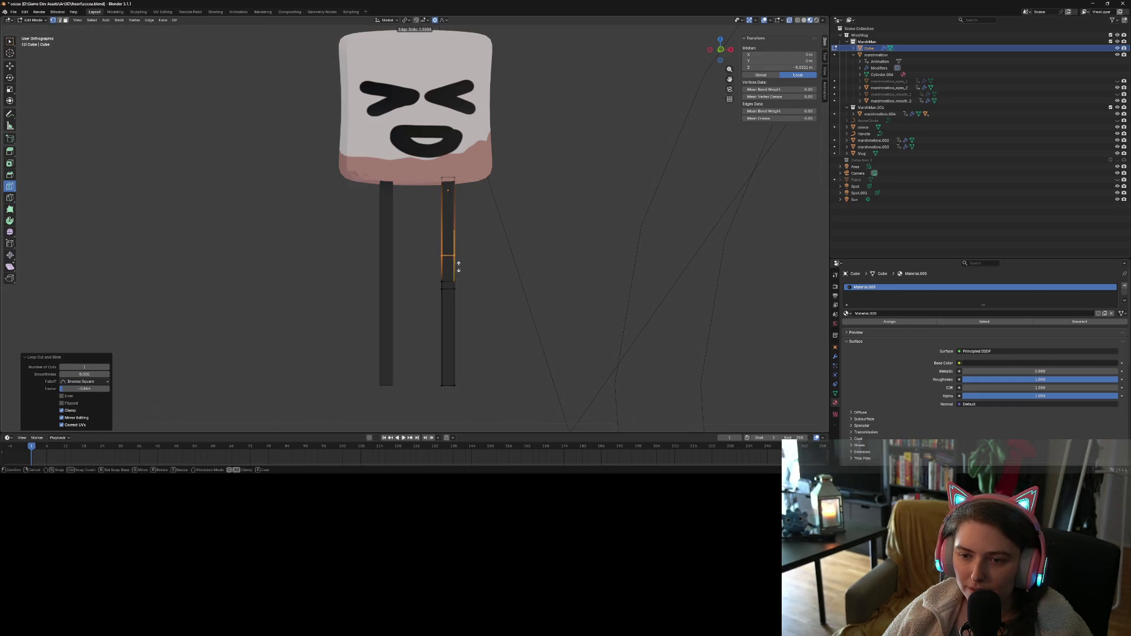
{"action": "left_click", "coordinate": [461, 282]}
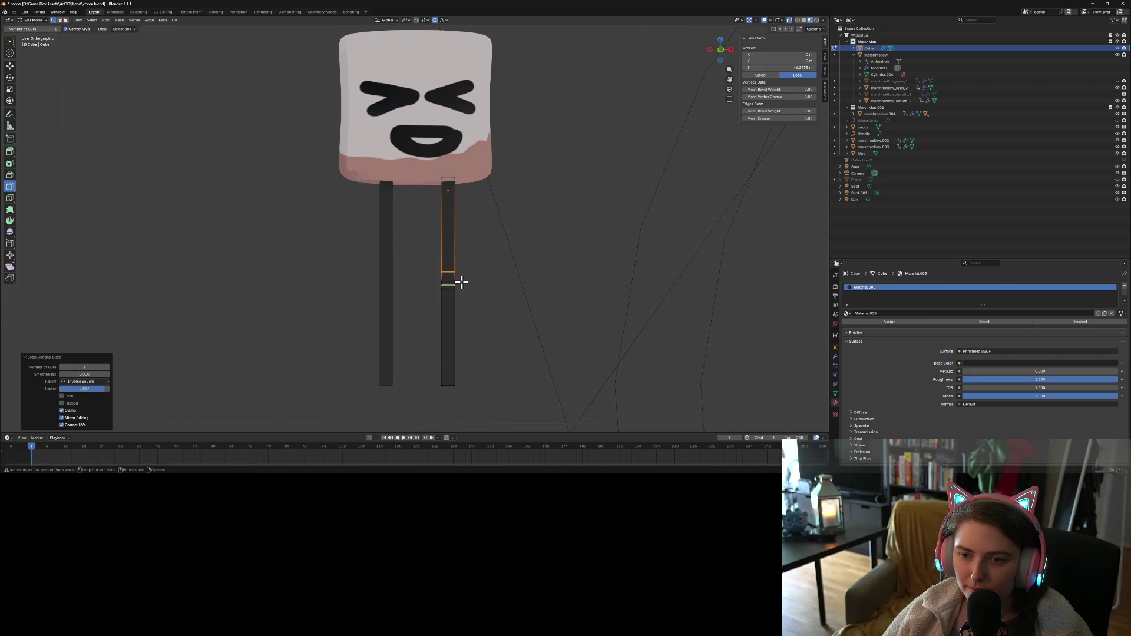
{"action": "mouse_move", "coordinate": [454, 337]}
{"action": "left_mouse_down"}
{"action": "mouse_move", "coordinate": [458, 404]}
{"action": "mouse_move", "coordinate": [442, 172]}
{"action": "mouse_move", "coordinate": [452, 197]}
{"action": "mouse_move", "coordinate": [456, 155]}
{"action": "left_mouse_up"}
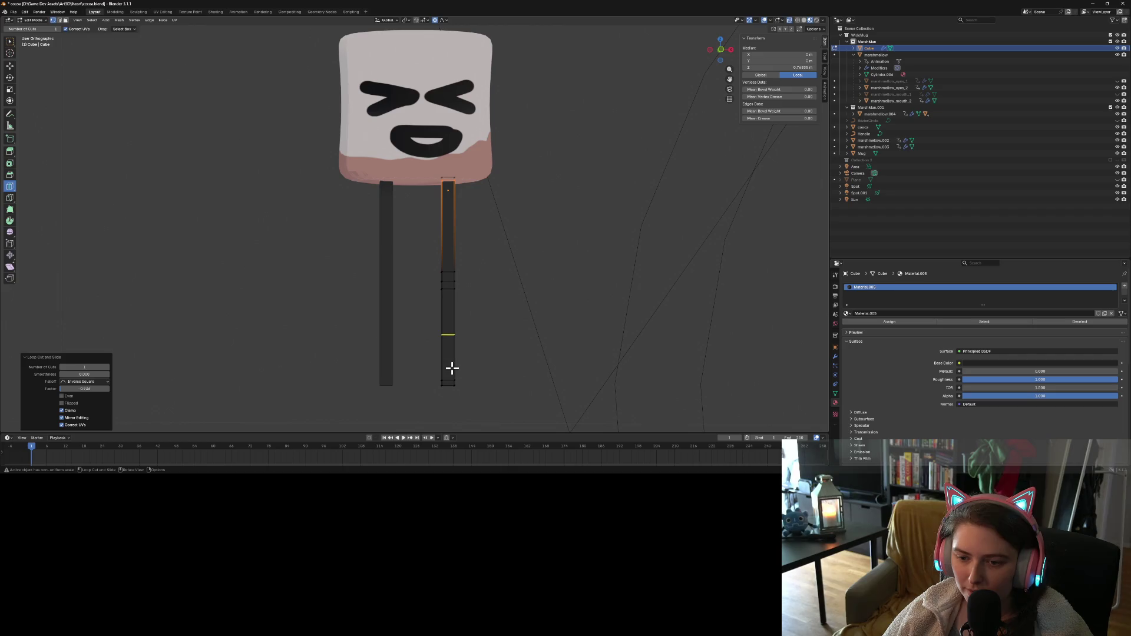
Move the edge loop near the leg's bottom vertically along Z
{"action": "key", "text": "w"}
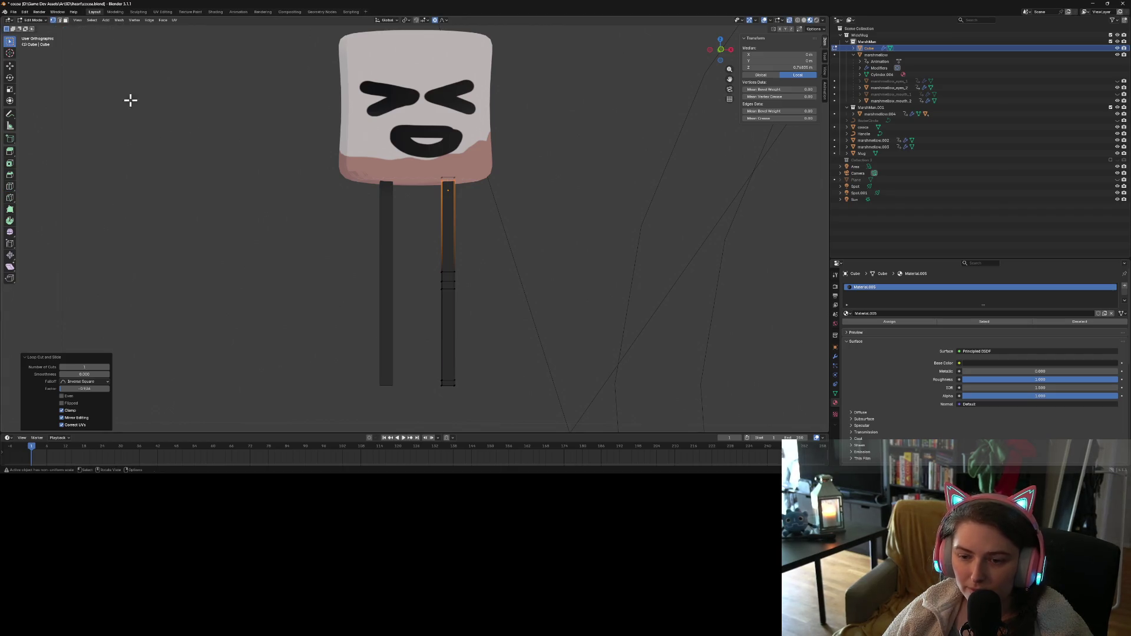
{"action": "left_click", "coordinate": [450, 382], "text": "alt"}
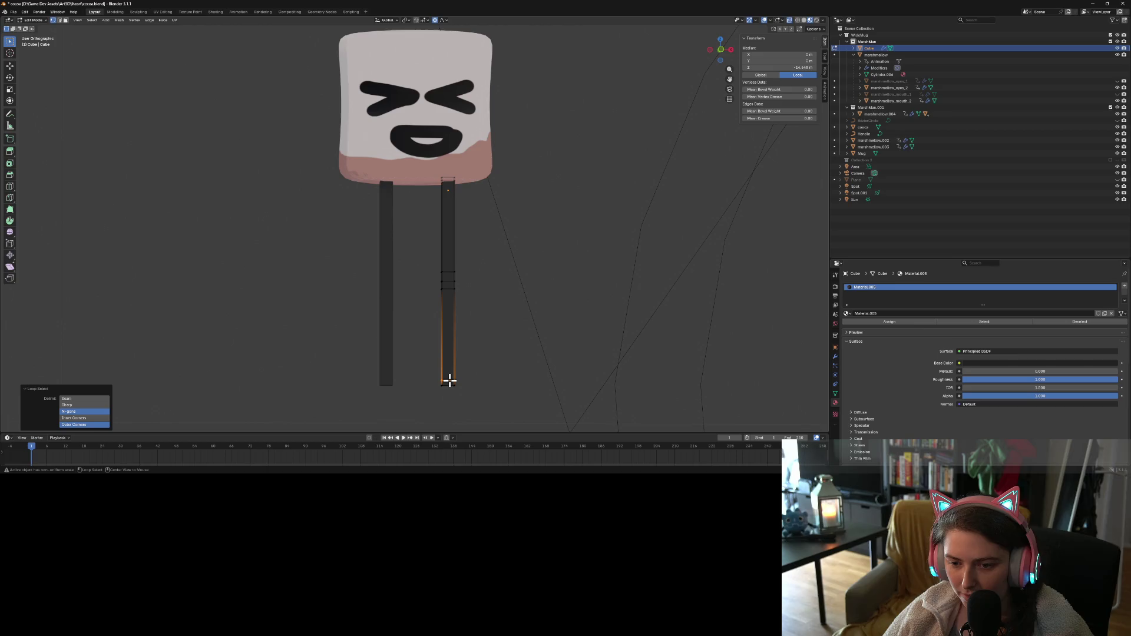
{"action": "key", "text": "g"}
{"action": "key", "text": "z"}
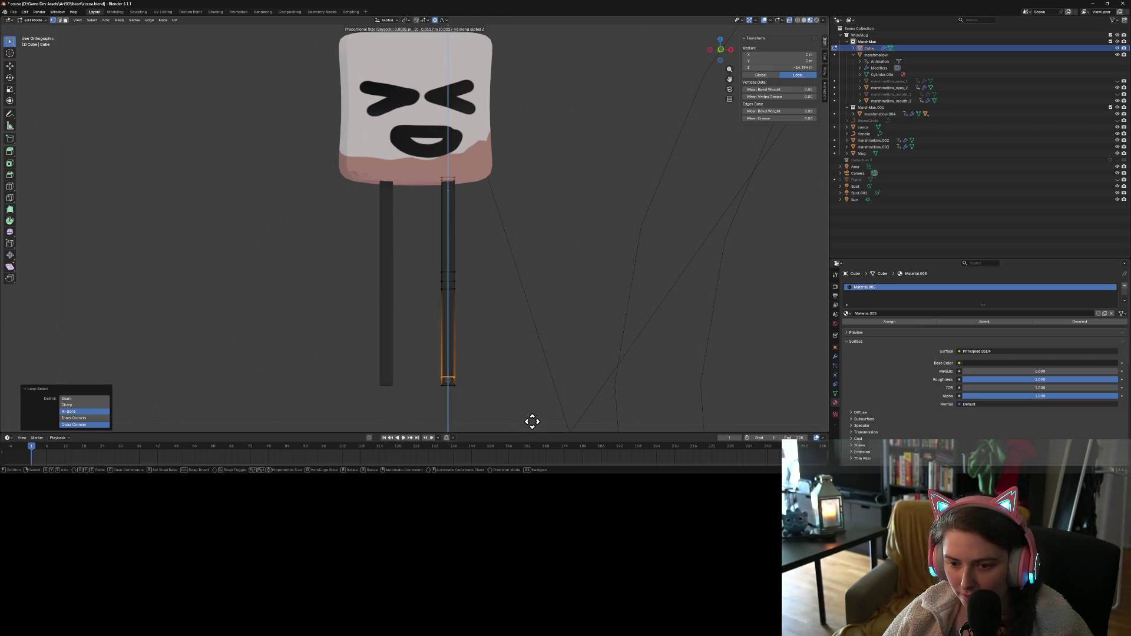
{"action": "left_click", "coordinate": [532, 419]}
{"action": "scroll", "coordinate": [465, 422], "scroll_direction": "down", "scroll_amount": 1}
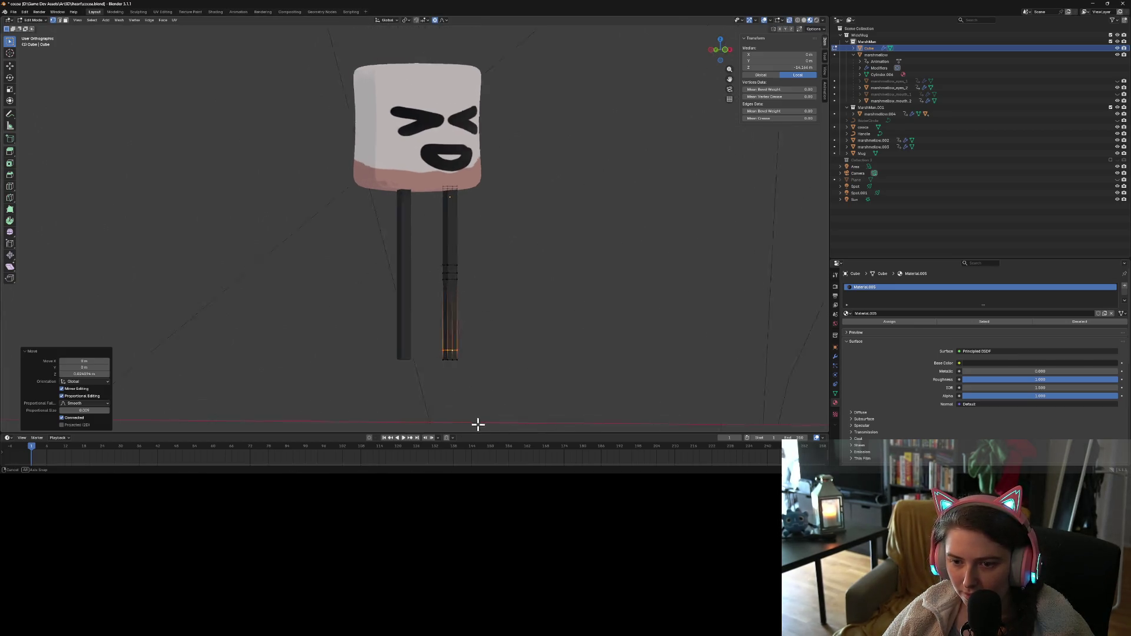
{"action": "mouse_move", "coordinate": [478, 422]}
{"action": "middle_mouse_down"}
{"action": "mouse_move", "coordinate": [505, 422]}
{"action": "mouse_move", "coordinate": [437, 347]}
{"action": "middle_mouse_up"}
{"action": "scroll", "coordinate": [437, 347], "scroll_direction": "up", "scroll_amount": 3}
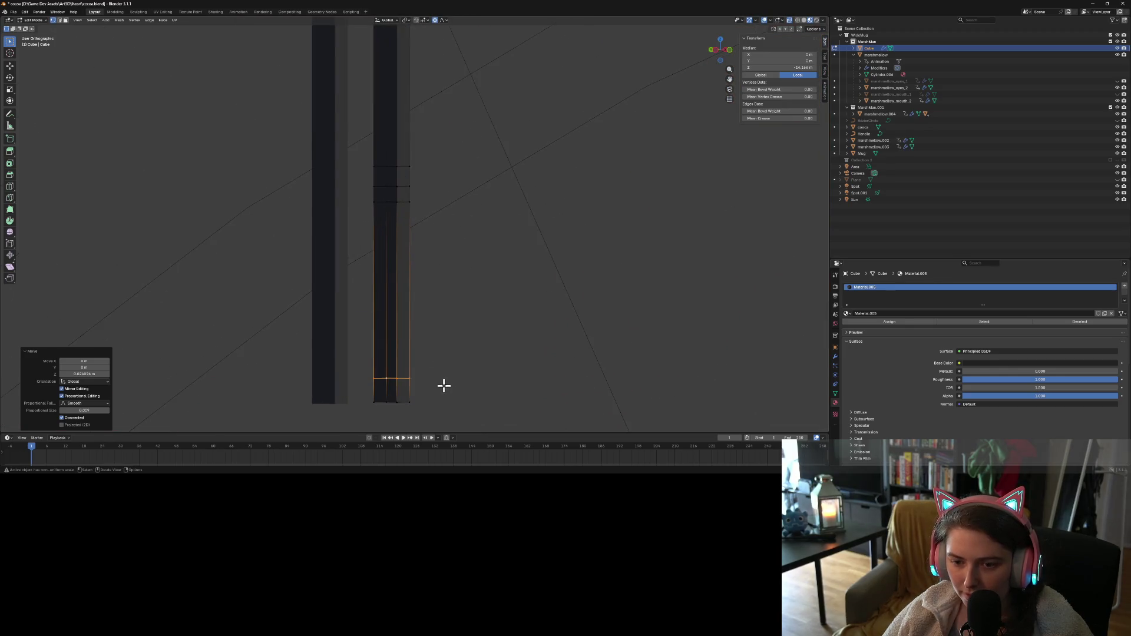
Extrude the leg's bottom front face forward along Y into a foot
{"action": "left_click", "coordinate": [396, 314]}
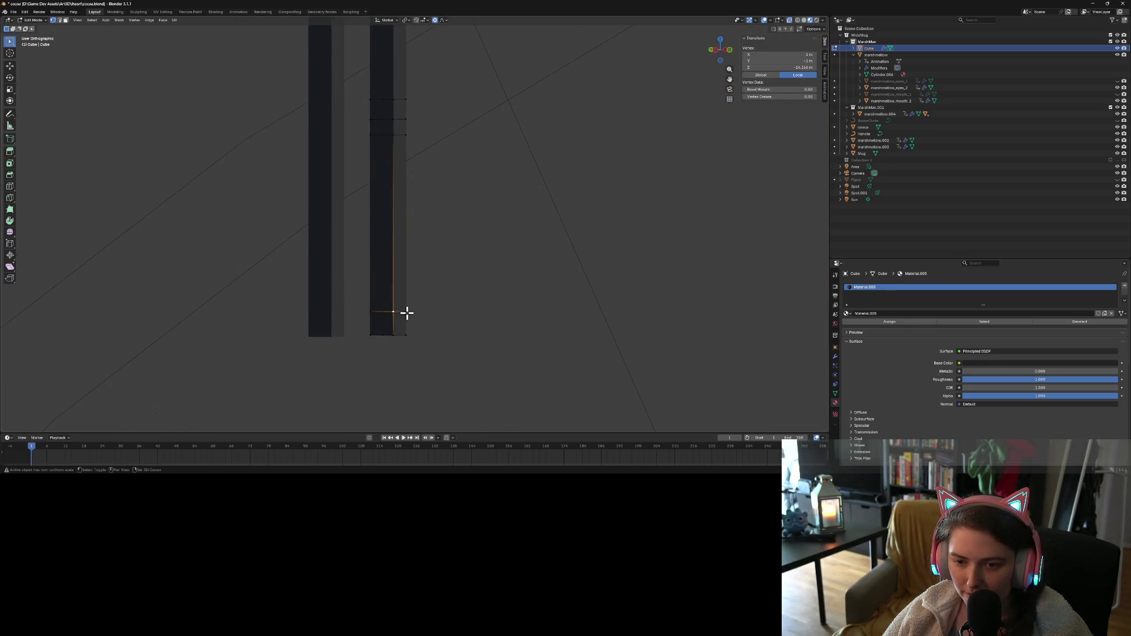
{"action": "left_click", "coordinate": [407, 313], "text": "shift"}
{"action": "left_click", "coordinate": [395, 337], "text": "shift"}
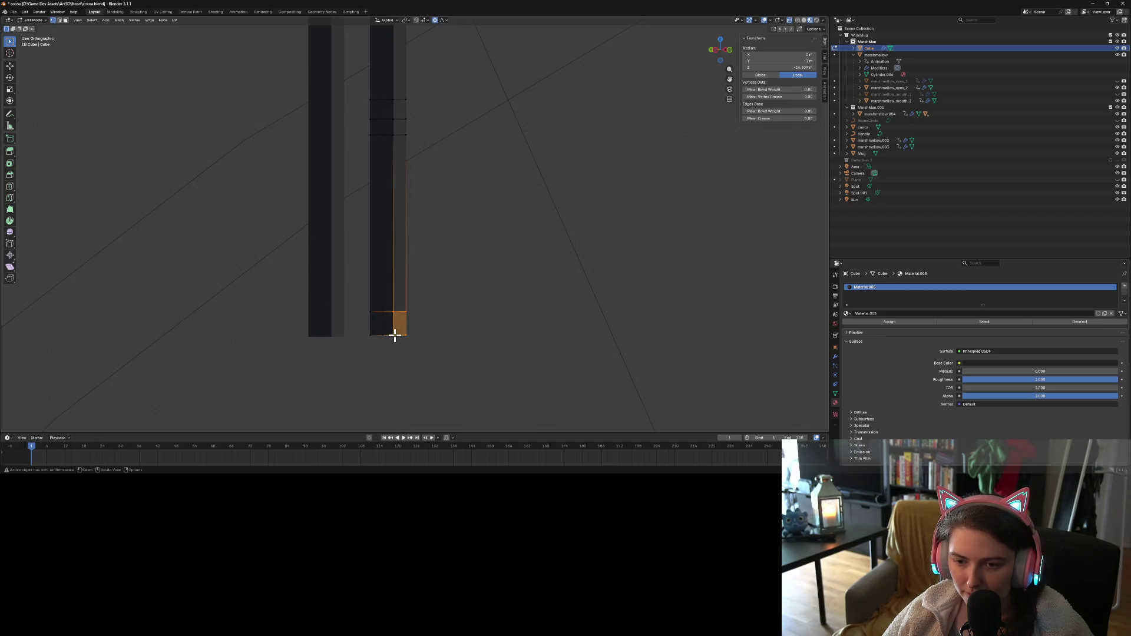
{"action": "key", "text": "e"}
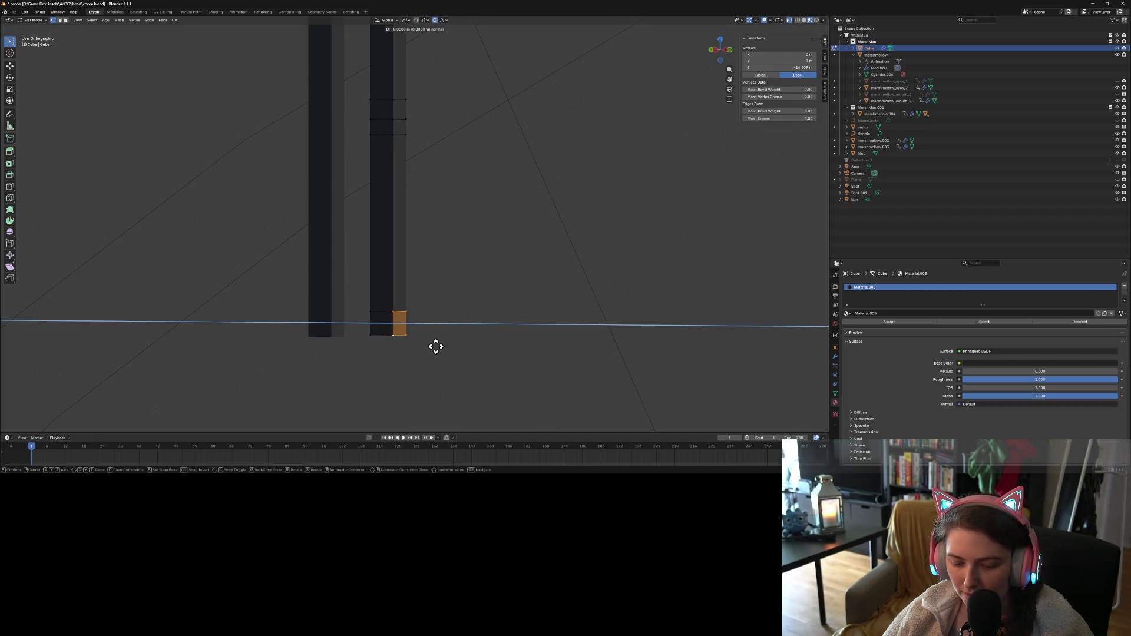
{"action": "key", "text": "y"}
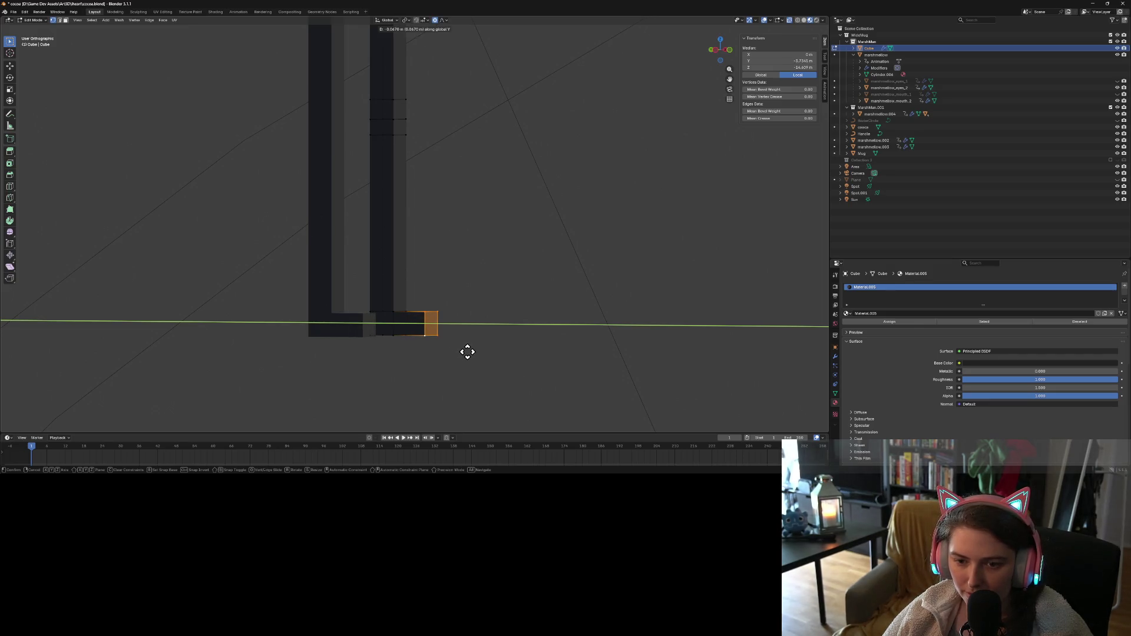
{"action": "left_click", "coordinate": [467, 352]}
{"action": "scroll", "coordinate": [457, 348], "scroll_direction": "down", "scroll_amount": 2}
{"action": "mouse_move", "coordinate": [454, 351]}
{"action": "middle_mouse_down"}
{"action": "mouse_move", "coordinate": [492, 352]}
{"action": "mouse_move", "coordinate": [465, 356]}
{"action": "mouse_move", "coordinate": [470, 347]}
{"action": "middle_mouse_up"}
{"action": "scroll", "coordinate": [468, 347], "scroll_direction": "up", "scroll_amount": 1}
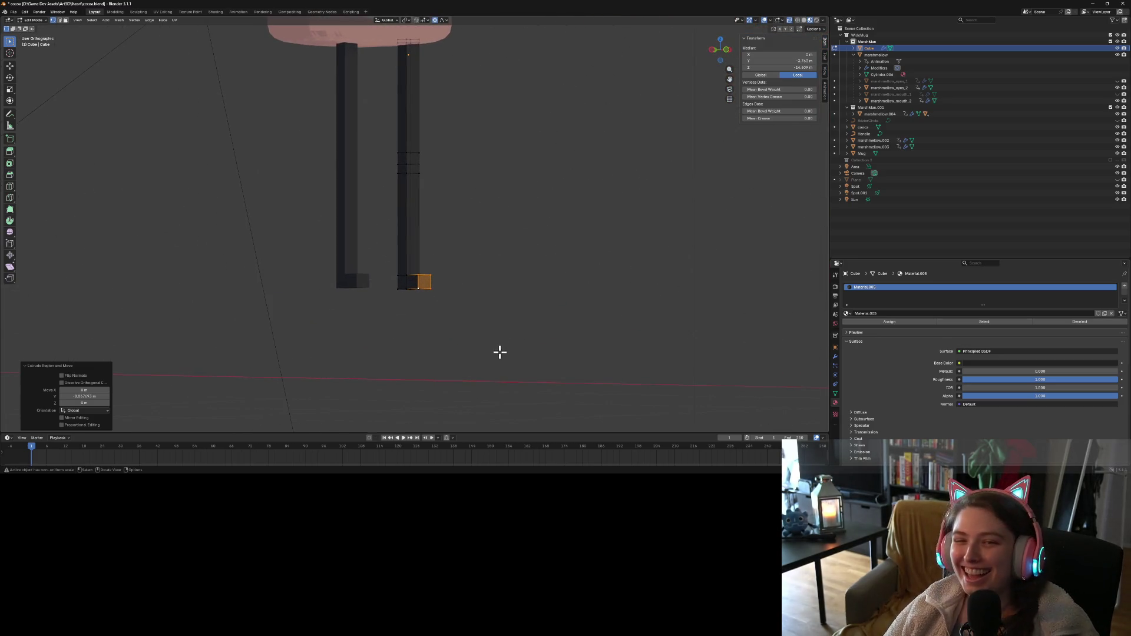
Return to Object Mode and view the body above the new feet
{"action": "key", "text": "Tab"}
{"action": "mouse_move", "coordinate": [512, 364]}
{"action": "middle_mouse_down"}
{"action": "mouse_move", "coordinate": [450, 360]}
{"action": "mouse_move", "coordinate": [469, 352]}
{"action": "middle_mouse_up"}
{"action": "scroll", "coordinate": [449, 359], "scroll_direction": "down", "scroll_amount": 3}
{"action": "scroll", "coordinate": [468, 353], "scroll_direction": "up", "scroll_amount": 4}
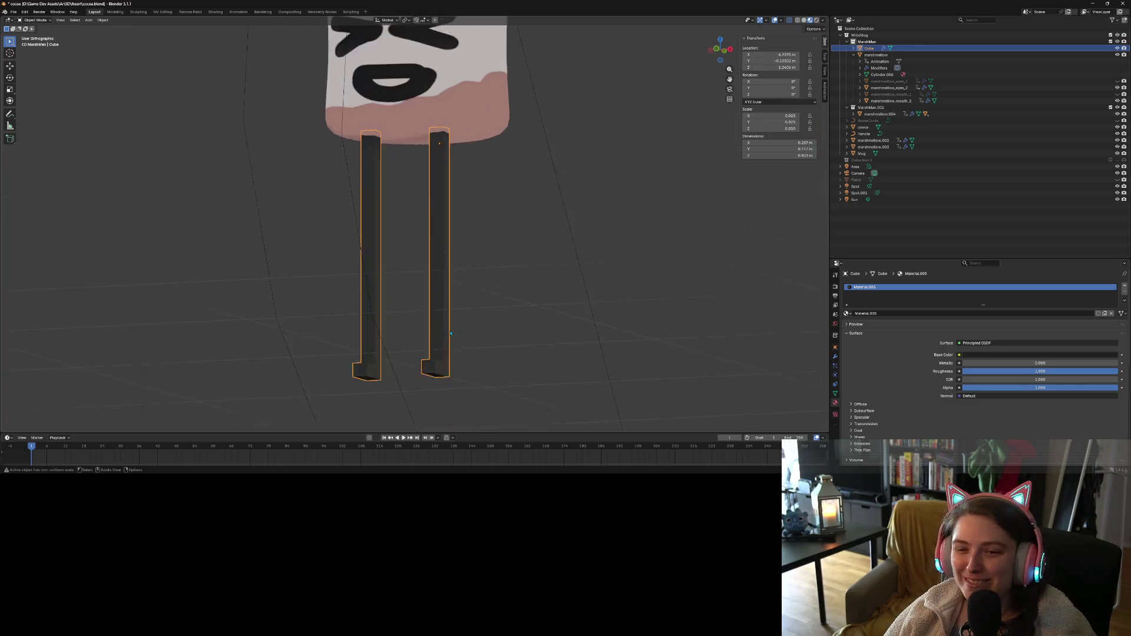
Add a Subdivision Surface modifier to the legs, below the Mirror modifier
{"action": "left_click", "coordinate": [837, 356]}
{"action": "mouse_move", "coordinate": [524, 348]}
{"action": "middle_mouse_down"}
{"action": "mouse_move", "coordinate": [535, 353]}
{"action": "mouse_move", "coordinate": [501, 347]}
{"action": "middle_mouse_up"}
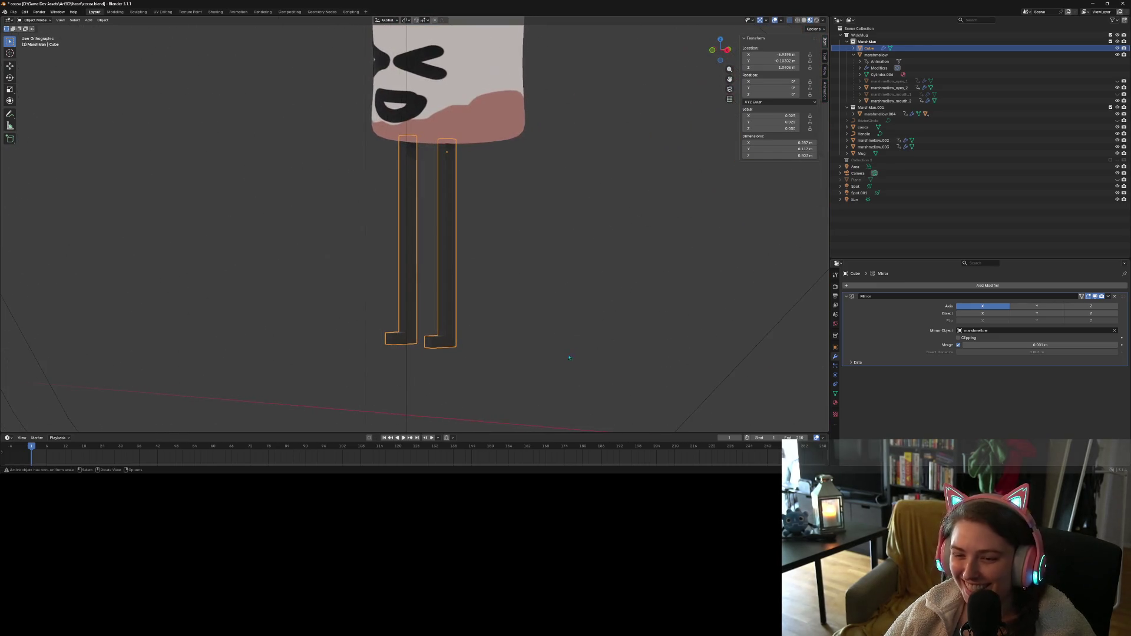
{"action": "left_click", "coordinate": [1119, 287]}
{"action": "mouse_move", "coordinate": [1108, 284]}
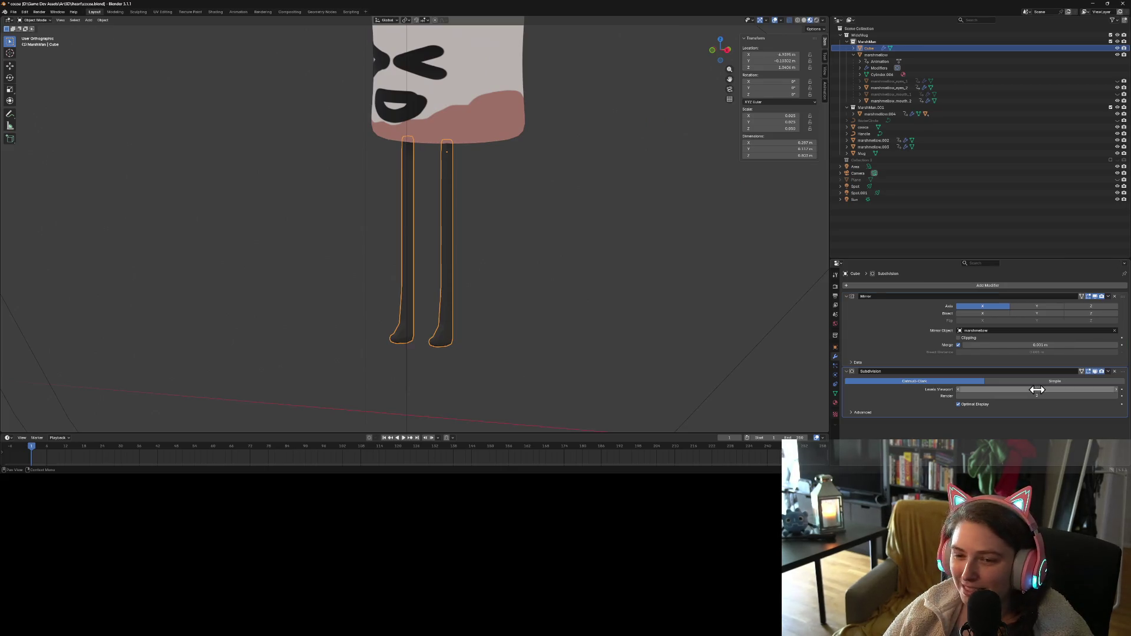
{"action": "left_click", "coordinate": [1035, 388]}
{"action": "mouse_move", "coordinate": [688, 355]}
{"action": "middle_mouse_down"}
{"action": "mouse_move", "coordinate": [670, 354]}
{"action": "mouse_move", "coordinate": [634, 306]}
{"action": "mouse_move", "coordinate": [548, 330]}
{"action": "mouse_move", "coordinate": [585, 362]}
{"action": "middle_mouse_up"}
{"action": "scroll", "coordinate": [627, 289], "scroll_direction": "up", "scroll_amount": 2}
{"action": "key", "text": "Tab"}
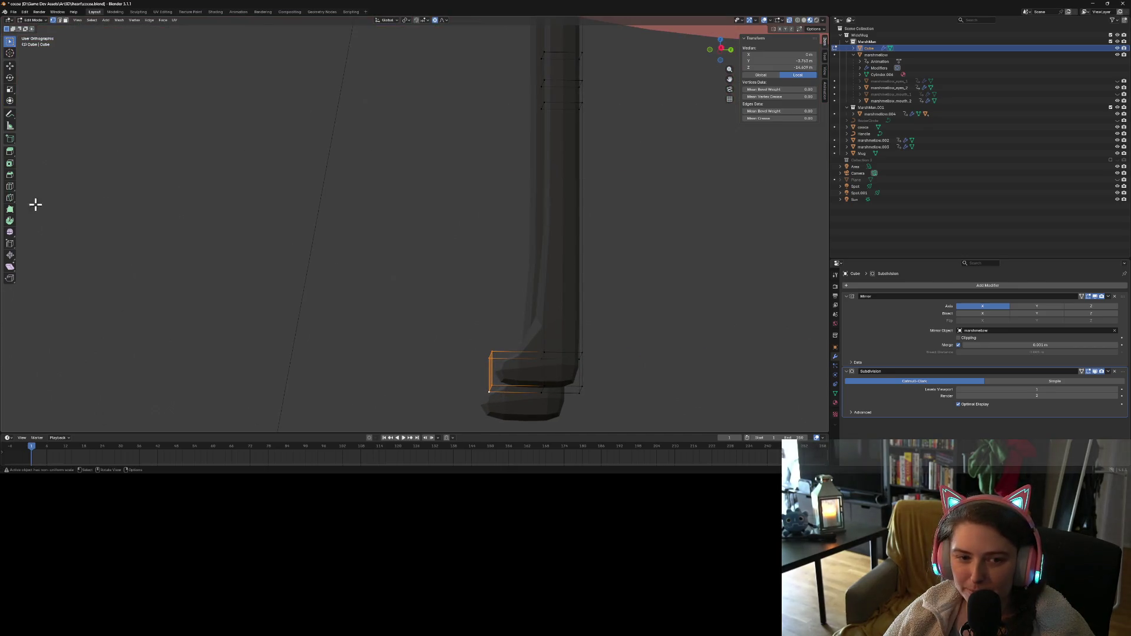
Loop-cut two loops near the foot bend, sliding one toward the foot's end
{"action": "key", "text": "ctrl+r"}
{"action": "left_click_drag", "start_coordinate": [525, 370], "coordinate": [548, 370]}
{"action": "key", "text": "g"}
{"action": "key", "text": "g"}
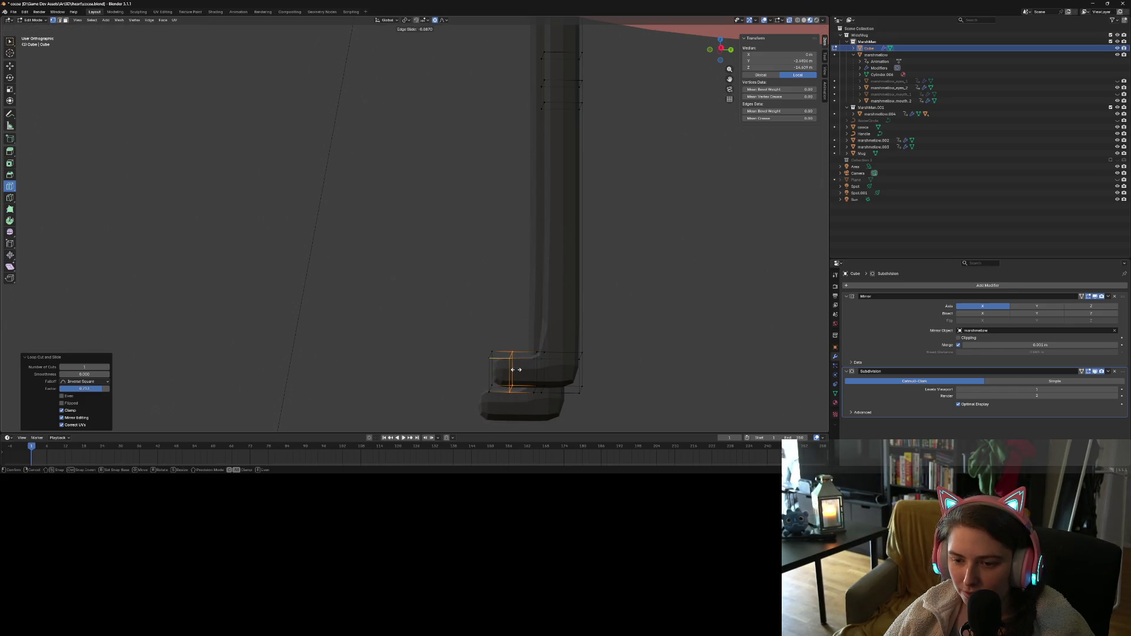
{"action": "left_click", "coordinate": [520, 370]}
{"action": "left_click_drag", "start_coordinate": [518, 372], "coordinate": [523, 386]}
{"action": "scroll", "coordinate": [523, 387], "scroll_direction": "down", "scroll_amount": 6}
{"action": "key", "text": "Tab"}
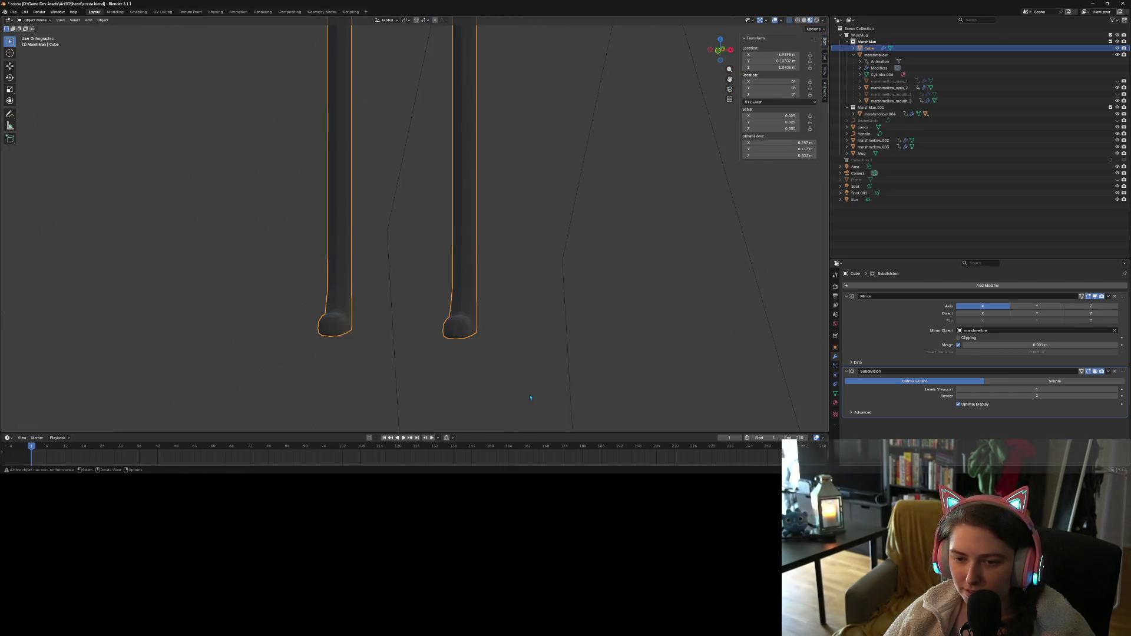
{"action": "mouse_move", "coordinate": [530, 398]}
{"action": "middle_mouse_down"}
{"action": "mouse_move", "coordinate": [519, 389]}
{"action": "mouse_move", "coordinate": [566, 386]}
{"action": "mouse_move", "coordinate": [500, 353]}
{"action": "mouse_move", "coordinate": [511, 368]}
{"action": "mouse_move", "coordinate": [449, 373]}
{"action": "mouse_move", "coordinate": [493, 397]}
{"action": "mouse_move", "coordinate": [442, 245]}
{"action": "middle_mouse_up"}
{"action": "scroll", "coordinate": [498, 344], "scroll_direction": "up", "scroll_amount": 3}
{"action": "scroll", "coordinate": [484, 332], "scroll_direction": "up", "scroll_amount": 2}
{"action": "left_click", "coordinate": [511, 370]}
Add another loop near the other foot's bend and check the feet in Object Mode
{"action": "key", "text": "Tab"}
{"action": "key", "text": "ctrl+r"}
{"action": "scroll", "coordinate": [494, 397], "scroll_direction": "up", "scroll_amount": 3}
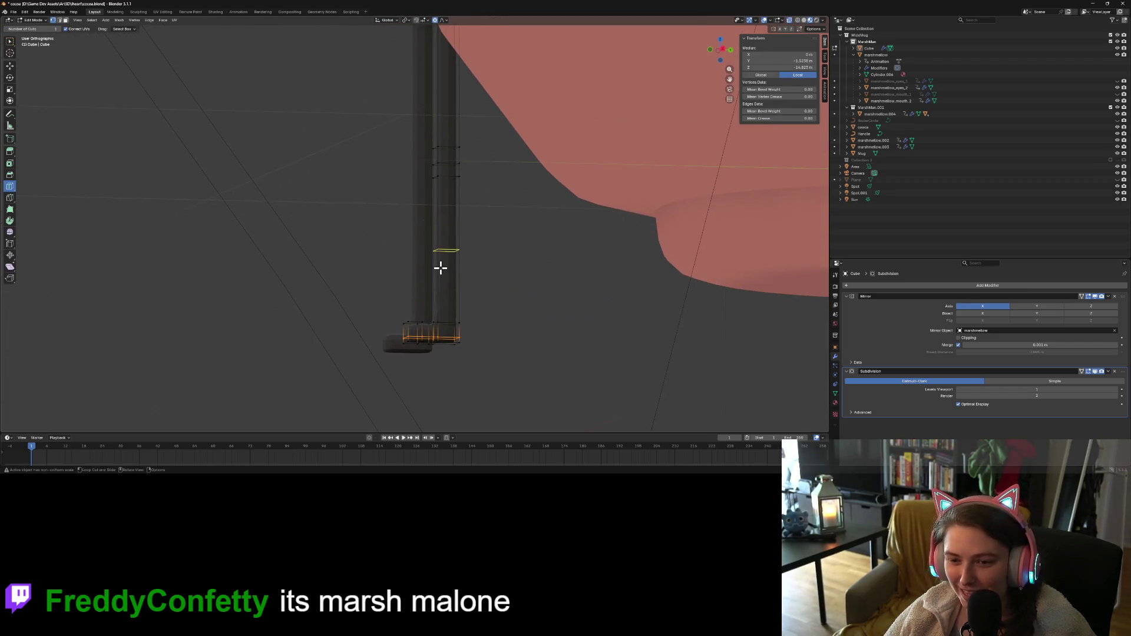
{"action": "left_click", "coordinate": [441, 268]}
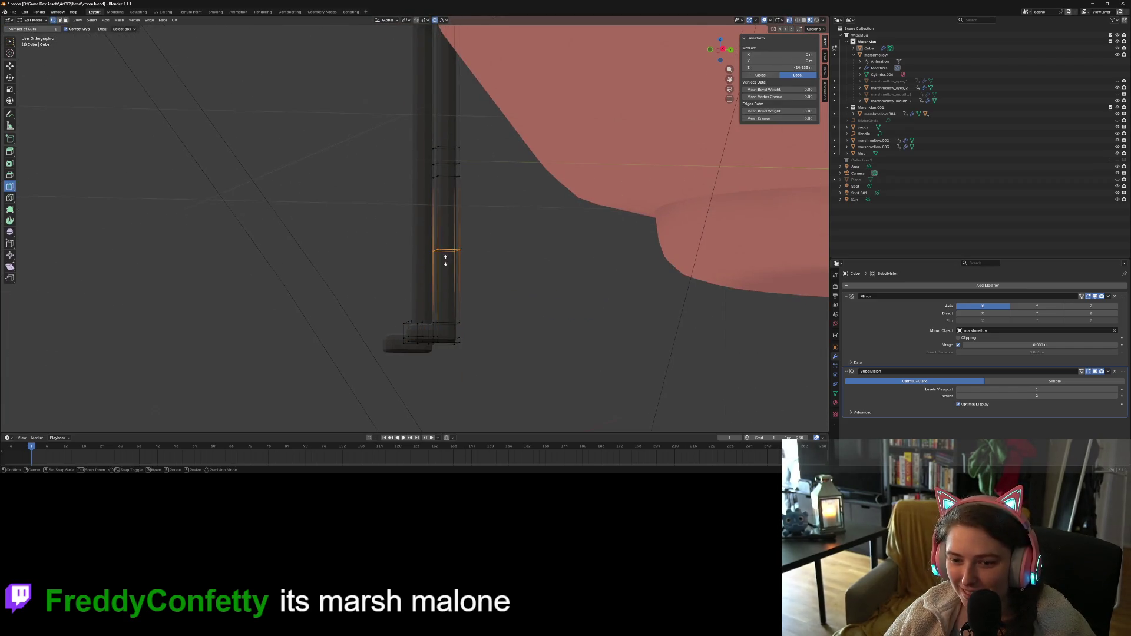
{"action": "left_click", "coordinate": [460, 323]}
{"action": "key", "text": "Tab"}
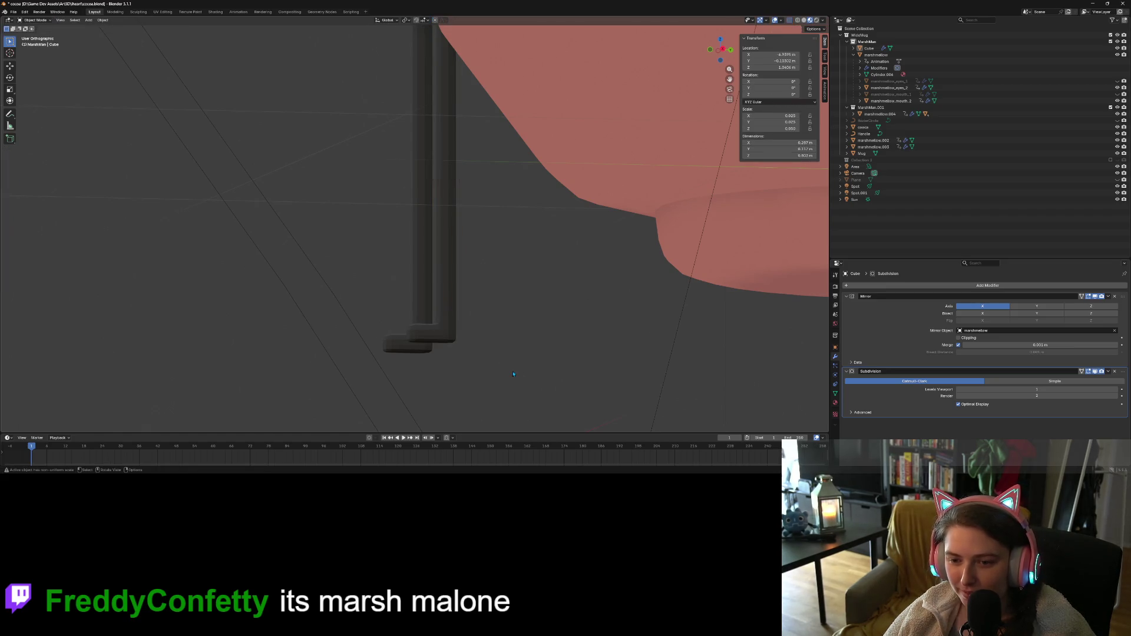
{"action": "mouse_move", "coordinate": [495, 362]}
{"action": "middle_mouse_down"}
{"action": "mouse_move", "coordinate": [498, 372]}
{"action": "mouse_move", "coordinate": [583, 377]}
{"action": "mouse_move", "coordinate": [550, 362]}
{"action": "middle_mouse_up"}
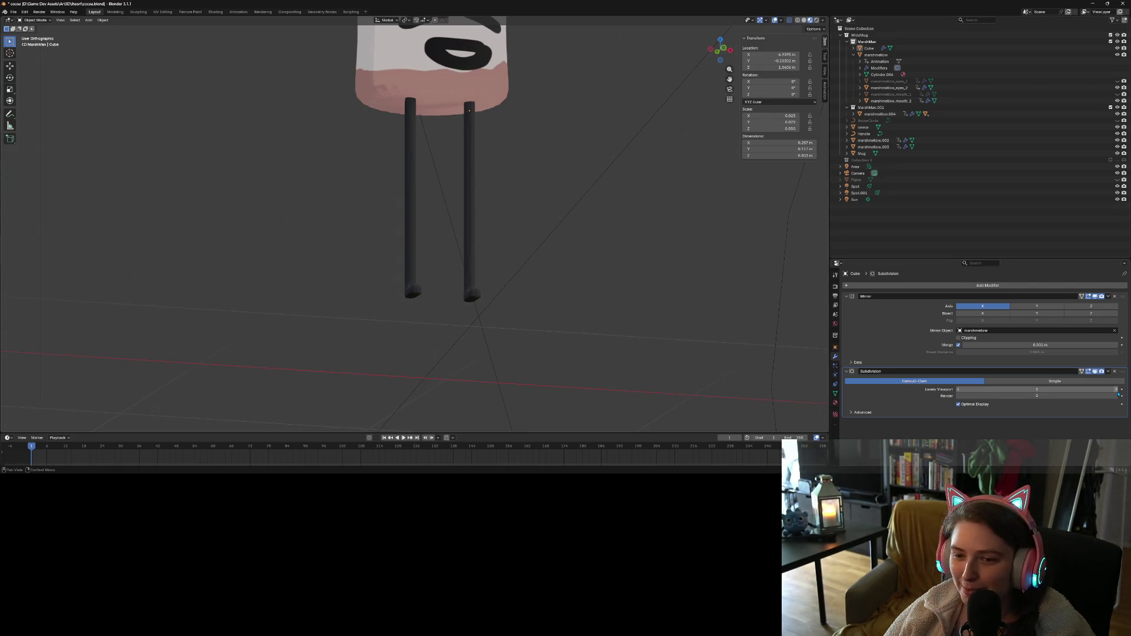
Set the Subdivision modifier's Levels Viewport and Render to 3, then view the legs from the front
{"action": "mouse_move", "coordinate": [742, 330]}
{"action": "middle_mouse_down"}
{"action": "mouse_move", "coordinate": [701, 324]}
{"action": "mouse_move", "coordinate": [695, 295]}
{"action": "middle_mouse_up"}
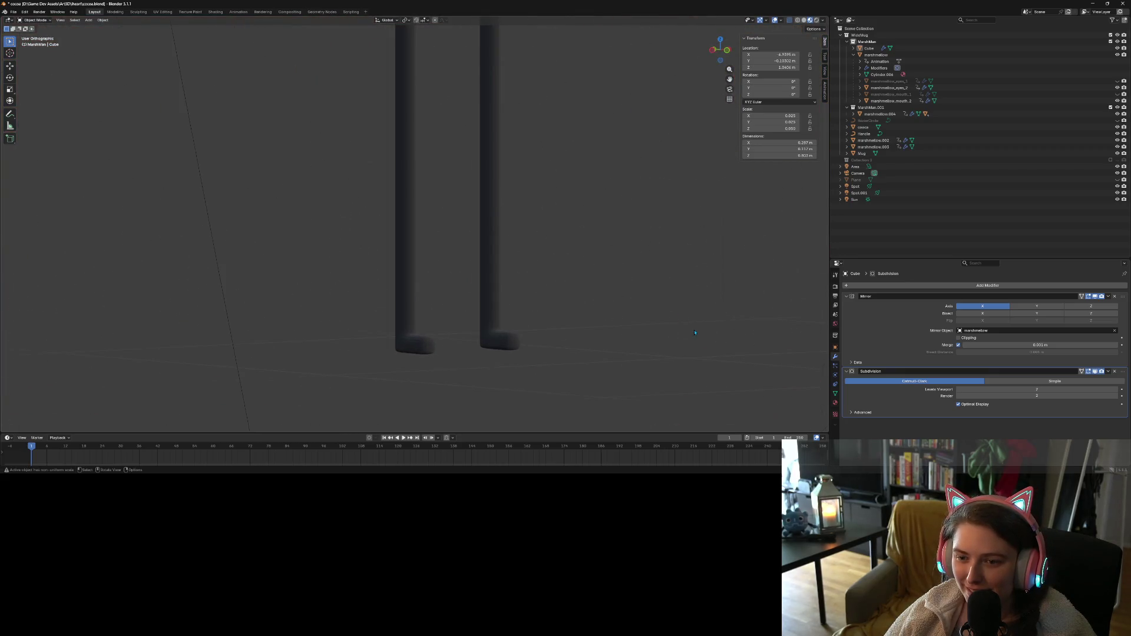
{"action": "left_click", "coordinate": [1118, 390]}
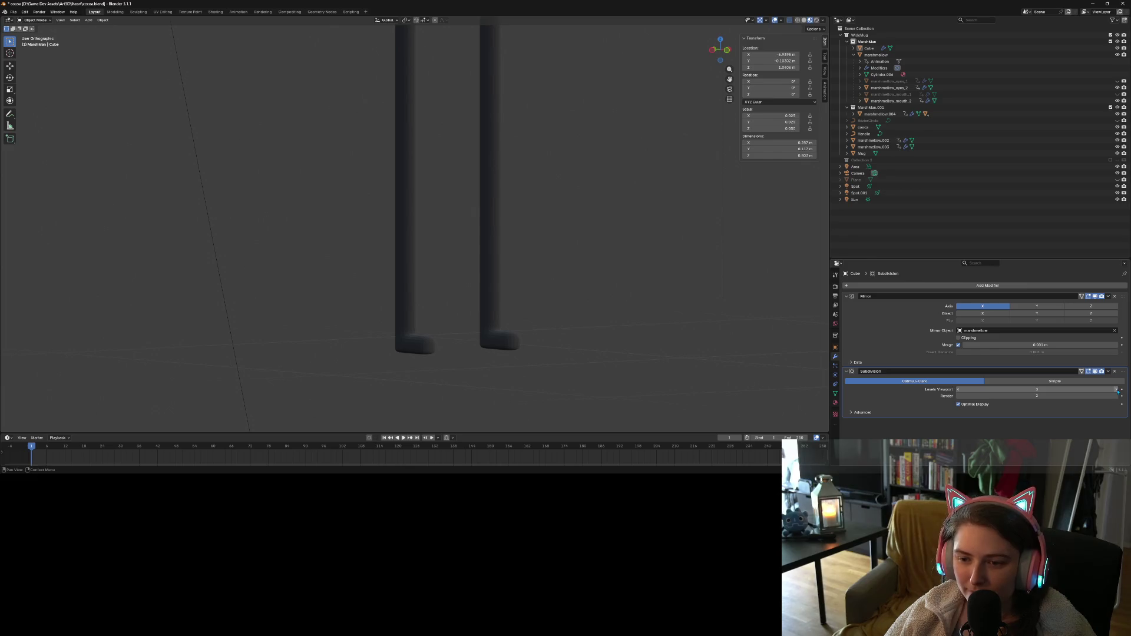
{"action": "scroll", "coordinate": [560, 259], "scroll_direction": "down", "scroll_amount": 5}
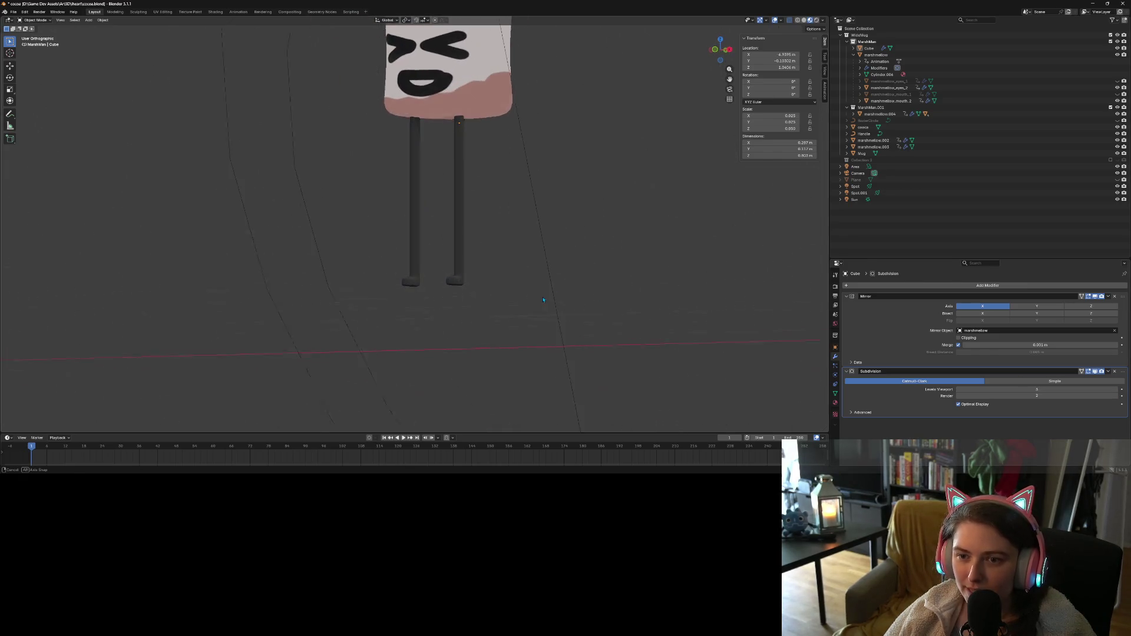
{"action": "left_click", "coordinate": [1118, 396]}
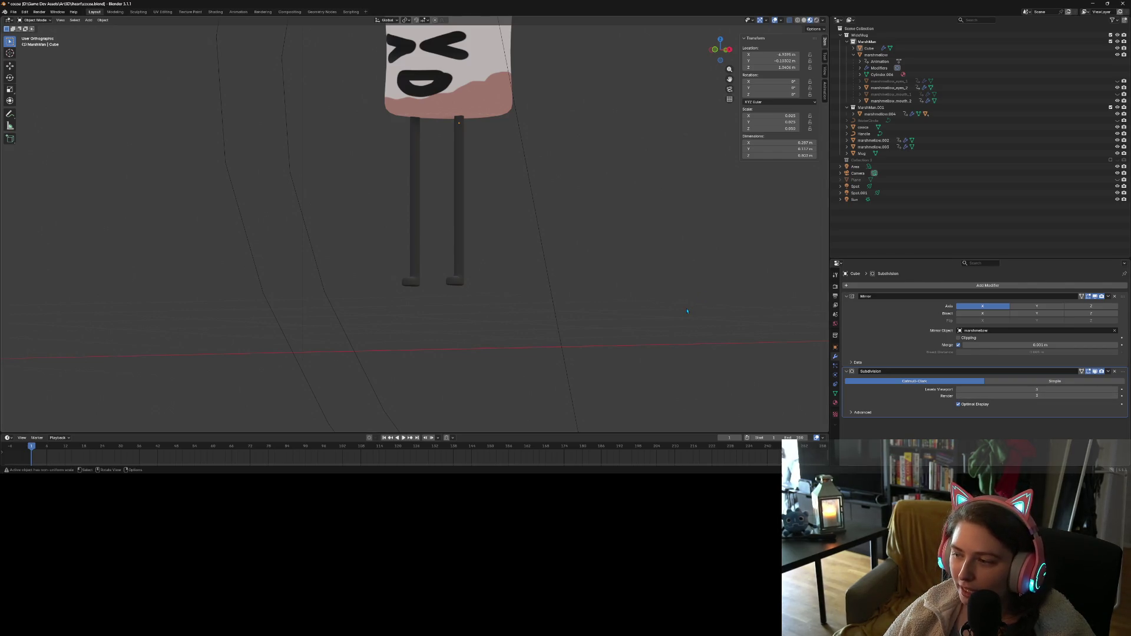
{"action": "scroll", "coordinate": [599, 296], "scroll_direction": "up", "scroll_amount": 3}
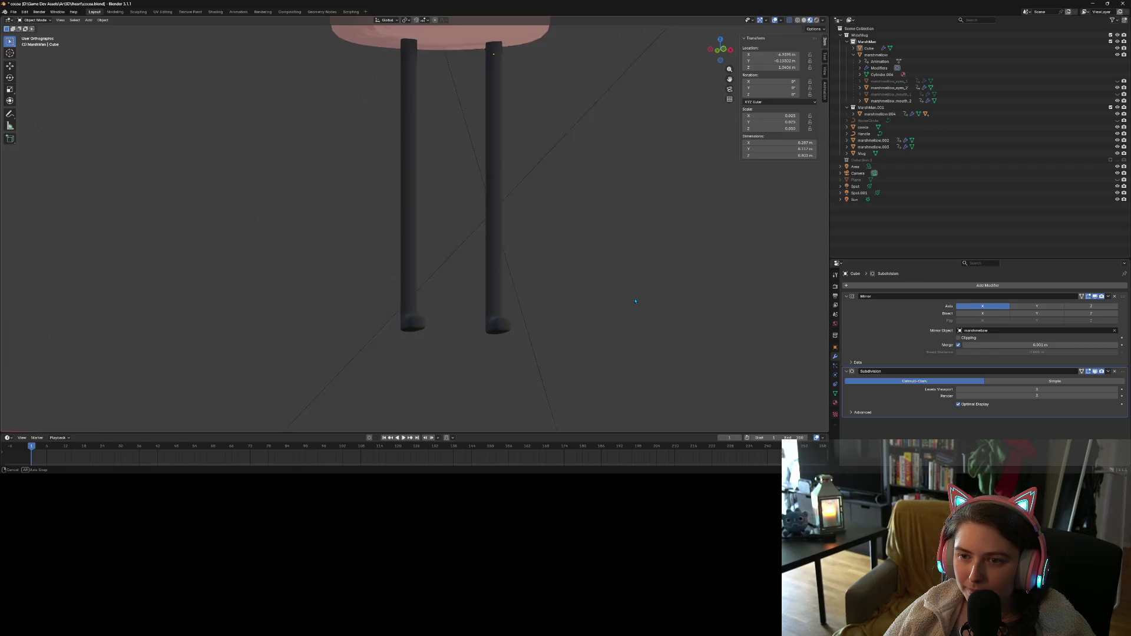
{"action": "scroll", "coordinate": [613, 307], "scroll_direction": "up", "scroll_amount": 3}
{"action": "scroll", "coordinate": [628, 309], "scroll_direction": "down", "scroll_amount": 5}
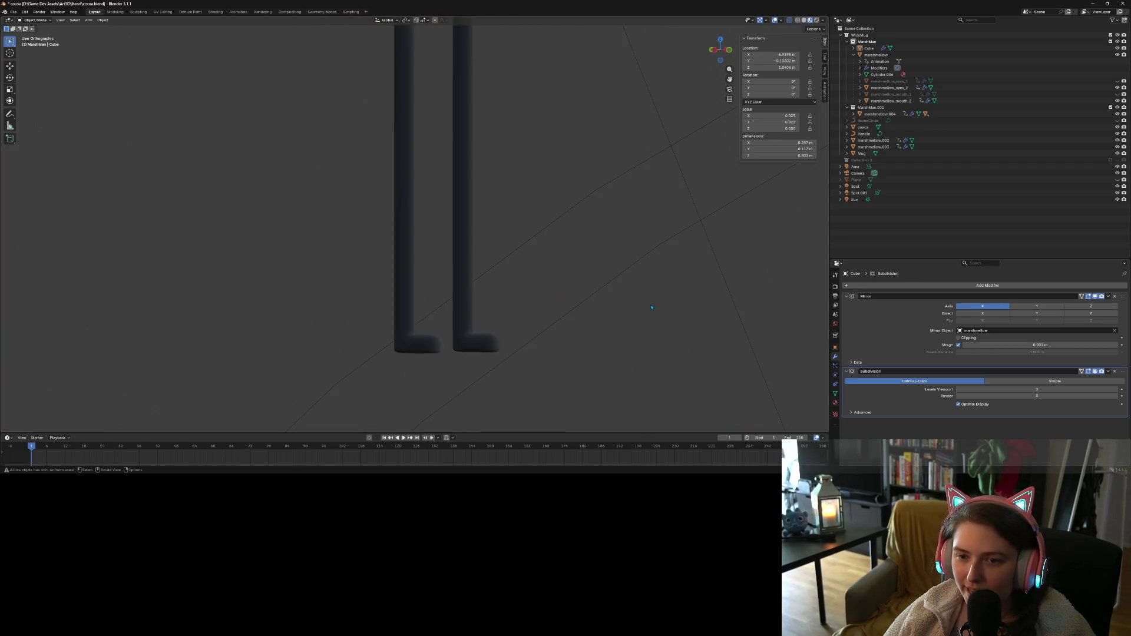
{"action": "scroll", "coordinate": [568, 298], "scroll_direction": "up", "scroll_amount": 3}
{"action": "middle_click_drag", "start_coordinate": [568, 298], "coordinate": [619, 297]}
{"action": "scroll", "coordinate": [634, 297], "scroll_direction": "up", "scroll_amount": 2}
{"action": "key", "text": "KP_1"}
{"action": "scroll", "coordinate": [625, 292], "scroll_direction": "up", "scroll_amount": 4}
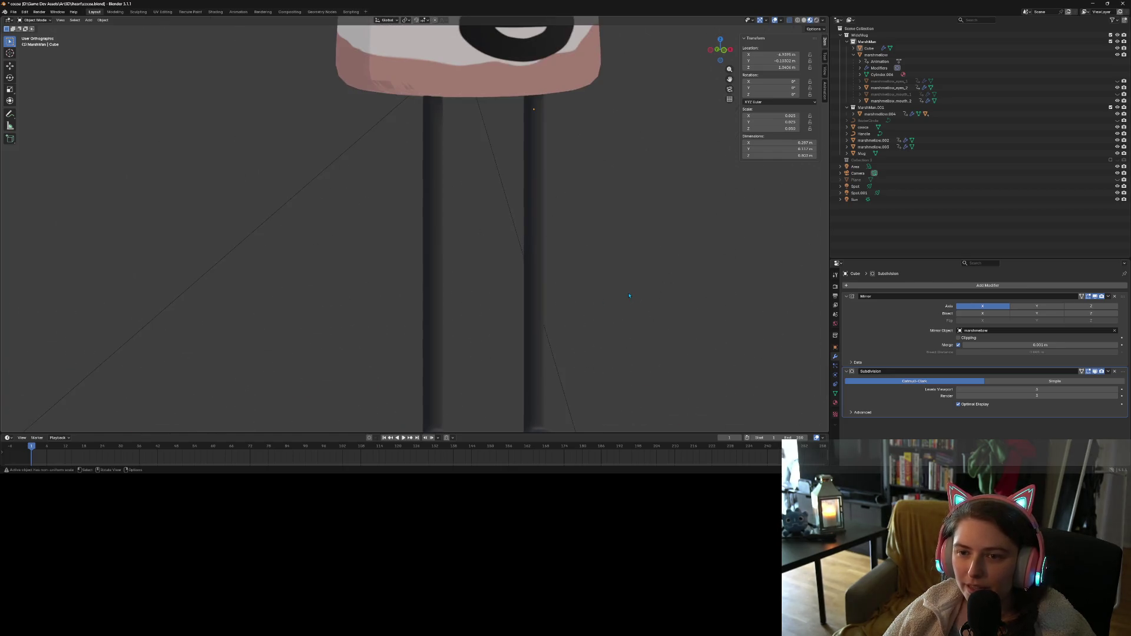
Cut a loop partway down the leg and nudge the knee loop slightly up along Z
{"action": "key", "text": "Tab"}
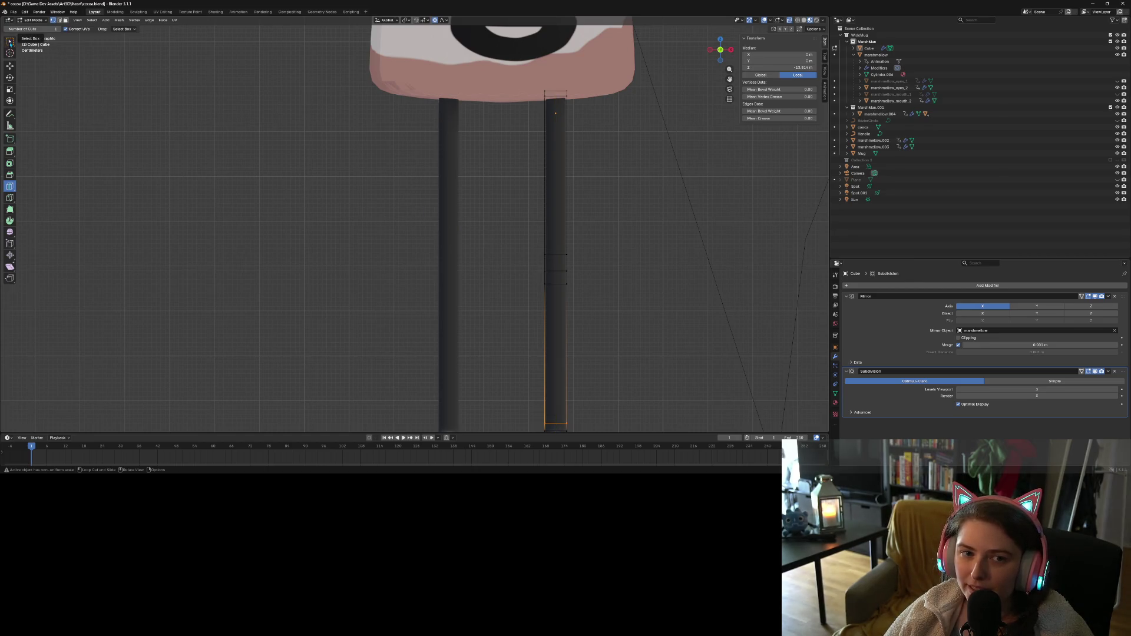
{"action": "left_click_drag", "start_coordinate": [548, 240], "coordinate": [554, 306]}
{"action": "key", "text": "g"}
{"action": "key", "text": "g"}
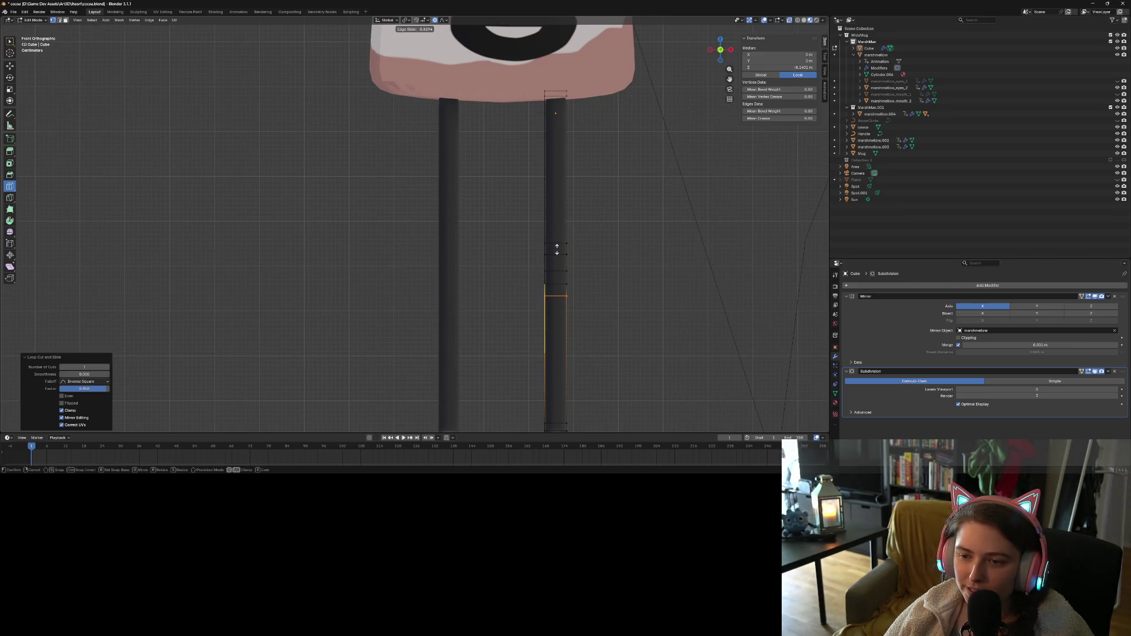
{"action": "left_click", "coordinate": [556, 251]}
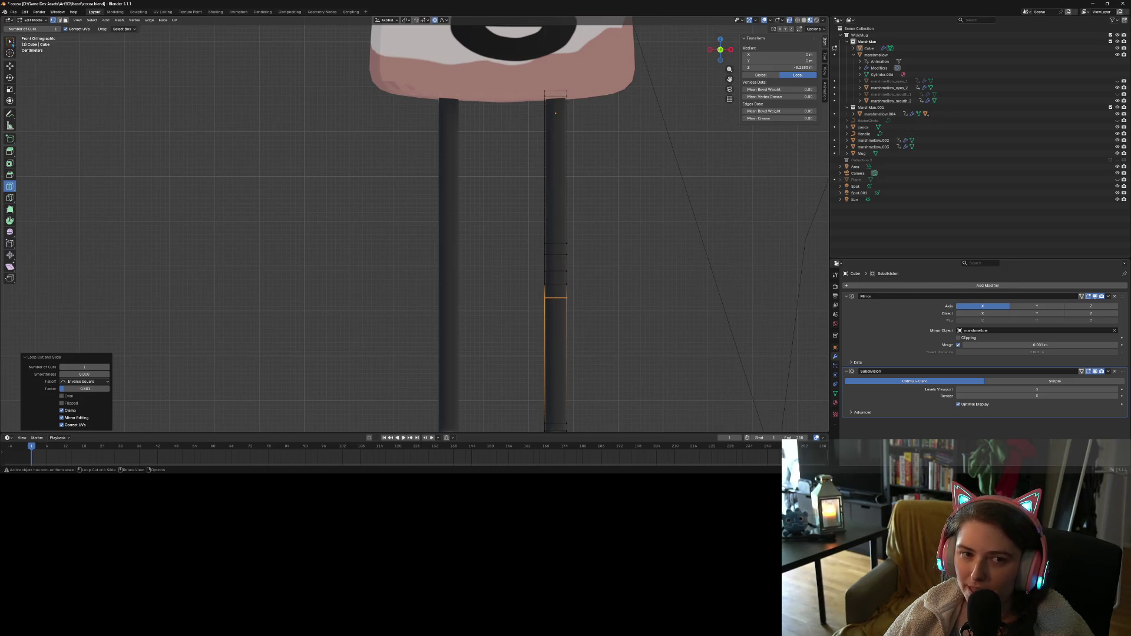
{"action": "key", "text": "w"}
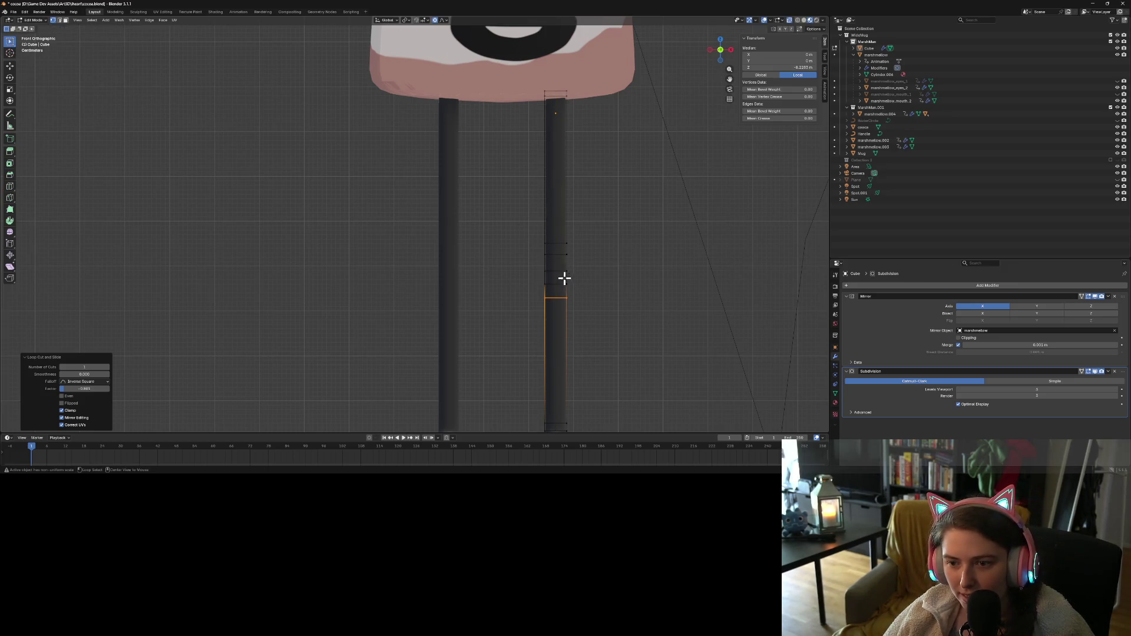
{"action": "left_click", "coordinate": [556, 271], "text": "alt"}
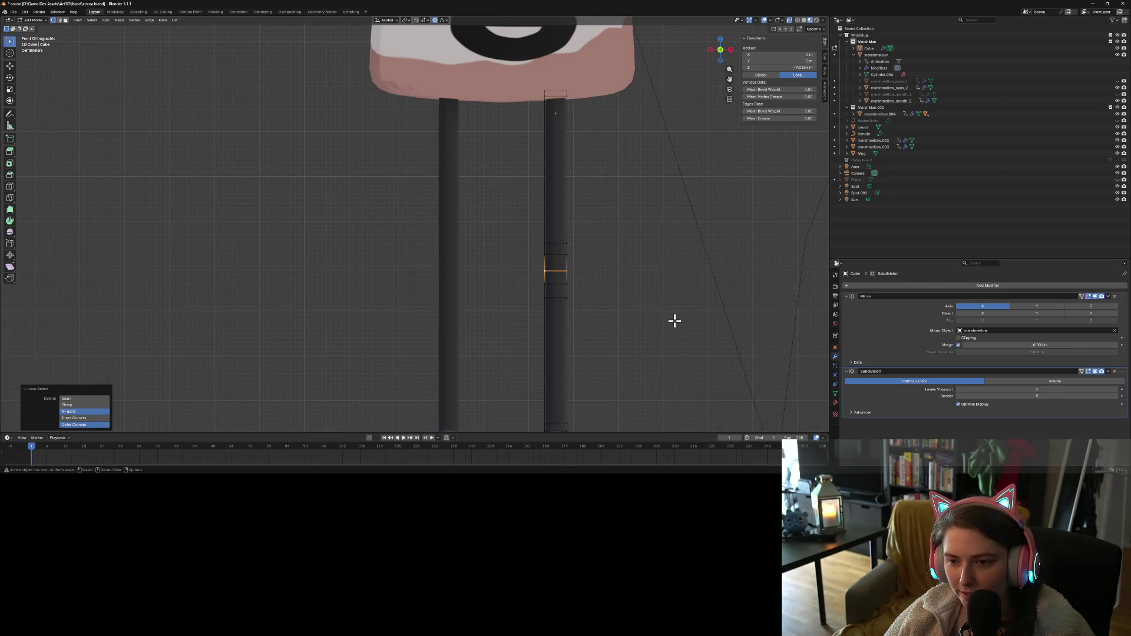
{"action": "key", "text": "g"}
{"action": "key", "text": "z"}
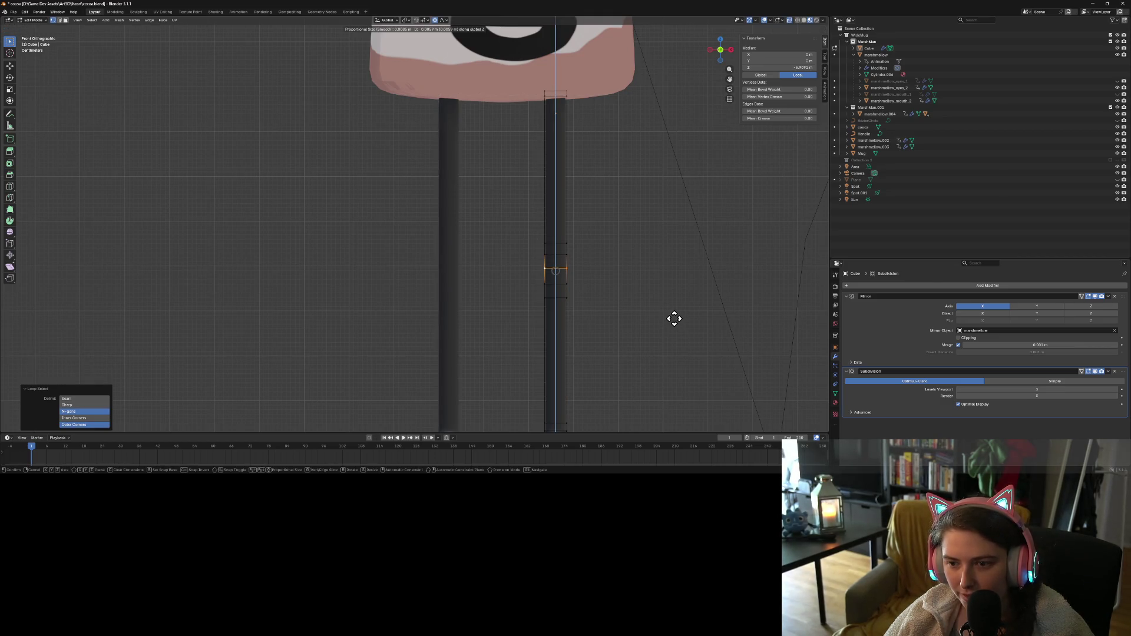
{"action": "left_click", "coordinate": [674, 318]}
Shift the knee loop along Y with proportional editing for a gentle bend
{"action": "key", "text": "s"}
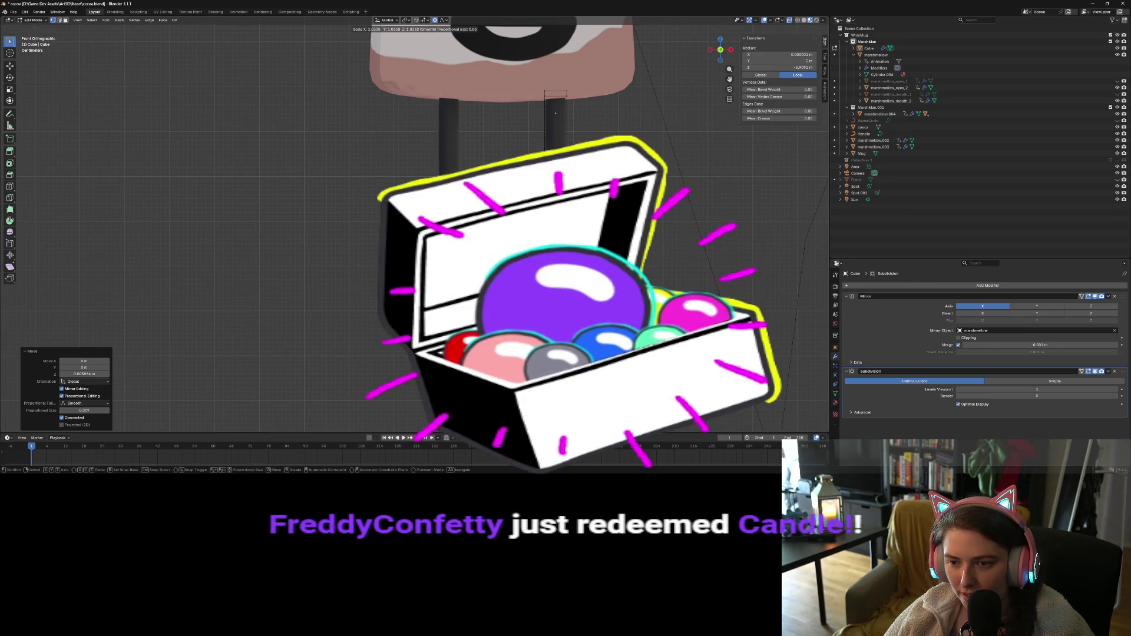
{"action": "key", "text": "Escape"}
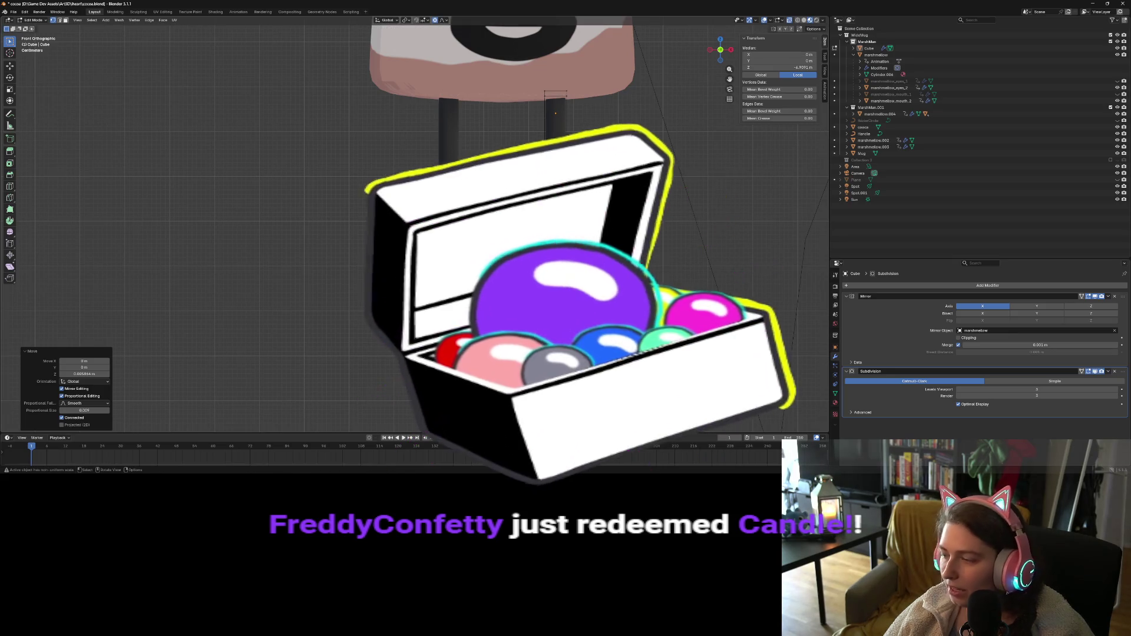
{"action": "mouse_move", "coordinate": [597, 329]}
{"action": "middle_mouse_down"}
{"action": "mouse_move", "coordinate": [551, 325]}
{"action": "mouse_move", "coordinate": [578, 284]}
{"action": "middle_mouse_up"}
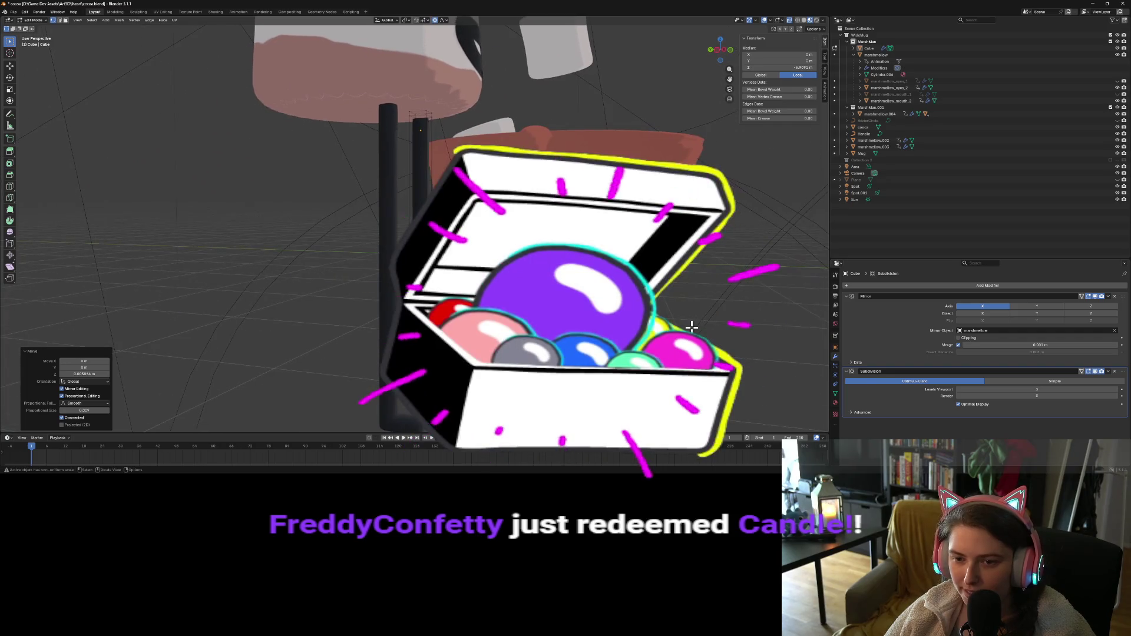
{"action": "key", "text": "g"}
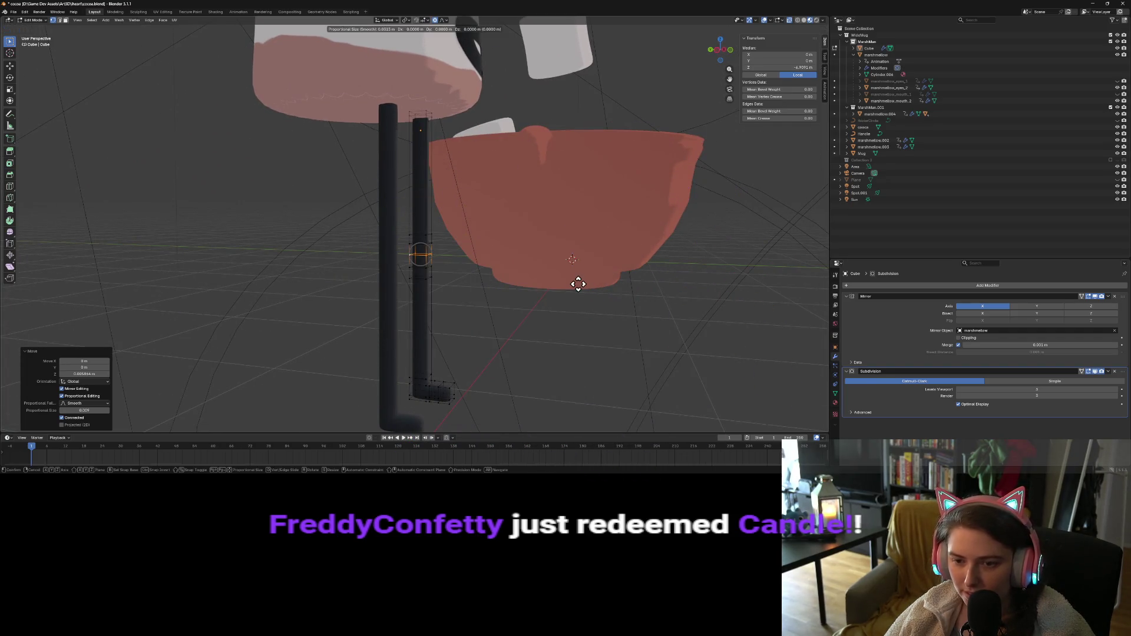
{"action": "key", "text": "y"}
{"action": "scroll", "coordinate": [580, 284], "scroll_direction": "down", "scroll_amount": 5}
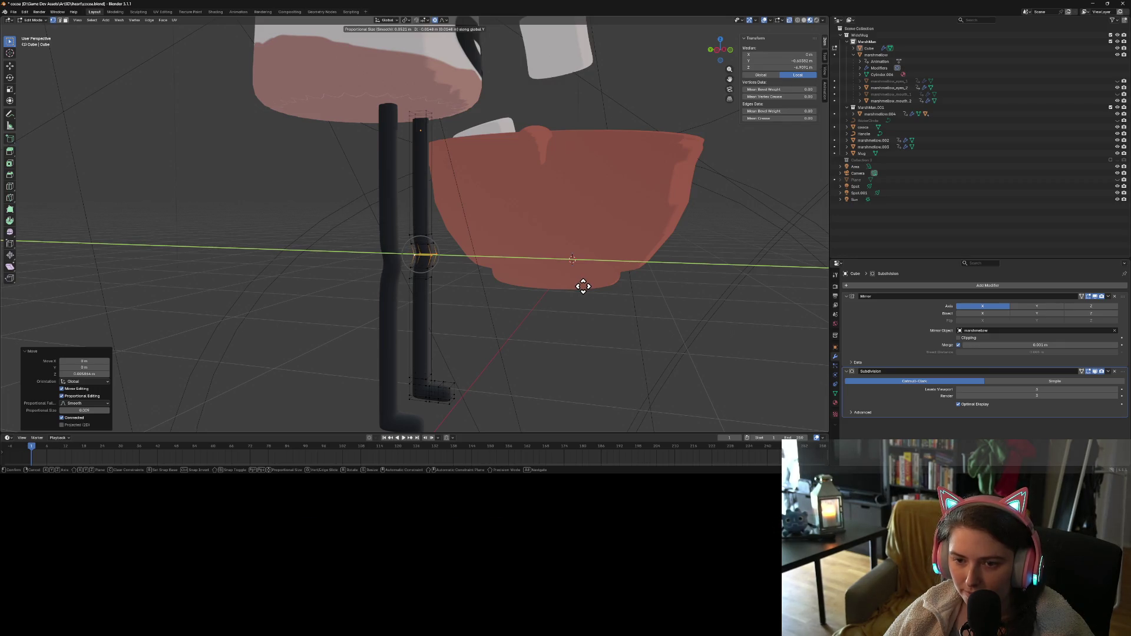
{"action": "left_click", "coordinate": [583, 286]}
Flatten the knee loop by scaling it along Z, then clear the selection
{"action": "mouse_move", "coordinate": [589, 334]}
{"action": "middle_mouse_down"}
{"action": "mouse_move", "coordinate": [604, 328]}
{"action": "mouse_move", "coordinate": [594, 333]}
{"action": "middle_mouse_up"}
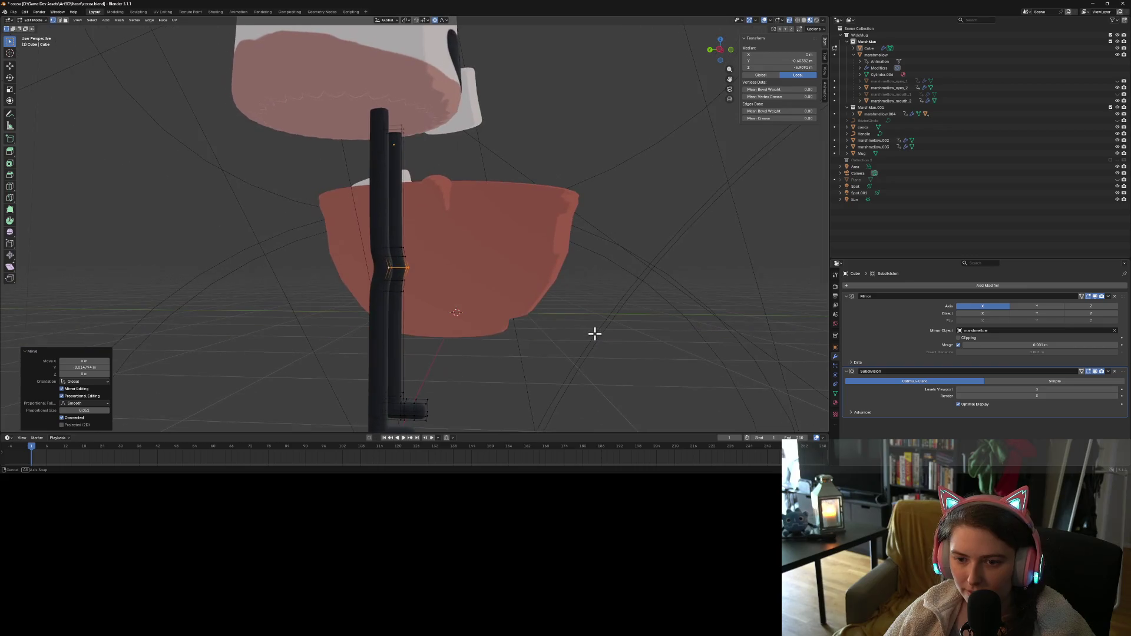
{"action": "key", "text": "s"}
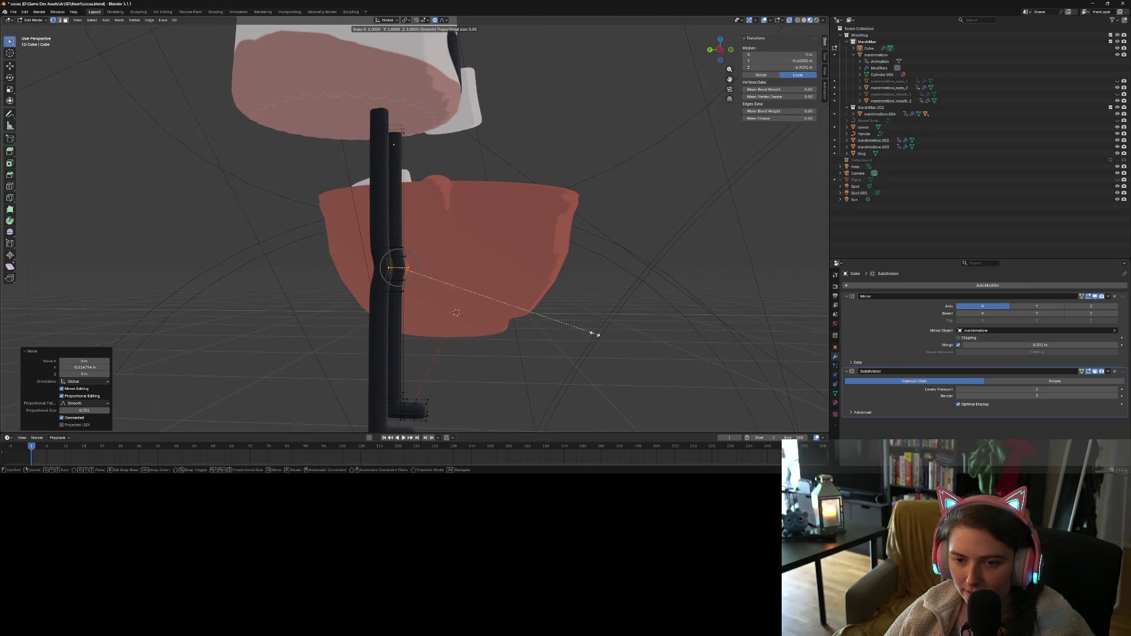
{"action": "key", "text": "z"}
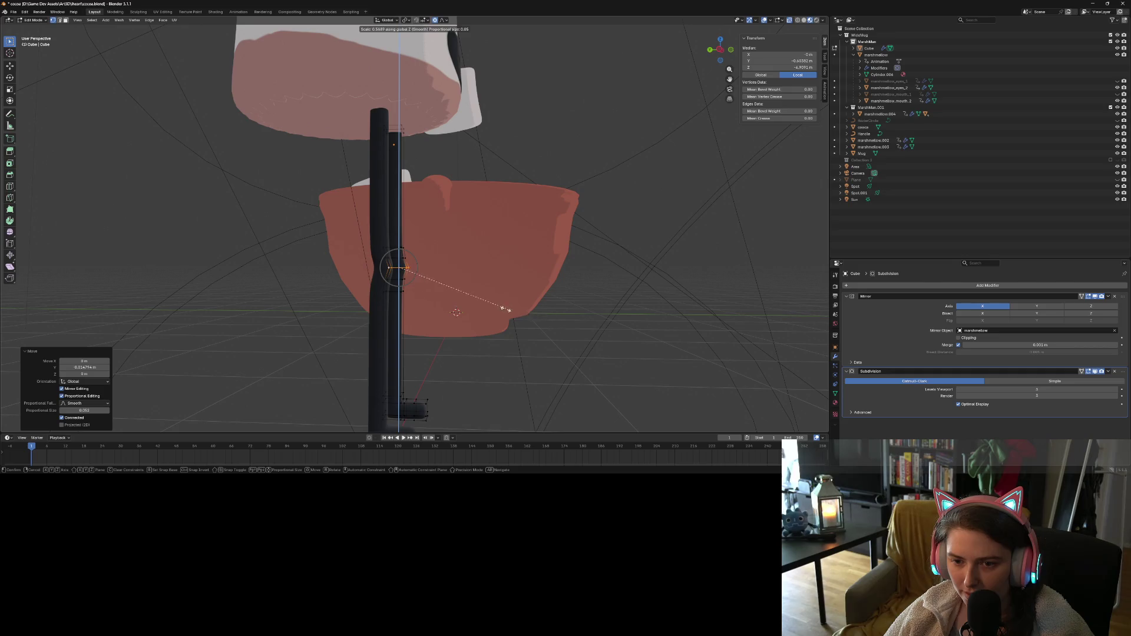
{"action": "left_click", "coordinate": [408, 290]}
{"action": "mouse_move", "coordinate": [386, 328]}
{"action": "middle_mouse_down"}
{"action": "mouse_move", "coordinate": [582, 303]}
{"action": "mouse_move", "coordinate": [543, 258]}
{"action": "middle_mouse_up"}
{"action": "left_click", "coordinate": [467, 330]}
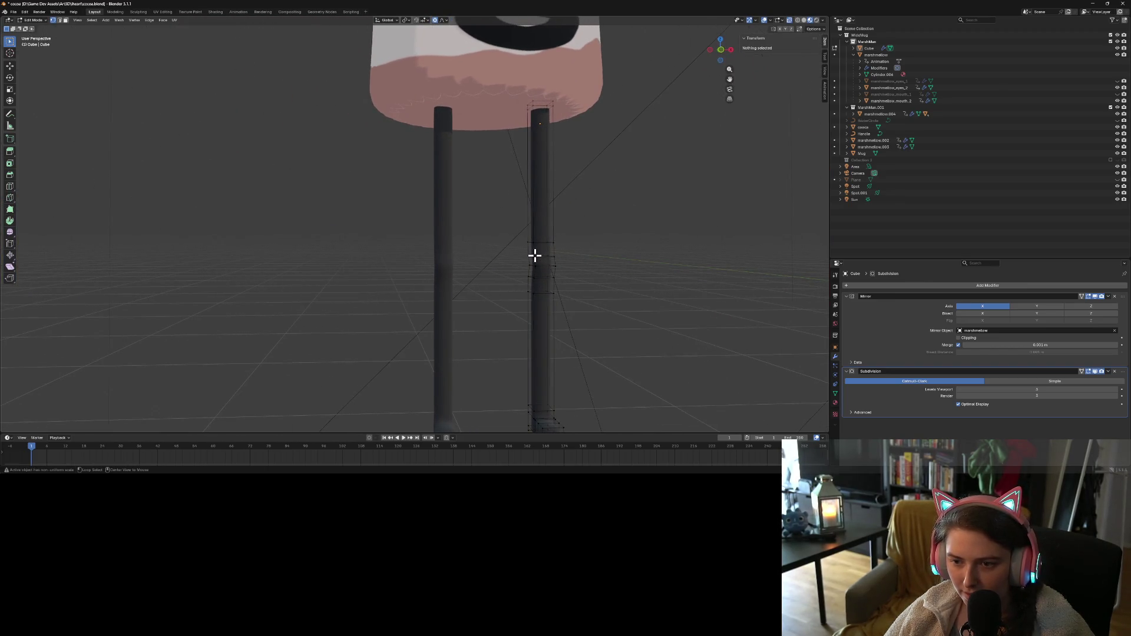
Scale two adjacent leg loops down to about 0.774
{"action": "left_click", "coordinate": [534, 255], "text": "alt"}
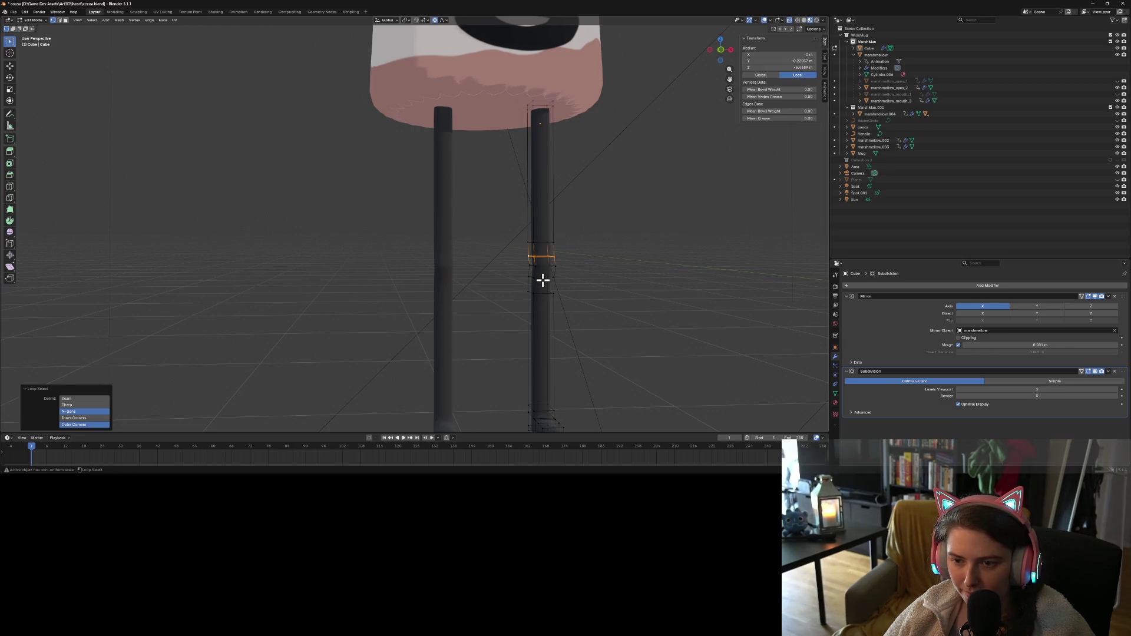
{"action": "left_click", "coordinate": [542, 279], "text": "alt+shift"}
{"action": "middle_click_drag", "start_coordinate": [586, 290], "coordinate": [635, 314]}
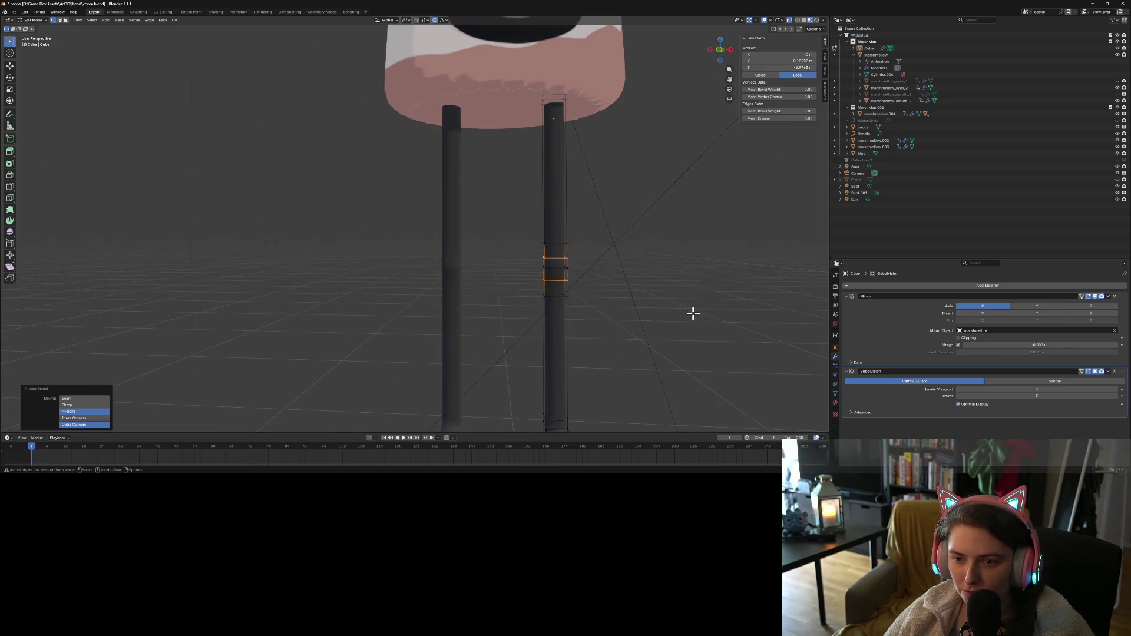
{"action": "key", "text": "s"}
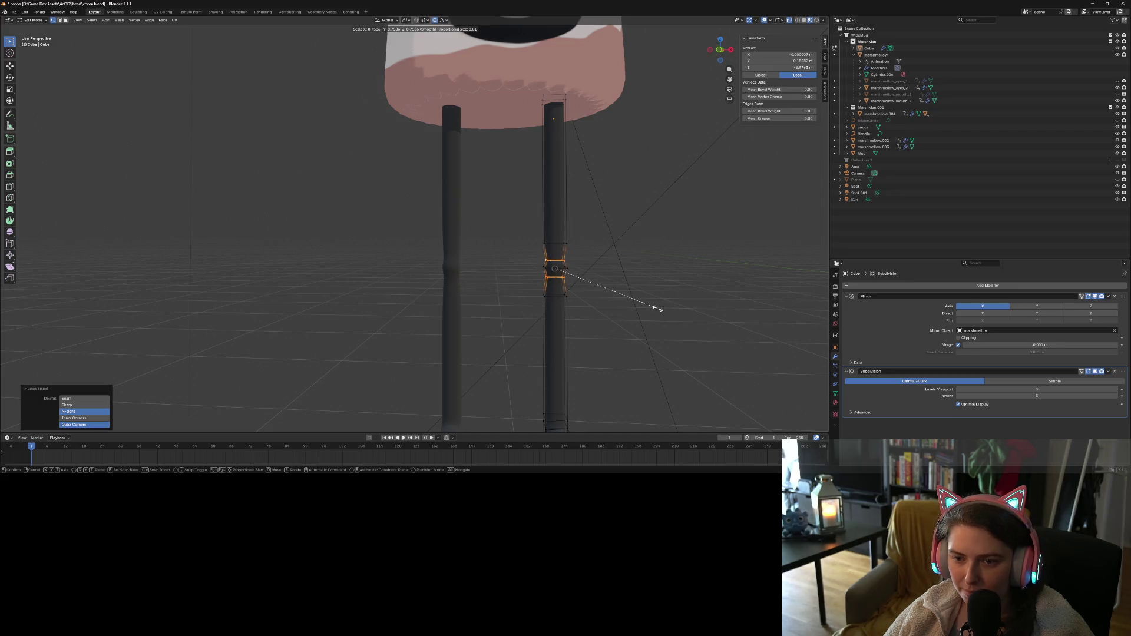
{"action": "left_click", "coordinate": [661, 308]}
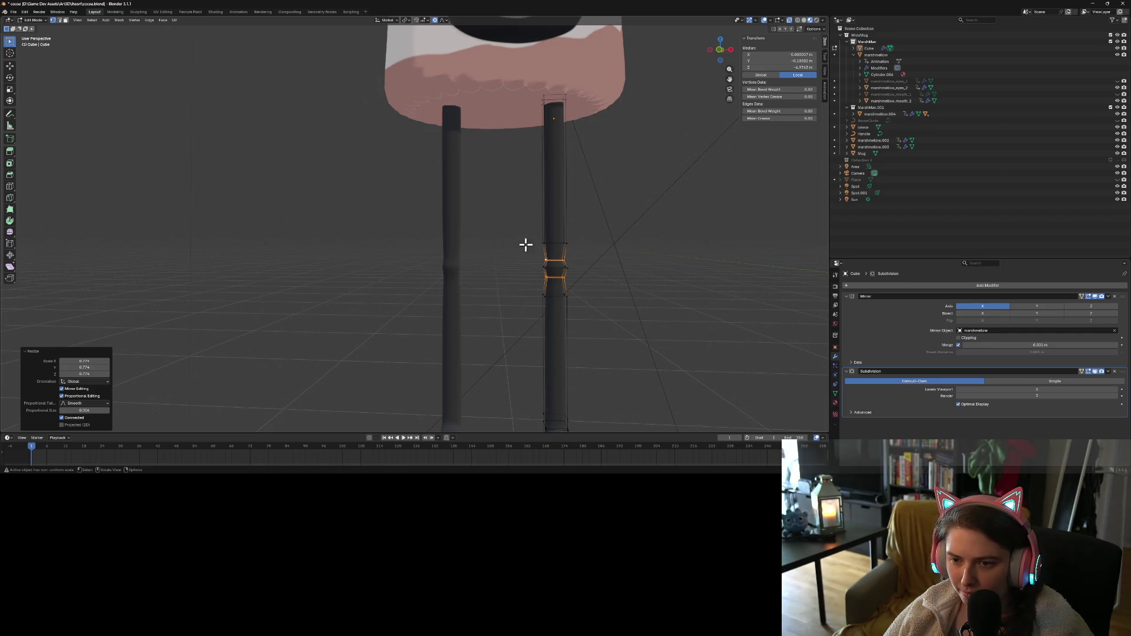
Scale the middle leg loop outward into a knee bulge, then return to Object Mode
{"action": "left_click_drag", "start_coordinate": [539, 256], "coordinate": [586, 288]}
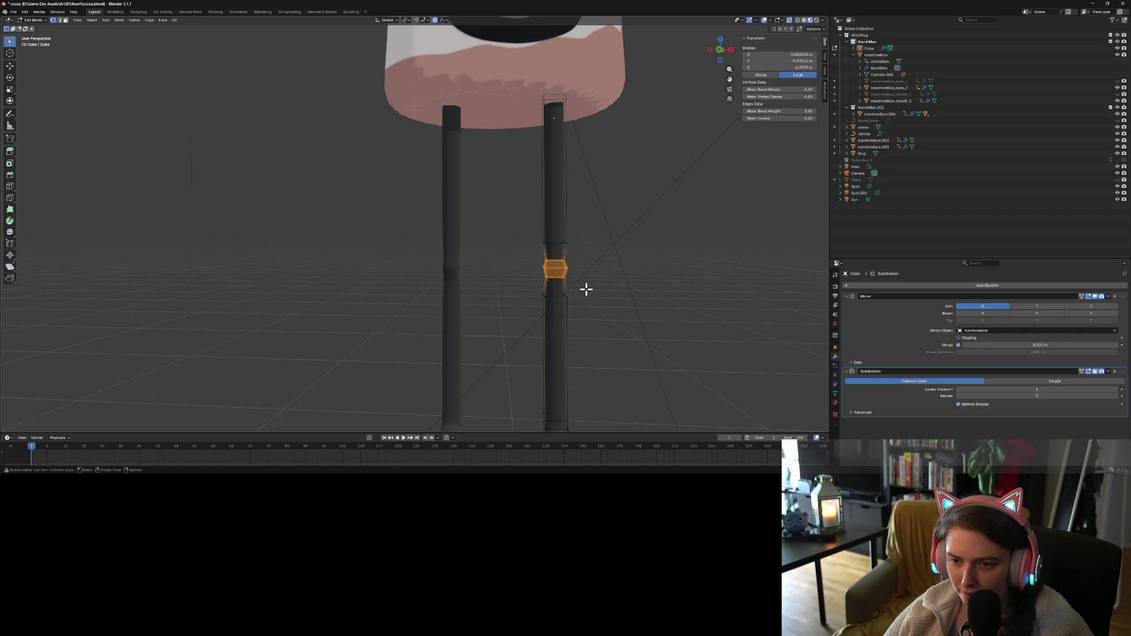
{"action": "key", "text": "s"}
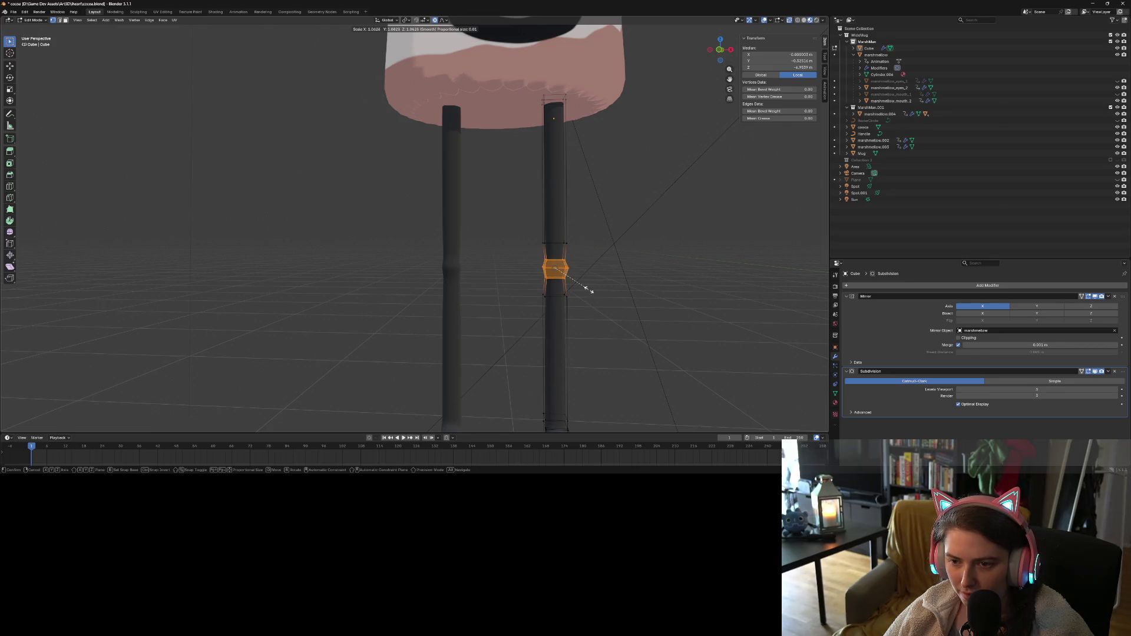
{"action": "left_click", "coordinate": [595, 291]}
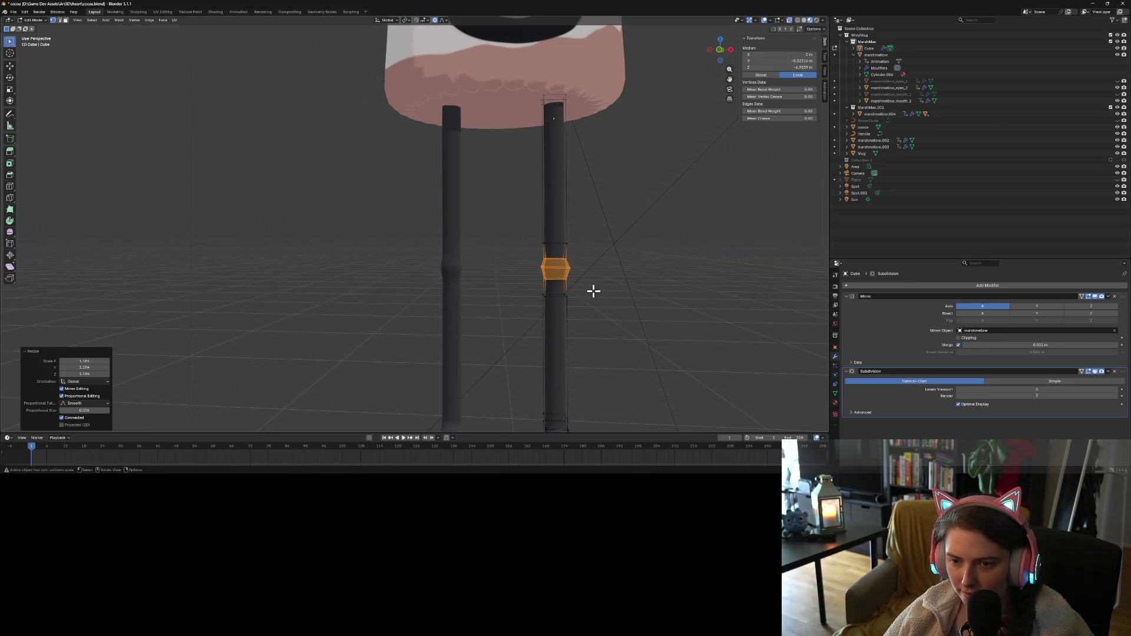
{"action": "key", "text": "alt+a"}
{"action": "key", "text": "Tab"}
{"action": "mouse_move", "coordinate": [606, 313]}
{"action": "middle_mouse_down"}
{"action": "mouse_move", "coordinate": [591, 349]}
{"action": "mouse_move", "coordinate": [607, 332]}
{"action": "mouse_move", "coordinate": [580, 342]}
{"action": "middle_mouse_up"}
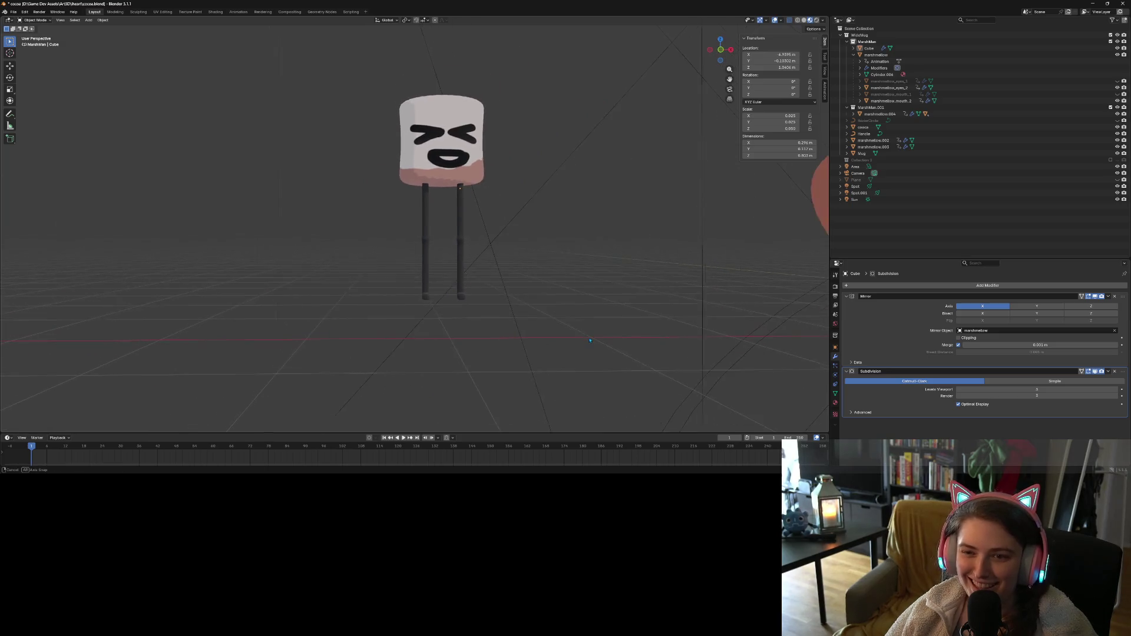
{"action": "scroll", "coordinate": [578, 341], "scroll_direction": "up", "scroll_amount": 3}
{"action": "scroll", "coordinate": [573, 339], "scroll_direction": "up", "scroll_amount": 2}
{"action": "scroll", "coordinate": [569, 330], "scroll_direction": "down", "scroll_amount": 3}
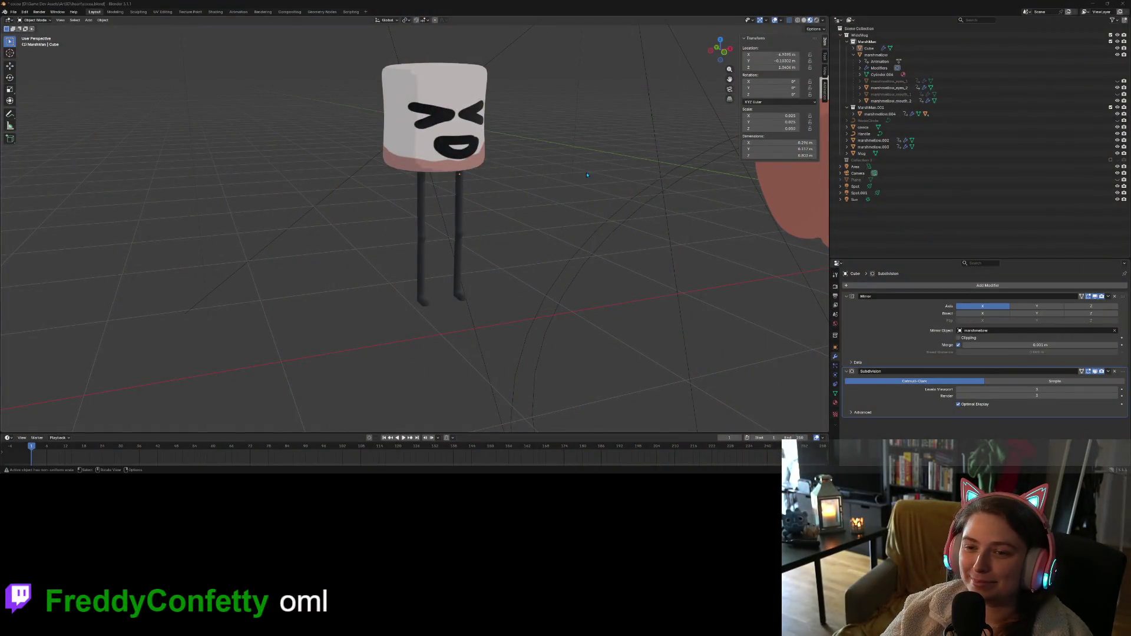
{"action": "scroll", "coordinate": [598, 193], "scroll_direction": "up", "scroll_amount": 2}
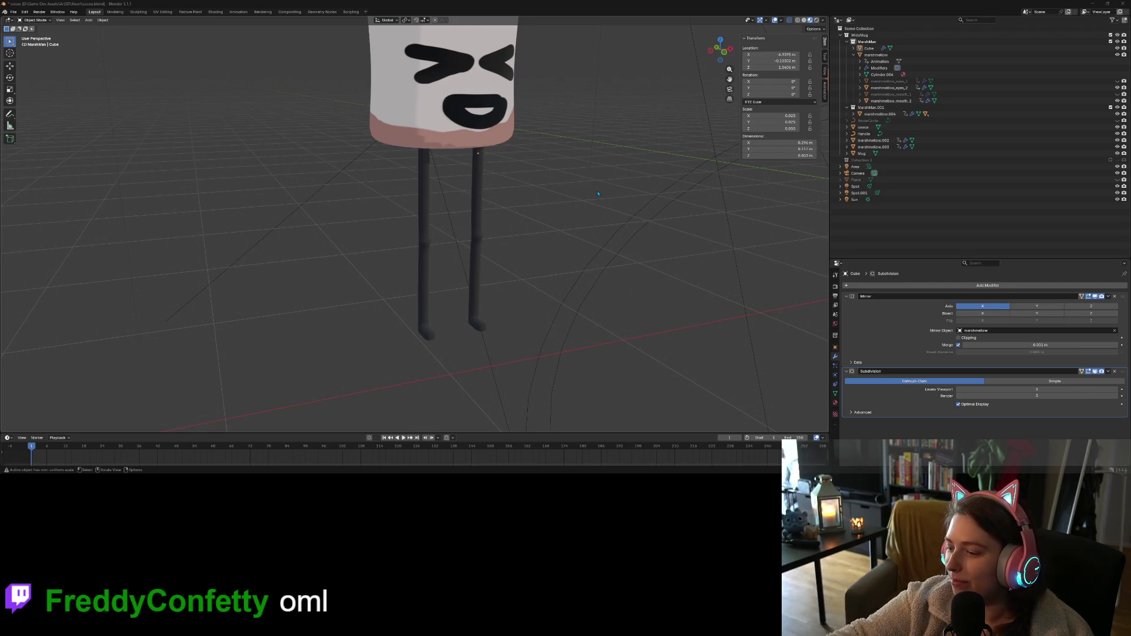
{"action": "middle_click_drag", "start_coordinate": [598, 193], "coordinate": [605, 266]}
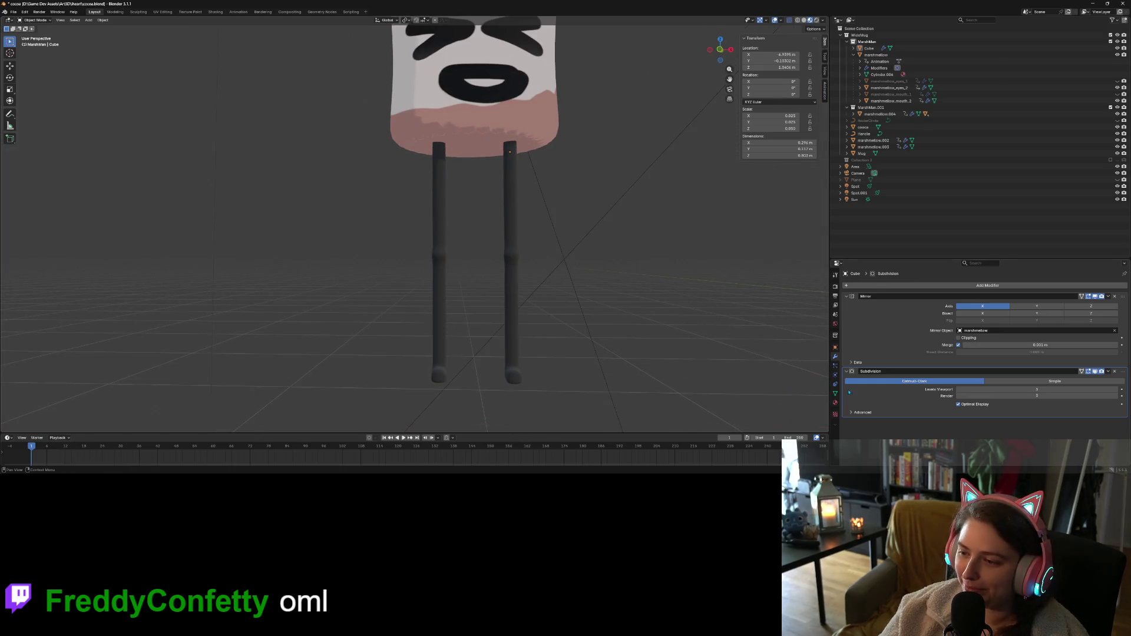
Scroll through Material.005's surface settings and open, then close, the Normal input link menu
{"action": "left_click", "coordinate": [836, 403]}
{"action": "scroll", "coordinate": [934, 393], "scroll_direction": "down", "scroll_amount": 3}
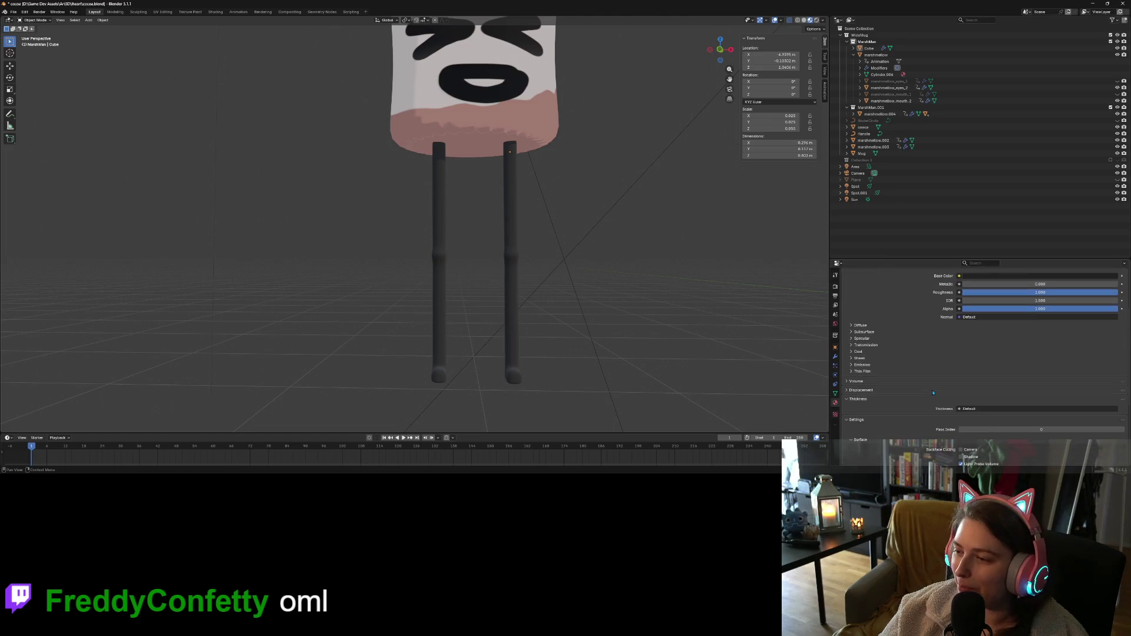
{"action": "scroll", "coordinate": [933, 393], "scroll_direction": "up", "scroll_amount": 2}
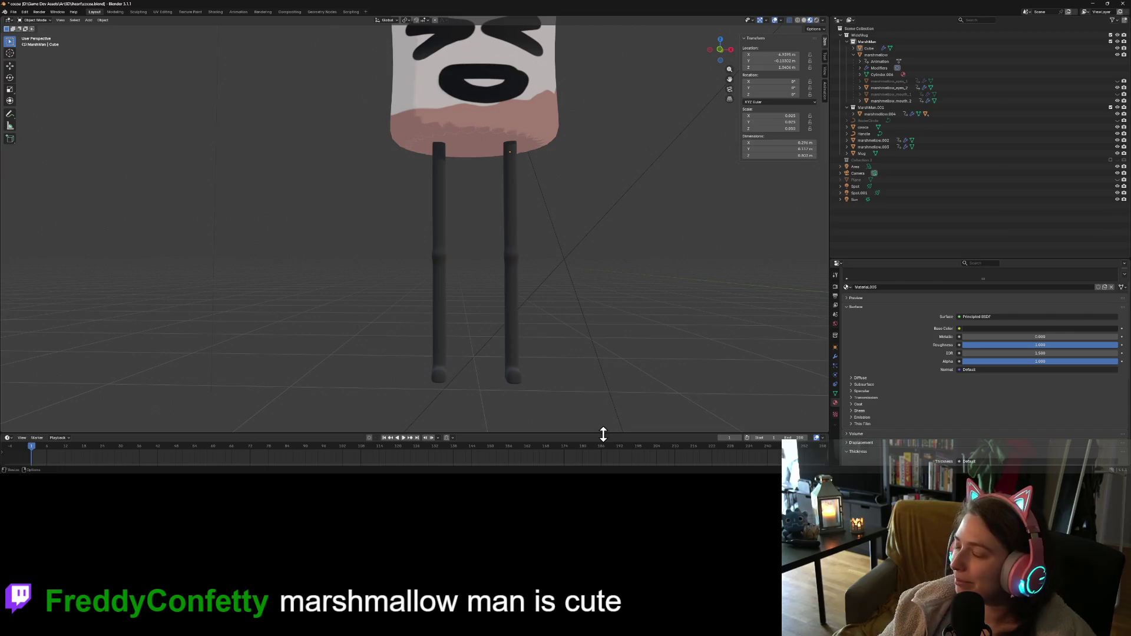
{"action": "scroll", "coordinate": [943, 341], "scroll_direction": "down", "scroll_amount": 2}
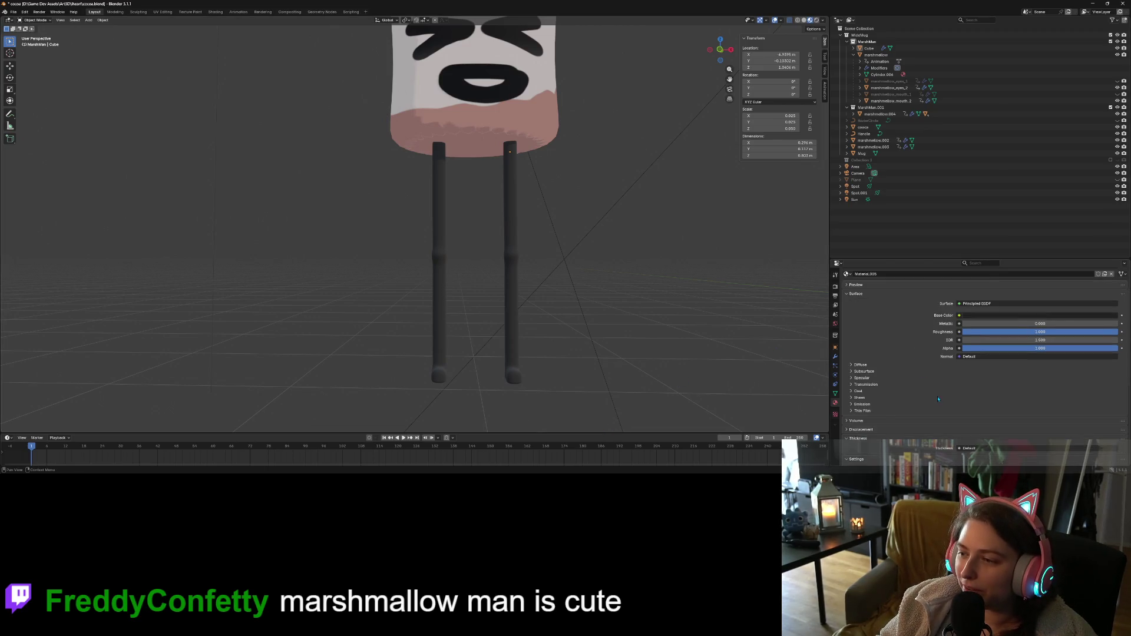
{"action": "left_click", "coordinate": [976, 334]}
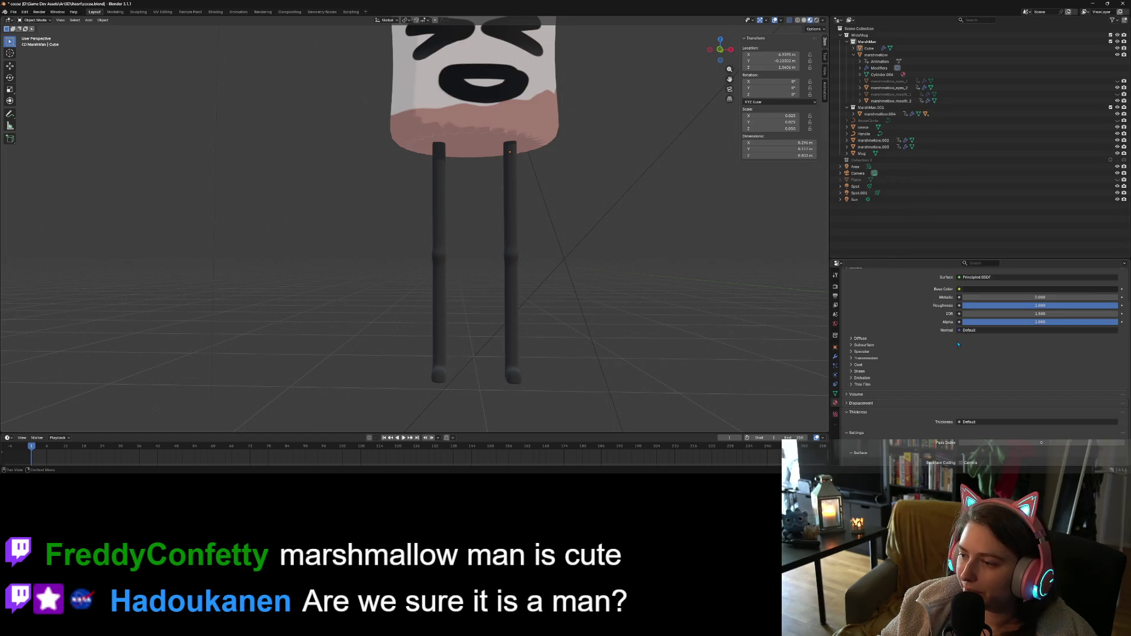
{"action": "left_click", "coordinate": [978, 331]}
{"action": "left_click", "coordinate": [978, 331]}
{"action": "left_click", "coordinate": [979, 331]}
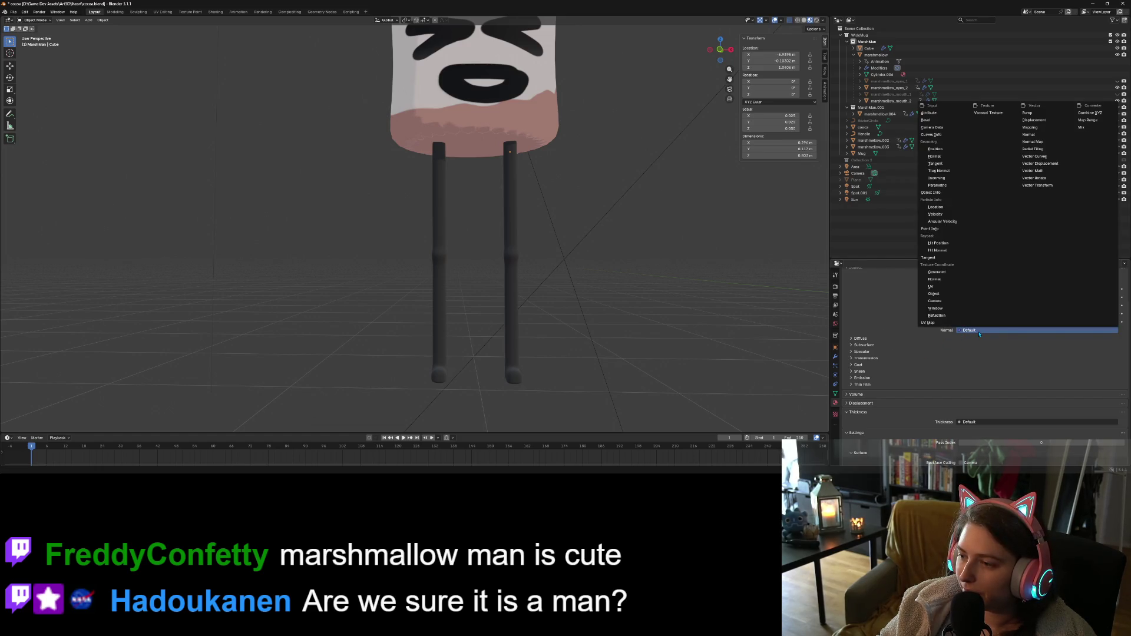
{"action": "left_click", "coordinate": [978, 335]}
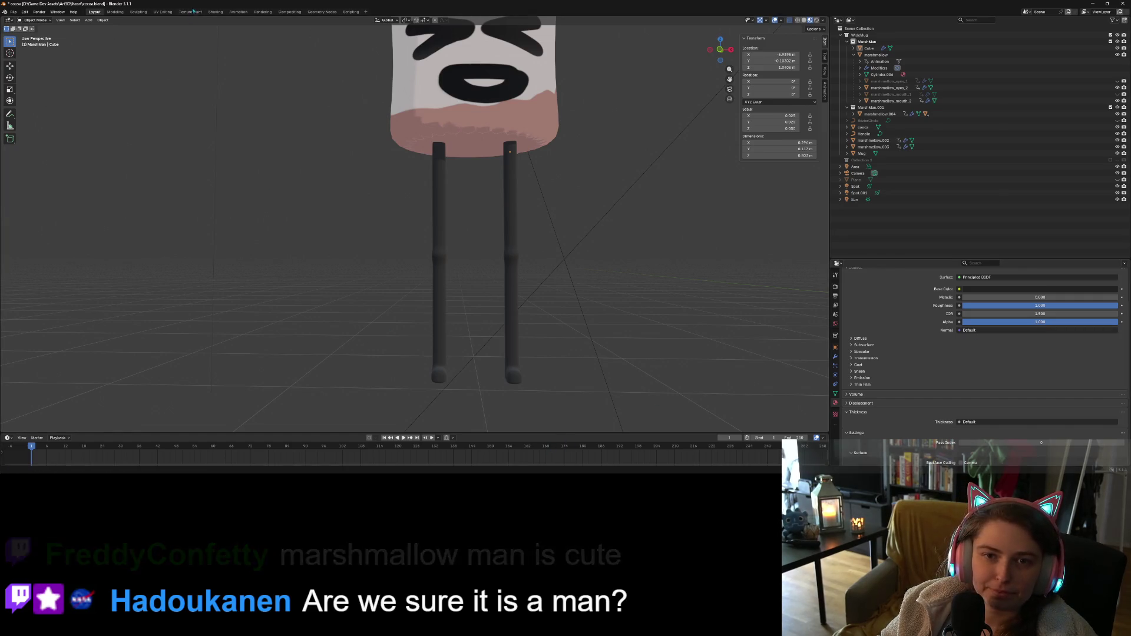
Switch to the Shading workspace and bring the Principled BSDF and Material Output nodes into view
{"action": "left_click", "coordinate": [215, 12]}
{"action": "scroll", "coordinate": [540, 279], "scroll_direction": "down", "scroll_amount": 3}
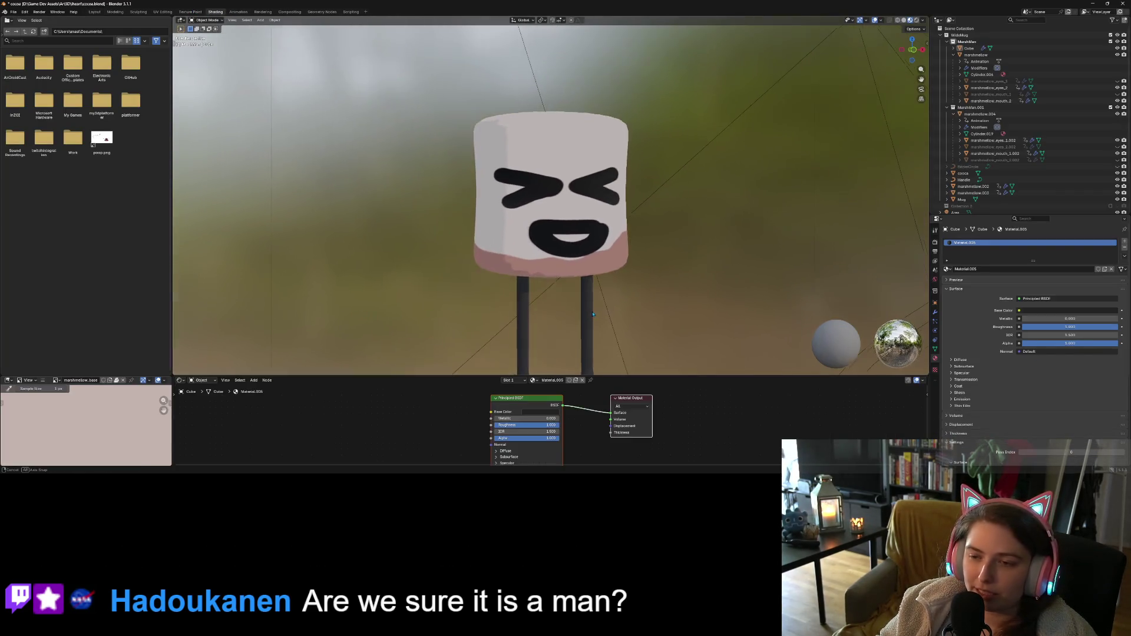
{"action": "middle_click_drag", "start_coordinate": [541, 268], "coordinate": [554, 291]}
{"action": "scroll", "coordinate": [603, 455], "scroll_direction": "down", "scroll_amount": 1}
{"action": "middle_click_drag", "start_coordinate": [474, 443], "coordinate": [568, 422]}
Deselect all nodes and show the node details sidebar in the Shader Editor
{"action": "right_click", "coordinate": [524, 429]}
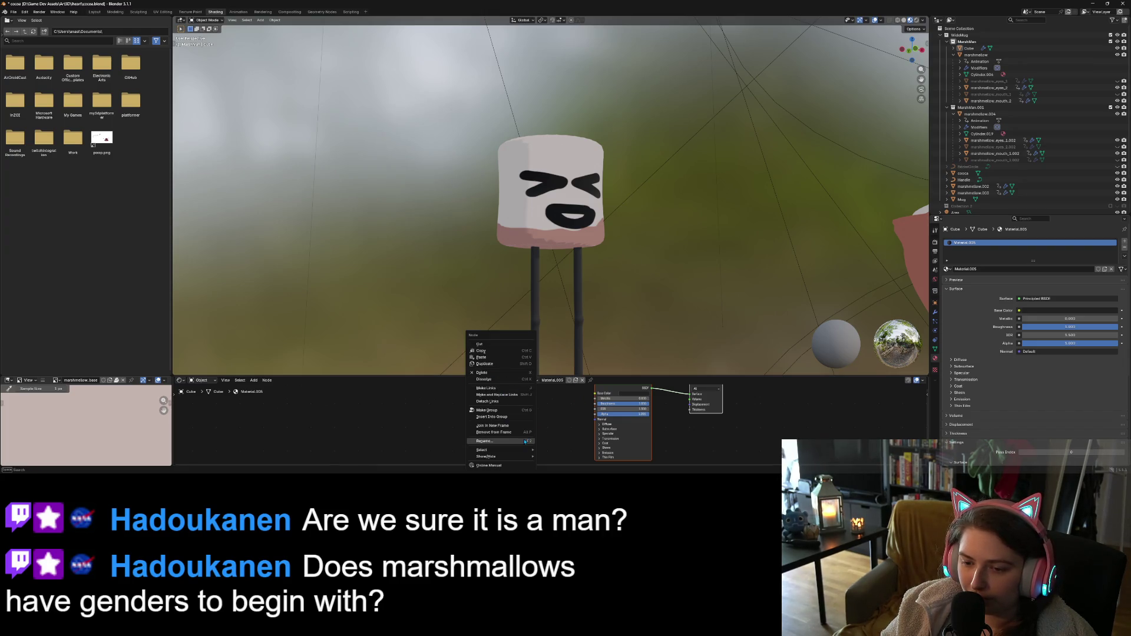
{"action": "left_click", "coordinate": [485, 432]}
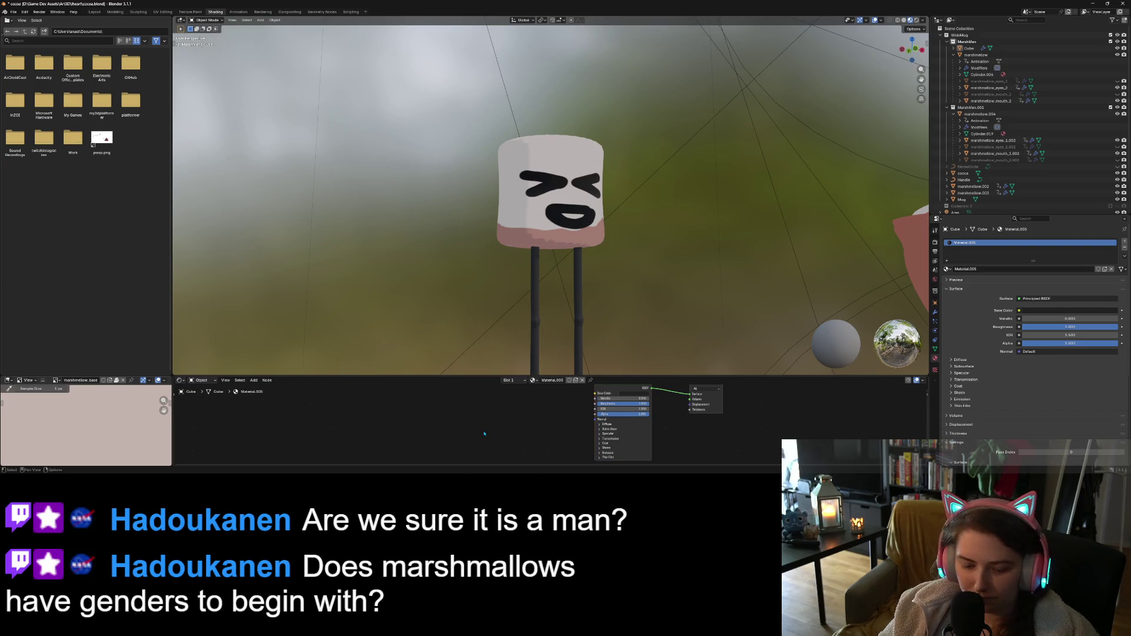
{"action": "left_click", "coordinate": [524, 435]}
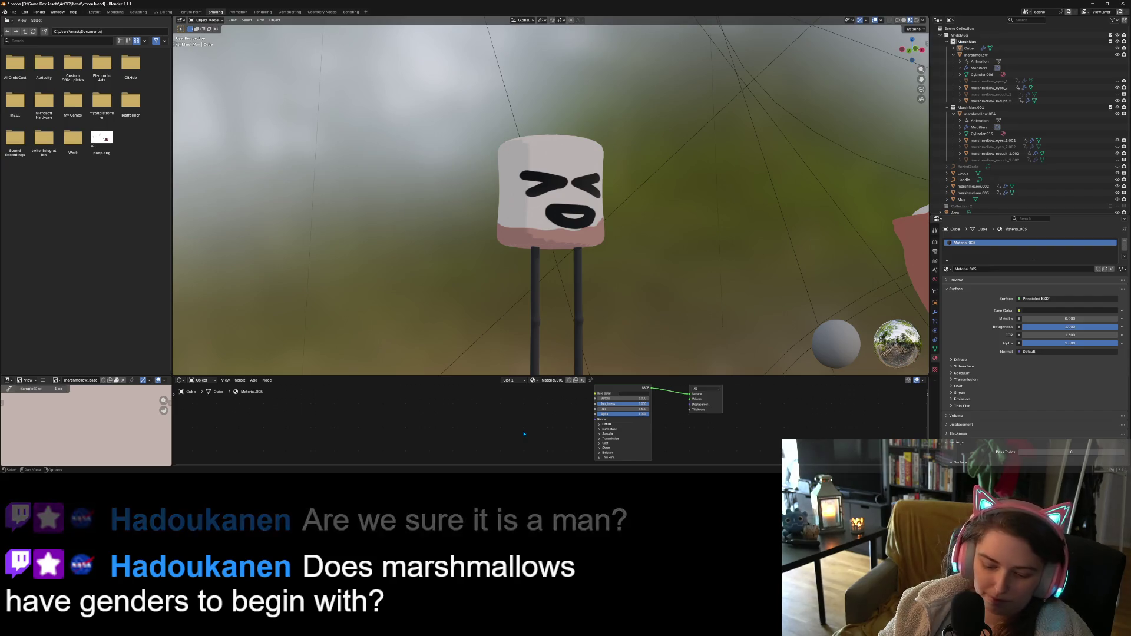
{"action": "key", "text": "n"}
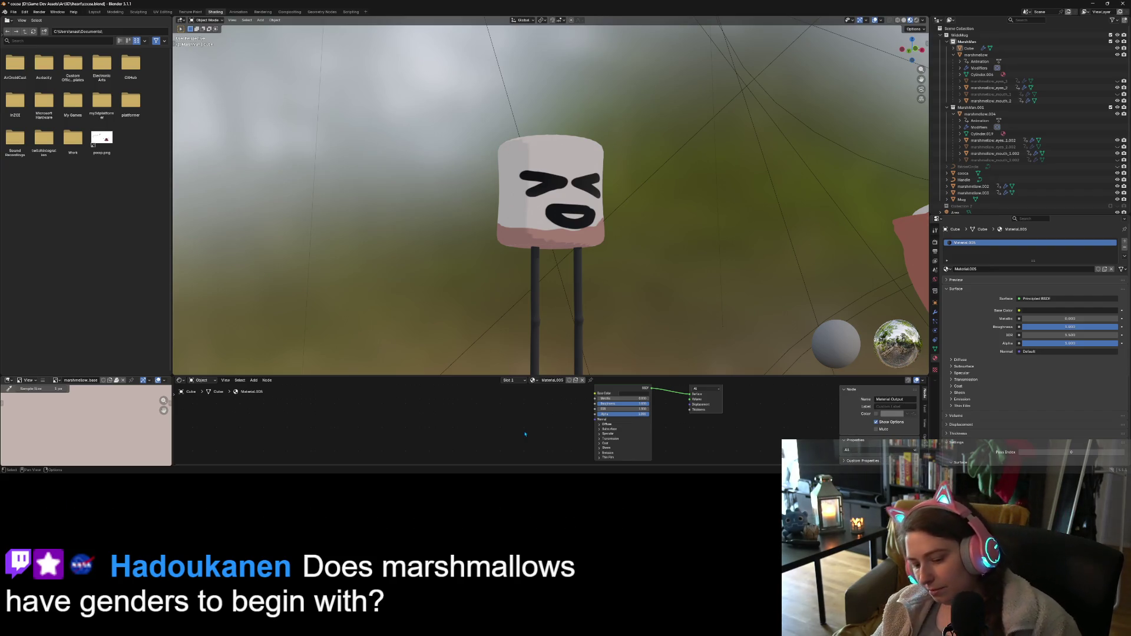
{"action": "key", "text": "ctrl+n"}
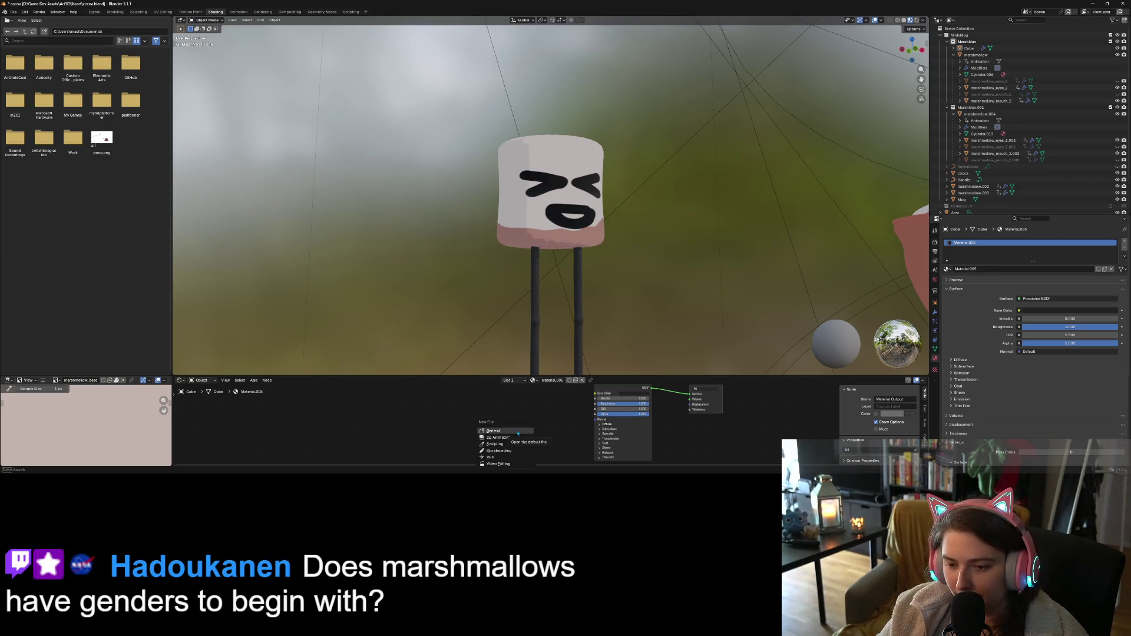
{"action": "key", "text": "Escape"}
{"action": "right_click", "coordinate": [519, 411]}
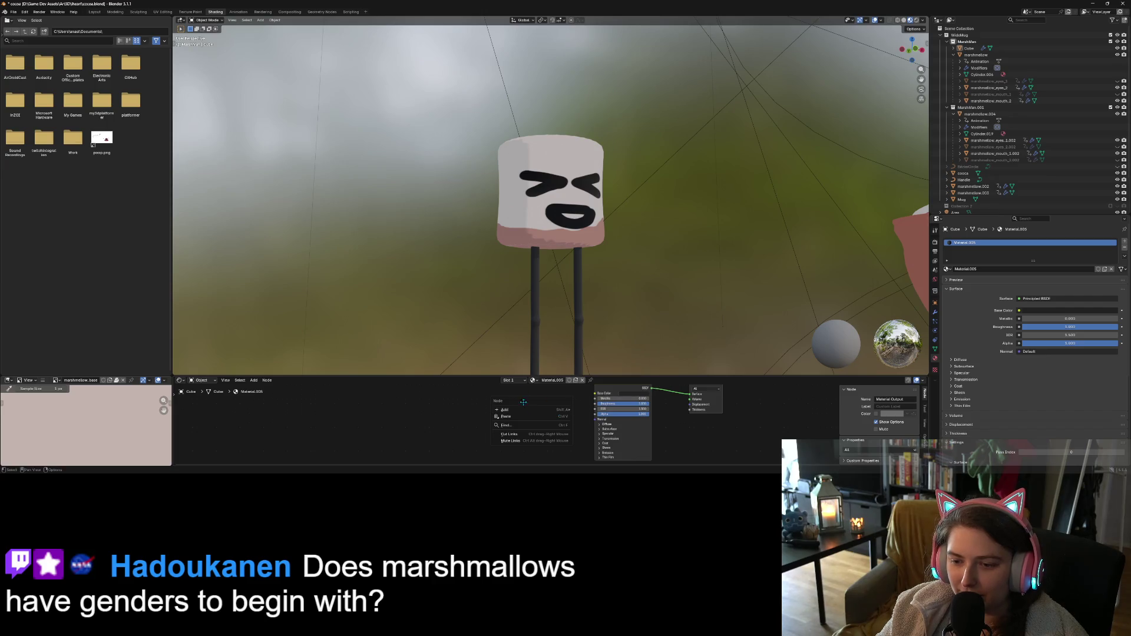
Add a Noise Texture node and place it beside the Principled BSDF in an enlarged node editor
{"action": "mouse_move", "coordinate": [543, 412]}
{"action": "mouse_move", "coordinate": [640, 406]}
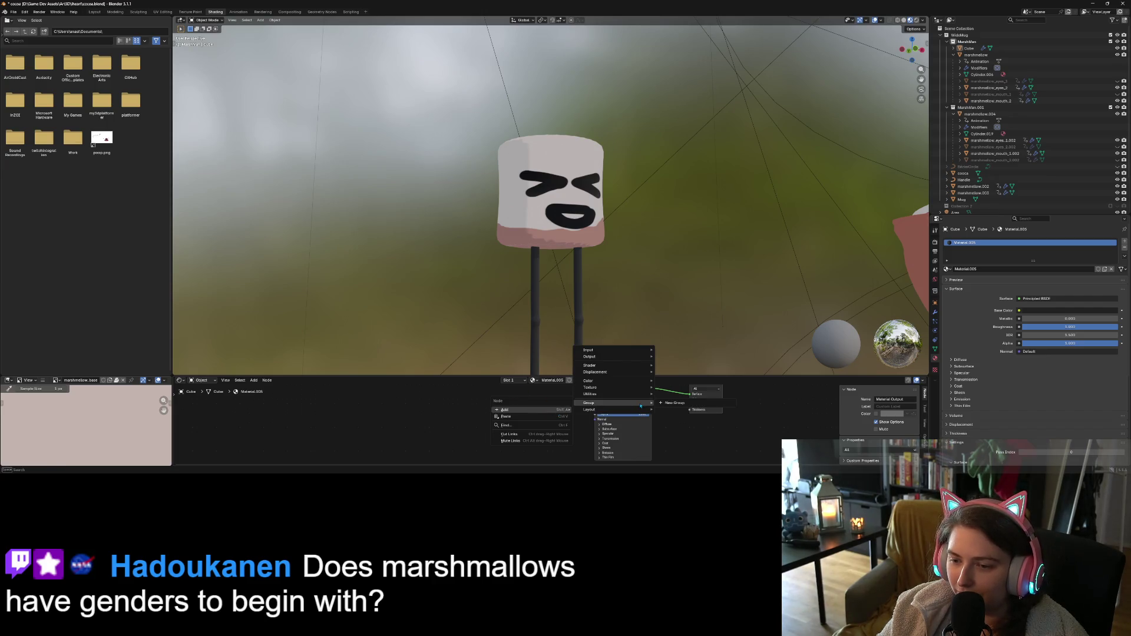
{"action": "mouse_move", "coordinate": [645, 381]}
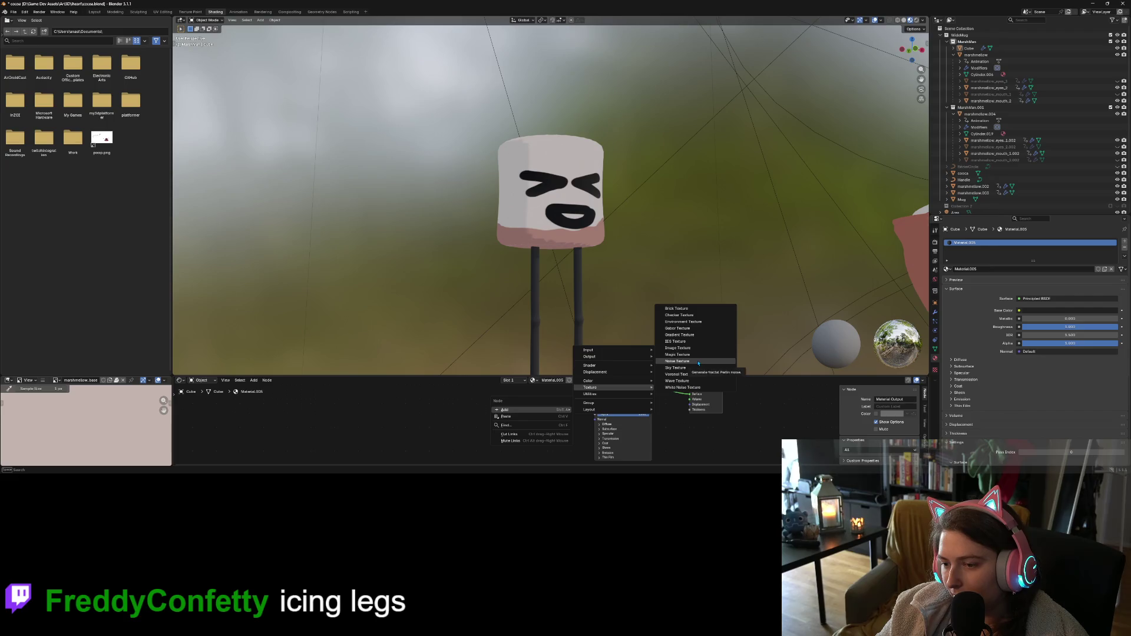
{"action": "left_click", "coordinate": [699, 363]}
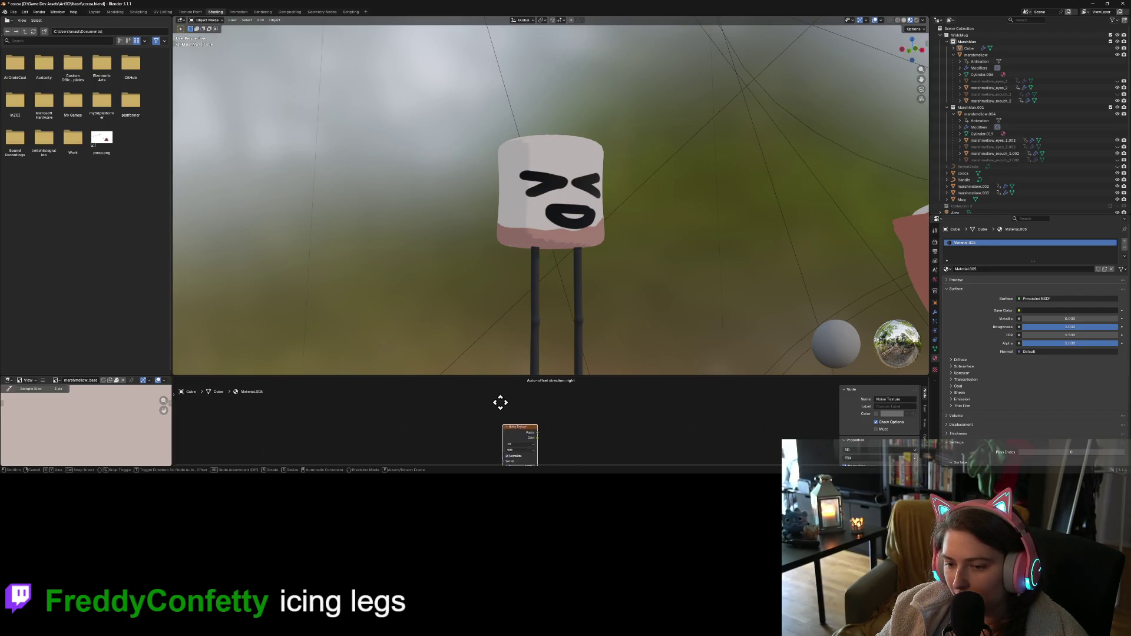
{"action": "right_click", "coordinate": [630, 437]}
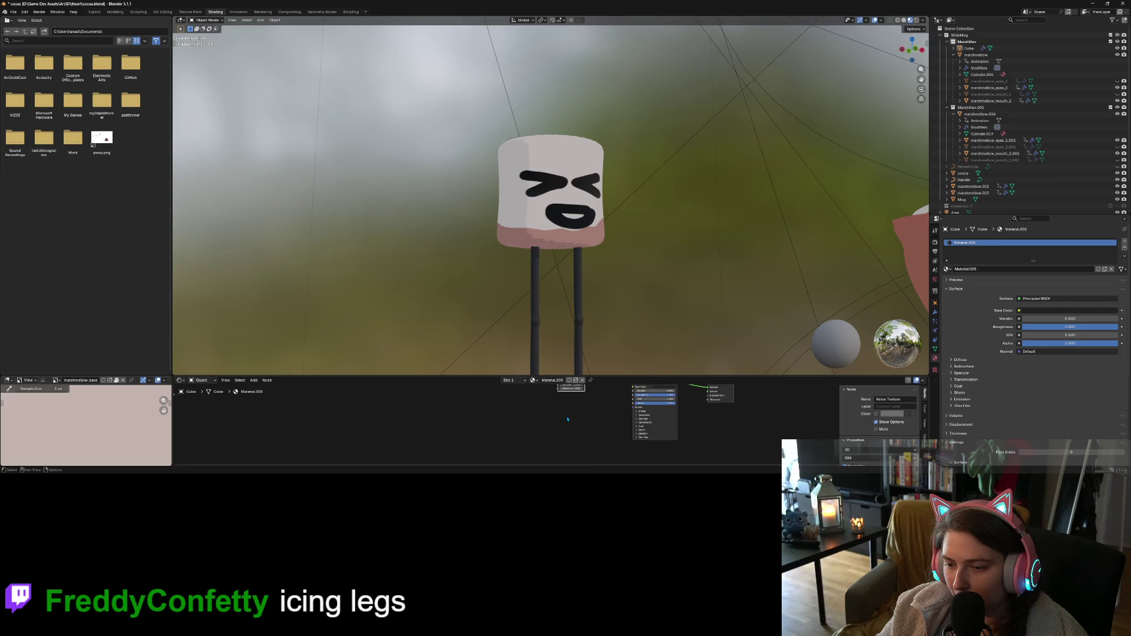
{"action": "scroll", "coordinate": [568, 419], "scroll_direction": "up", "scroll_amount": 4}
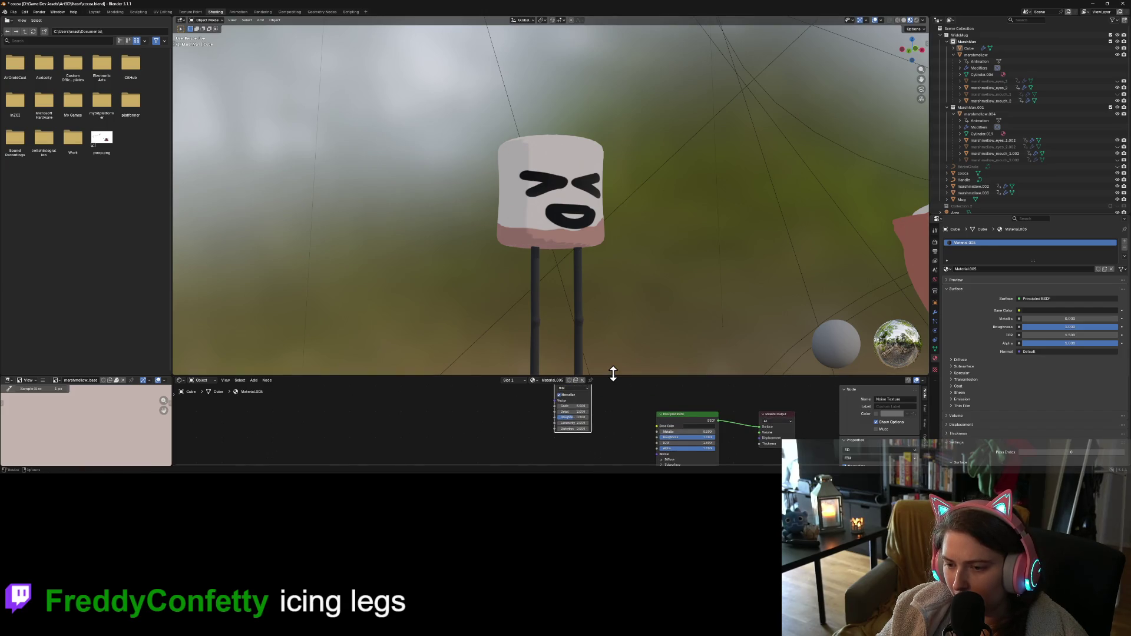
{"action": "left_click_drag", "start_coordinate": [612, 373], "coordinate": [614, 252]}
{"action": "mouse_move", "coordinate": [582, 304]}
{"action": "left_mouse_down"}
{"action": "mouse_move", "coordinate": [600, 375]}
{"action": "mouse_move", "coordinate": [657, 393]}
{"action": "left_mouse_up"}
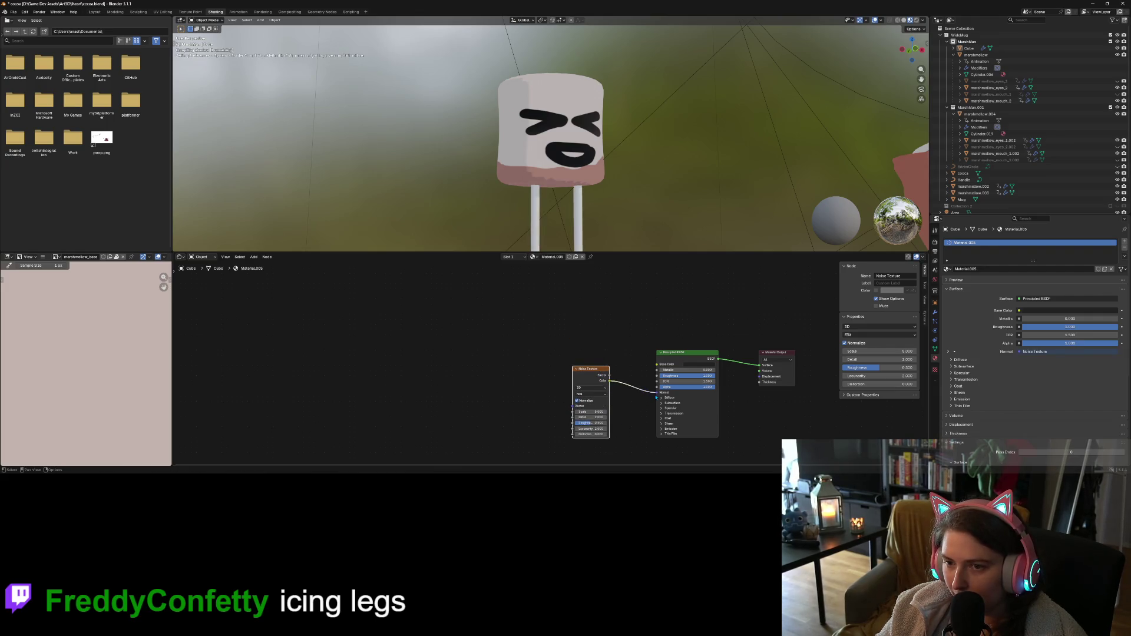
Raise the Noise Texture roughness to 1.000
{"action": "scroll", "coordinate": [621, 210], "scroll_direction": "down", "scroll_amount": 5}
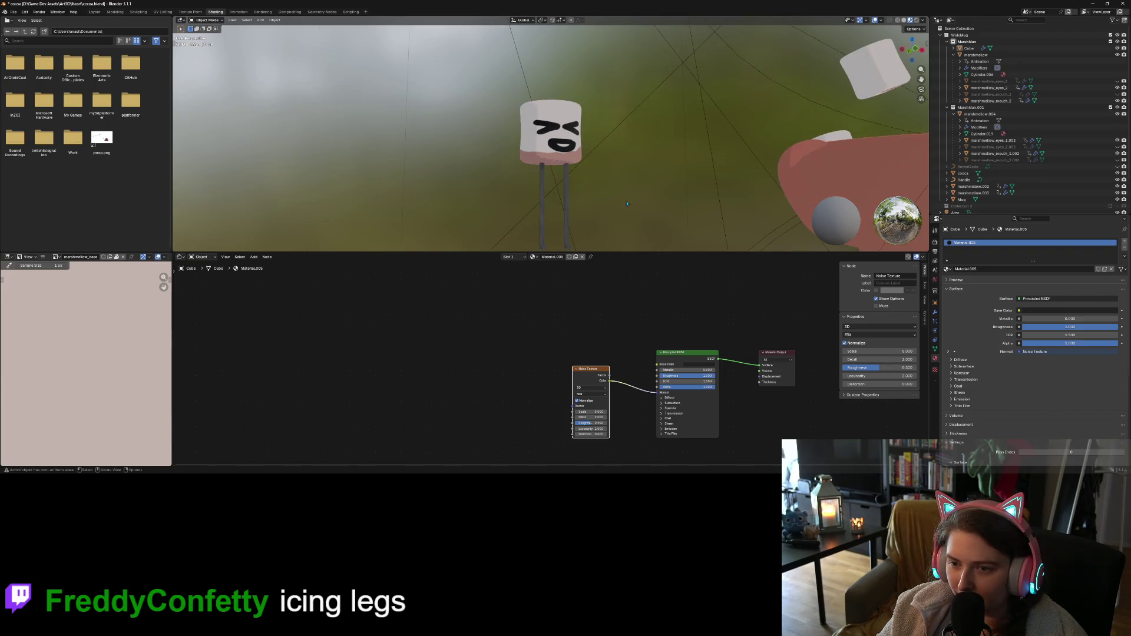
{"action": "scroll", "coordinate": [621, 210], "scroll_direction": "up", "scroll_amount": 4}
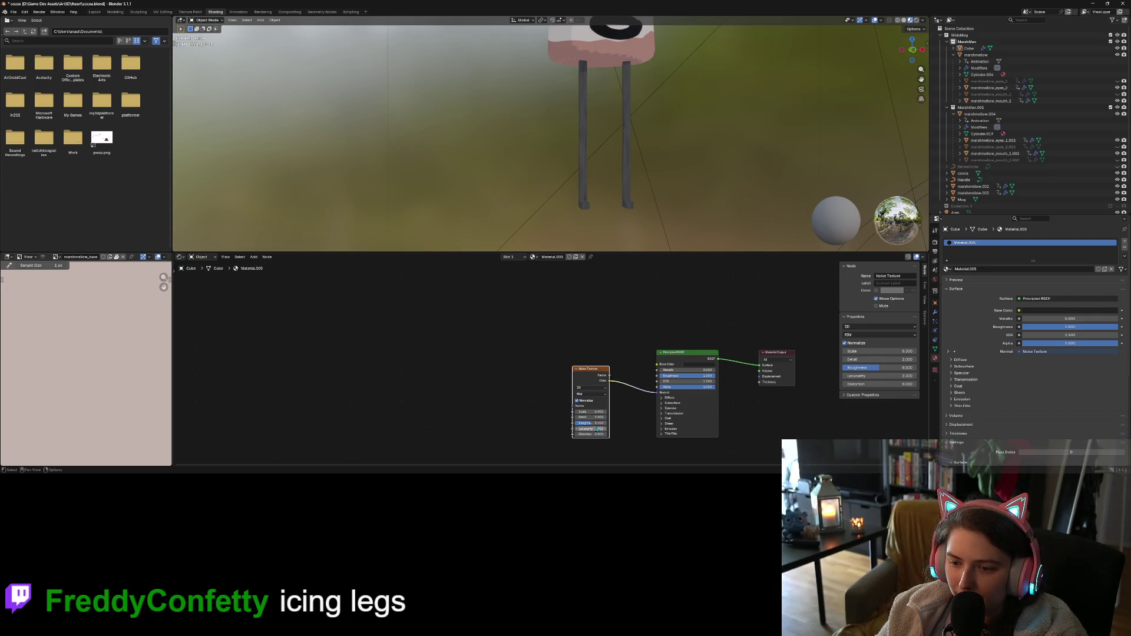
{"action": "mouse_move", "coordinate": [594, 425]}
{"action": "left_mouse_down"}
{"action": "mouse_move", "coordinate": [612, 426]}
{"action": "mouse_move", "coordinate": [610, 412]}
{"action": "mouse_move", "coordinate": [592, 412]}
{"action": "left_mouse_up"}
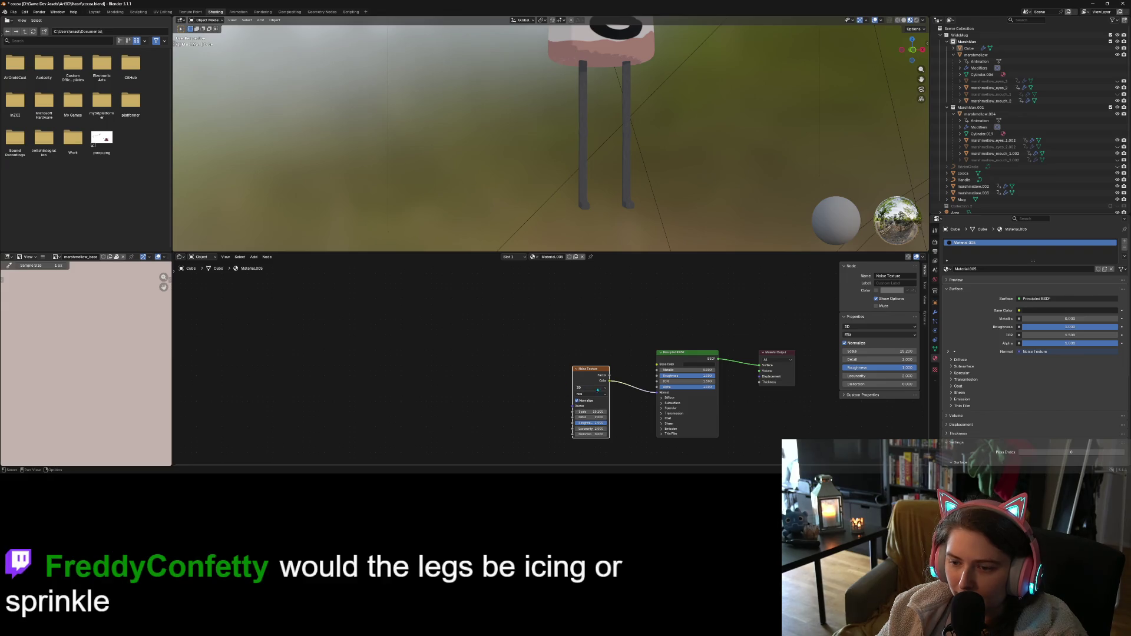
Replace the Noise Texture with a White Noise Texture node
{"action": "key", "text": "x"}
{"action": "right_click", "coordinate": [595, 364]}
{"action": "mouse_move", "coordinate": [596, 364]}
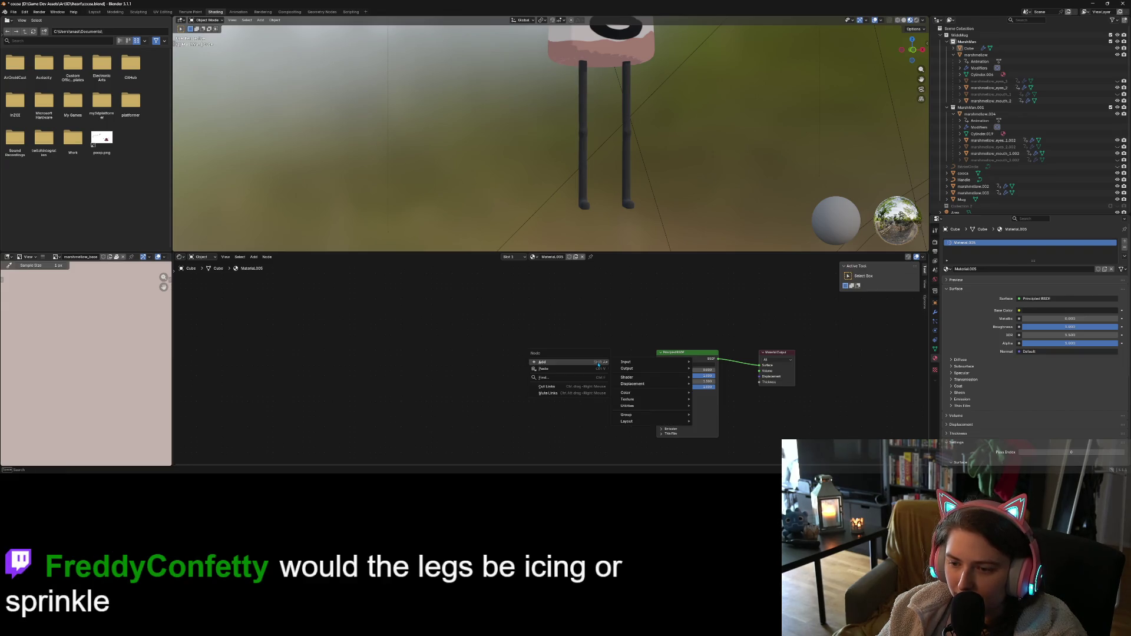
{"action": "mouse_move", "coordinate": [651, 400]}
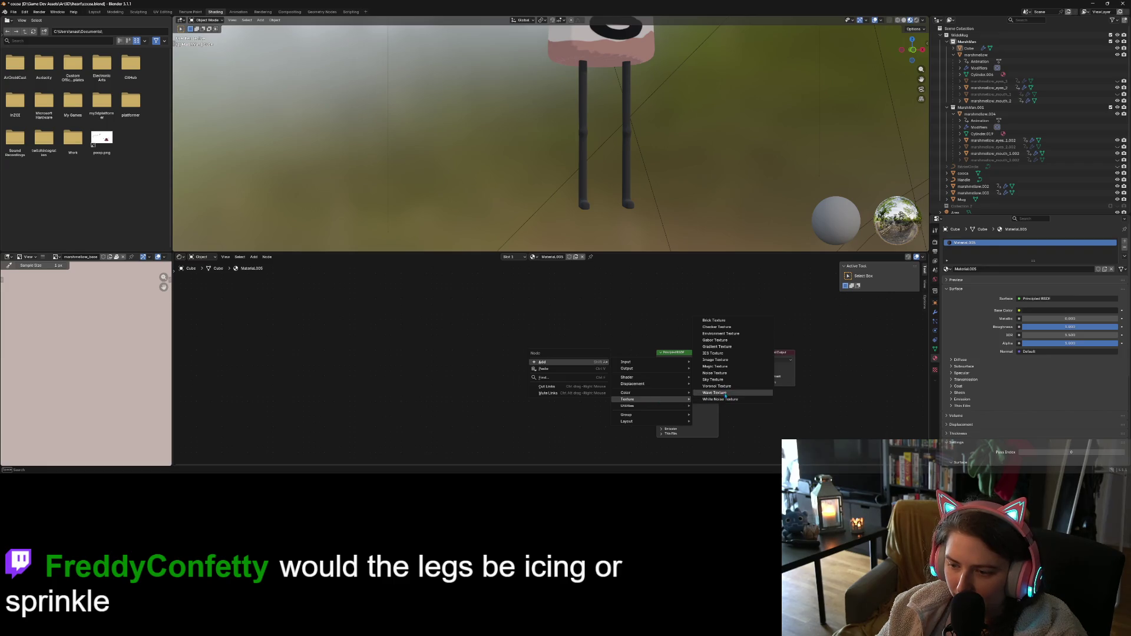
{"action": "left_click", "coordinate": [720, 400]}
{"action": "left_click", "coordinate": [564, 369]}
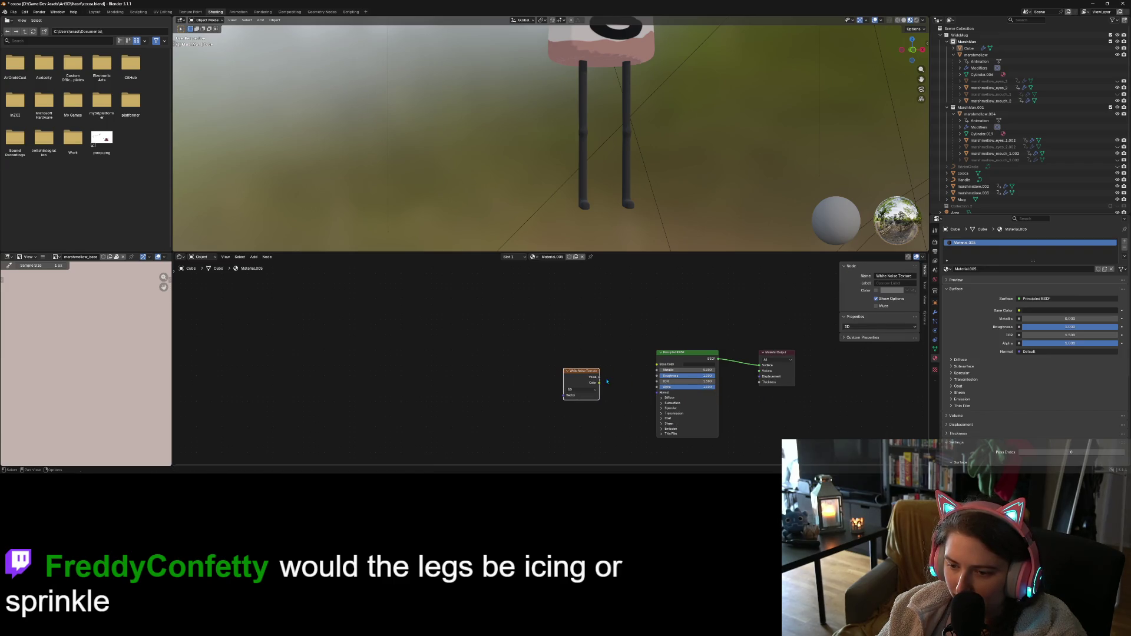
Set the White Noise Texture to 1D and link its Value output to the Principled BSDF Normal
{"action": "left_click_drag", "start_coordinate": [599, 383], "coordinate": [657, 393]}
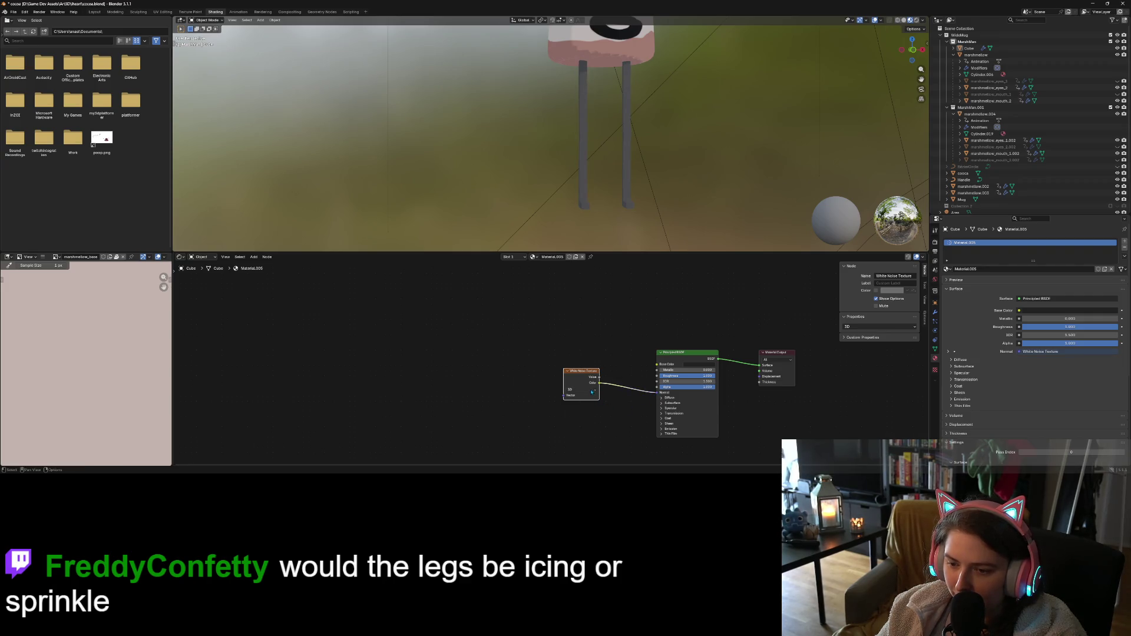
{"action": "left_click", "coordinate": [591, 390]}
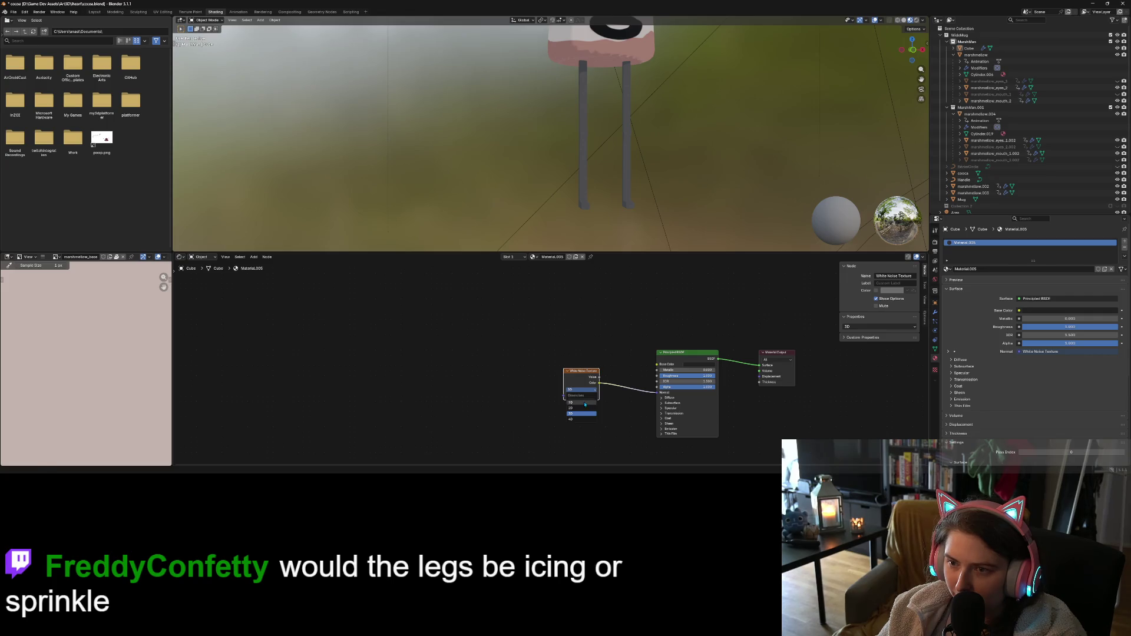
{"action": "left_click", "coordinate": [585, 403]}
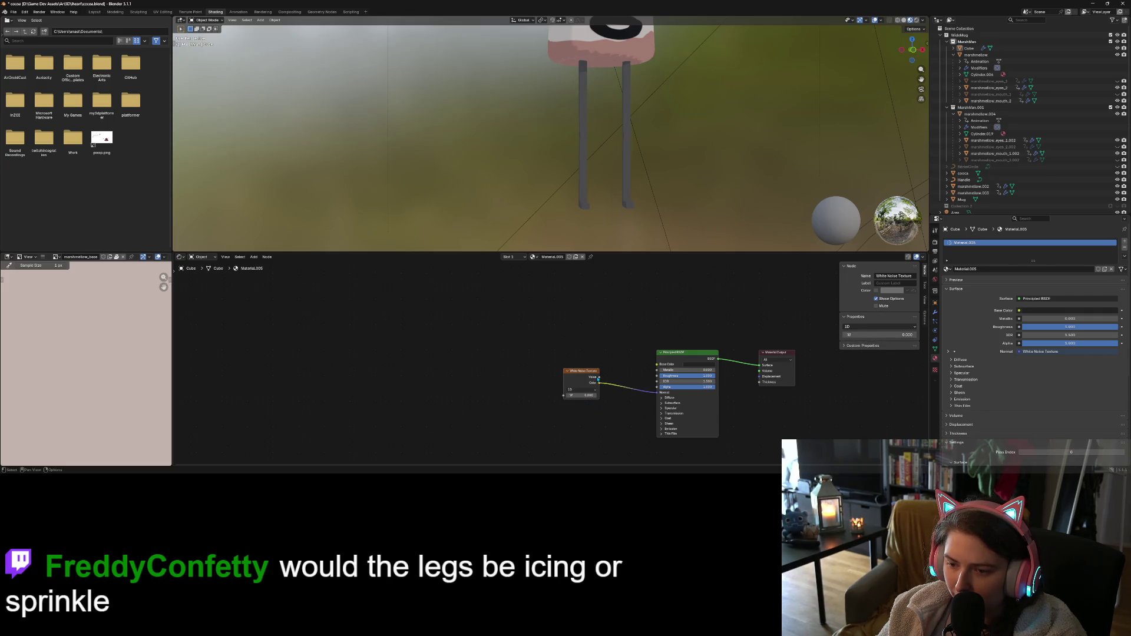
{"action": "left_click_drag", "start_coordinate": [598, 379], "coordinate": [662, 398]}
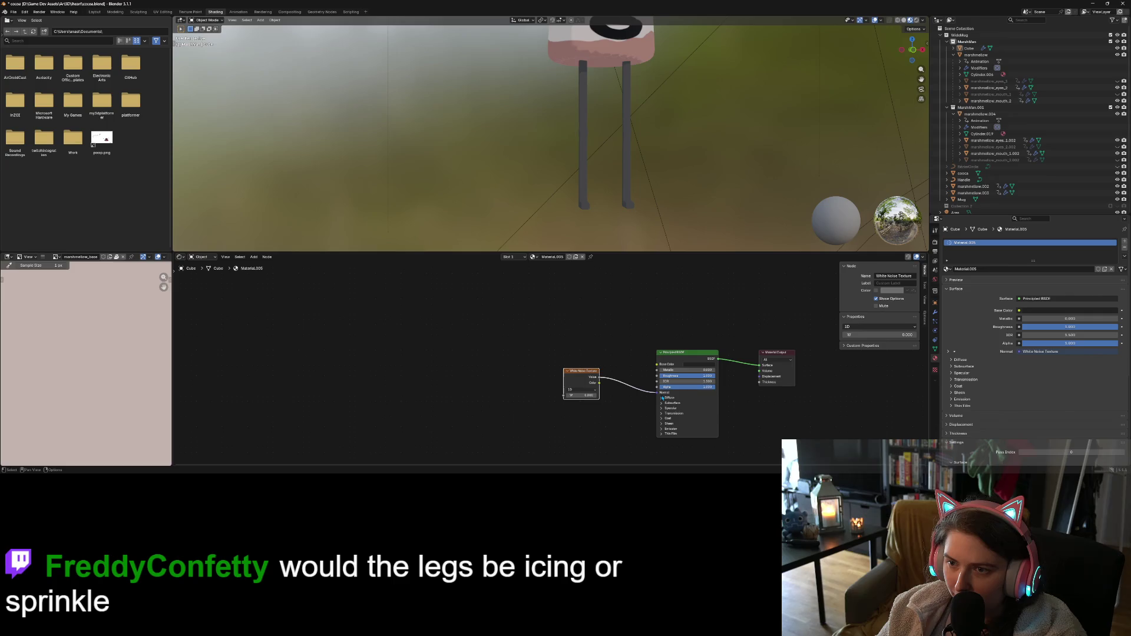
{"action": "left_click", "coordinate": [629, 358]}
Enlarge the 3D view and orbit to look over the marshmallow and mug
{"action": "left_click_drag", "start_coordinate": [640, 252], "coordinate": [634, 377]}
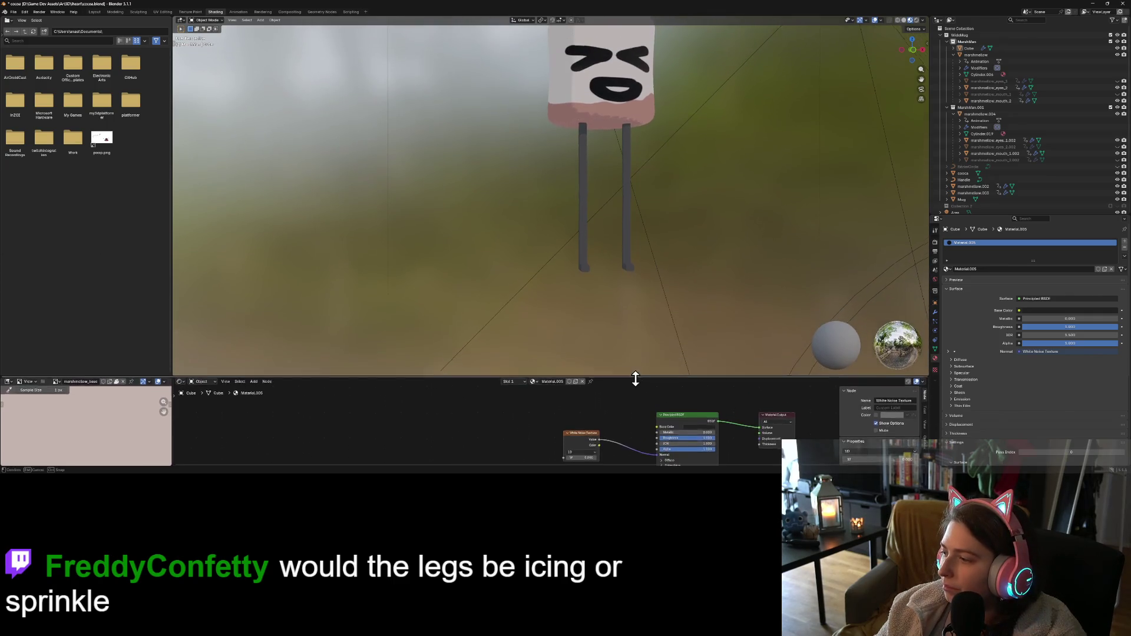
{"action": "mouse_move", "coordinate": [627, 306]}
{"action": "middle_mouse_down"}
{"action": "mouse_move", "coordinate": [620, 267]}
{"action": "mouse_move", "coordinate": [682, 271]}
{"action": "mouse_move", "coordinate": [654, 276]}
{"action": "middle_mouse_up"}
{"action": "scroll", "coordinate": [637, 270], "scroll_direction": "down", "scroll_amount": 5}
{"action": "scroll", "coordinate": [637, 279], "scroll_direction": "up", "scroll_amount": 6}
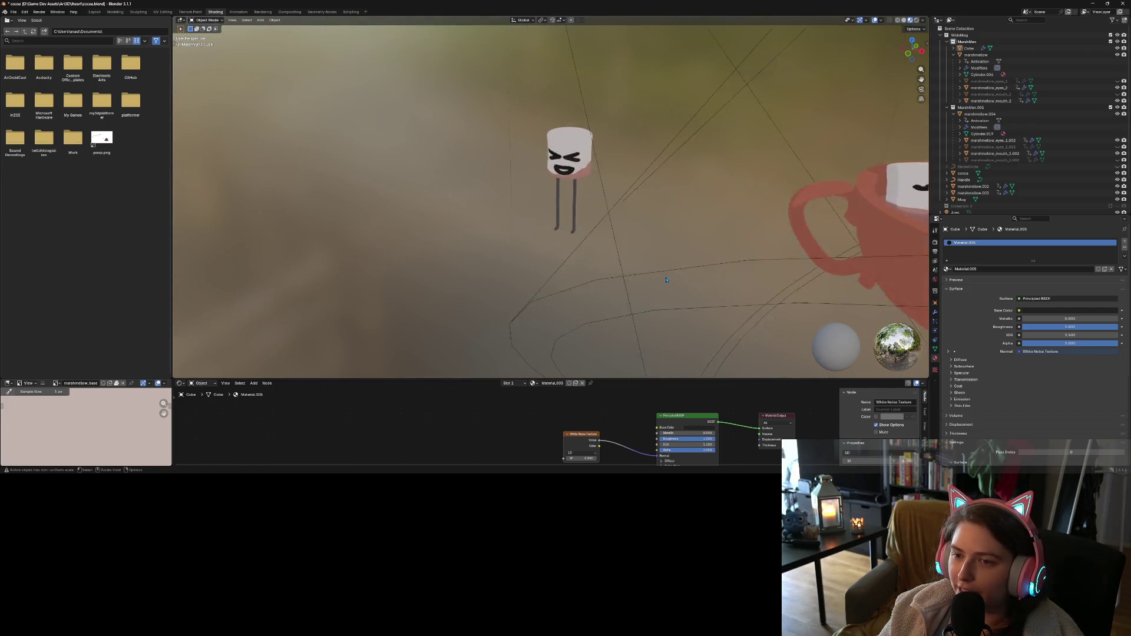
{"action": "mouse_move", "coordinate": [588, 294]}
{"action": "middle_mouse_down"}
{"action": "mouse_move", "coordinate": [636, 293]}
{"action": "mouse_move", "coordinate": [582, 301]}
{"action": "middle_mouse_up"}
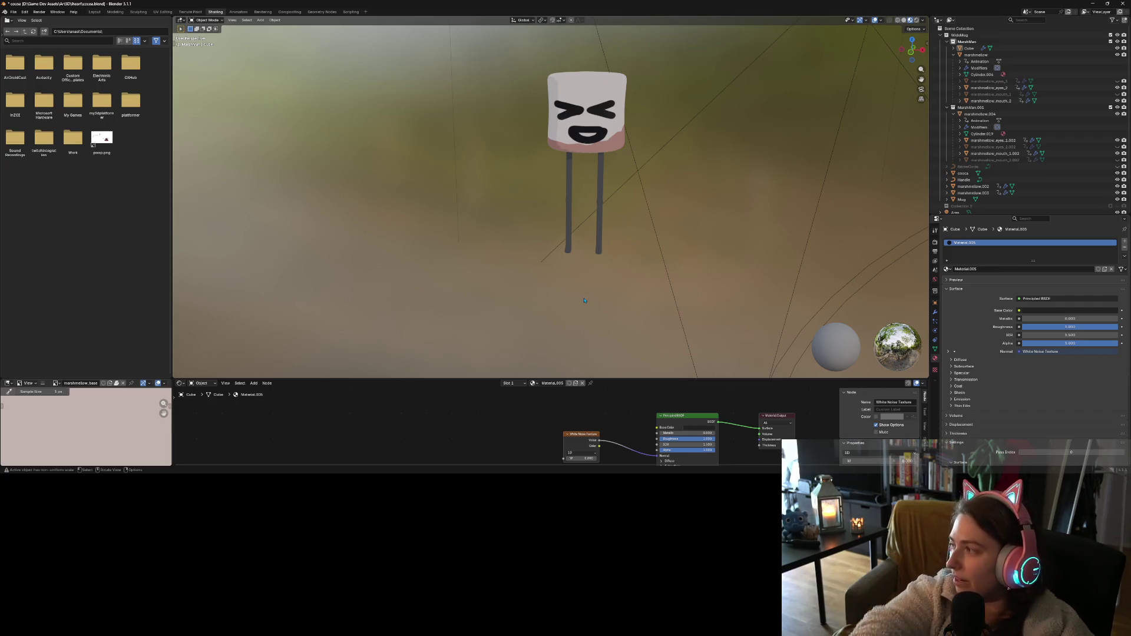
Save cocoa.blend, open the recent candy_man.blend, and close the render result window
{"action": "key", "text": "ctrl+s"}
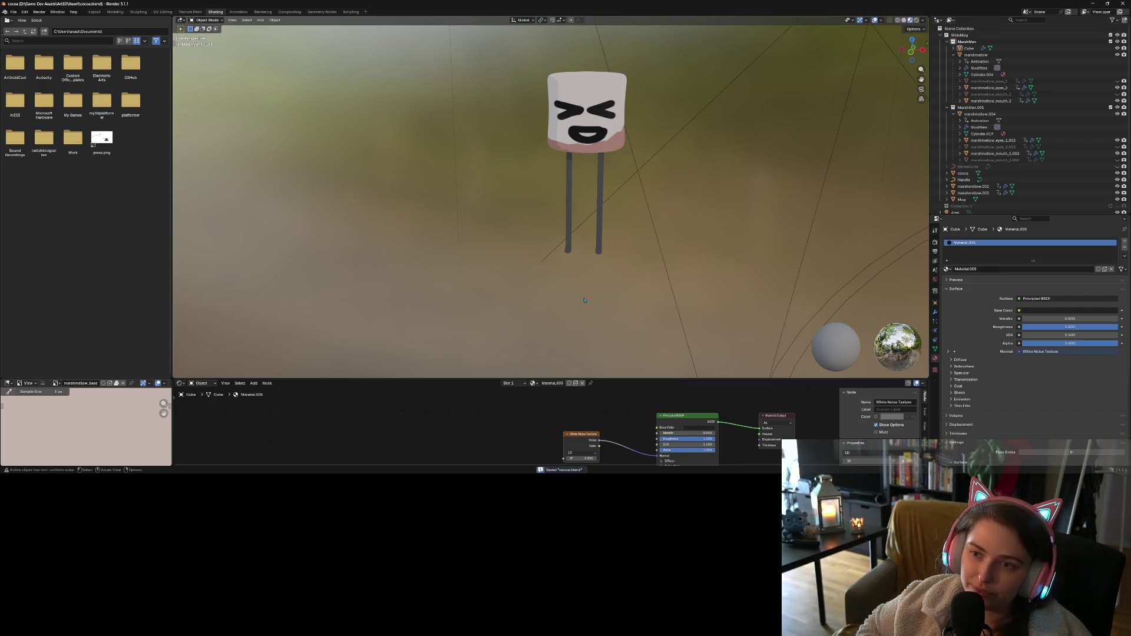
{"action": "left_click", "coordinate": [13, 12]}
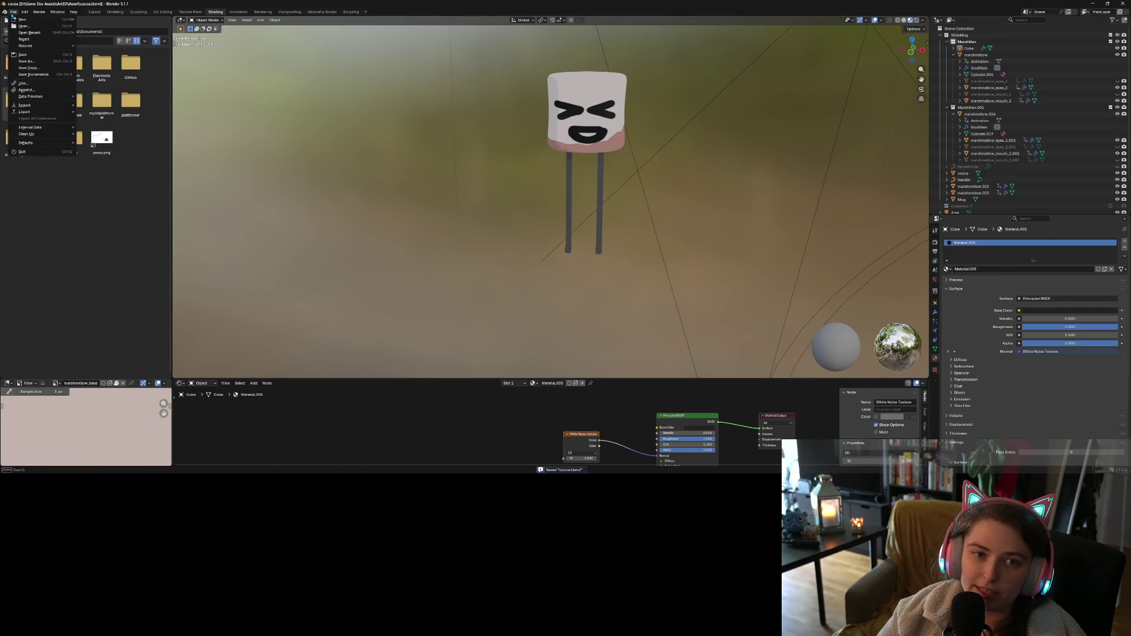
{"action": "mouse_move", "coordinate": [28, 33]}
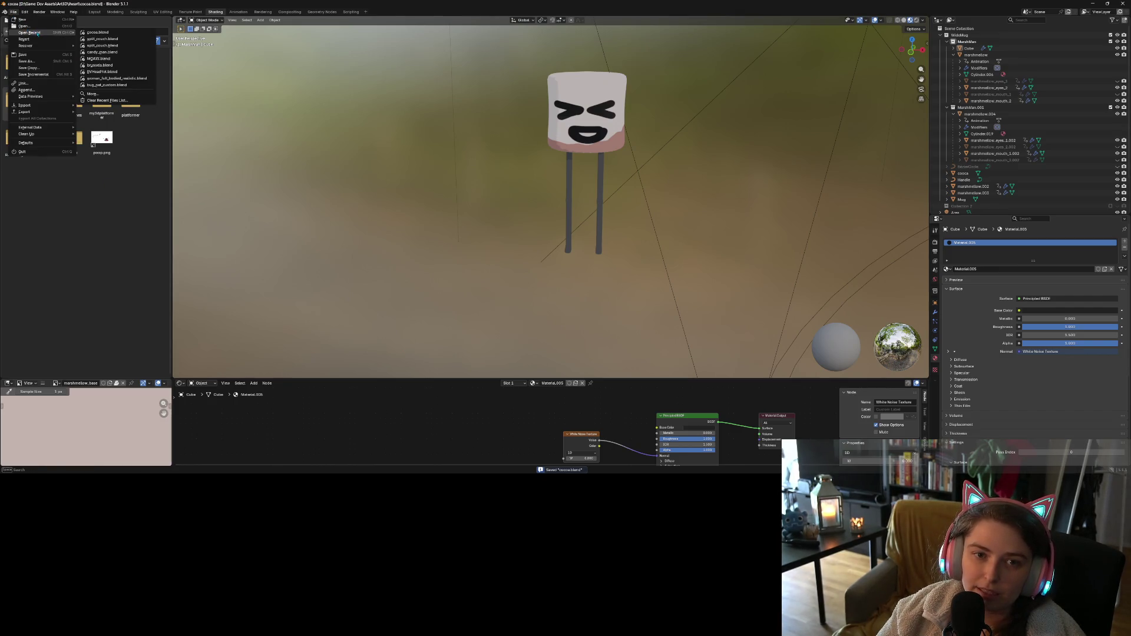
{"action": "left_click", "coordinate": [112, 48]}
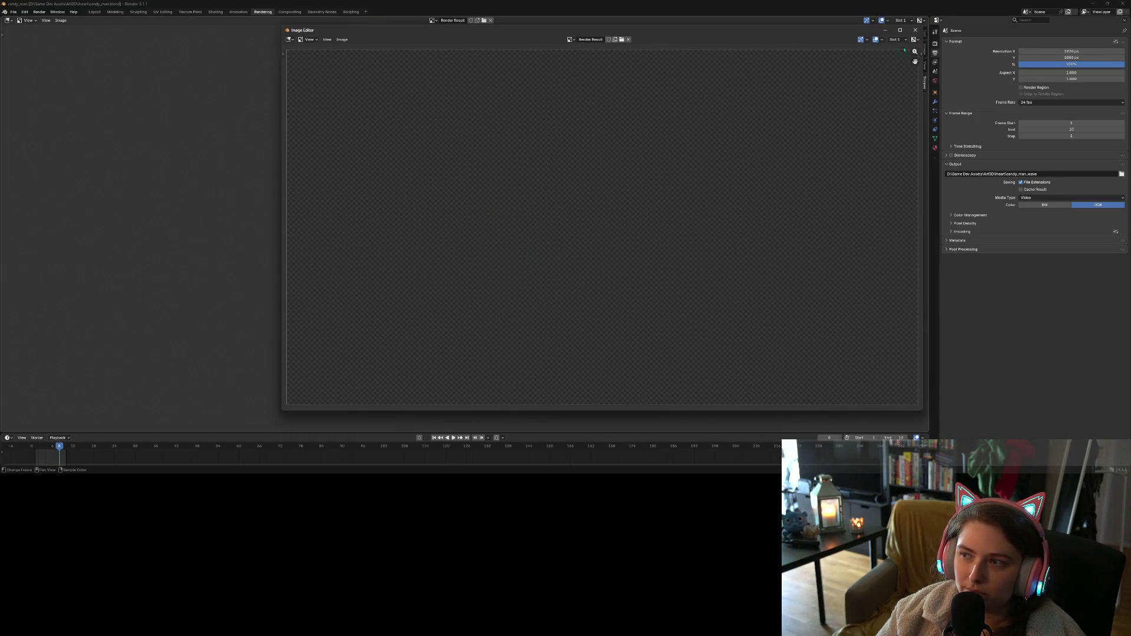
{"action": "left_click", "coordinate": [915, 30]}
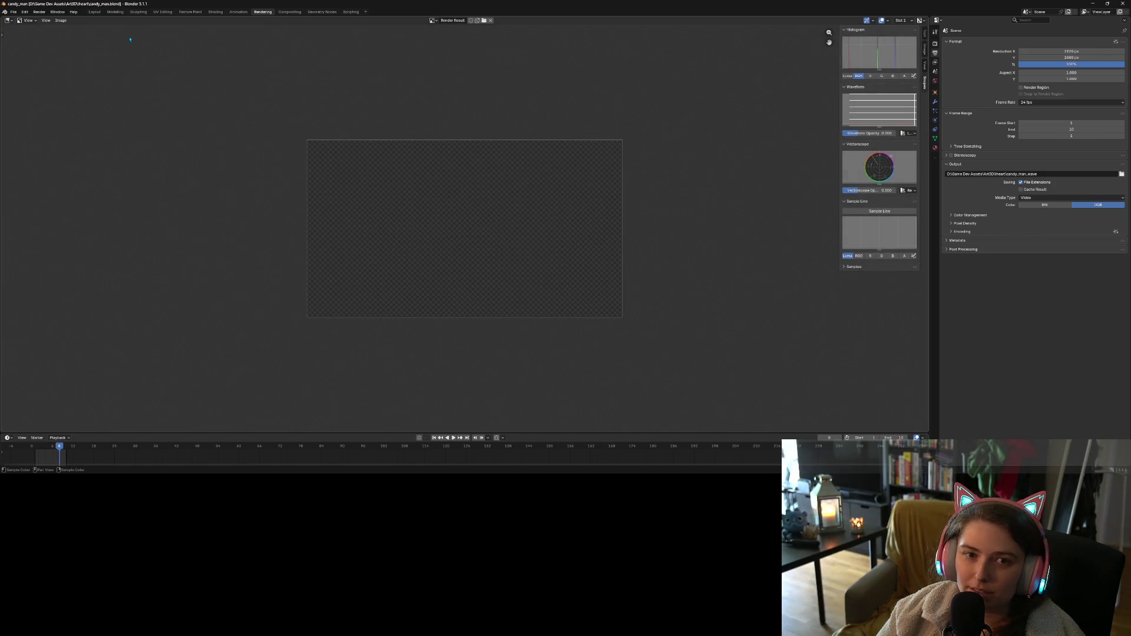
Step through the Layout, Modeling and Sculpting workspaces to Texture Paint, showing the whole character
{"action": "left_click", "coordinate": [115, 11]}
{"action": "left_click", "coordinate": [95, 12]}
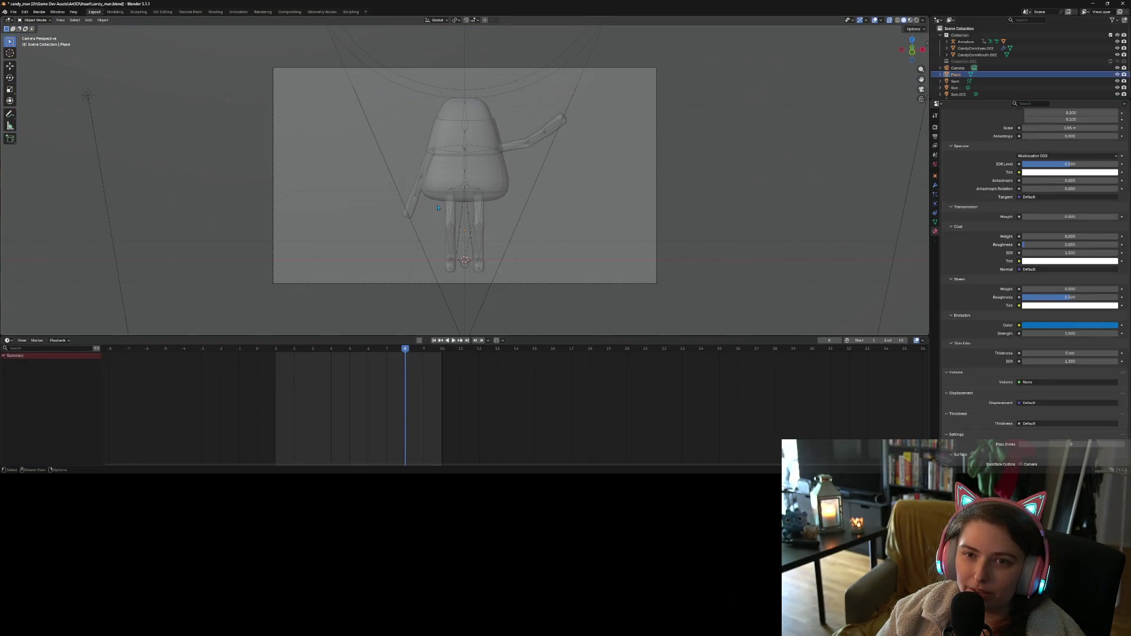
{"action": "left_click", "coordinate": [911, 20]}
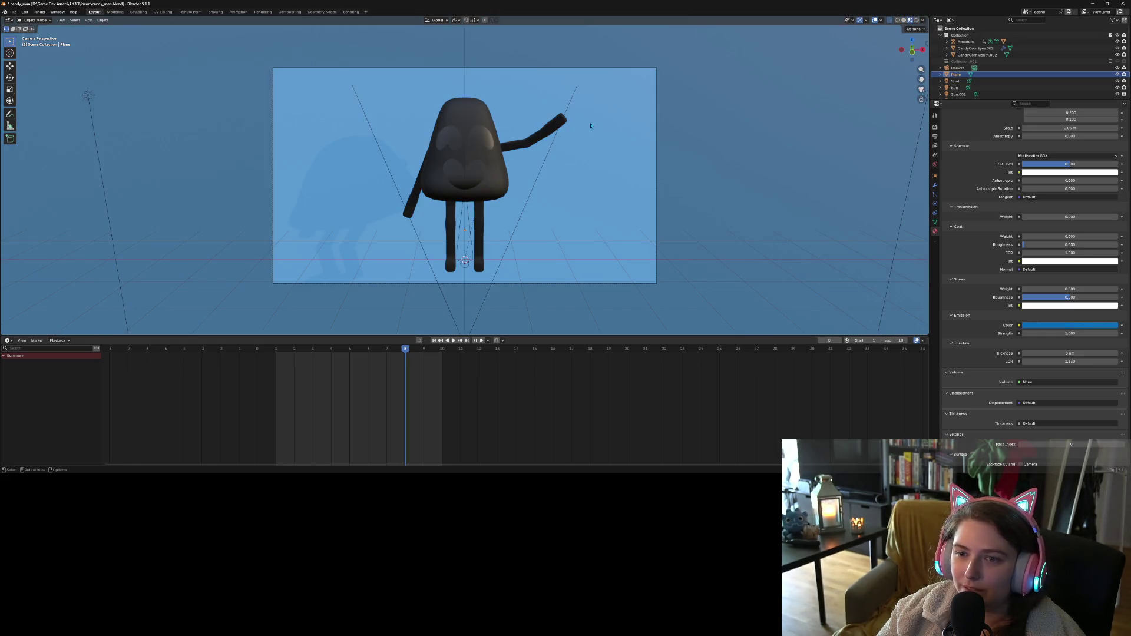
{"action": "left_click", "coordinate": [115, 12]}
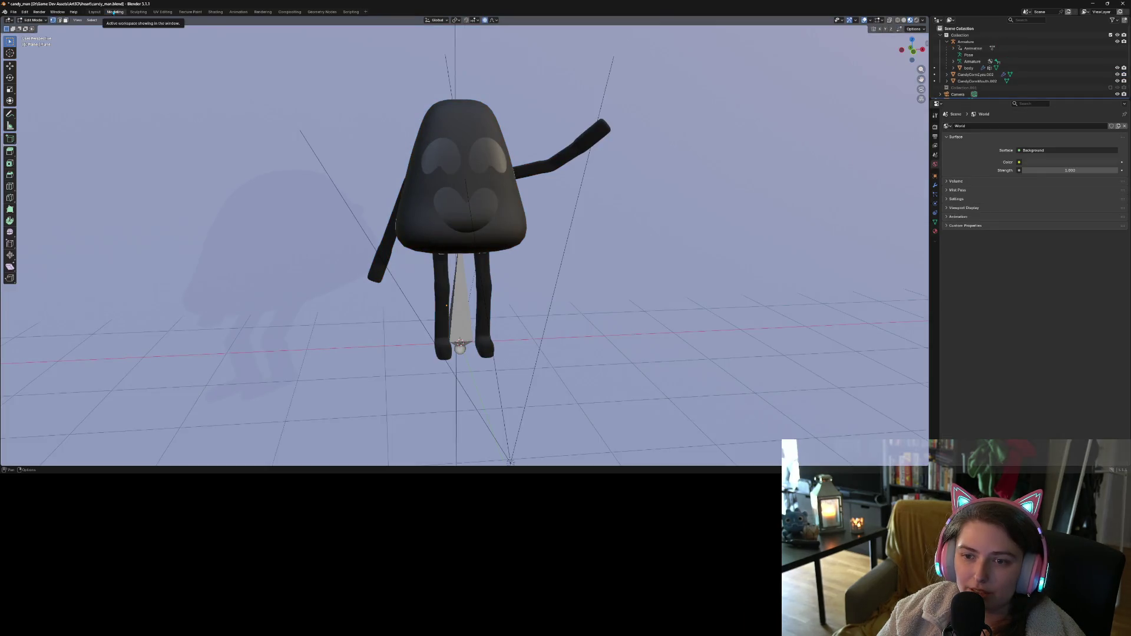
{"action": "middle_click_drag", "start_coordinate": [344, 232], "coordinate": [407, 265]}
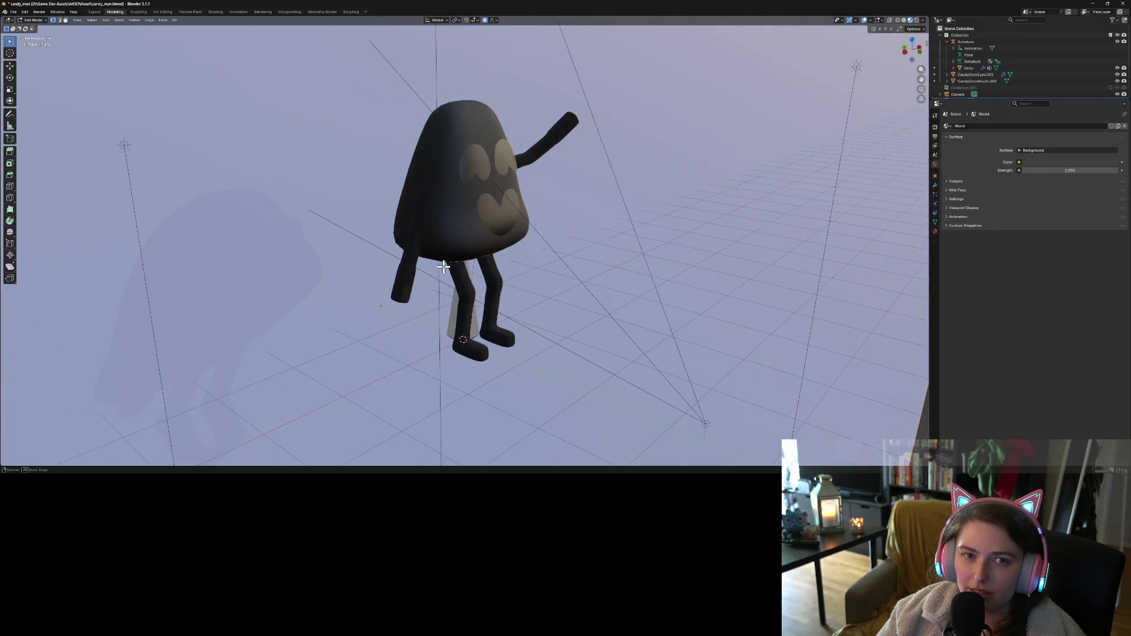
{"action": "left_click", "coordinate": [137, 13]}
{"action": "scroll", "coordinate": [466, 149], "scroll_direction": "down", "scroll_amount": 3}
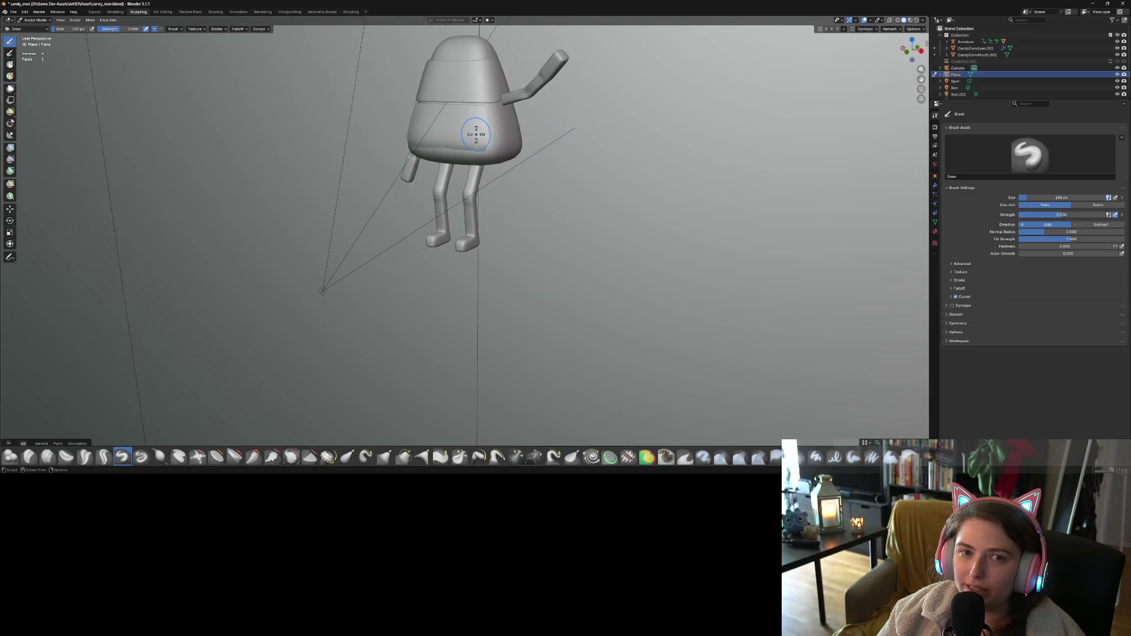
{"action": "left_click", "coordinate": [190, 12]}
{"action": "middle_click_drag", "start_coordinate": [576, 189], "coordinate": [707, 206]}
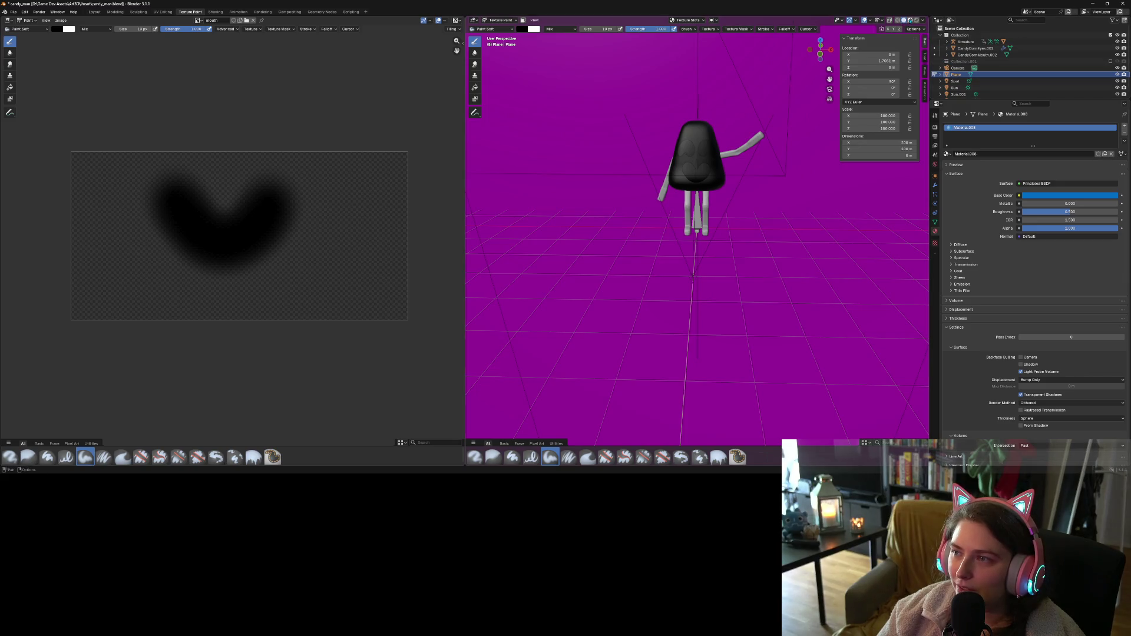
Switch to Material Preview shading, zoom in on the character, and browse the available images
{"action": "left_click", "coordinate": [911, 20]}
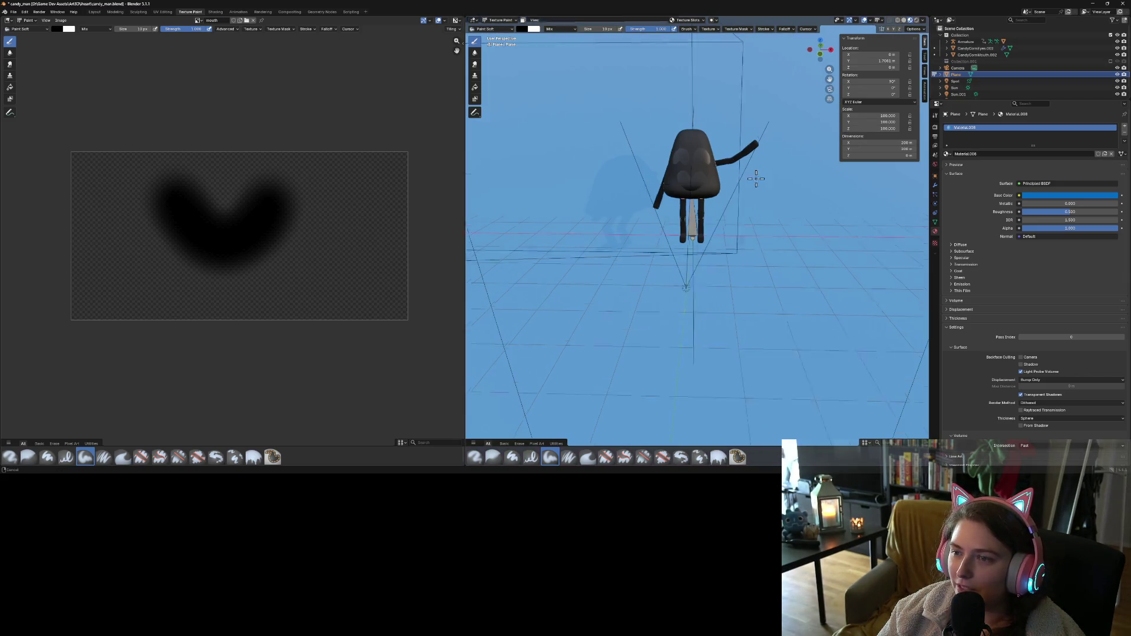
{"action": "scroll", "coordinate": [756, 178], "scroll_direction": "up", "scroll_amount": 6}
{"action": "mouse_move", "coordinate": [739, 197]}
{"action": "middle_mouse_down"}
{"action": "mouse_move", "coordinate": [726, 185]}
{"action": "mouse_move", "coordinate": [702, 195]}
{"action": "middle_mouse_up"}
{"action": "scroll", "coordinate": [707, 189], "scroll_direction": "down", "scroll_amount": 5}
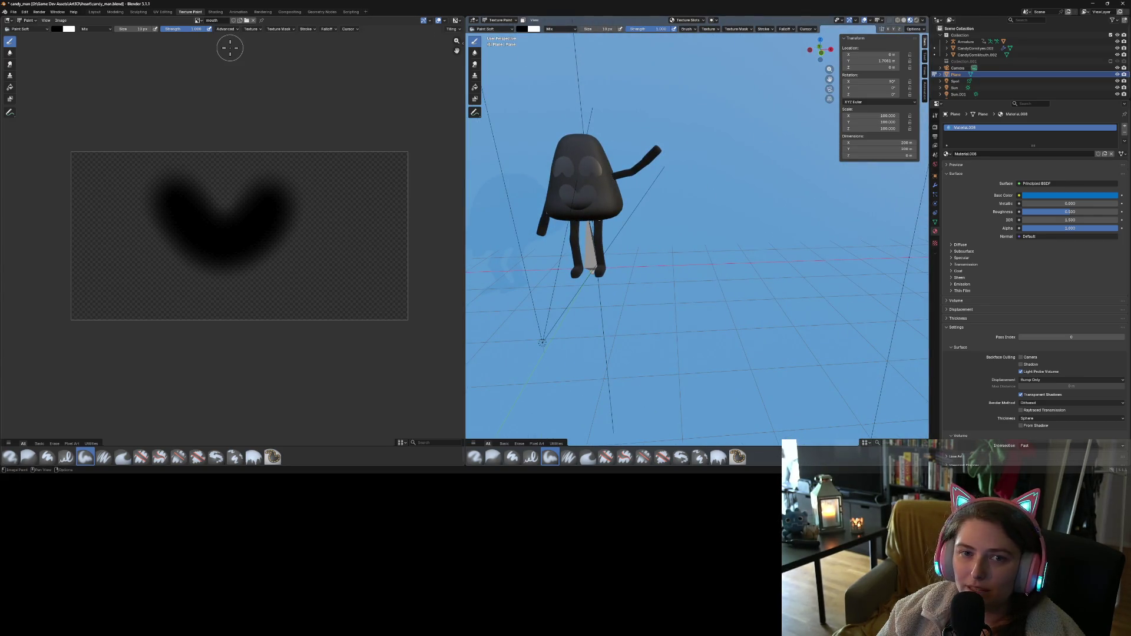
{"action": "left_click", "coordinate": [199, 21]}
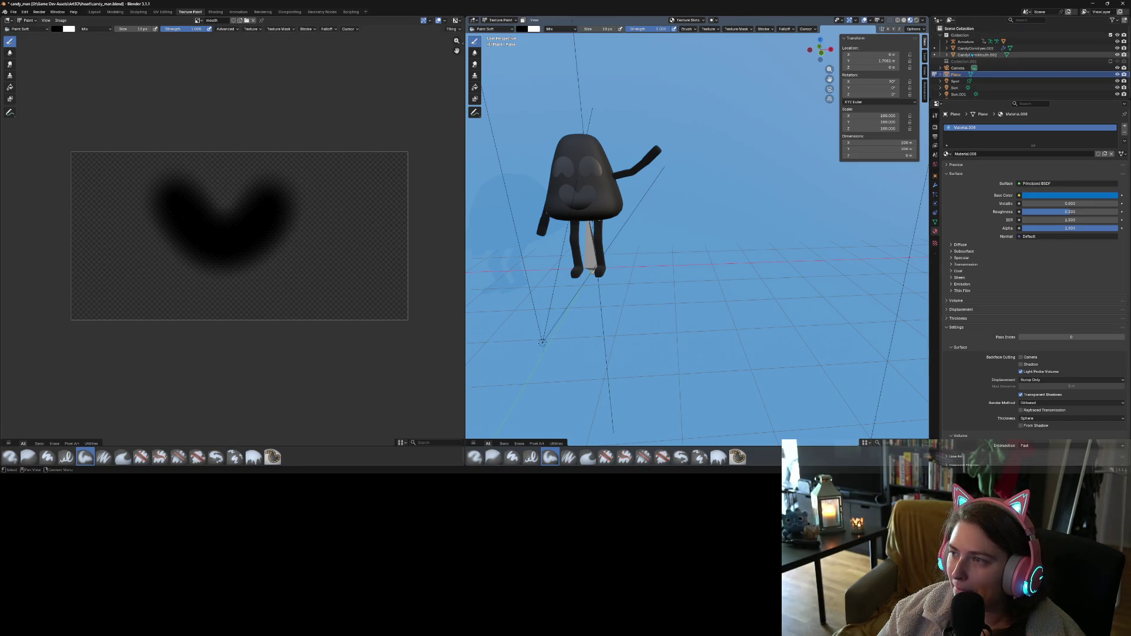
Select the body mesh in the Outliner and make it active in Object Mode
{"action": "left_click", "coordinate": [947, 43]}
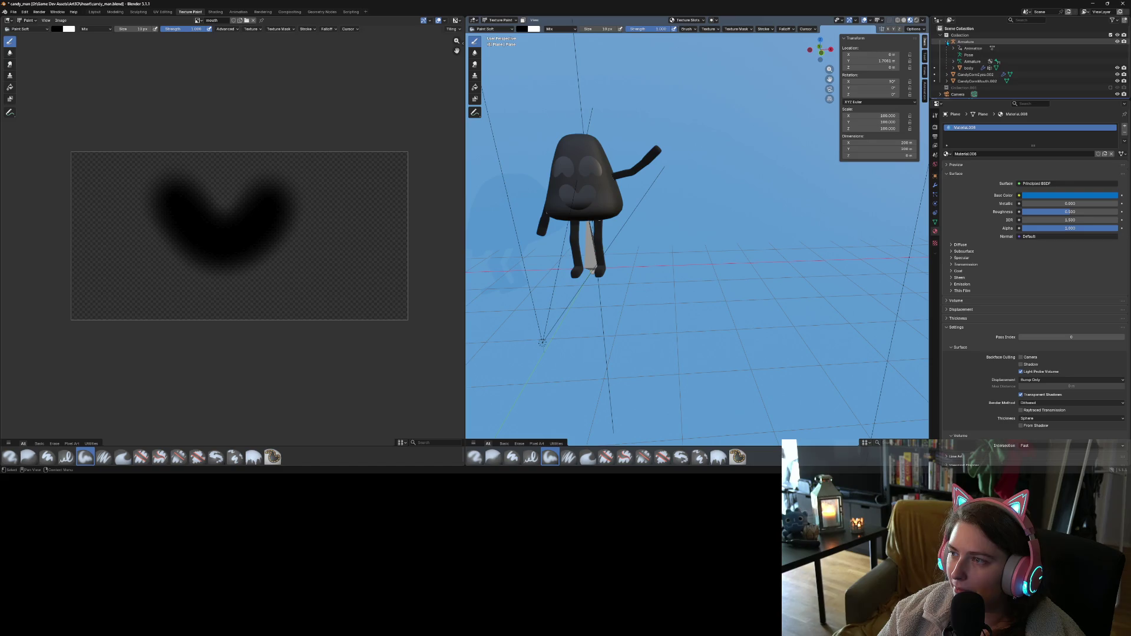
{"action": "left_click", "coordinate": [970, 68]}
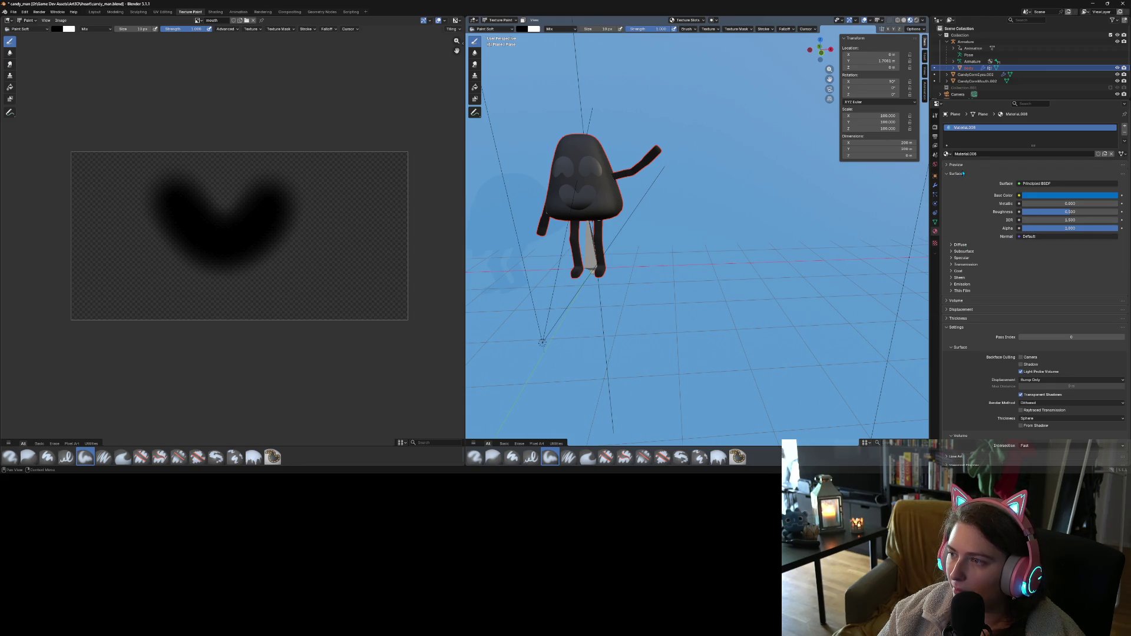
{"action": "left_click", "coordinate": [954, 69]}
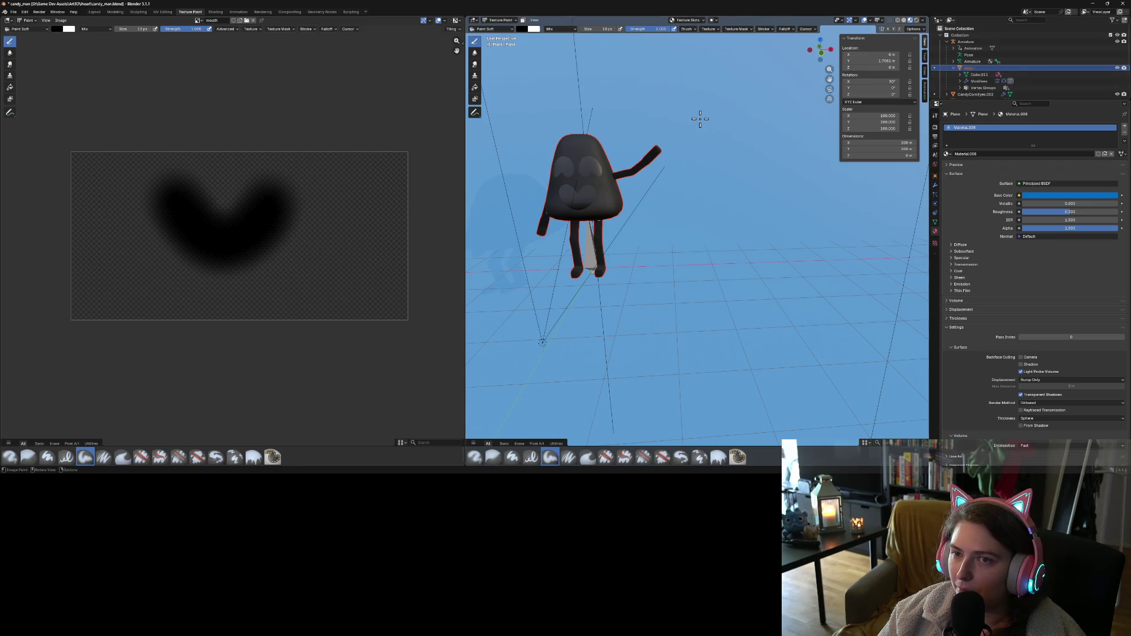
{"action": "left_click", "coordinate": [501, 21]}
{"action": "left_click", "coordinate": [502, 28]}
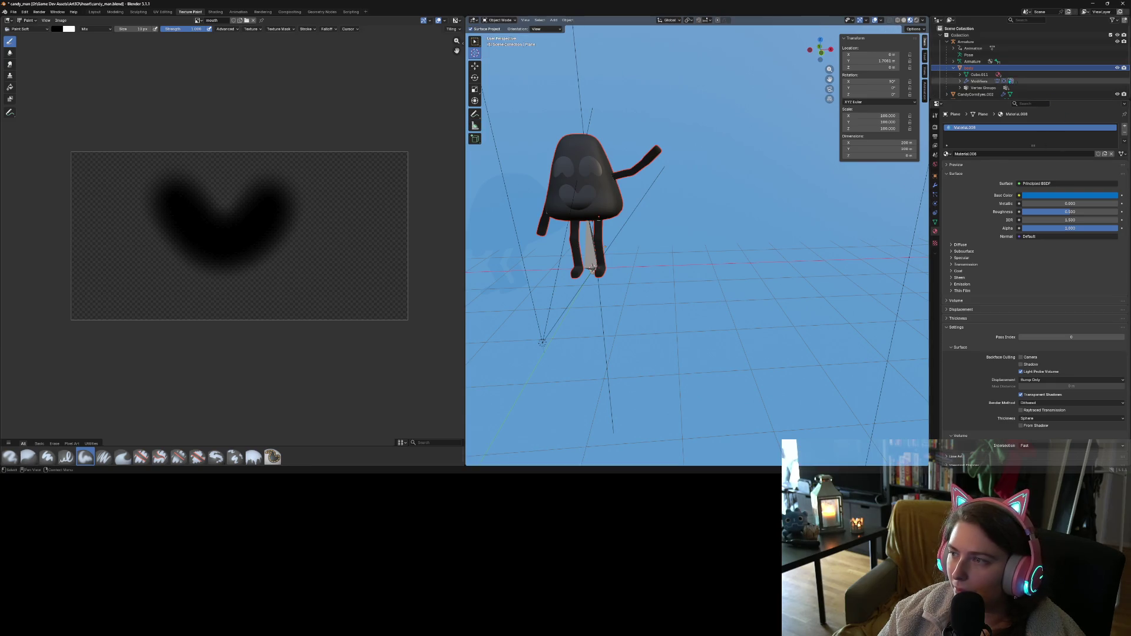
{"action": "left_click", "coordinate": [969, 69]}
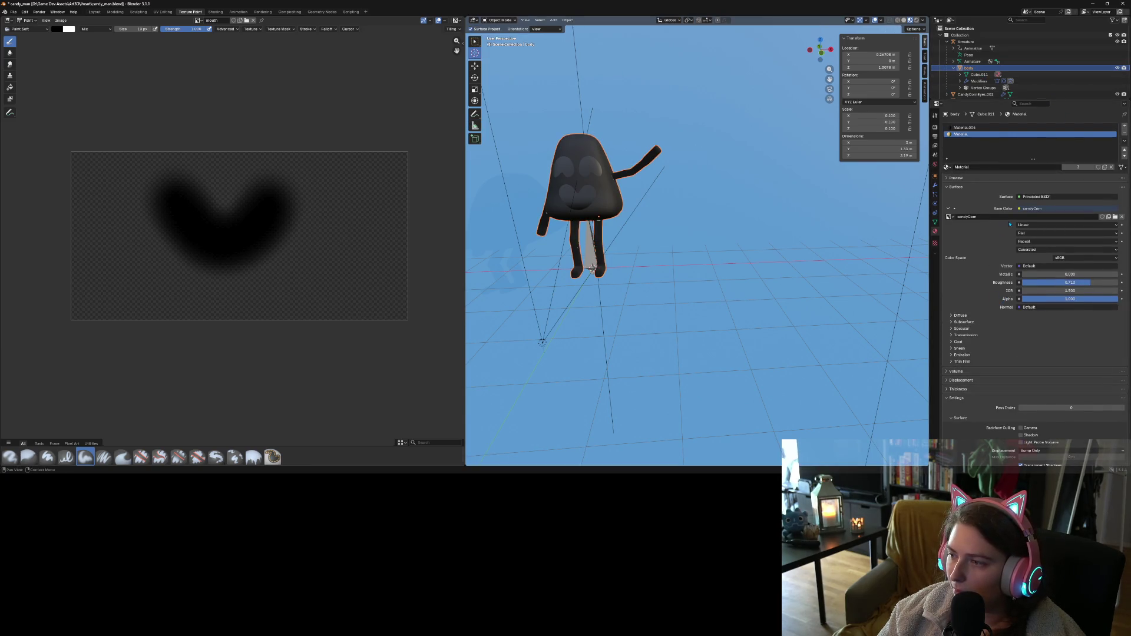
Confirm the candyCorn image name, then list the images in the UV Editing workspace
{"action": "left_click", "coordinate": [1064, 217]}
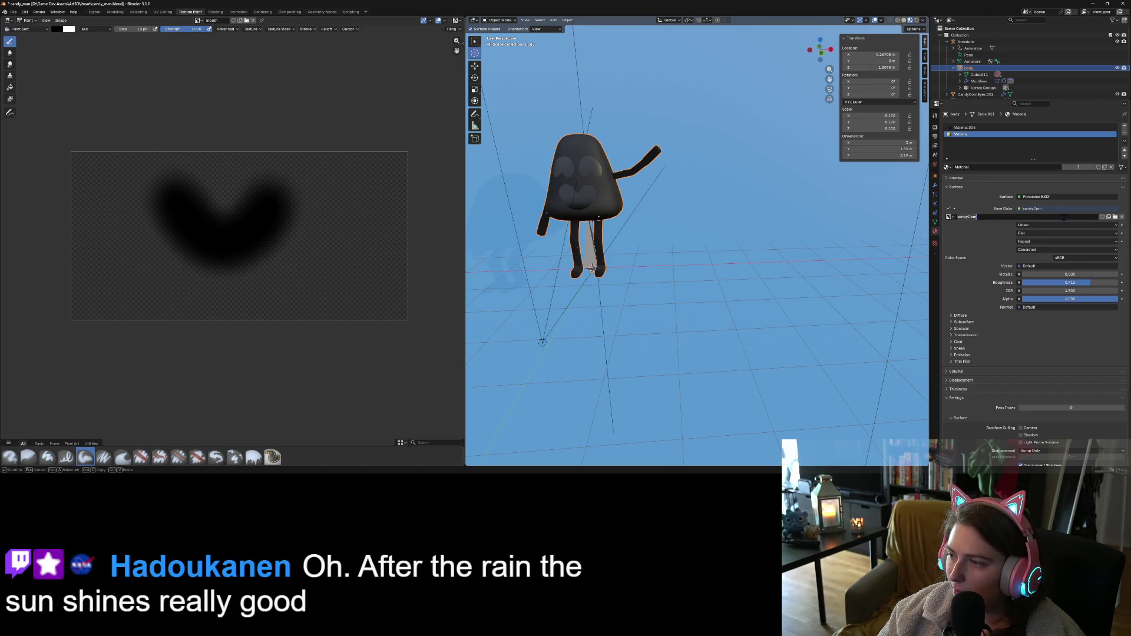
{"action": "key", "text": "Return"}
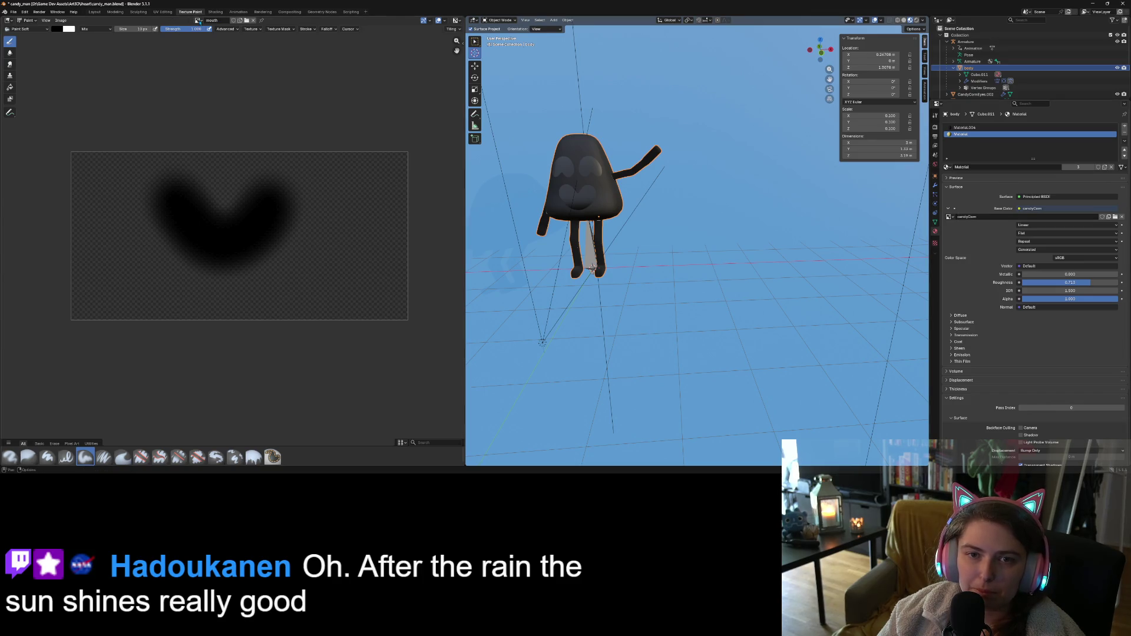
{"action": "left_click", "coordinate": [165, 13]}
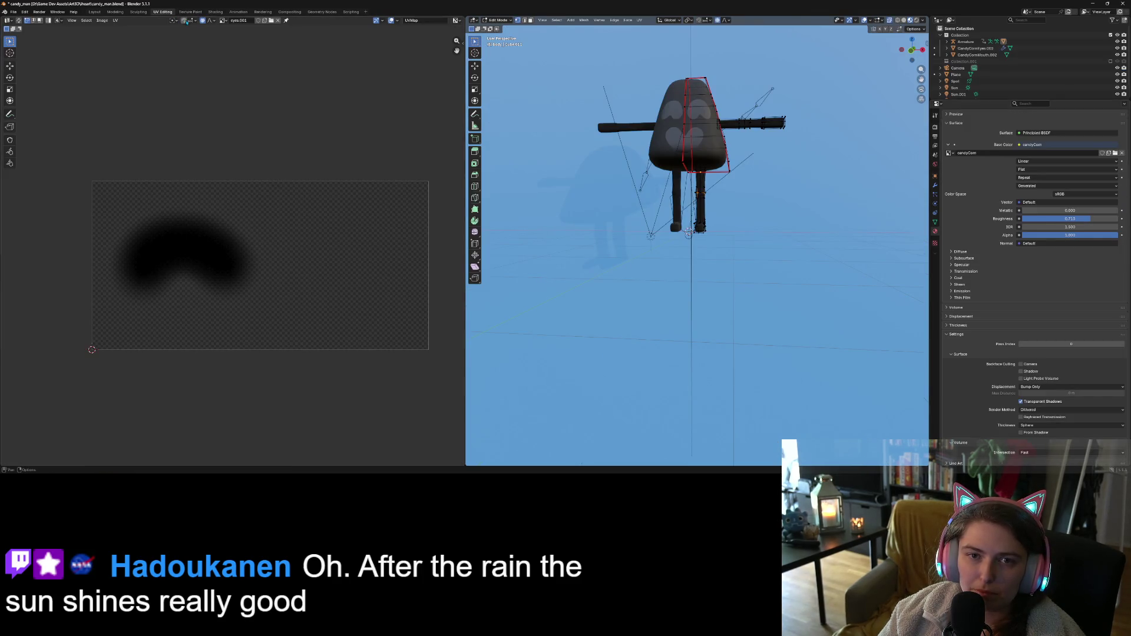
{"action": "left_click", "coordinate": [224, 22]}
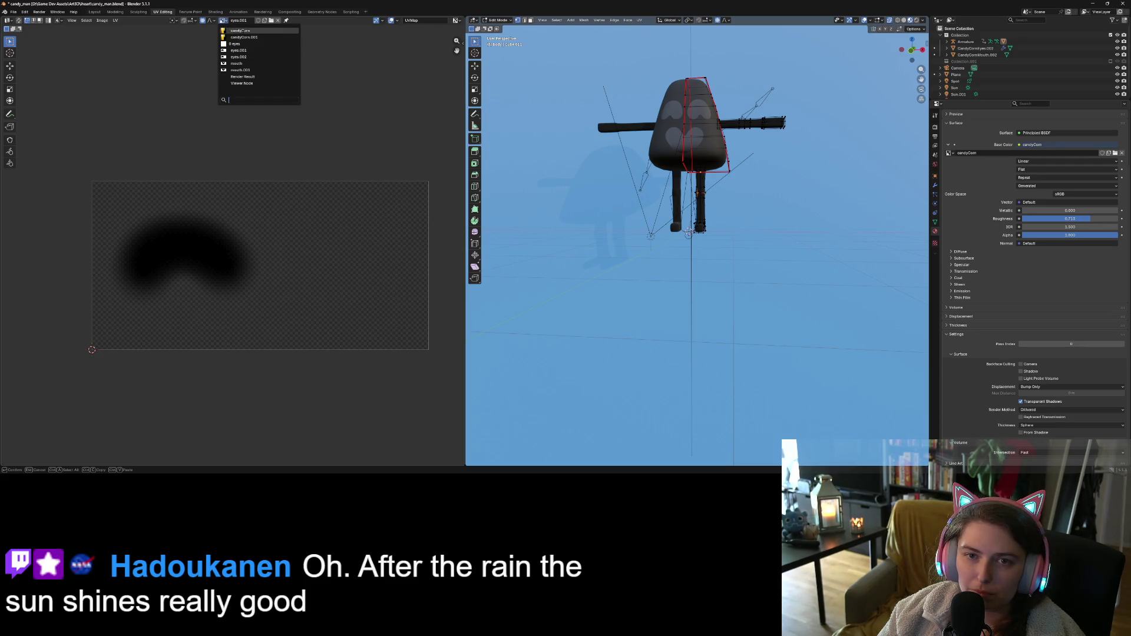
Display the candyCorn image in the UV editor and center it in the view
{"action": "left_click", "coordinate": [244, 36]}
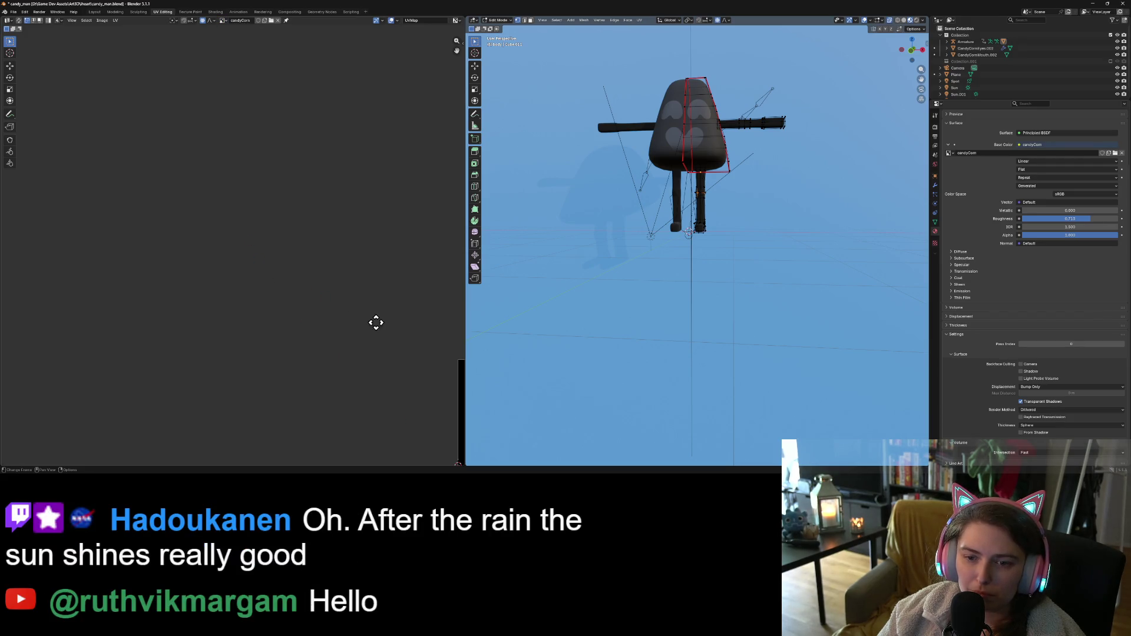
{"action": "scroll", "coordinate": [373, 321], "scroll_direction": "up", "scroll_amount": 10}
{"action": "scroll", "coordinate": [410, 304], "scroll_direction": "up", "scroll_amount": 2}
{"action": "scroll", "coordinate": [374, 278], "scroll_direction": "down", "scroll_amount": 1}
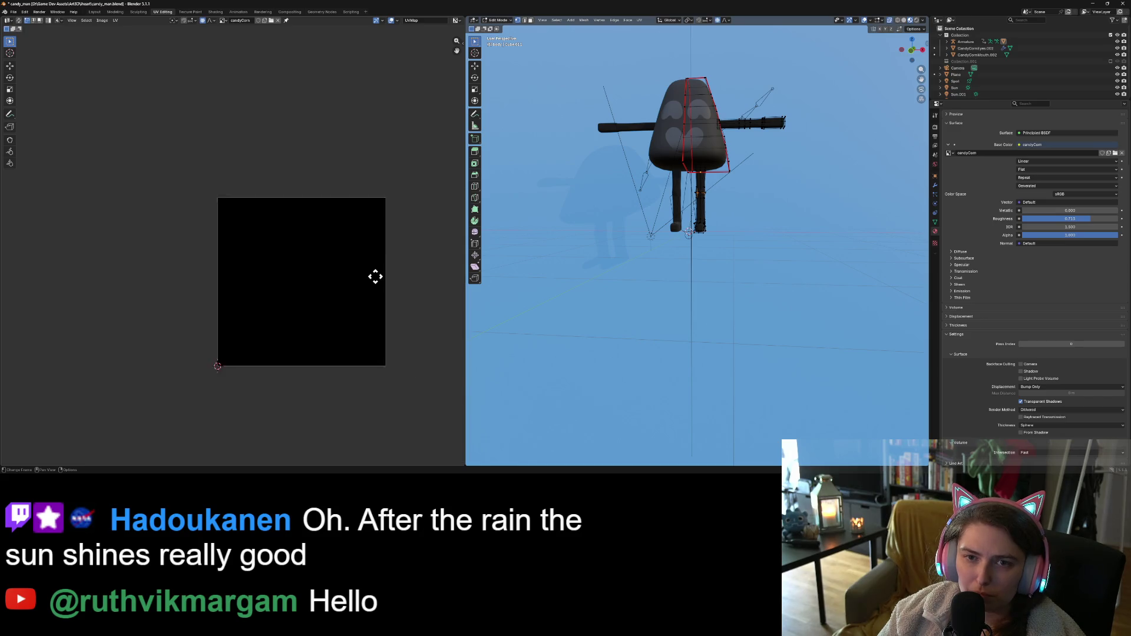
{"action": "middle_click_drag", "start_coordinate": [373, 278], "coordinate": [350, 263]}
Show the candyCorn.001 image instead and orbit the character to face front
{"action": "left_click", "coordinate": [223, 20]}
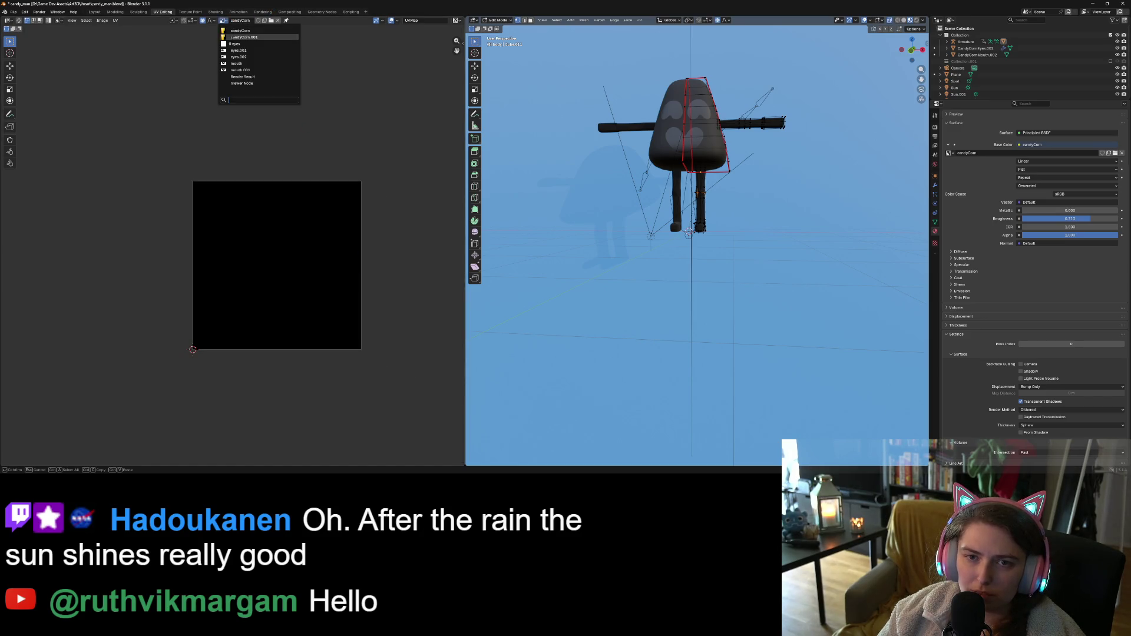
{"action": "left_click", "coordinate": [234, 41]}
{"action": "scroll", "coordinate": [283, 194], "scroll_direction": "down", "scroll_amount": 4}
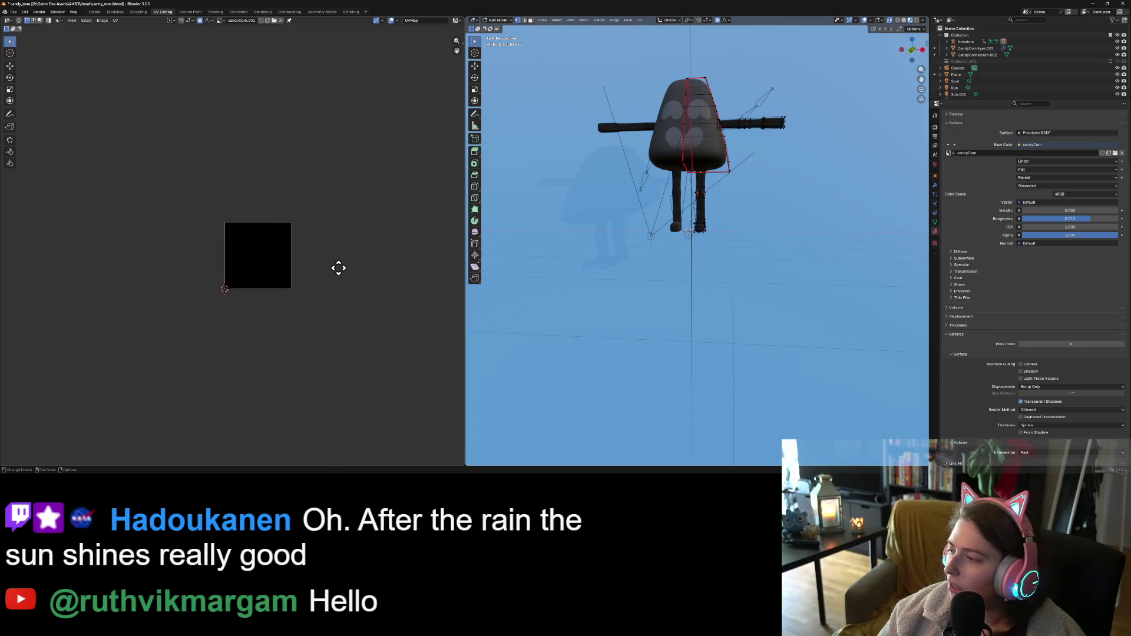
{"action": "scroll", "coordinate": [338, 268], "scroll_direction": "up", "scroll_amount": 2}
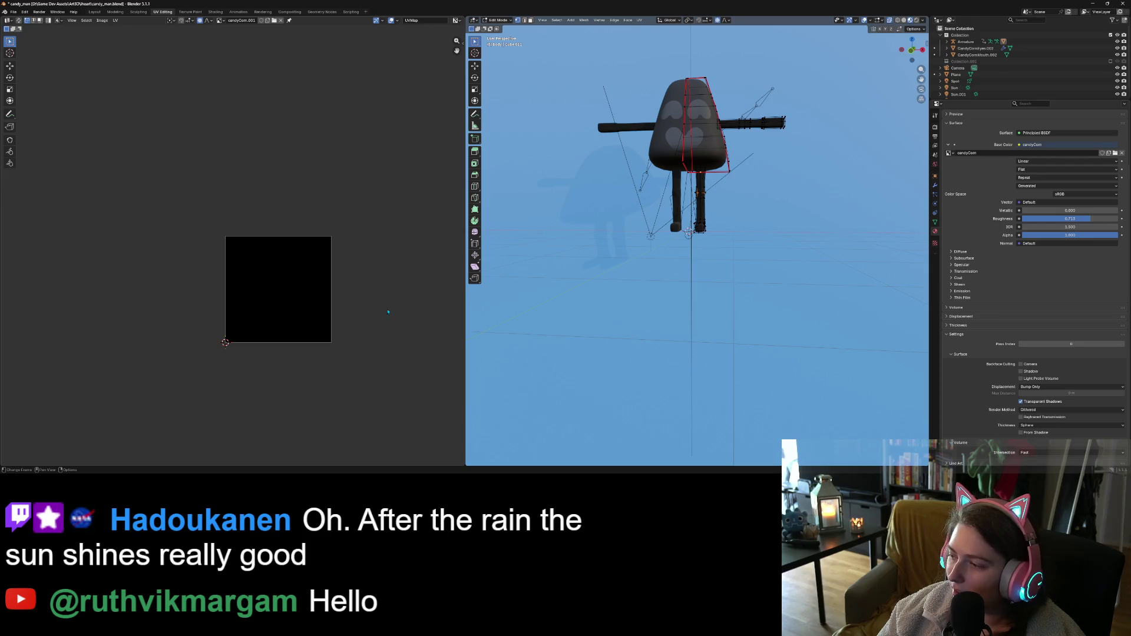
{"action": "mouse_move", "coordinate": [704, 320]}
{"action": "middle_mouse_down"}
{"action": "mouse_move", "coordinate": [644, 320]}
{"action": "mouse_move", "coordinate": [732, 328]}
{"action": "mouse_move", "coordinate": [679, 308]}
{"action": "mouse_move", "coordinate": [713, 297]}
{"action": "mouse_move", "coordinate": [682, 313]}
{"action": "mouse_move", "coordinate": [642, 304]}
{"action": "middle_mouse_up"}
{"action": "mouse_move", "coordinate": [596, 303]}
{"action": "middle_mouse_down"}
{"action": "mouse_move", "coordinate": [682, 315]}
{"action": "mouse_move", "coordinate": [677, 283]}
{"action": "mouse_move", "coordinate": [654, 324]}
{"action": "mouse_move", "coordinate": [640, 299]}
{"action": "middle_mouse_up"}
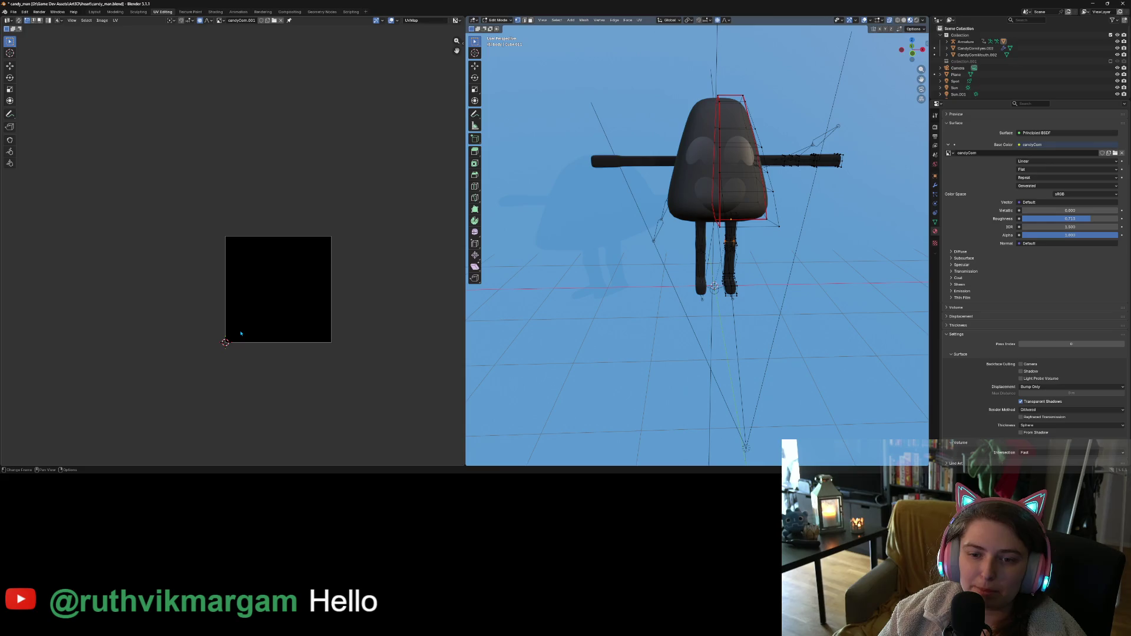
Switch back to the candyCorn image and bring up the Render menu
{"action": "left_click", "coordinate": [220, 20]}
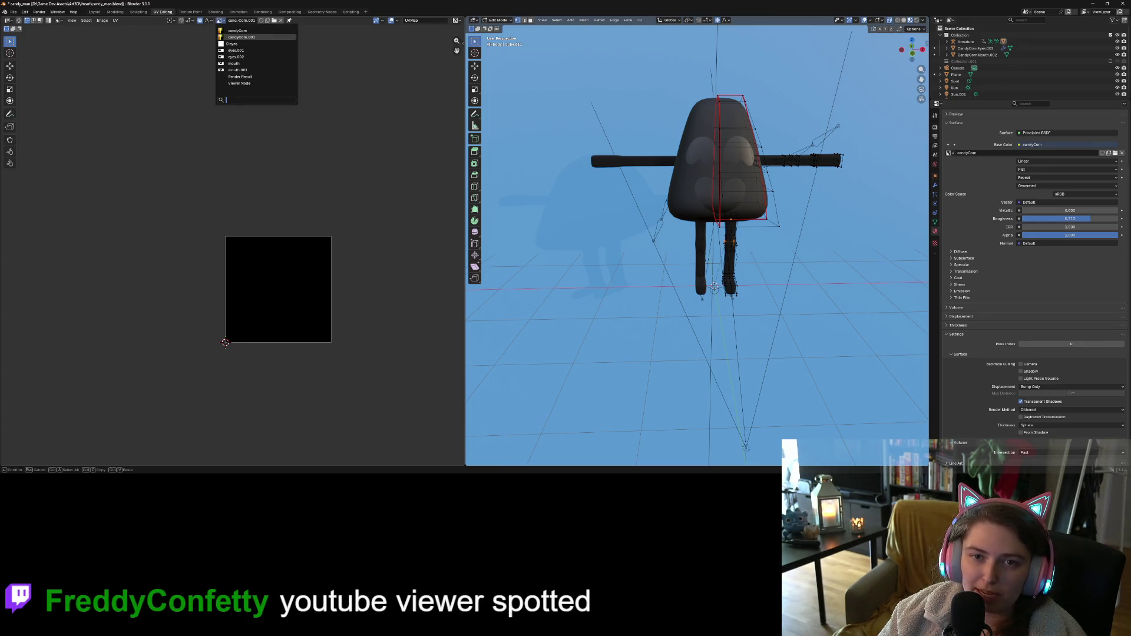
{"action": "left_click", "coordinate": [247, 33]}
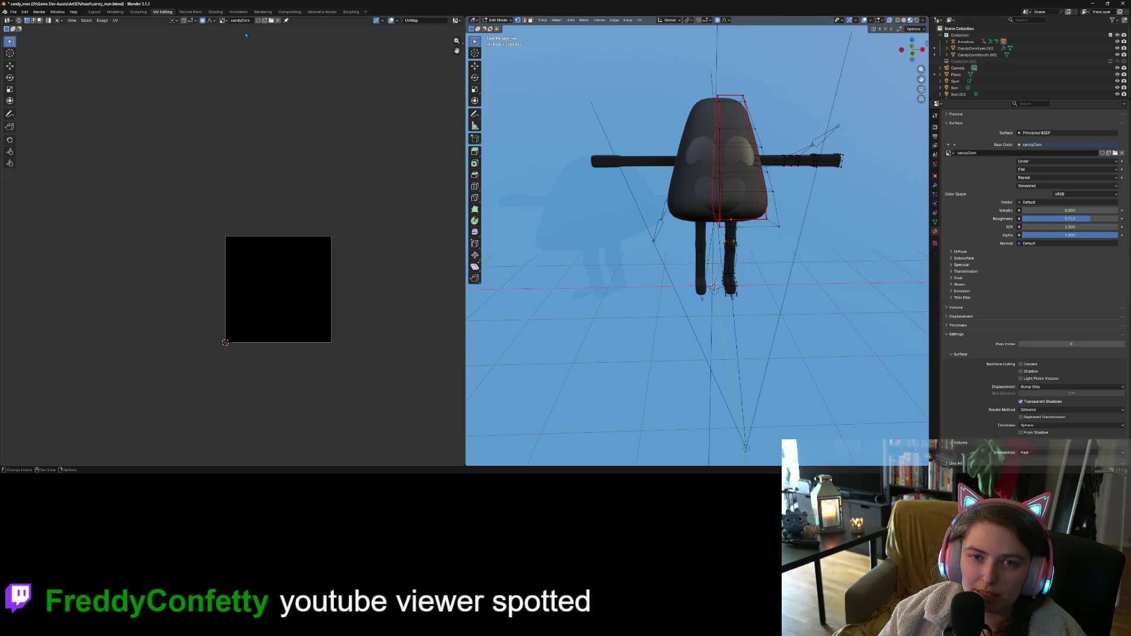
{"action": "left_click", "coordinate": [39, 12]}
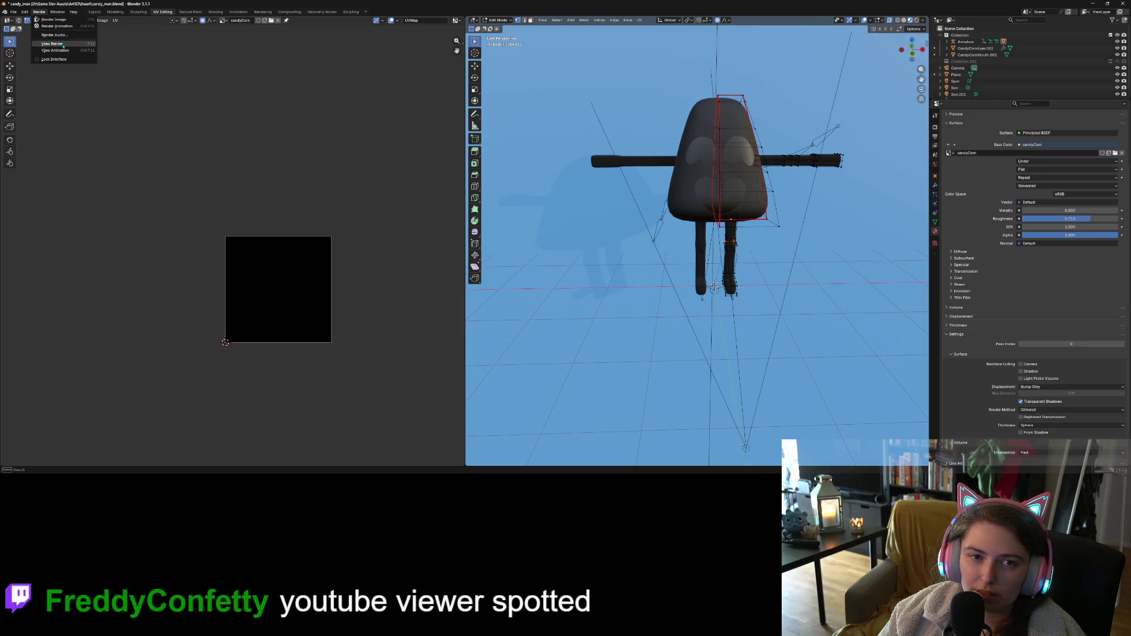
{"action": "left_click", "coordinate": [52, 44]}
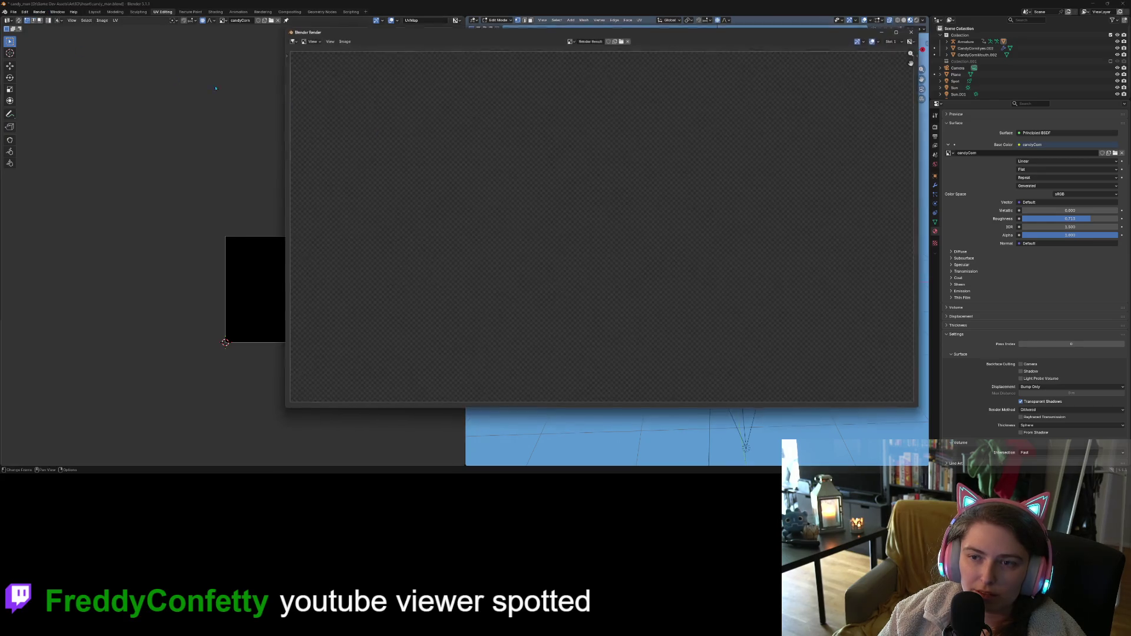
{"action": "left_click", "coordinate": [575, 40]}
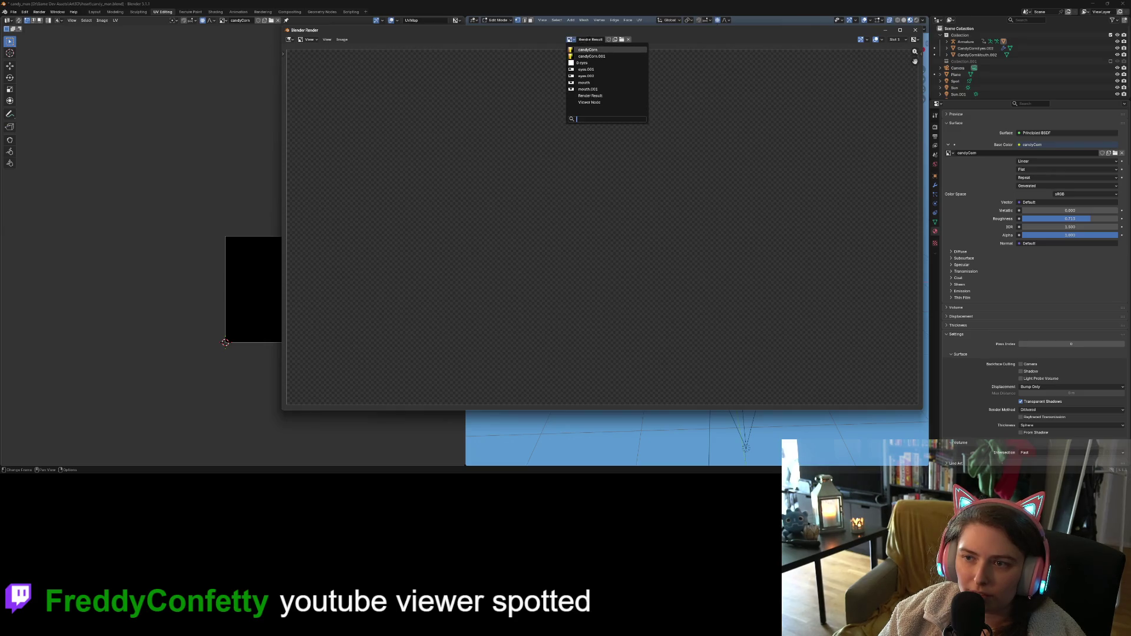
{"action": "left_click", "coordinate": [589, 50]}
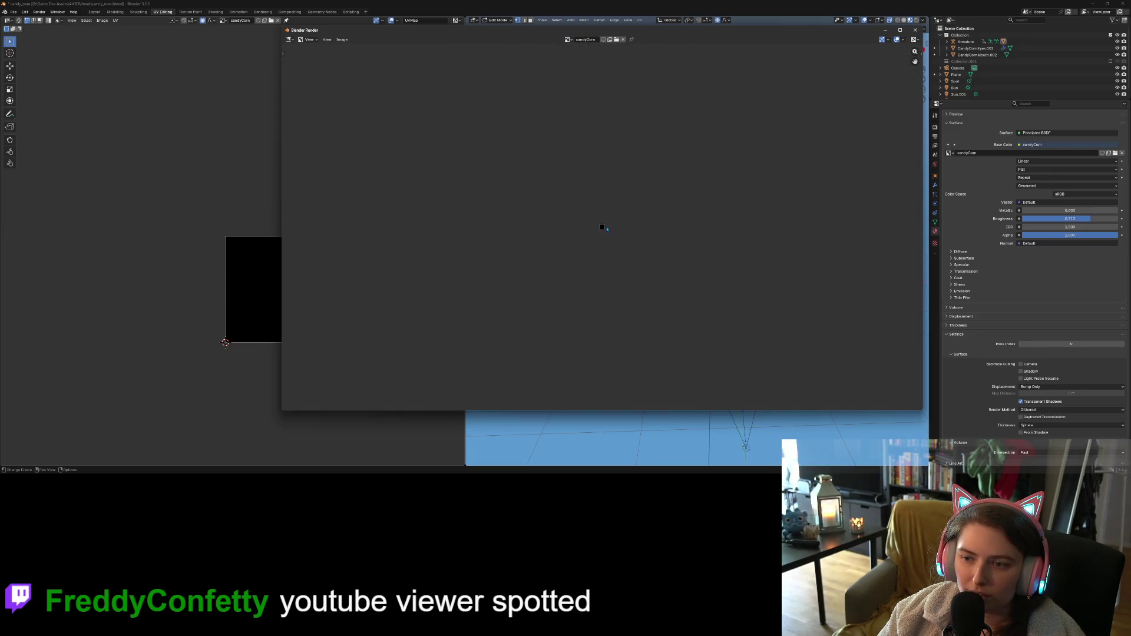
{"action": "scroll", "coordinate": [607, 229], "scroll_direction": "up", "scroll_amount": 10}
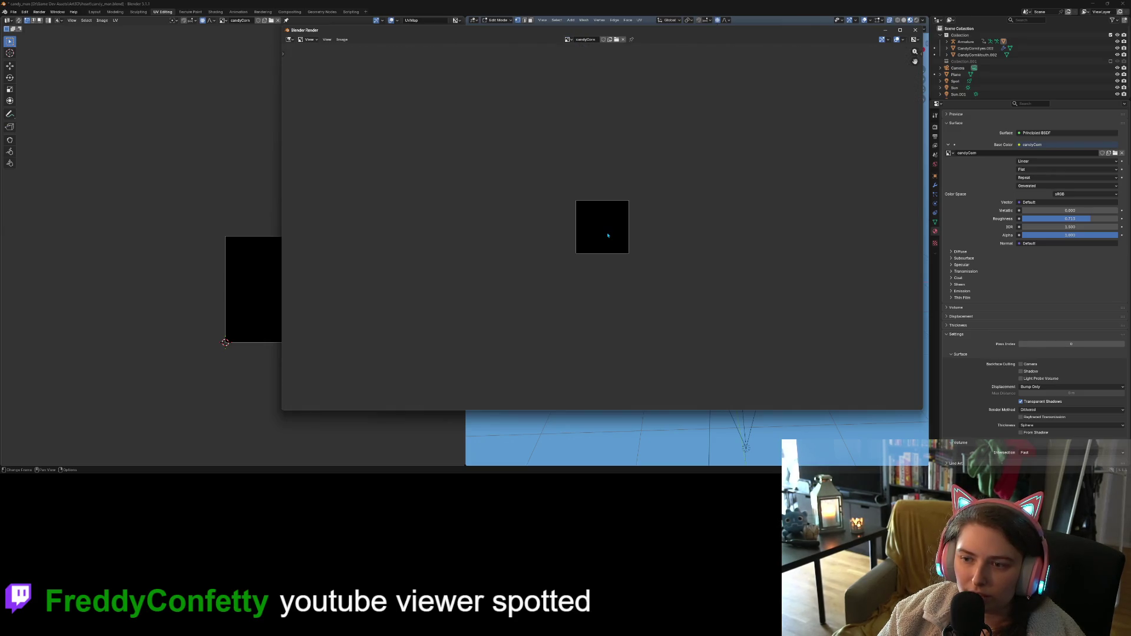
{"action": "left_click", "coordinate": [616, 40]}
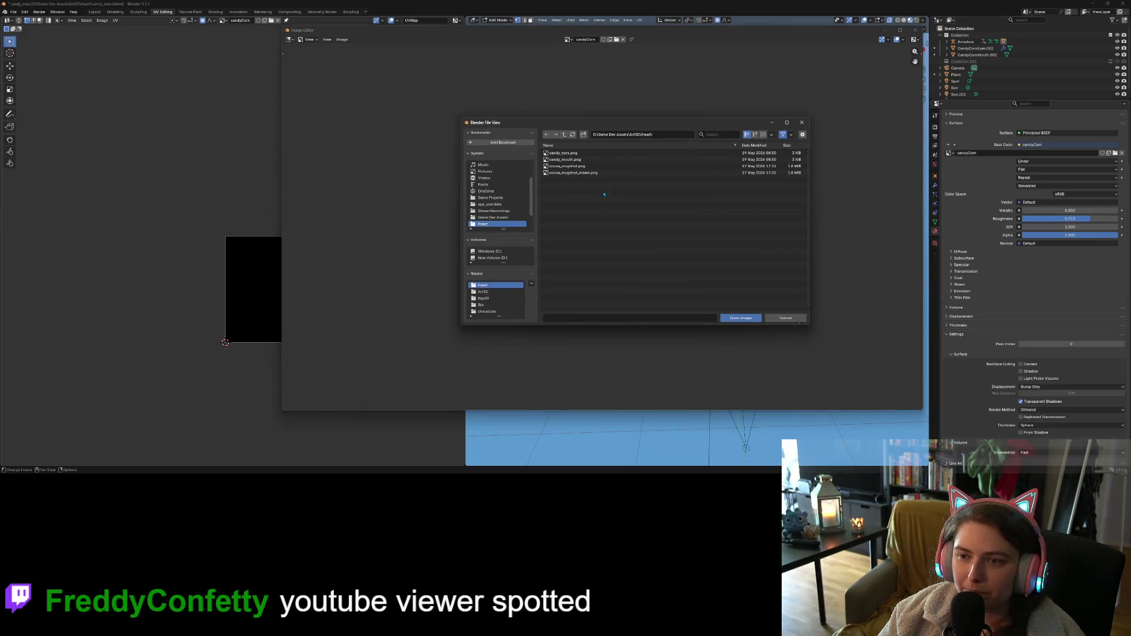
{"action": "left_click", "coordinate": [565, 134]}
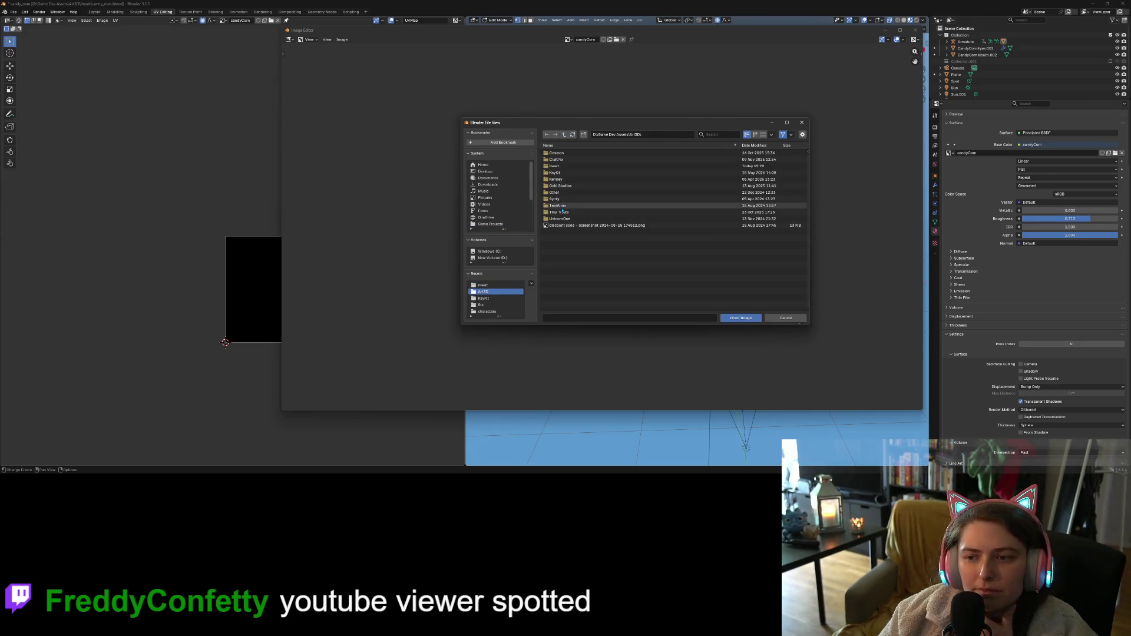
{"action": "double_click", "coordinate": [559, 166]}
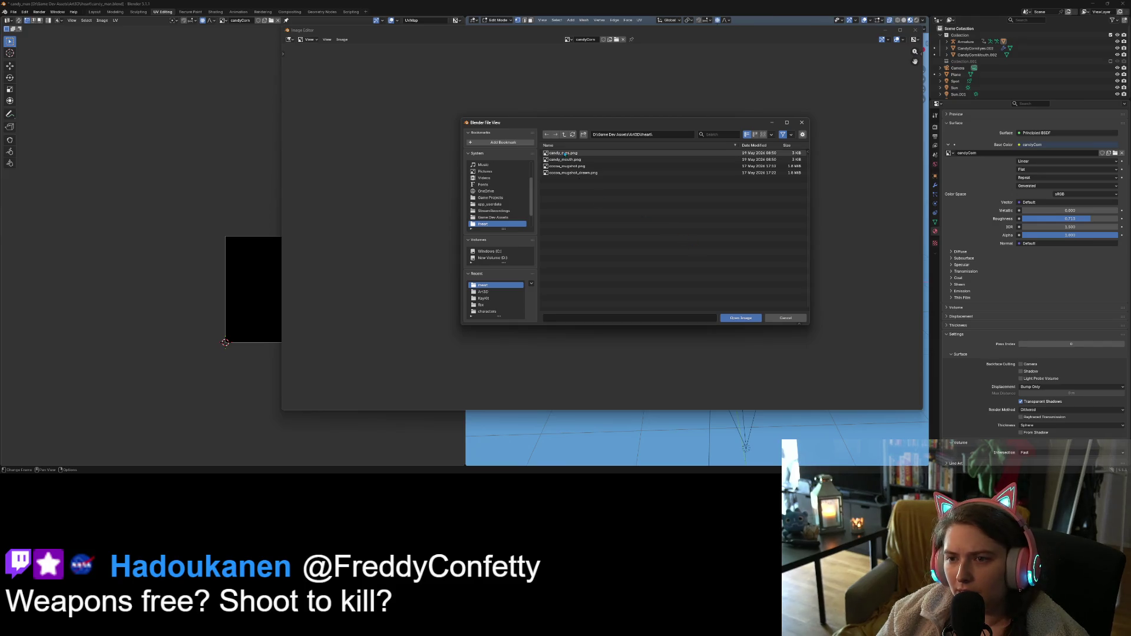
{"action": "left_click", "coordinate": [563, 135]}
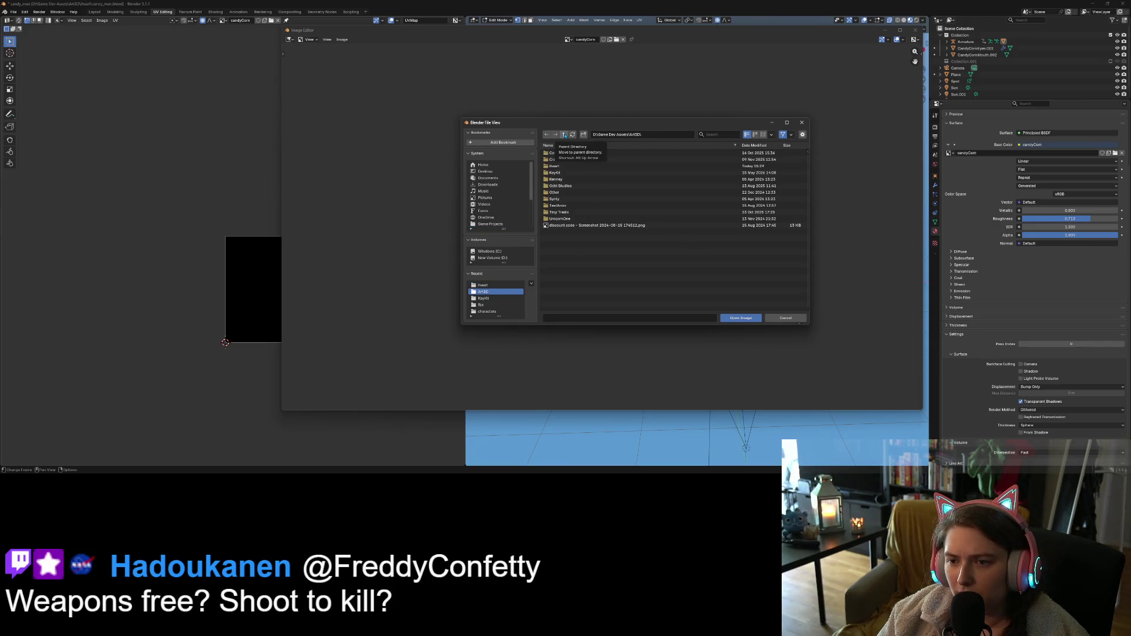
{"action": "left_click", "coordinate": [786, 319]}
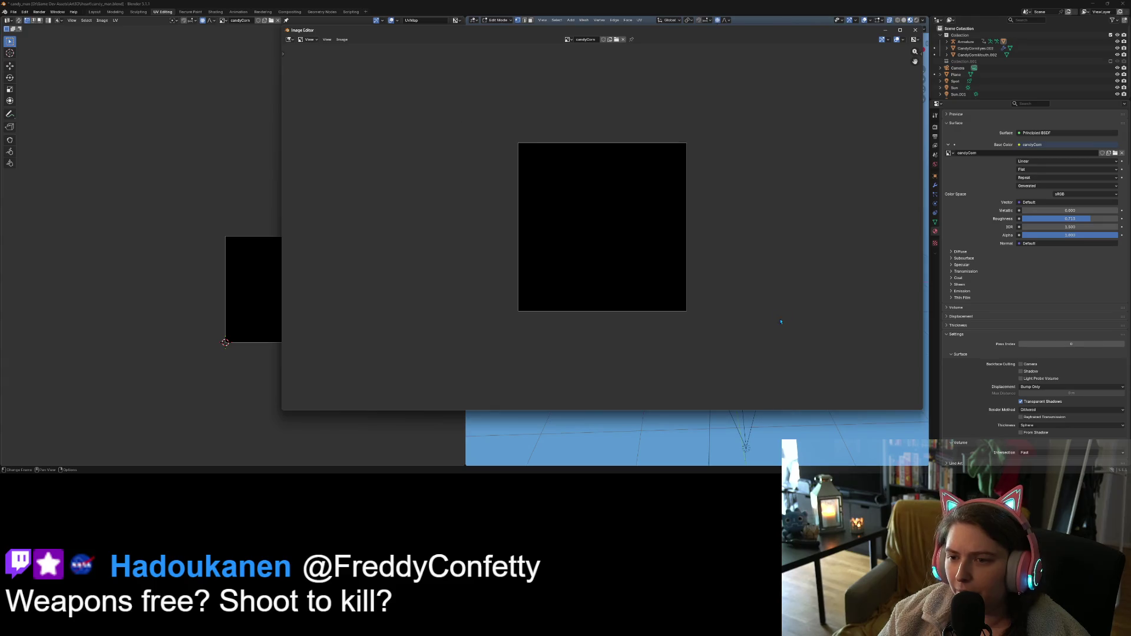
{"action": "left_click", "coordinate": [917, 30]}
{"action": "mouse_move", "coordinate": [818, 293]}
{"action": "middle_mouse_down"}
{"action": "mouse_move", "coordinate": [737, 283]}
{"action": "mouse_move", "coordinate": [797, 281]}
{"action": "middle_mouse_up"}
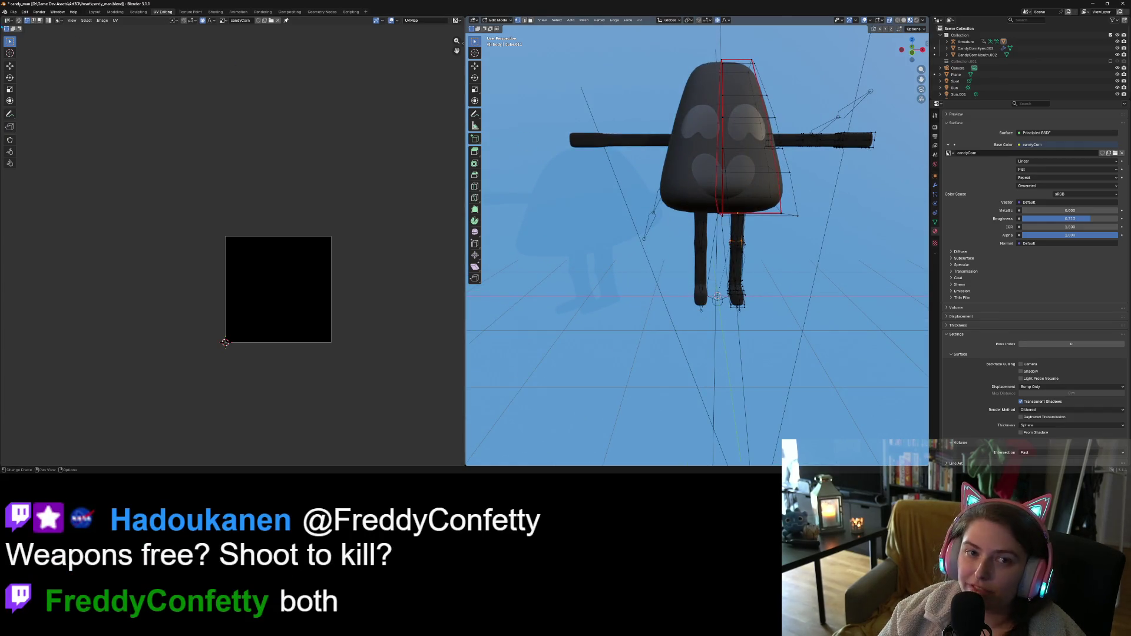
Load cocoa.blend from File > Open Recent, choosing Don't Save for the candy file
{"action": "left_click", "coordinate": [15, 13]}
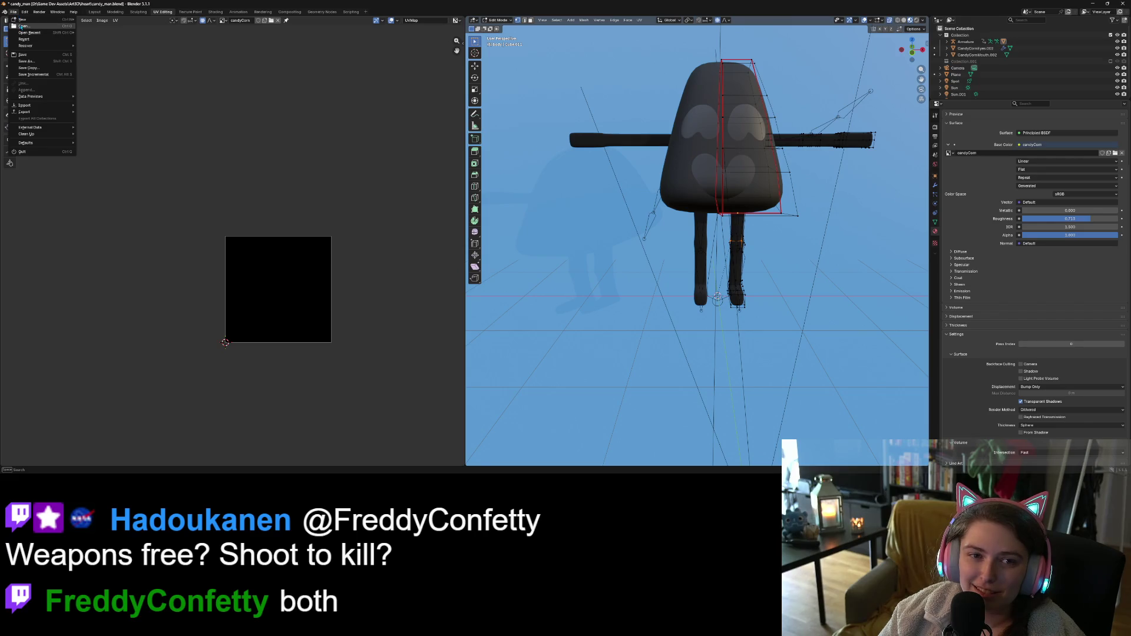
{"action": "mouse_move", "coordinate": [19, 19]}
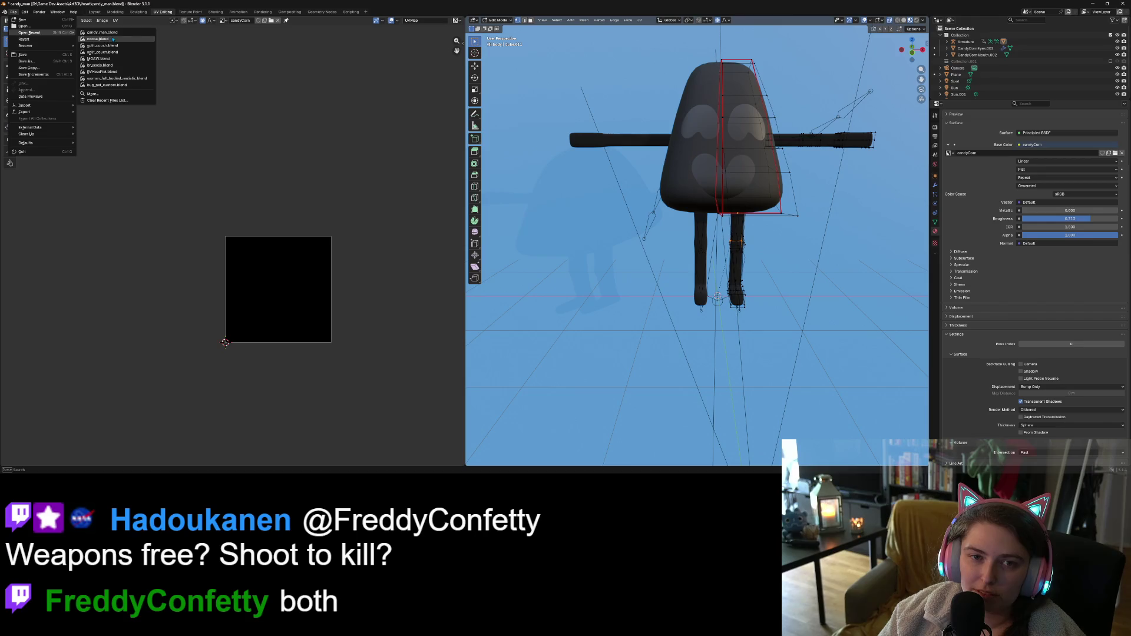
{"action": "left_click", "coordinate": [117, 40]}
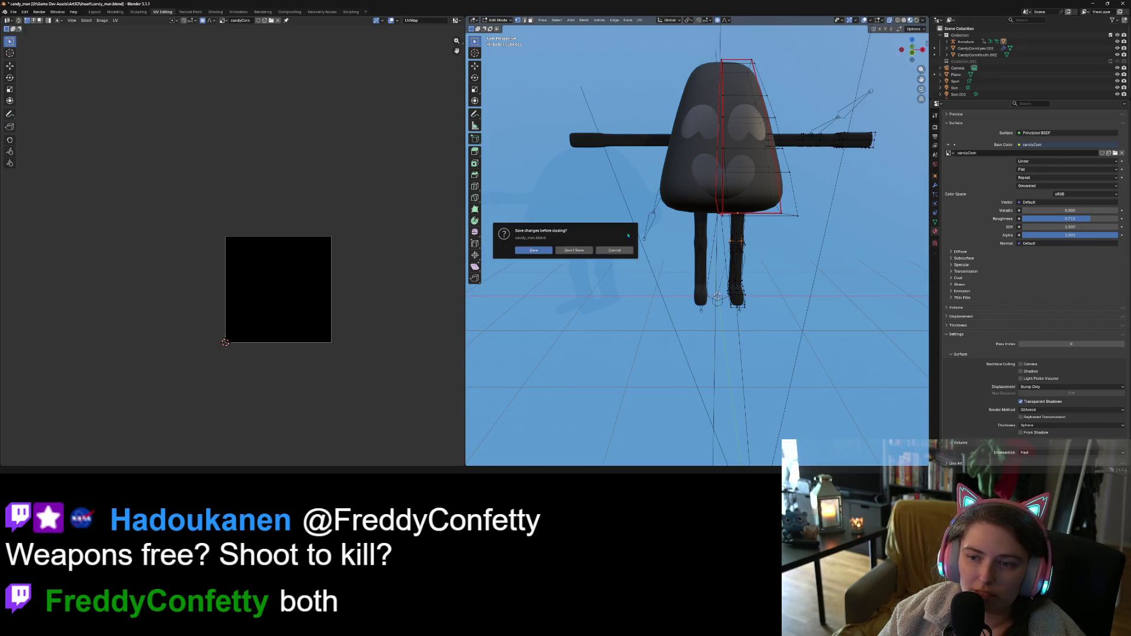
{"action": "left_click", "coordinate": [584, 247]}
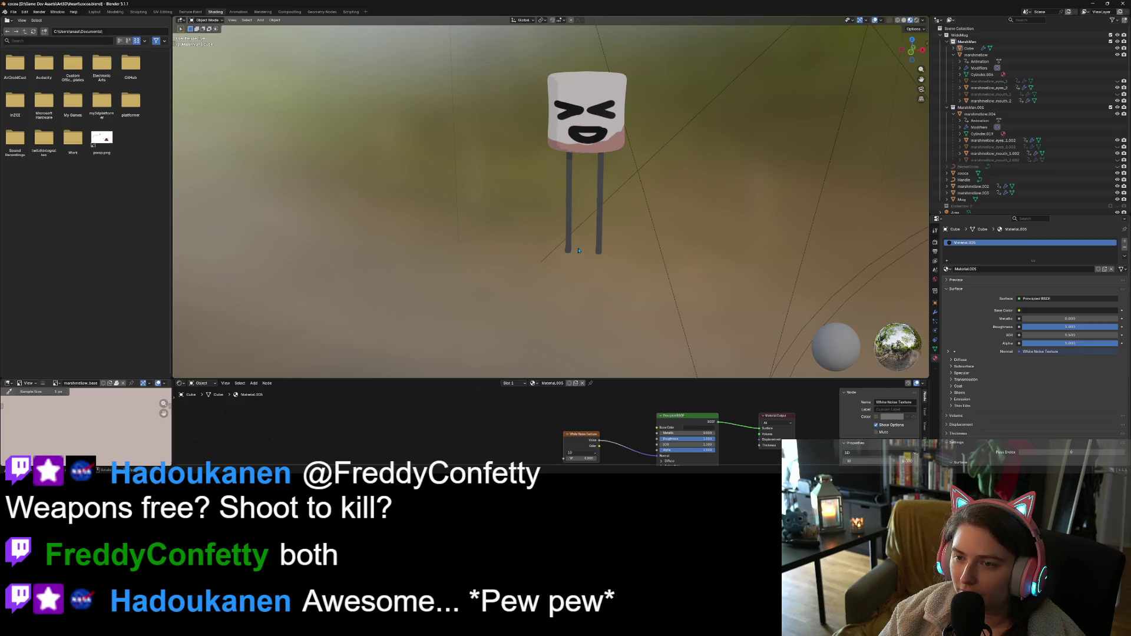
{"action": "middle_click_drag", "start_coordinate": [642, 286], "coordinate": [592, 306]}
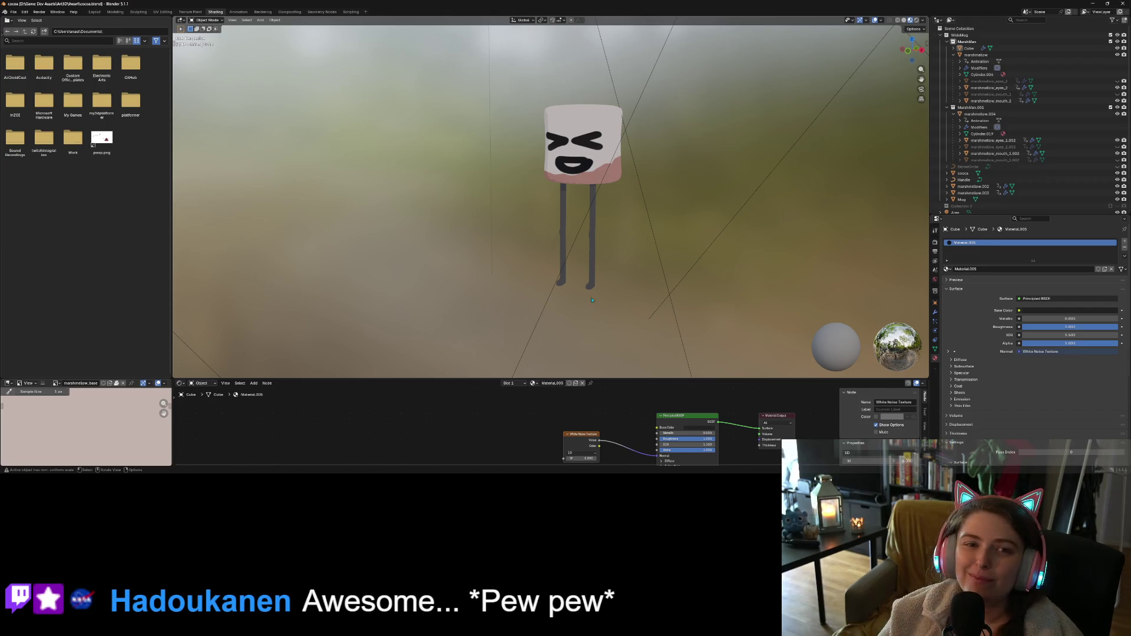
{"action": "mouse_move", "coordinate": [598, 286]}
{"action": "middle_mouse_down"}
{"action": "mouse_move", "coordinate": [648, 287]}
{"action": "mouse_move", "coordinate": [705, 260]}
{"action": "mouse_move", "coordinate": [617, 264]}
{"action": "mouse_move", "coordinate": [635, 286]}
{"action": "middle_mouse_up"}
{"action": "scroll", "coordinate": [654, 287], "scroll_direction": "up", "scroll_amount": 4}
{"action": "key", "text": "KP_1"}
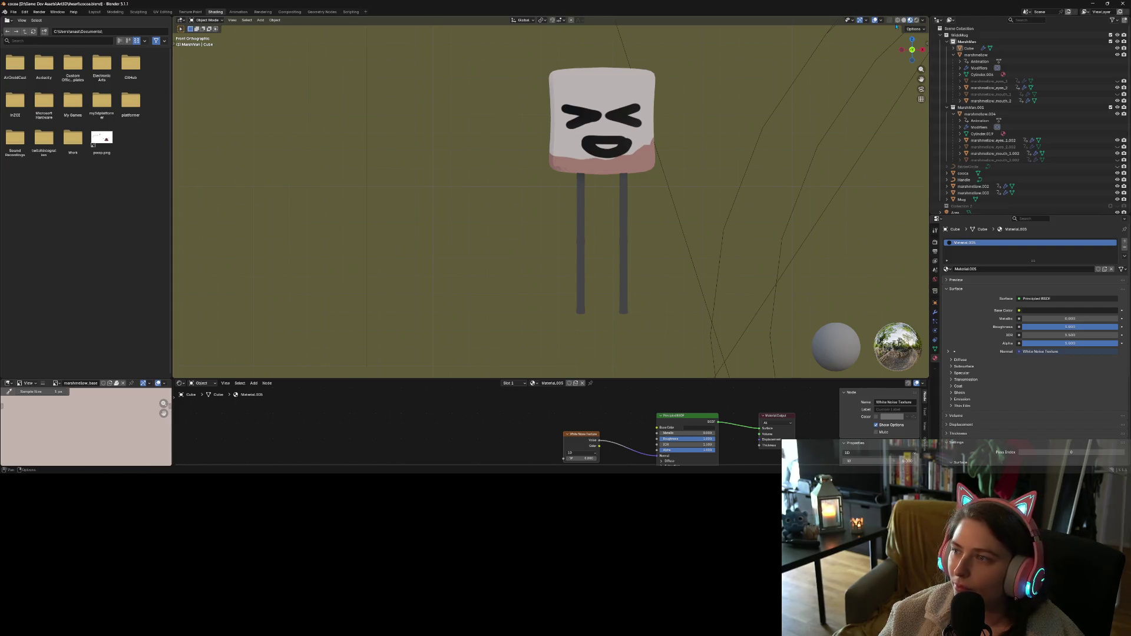
{"action": "left_click", "coordinate": [904, 21]}
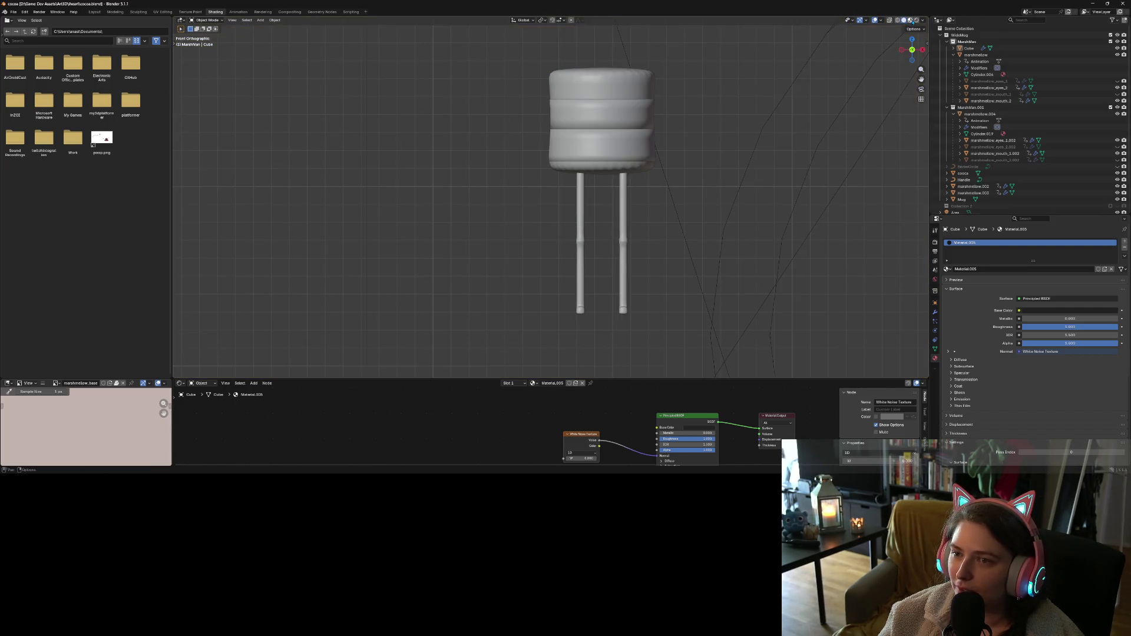
{"action": "left_click", "coordinate": [910, 21]}
{"action": "scroll", "coordinate": [697, 205], "scroll_direction": "up", "scroll_amount": 3}
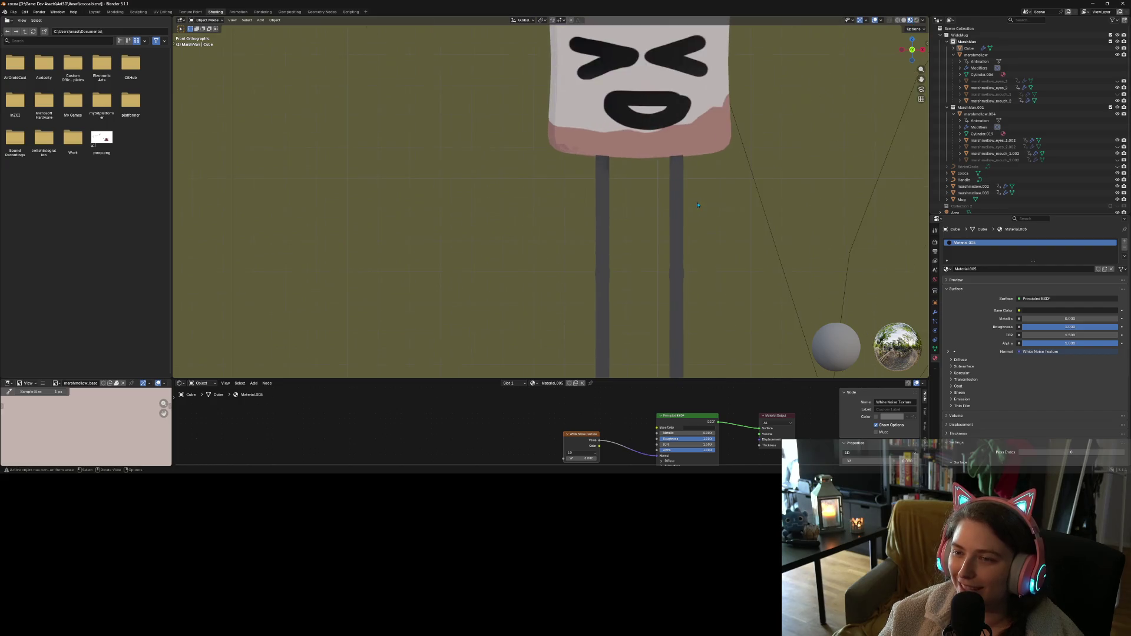
{"action": "mouse_move", "coordinate": [698, 205]}
{"action": "middle_mouse_down"}
{"action": "mouse_move", "coordinate": [736, 198]}
{"action": "mouse_move", "coordinate": [732, 212]}
{"action": "mouse_move", "coordinate": [633, 201]}
{"action": "middle_mouse_up"}
{"action": "key", "text": "z"}
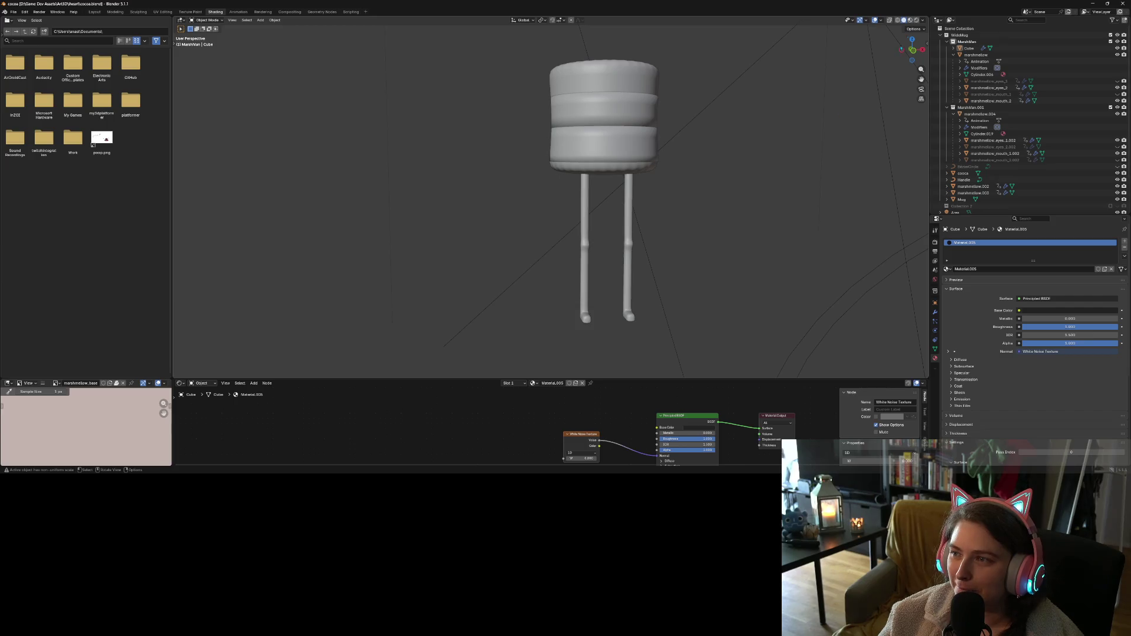
{"action": "key", "text": "z"}
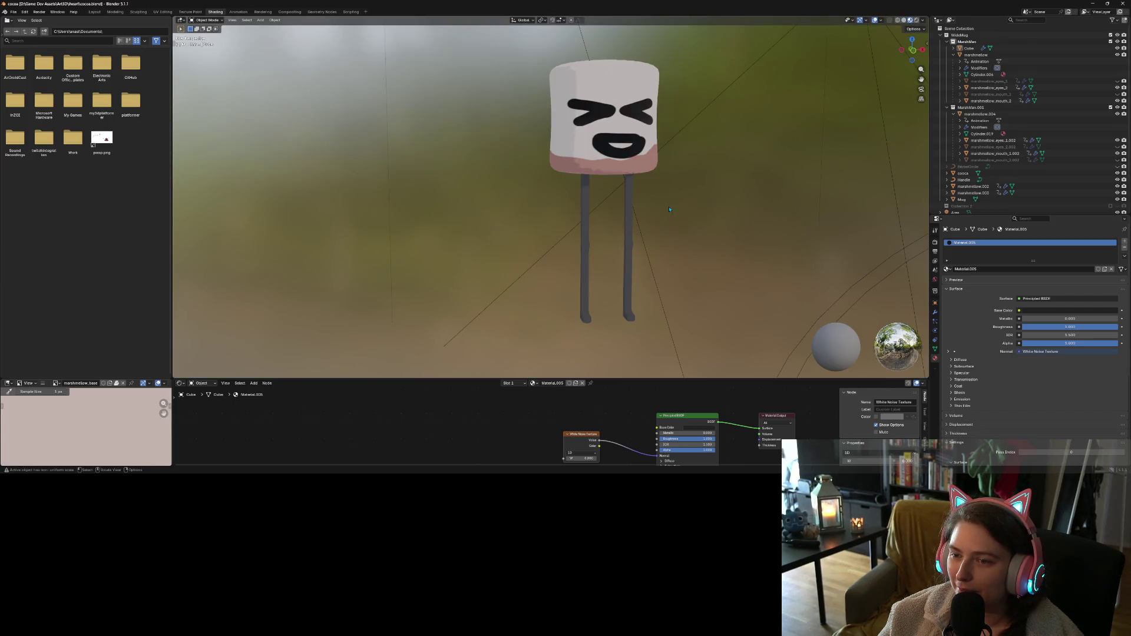
{"action": "scroll", "coordinate": [671, 211], "scroll_direction": "up", "scroll_amount": 4}
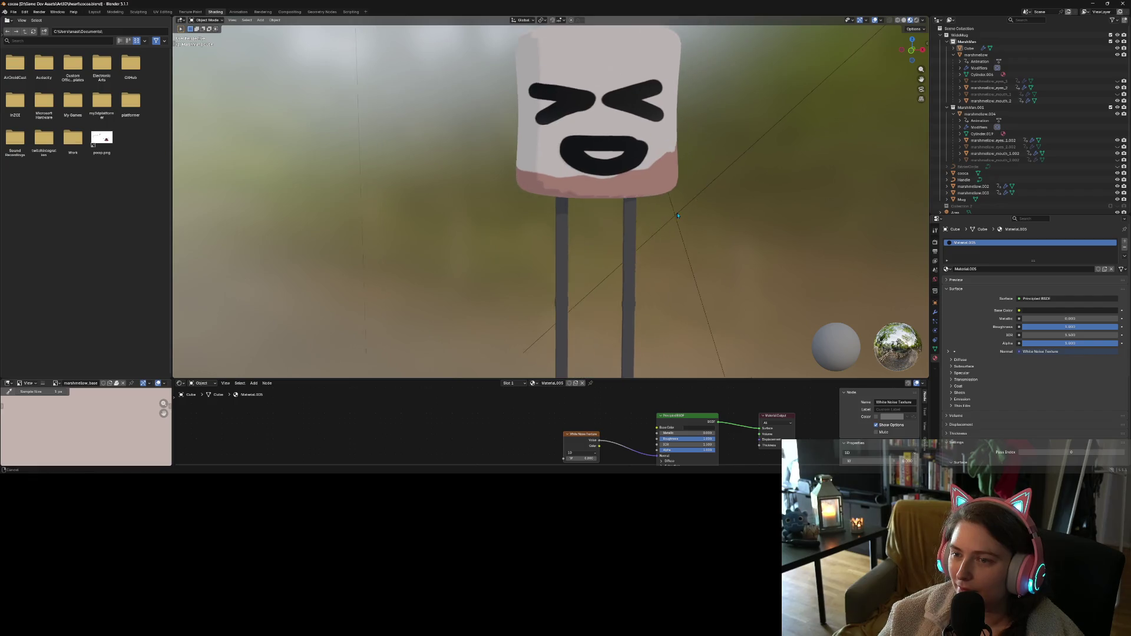
{"action": "scroll", "coordinate": [678, 216], "scroll_direction": "down", "scroll_amount": 3}
{"action": "left_click", "coordinate": [611, 161]}
Select the Cube forming the legs and rename it to 'legs'
{"action": "left_click", "coordinate": [655, 195]}
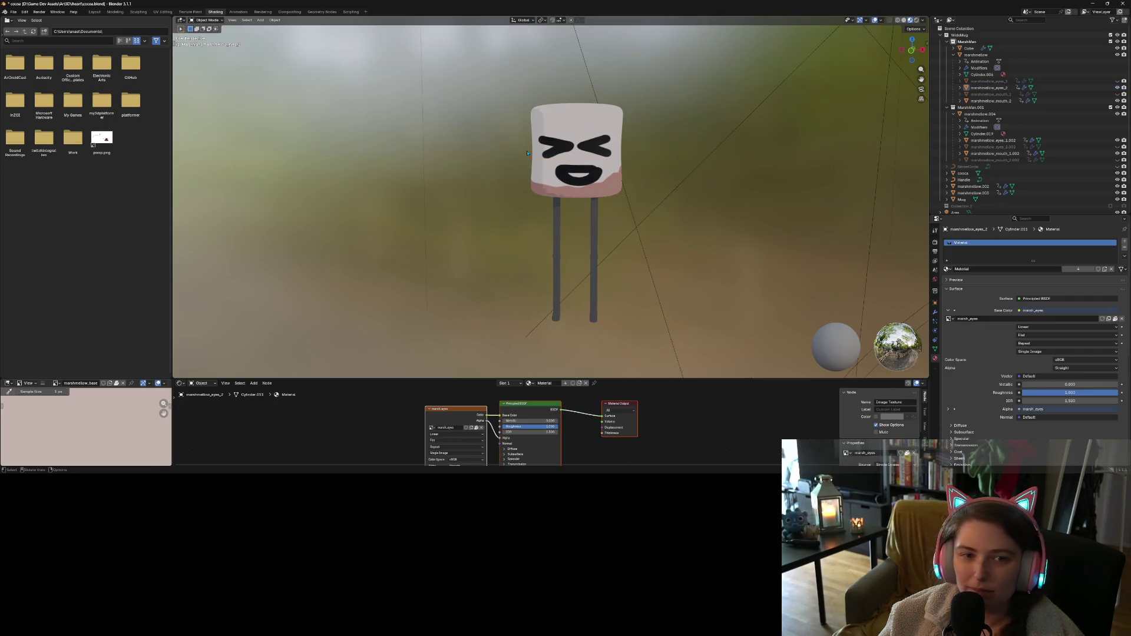
{"action": "left_click", "coordinate": [590, 231]}
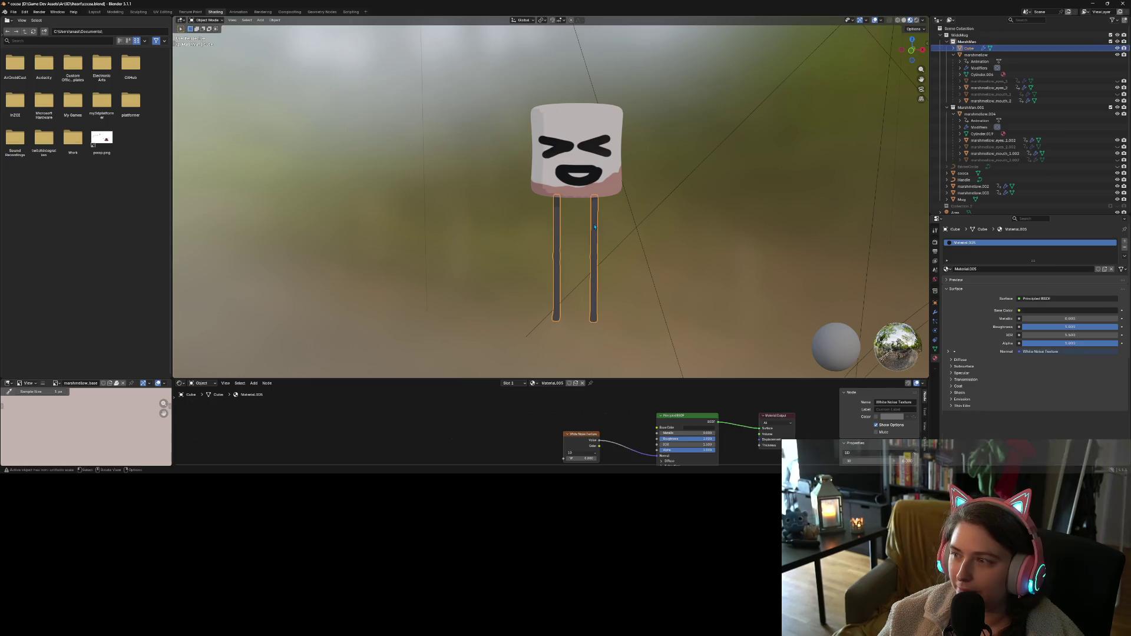
{"action": "double_click", "coordinate": [972, 49]}
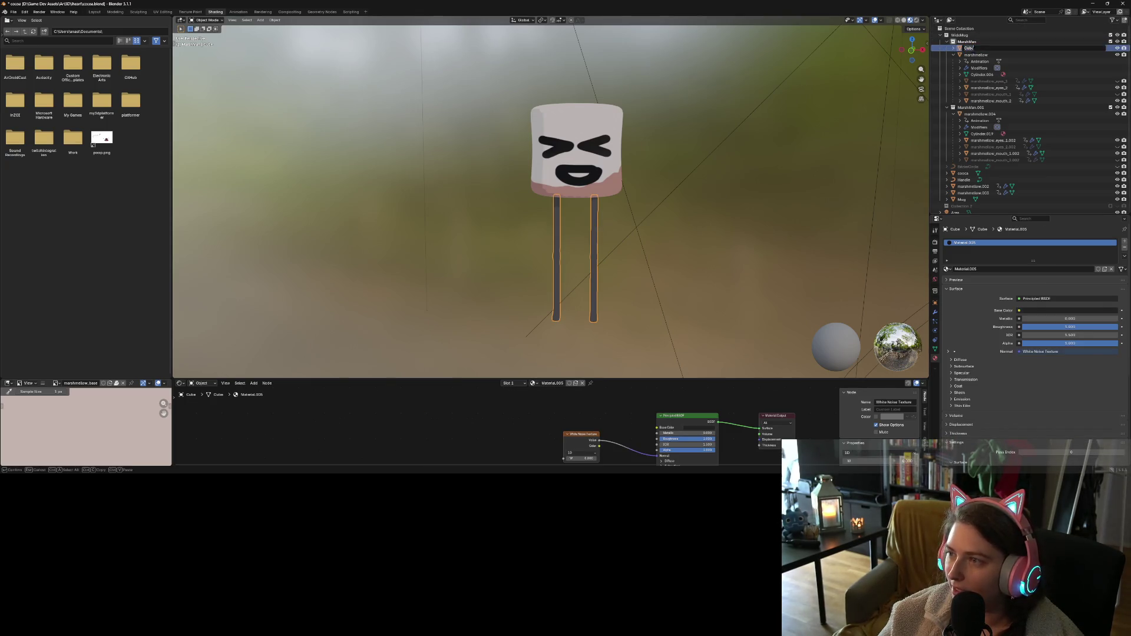
{"action": "type", "text": "legs"}
{"action": "key", "text": "Return"}
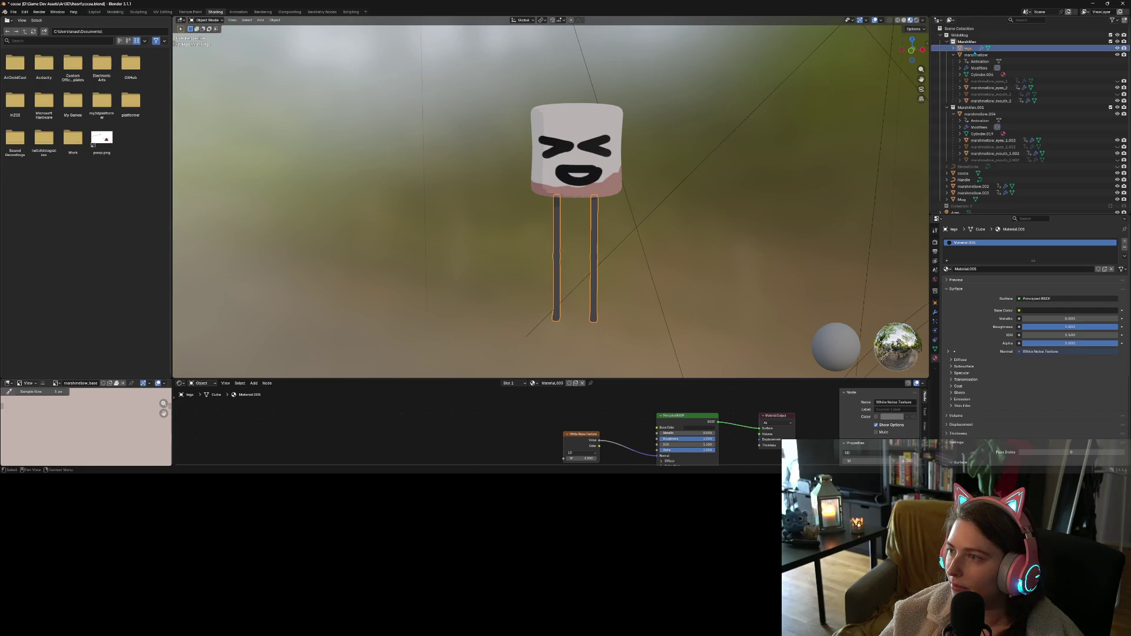
Parent legs to the marshmallow body with Parent > Object
{"action": "left_click_drag", "start_coordinate": [972, 49], "coordinate": [979, 56]}
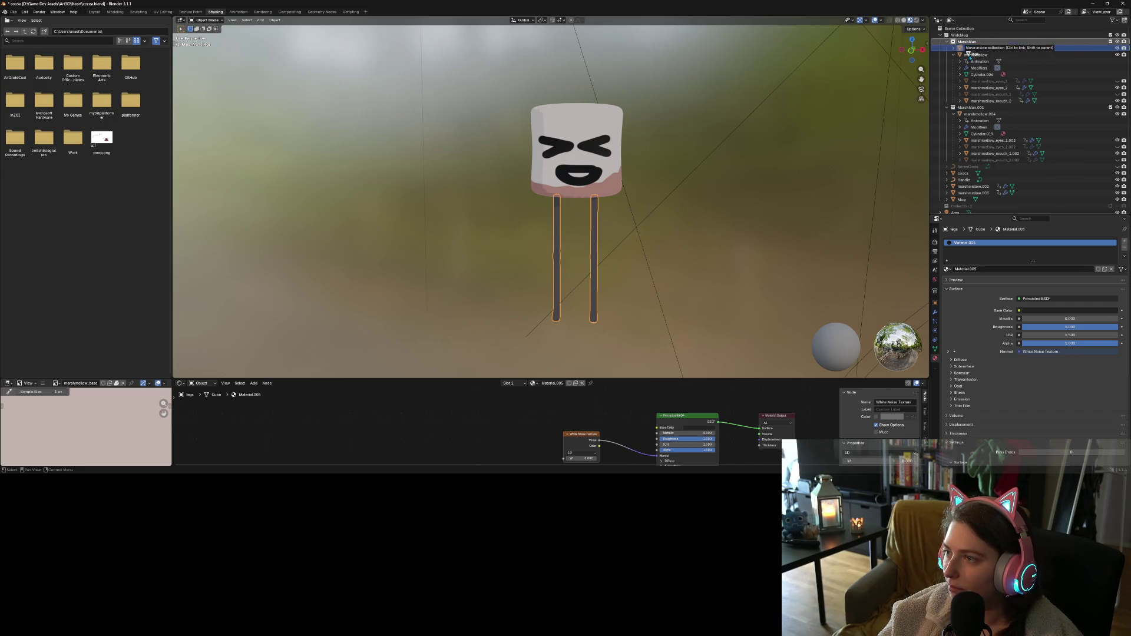
{"action": "left_click", "coordinate": [604, 149]}
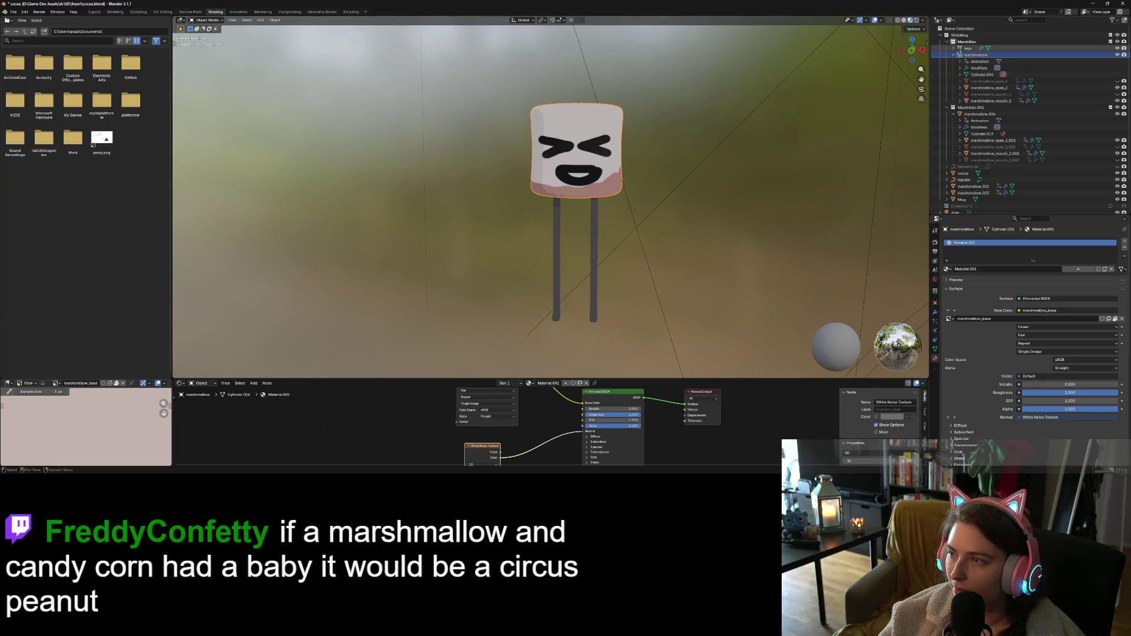
{"action": "left_click", "coordinate": [966, 48]}
{"action": "left_click", "coordinate": [976, 55], "text": "ctrl"}
{"action": "right_click", "coordinate": [610, 141]}
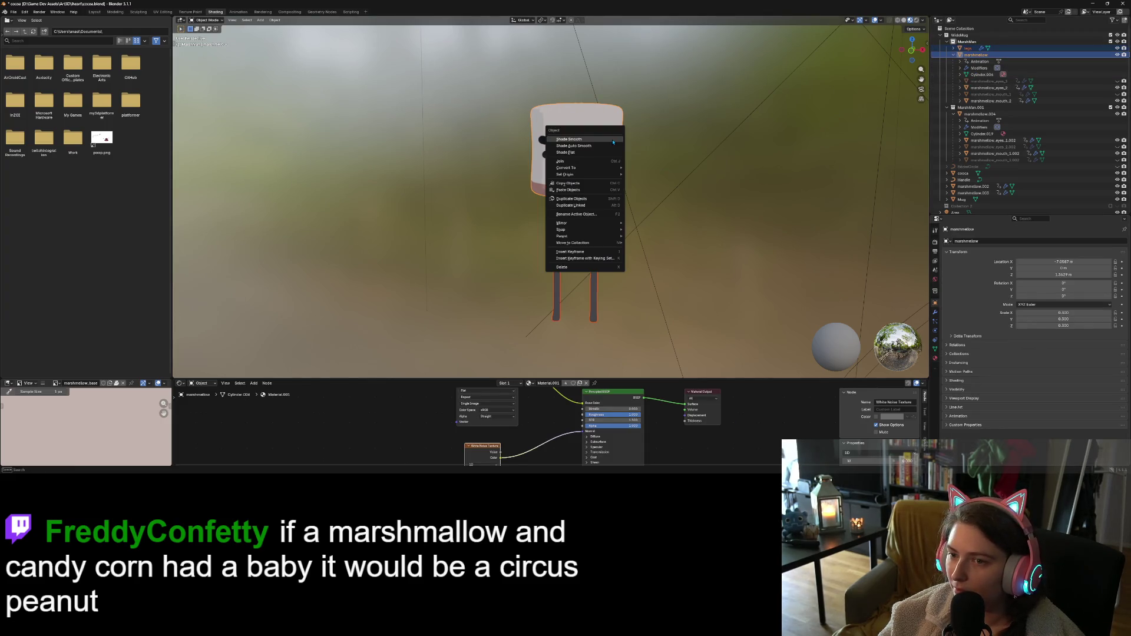
{"action": "mouse_move", "coordinate": [613, 236]}
{"action": "left_click", "coordinate": [664, 238]}
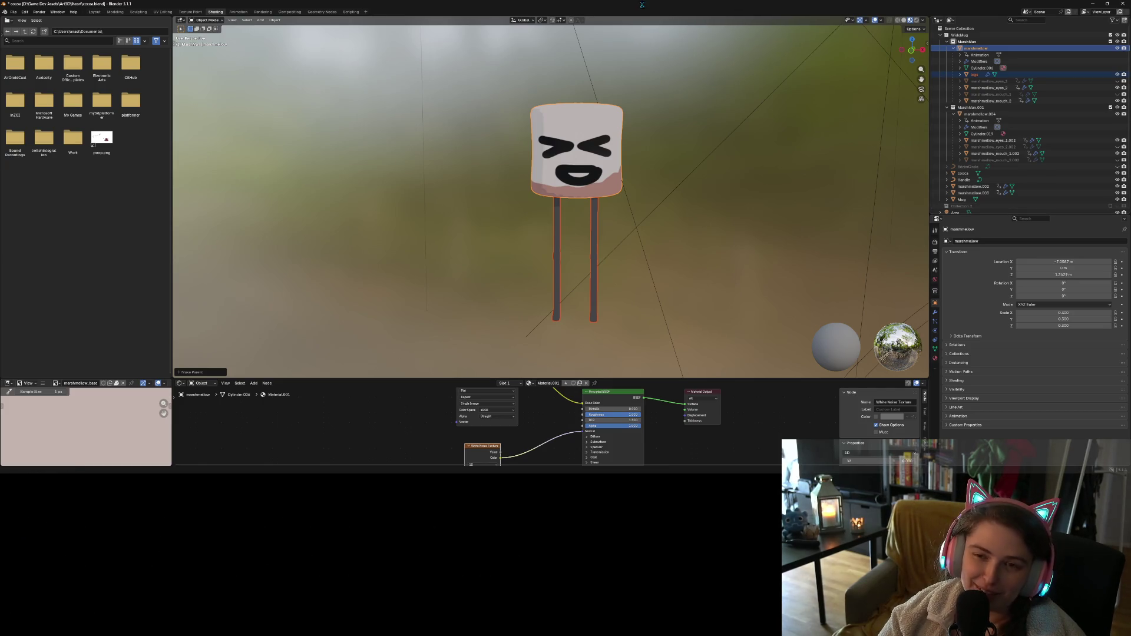
Save cocoa.blend, switch to Front Orthographic view with numpad 1, and clear the selection
{"action": "key", "text": "ctrl+s"}
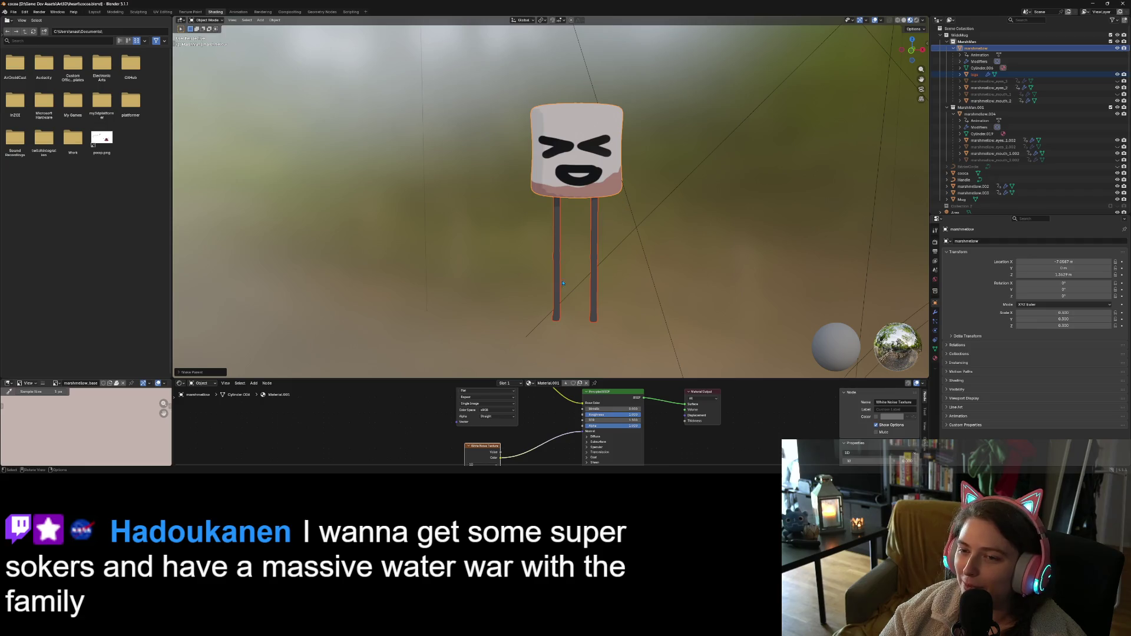
{"action": "key", "text": "KP_1"}
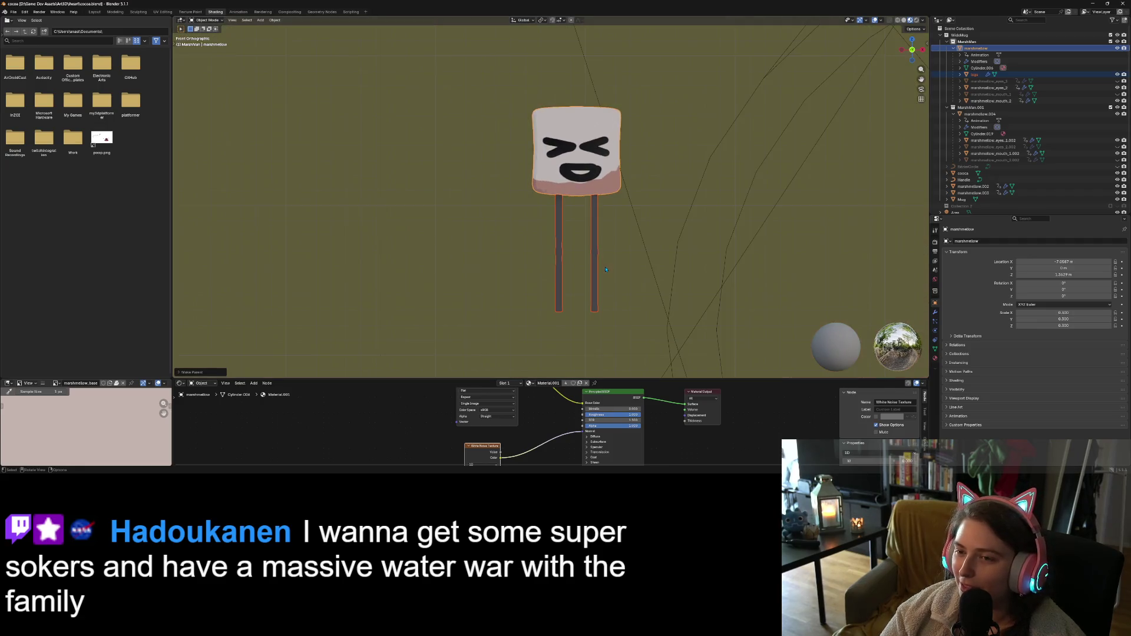
{"action": "left_click", "coordinate": [966, 41]}
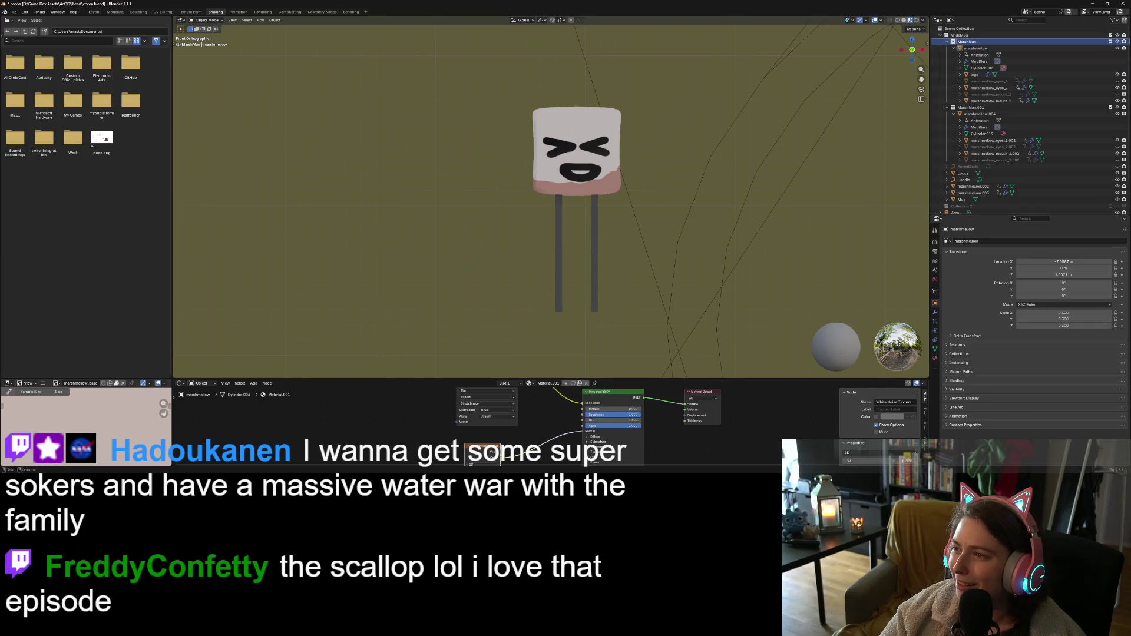
{"action": "left_click", "coordinate": [265, 20]}
{"action": "mouse_move", "coordinate": [276, 27]}
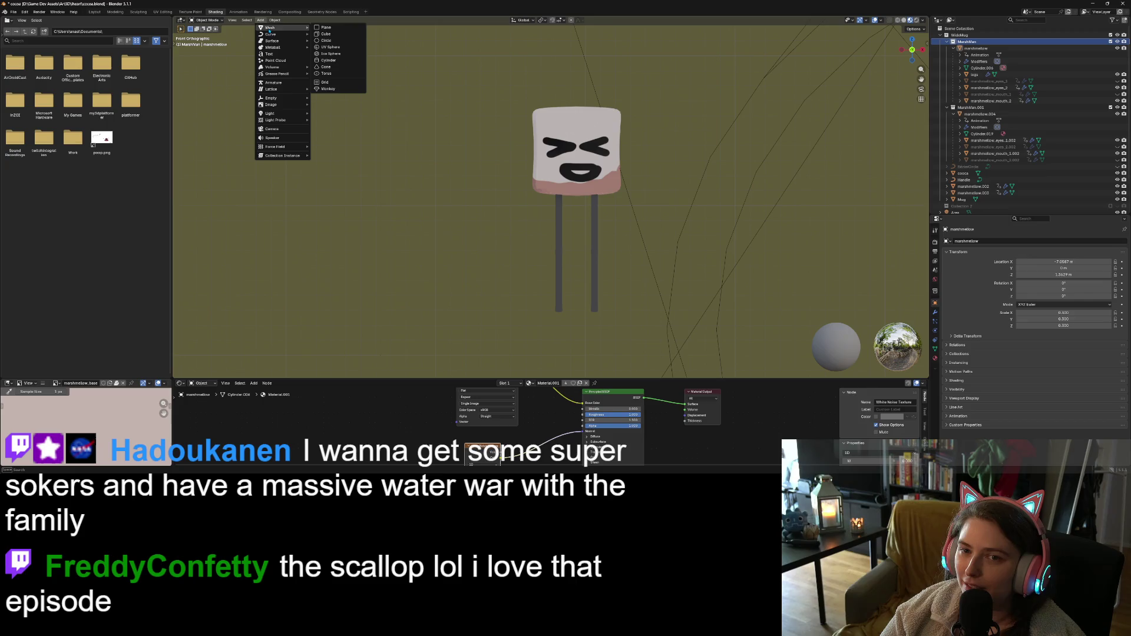
Add a Cube mesh at the origin from the viewport's Add > Mesh menu
{"action": "left_click", "coordinate": [344, 38]}
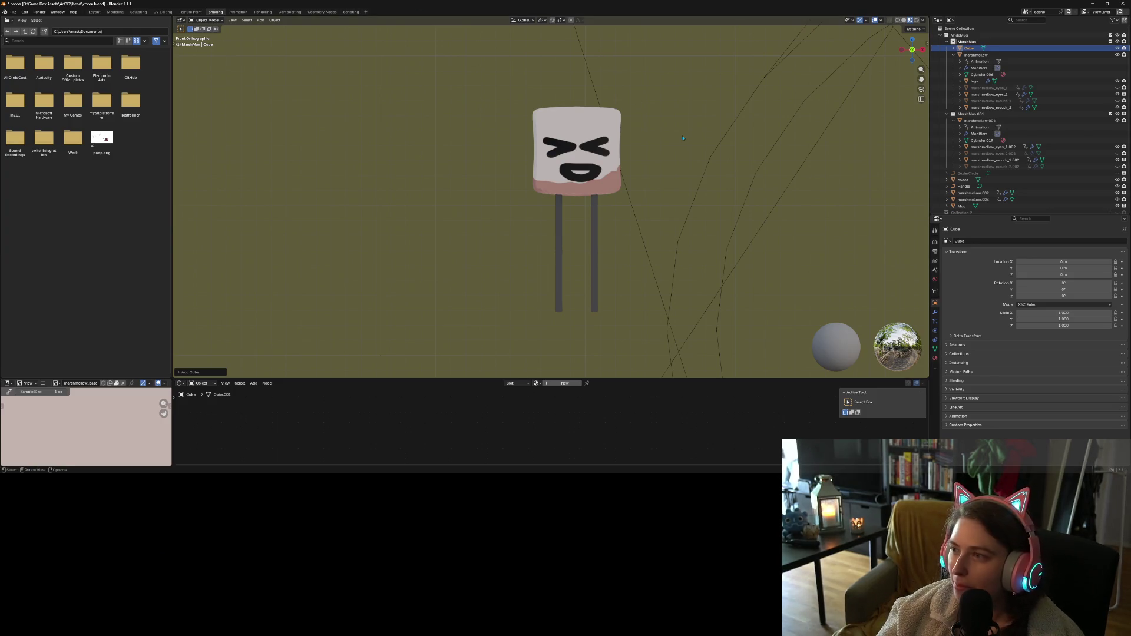
Scale the new cube down to 0.1 and move it next to the marshmallow's right leg
{"action": "type", "text": "s0."}
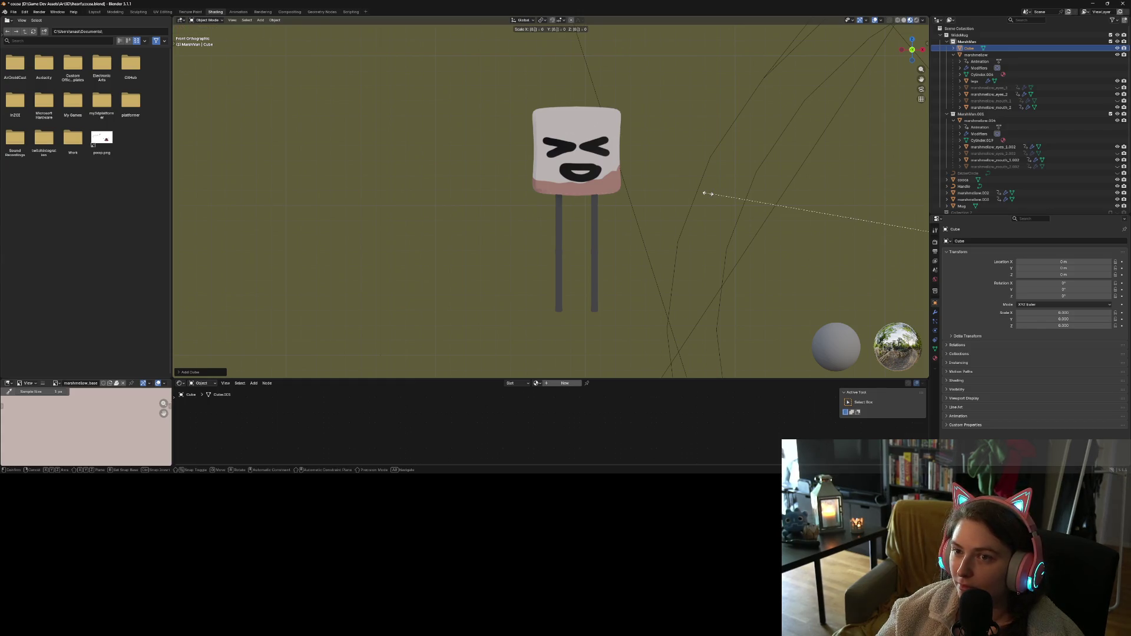
{"action": "type", "text": "1"}
{"action": "key", "text": "Return"}
{"action": "key", "text": "g"}
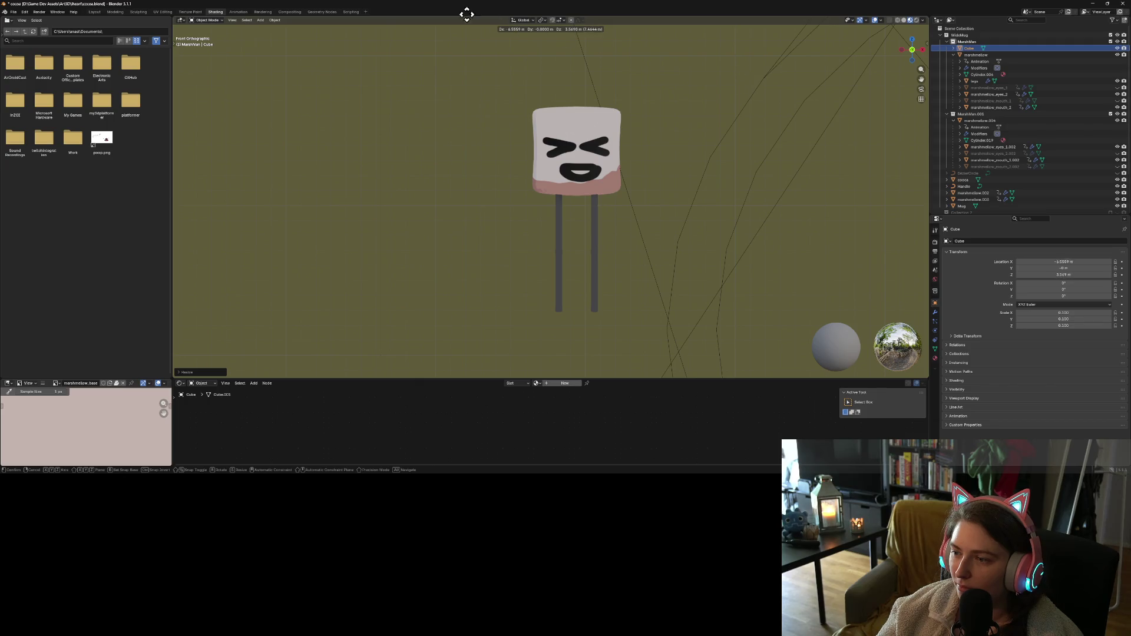
{"action": "left_click", "coordinate": [654, 259]}
{"action": "scroll", "coordinate": [656, 261], "scroll_direction": "down", "scroll_amount": 10}
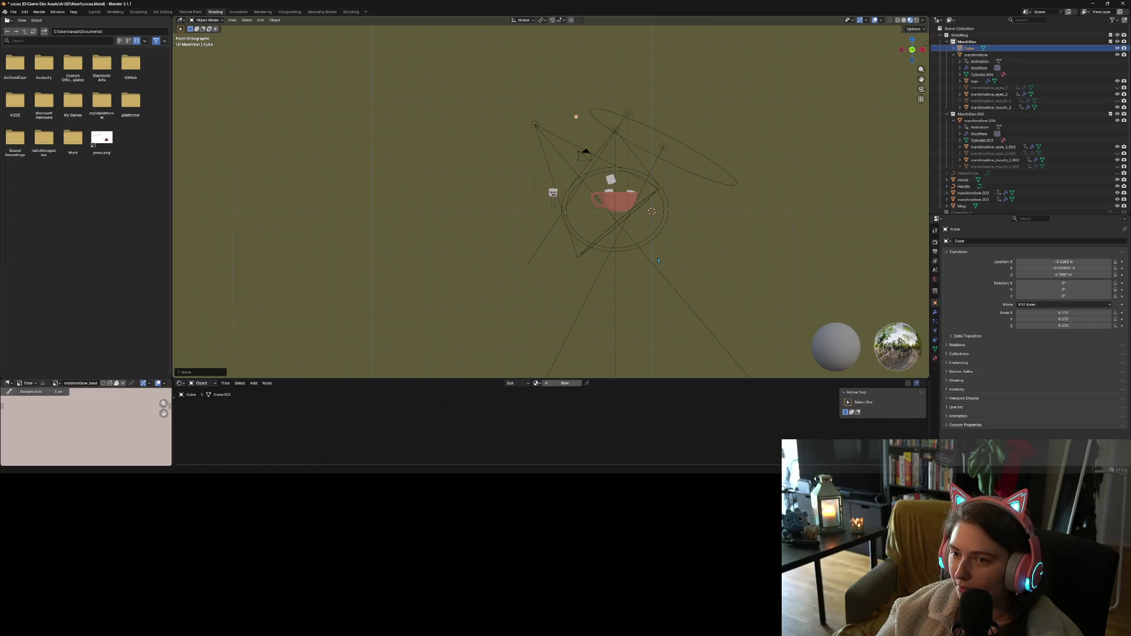
{"action": "key", "text": "g"}
{"action": "left_click", "coordinate": [672, 242]}
{"action": "scroll", "coordinate": [675, 238], "scroll_direction": "up", "scroll_amount": 8}
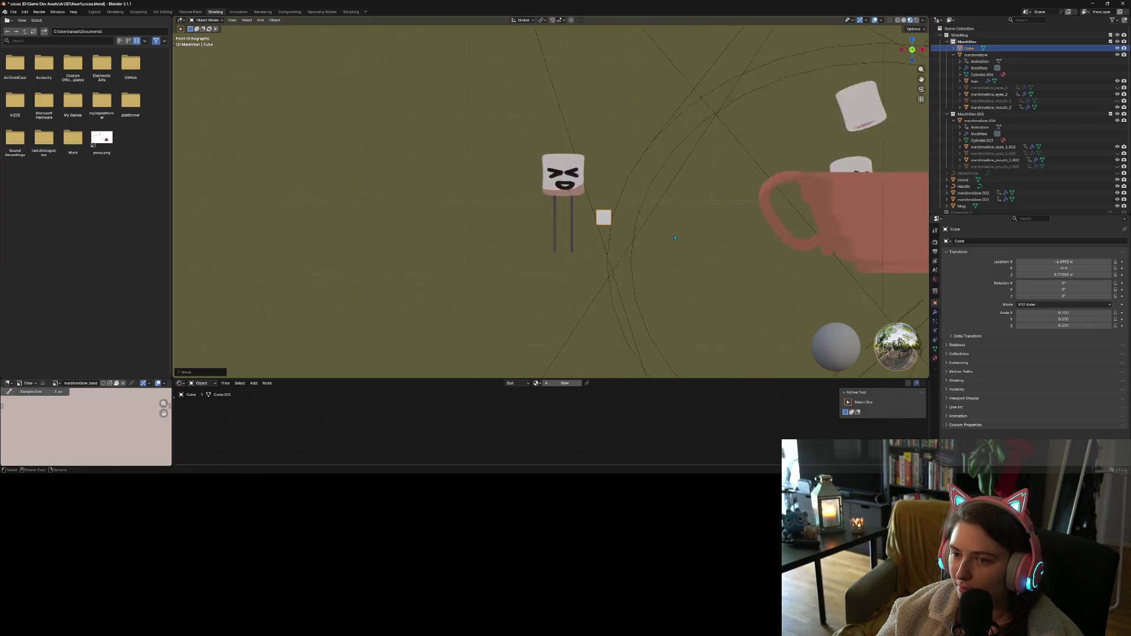
{"action": "scroll", "coordinate": [674, 238], "scroll_direction": "up", "scroll_amount": 6}
{"action": "key", "text": "g"}
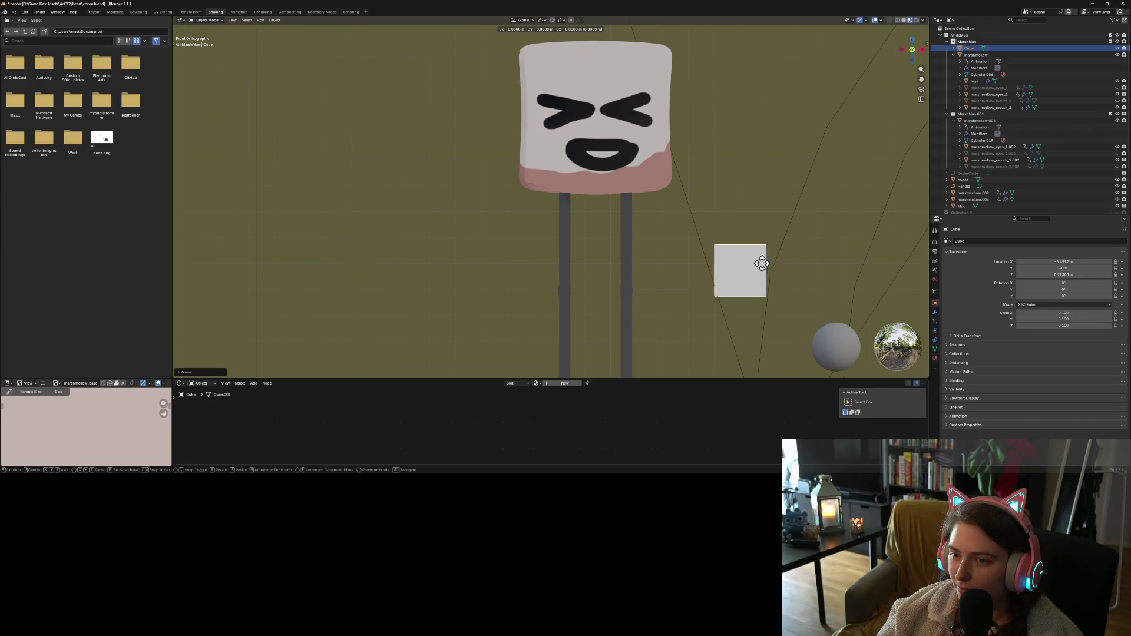
{"action": "left_click", "coordinate": [673, 227]}
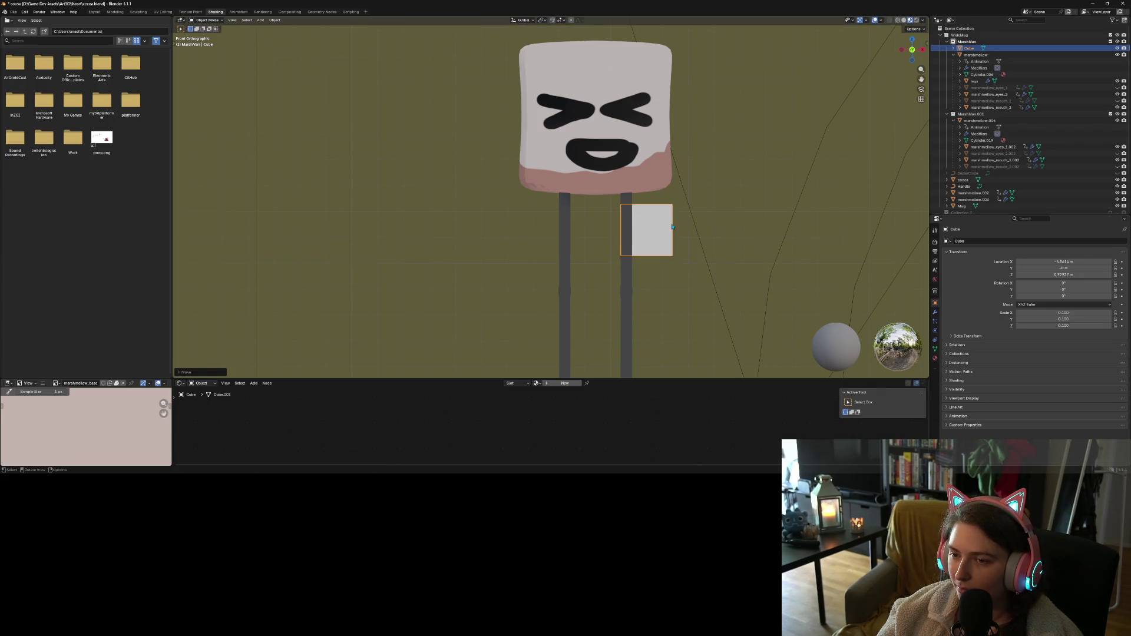
Rescale the cube to 0.02 and place it against the body's right edge
{"action": "key", "text": "s"}
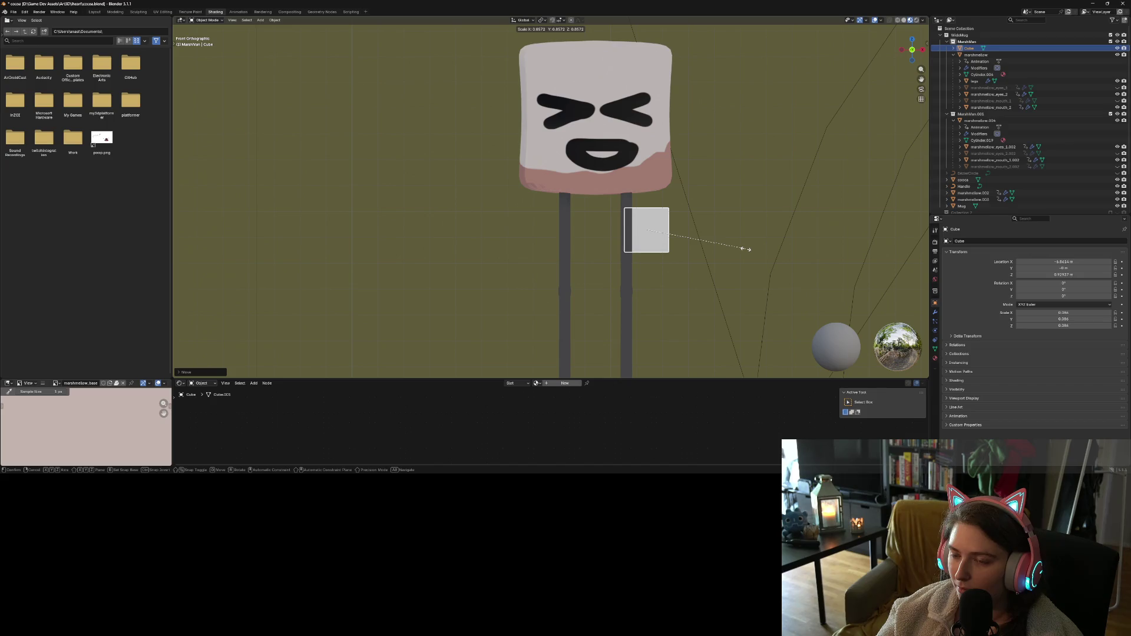
{"action": "type", "text": "0.1"}
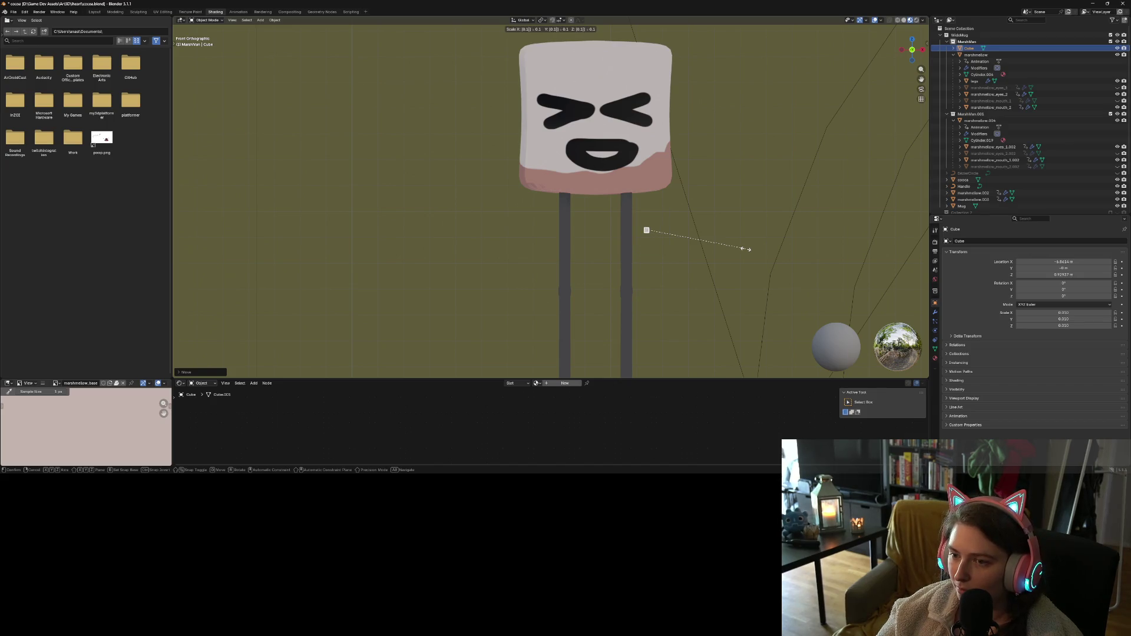
{"action": "key", "text": "BackSpace"}
{"action": "type", "text": "2"}
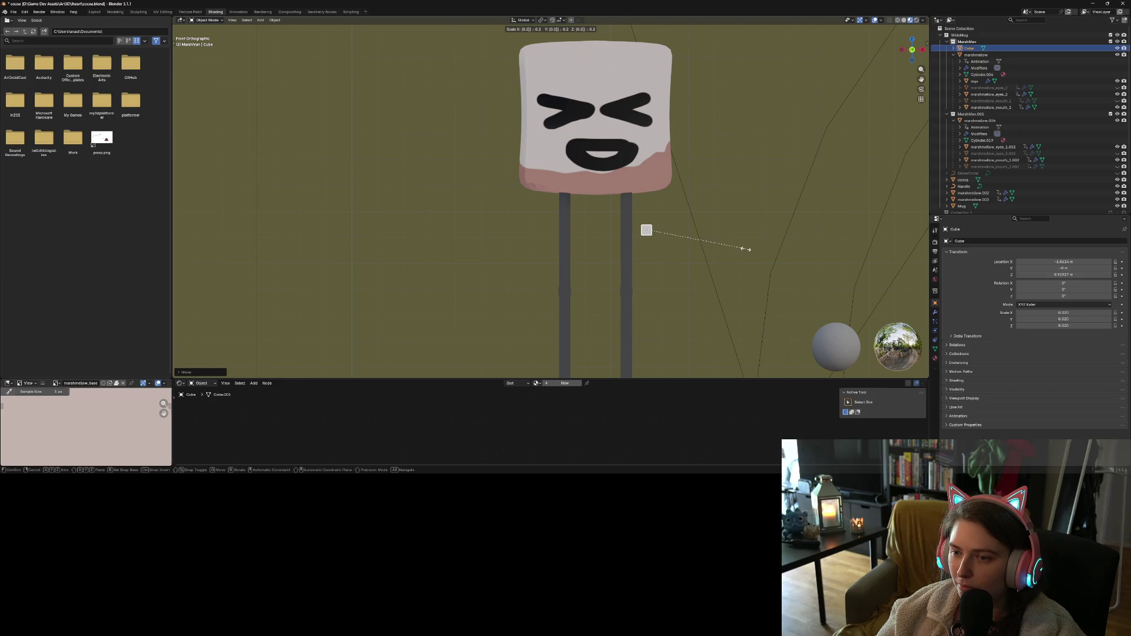
{"action": "key", "text": "Return"}
{"action": "key", "text": "g"}
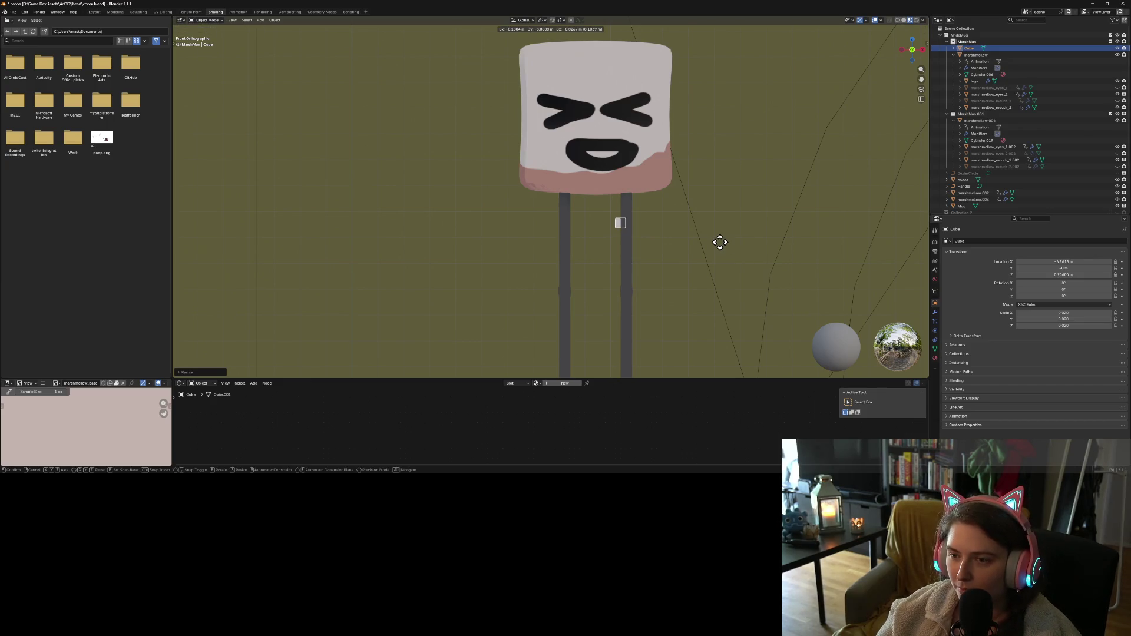
{"action": "left_click", "coordinate": [727, 241]}
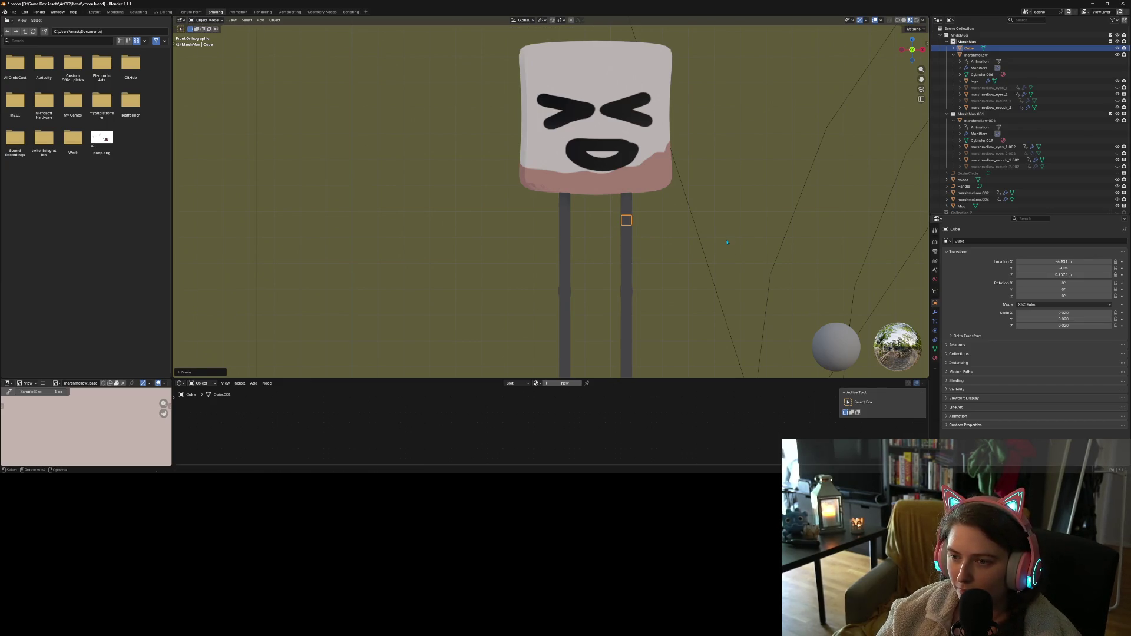
{"action": "key", "text": "s"}
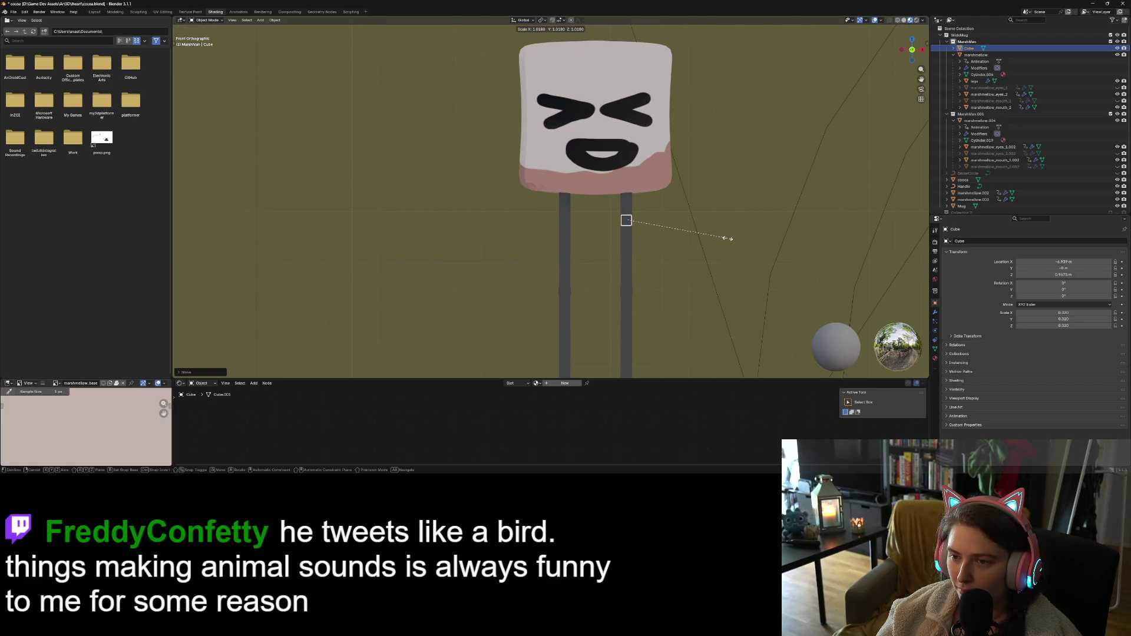
{"action": "left_click", "coordinate": [728, 238]}
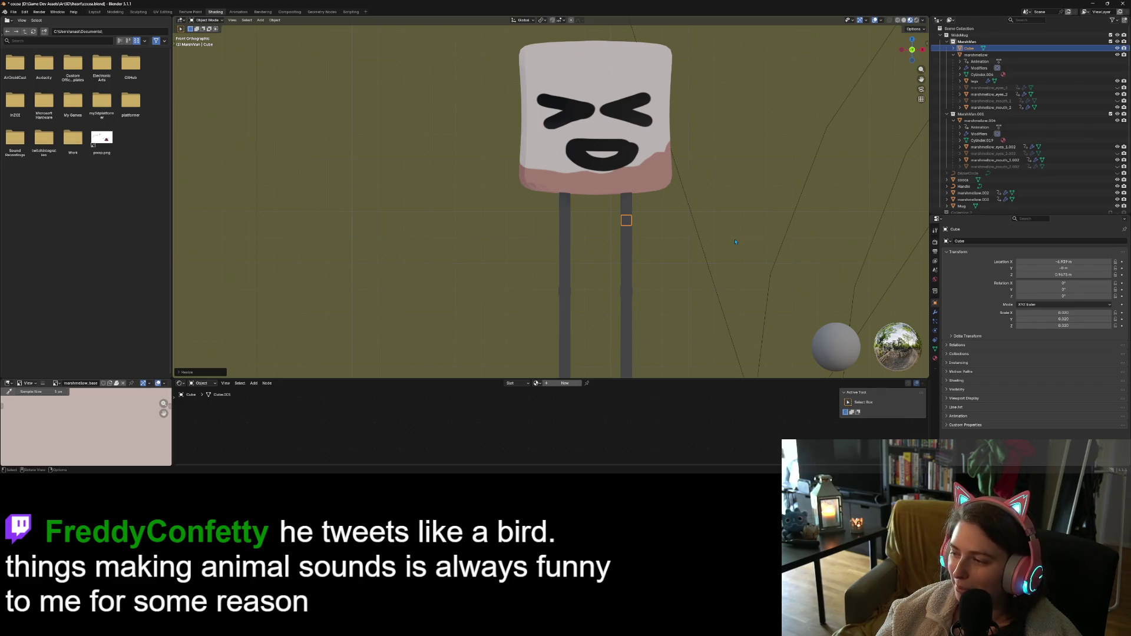
{"action": "key", "text": "g"}
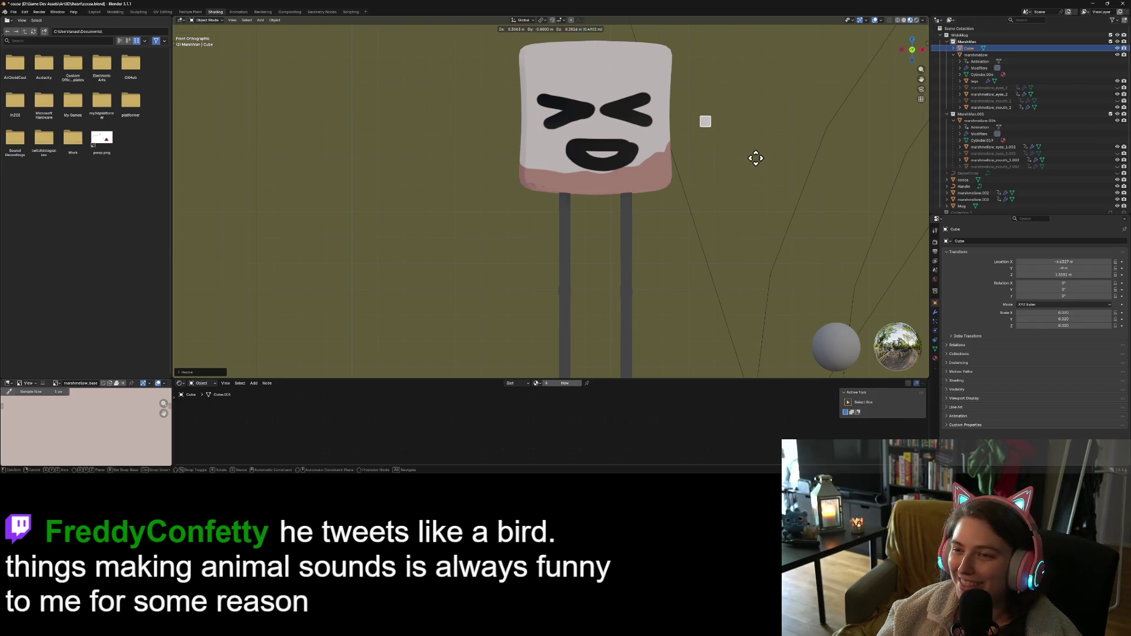
{"action": "left_click", "coordinate": [723, 178]}
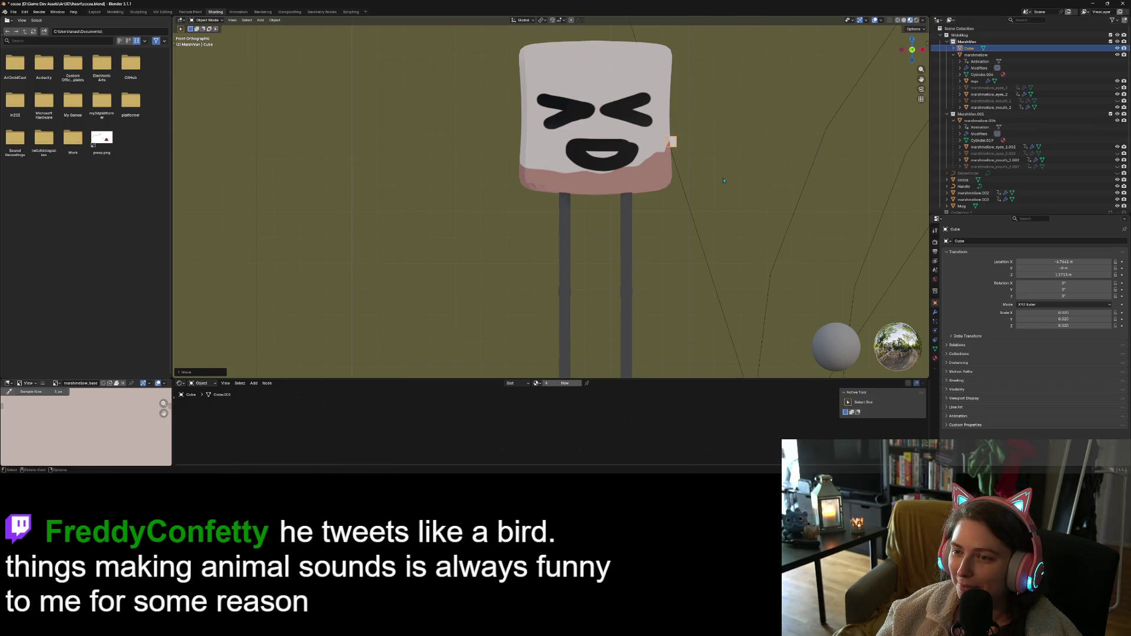
{"action": "left_click", "coordinate": [935, 358]}
{"action": "left_click", "coordinate": [948, 270]}
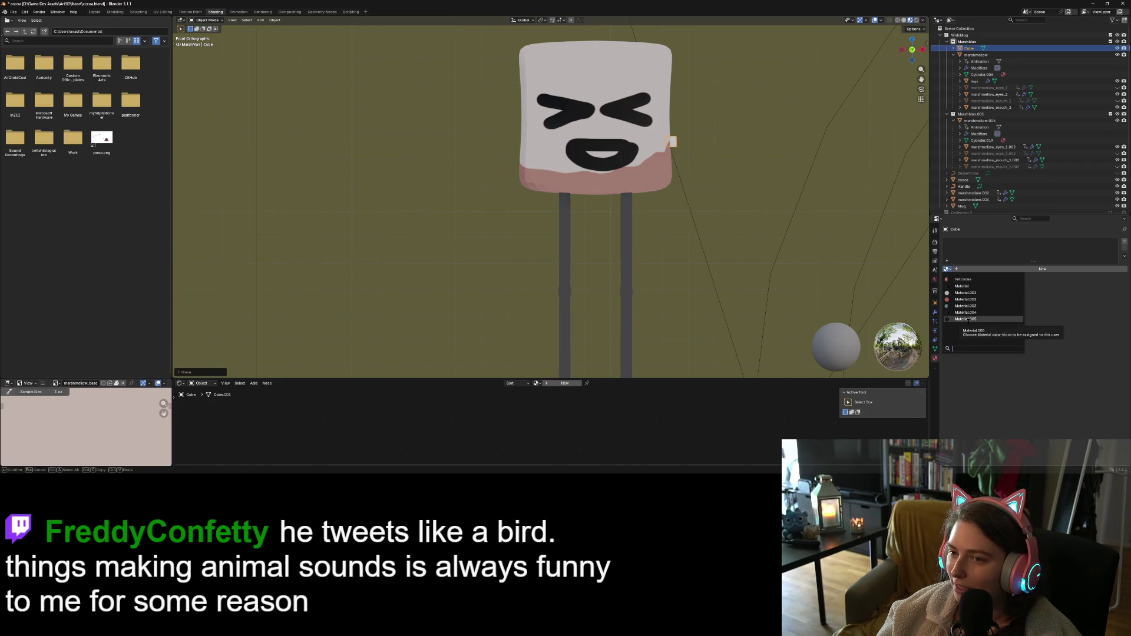
Assign Material.005 to the cube and pull its right-side vertices along X into a long arm
{"action": "left_click", "coordinate": [966, 319]}
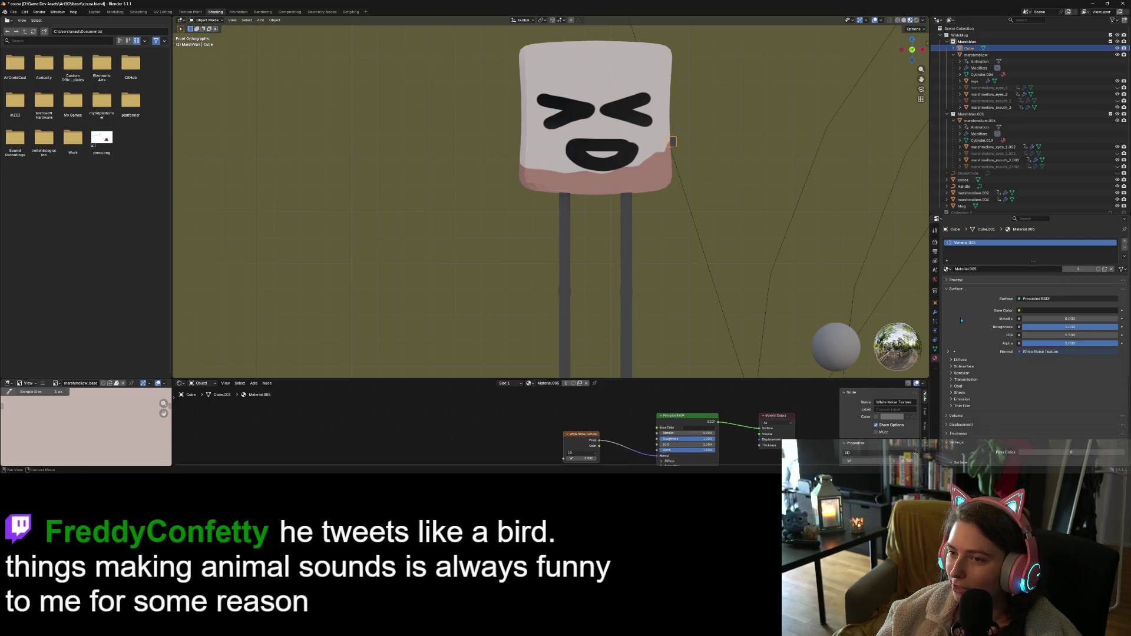
{"action": "scroll", "coordinate": [549, 193], "scroll_direction": "down", "scroll_amount": 1}
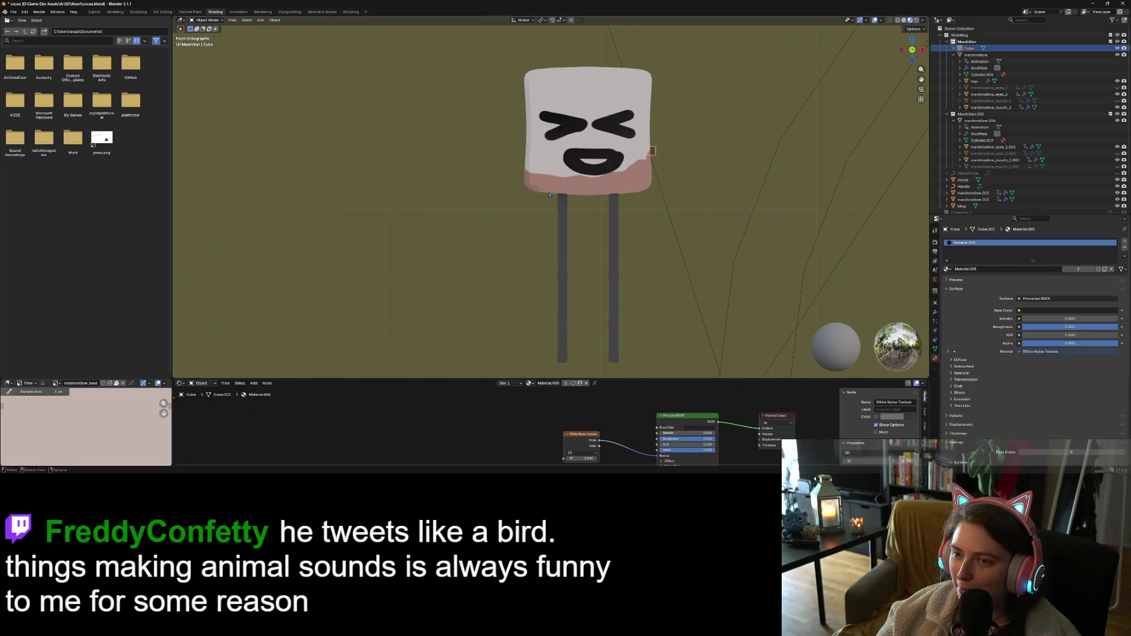
{"action": "key", "text": "Tab"}
{"action": "key", "text": "b"}
{"action": "left_click_drag", "start_coordinate": [653, 139], "coordinate": [674, 184]}
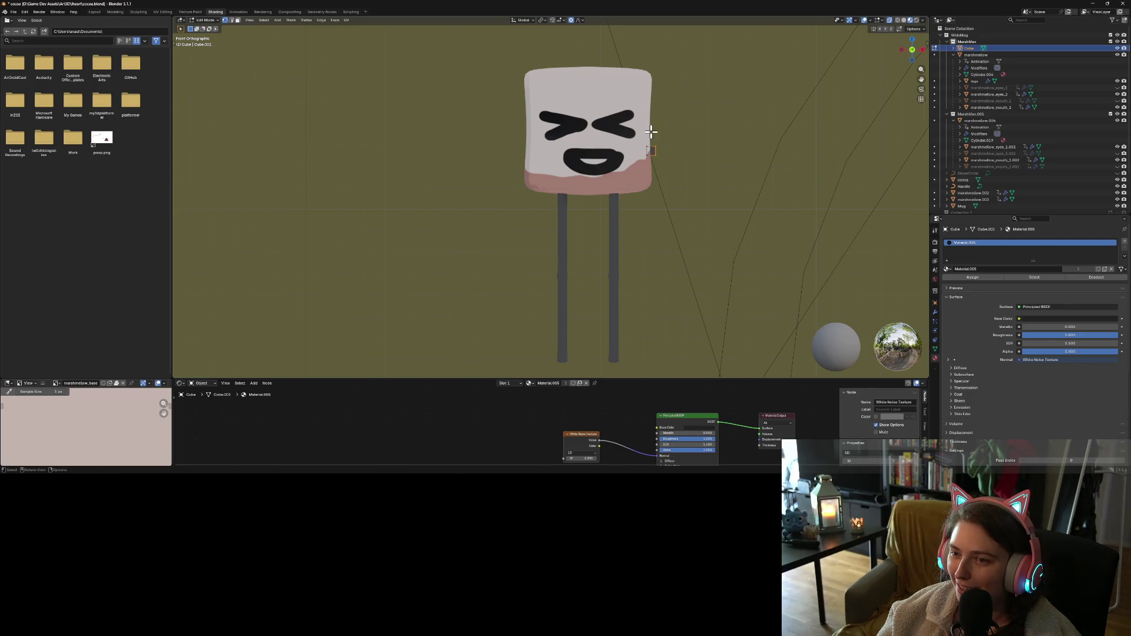
{"action": "key", "text": "g"}
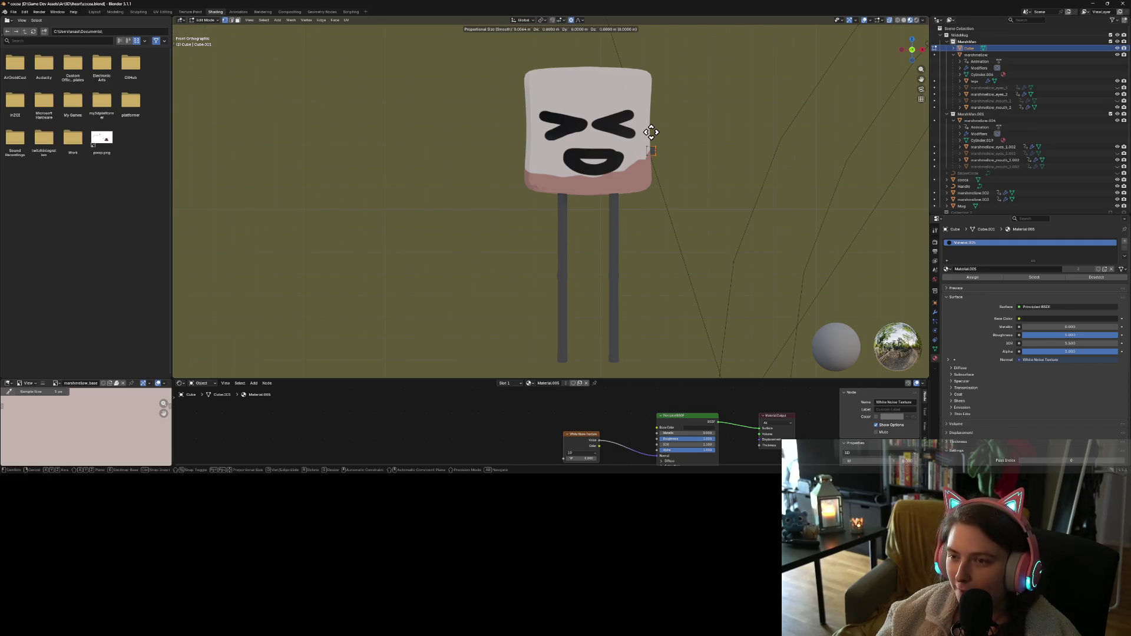
{"action": "key", "text": "y"}
{"action": "key", "text": "x"}
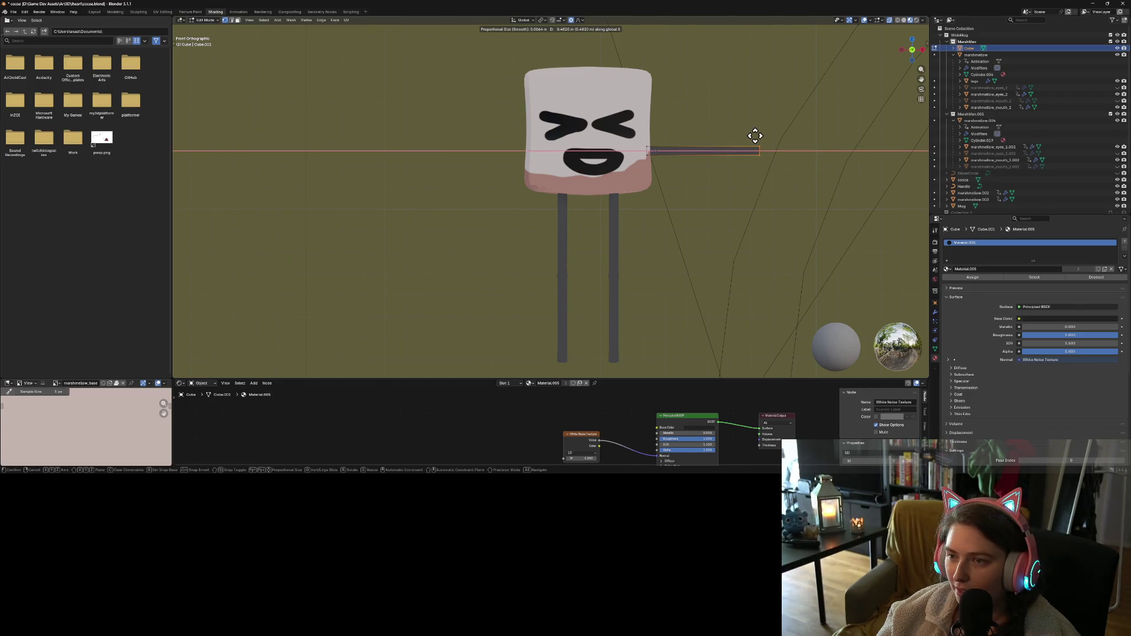
{"action": "left_click", "coordinate": [796, 137]}
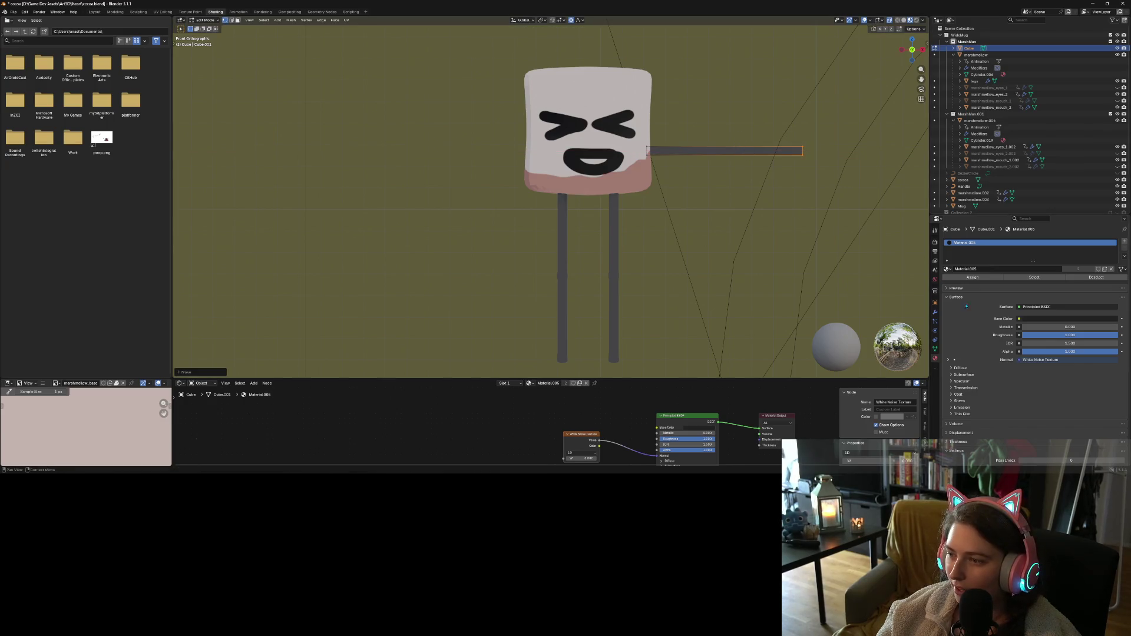
{"action": "key", "text": "Tab"}
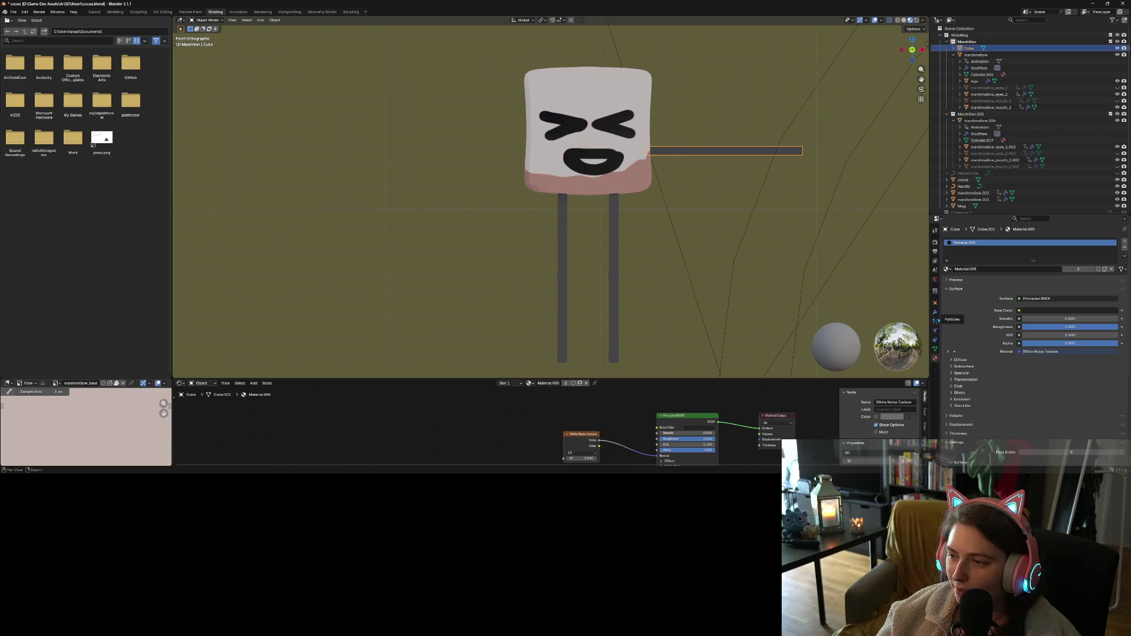
Add a Mirror modifier to the arm using the marshmallow body as the mirror object
{"action": "left_click", "coordinate": [935, 313]}
{"action": "left_click", "coordinate": [980, 241]}
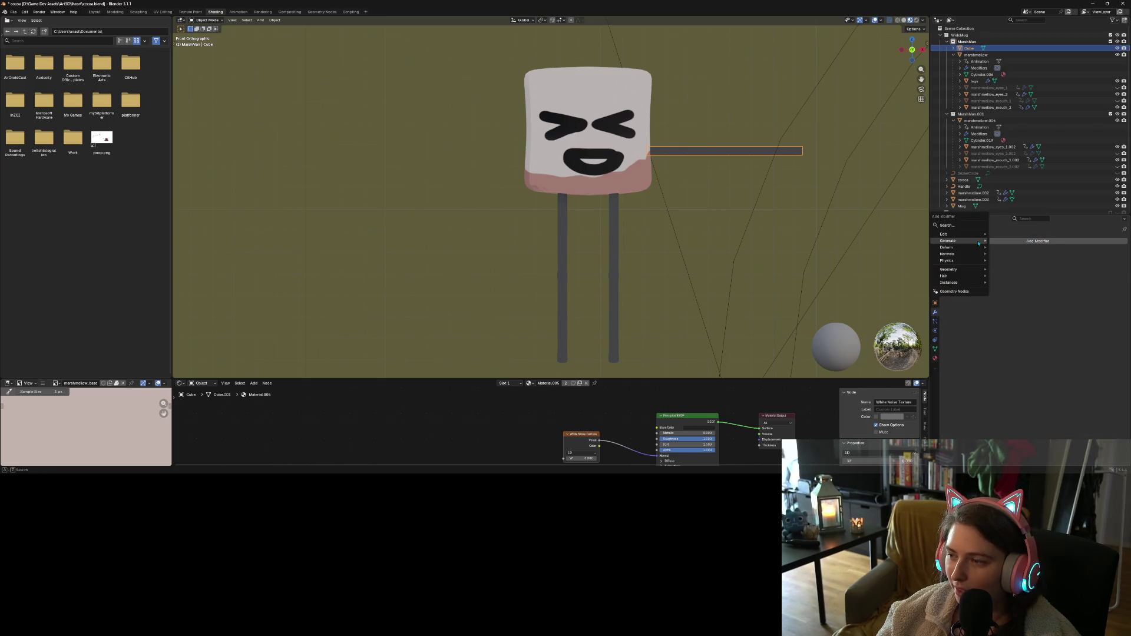
{"action": "mouse_move", "coordinate": [979, 243]}
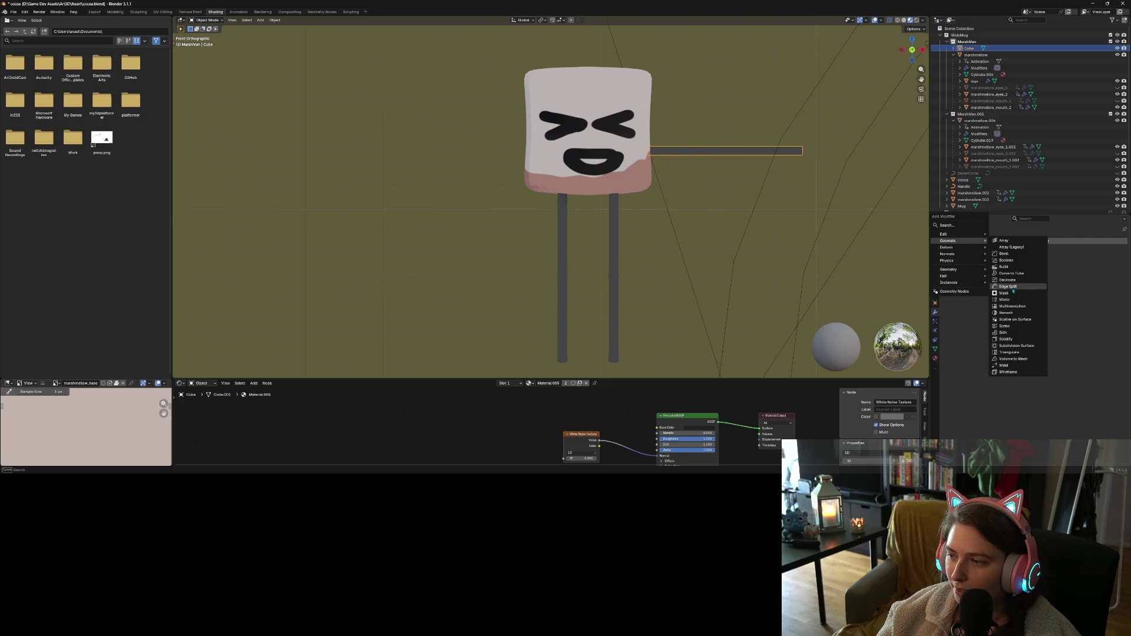
{"action": "left_click", "coordinate": [1007, 300]}
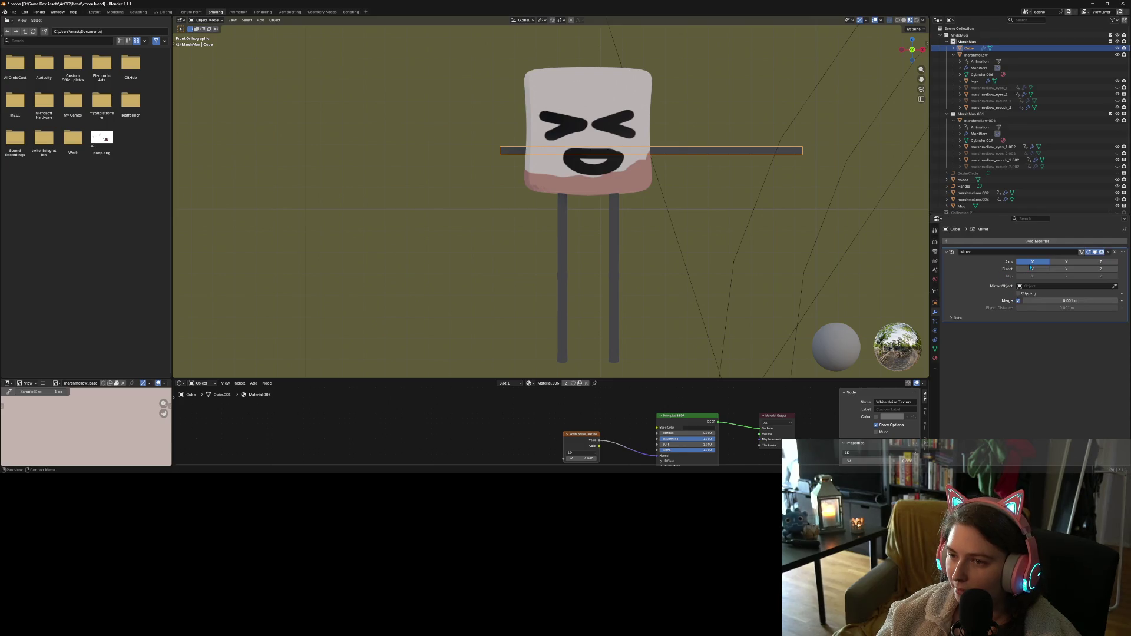
{"action": "left_click", "coordinate": [1115, 286]}
{"action": "left_click", "coordinate": [595, 82]}
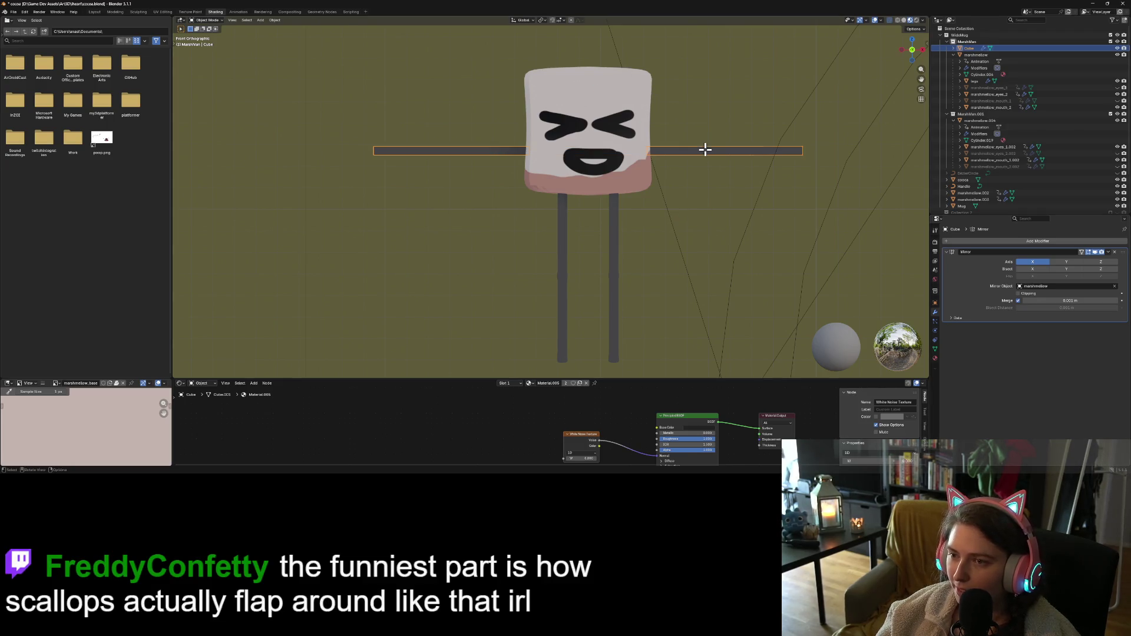
{"action": "key", "text": "Tab"}
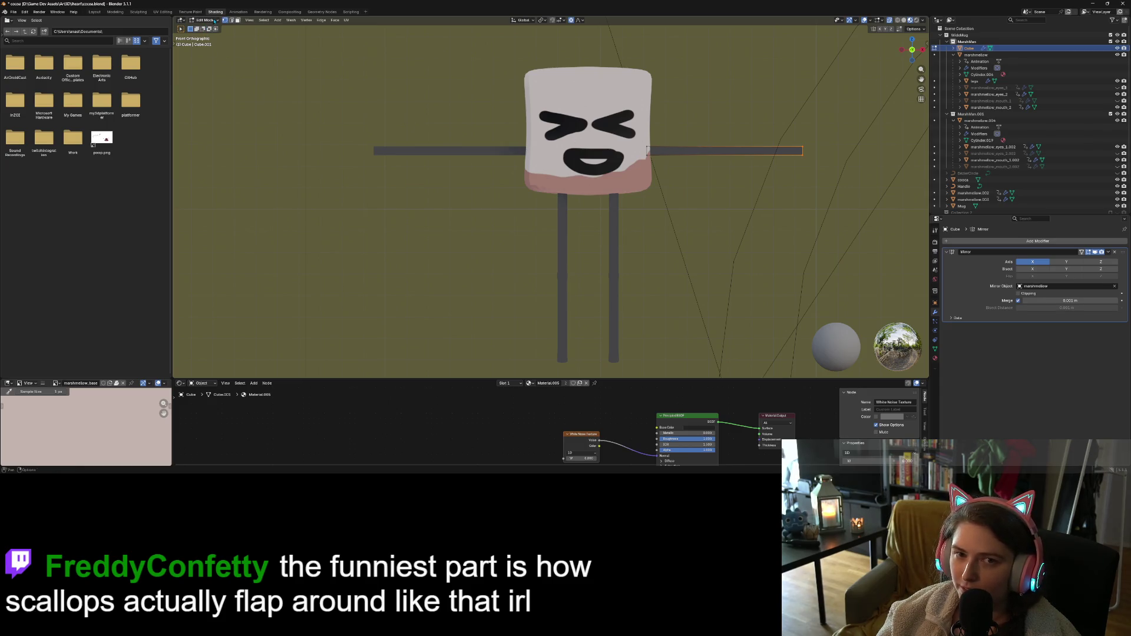
{"action": "left_click", "coordinate": [94, 11]}
From the front view, cut two edge loops across the stick arm, one near its tip
{"action": "scroll", "coordinate": [383, 258], "scroll_direction": "down", "scroll_amount": 1}
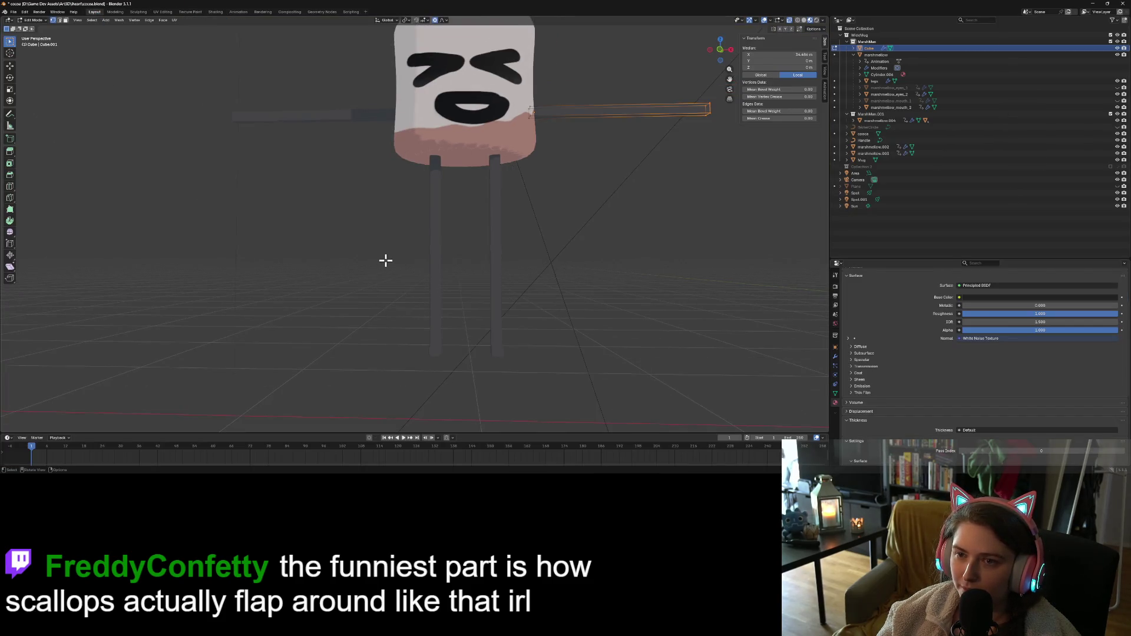
{"action": "key", "text": "KP_1"}
{"action": "scroll", "coordinate": [401, 247], "scroll_direction": "down", "scroll_amount": 1}
{"action": "scroll", "coordinate": [400, 246], "scroll_direction": "up", "scroll_amount": 2}
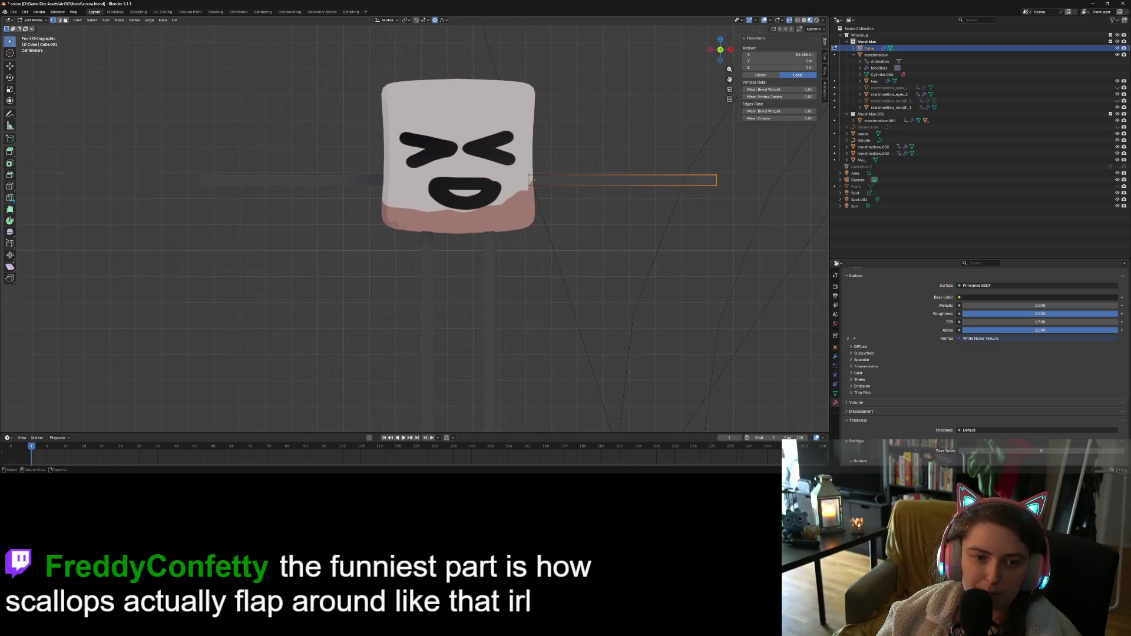
{"action": "left_click", "coordinate": [10, 186]}
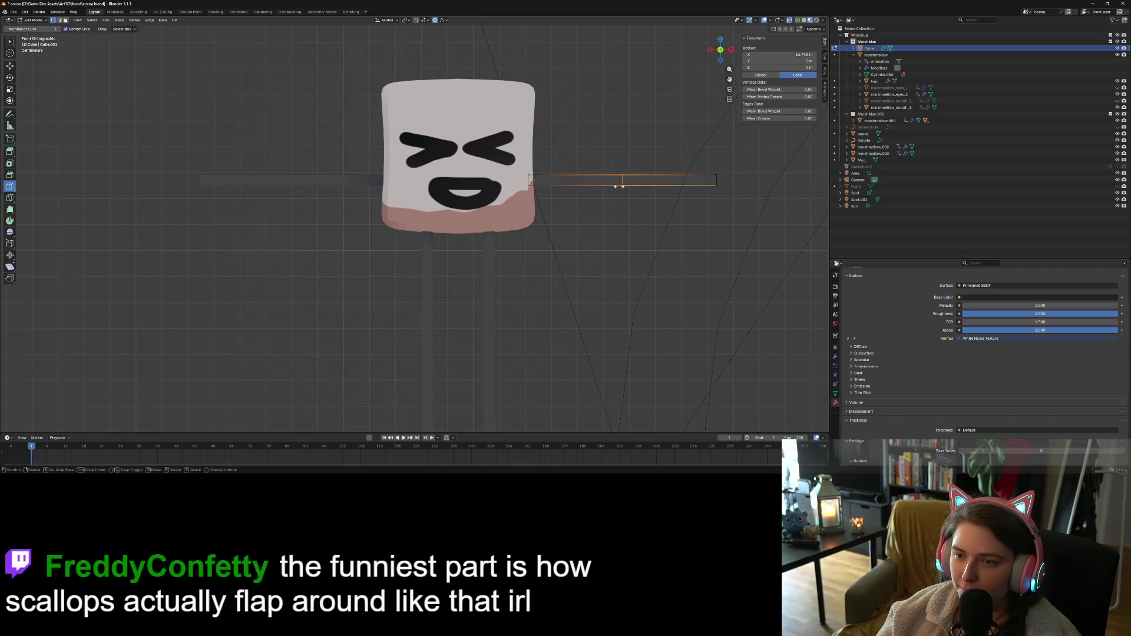
{"action": "mouse_move", "coordinate": [619, 186]}
{"action": "left_mouse_down"}
{"action": "mouse_move", "coordinate": [663, 186]}
{"action": "mouse_move", "coordinate": [614, 183]}
{"action": "left_mouse_up"}
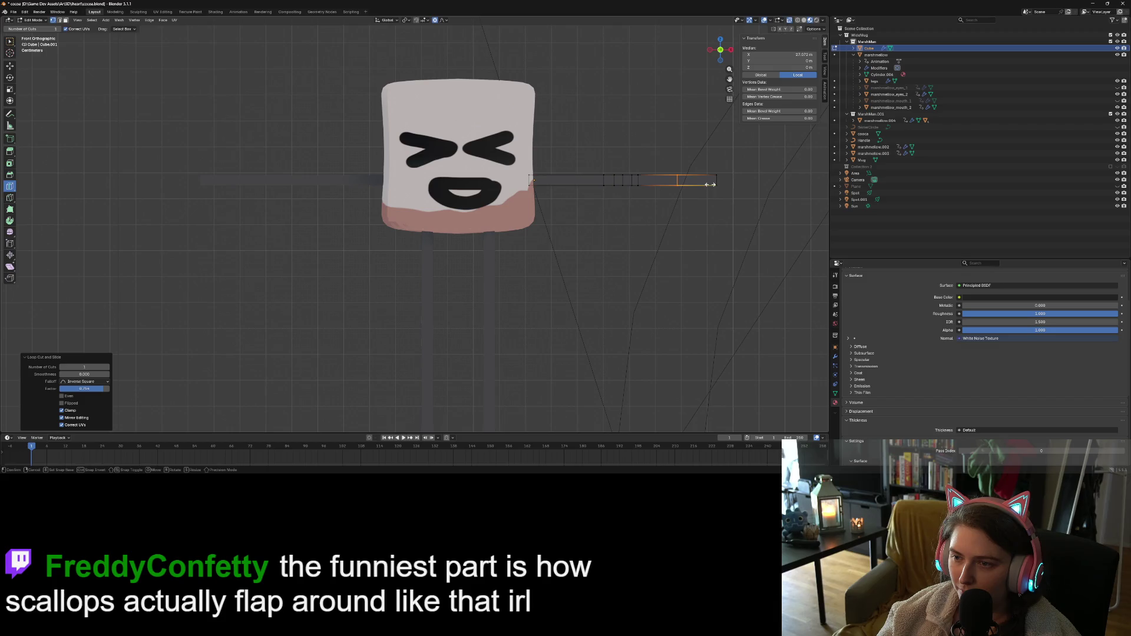
{"action": "mouse_move", "coordinate": [711, 184]}
{"action": "left_mouse_down"}
{"action": "mouse_move", "coordinate": [684, 185]}
{"action": "mouse_move", "coordinate": [666, 230]}
{"action": "left_mouse_up"}
{"action": "scroll", "coordinate": [666, 230], "scroll_direction": "down", "scroll_amount": 2}
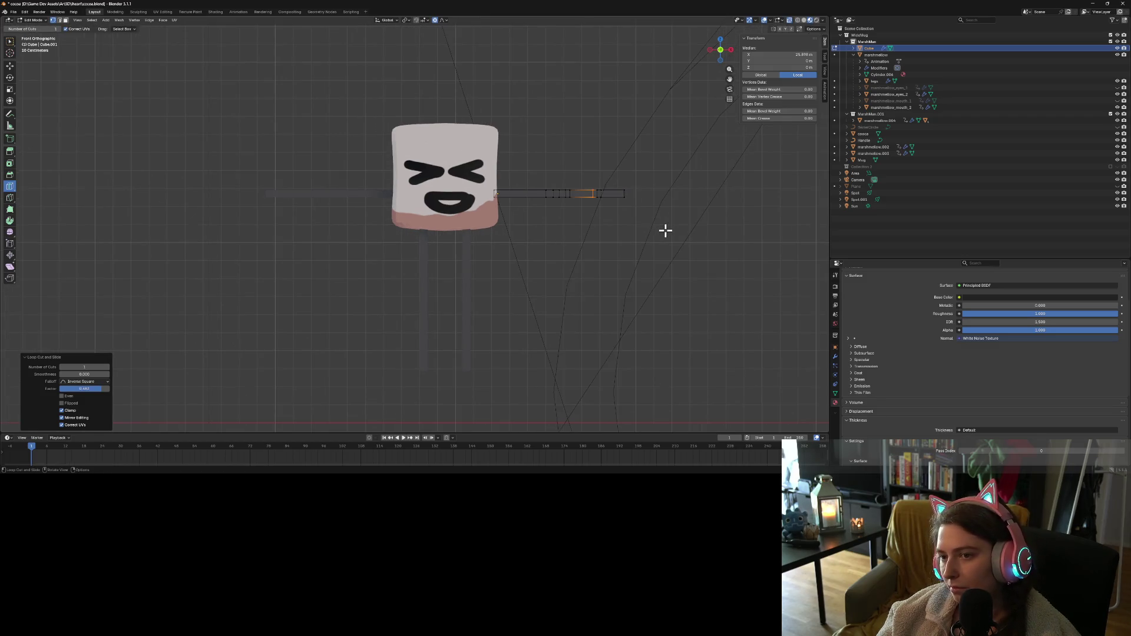
{"action": "key", "text": "Tab"}
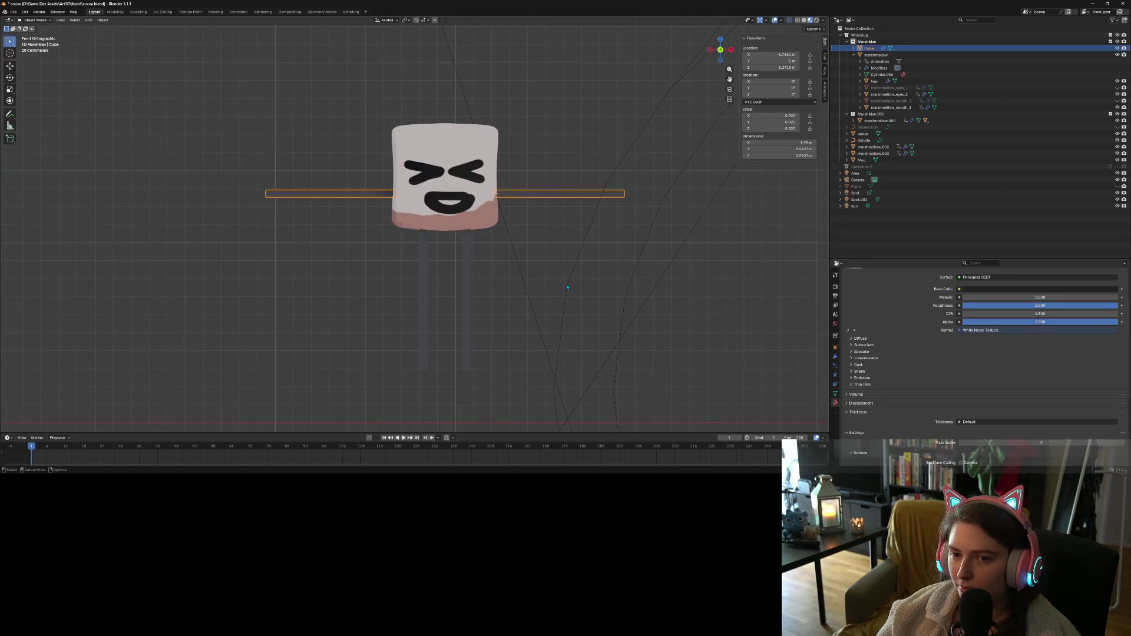
Move the arm along Y into the middle of the marshmallow's depth
{"action": "key", "text": "KP_7"}
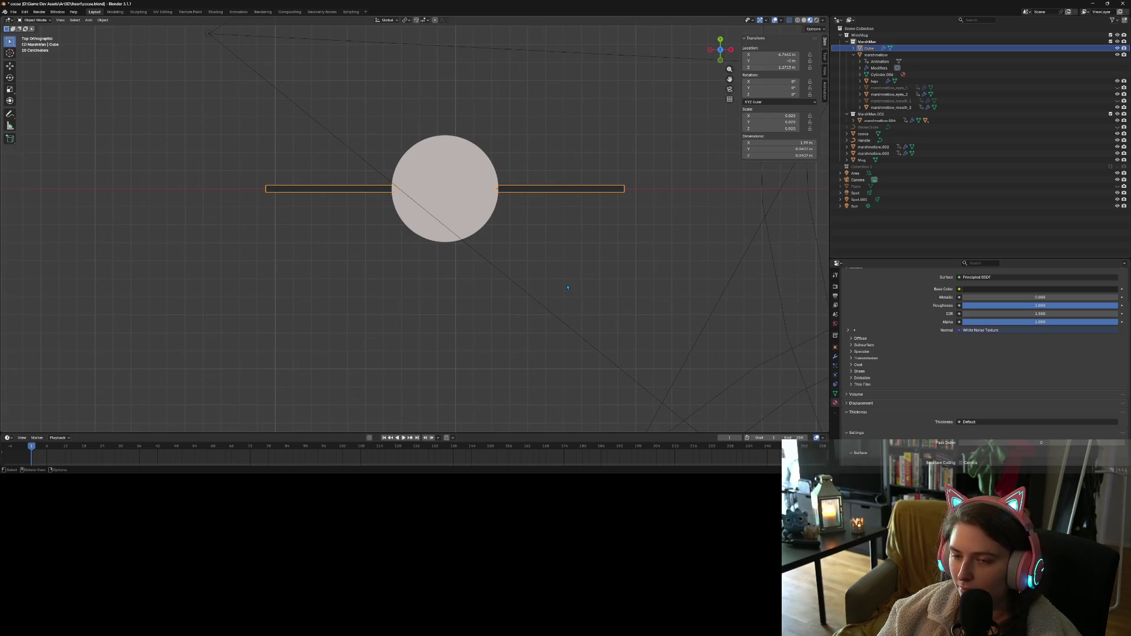
{"action": "mouse_move", "coordinate": [568, 288]}
{"action": "middle_mouse_down"}
{"action": "mouse_move", "coordinate": [568, 235]}
{"action": "mouse_move", "coordinate": [595, 236]}
{"action": "mouse_move", "coordinate": [567, 288]}
{"action": "middle_mouse_up"}
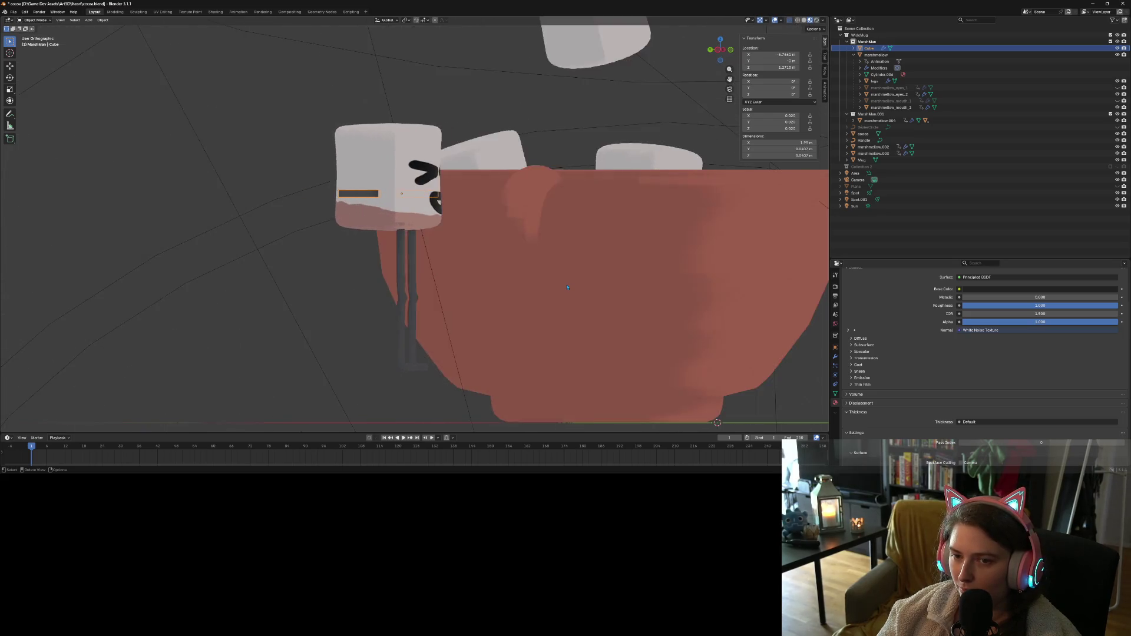
{"action": "key", "text": "KP_6"}
{"action": "key", "text": "KP_6"}
{"action": "key", "text": "KP_6"}
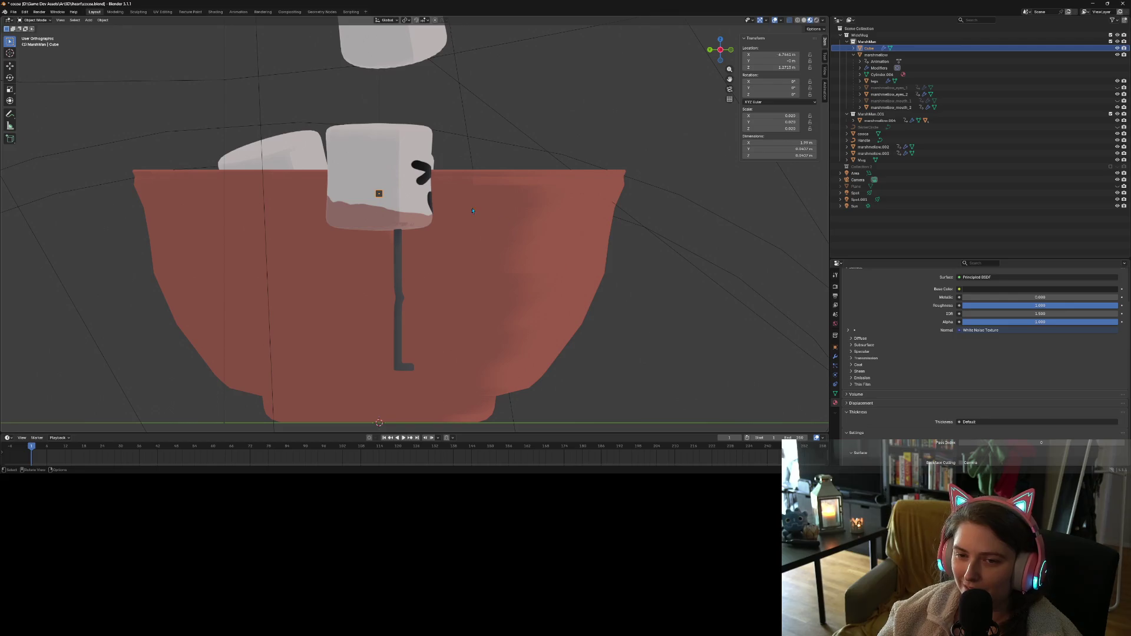
{"action": "key", "text": "g"}
{"action": "key", "text": "y"}
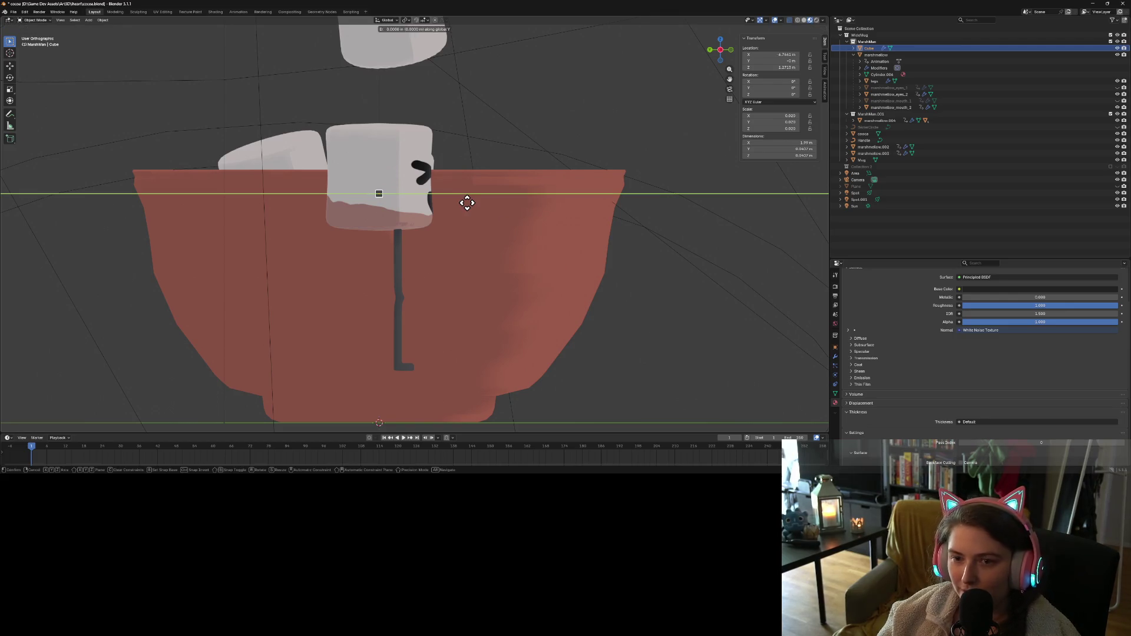
{"action": "left_click", "coordinate": [485, 205]}
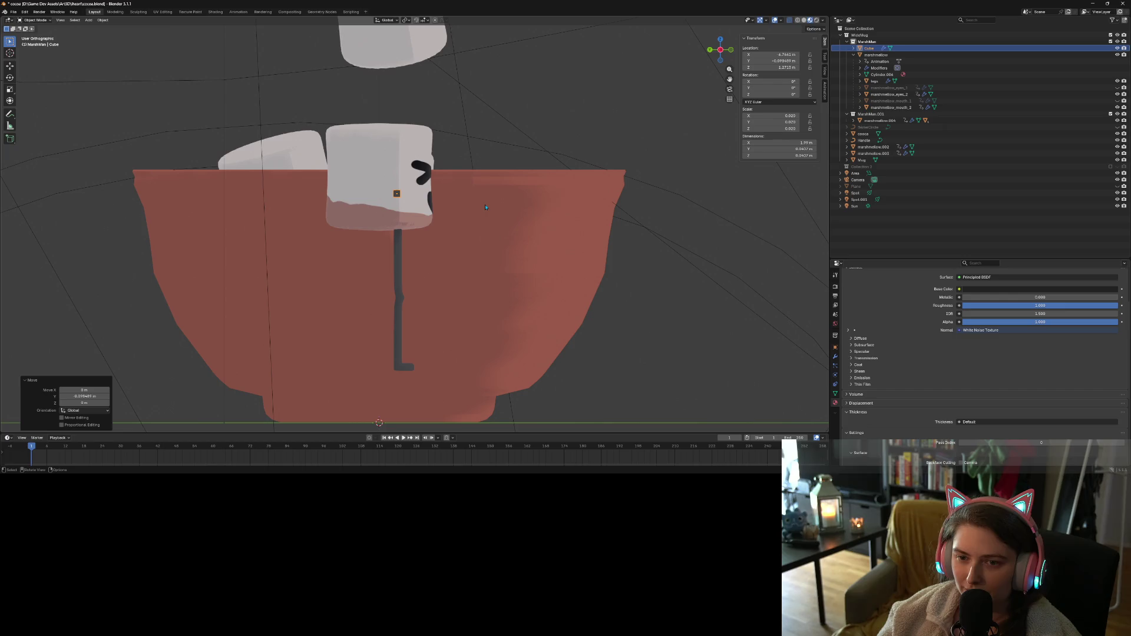
Lower the arms along Z to the right height on the body, checking from the front
{"action": "key", "text": "g"}
{"action": "key", "text": "z"}
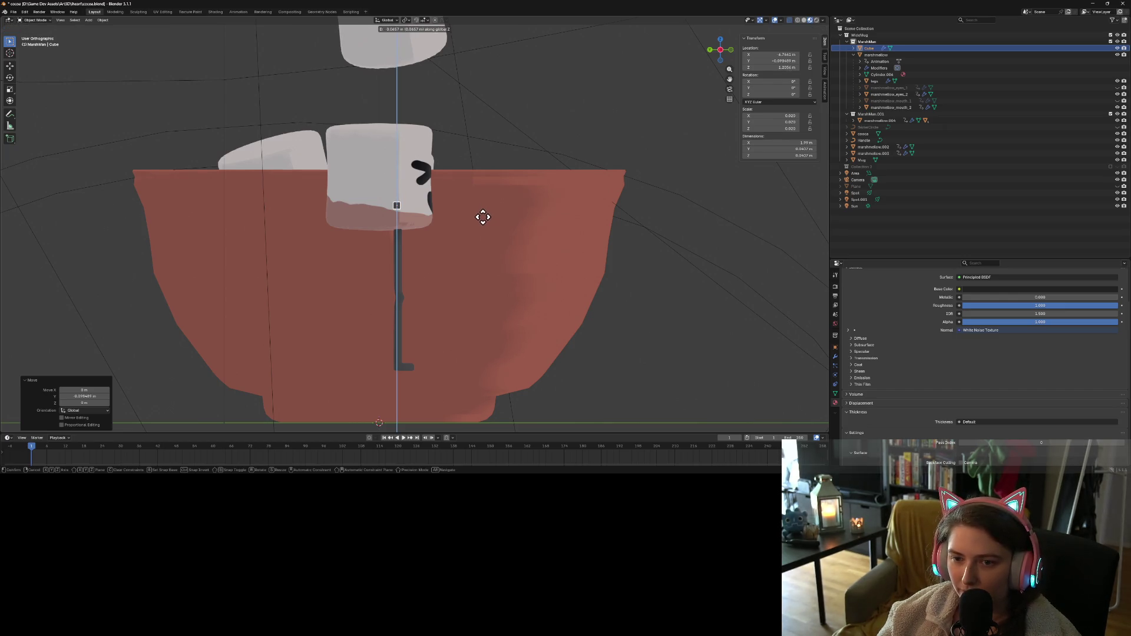
{"action": "left_click", "coordinate": [481, 215]}
{"action": "key", "text": "KP_1"}
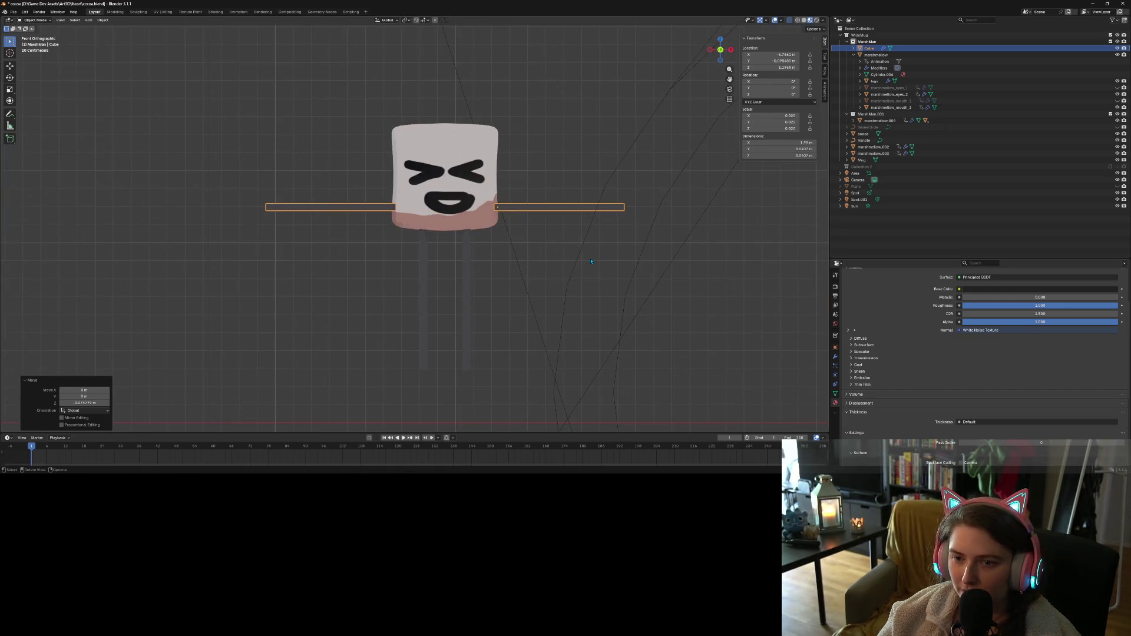
{"action": "key", "text": "g"}
{"action": "key", "text": "z"}
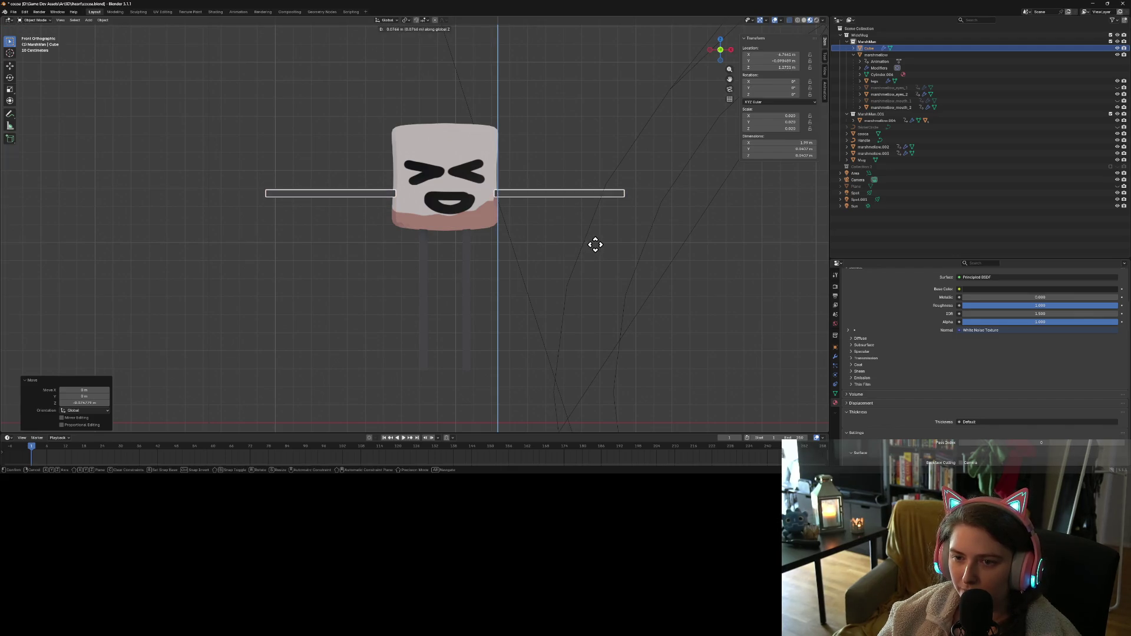
{"action": "left_click", "coordinate": [595, 244]}
{"action": "left_click", "coordinate": [604, 272]}
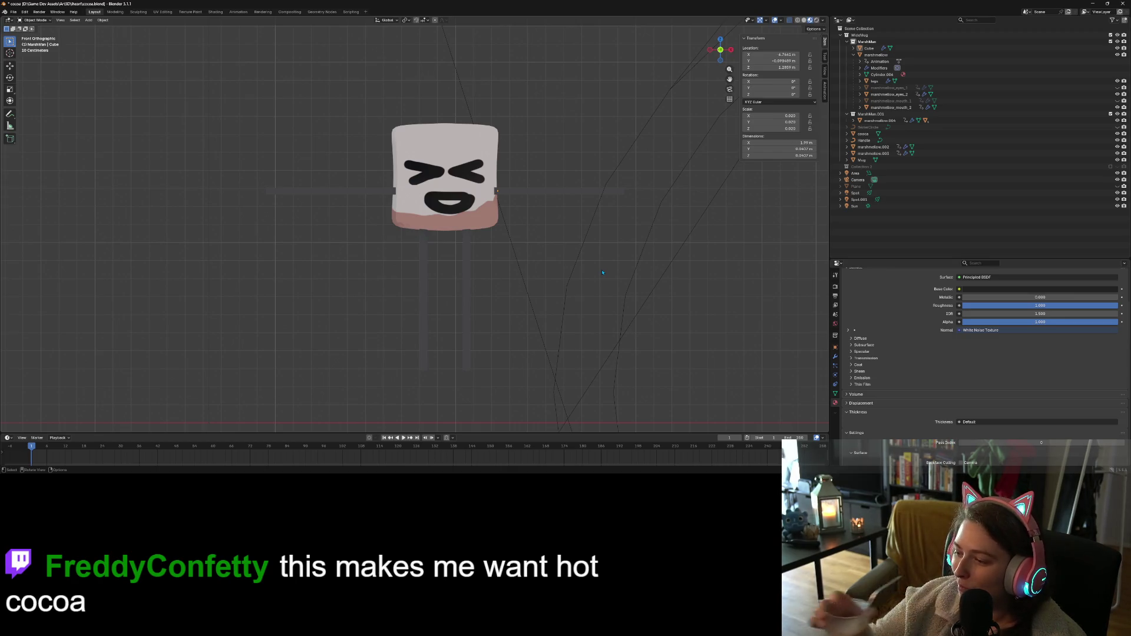
Save the scene to cocoa.blend
{"action": "scroll", "coordinate": [602, 250], "scroll_direction": "down", "scroll_amount": 5}
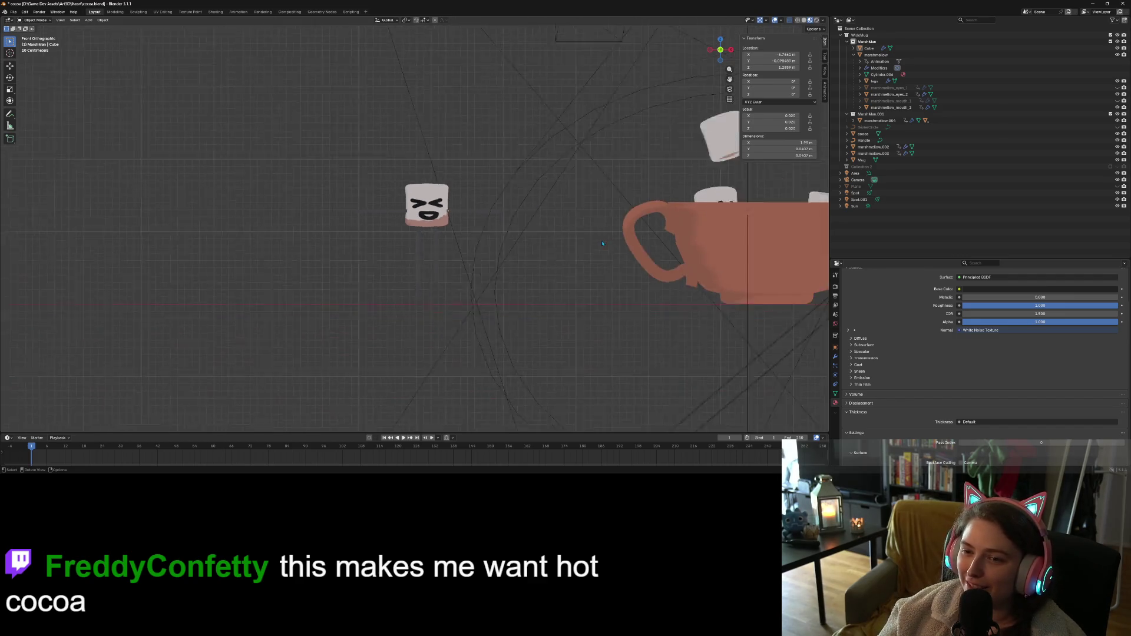
{"action": "mouse_move", "coordinate": [602, 249]}
{"action": "middle_mouse_down"}
{"action": "mouse_move", "coordinate": [591, 274]}
{"action": "mouse_move", "coordinate": [705, 261]}
{"action": "mouse_move", "coordinate": [529, 261]}
{"action": "mouse_move", "coordinate": [694, 304]}
{"action": "mouse_move", "coordinate": [752, 304]}
{"action": "mouse_move", "coordinate": [640, 314]}
{"action": "middle_mouse_up"}
{"action": "key", "text": "ctrl+s"}
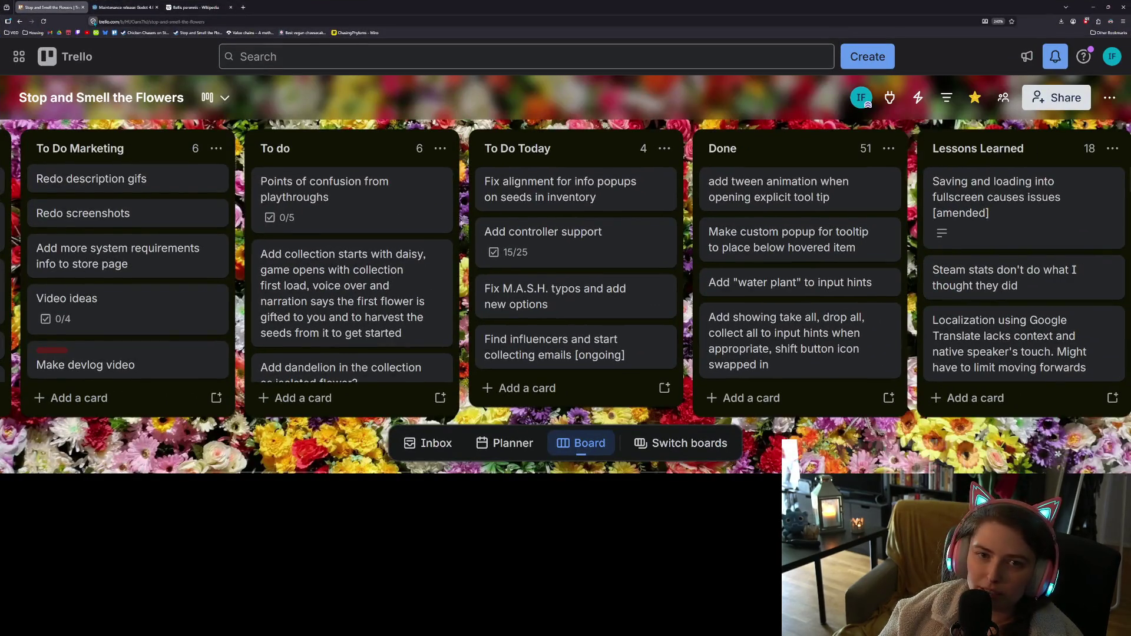
Open bsky.app in a new browser tab
{"action": "key", "text": "ctrl+t"}
{"action": "type", "text": "bsky.app"}
{"action": "key", "text": "Return"}
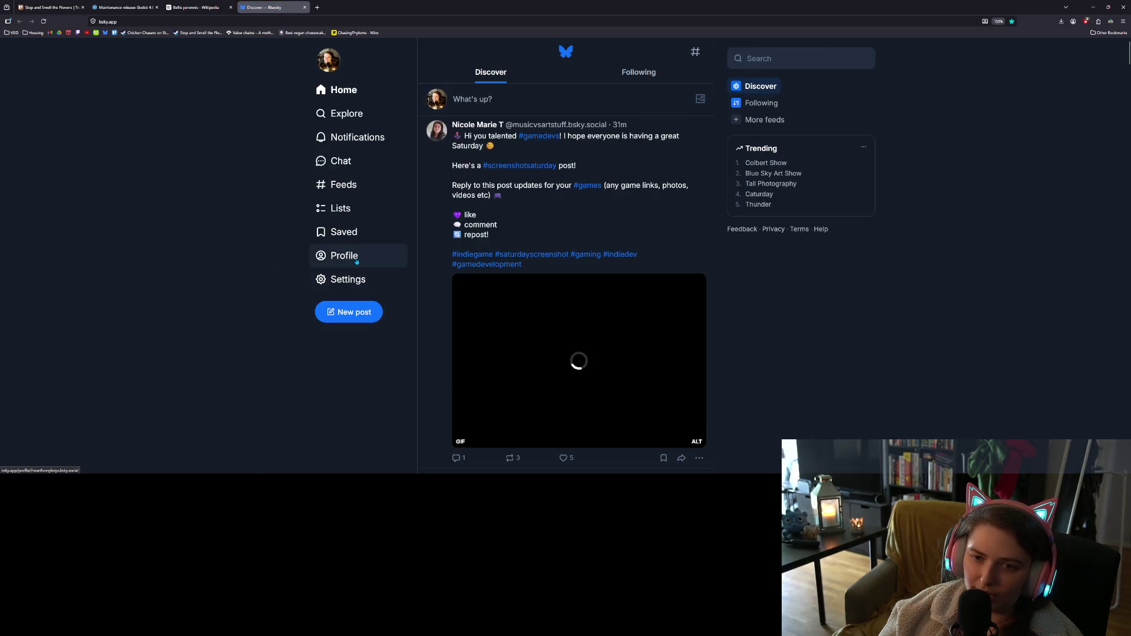
Go to the profile and open the marshmallow-in-cocoa post image full-screen
{"action": "left_click", "coordinate": [357, 260]}
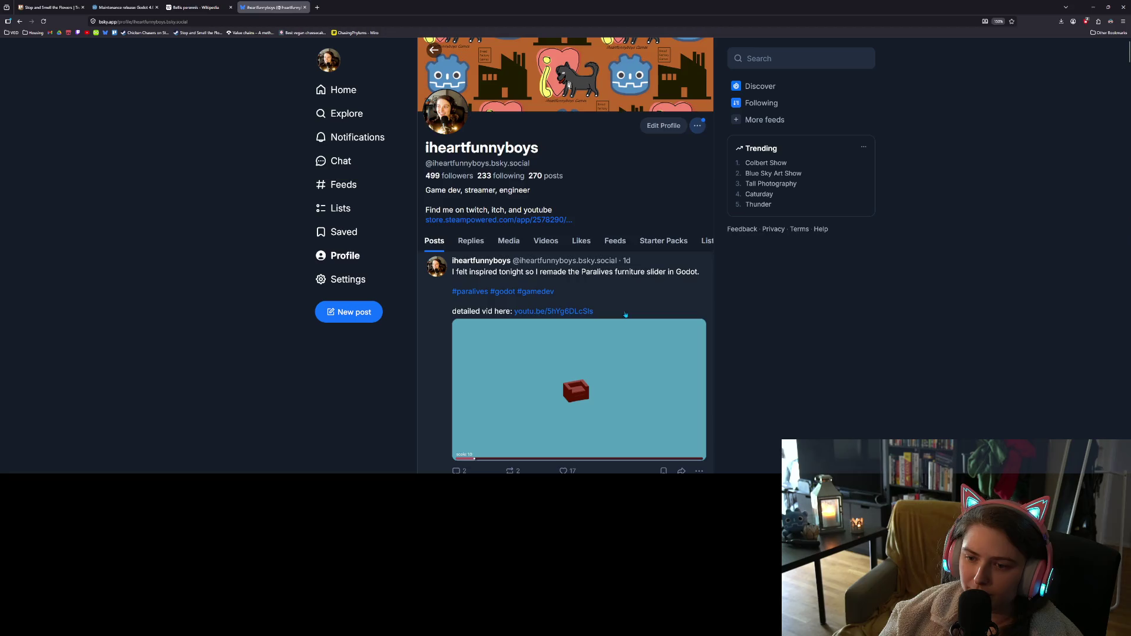
{"action": "scroll", "coordinate": [625, 315], "scroll_direction": "down", "scroll_amount": 3}
{"action": "scroll", "coordinate": [594, 298], "scroll_direction": "down", "scroll_amount": 2}
{"action": "left_click", "coordinate": [597, 253]}
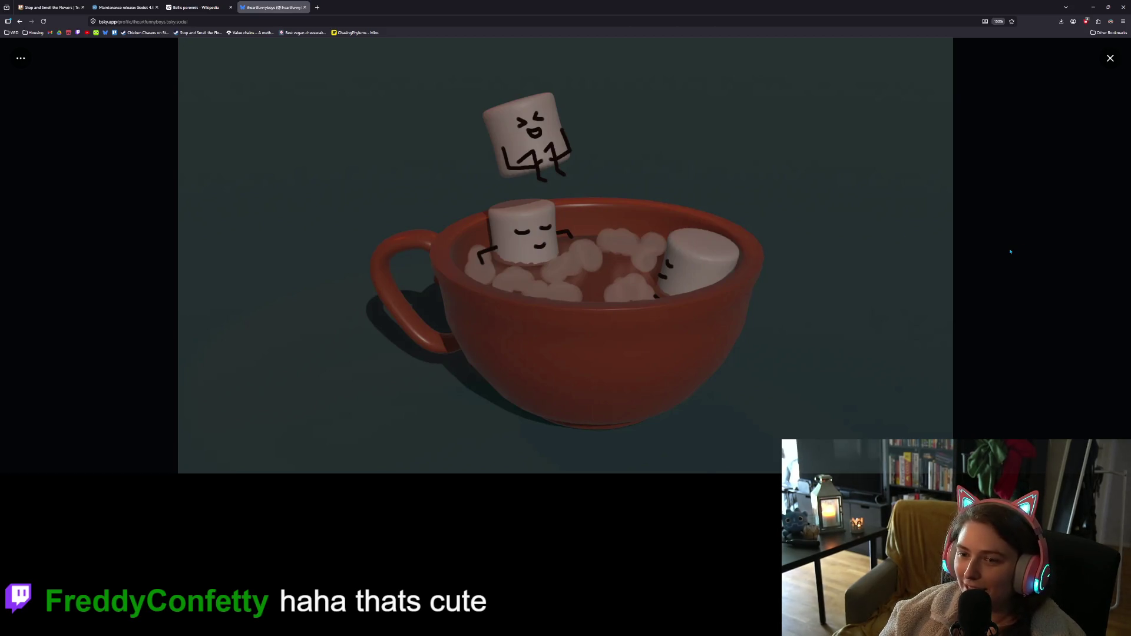
{"action": "left_click", "coordinate": [911, 267]}
{"action": "scroll", "coordinate": [763, 345], "scroll_direction": "up", "scroll_amount": 2}
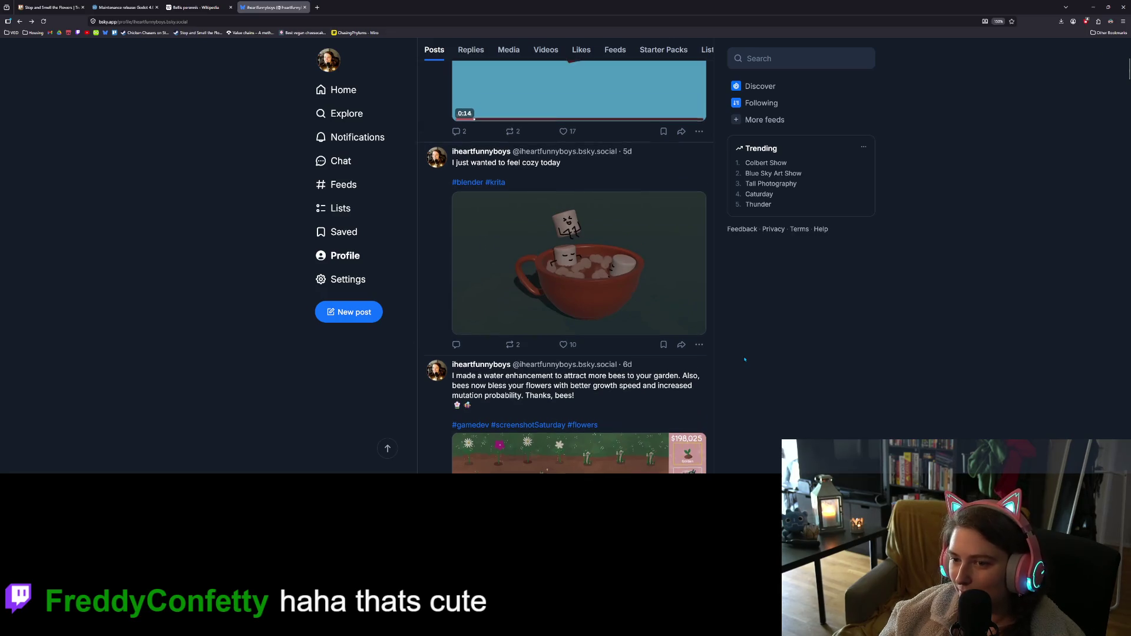
{"action": "scroll", "coordinate": [745, 359], "scroll_direction": "up", "scroll_amount": 1}
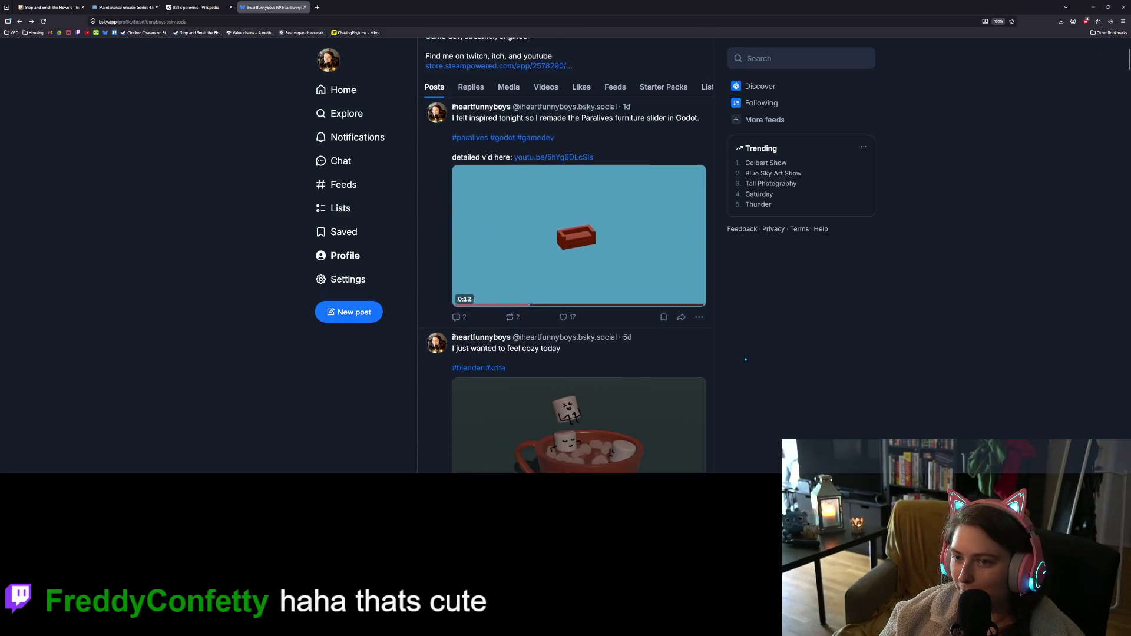
{"action": "left_click", "coordinate": [696, 297]}
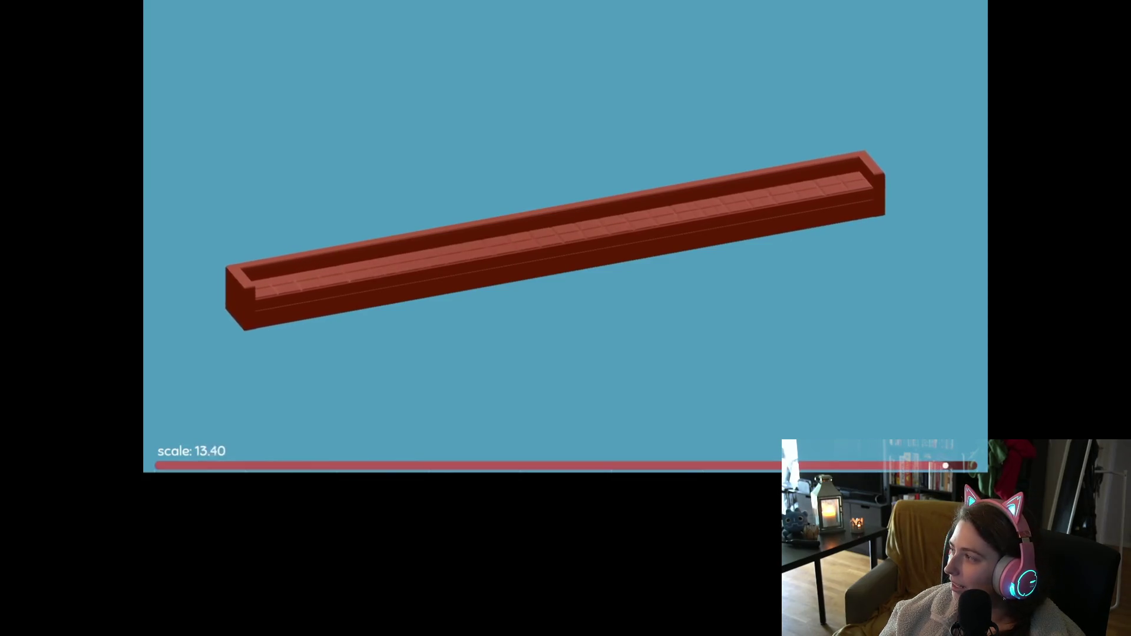
{"action": "mouse_move", "coordinate": [699, 298]}
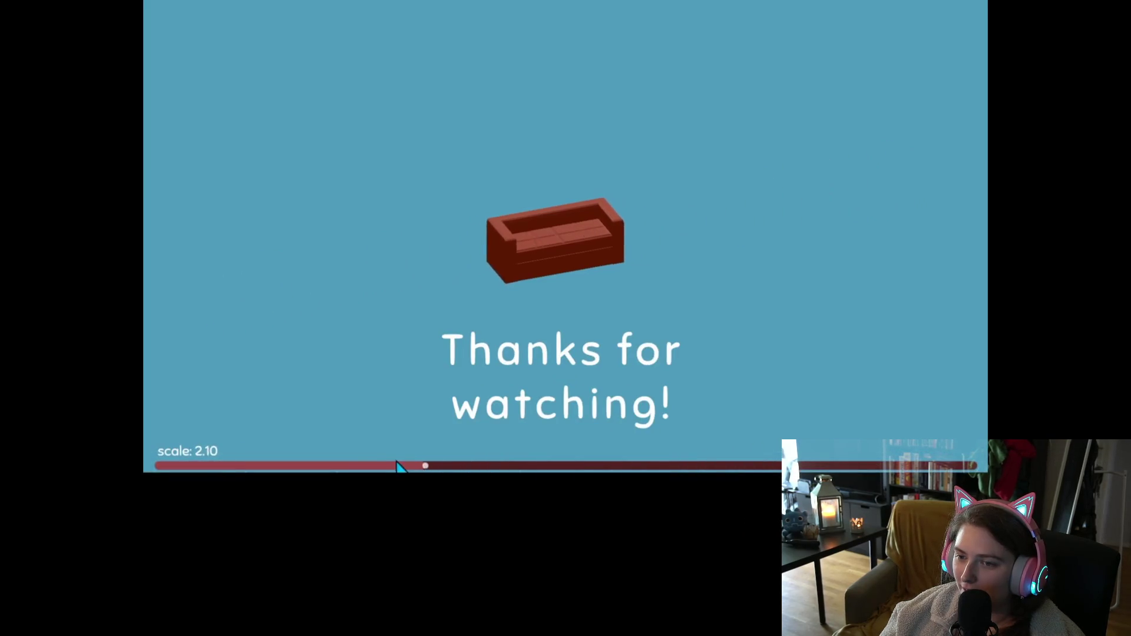
{"action": "mouse_move", "coordinate": [397, 466]}
{"action": "left_mouse_down"}
{"action": "mouse_move", "coordinate": [242, 465]}
{"action": "mouse_move", "coordinate": [279, 470]}
{"action": "left_mouse_up"}
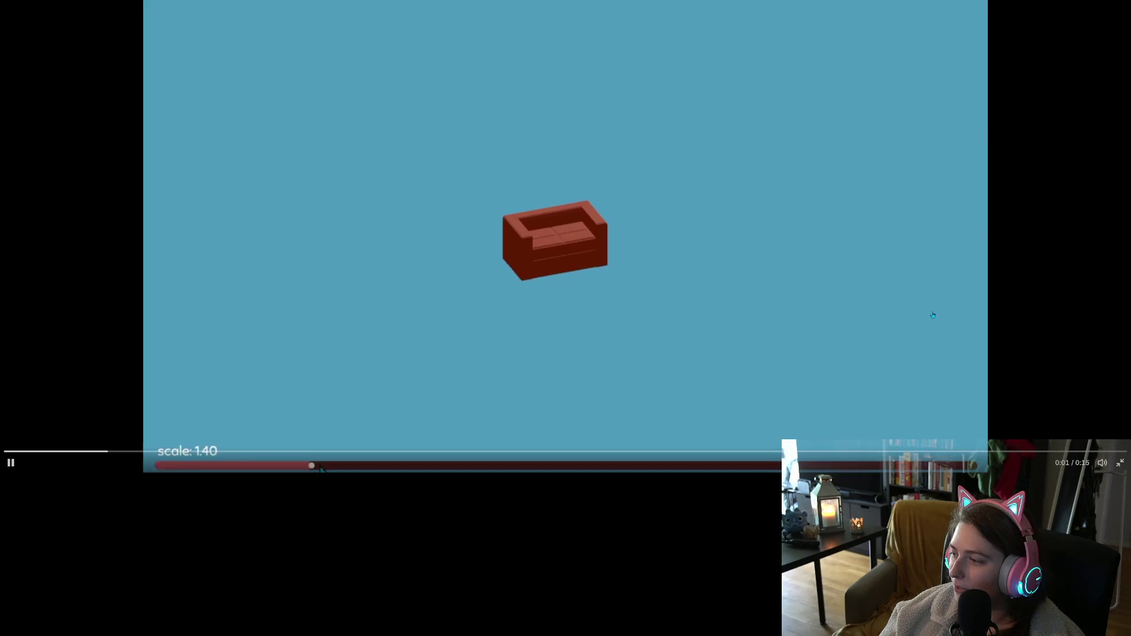
{"action": "key", "text": "Escape"}
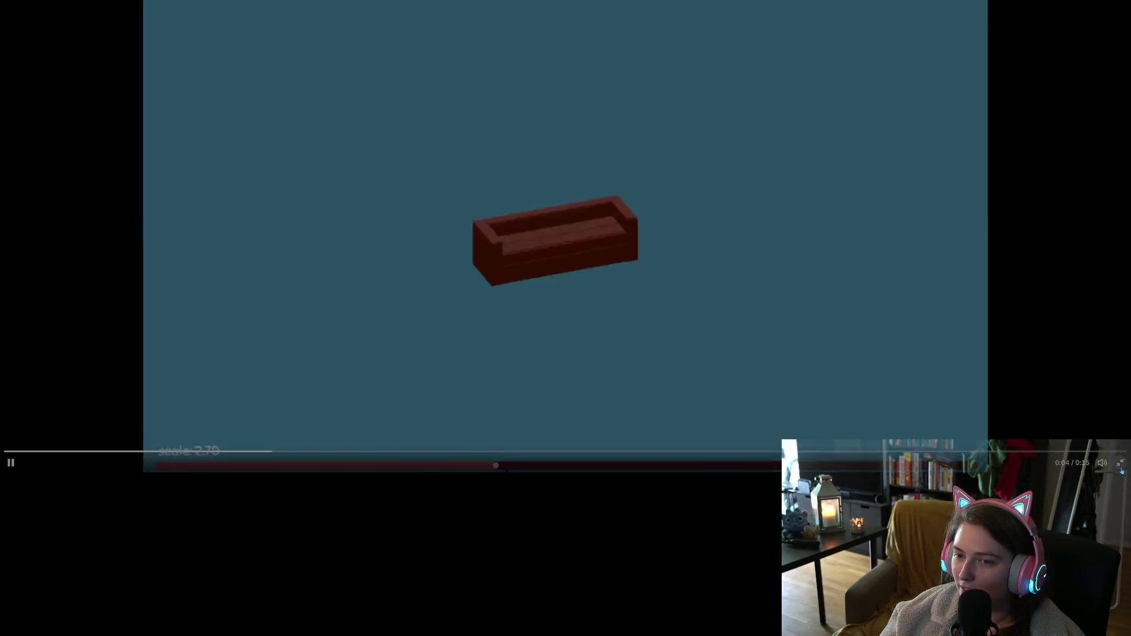
{"action": "left_click", "coordinate": [464, 298]}
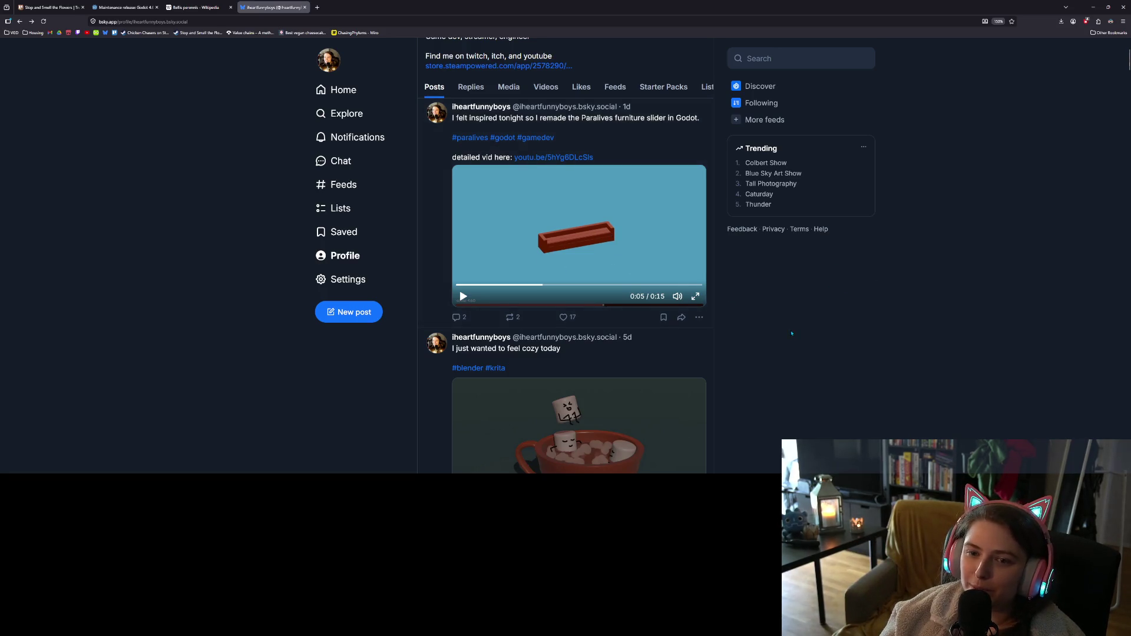
{"action": "scroll", "coordinate": [760, 359], "scroll_direction": "down", "scroll_amount": 2}
{"action": "scroll", "coordinate": [578, 190], "scroll_direction": "up", "scroll_amount": 2}
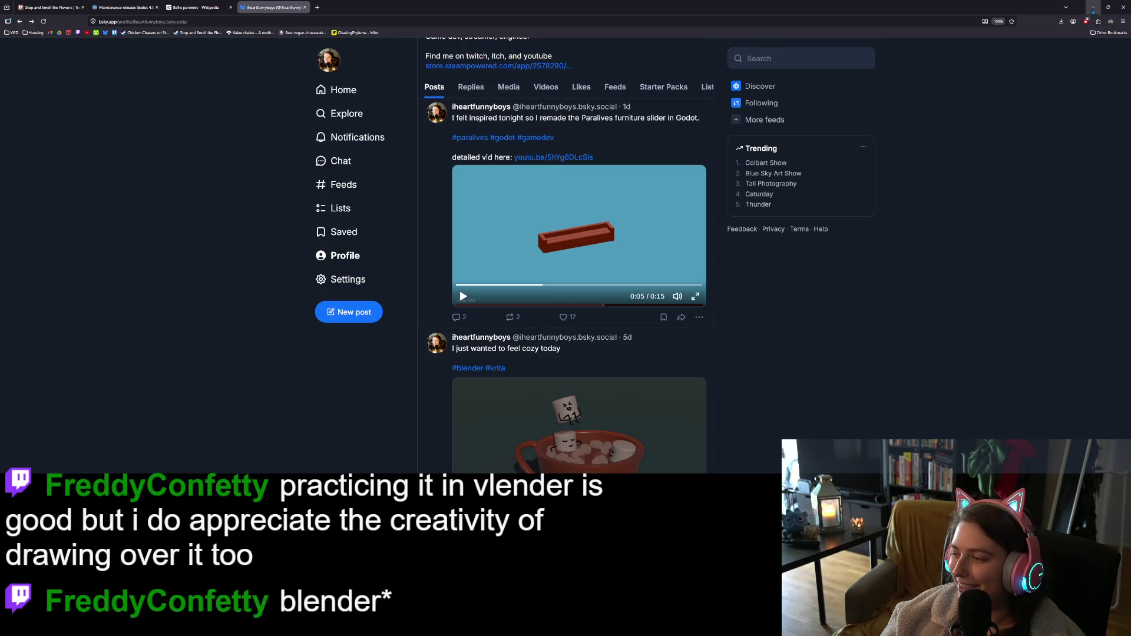
Back in Blender, select the marshmallow body, frame it in front view, and enter Edit Mode
{"action": "left_click", "coordinate": [1093, 8]}
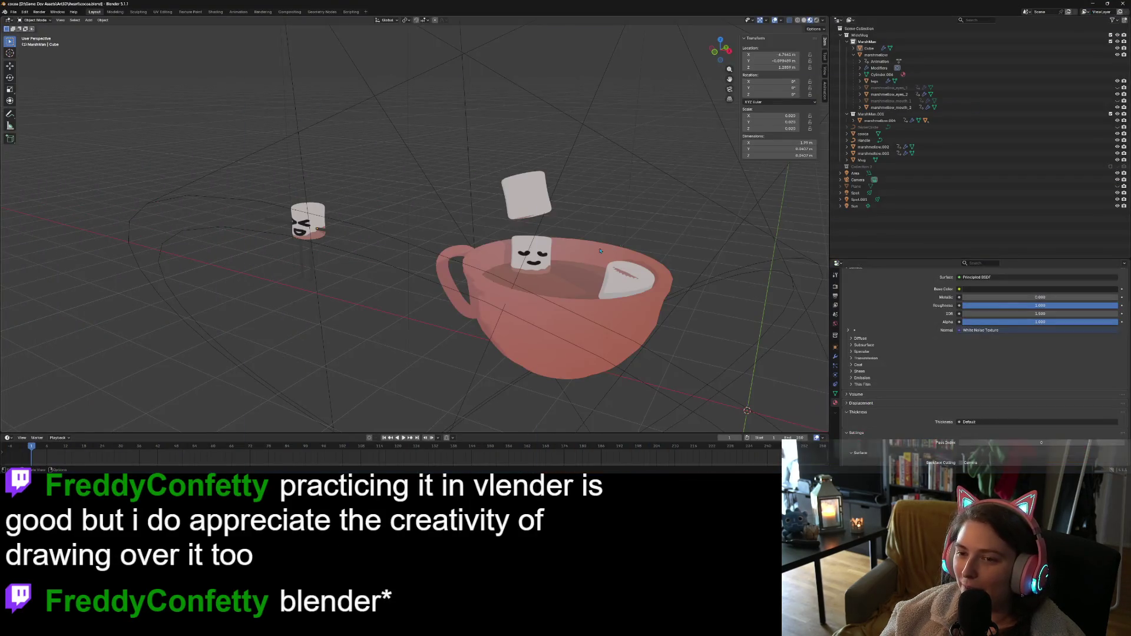
{"action": "middle_click_drag", "start_coordinate": [562, 286], "coordinate": [597, 281]}
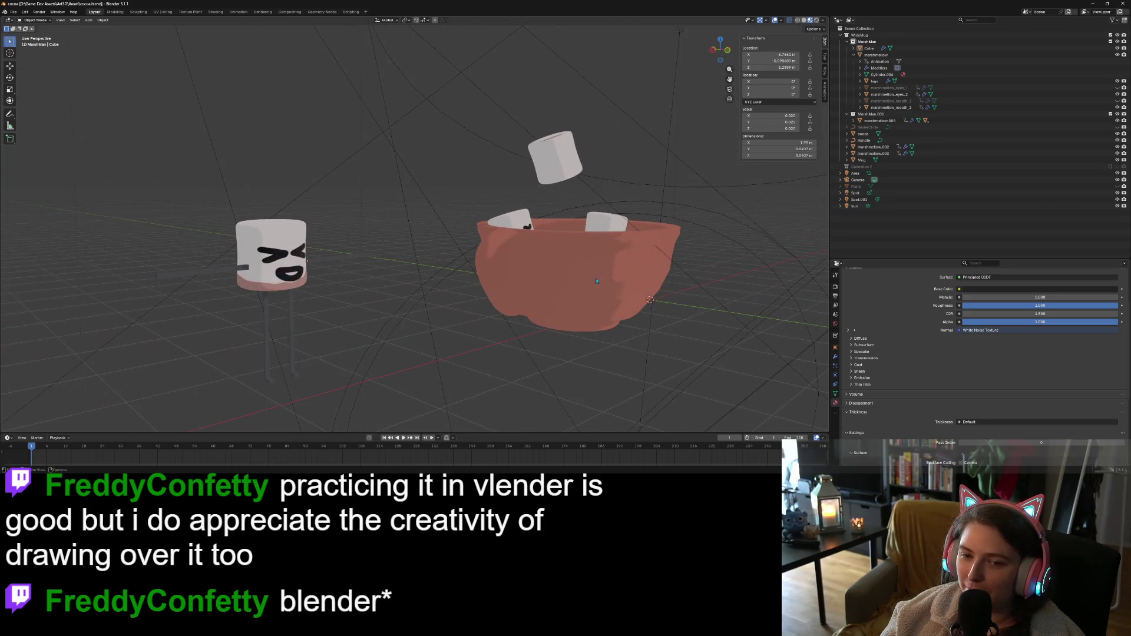
{"action": "left_click", "coordinate": [278, 243]}
{"action": "key", "text": "KP_1"}
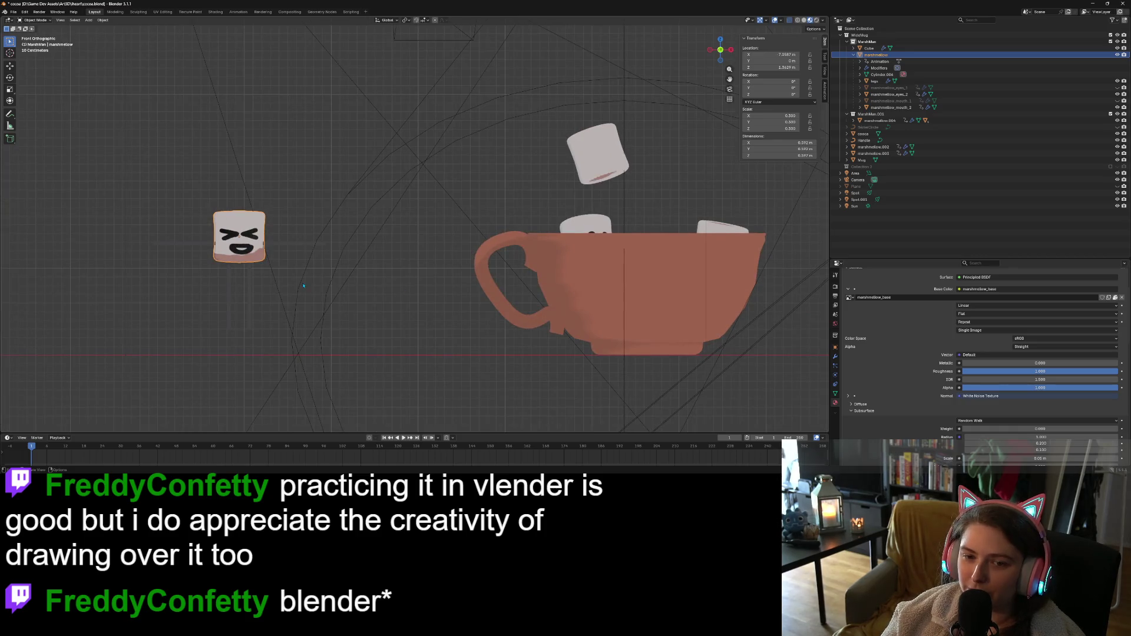
{"action": "key", "text": "KP_Decimal"}
{"action": "scroll", "coordinate": [434, 323], "scroll_direction": "up", "scroll_amount": 4}
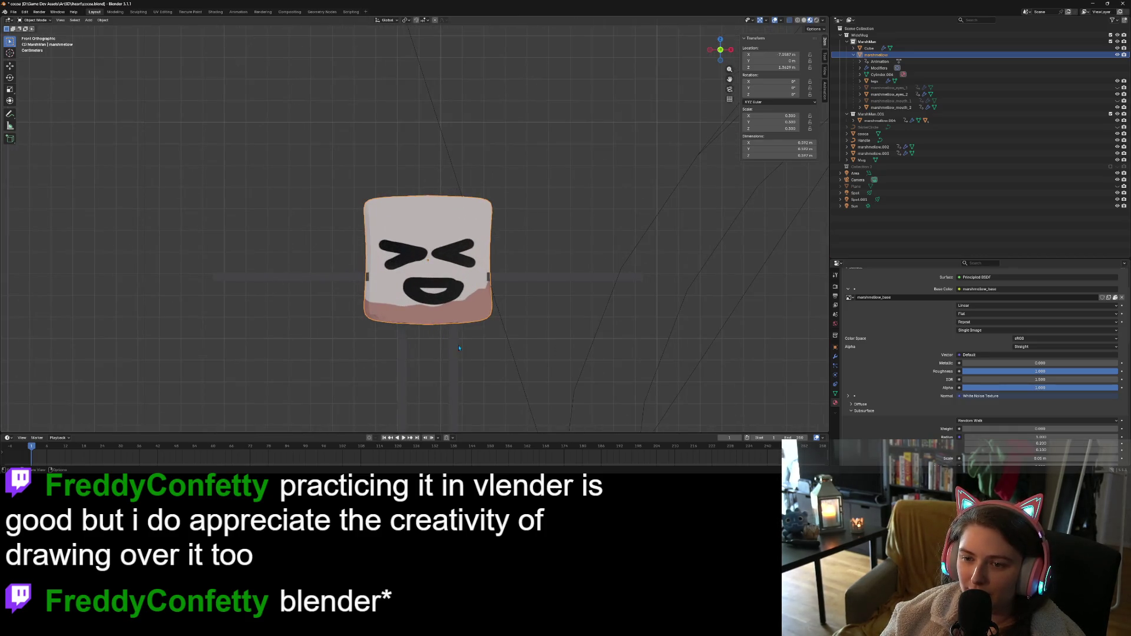
{"action": "middle_click_drag", "start_coordinate": [459, 348], "coordinate": [611, 307]}
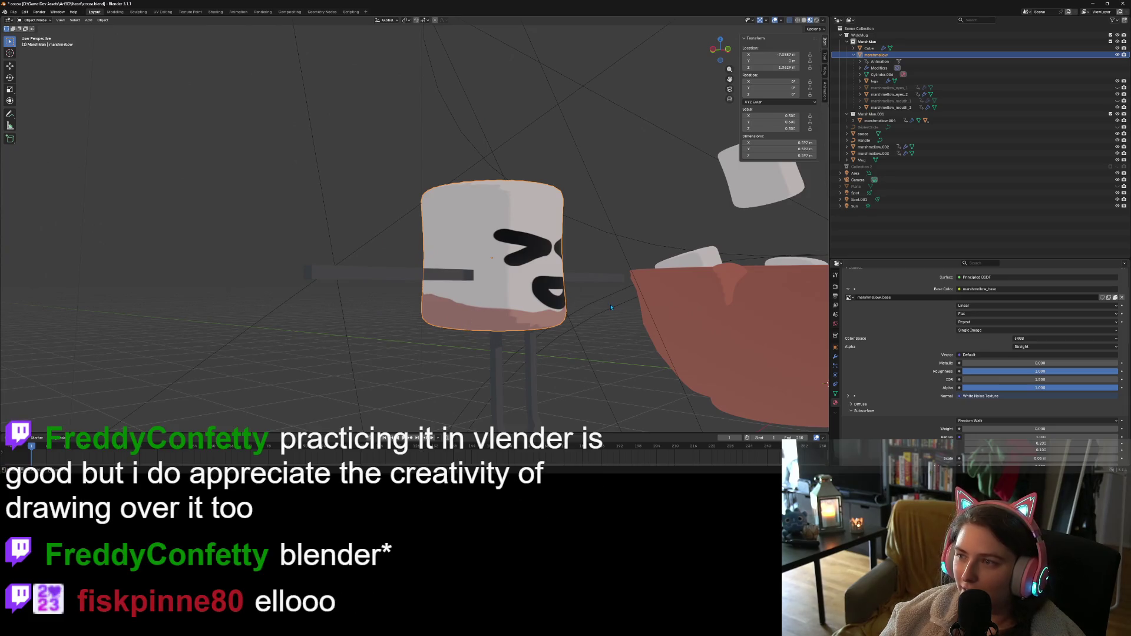
{"action": "key", "text": "Tab"}
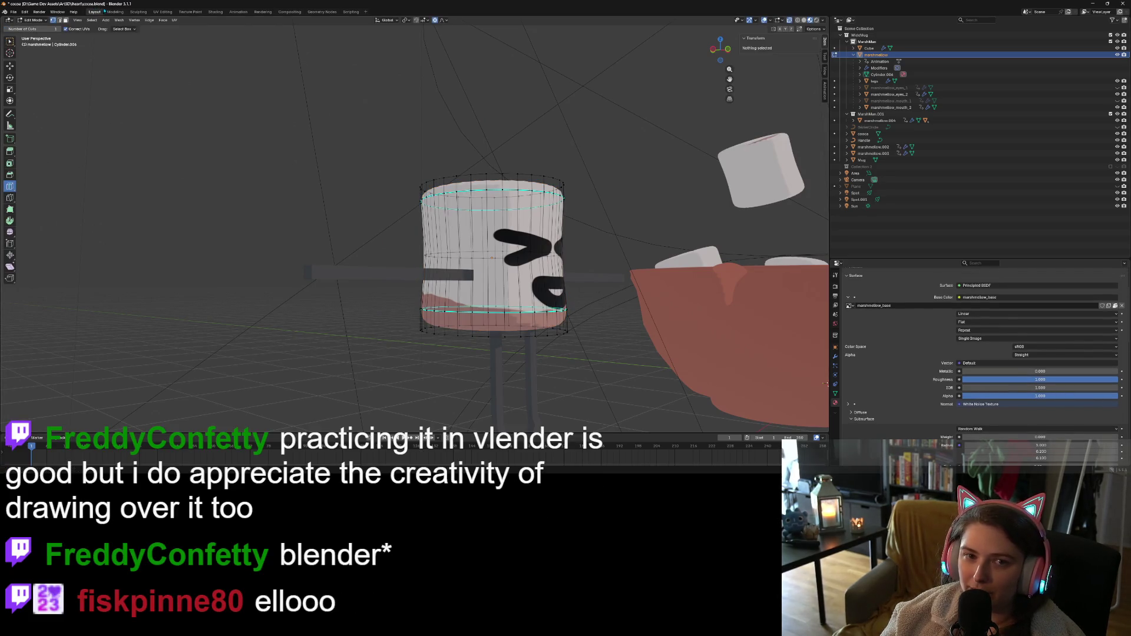
In the UV Editing workspace, select all of the body's UVs and move them 0.5 along Y
{"action": "left_click", "coordinate": [162, 12]}
{"action": "key", "text": "a"}
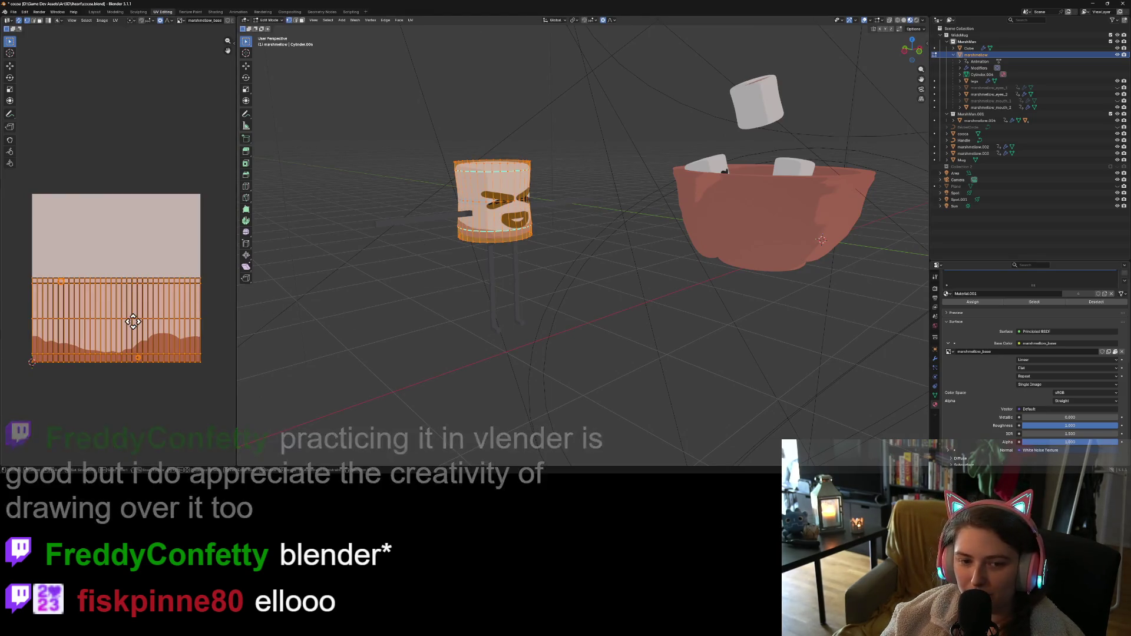
{"action": "type", "text": "gy0.5"}
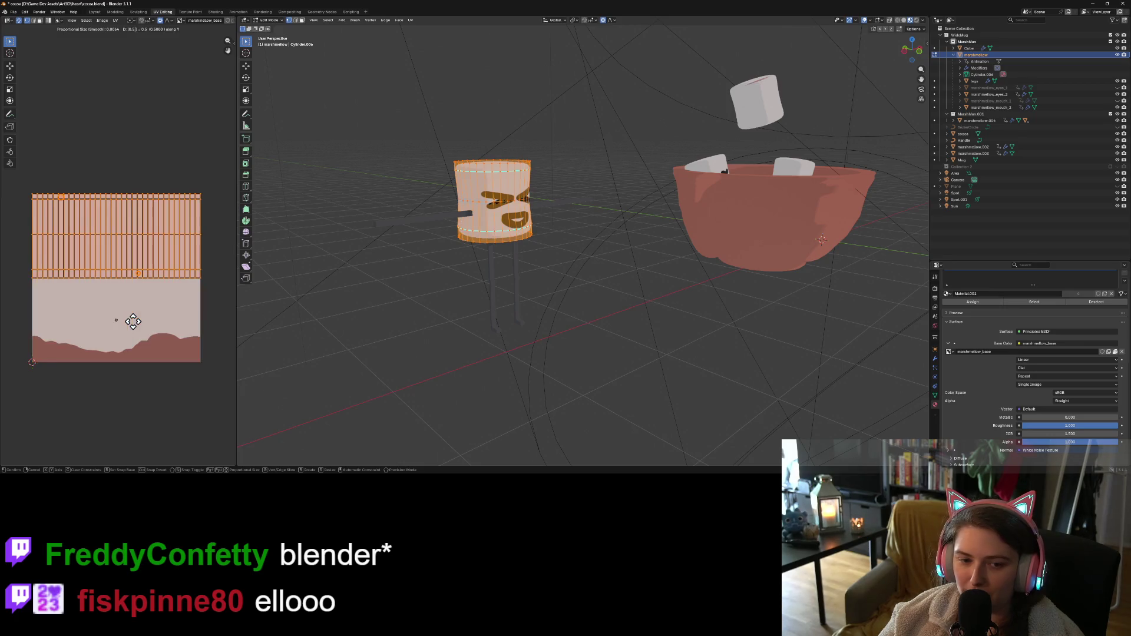
{"action": "key", "text": "Return"}
{"action": "key", "text": "Tab"}
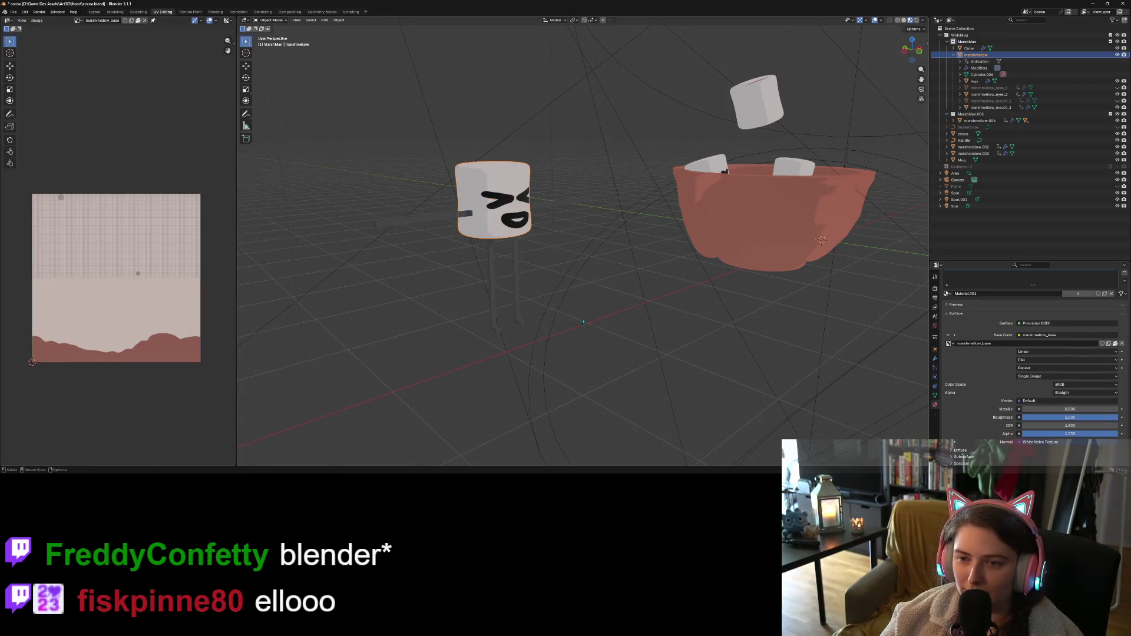
Select the stick arms and rename the object from Cube to 'arms' in the Outliner
{"action": "middle_click_drag", "start_coordinate": [462, 270], "coordinate": [585, 327]}
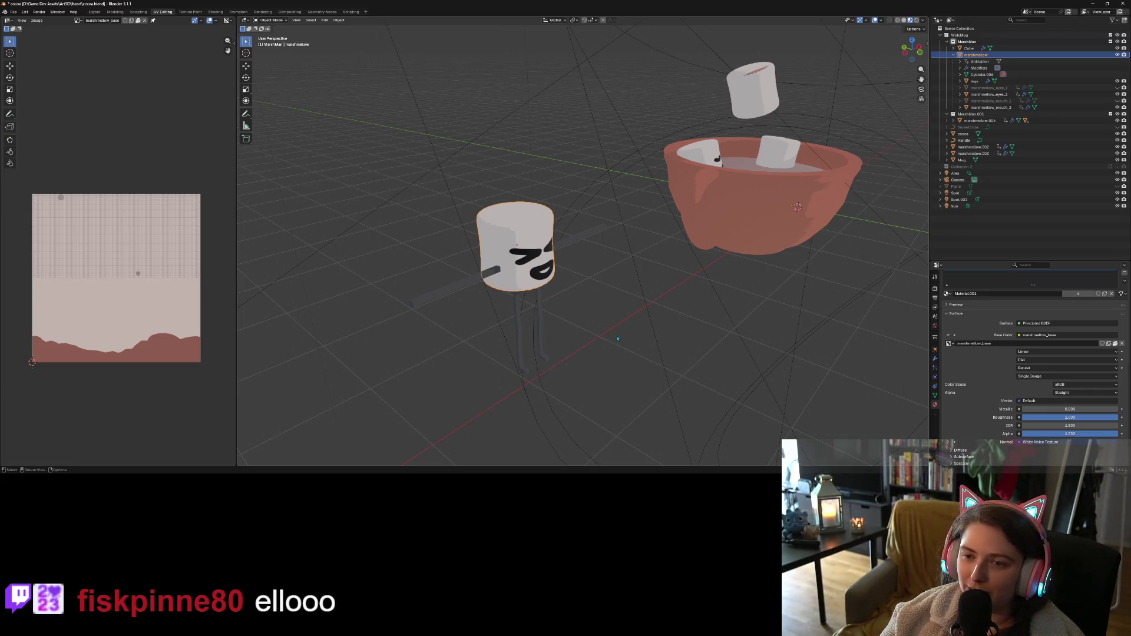
{"action": "middle_click_drag", "start_coordinate": [617, 338], "coordinate": [561, 270]}
{"action": "left_click", "coordinate": [536, 227]}
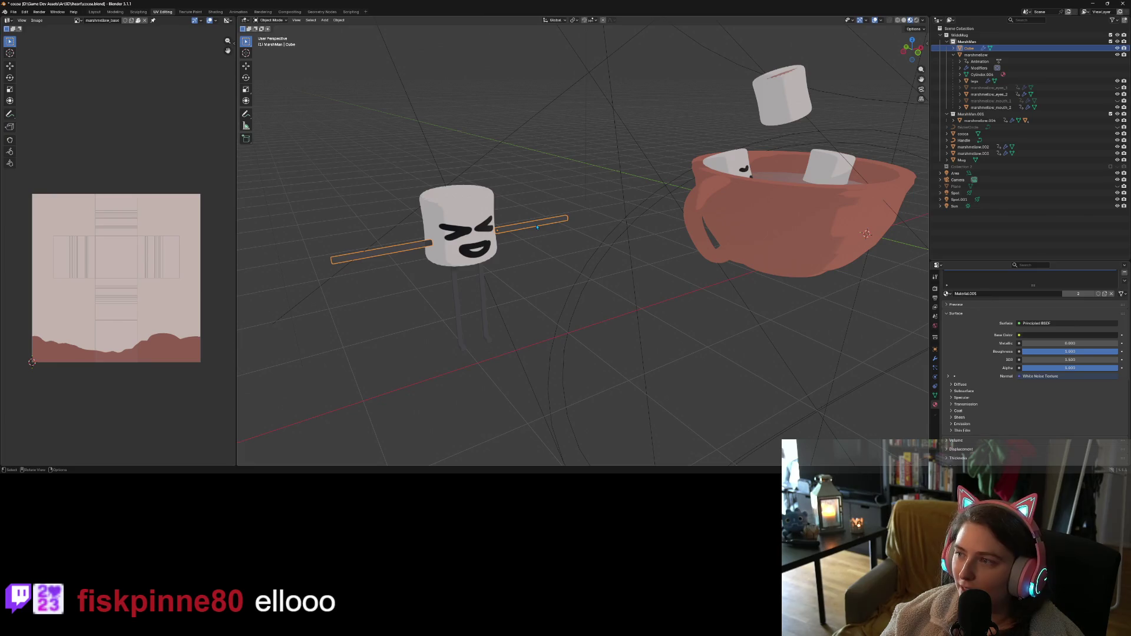
{"action": "double_click", "coordinate": [972, 48]}
{"action": "type", "text": "rms"}
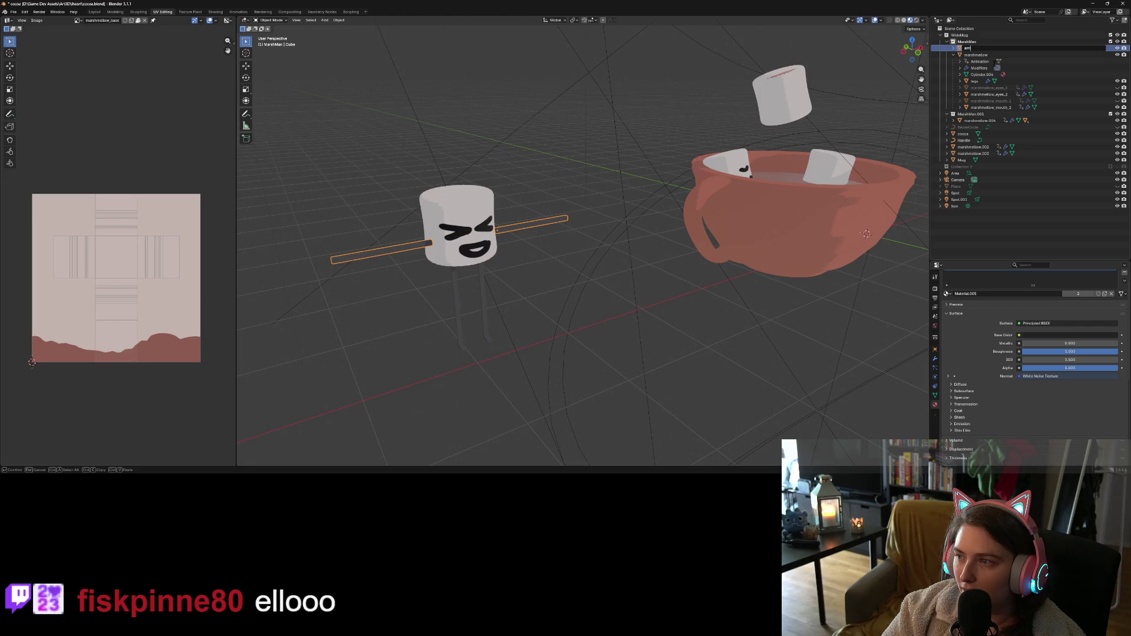
{"action": "key", "text": "Return"}
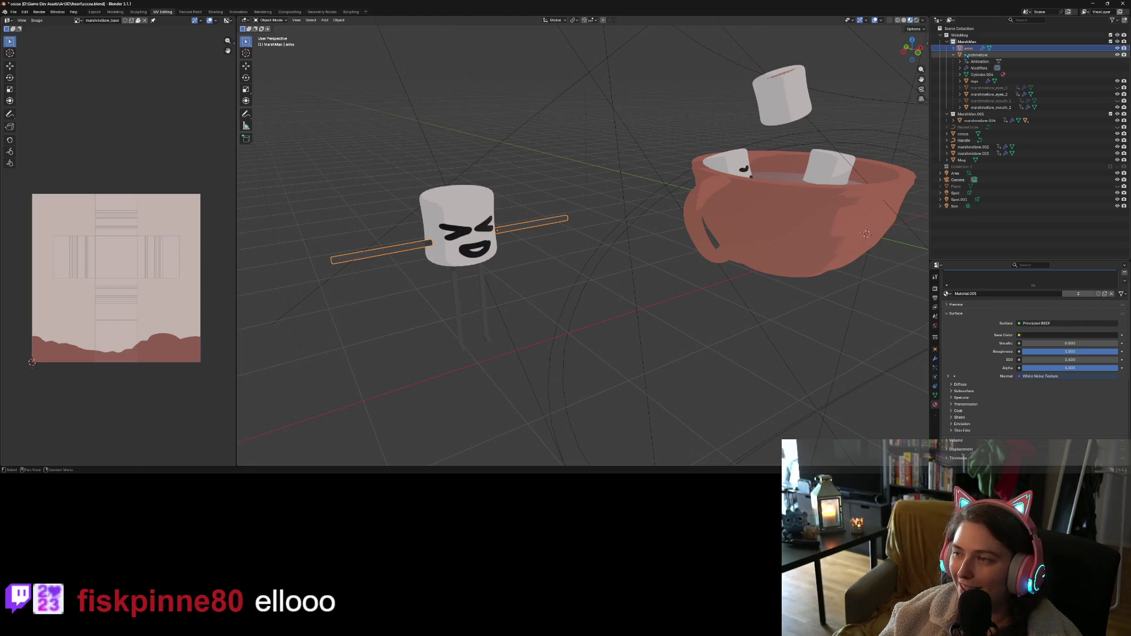
Parent the stick arms to the marshmallow body
{"action": "left_click", "coordinate": [976, 54], "text": "ctrl"}
{"action": "right_click", "coordinate": [474, 197]}
{"action": "mouse_move", "coordinate": [478, 198]}
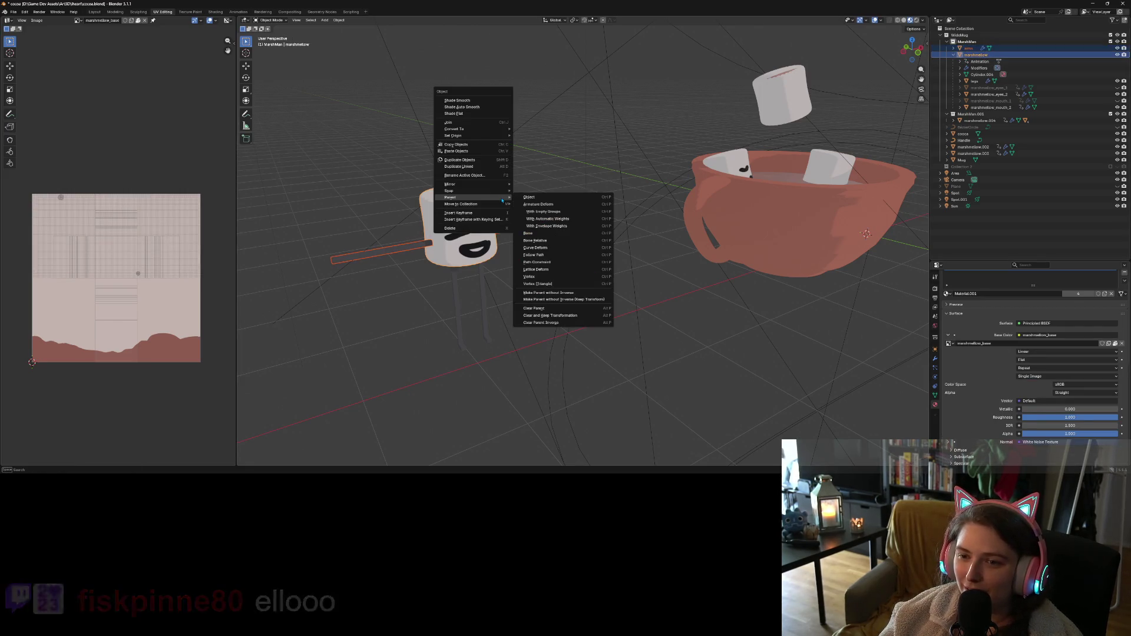
{"action": "left_click", "coordinate": [539, 199]}
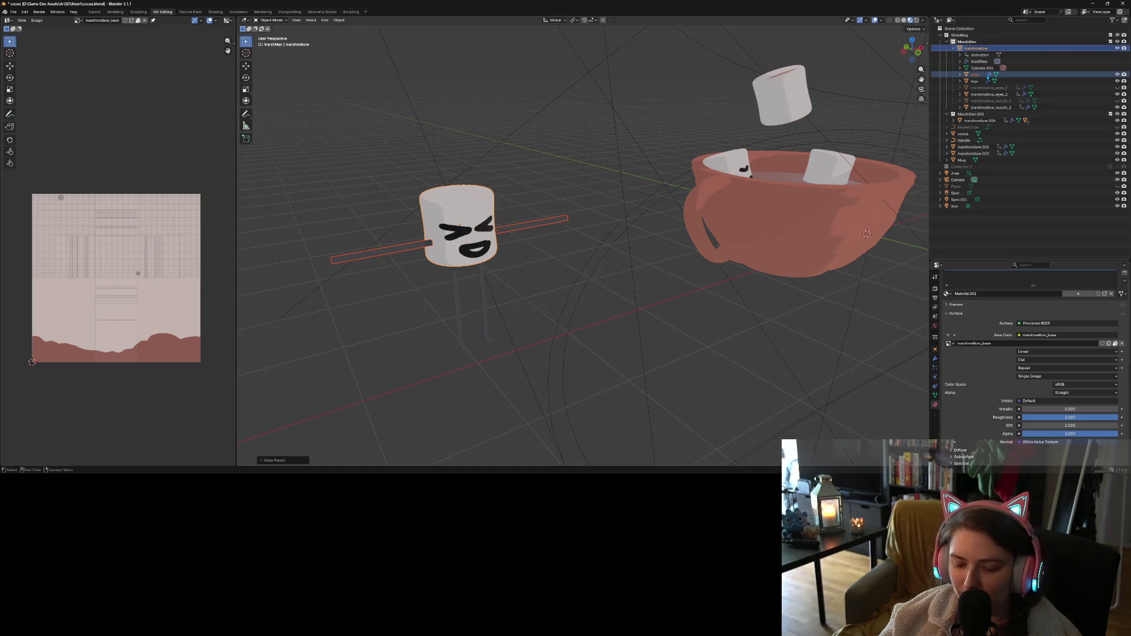
Undo an accidental body duplicate, then duplicate the arms in place
{"action": "key", "text": "shift+d"}
{"action": "right_click", "coordinate": [675, 158]}
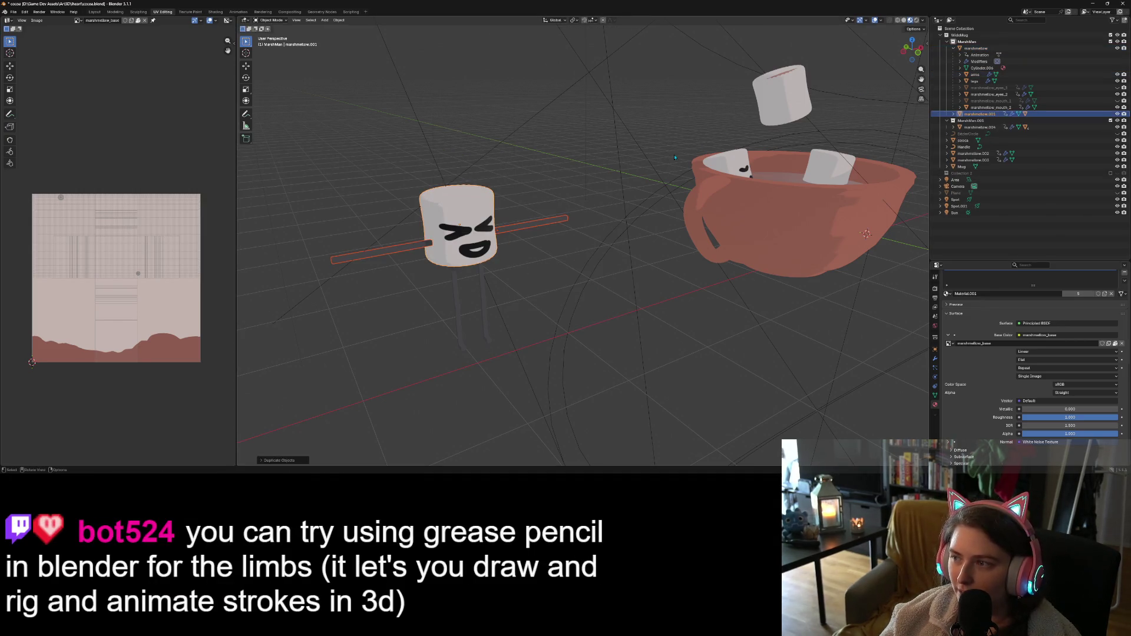
{"action": "key", "text": "ctrl+z"}
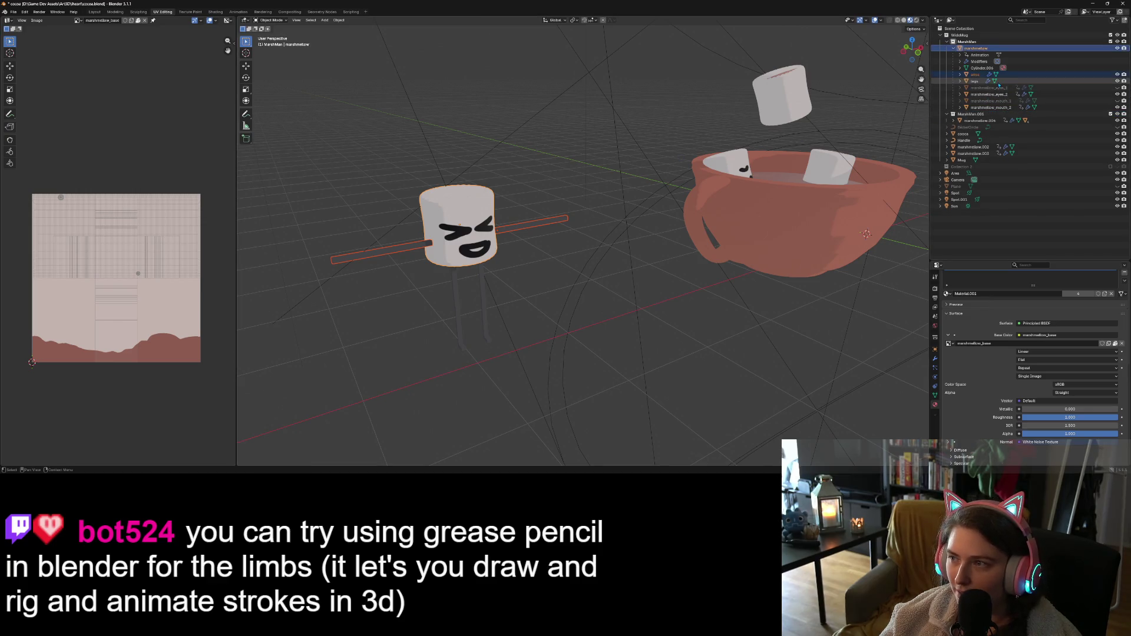
{"action": "left_click", "coordinate": [975, 74]}
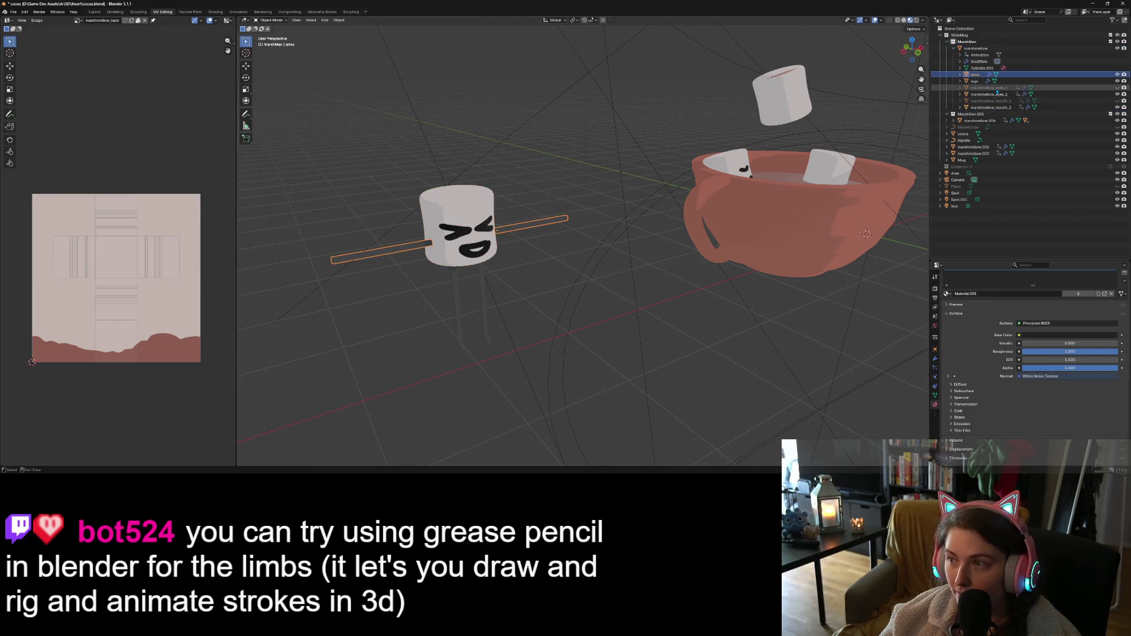
{"action": "key", "text": "shift+d"}
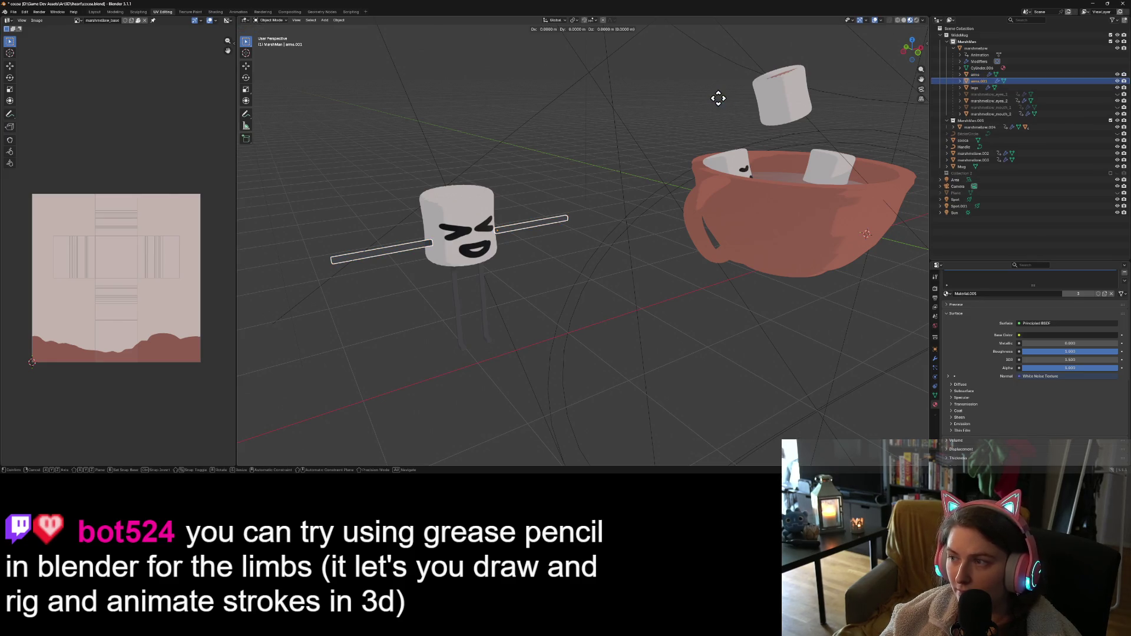
{"action": "right_click", "coordinate": [718, 98]}
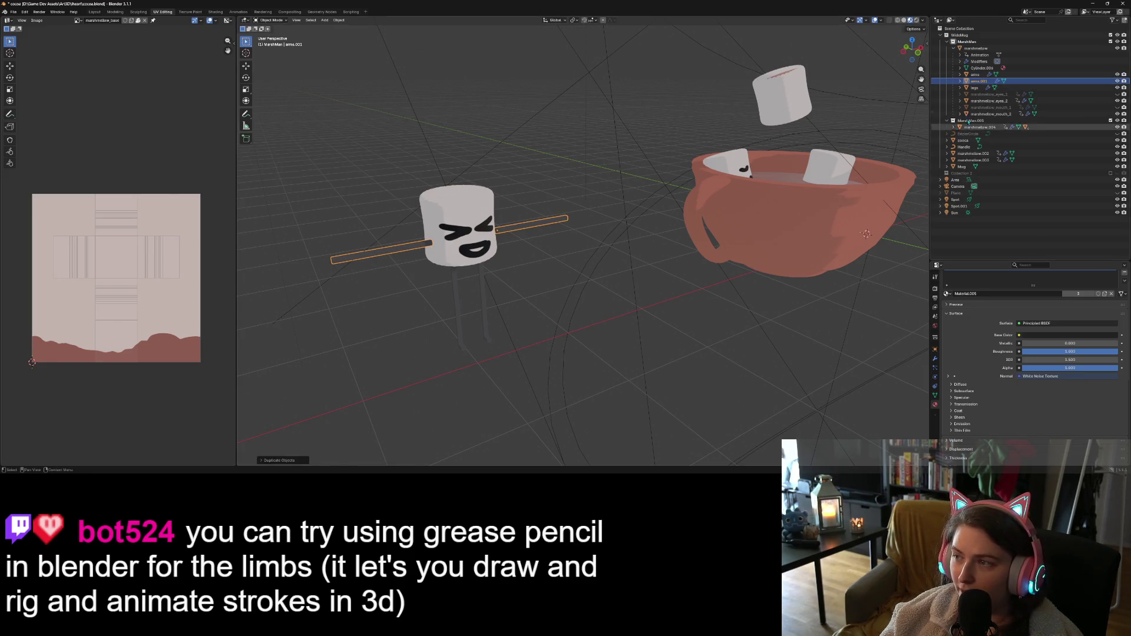
Duplicate the legs in place, then select the arms copy
{"action": "left_click", "coordinate": [1048, 88]}
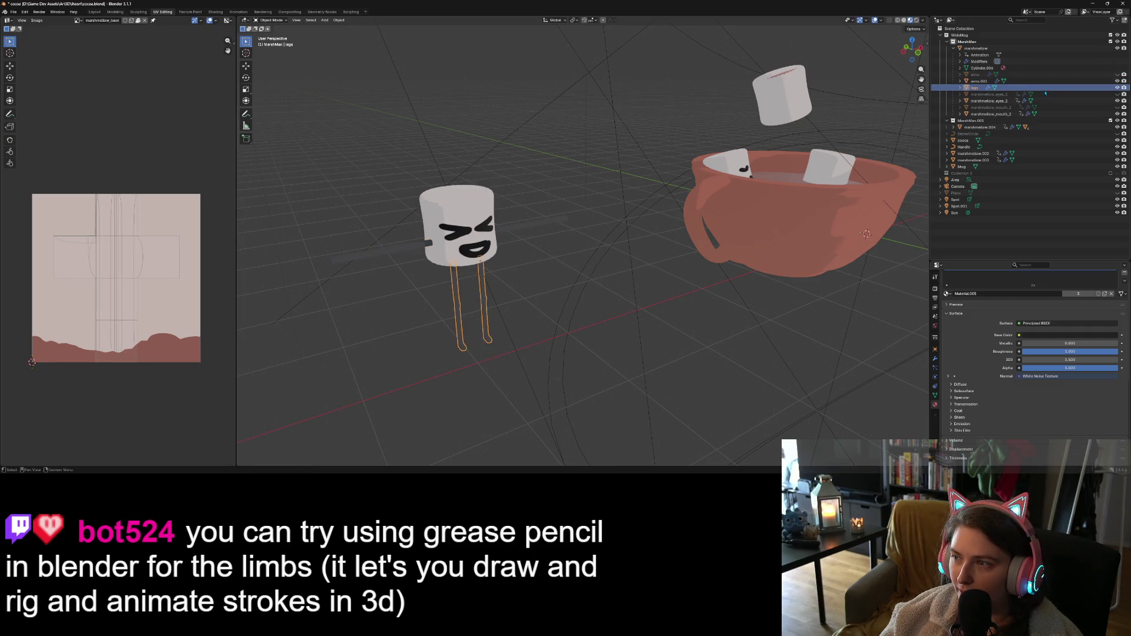
{"action": "key", "text": "shift+d"}
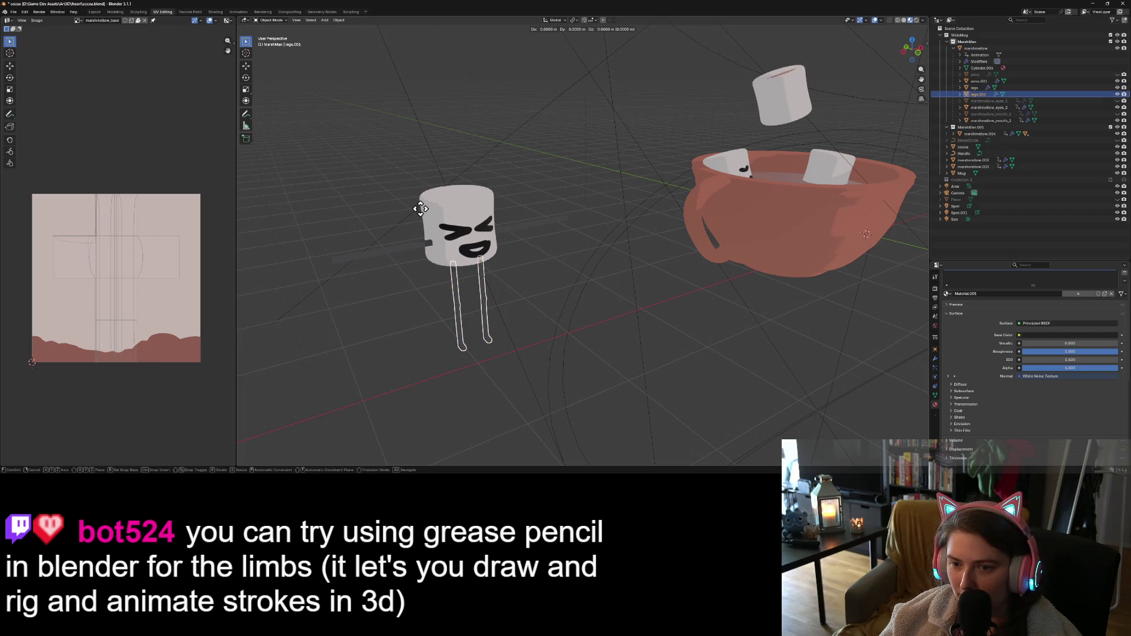
{"action": "right_click", "coordinate": [420, 208]}
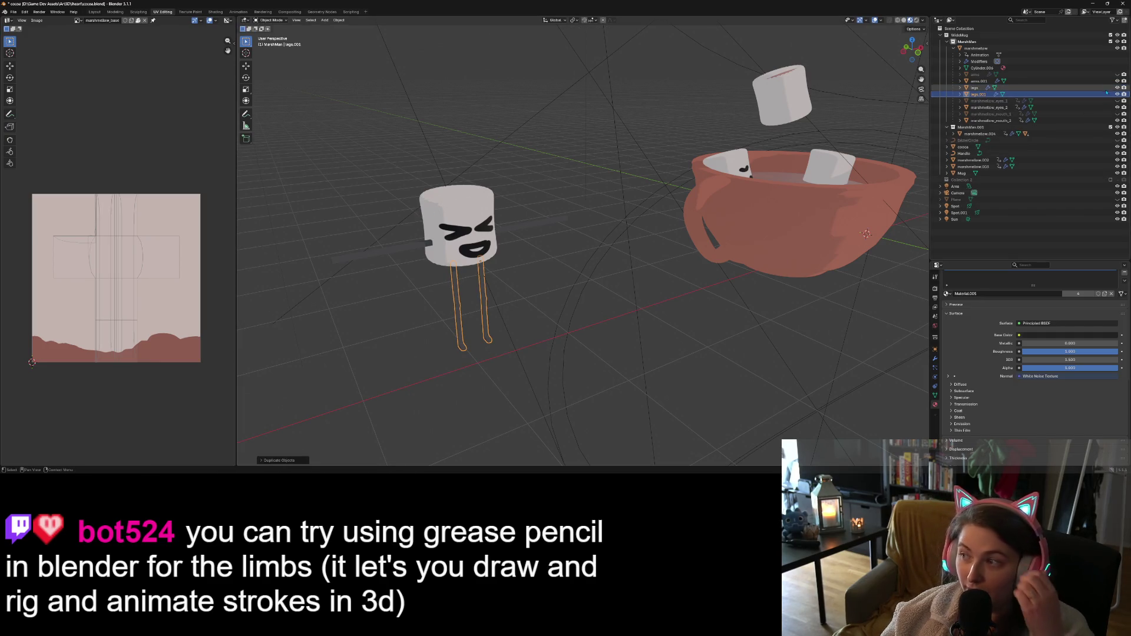
{"action": "left_click", "coordinate": [1068, 82]}
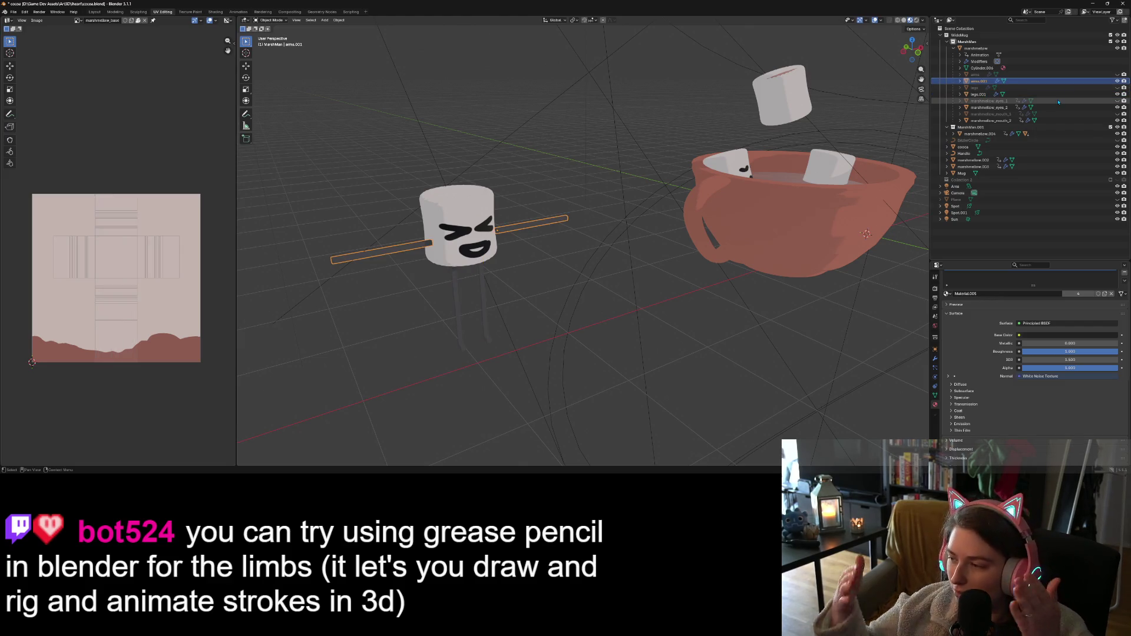
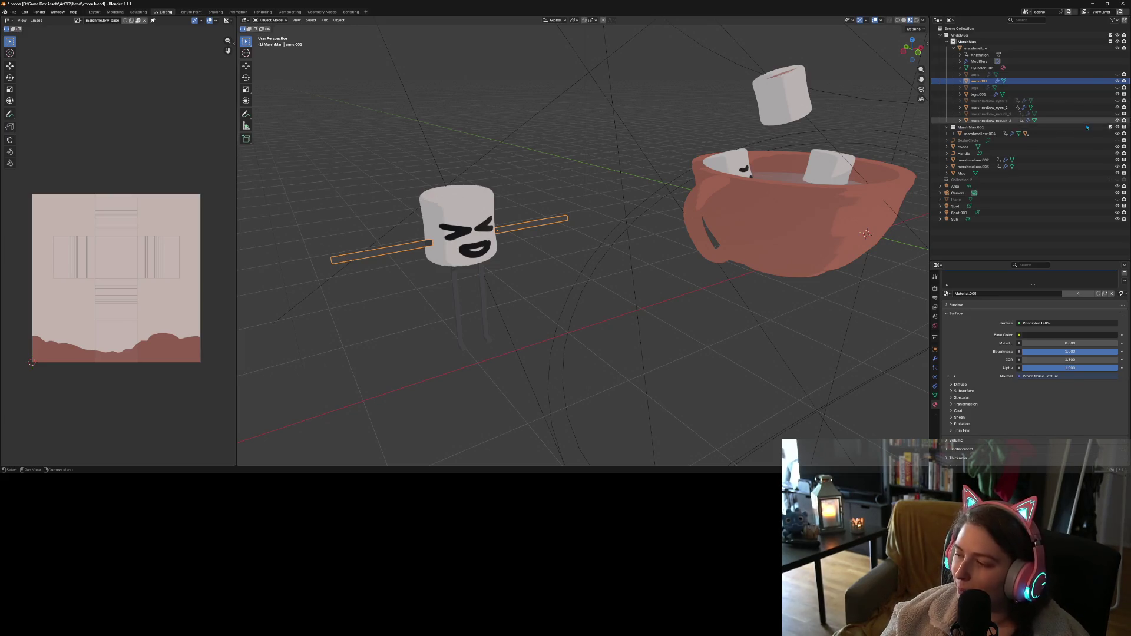
Switch to the Layout workspace while viewing the marshmallow figure
{"action": "middle_click_drag", "start_coordinate": [483, 309], "coordinate": [565, 323]}
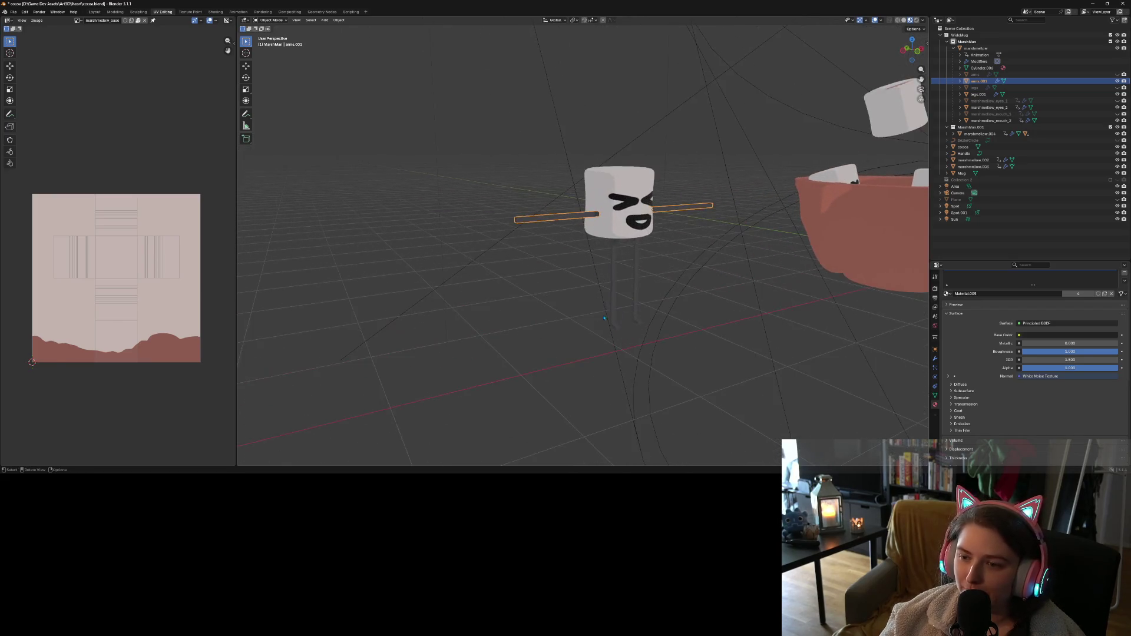
{"action": "scroll", "coordinate": [589, 325], "scroll_direction": "up", "scroll_amount": 4}
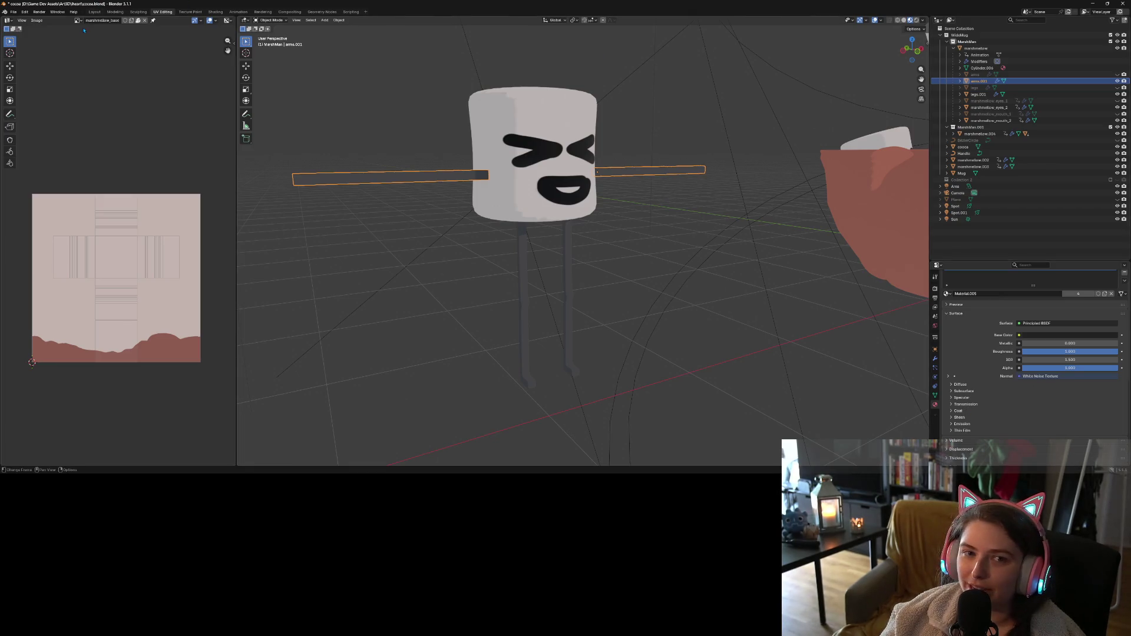
{"action": "left_click", "coordinate": [95, 11]}
{"action": "scroll", "coordinate": [766, 233], "scroll_direction": "down", "scroll_amount": 5}
Turn to a front-on view of the marshmallow, save the file, and go to the browser
{"action": "middle_click_drag", "start_coordinate": [765, 234], "coordinate": [690, 236]}
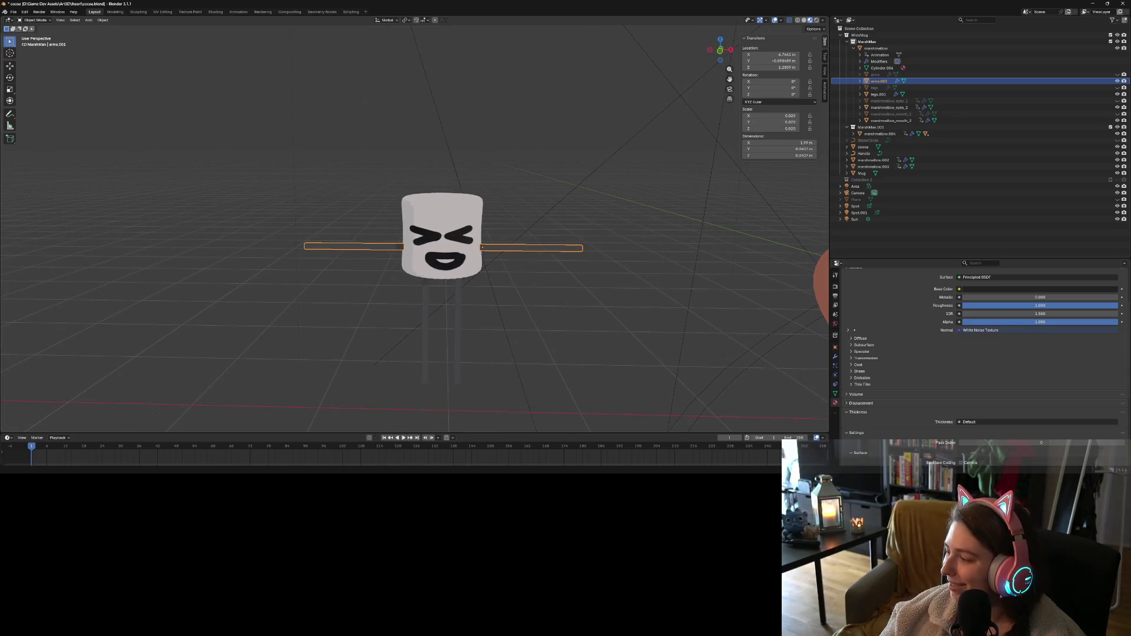
{"action": "key", "text": "ctrl+s"}
{"action": "key", "text": "alt+Tab"}
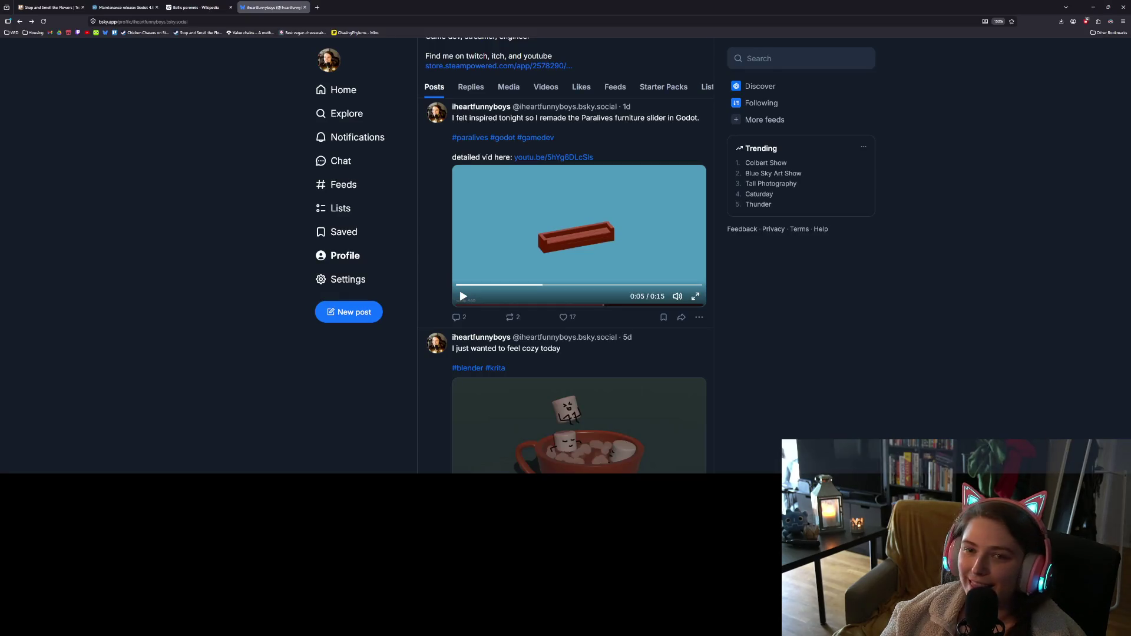
Open the Hexery Trello board and scroll to the Things to learn in Blender list
{"action": "left_click", "coordinate": [114, 32]}
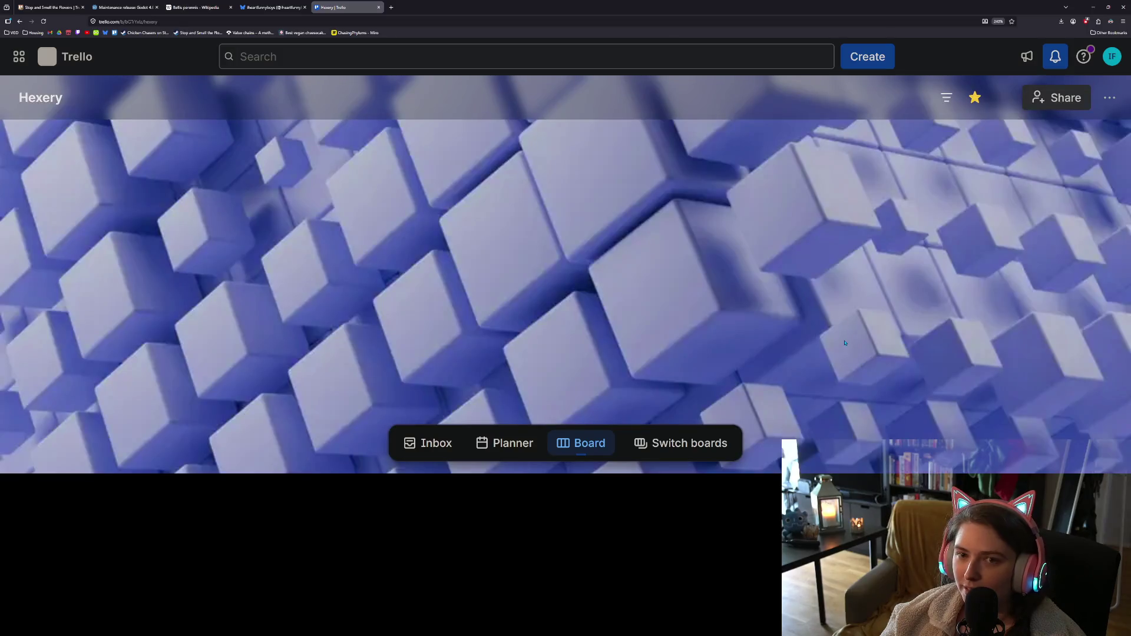
{"action": "scroll", "coordinate": [849, 400], "scroll_direction": "right", "scroll_amount": 10}
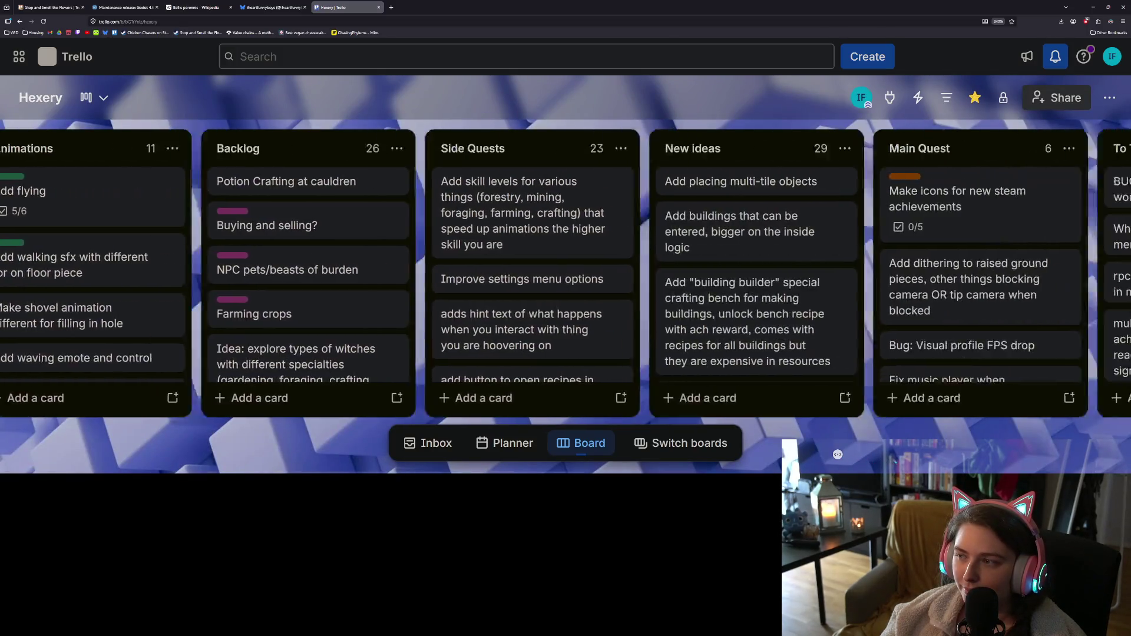
{"action": "scroll", "coordinate": [695, 402], "scroll_direction": "right", "scroll_amount": 5}
{"action": "scroll", "coordinate": [695, 403], "scroll_direction": "right", "scroll_amount": 5}
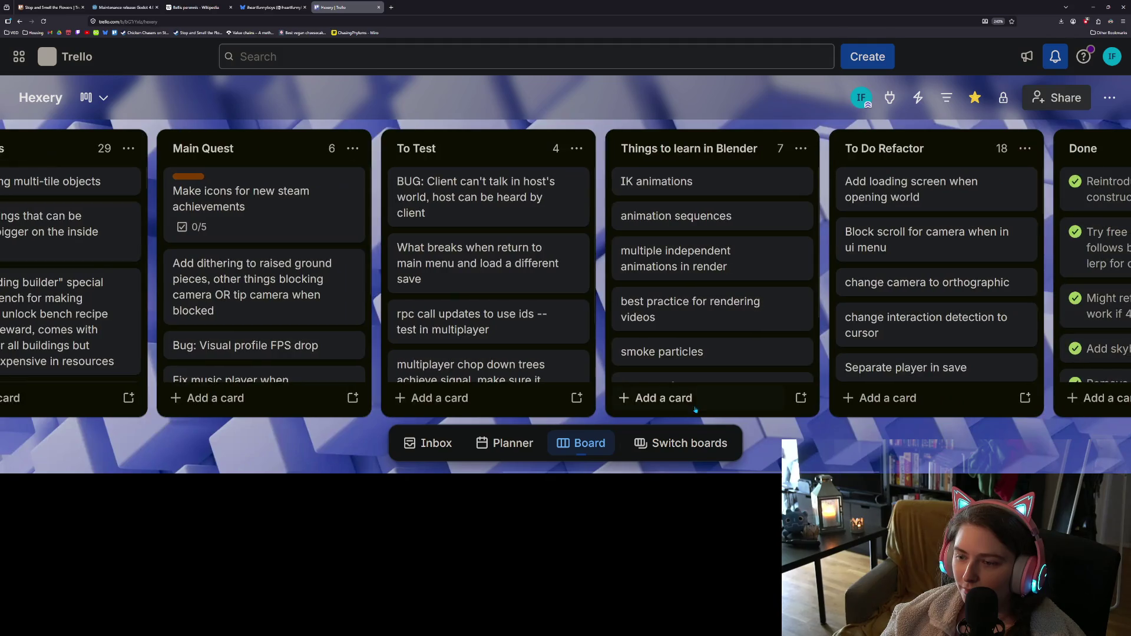
{"action": "scroll", "coordinate": [696, 402], "scroll_direction": "down", "scroll_amount": 1}
Add the card 'grease pencil (drawing, rig+animating?)' to that list and return to Blender
{"action": "left_click", "coordinate": [696, 402]}
{"action": "type", "text": "grea"}
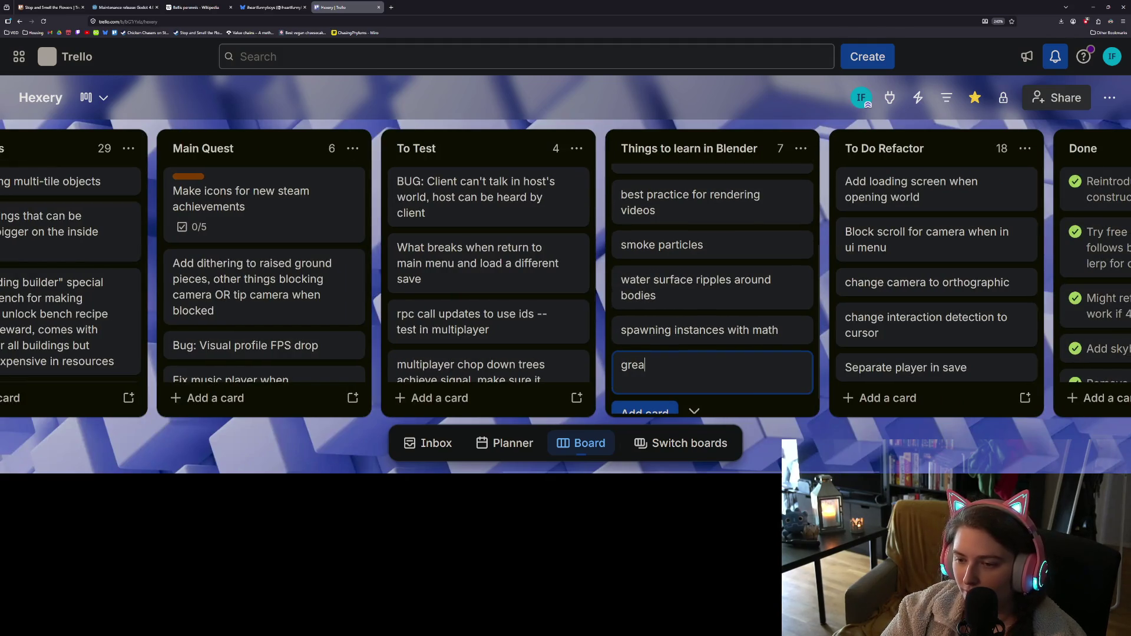
{"action": "type", "text": "se "}
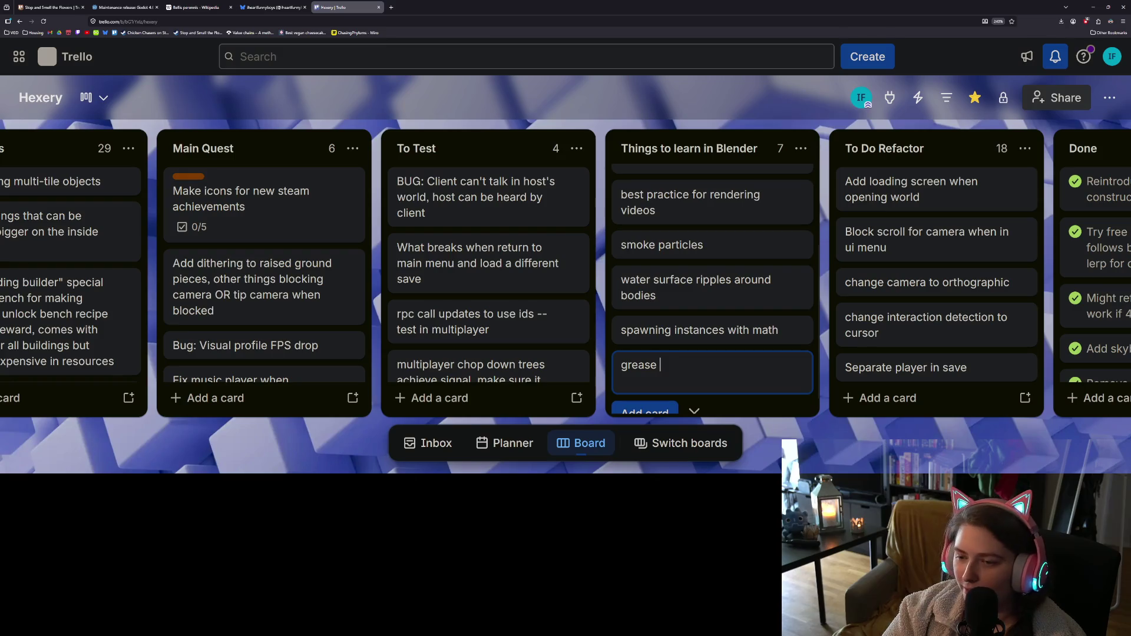
{"action": "type", "text": "pencil (drawing, ania"}
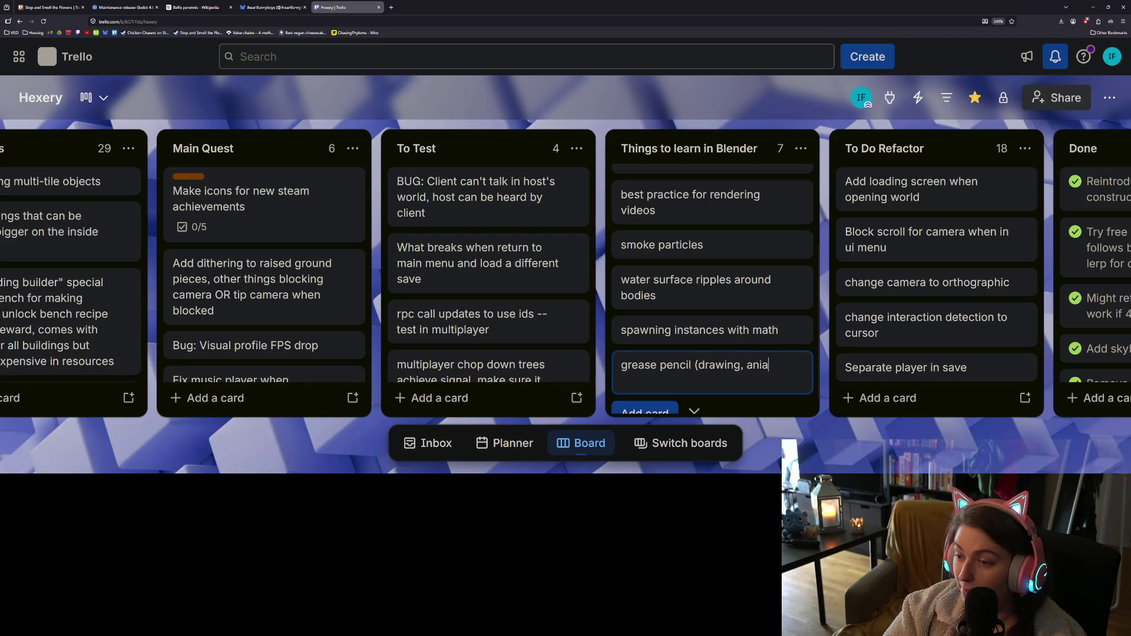
{"action": "key", "text": "BackSpace"}
{"action": "type", "text": "mating?"}
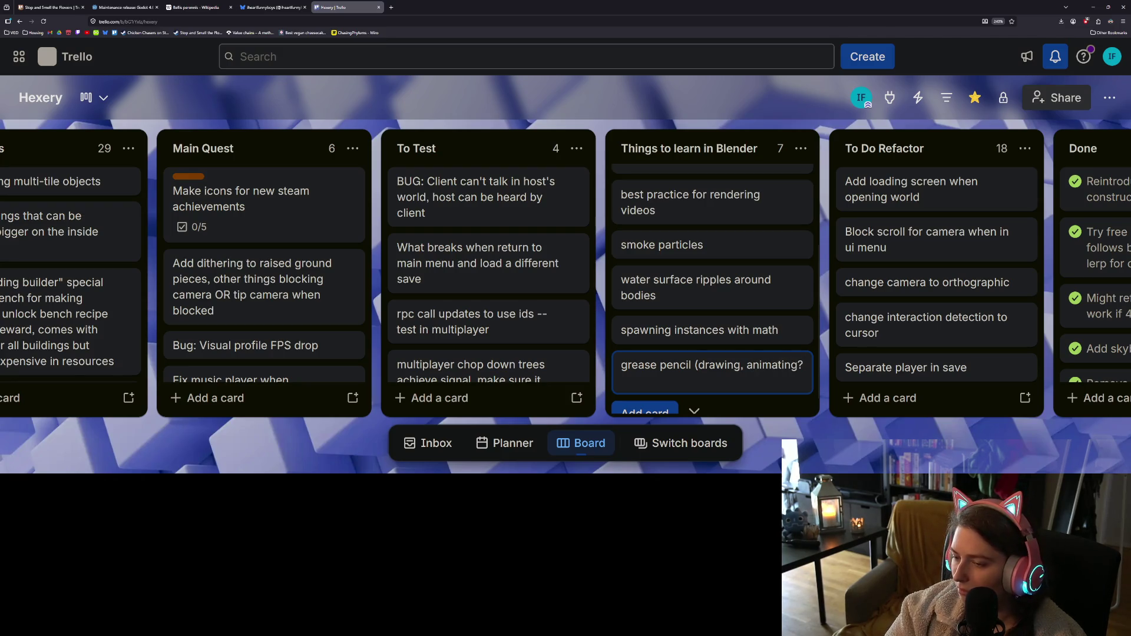
{"action": "key", "text": "Left"}
{"action": "key", "text": "Left"}
{"action": "key", "text": "Left"}
{"action": "key", "text": "Left"}
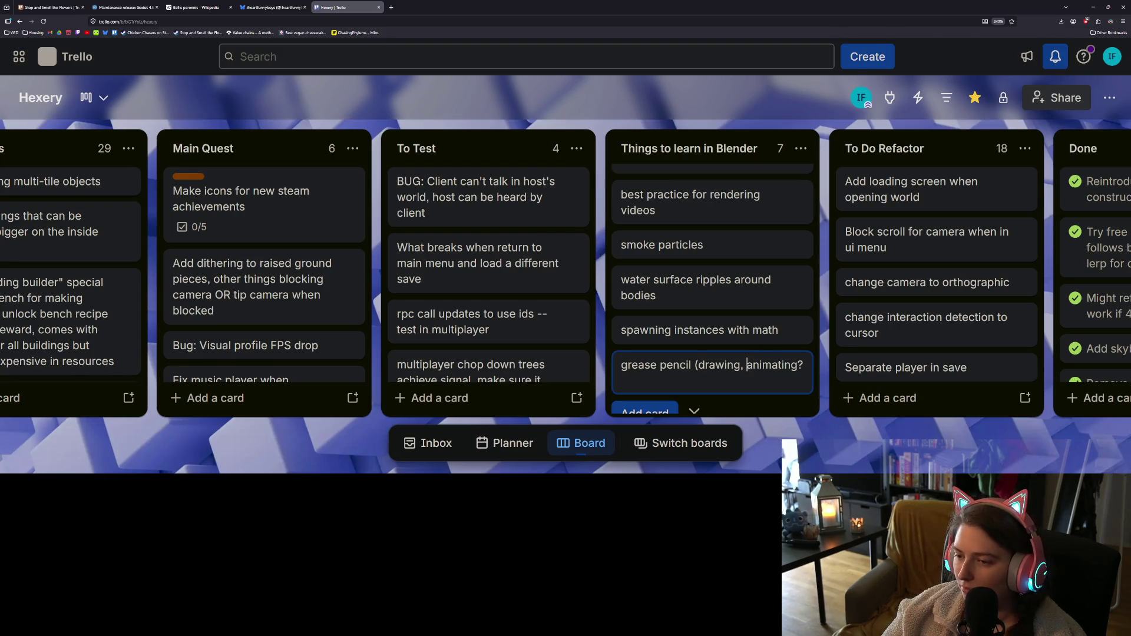
{"action": "type", "text": "rig+"}
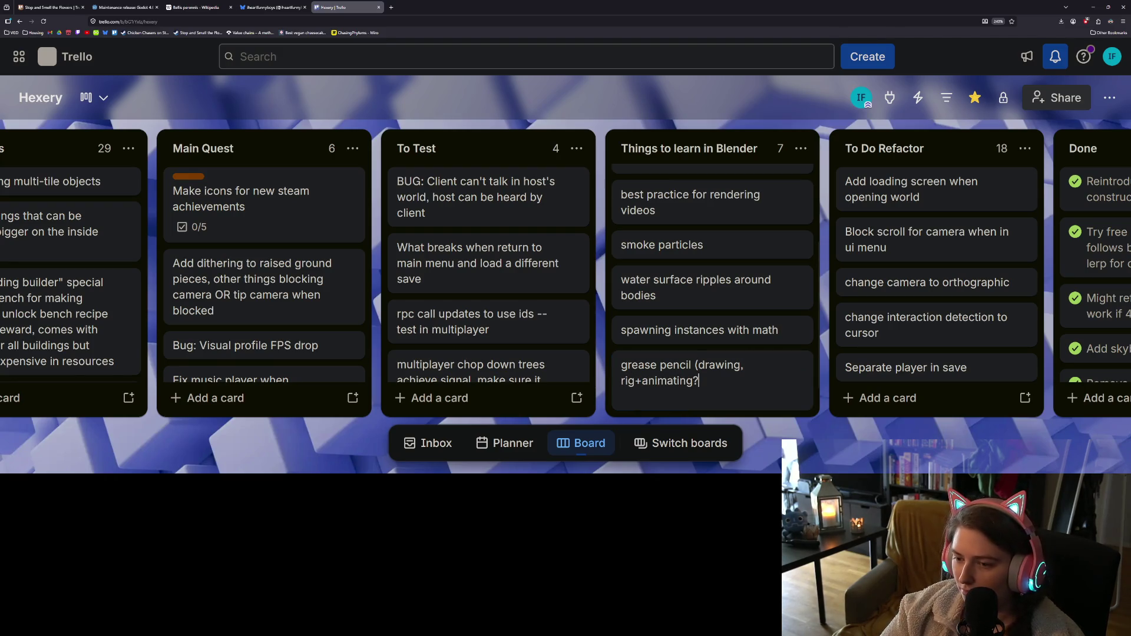
{"action": "key", "text": "Return"}
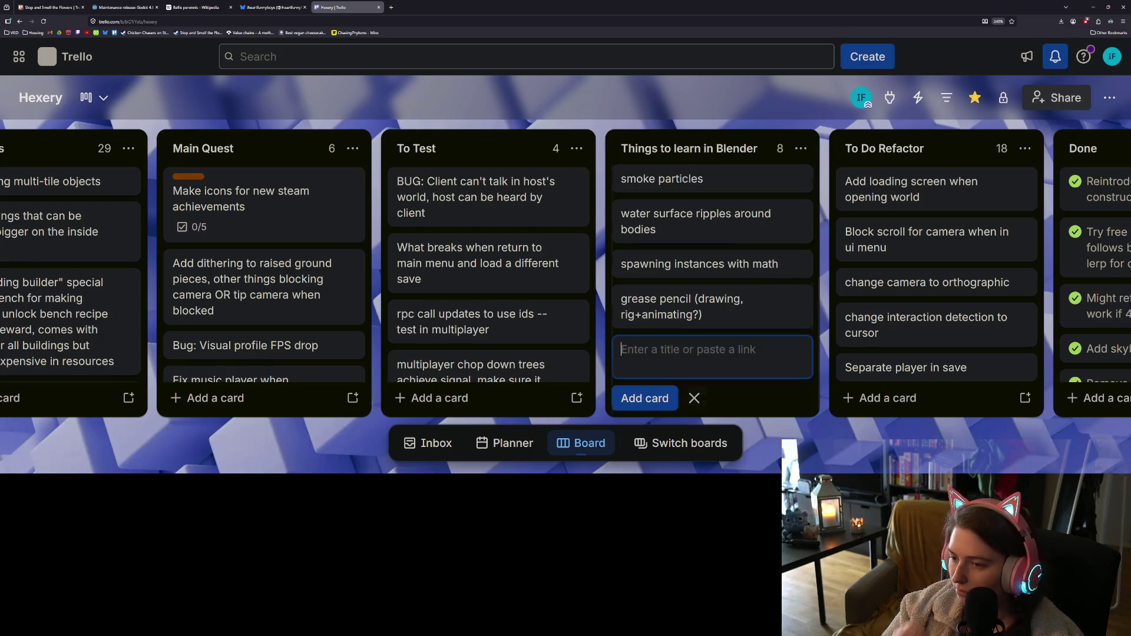
{"action": "key", "text": "Escape"}
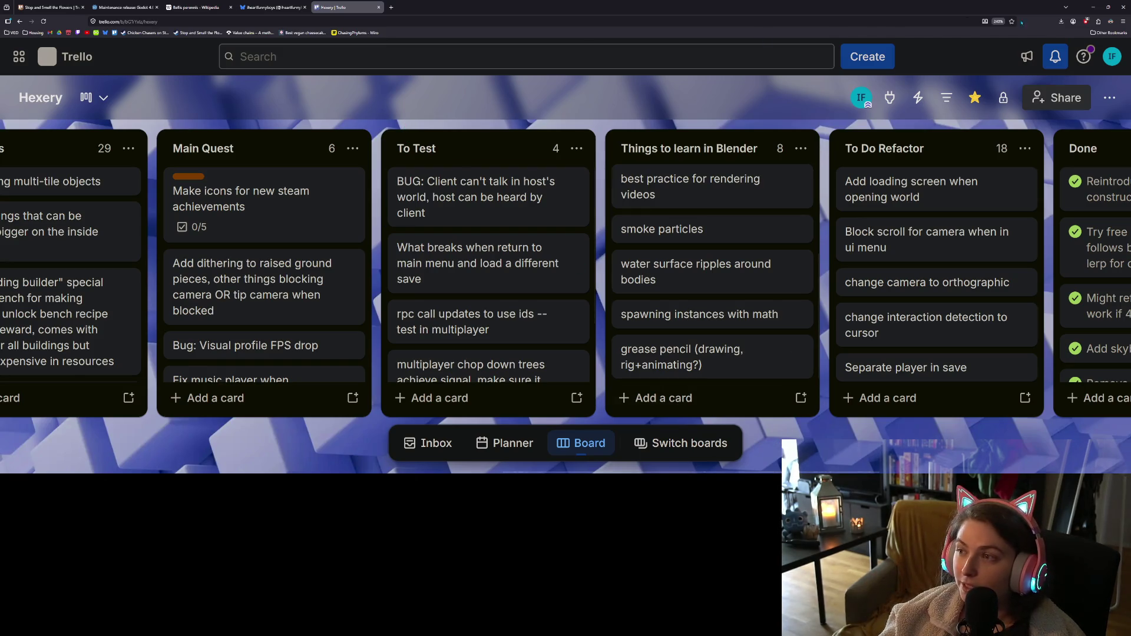
{"action": "left_click", "coordinate": [1093, 7]}
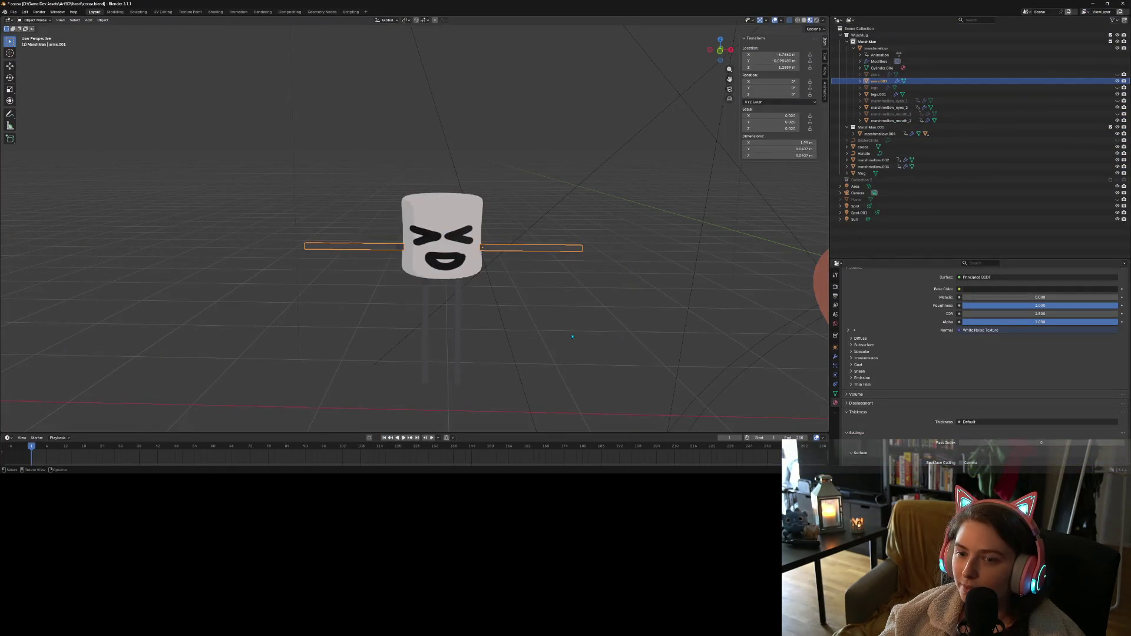
{"action": "middle_click_drag", "start_coordinate": [572, 337], "coordinate": [519, 320]}
{"action": "left_click", "coordinate": [550, 321]}
{"action": "left_click", "coordinate": [503, 239]}
{"action": "middle_click_drag", "start_coordinate": [503, 239], "coordinate": [515, 298]}
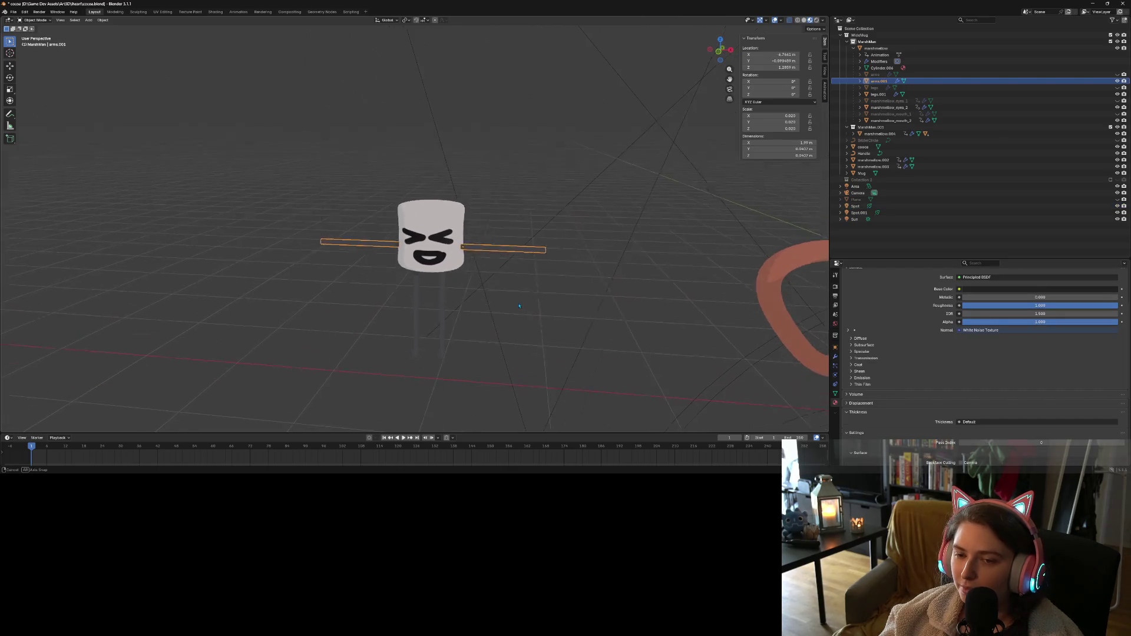
{"action": "key", "text": "Tab"}
{"action": "key", "text": "ctrl+r"}
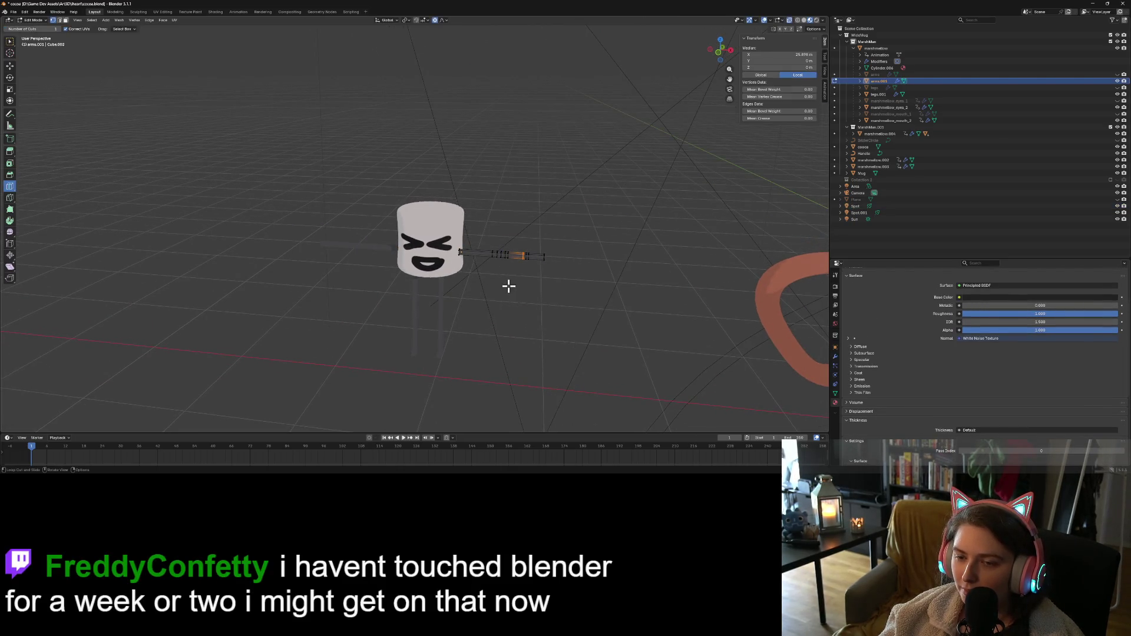
{"action": "scroll", "coordinate": [507, 285], "scroll_direction": "up", "scroll_amount": 3}
{"action": "left_click", "coordinate": [10, 41]}
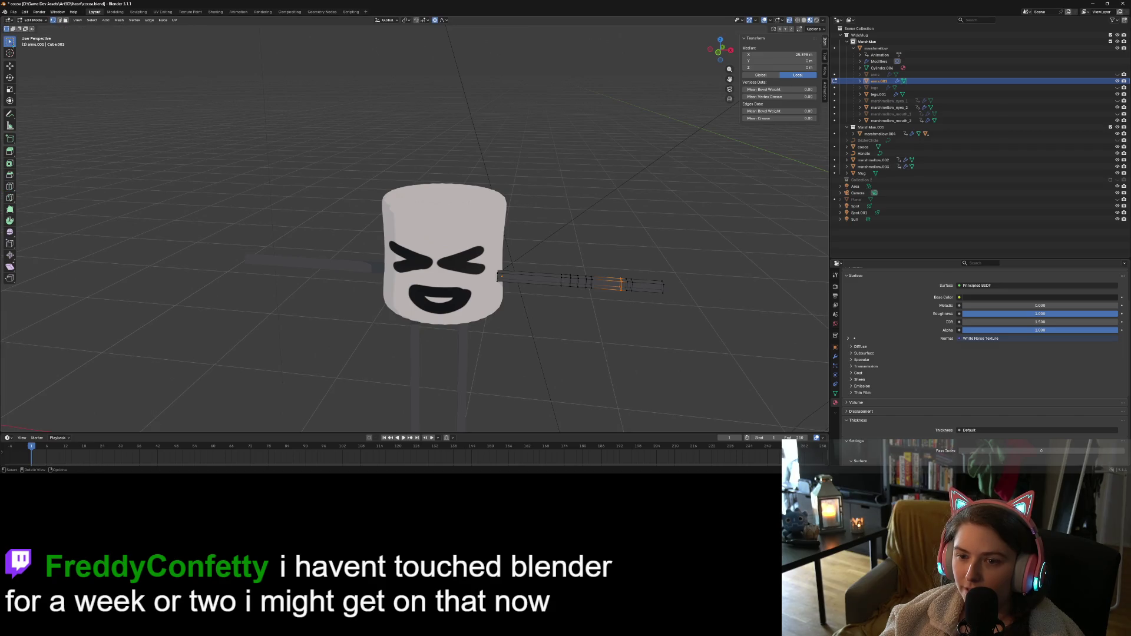
{"action": "middle_click_drag", "start_coordinate": [616, 369], "coordinate": [613, 351]}
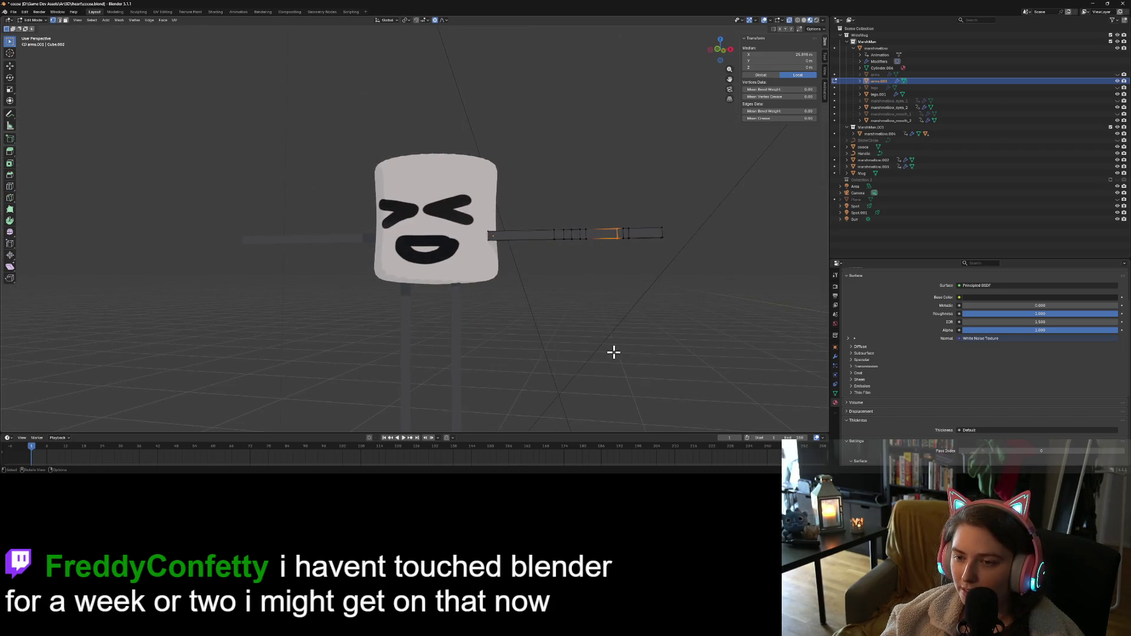
{"action": "left_click_drag", "start_coordinate": [568, 212], "coordinate": [695, 276]}
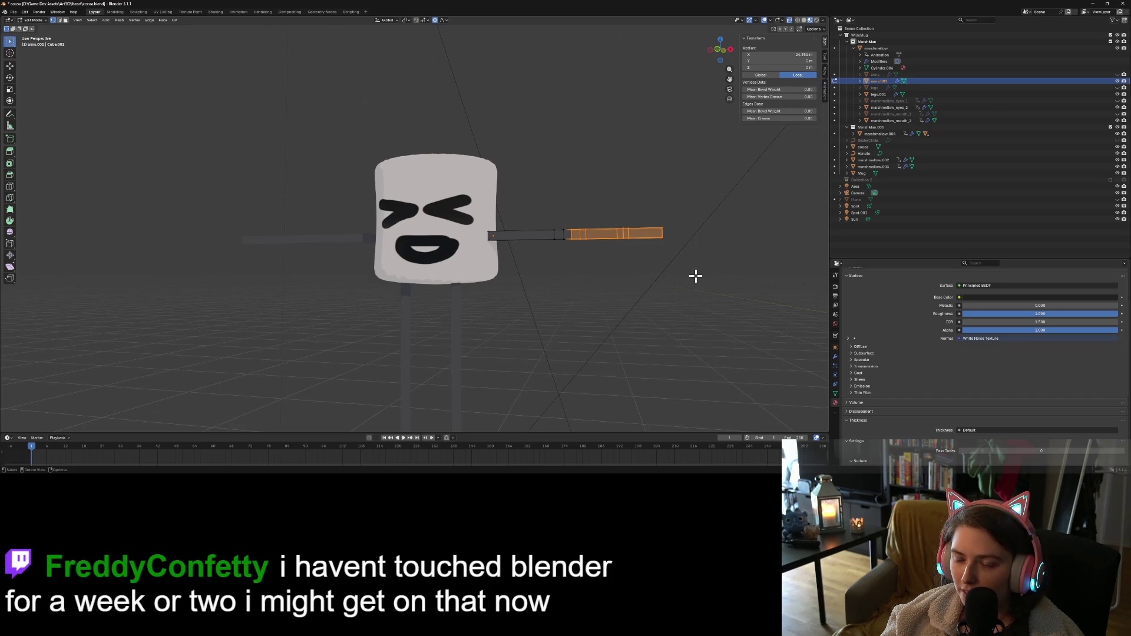
{"action": "left_click_drag", "start_coordinate": [523, 194], "coordinate": [693, 260]}
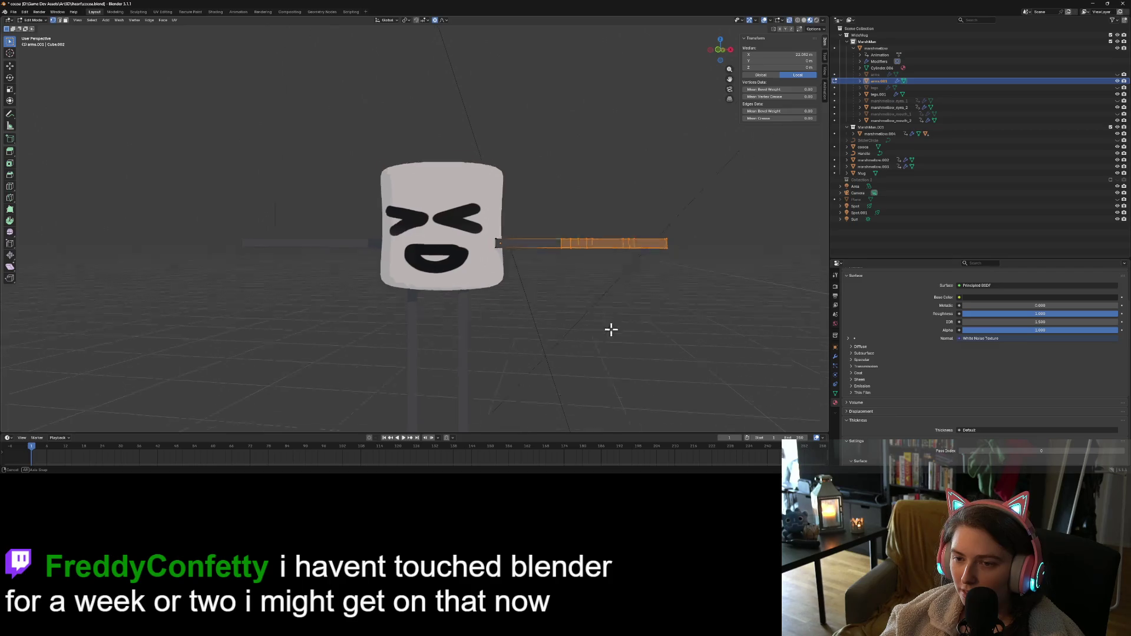
{"action": "middle_click_drag", "start_coordinate": [611, 328], "coordinate": [652, 350]}
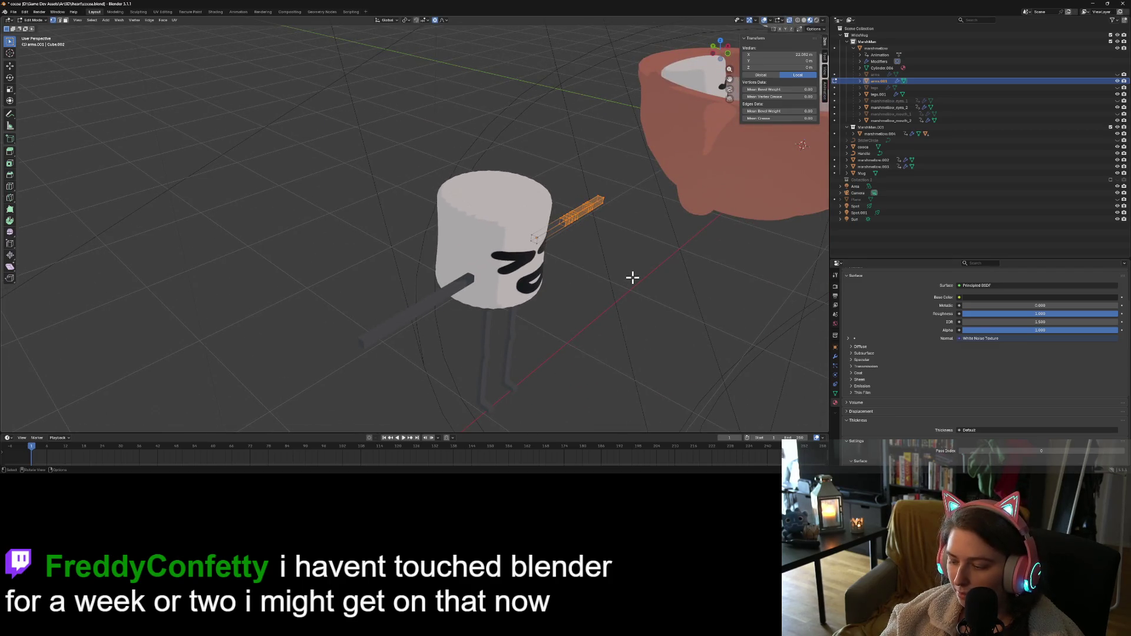
{"action": "key", "text": "KP_7"}
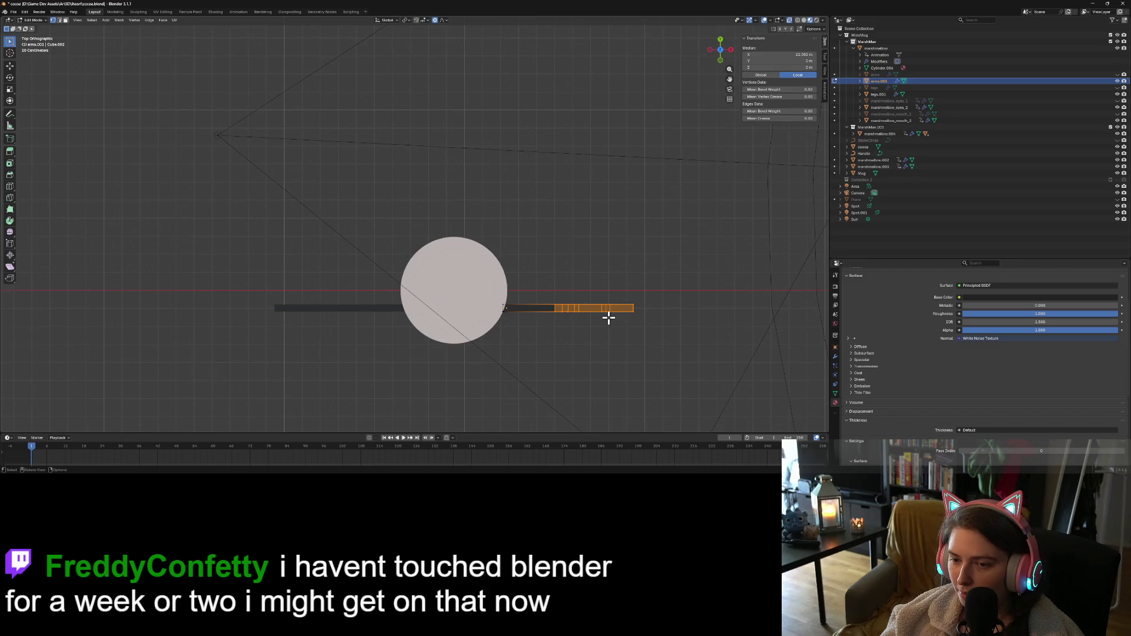
{"action": "key", "text": "r"}
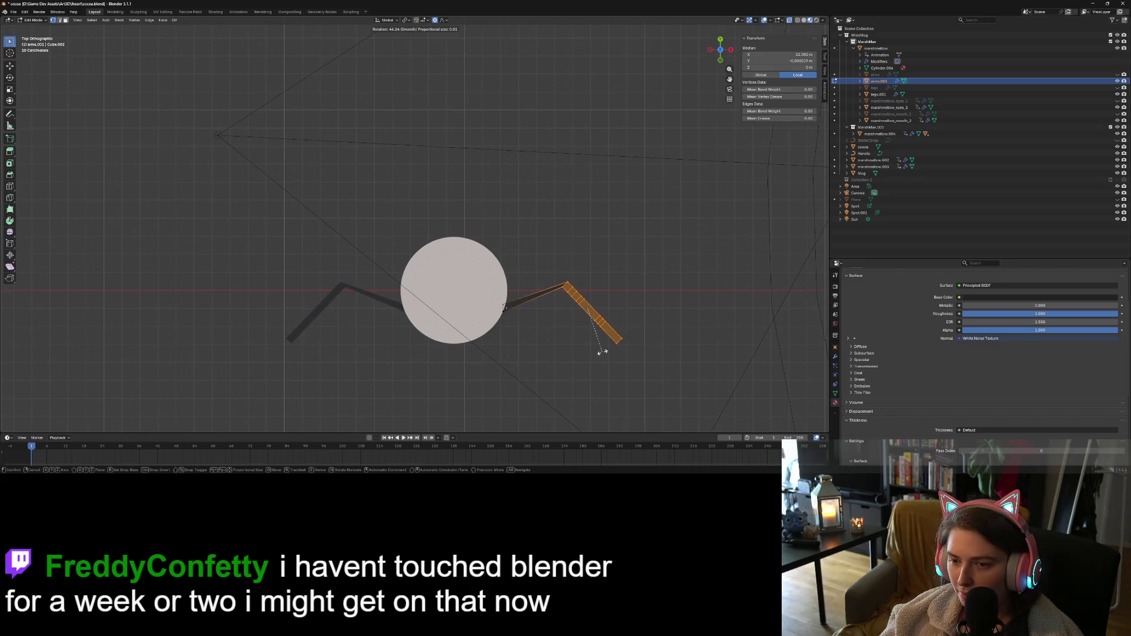
{"action": "left_click", "coordinate": [602, 352]}
{"action": "key", "text": "g"}
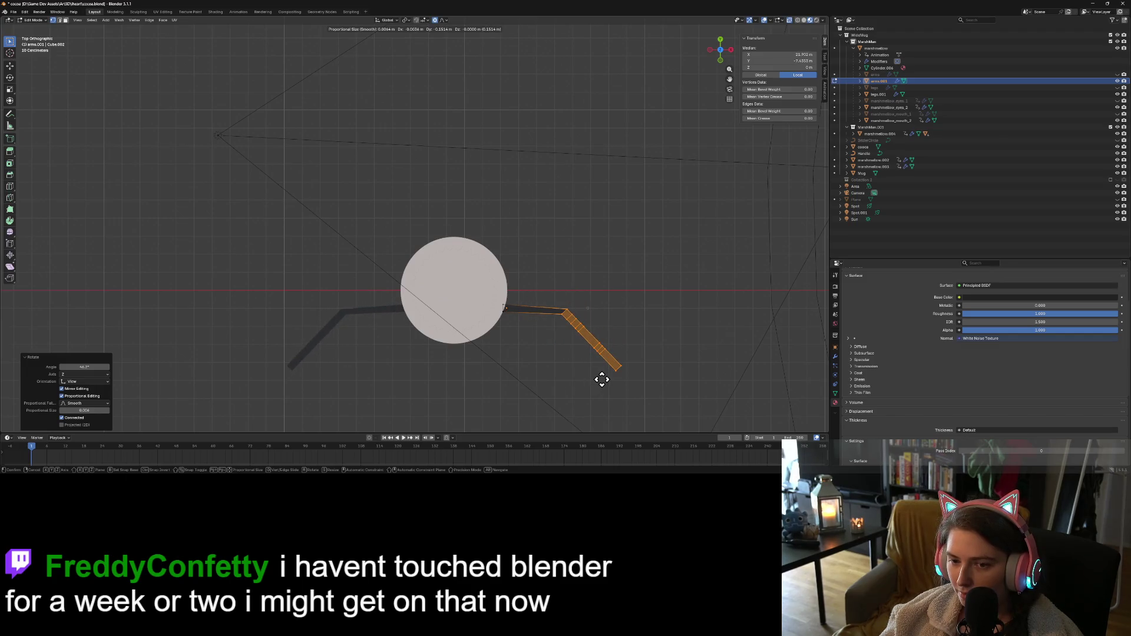
{"action": "right_click", "coordinate": [602, 379]}
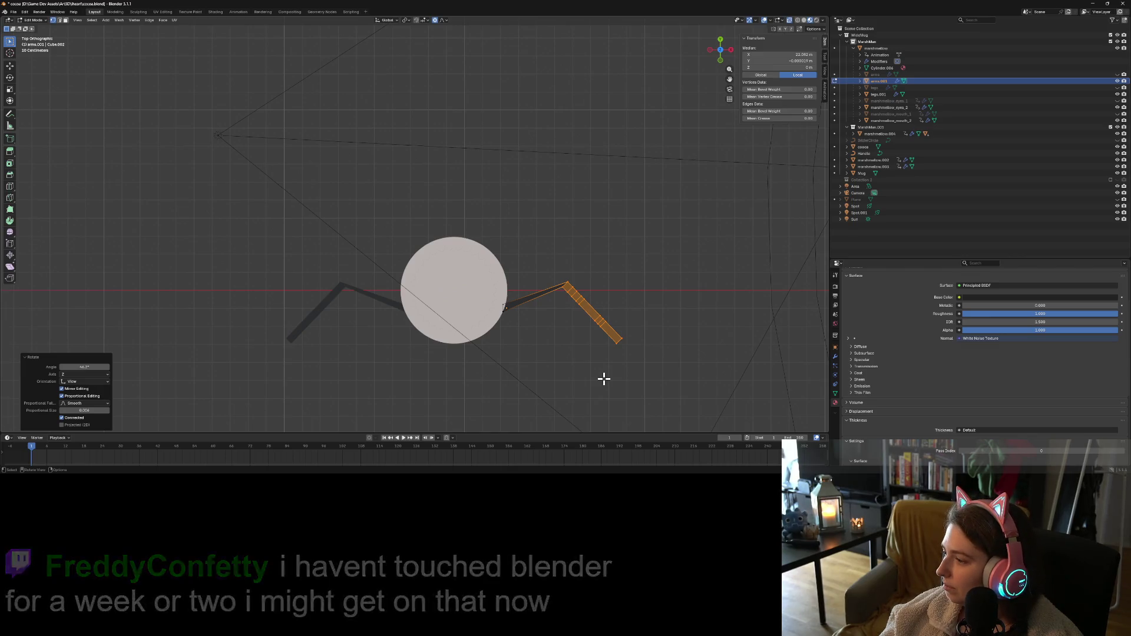
{"action": "key", "text": "ctrl+z"}
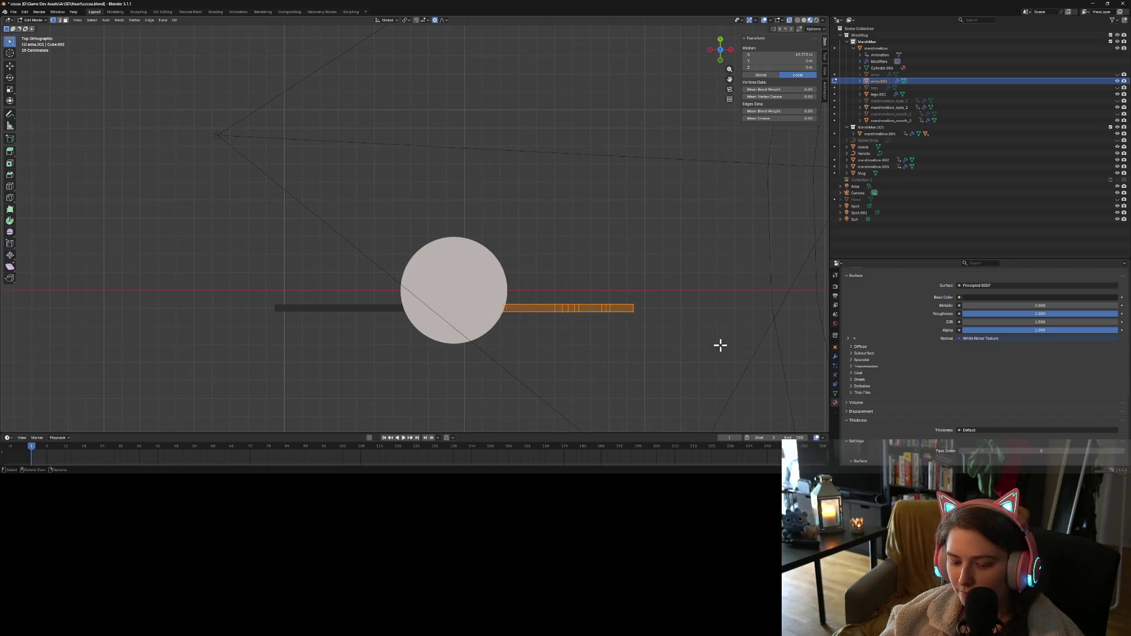
{"action": "key", "text": "r"}
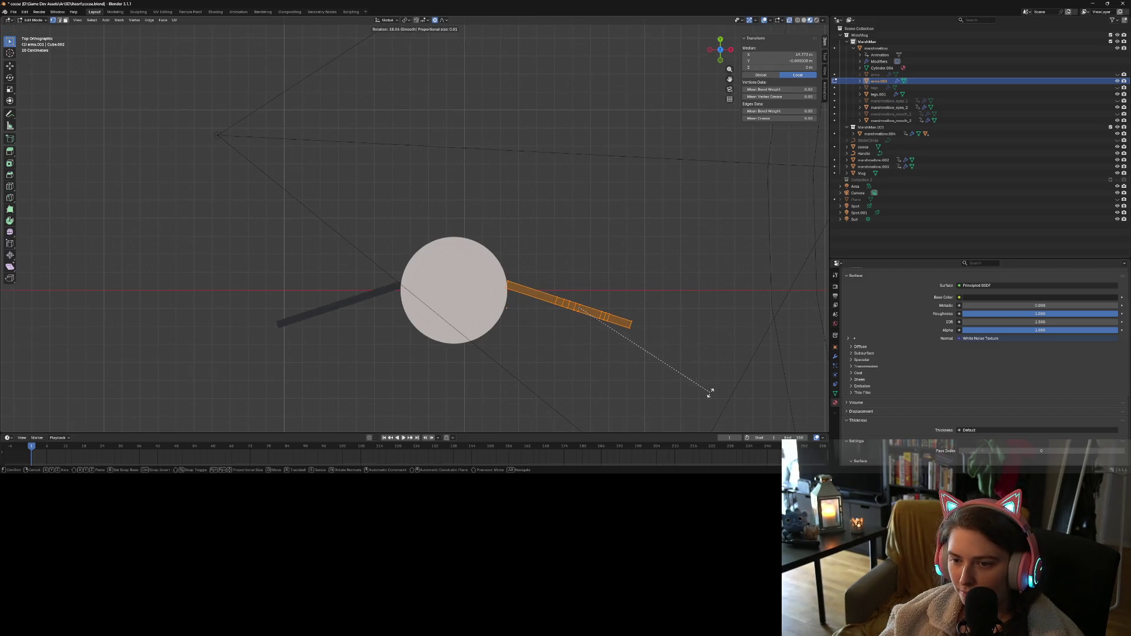
{"action": "key", "text": "Escape"}
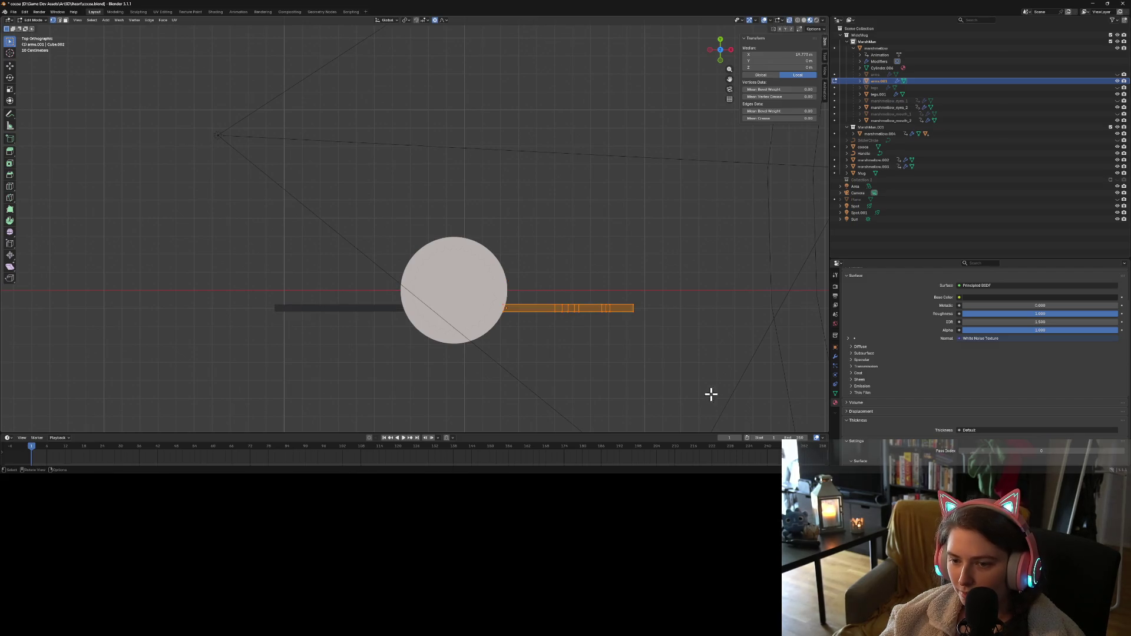
{"action": "key", "text": "Tab"}
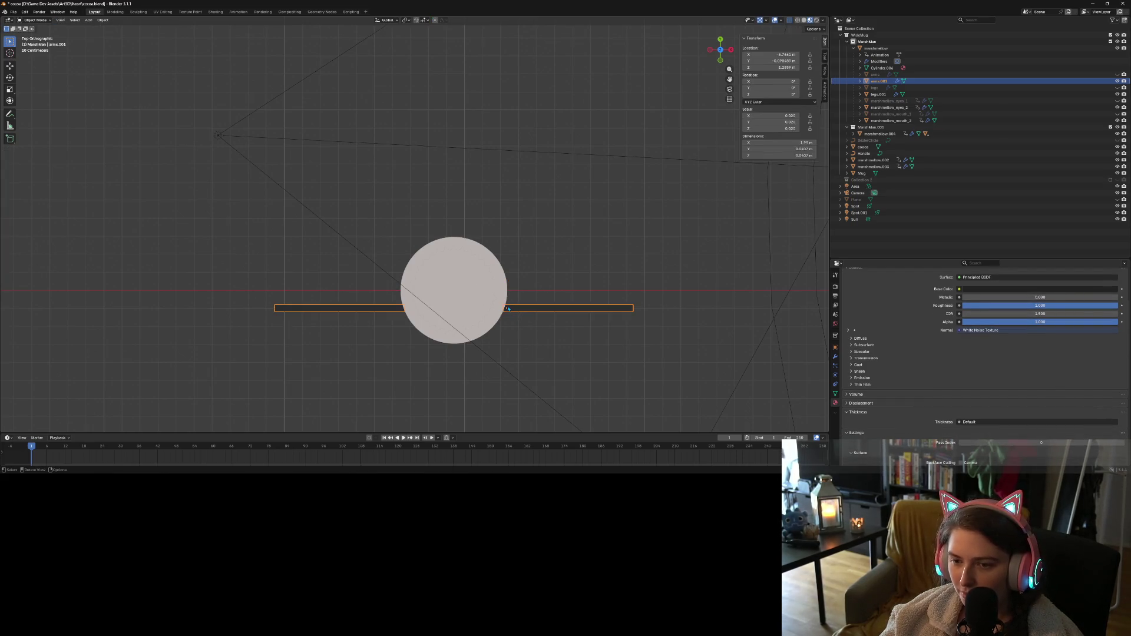
Select only the arms object and apply all its transforms
{"action": "mouse_move", "coordinate": [512, 320]}
{"action": "middle_mouse_down"}
{"action": "mouse_move", "coordinate": [524, 290]}
{"action": "mouse_move", "coordinate": [483, 302]}
{"action": "mouse_move", "coordinate": [567, 242]}
{"action": "middle_mouse_up"}
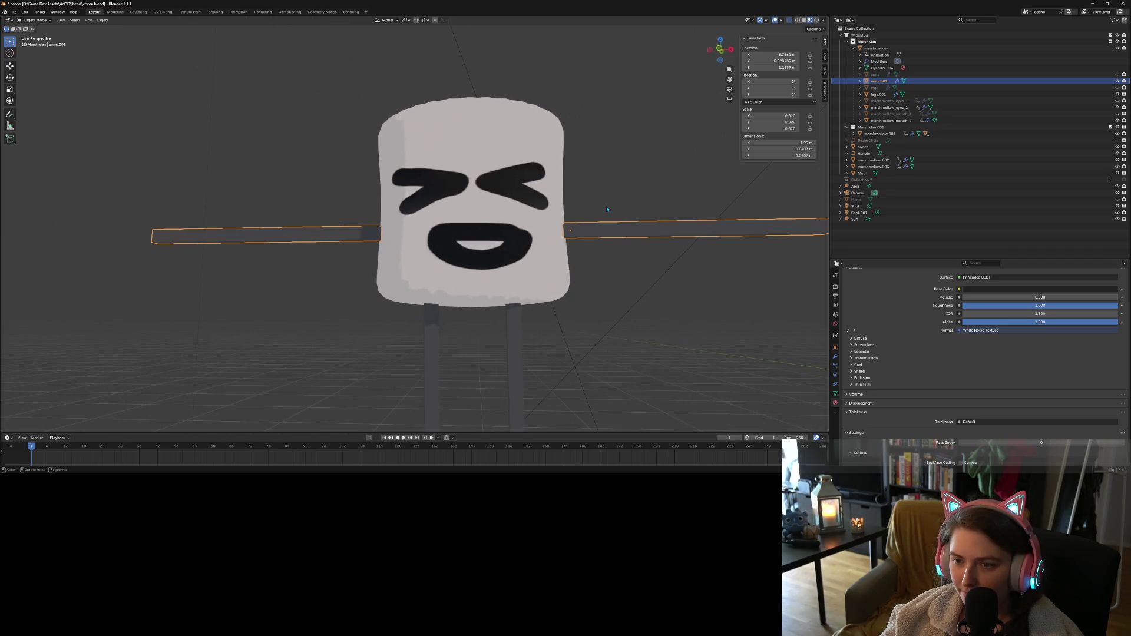
{"action": "right_click", "coordinate": [594, 222]}
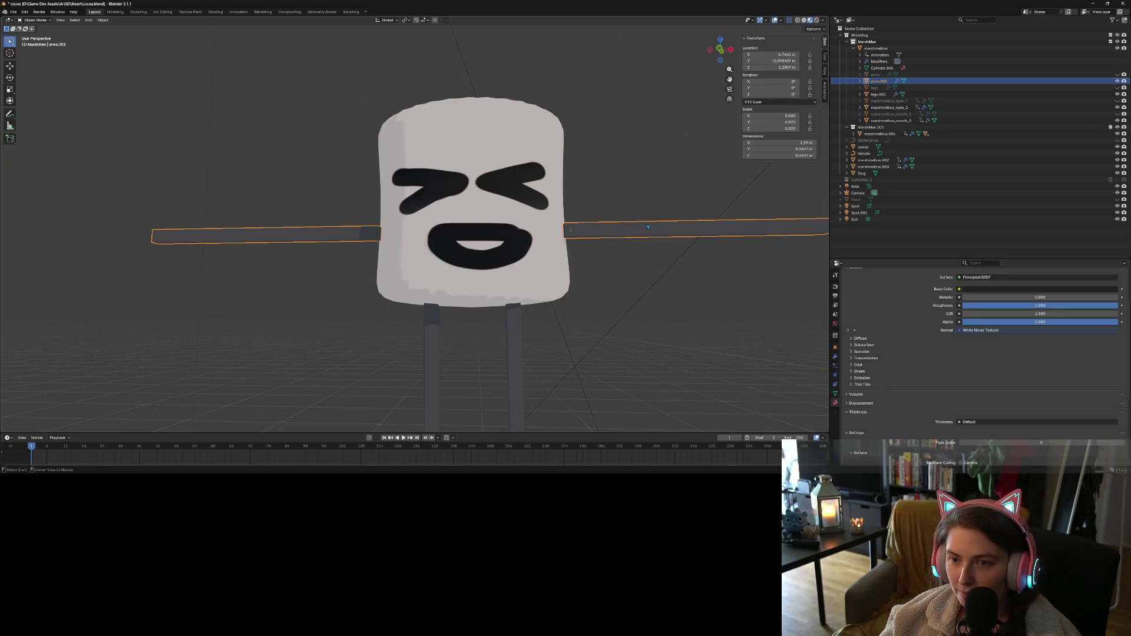
{"action": "key", "text": "alt+a"}
{"action": "left_click", "coordinate": [643, 228]}
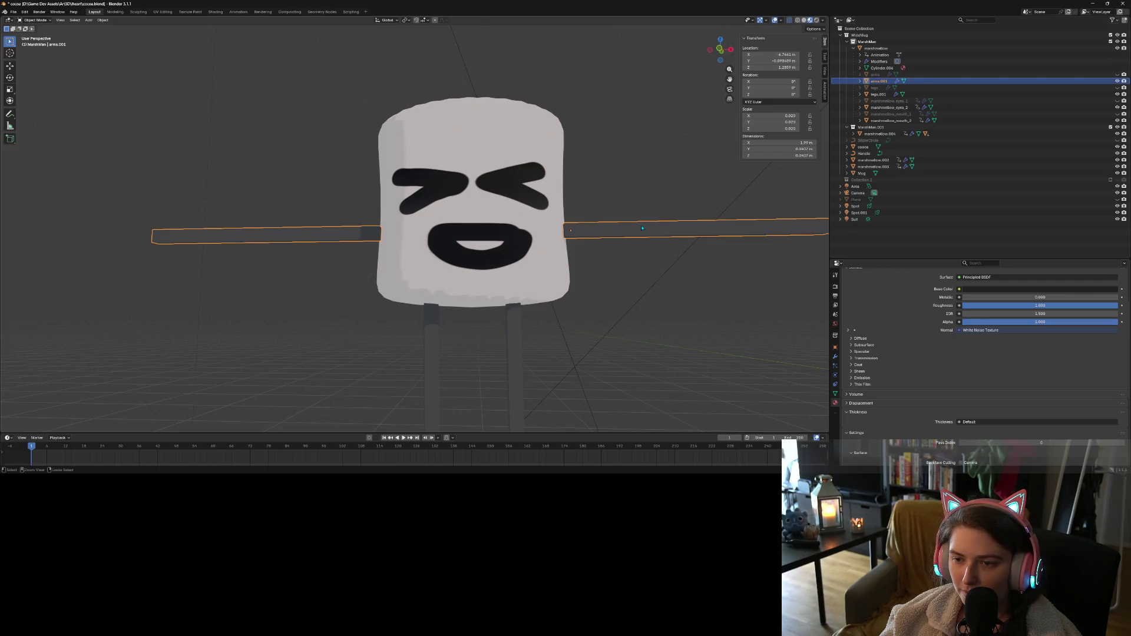
{"action": "key", "text": "ctrl+a"}
{"action": "key", "text": "a"}
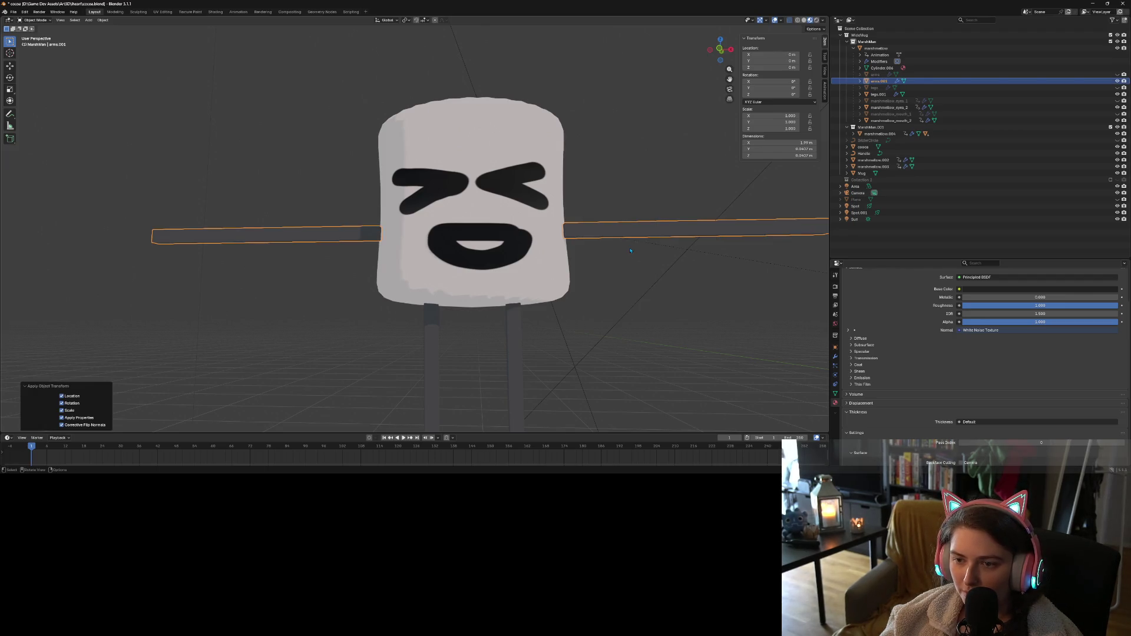
{"action": "scroll", "coordinate": [628, 266], "scroll_direction": "down", "scroll_amount": 3}
Set the arms' origin to Origin to Center of Mass (Volume)
{"action": "right_click", "coordinate": [562, 231]}
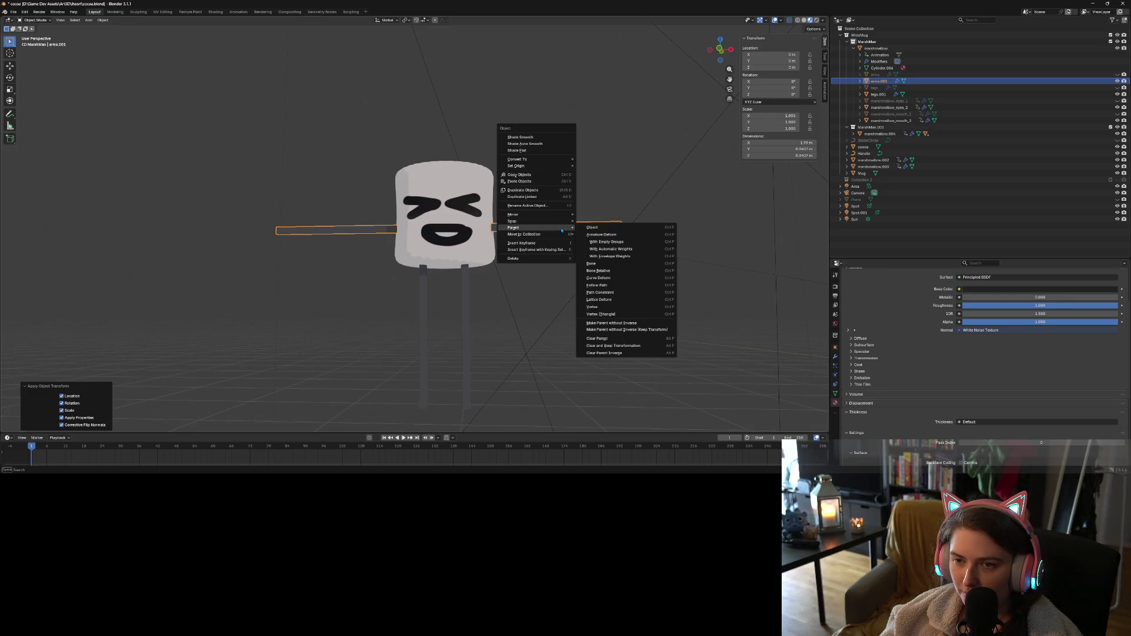
{"action": "key", "text": "Escape"}
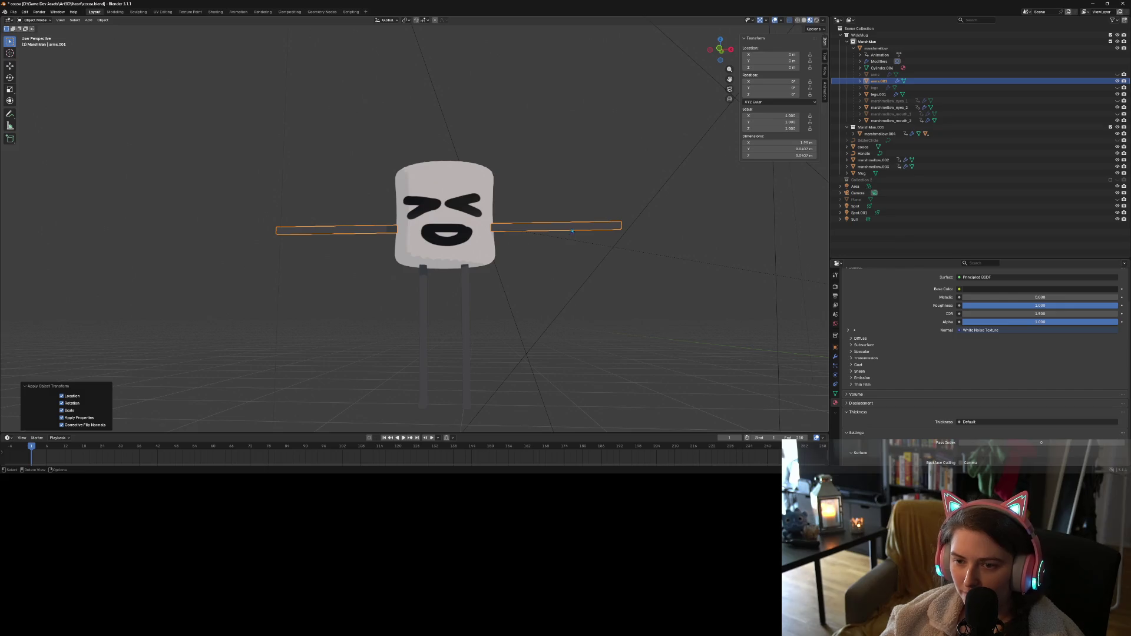
{"action": "right_click", "coordinate": [573, 232]}
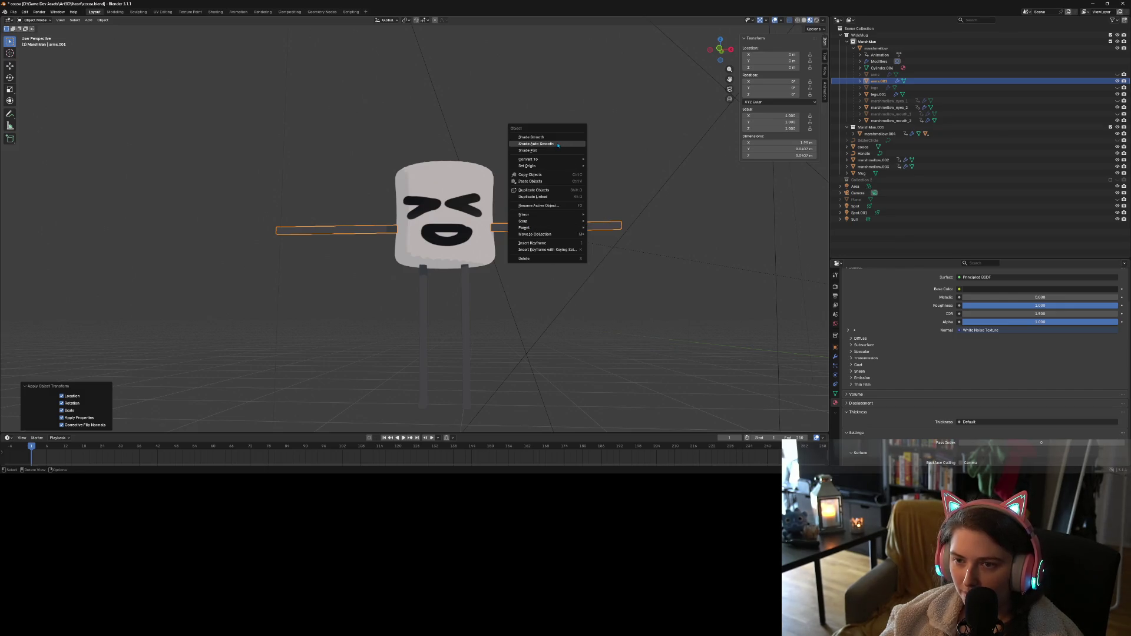
{"action": "mouse_move", "coordinate": [562, 161]}
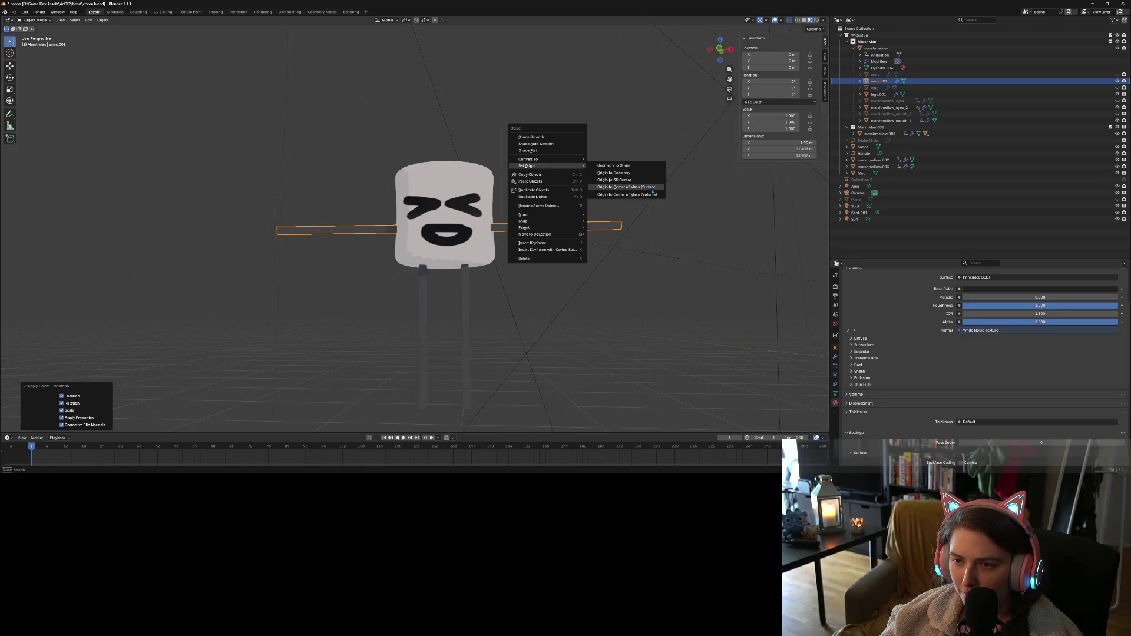
{"action": "left_click", "coordinate": [653, 196]}
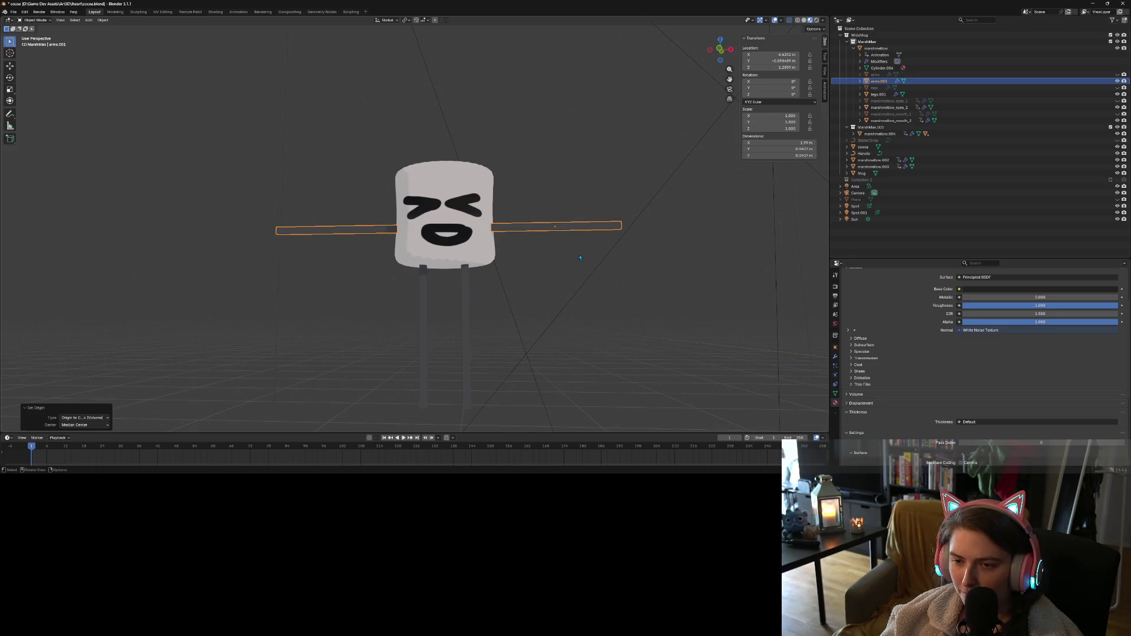
Rotate and move the arms object so the arms angle forward from the body
{"action": "scroll", "coordinate": [579, 258], "scroll_direction": "up", "scroll_amount": 3}
{"action": "mouse_move", "coordinate": [579, 257]}
{"action": "middle_mouse_down"}
{"action": "mouse_move", "coordinate": [579, 273]}
{"action": "mouse_move", "coordinate": [616, 262]}
{"action": "mouse_move", "coordinate": [597, 215]}
{"action": "middle_mouse_up"}
{"action": "scroll", "coordinate": [610, 260], "scroll_direction": "down", "scroll_amount": 3}
{"action": "key", "text": "r"}
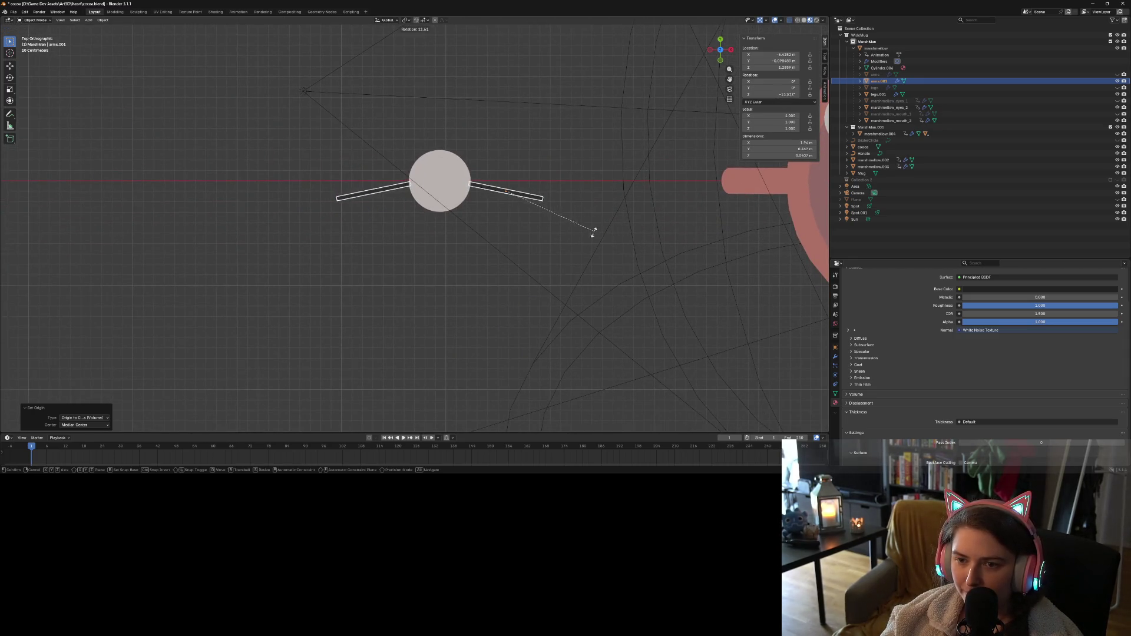
{"action": "left_click", "coordinate": [542, 254]}
{"action": "key", "text": "g"}
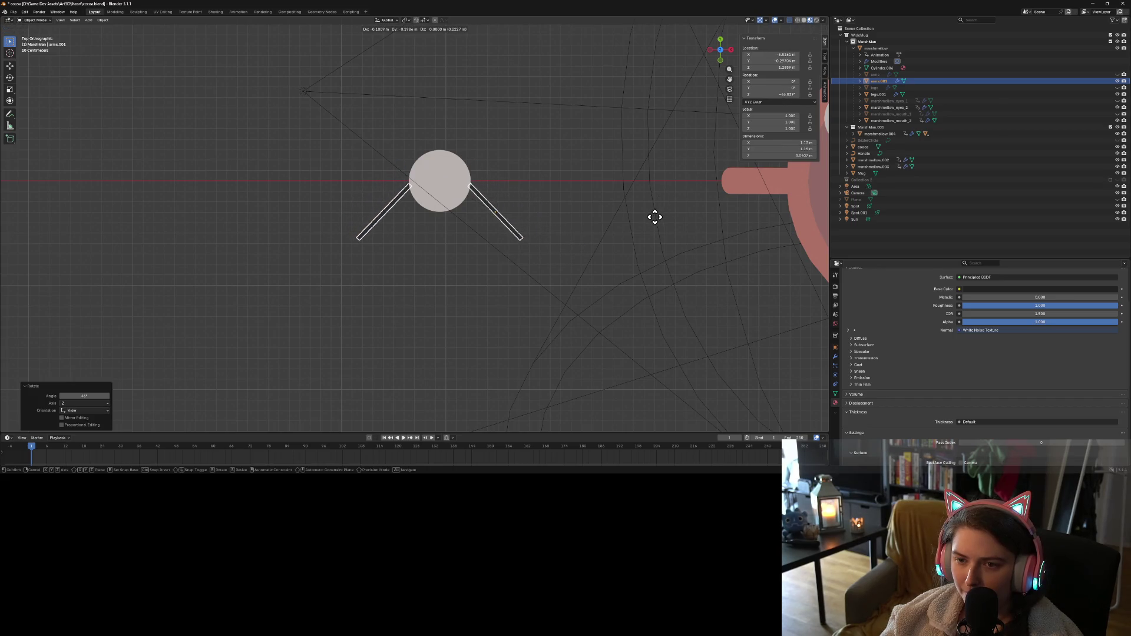
{"action": "left_click", "coordinate": [656, 218]}
{"action": "key", "text": "r"}
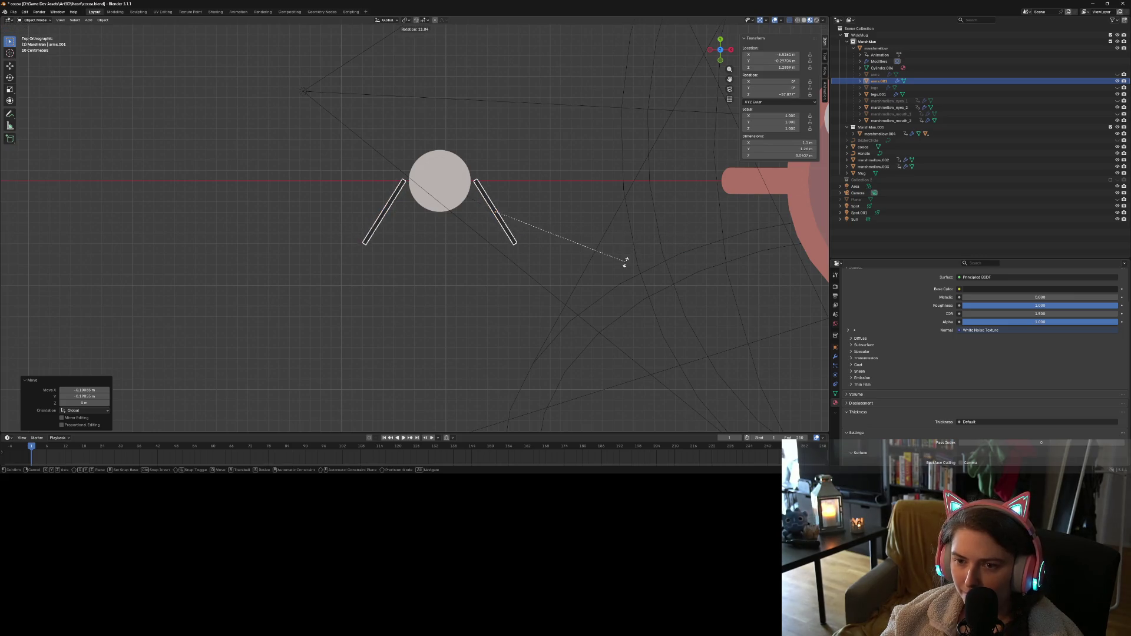
{"action": "left_click", "coordinate": [623, 261]}
{"action": "key", "text": "g"}
{"action": "left_click", "coordinate": [621, 272]}
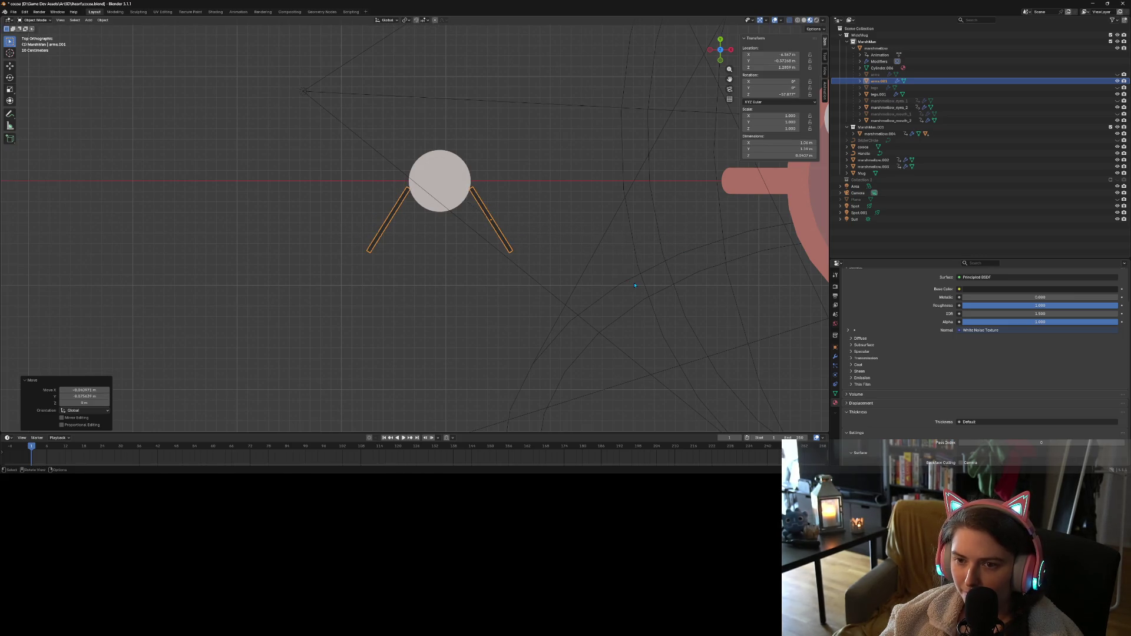
{"action": "mouse_move", "coordinate": [609, 276]}
{"action": "middle_mouse_down"}
{"action": "mouse_move", "coordinate": [606, 318]}
{"action": "mouse_move", "coordinate": [602, 267]}
{"action": "middle_mouse_up"}
In Edit Mode, select the forearm up to the elbow loop and rotate it into a bend
{"action": "key", "text": "Tab"}
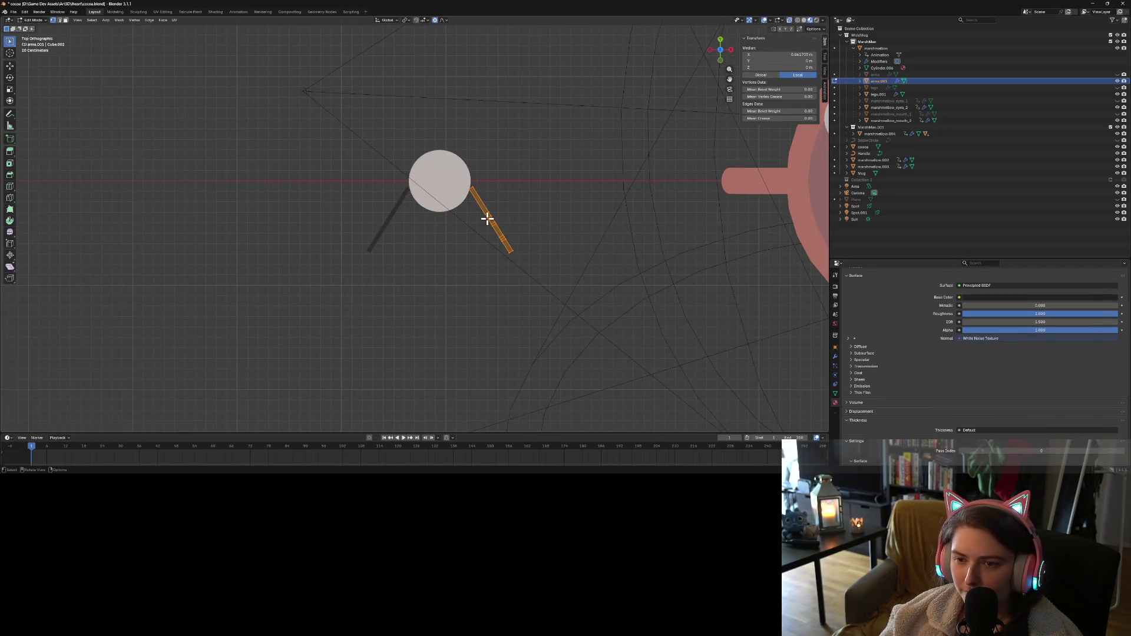
{"action": "left_click_drag", "start_coordinate": [558, 286], "coordinate": [476, 220]}
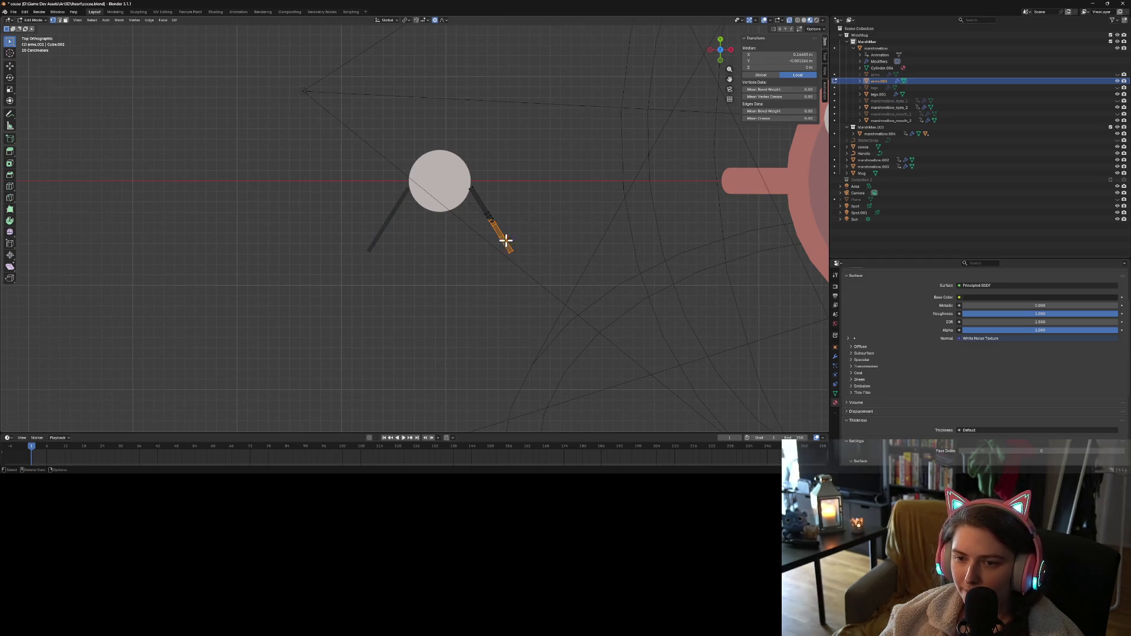
{"action": "scroll", "coordinate": [530, 255], "scroll_direction": "up", "scroll_amount": 7}
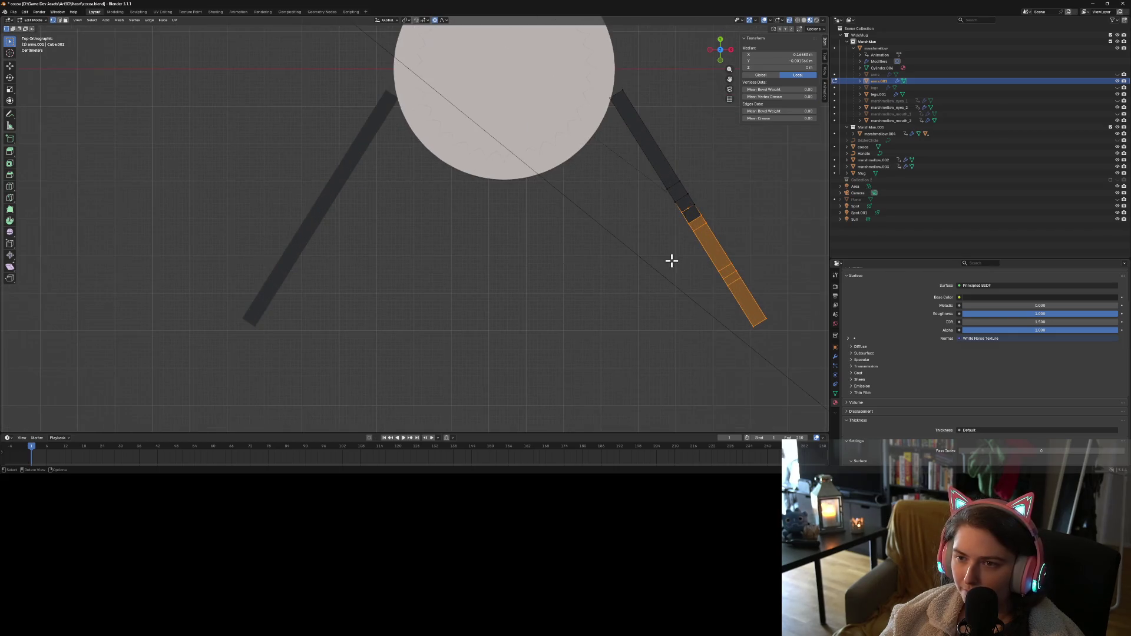
{"action": "left_click", "coordinate": [690, 207], "text": "alt+shift"}
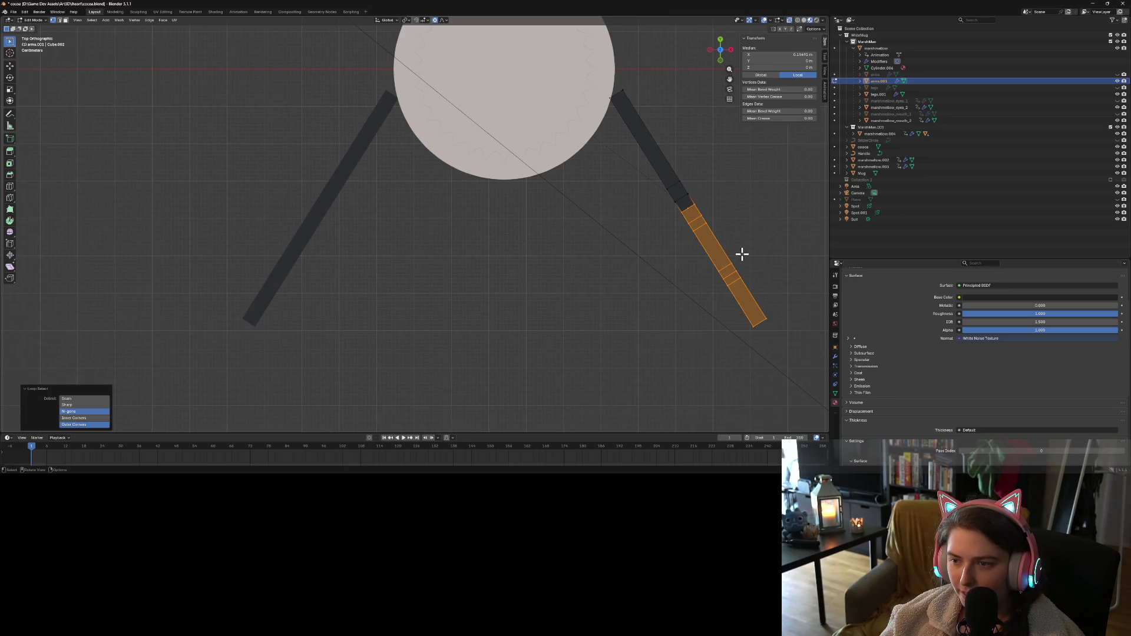
{"action": "scroll", "coordinate": [742, 254], "scroll_direction": "down", "scroll_amount": 2}
{"action": "key", "text": "r"}
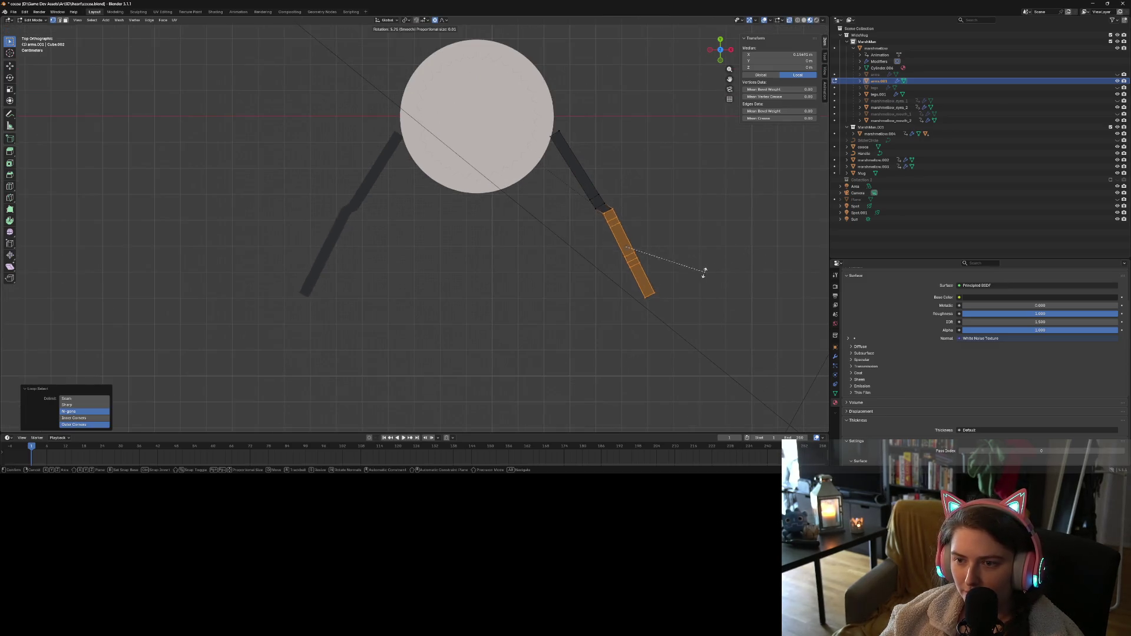
{"action": "left_click", "coordinate": [623, 261]}
{"action": "key", "text": "g"}
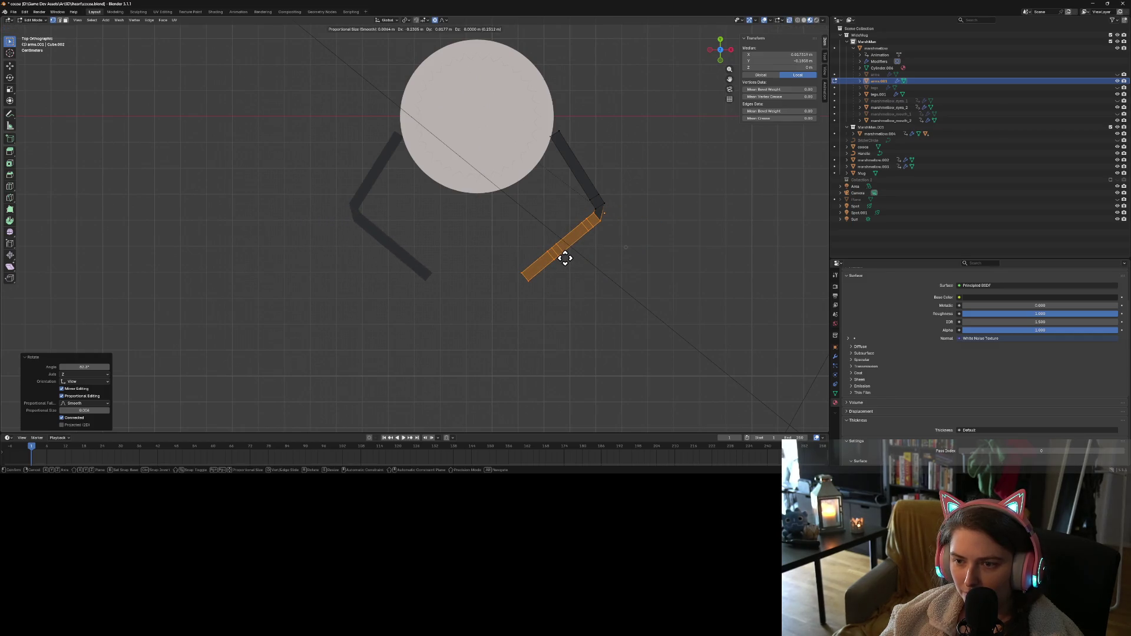
{"action": "left_click", "coordinate": [564, 257]}
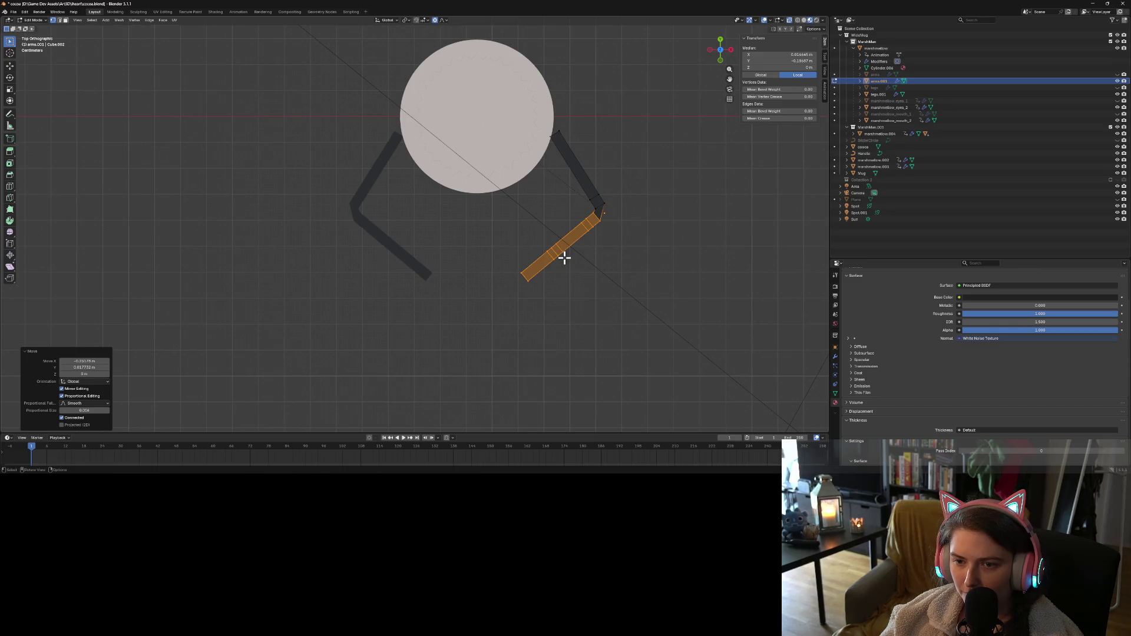
{"action": "key", "text": "r"}
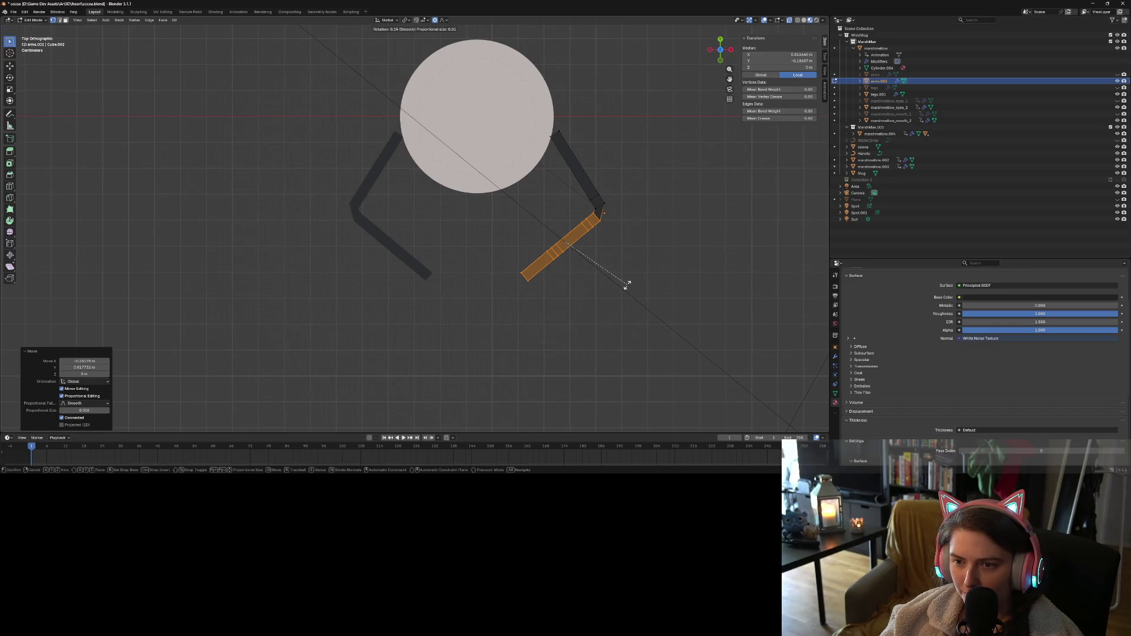
{"action": "left_click", "coordinate": [627, 284]}
Select the whole arm mesh, rotate it inward and move it into place
{"action": "left_click_drag", "start_coordinate": [475, 90], "coordinate": [660, 310]}
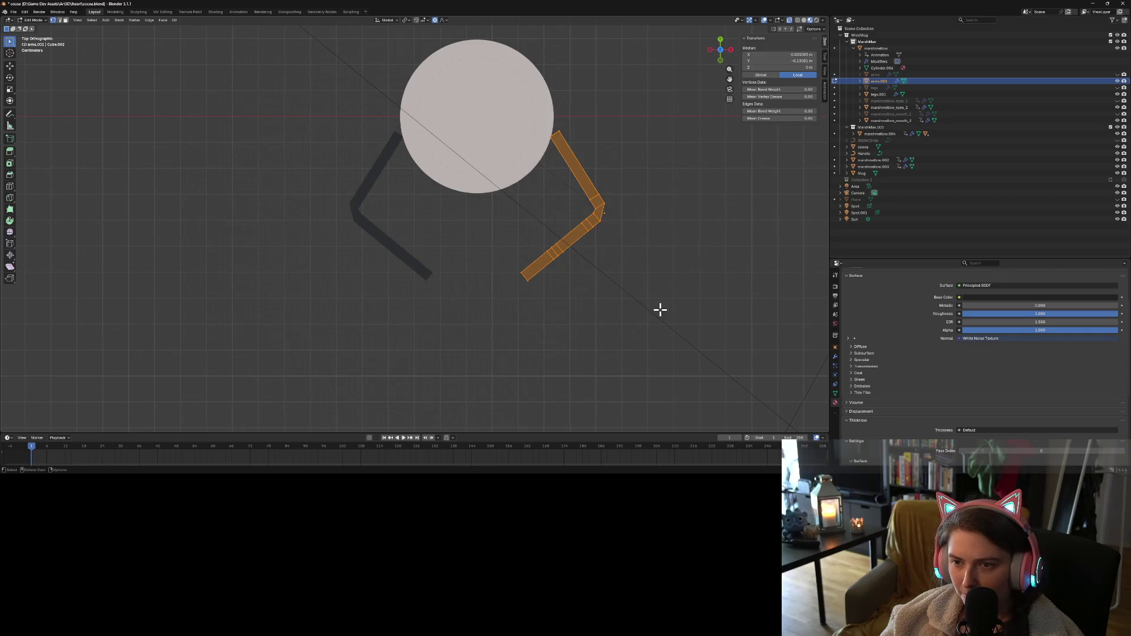
{"action": "key", "text": "r"}
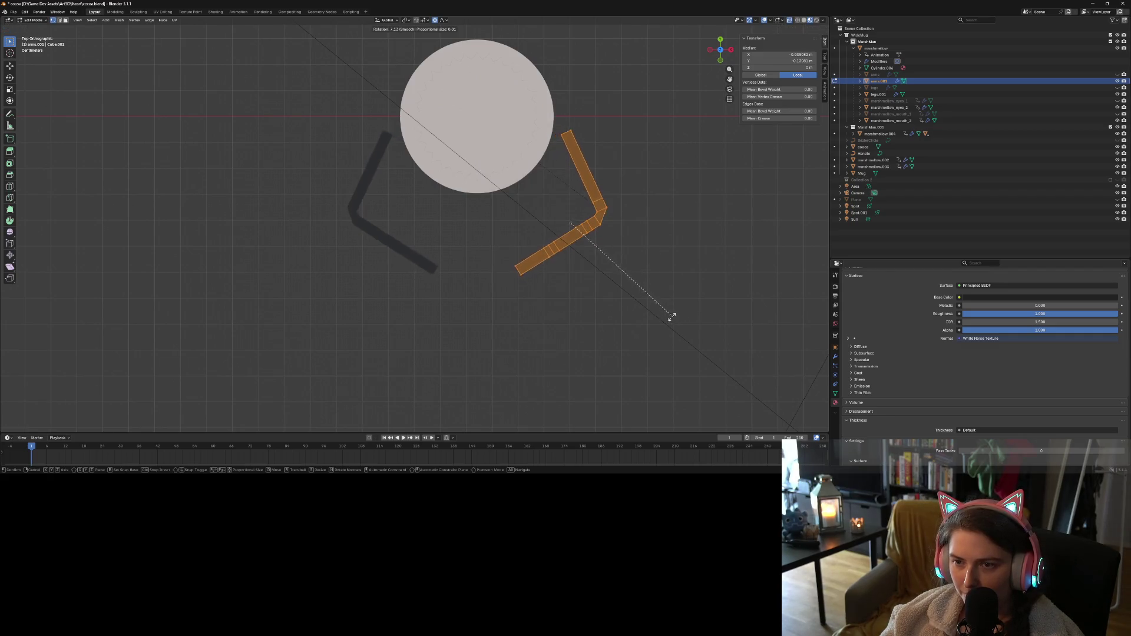
{"action": "left_click", "coordinate": [642, 311]}
{"action": "key", "text": "g"}
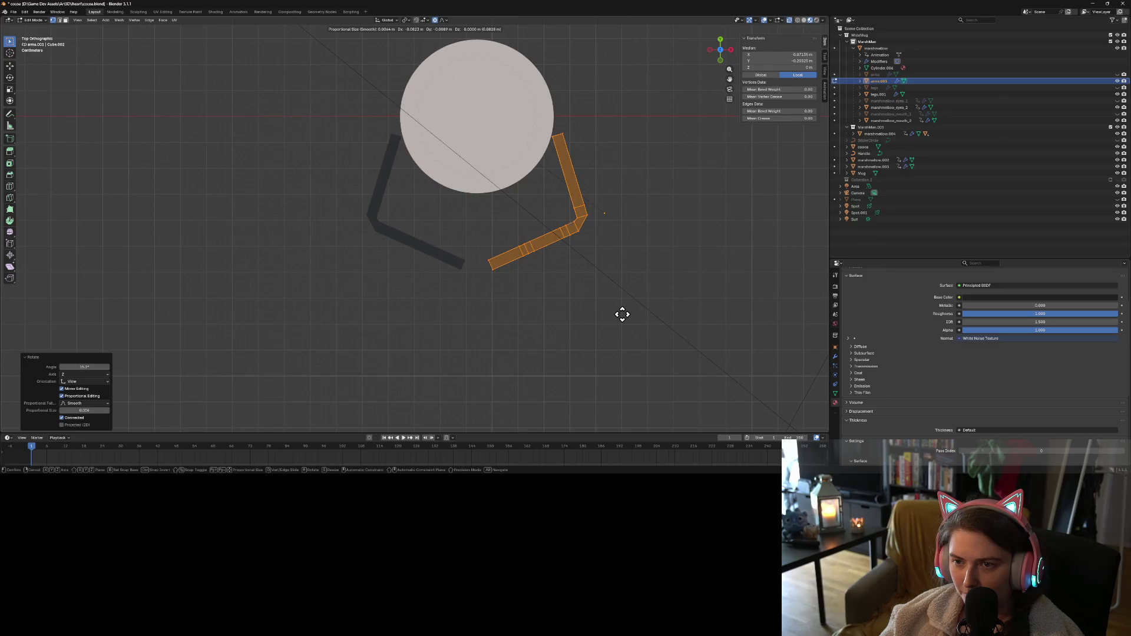
{"action": "left_click", "coordinate": [622, 315]}
{"action": "mouse_move", "coordinate": [626, 326]}
{"action": "middle_mouse_down"}
{"action": "mouse_move", "coordinate": [631, 281]}
{"action": "mouse_move", "coordinate": [660, 295]}
{"action": "mouse_move", "coordinate": [619, 325]}
{"action": "middle_mouse_up"}
Enter Edit Mode on the legs object and select one whole leg from the front view
{"action": "key", "text": "Tab"}
{"action": "left_click", "coordinate": [447, 303]}
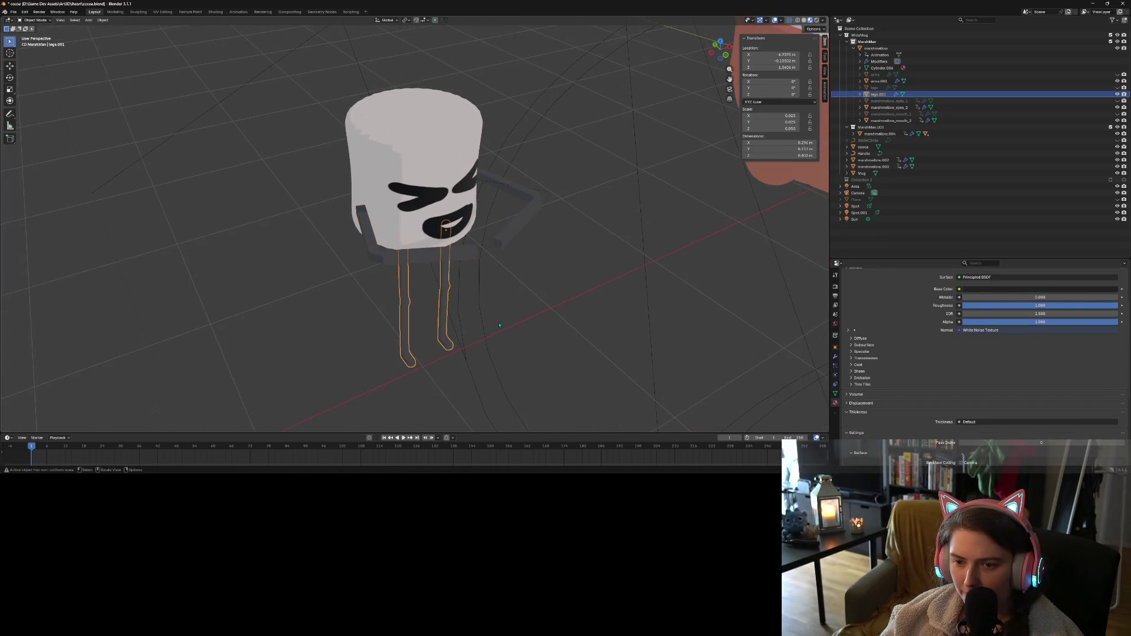
{"action": "mouse_move", "coordinate": [448, 304]}
{"action": "middle_mouse_down"}
{"action": "mouse_move", "coordinate": [512, 351]}
{"action": "mouse_move", "coordinate": [640, 365]}
{"action": "middle_mouse_up"}
{"action": "key", "text": "Tab"}
{"action": "middle_click_drag", "start_coordinate": [451, 376], "coordinate": [430, 374]}
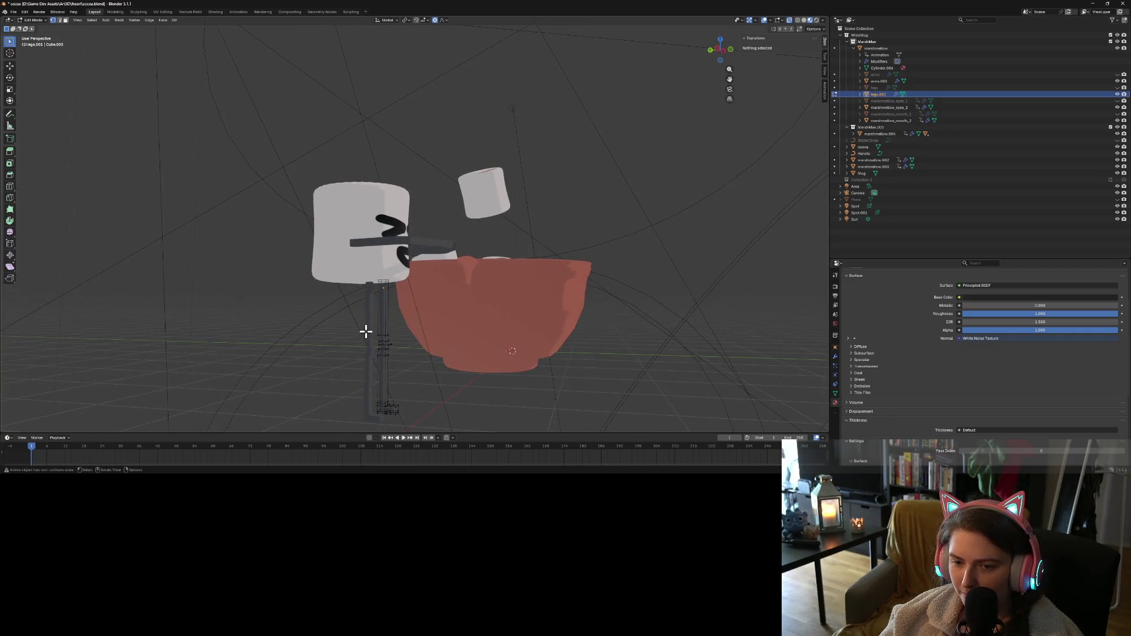
{"action": "left_click_drag", "start_coordinate": [364, 323], "coordinate": [443, 424]}
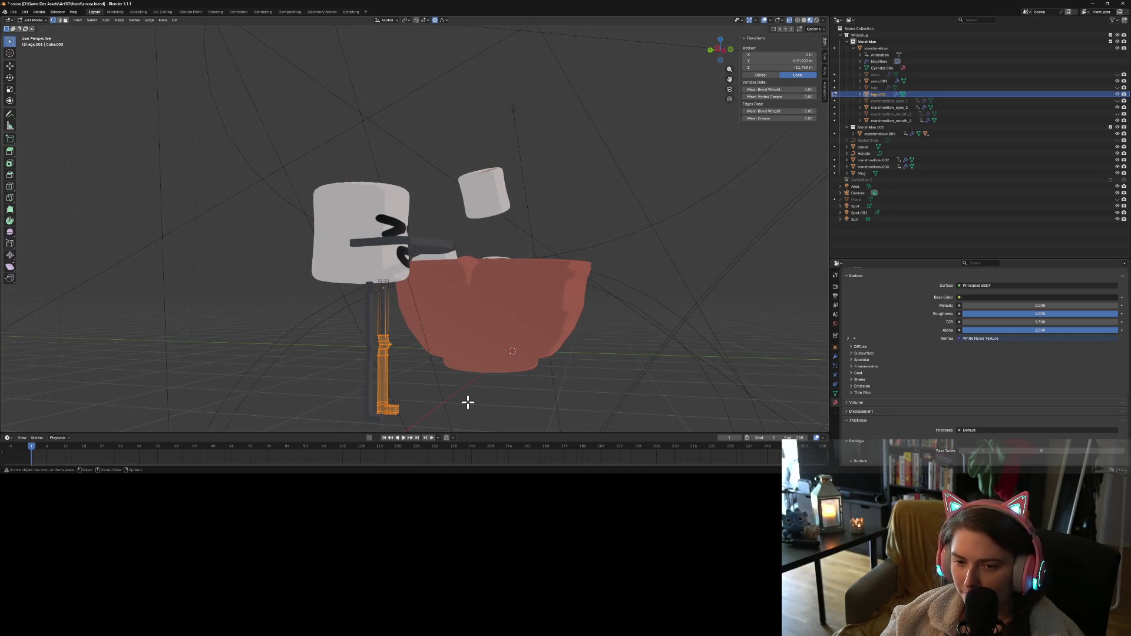
{"action": "key", "text": "KP_1"}
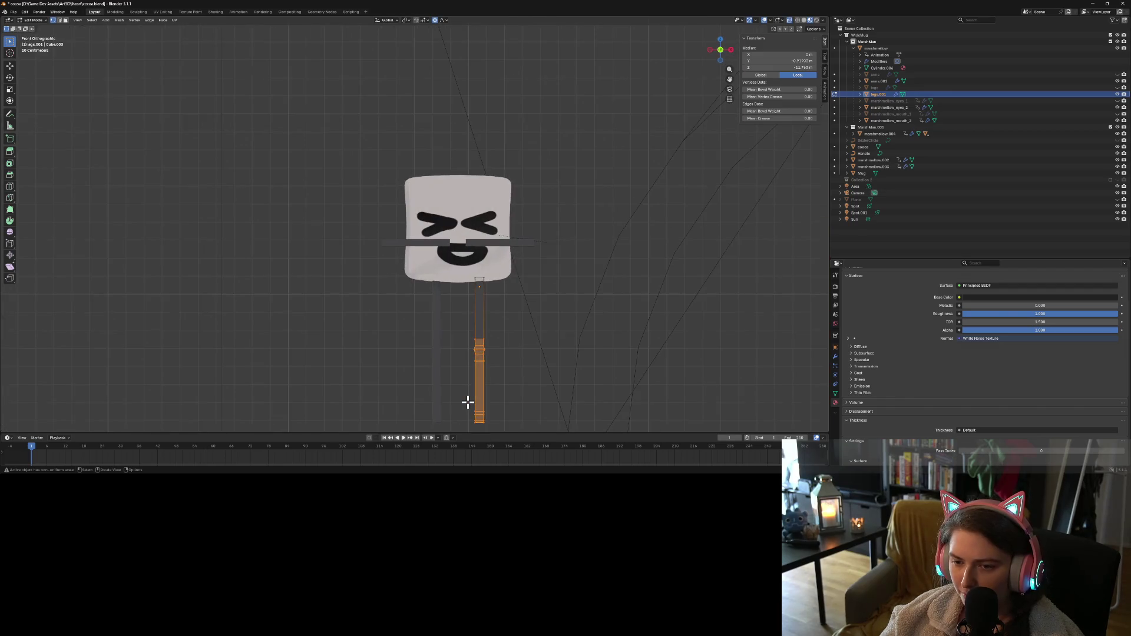
{"action": "key", "text": "KP_6"}
{"action": "key", "text": "KP_6"}
{"action": "key", "text": "KP_6"}
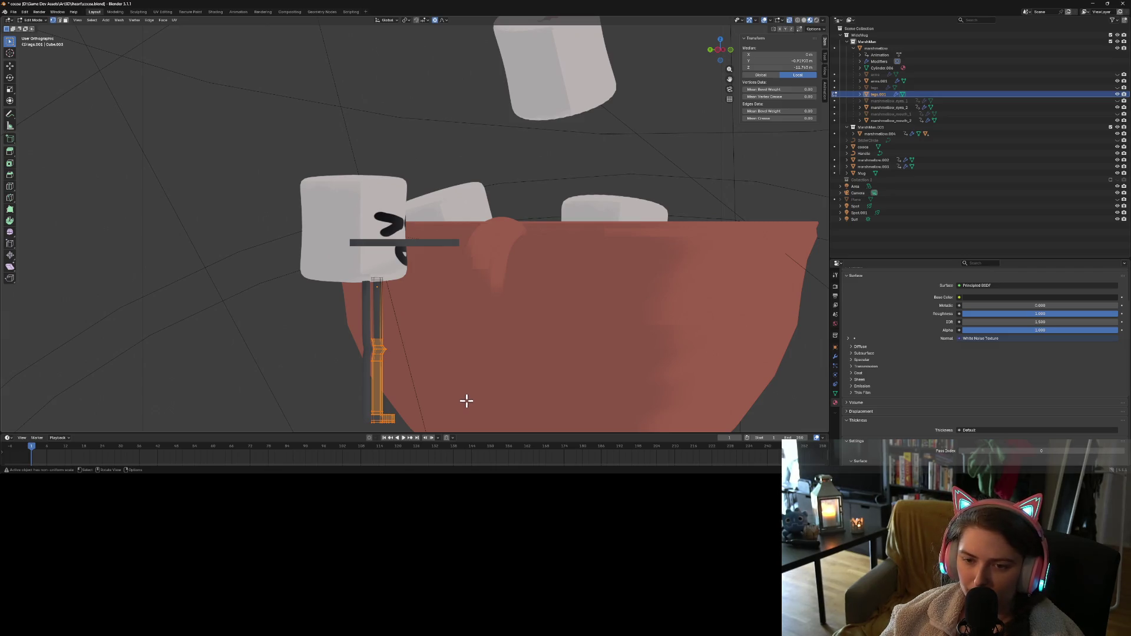
{"action": "key", "text": "ctrl+l"}
Rotate the leg toward horizontal and shift it slightly left and up
{"action": "key", "text": "r"}
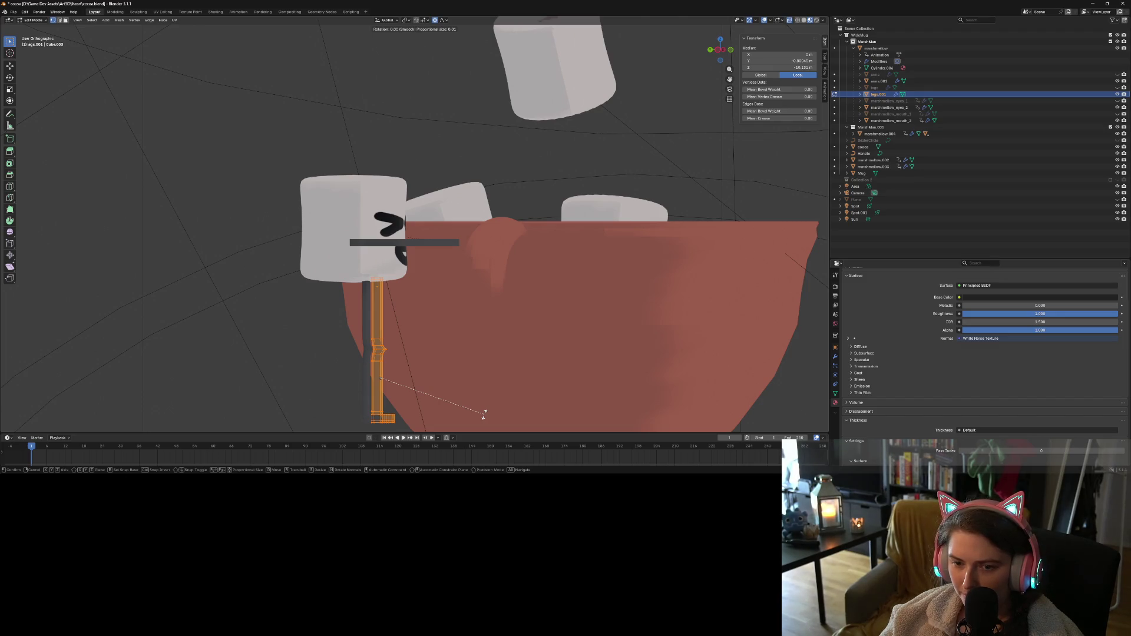
{"action": "left_click", "coordinate": [469, 291]}
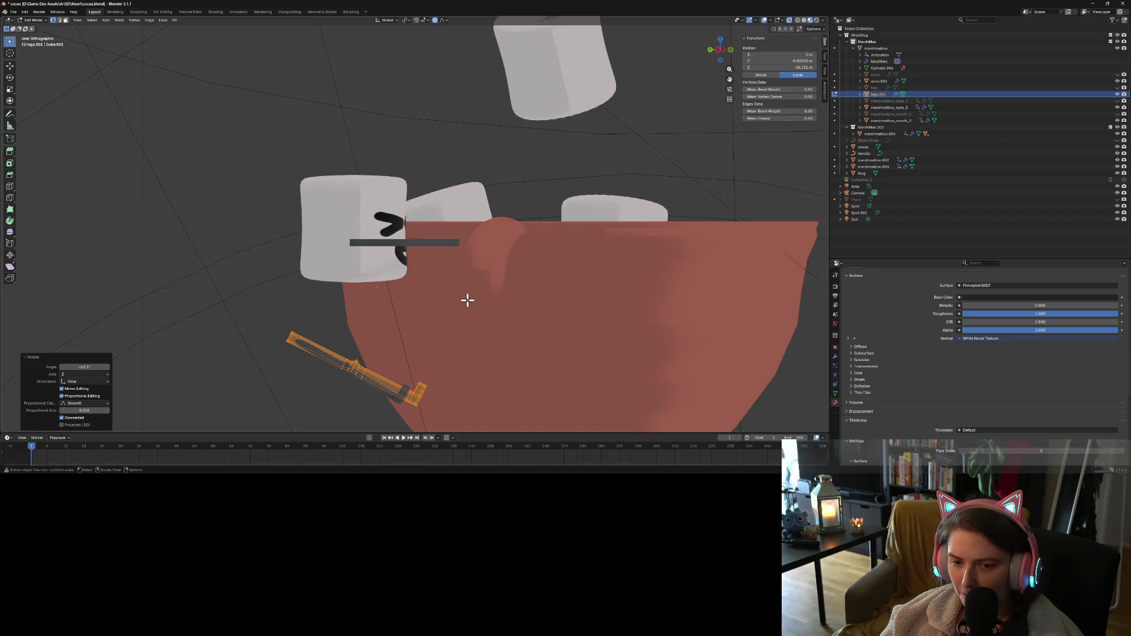
{"action": "key", "text": "g"}
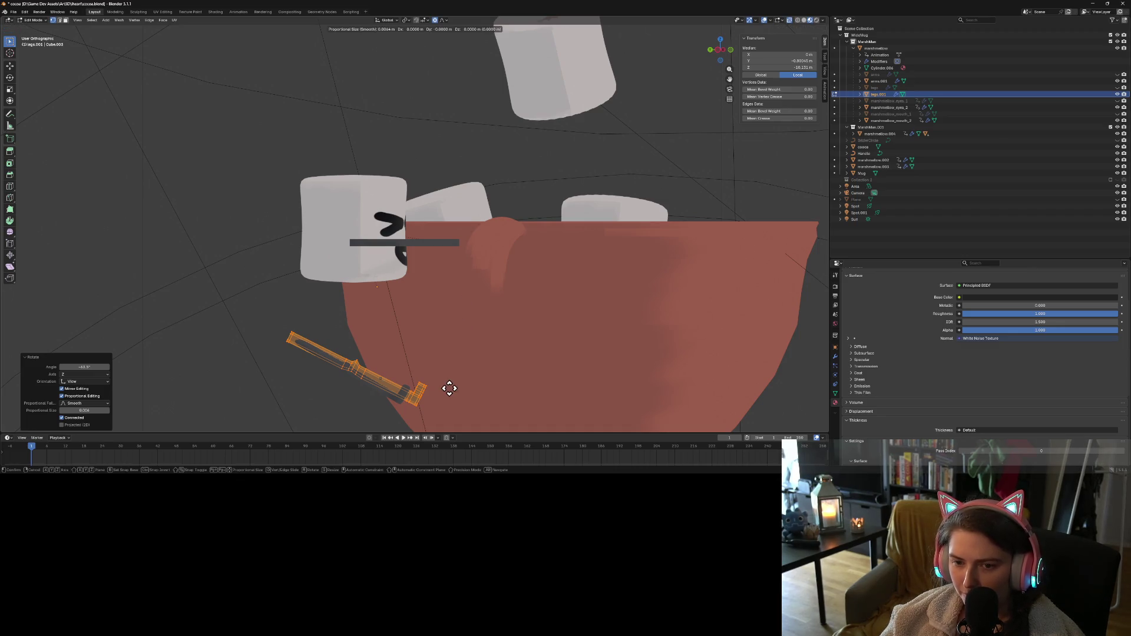
{"action": "left_click", "coordinate": [545, 328]}
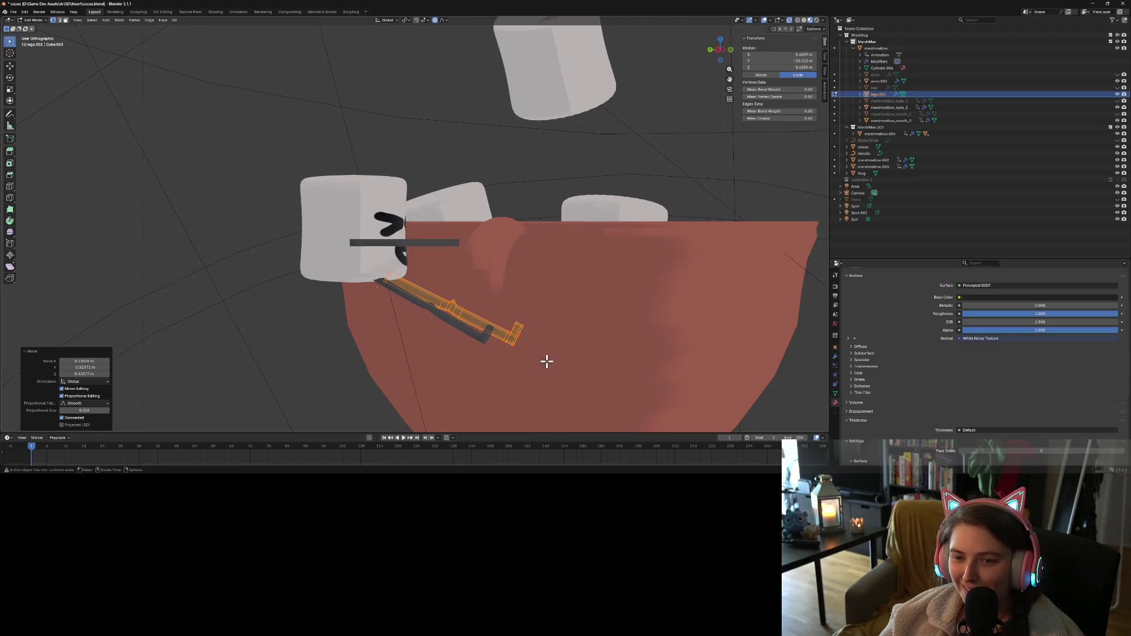
{"action": "key", "text": "r"}
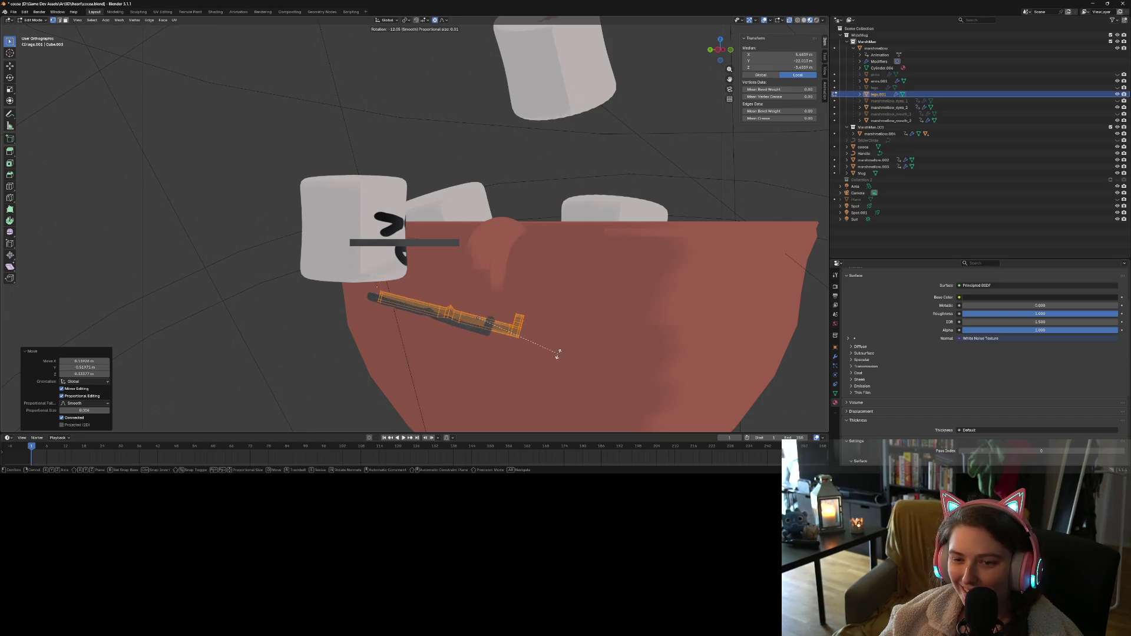
{"action": "left_click", "coordinate": [551, 342]}
{"action": "key", "text": "g"}
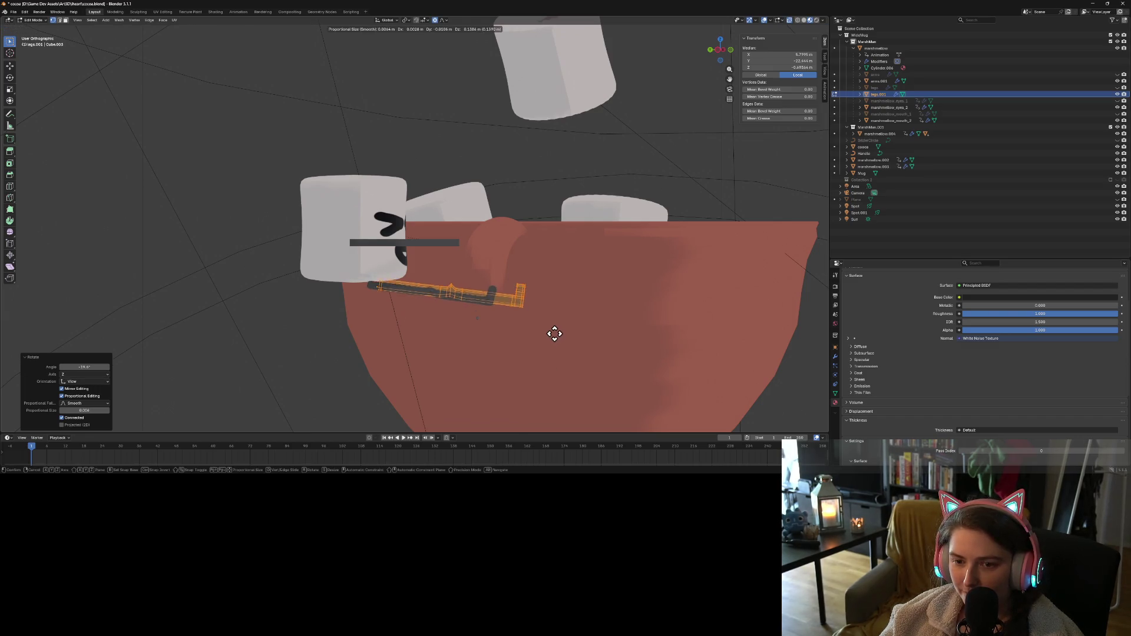
{"action": "left_click", "coordinate": [552, 326]}
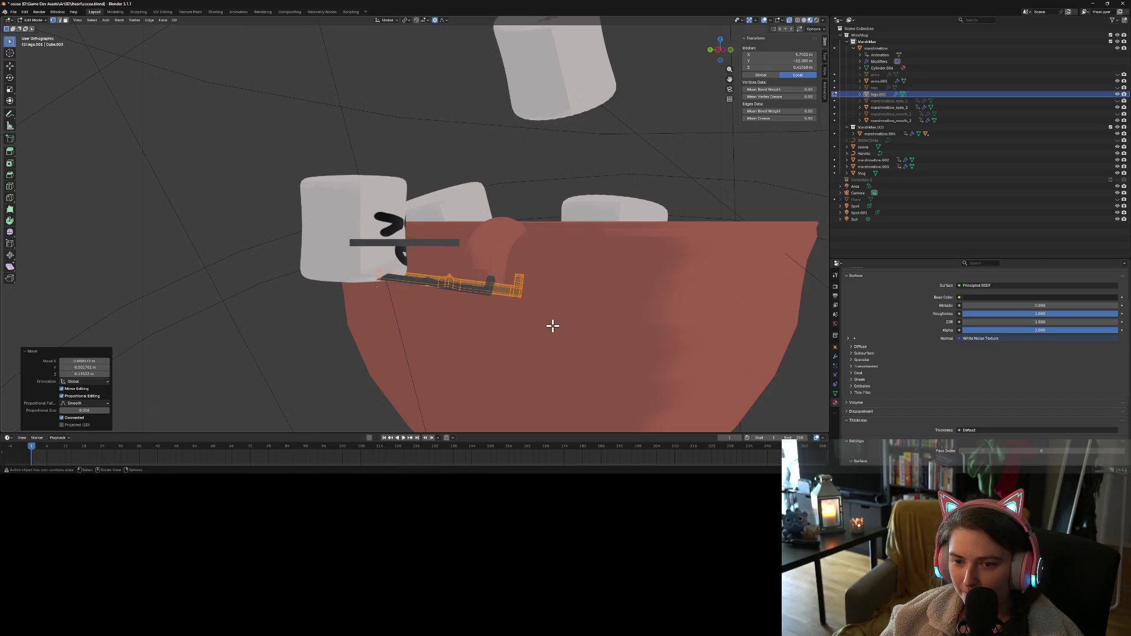
Select the outer lower-leg vertices and rotate them downward to form the knee bend
{"action": "left_click", "coordinate": [513, 288], "text": "shift"}
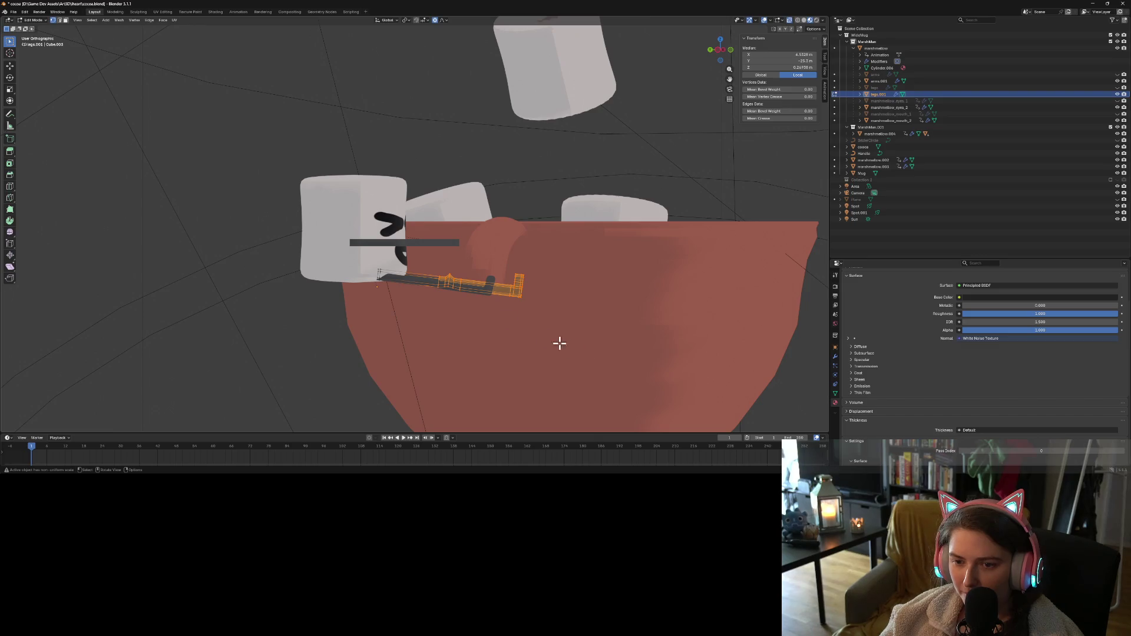
{"action": "left_click_drag", "start_coordinate": [445, 264], "coordinate": [564, 343]}
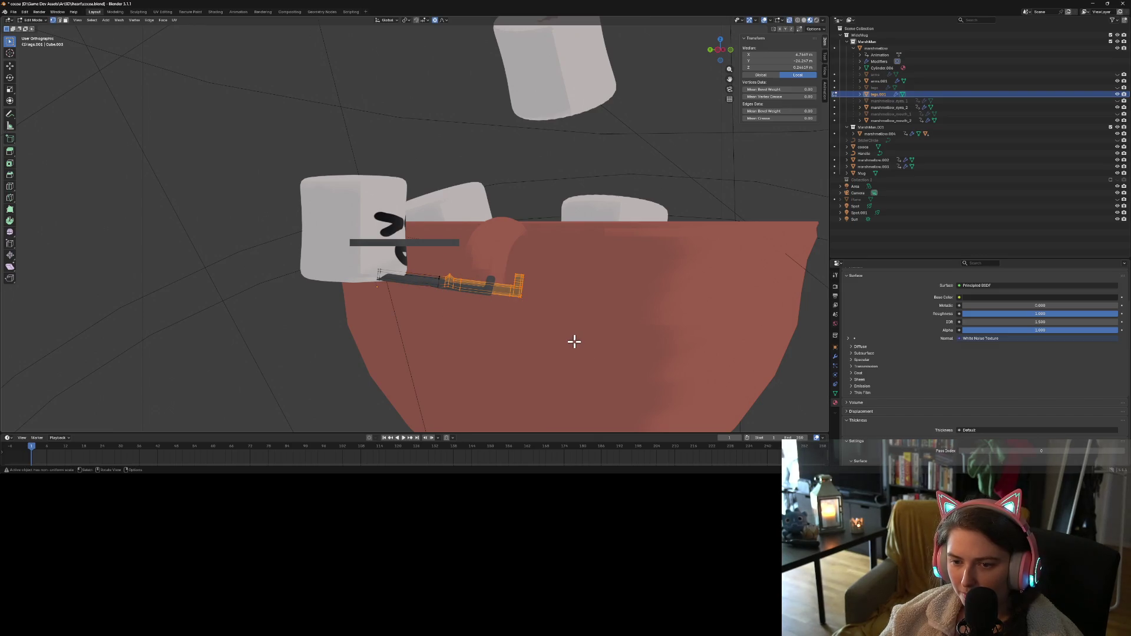
{"action": "key", "text": "r"}
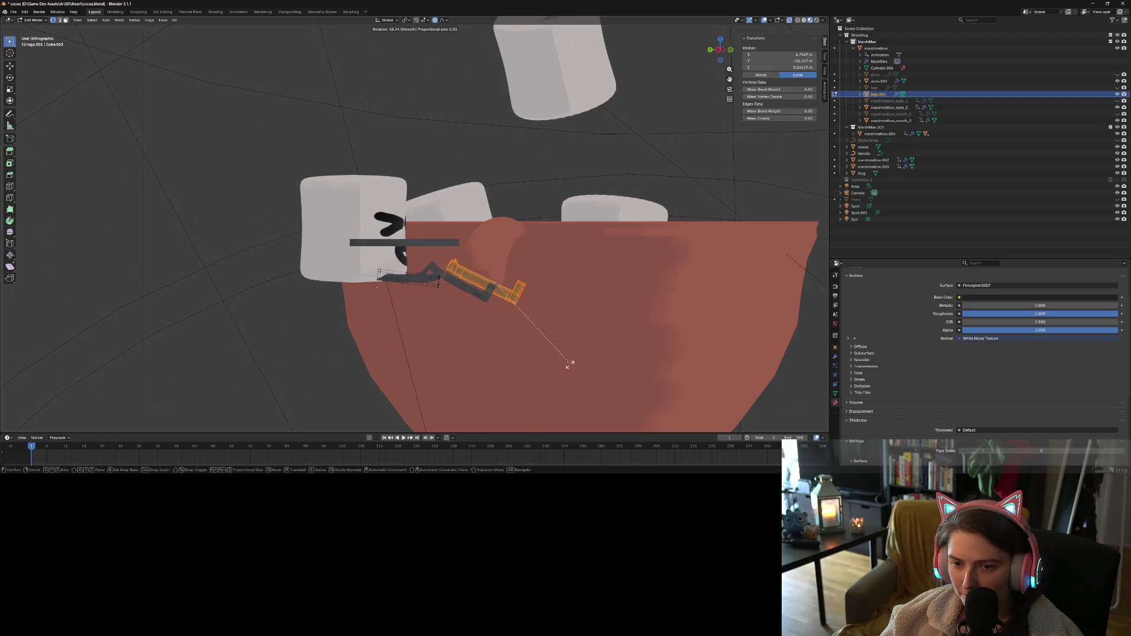
{"action": "left_click", "coordinate": [536, 373]}
{"action": "key", "text": "g"}
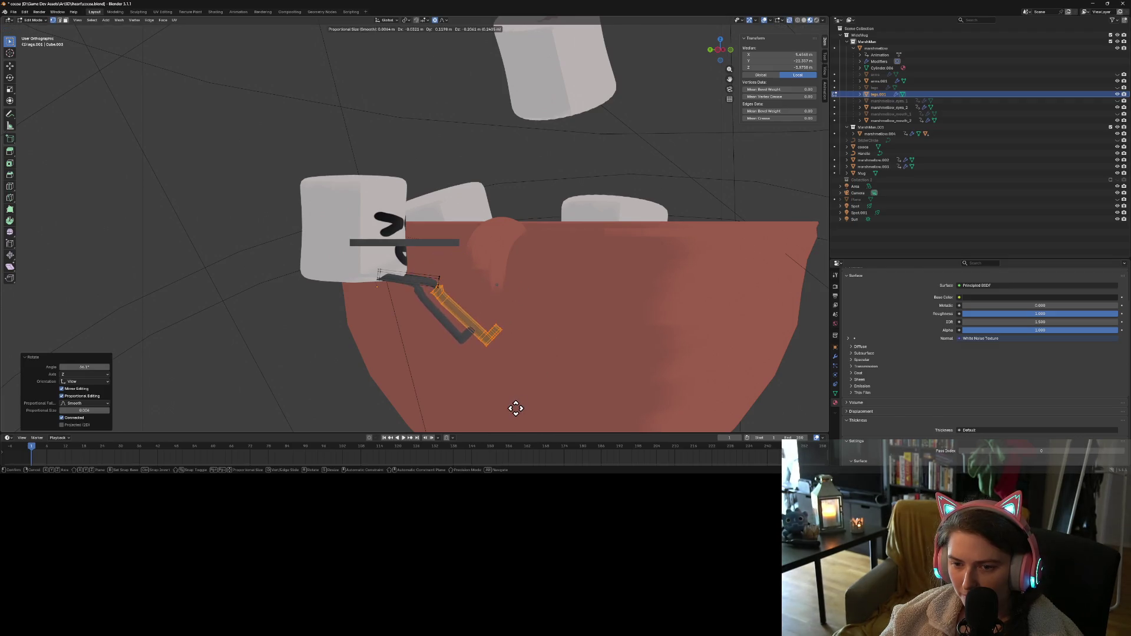
{"action": "left_click", "coordinate": [535, 400]}
{"action": "key", "text": "r"}
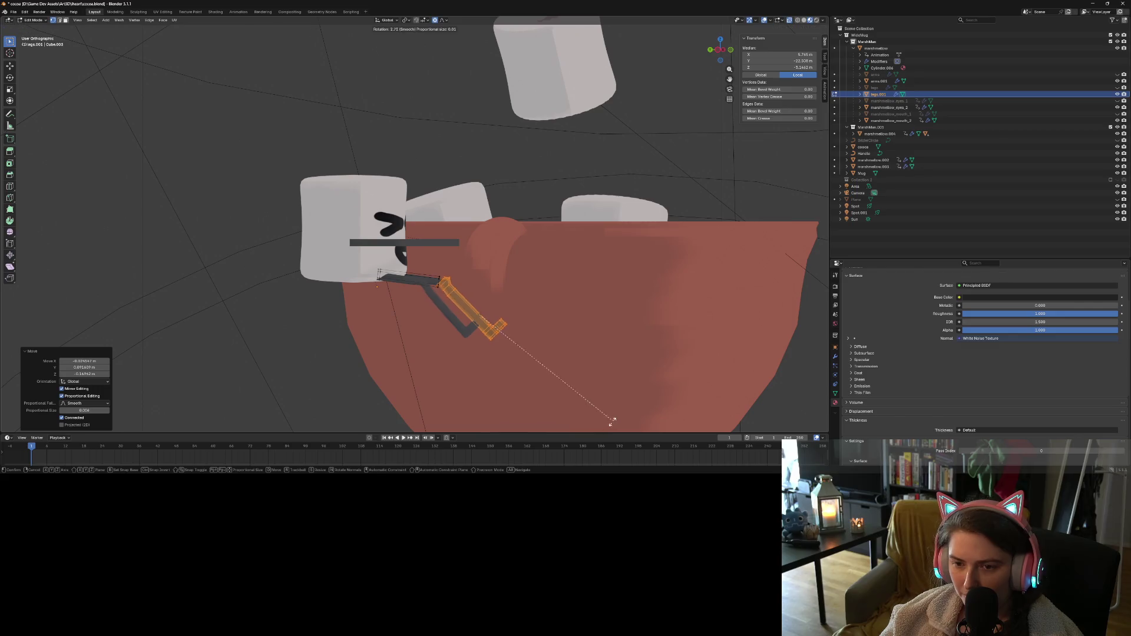
{"action": "left_click", "coordinate": [502, 420]}
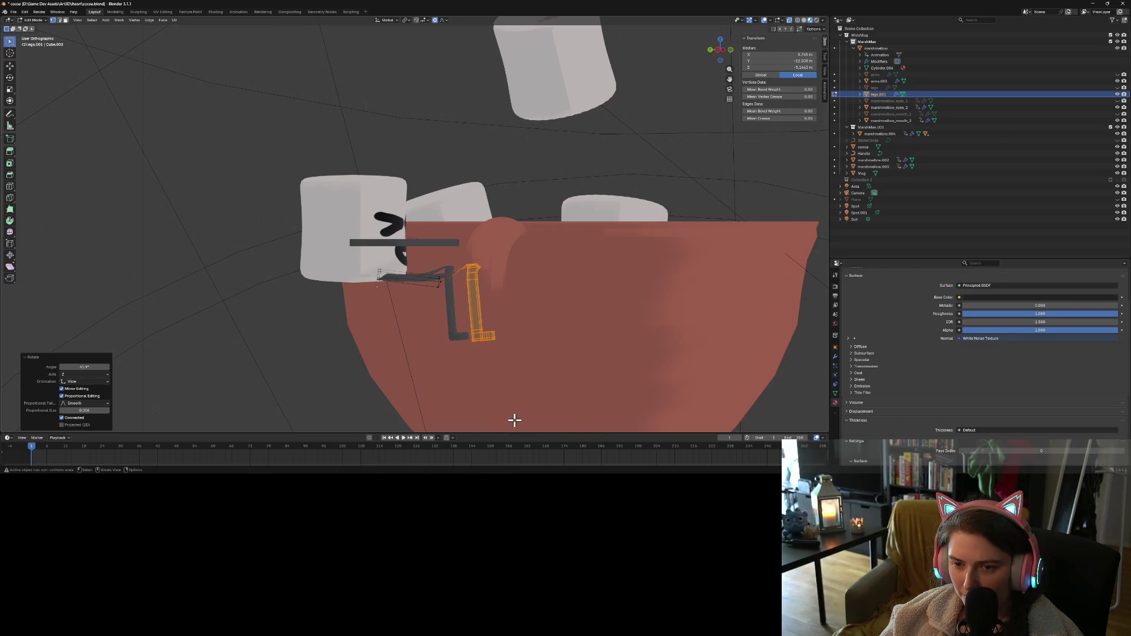
{"action": "key", "text": "g"}
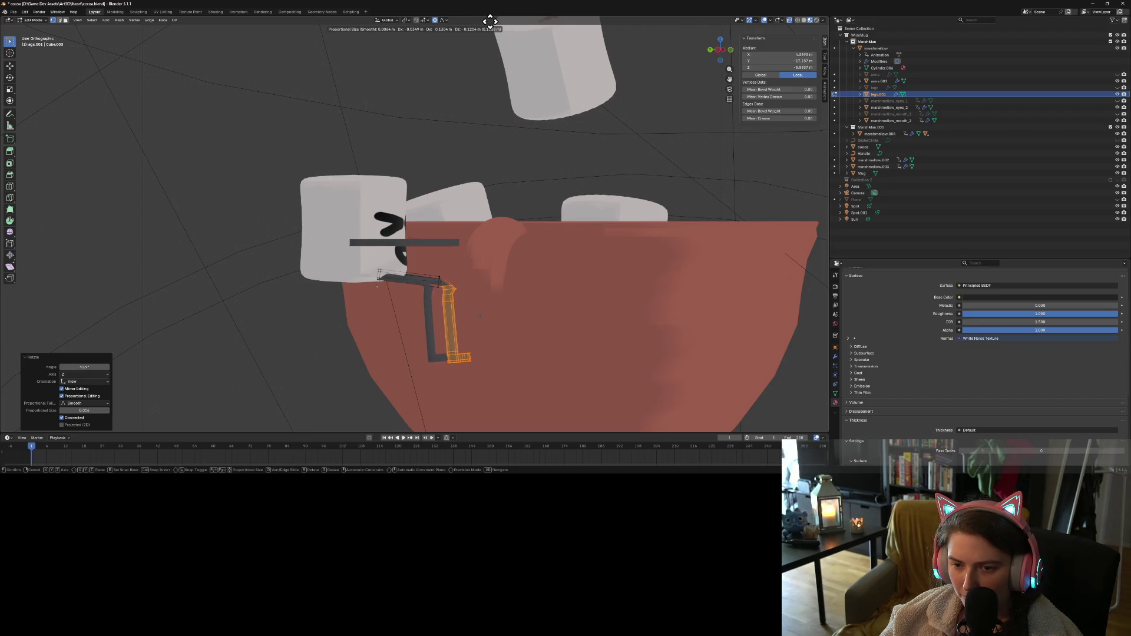
{"action": "left_click", "coordinate": [490, 22]}
Undo the last shift, rotate the lower leg about -22.8° and set its final position
{"action": "key", "text": "ctrl+z"}
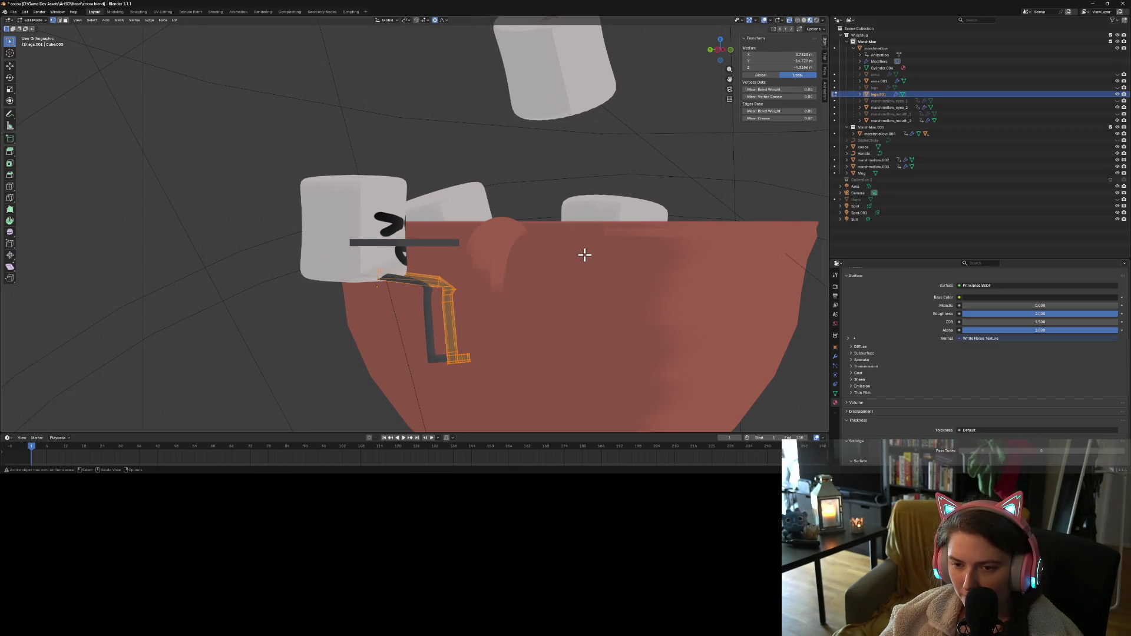
{"action": "key", "text": "r"}
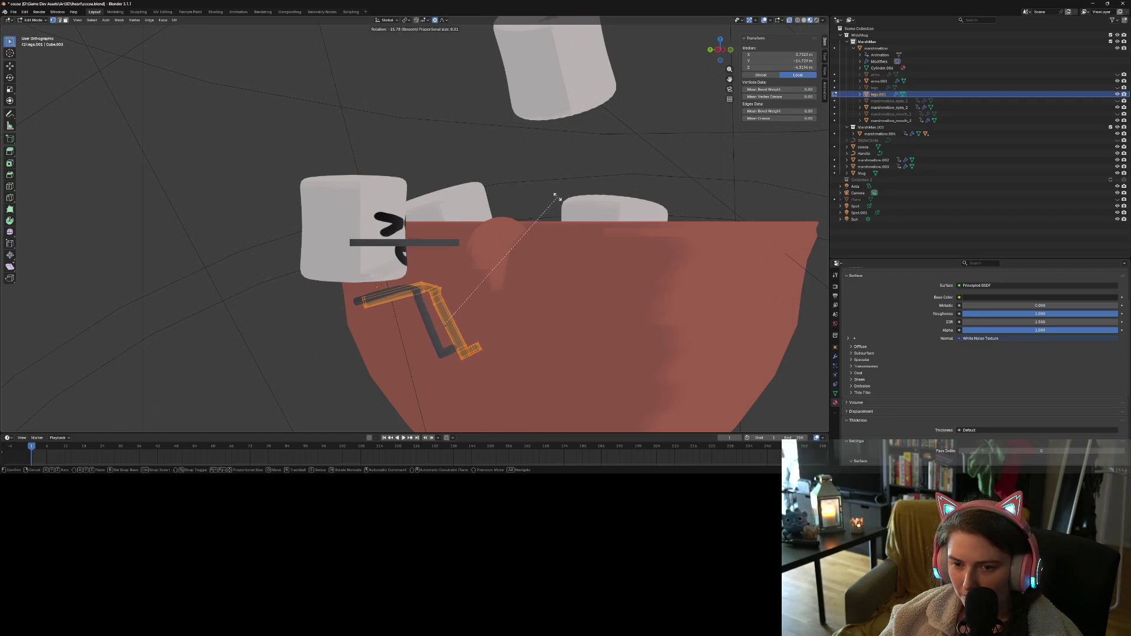
{"action": "left_click", "coordinate": [556, 195]}
{"action": "key", "text": "g"}
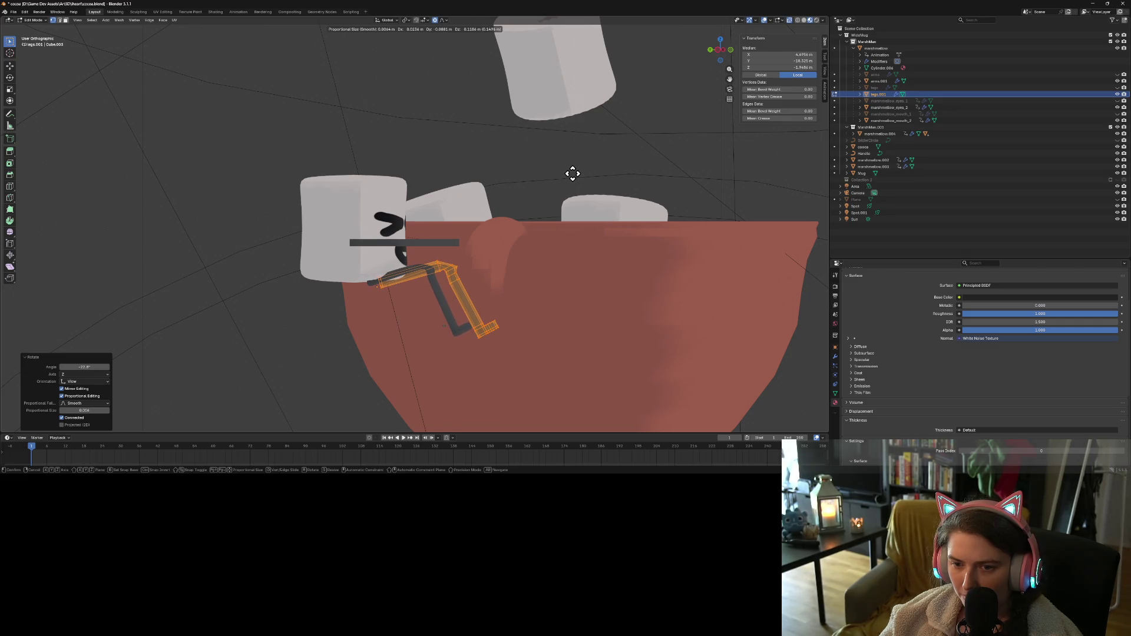
{"action": "left_click", "coordinate": [573, 173]}
{"action": "key", "text": "alt+a"}
{"action": "key", "text": "KP_Divide"}
{"action": "mouse_move", "coordinate": [522, 237]}
{"action": "middle_mouse_down"}
{"action": "mouse_move", "coordinate": [505, 269]}
{"action": "mouse_move", "coordinate": [543, 242]}
{"action": "middle_mouse_up"}
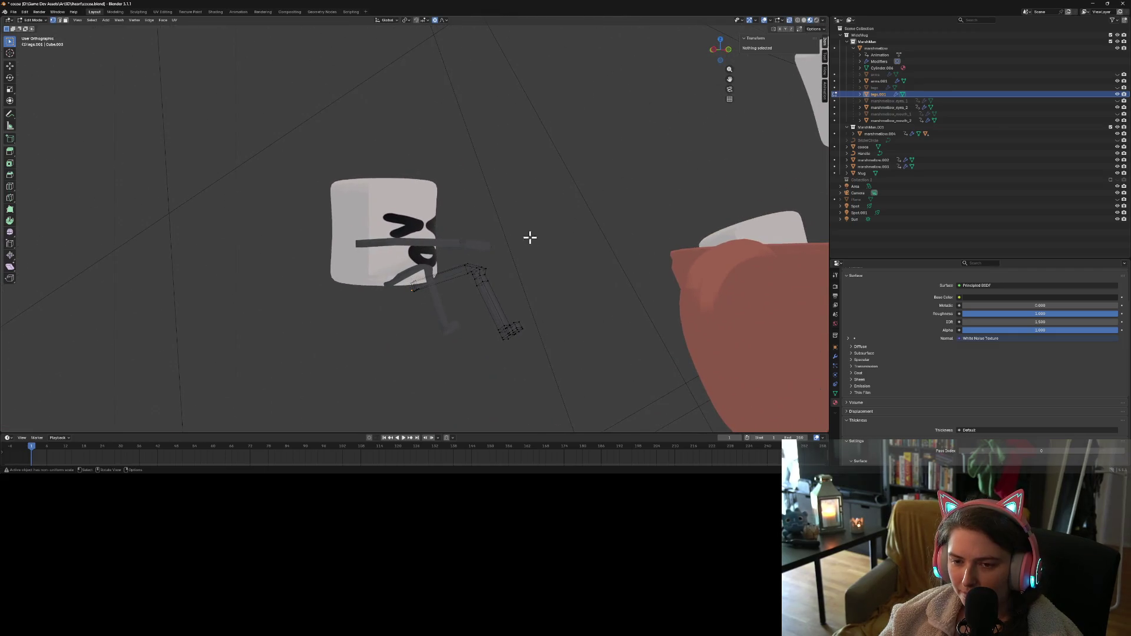
Return to Object Mode and select the arms, viewing them beside the mug
{"action": "left_click", "coordinate": [476, 249]}
{"action": "key", "text": "Tab"}
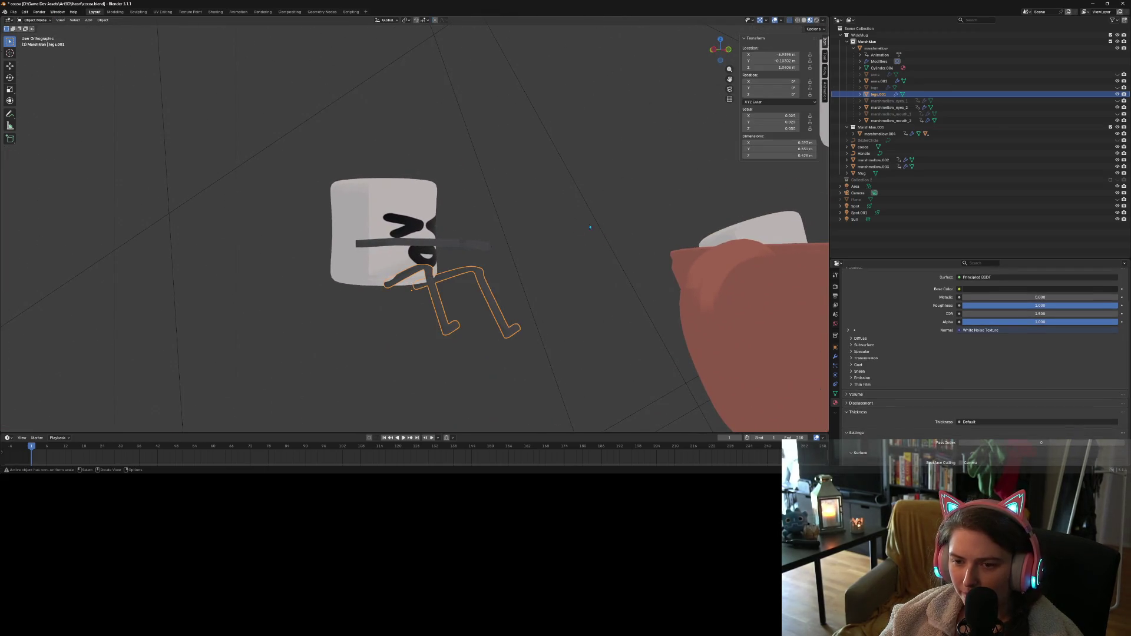
{"action": "left_click", "coordinate": [476, 248]}
{"action": "middle_click_drag", "start_coordinate": [476, 249], "coordinate": [468, 276]}
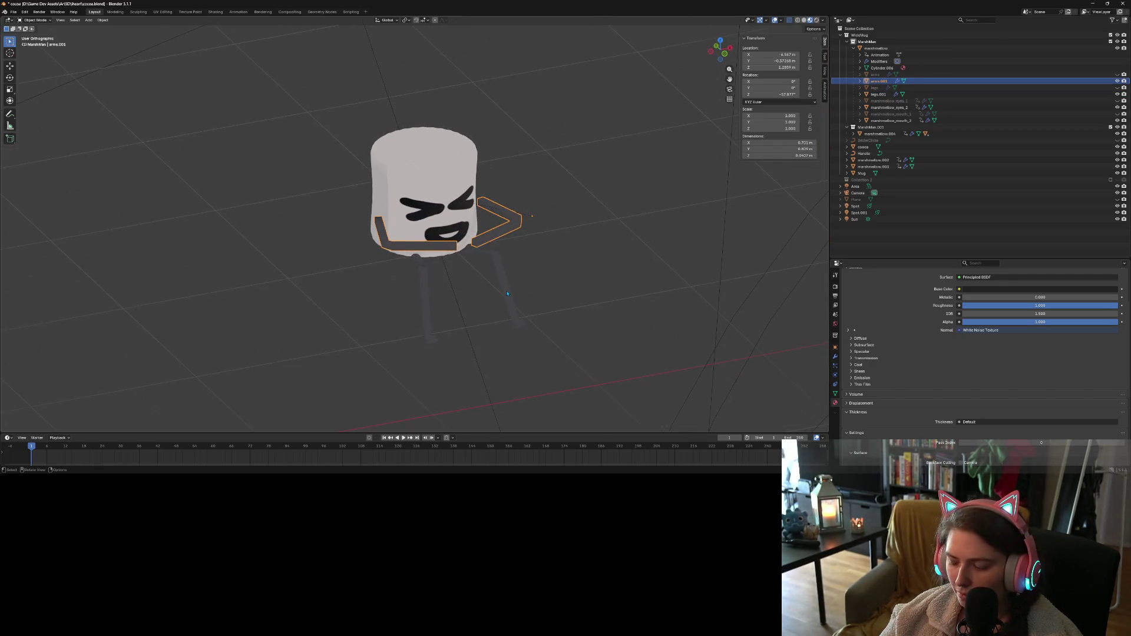
{"action": "key", "text": "KP_1"}
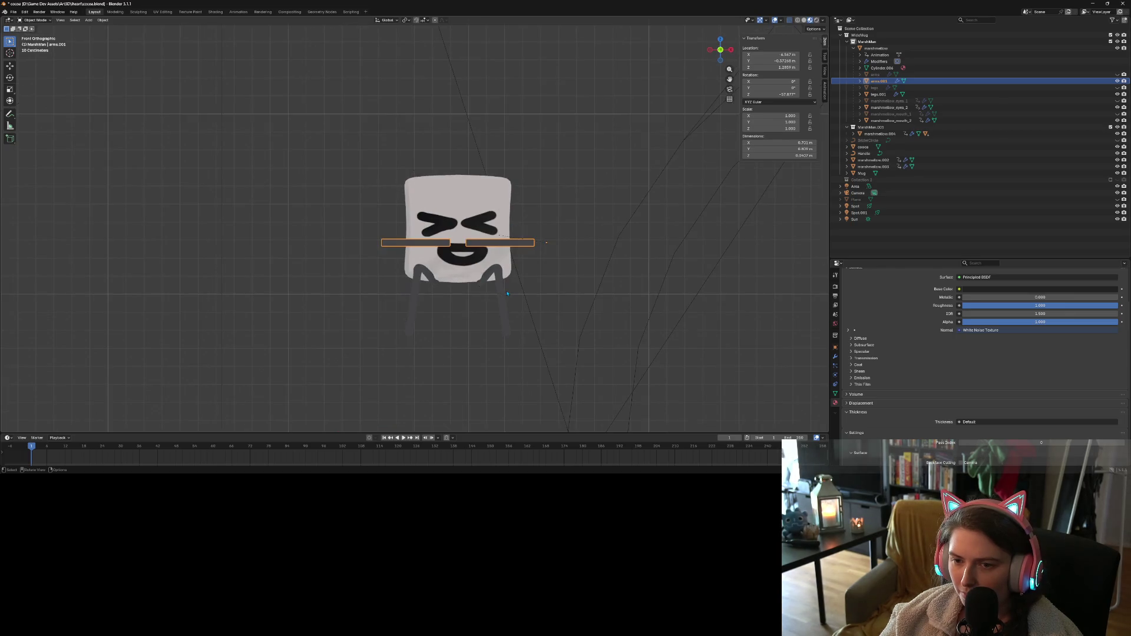
{"action": "key", "text": "KP_6"}
{"action": "key", "text": "KP_6"}
{"action": "key", "text": "KP_6"}
{"action": "key", "text": "KP_6"}
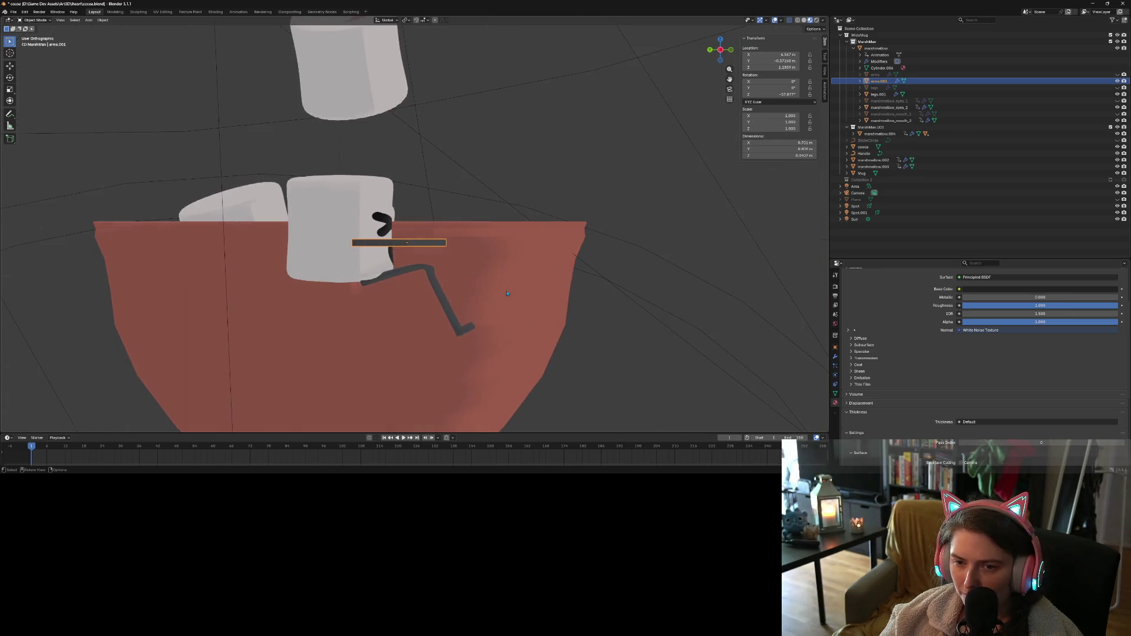
Rotate the arms about 34° and lower them toward the mug
{"action": "key", "text": "r"}
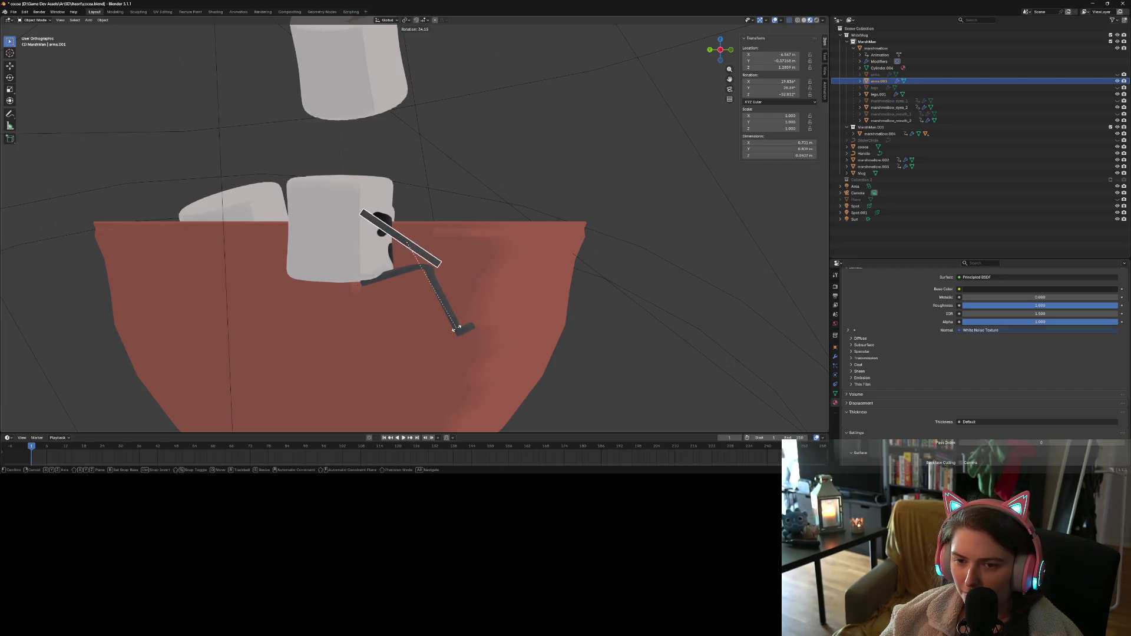
{"action": "left_click", "coordinate": [463, 324]}
{"action": "key", "text": "g"}
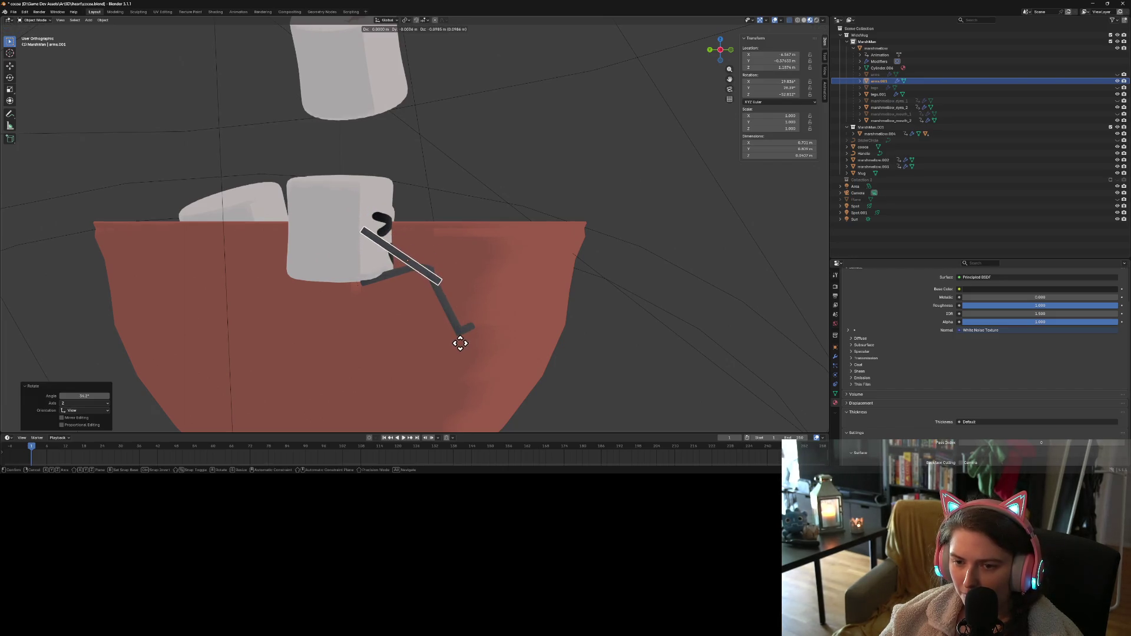
{"action": "left_click", "coordinate": [458, 345]}
{"action": "mouse_move", "coordinate": [506, 330]}
{"action": "middle_mouse_down"}
{"action": "mouse_move", "coordinate": [442, 344]}
{"action": "mouse_move", "coordinate": [542, 320]}
{"action": "mouse_move", "coordinate": [466, 316]}
{"action": "middle_mouse_up"}
In Edit Mode on the legs copy, select the leg vertices and rotate and move them
{"action": "left_click", "coordinate": [453, 315]}
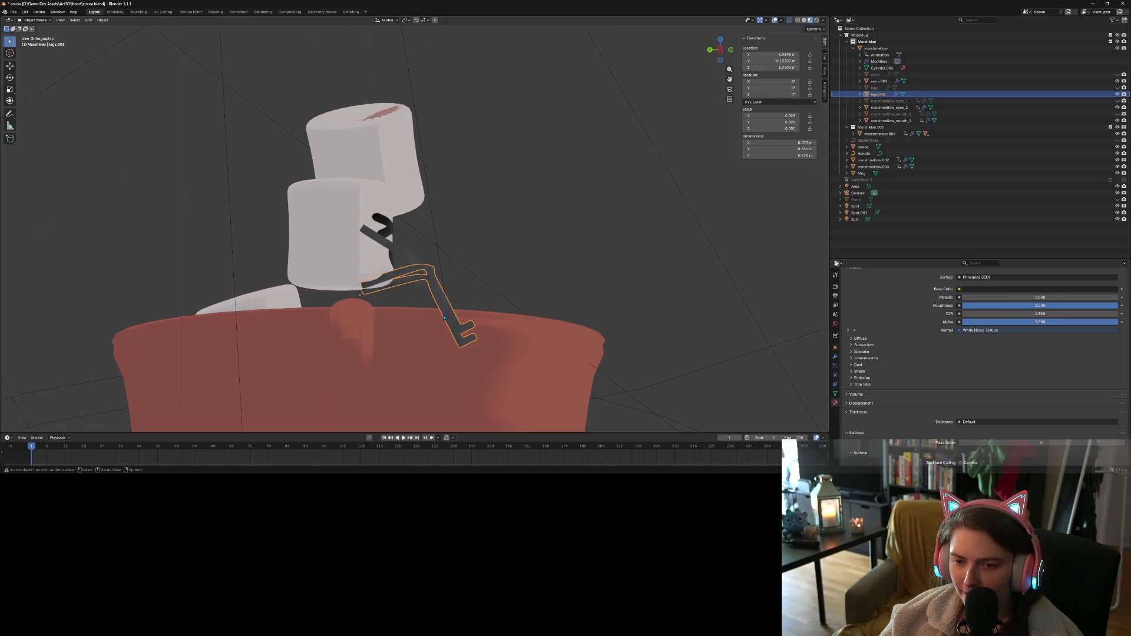
{"action": "key", "text": "Tab"}
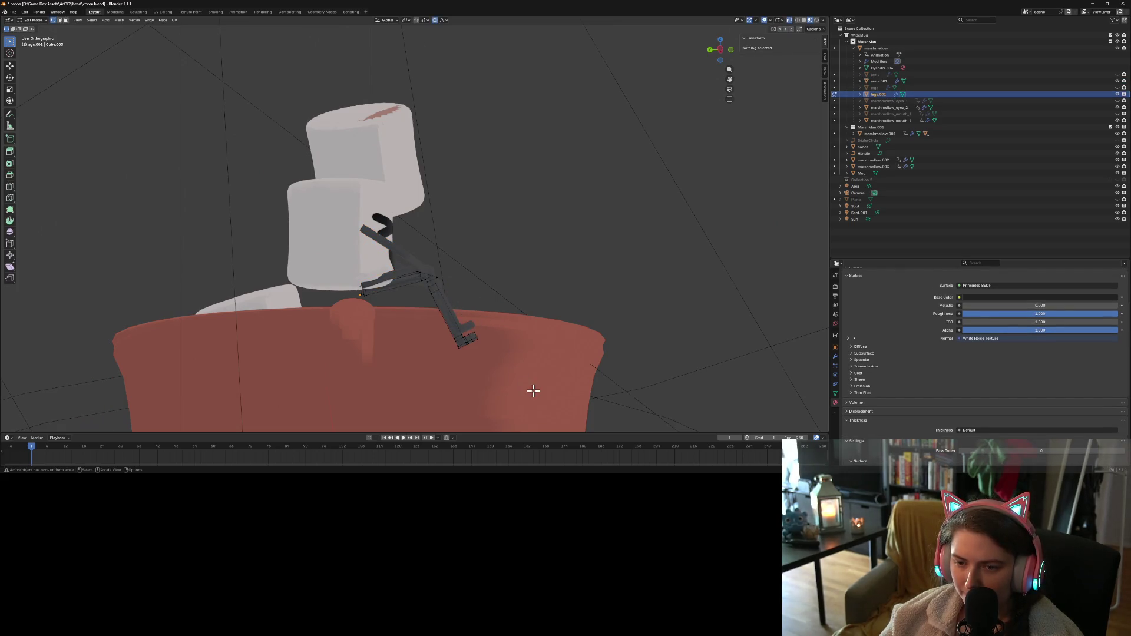
{"action": "left_click_drag", "start_coordinate": [533, 390], "coordinate": [432, 302]}
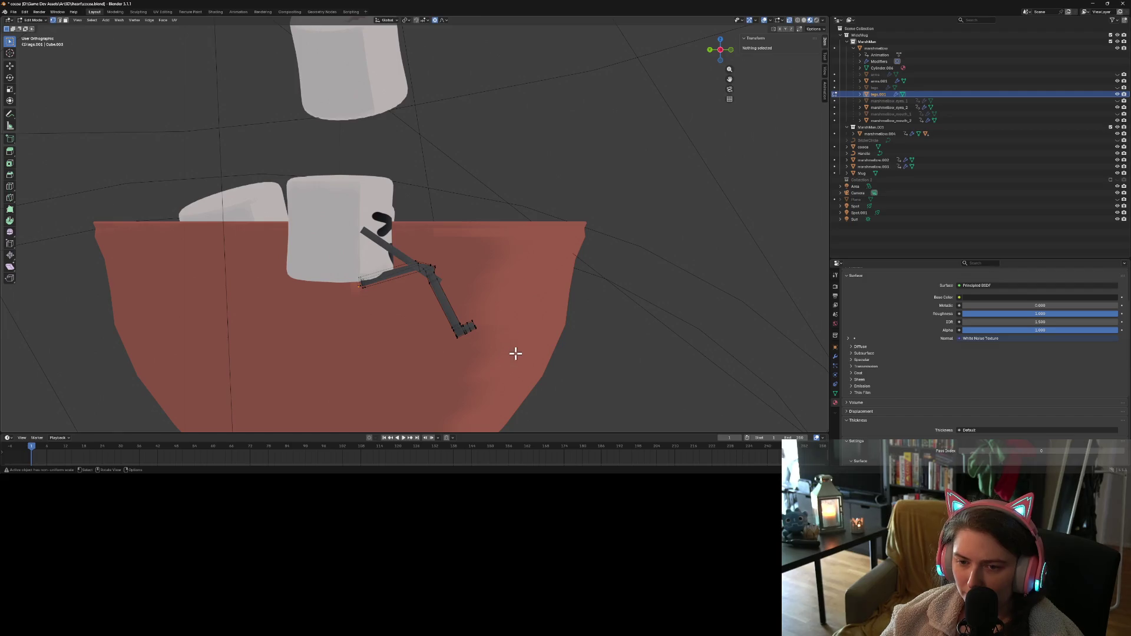
{"action": "left_click_drag", "start_coordinate": [516, 354], "coordinate": [422, 247]}
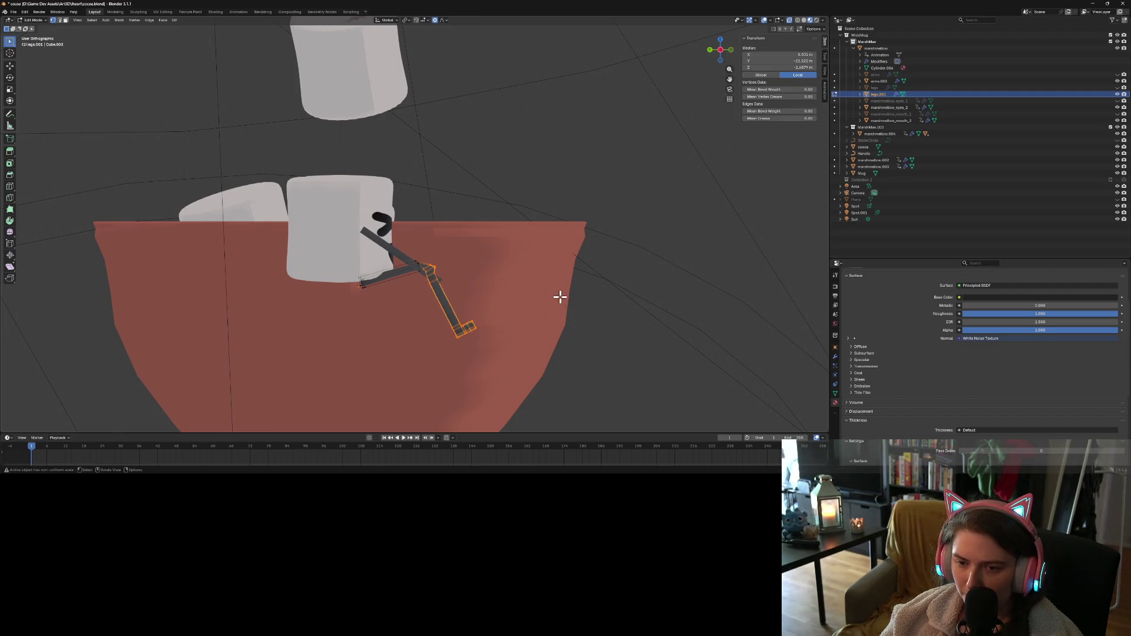
{"action": "key", "text": "r"}
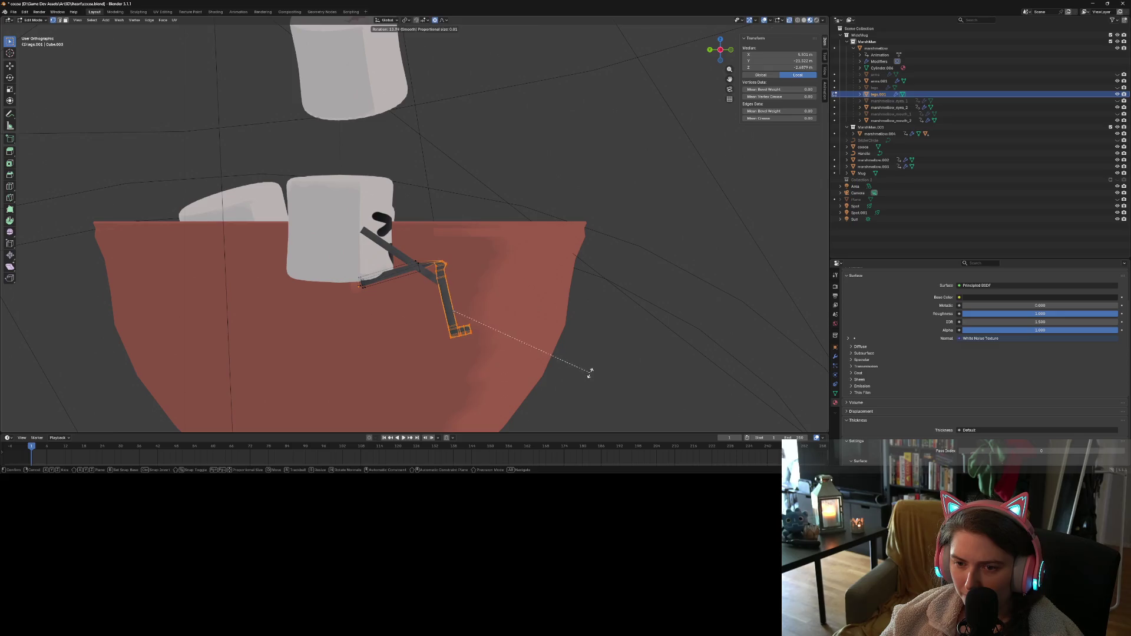
{"action": "left_click", "coordinate": [588, 372]}
{"action": "key", "text": "g"}
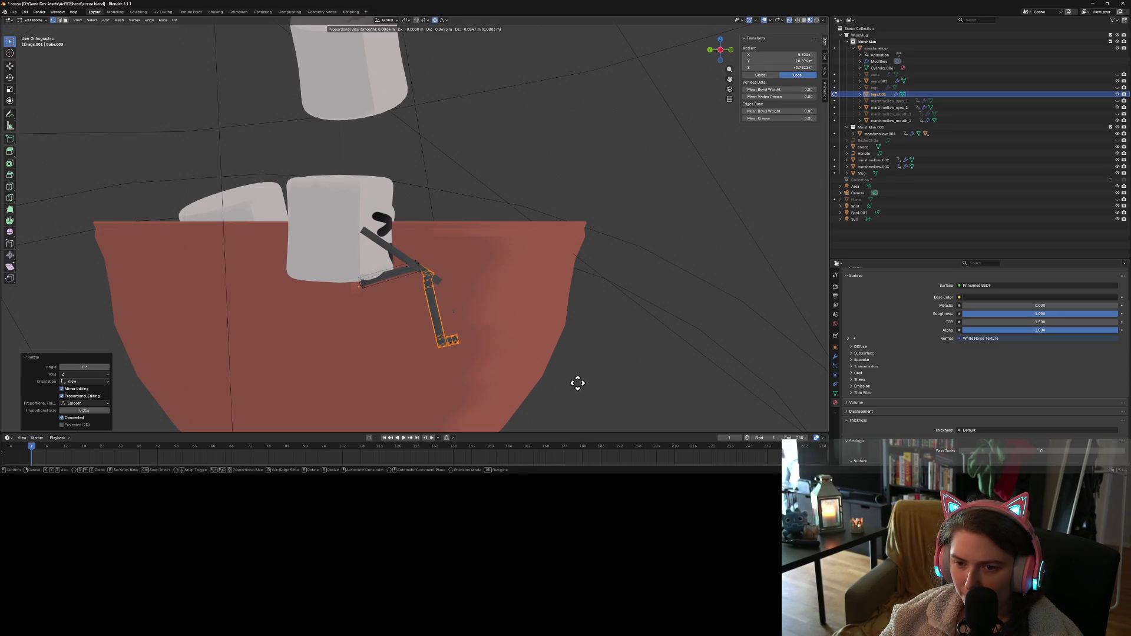
{"action": "left_click", "coordinate": [577, 381]}
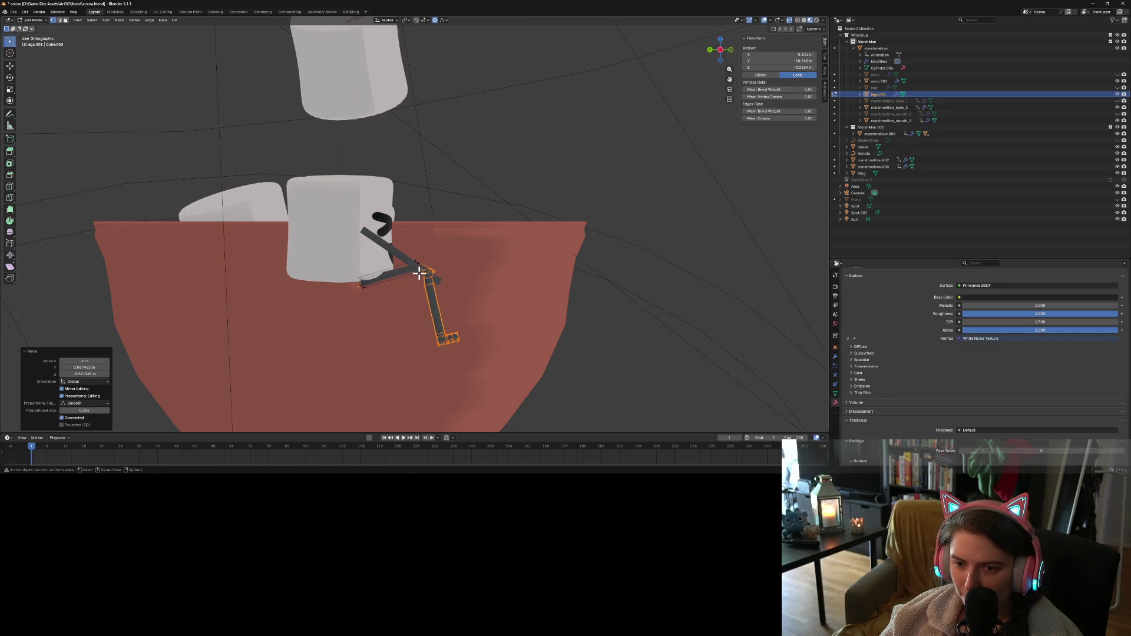
Rotate and move the selected leg vertices a second time
{"action": "key", "text": "r"}
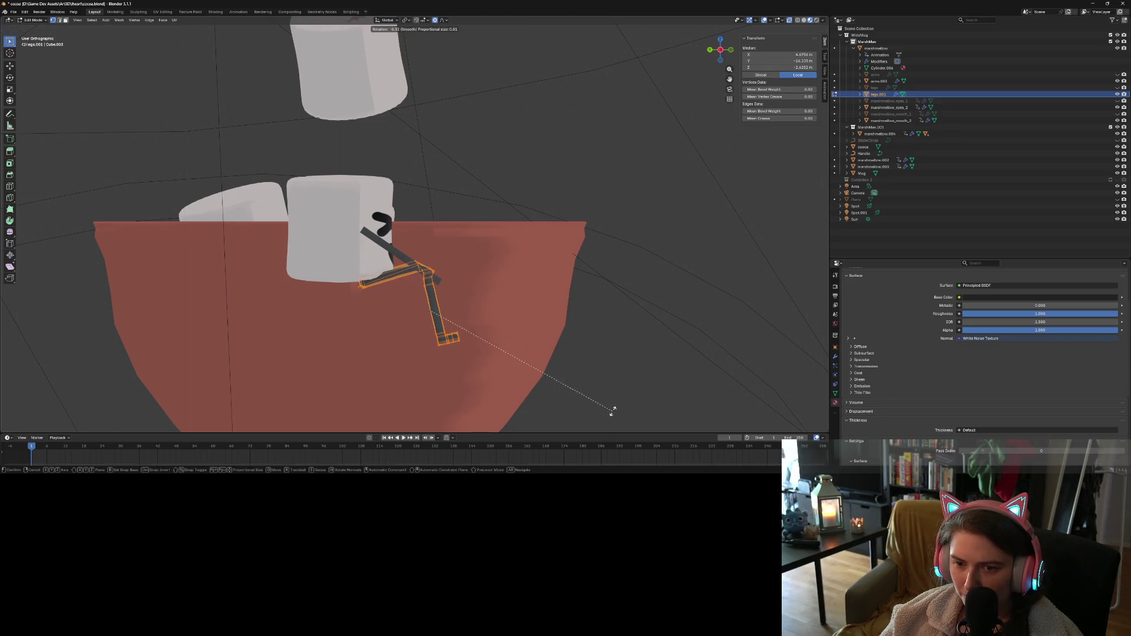
{"action": "left_click", "coordinate": [559, 333]}
{"action": "key", "text": "g"}
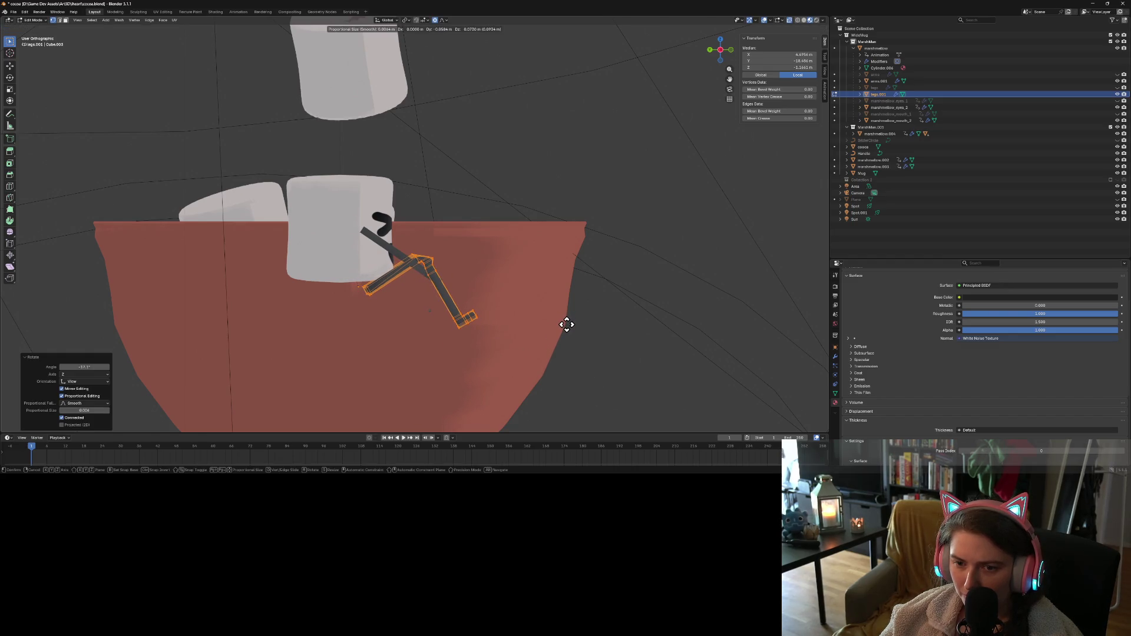
{"action": "left_click", "coordinate": [566, 325]}
{"action": "mouse_move", "coordinate": [571, 335]}
{"action": "middle_mouse_down"}
{"action": "mouse_move", "coordinate": [576, 368]}
{"action": "mouse_move", "coordinate": [495, 383]}
{"action": "mouse_move", "coordinate": [593, 356]}
{"action": "middle_mouse_up"}
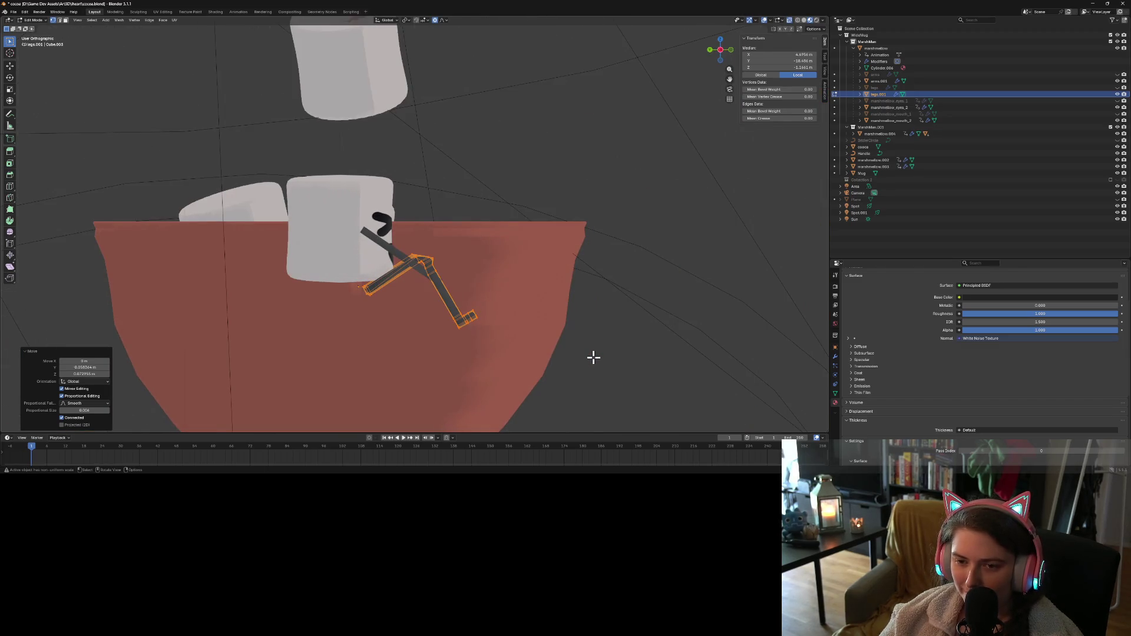
Nudge the selected legs once more and rotate them slightly outward toward the mug
{"action": "key", "text": "g"}
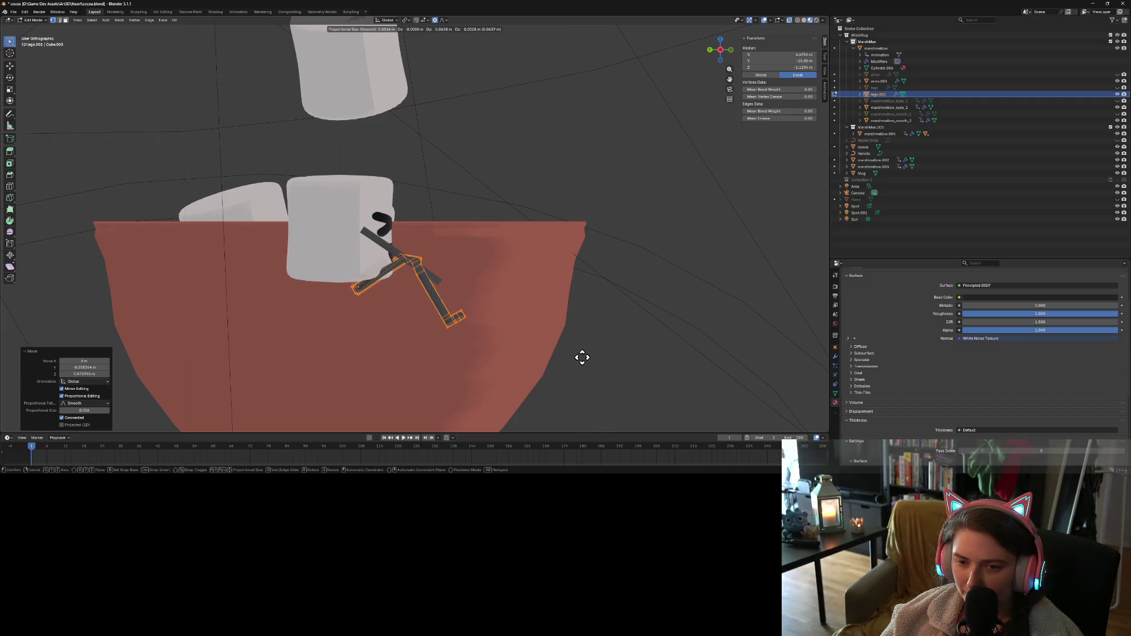
{"action": "left_click", "coordinate": [590, 357]}
{"action": "key", "text": "r"}
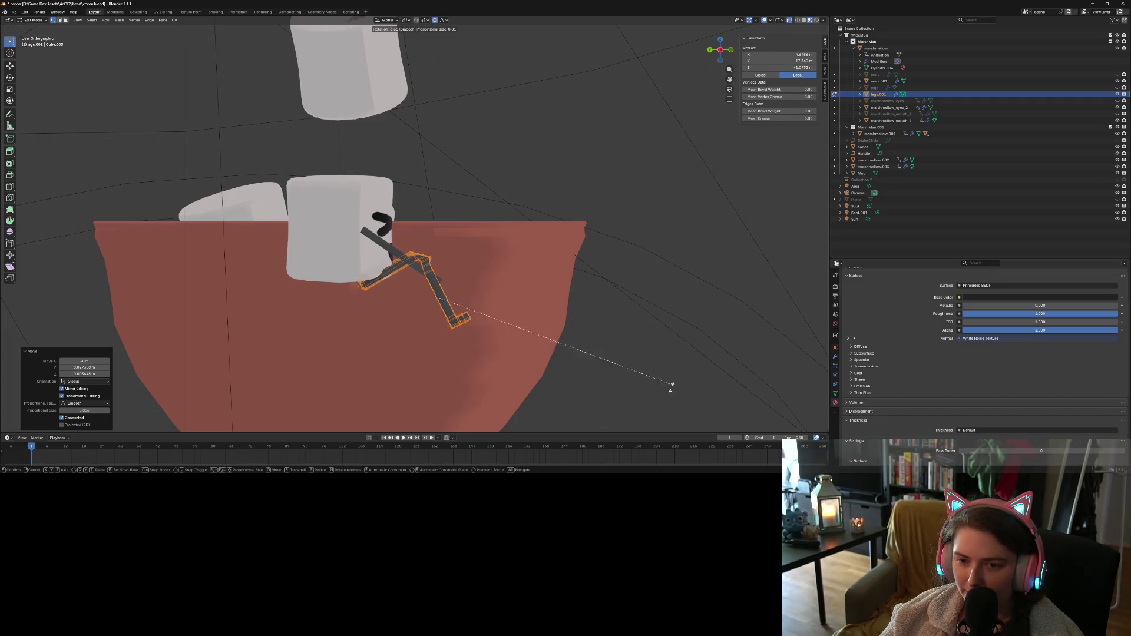
{"action": "left_click", "coordinate": [651, 415]}
{"action": "mouse_move", "coordinate": [684, 395]}
{"action": "middle_mouse_down"}
{"action": "mouse_move", "coordinate": [619, 404]}
{"action": "mouse_move", "coordinate": [560, 389]}
{"action": "mouse_move", "coordinate": [675, 406]}
{"action": "middle_mouse_up"}
{"action": "scroll", "coordinate": [599, 379], "scroll_direction": "down", "scroll_amount": 3}
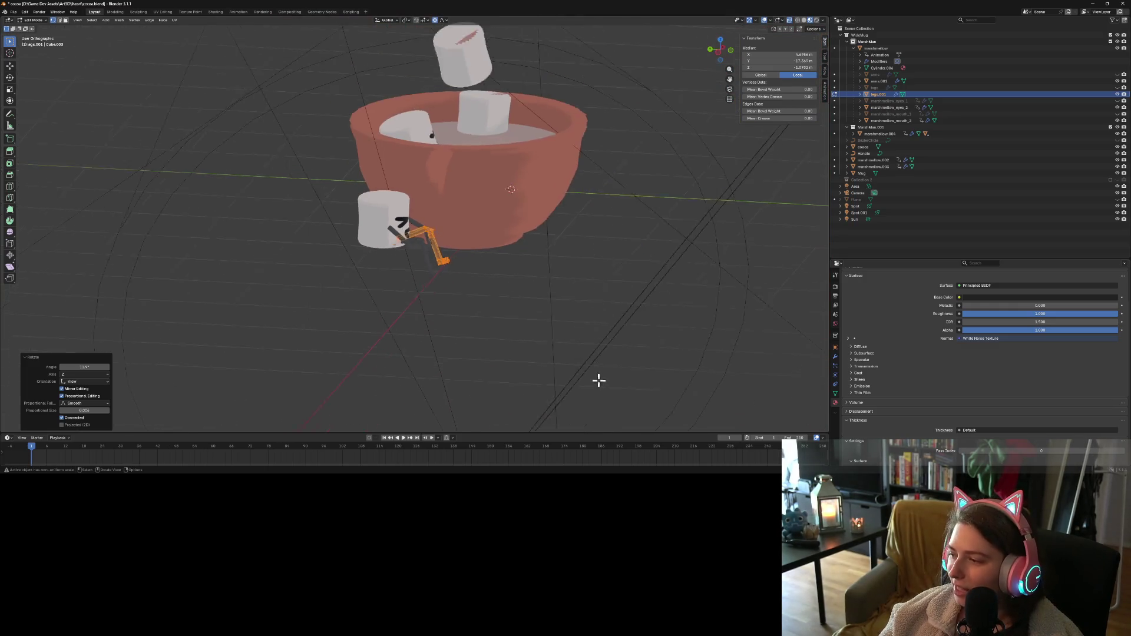
{"action": "mouse_move", "coordinate": [599, 379]}
{"action": "middle_mouse_down"}
{"action": "mouse_move", "coordinate": [575, 369]}
{"action": "mouse_move", "coordinate": [626, 372]}
{"action": "mouse_move", "coordinate": [601, 381]}
{"action": "mouse_move", "coordinate": [590, 363]}
{"action": "middle_mouse_up"}
{"action": "scroll", "coordinate": [594, 372], "scroll_direction": "up", "scroll_amount": 5}
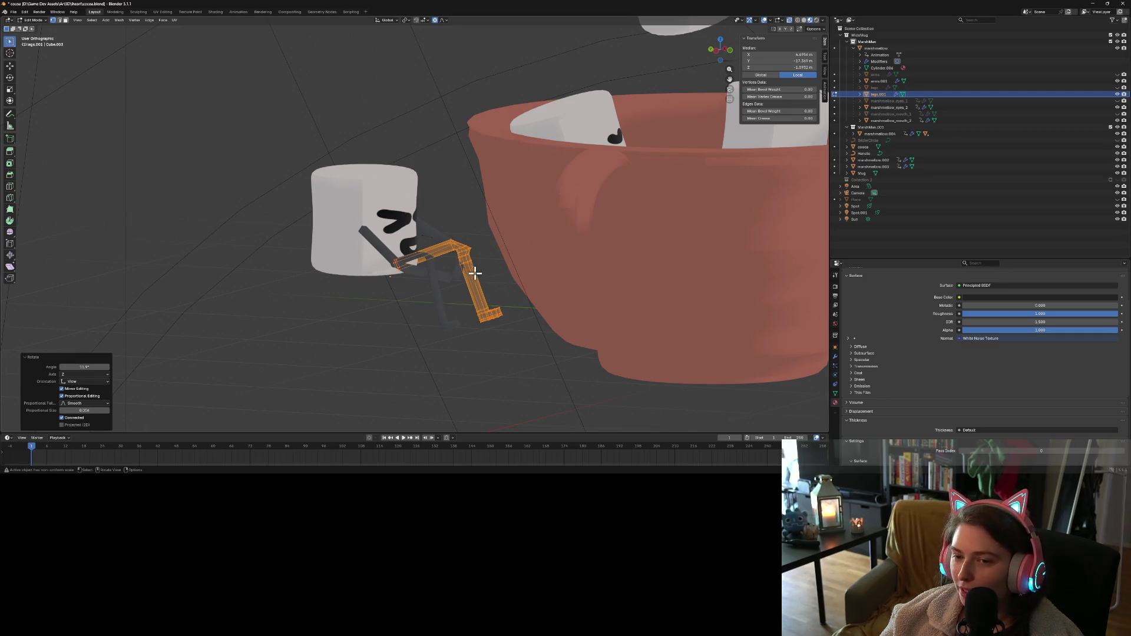
Delete the arms.001 and legs.001 copies in Object Mode
{"action": "key", "text": "Tab"}
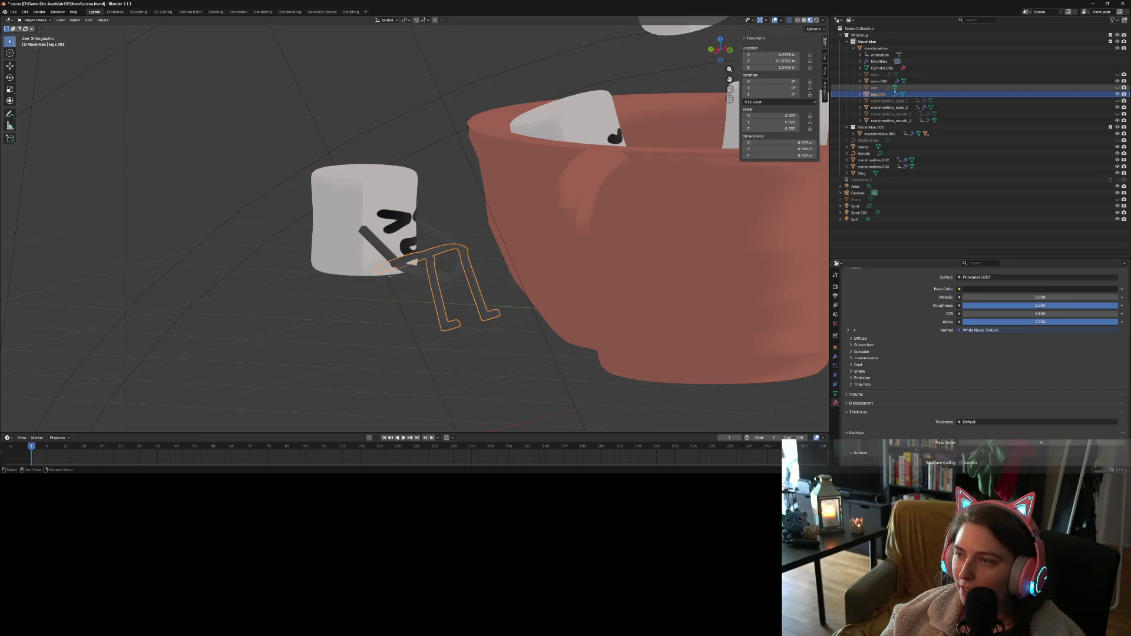
{"action": "left_click", "coordinate": [879, 80], "text": "ctrl"}
{"action": "right_click", "coordinate": [400, 220]}
{"action": "mouse_move", "coordinate": [399, 220]}
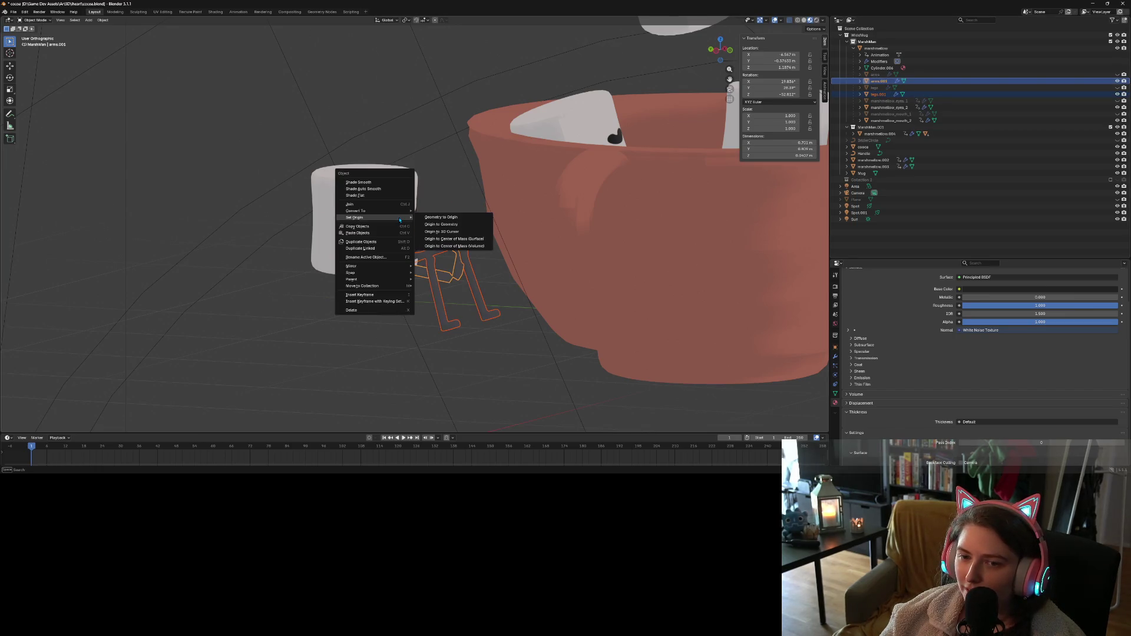
{"action": "left_click", "coordinate": [352, 310]}
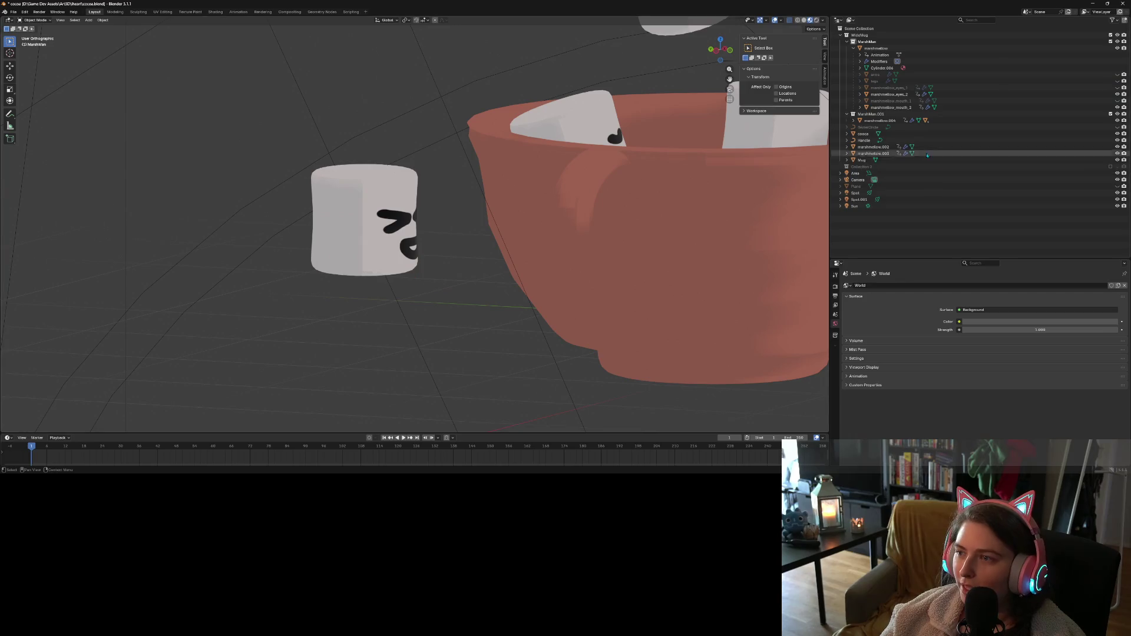
Unhide the original arms in the Outliner and select the marshmallow body
{"action": "left_click", "coordinate": [1117, 74]}
{"action": "middle_click_drag", "start_coordinate": [589, 207], "coordinate": [471, 238]}
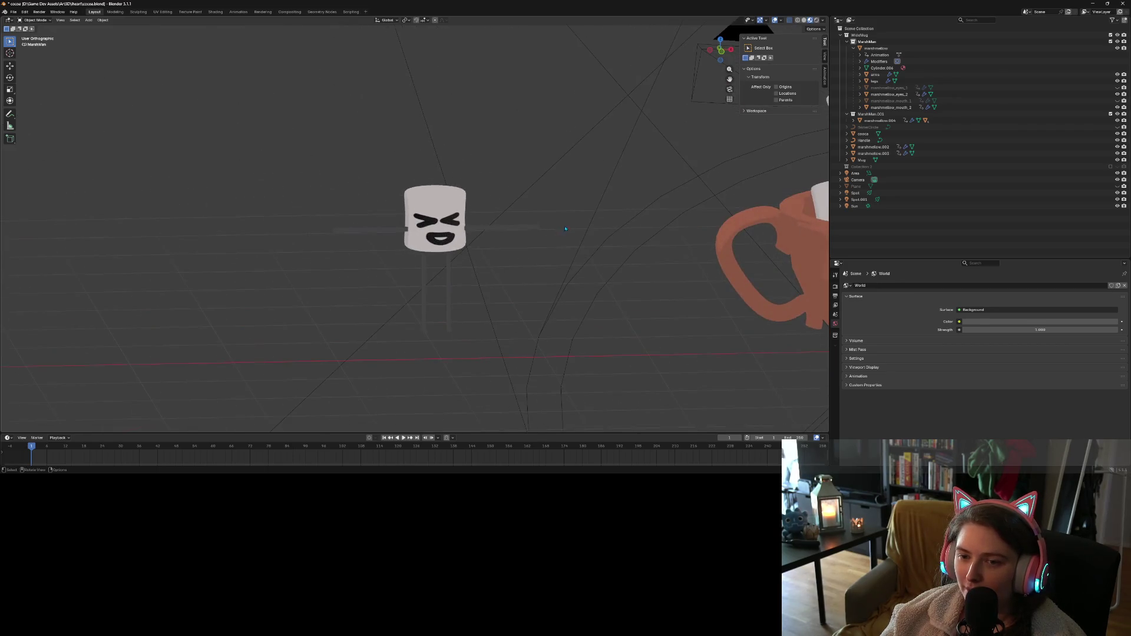
{"action": "scroll", "coordinate": [470, 241], "scroll_direction": "up", "scroll_amount": 2}
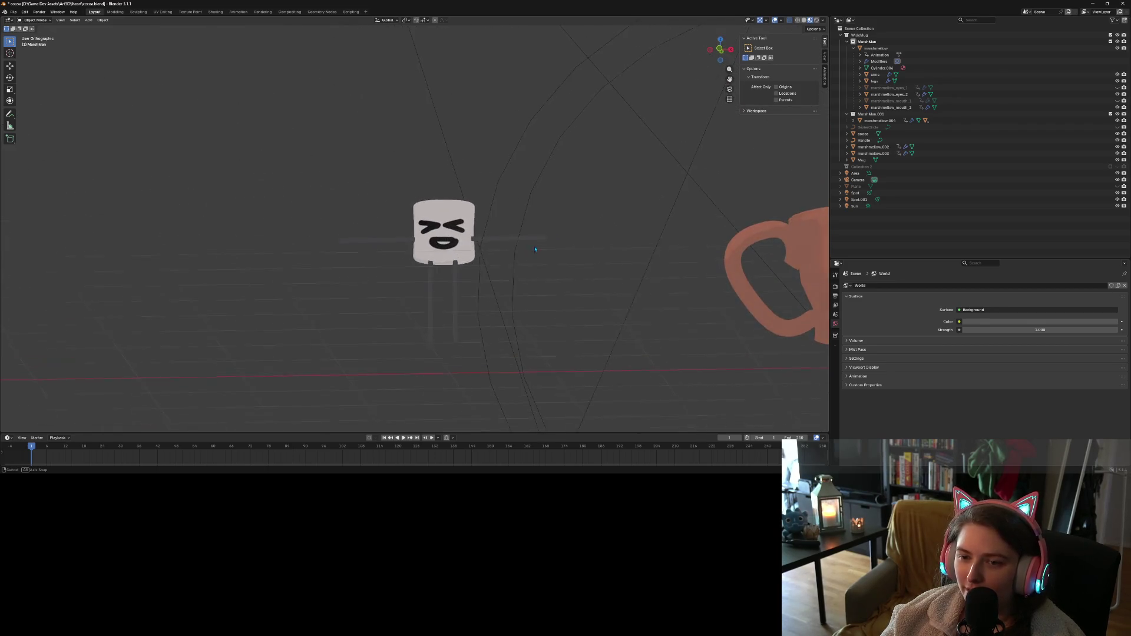
{"action": "left_click", "coordinate": [876, 48]}
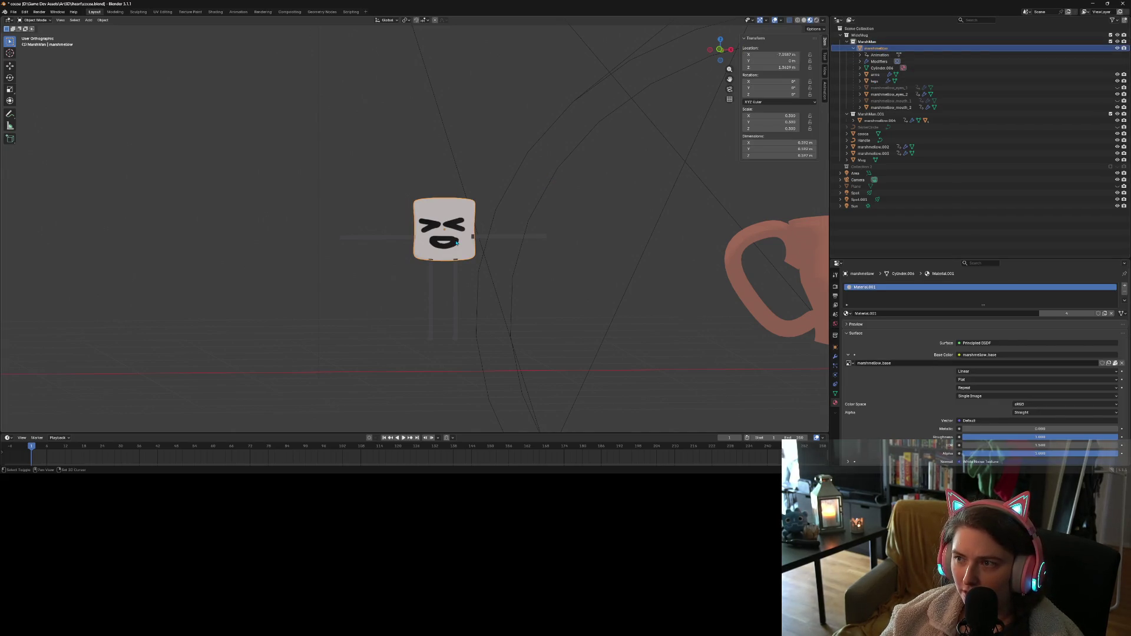
{"action": "key", "text": "shift+d"}
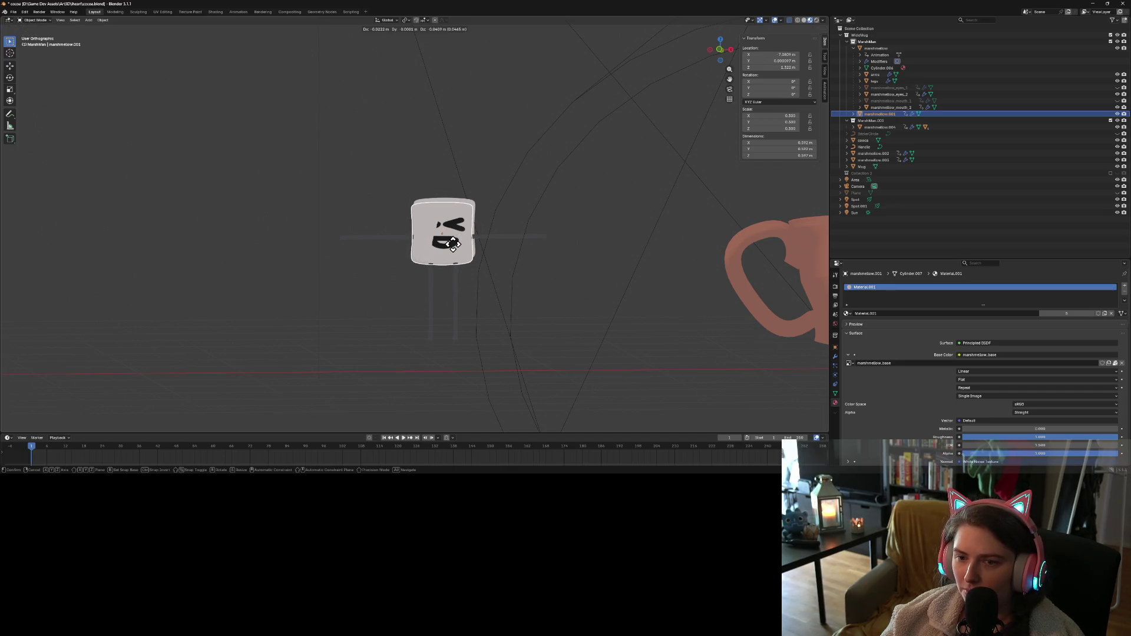
{"action": "right_click", "coordinate": [455, 238]}
{"action": "left_click", "coordinate": [853, 114]}
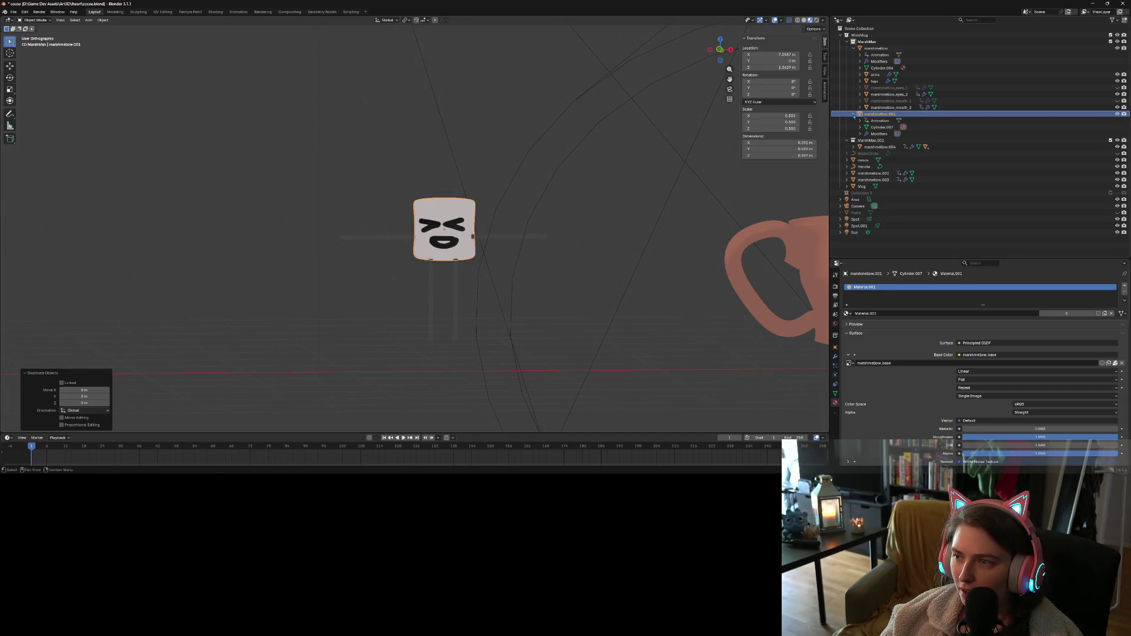
{"action": "left_click", "coordinate": [875, 74]}
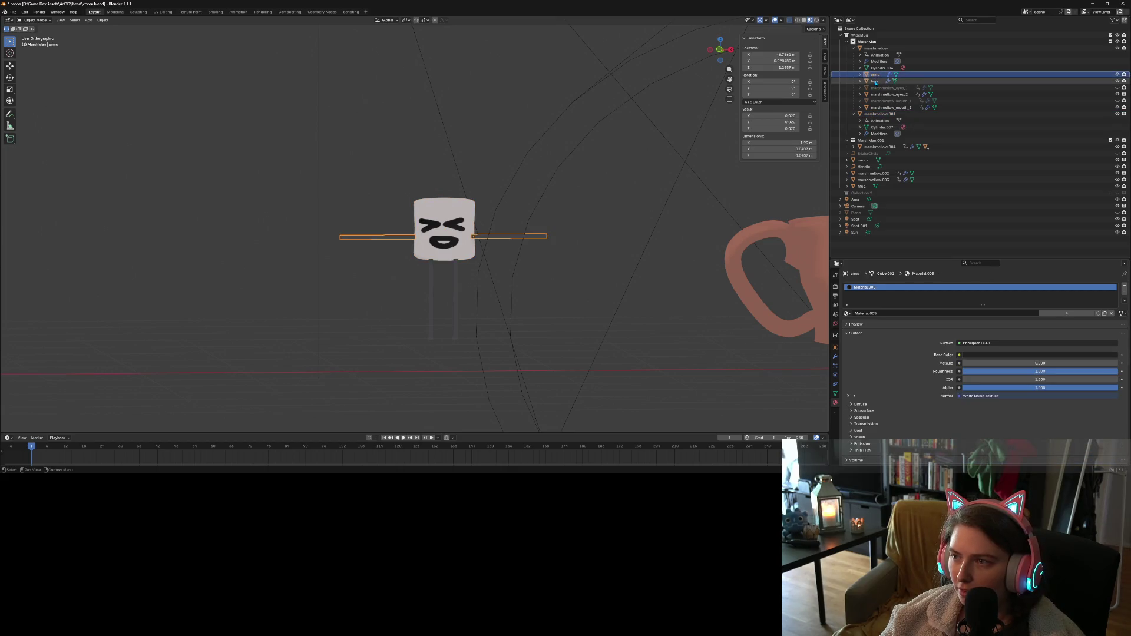
{"action": "left_click", "coordinate": [875, 80], "text": "ctrl"}
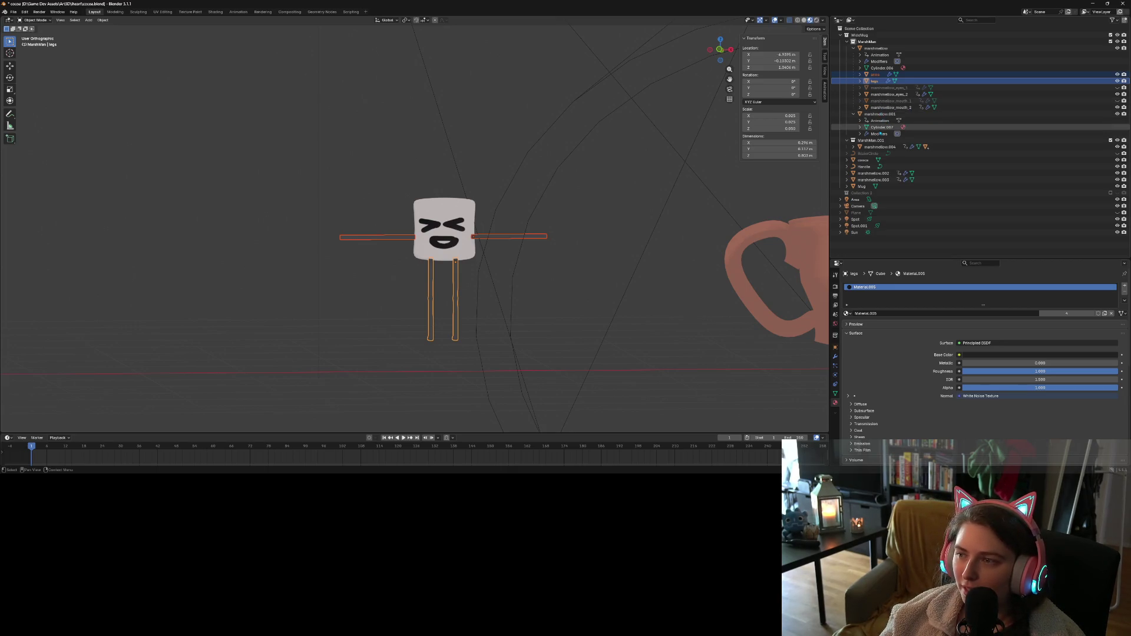
{"action": "key", "text": "ctrl+z"}
{"action": "key", "text": "ctrl+z"}
{"action": "key", "text": "ctrl+z"}
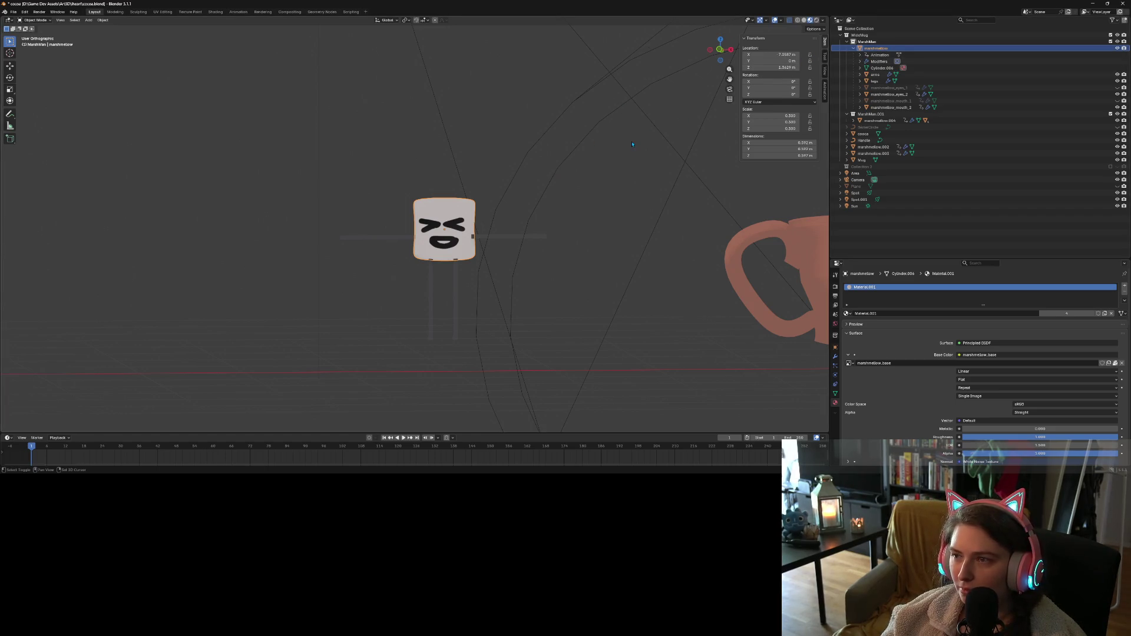
{"action": "key", "text": "shift+d"}
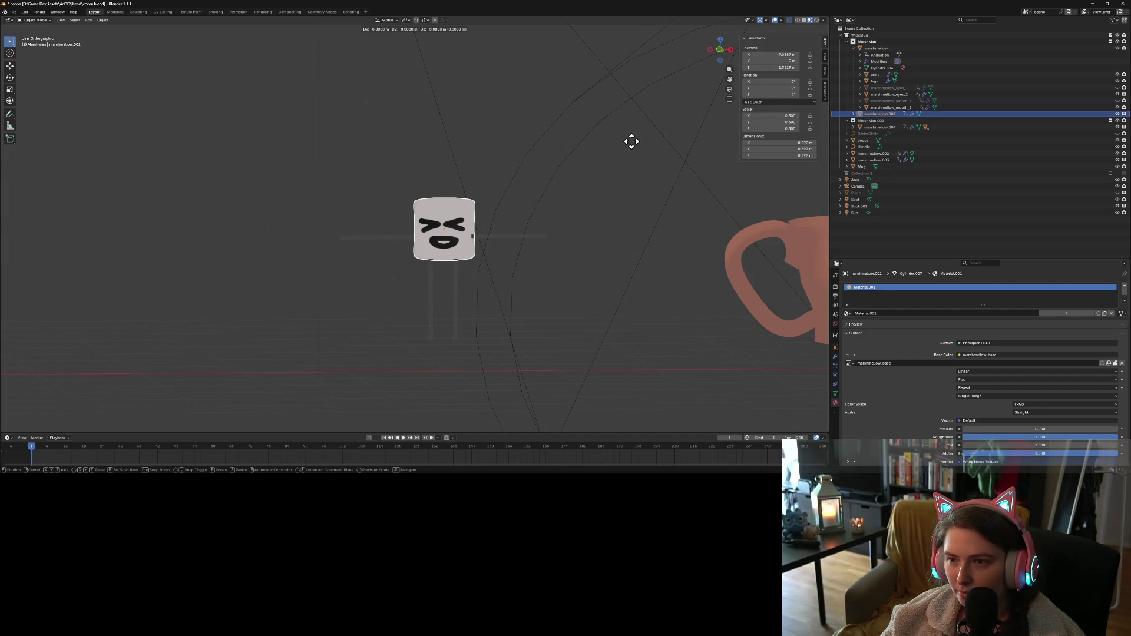
{"action": "right_click", "coordinate": [632, 142]}
{"action": "key", "text": "ctrl+z"}
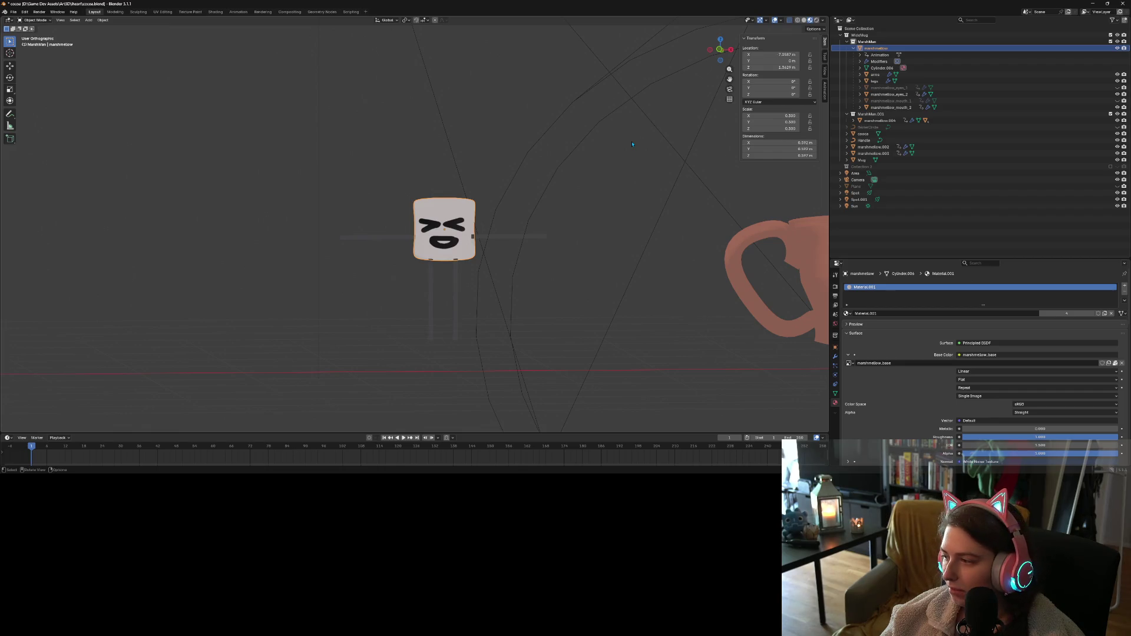
{"action": "right_click", "coordinate": [555, 248]}
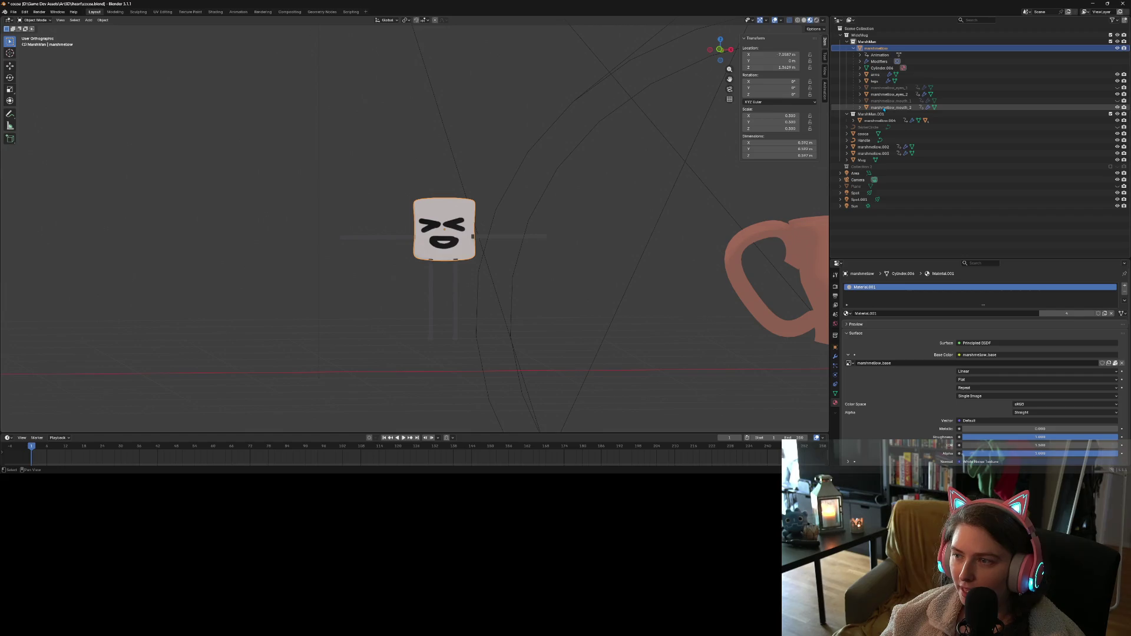
Duplicate the marshmallow with all its child parts, keeping the copy in place
{"action": "key", "text": "shift+bracketright"}
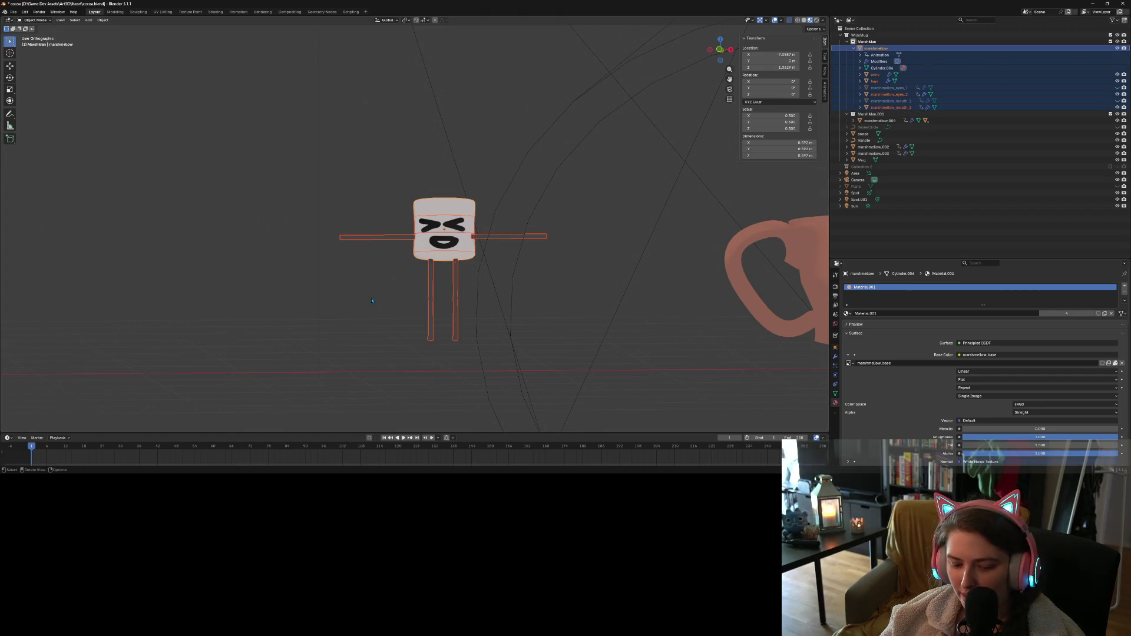
{"action": "key", "text": "shift+d"}
{"action": "right_click", "coordinate": [371, 298]}
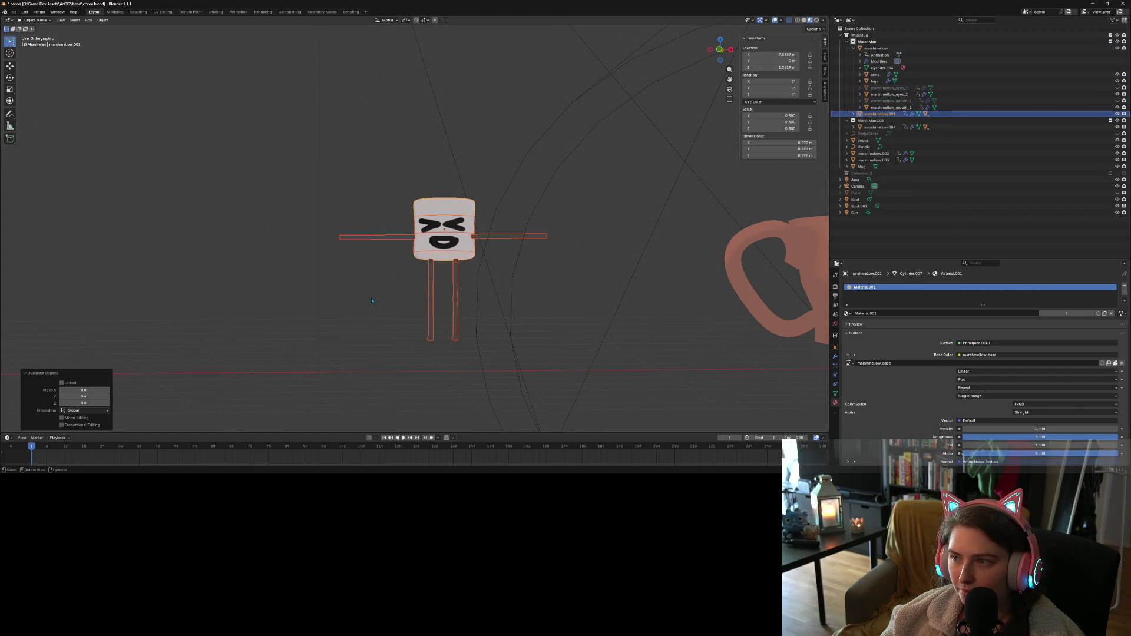
Inspect the copy's parts and briefly toggle visibility of the original body and MarshMan collection
{"action": "left_click", "coordinate": [853, 114]}
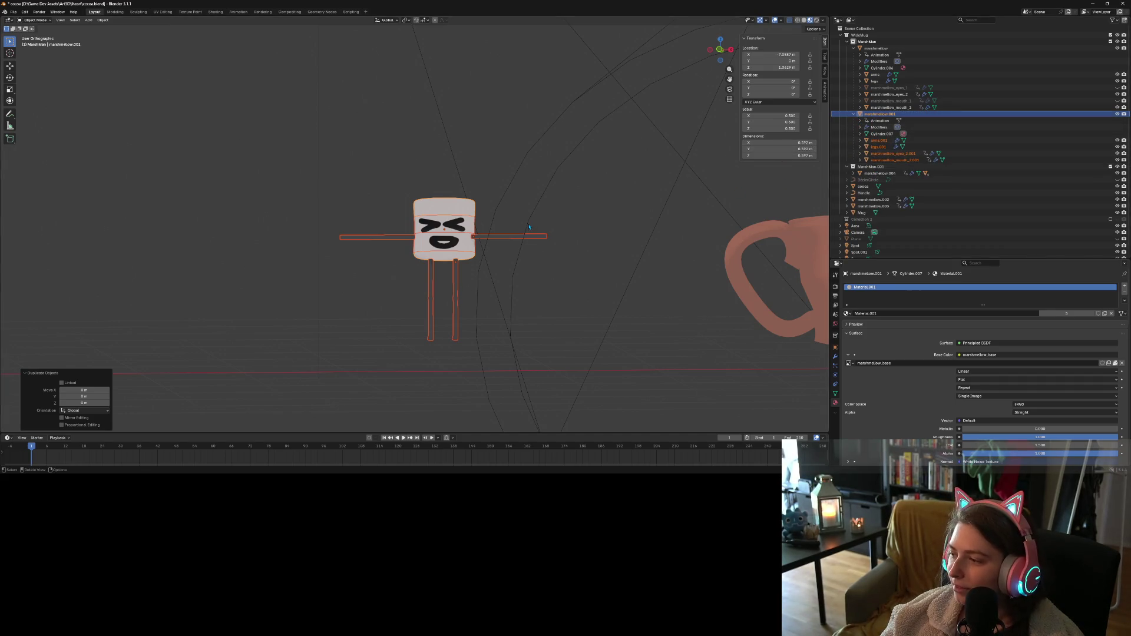
{"action": "left_click", "coordinate": [888, 153]}
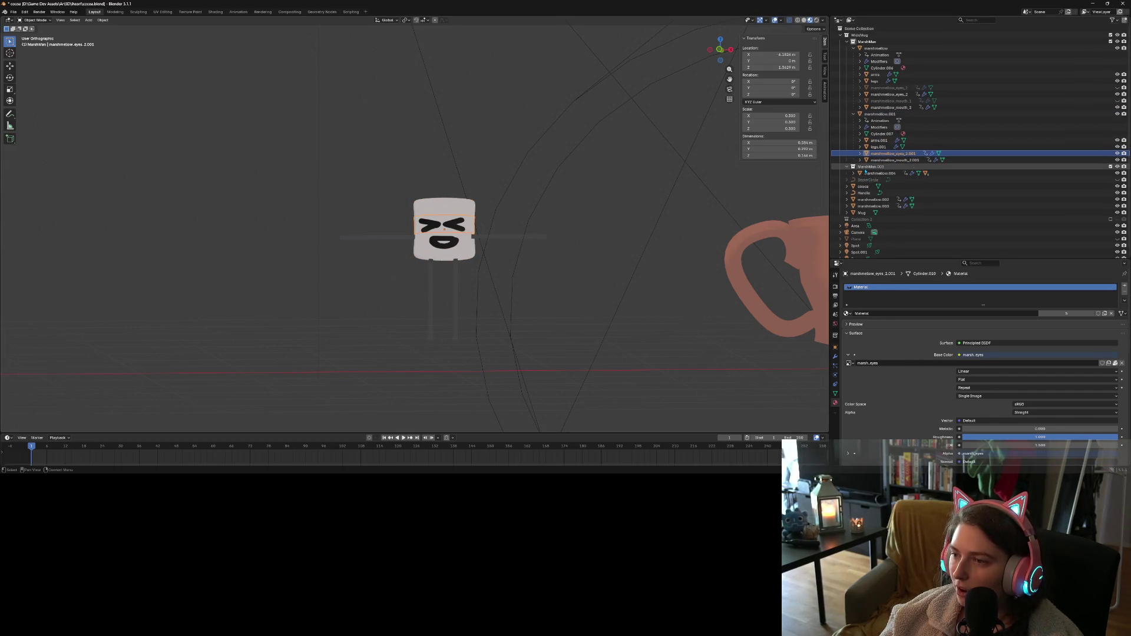
{"action": "left_click", "coordinate": [884, 108]}
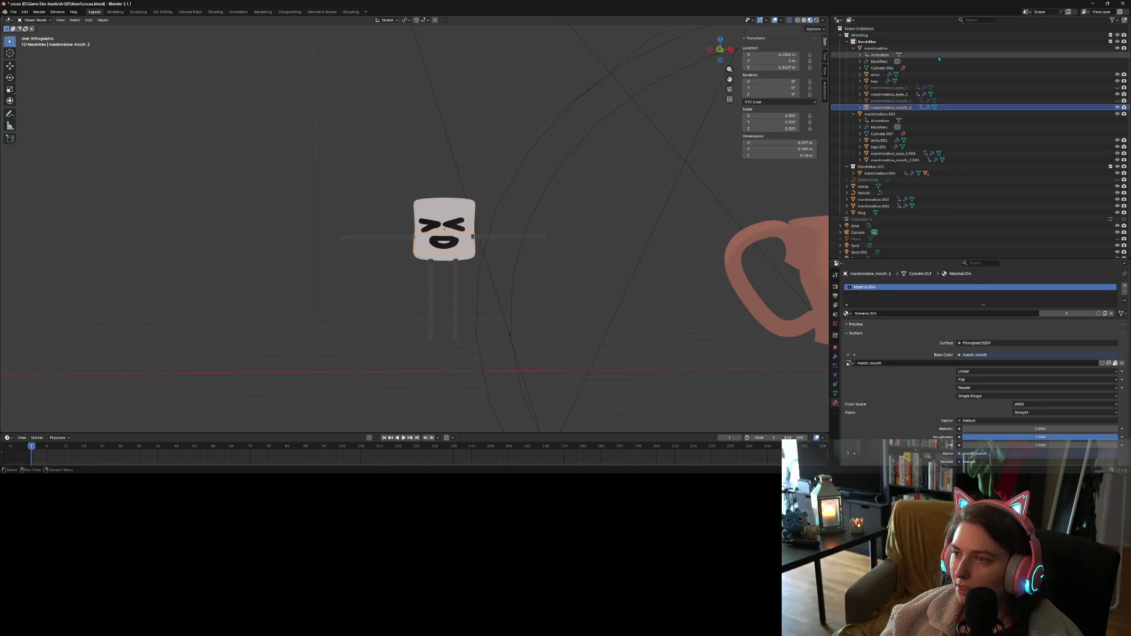
{"action": "left_click", "coordinate": [1118, 49]}
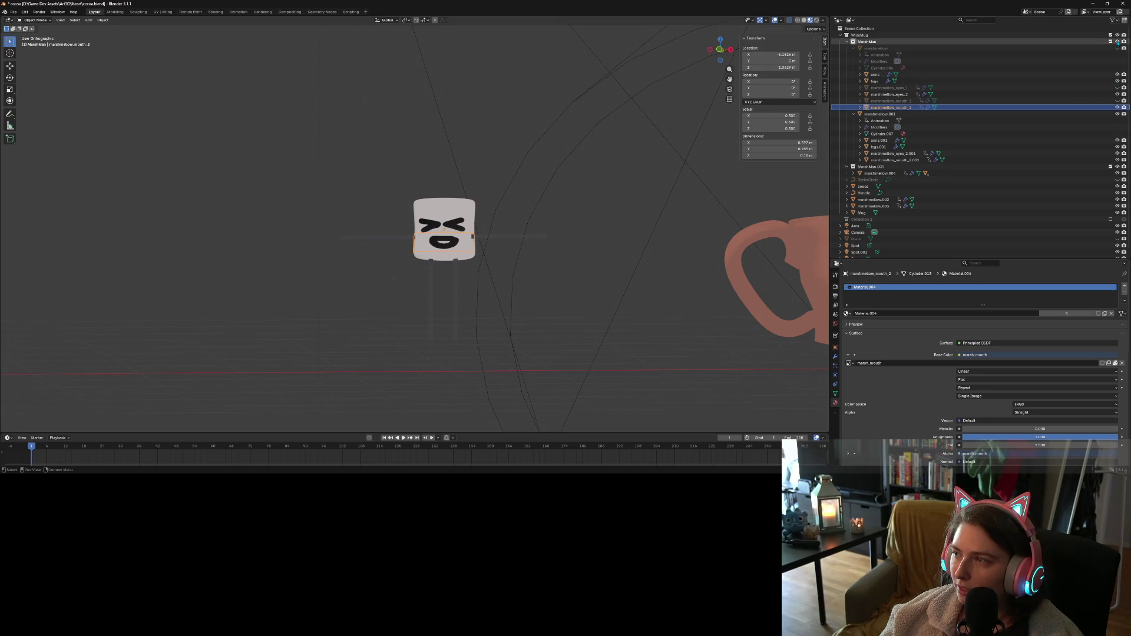
{"action": "left_click", "coordinate": [1117, 42]}
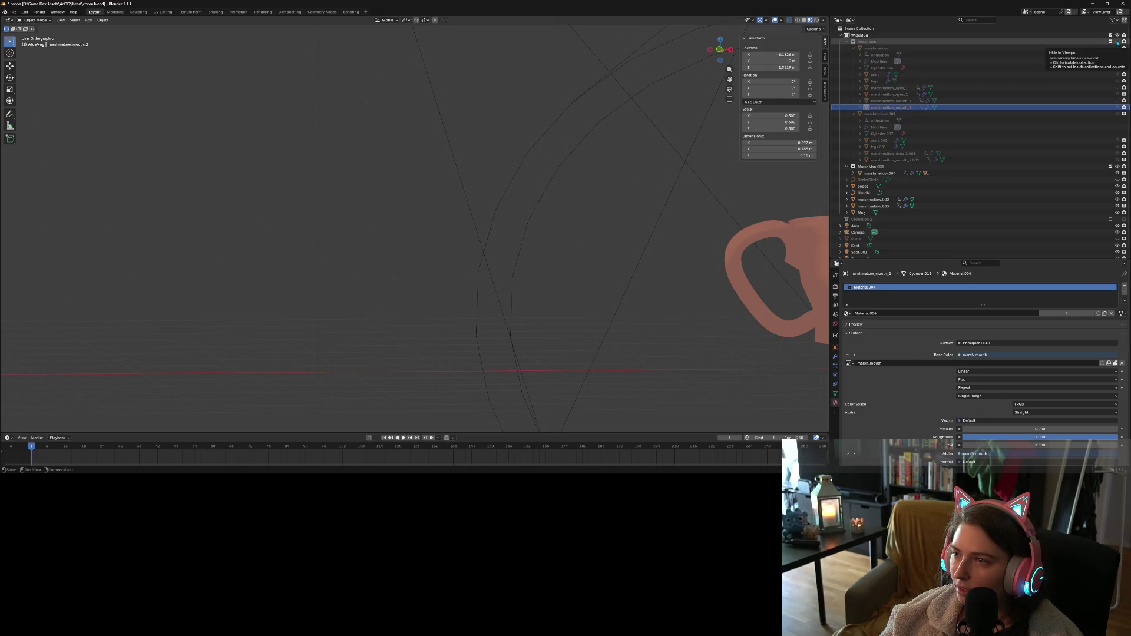
{"action": "left_click", "coordinate": [1117, 42]}
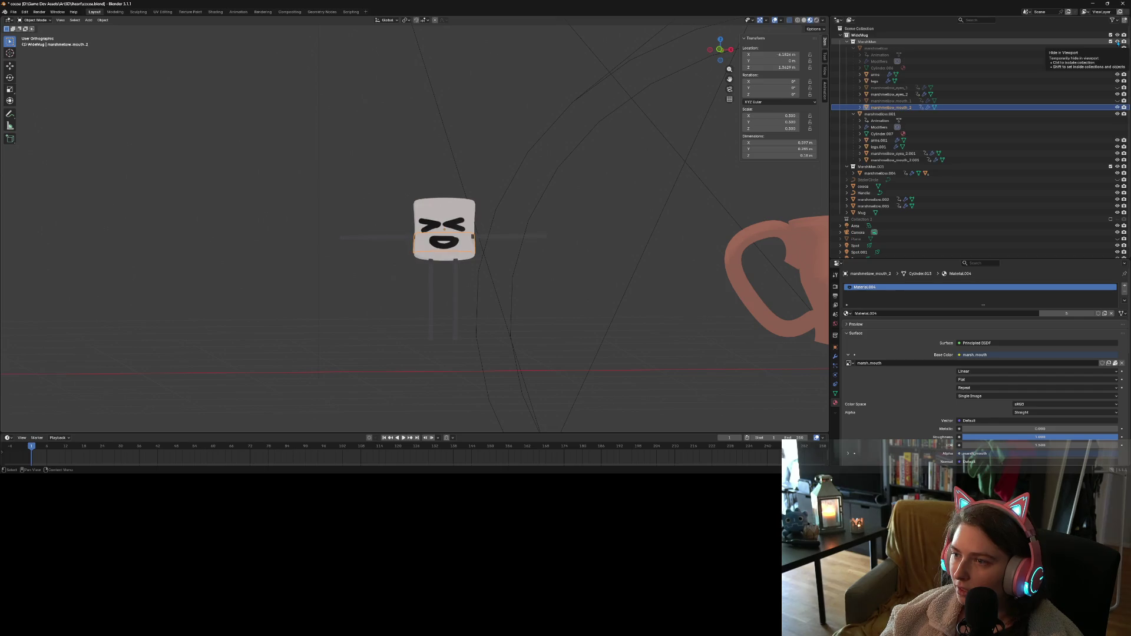
Move marshmellow.001 and its child parts into the WideMug collection
{"action": "left_click", "coordinate": [881, 114]}
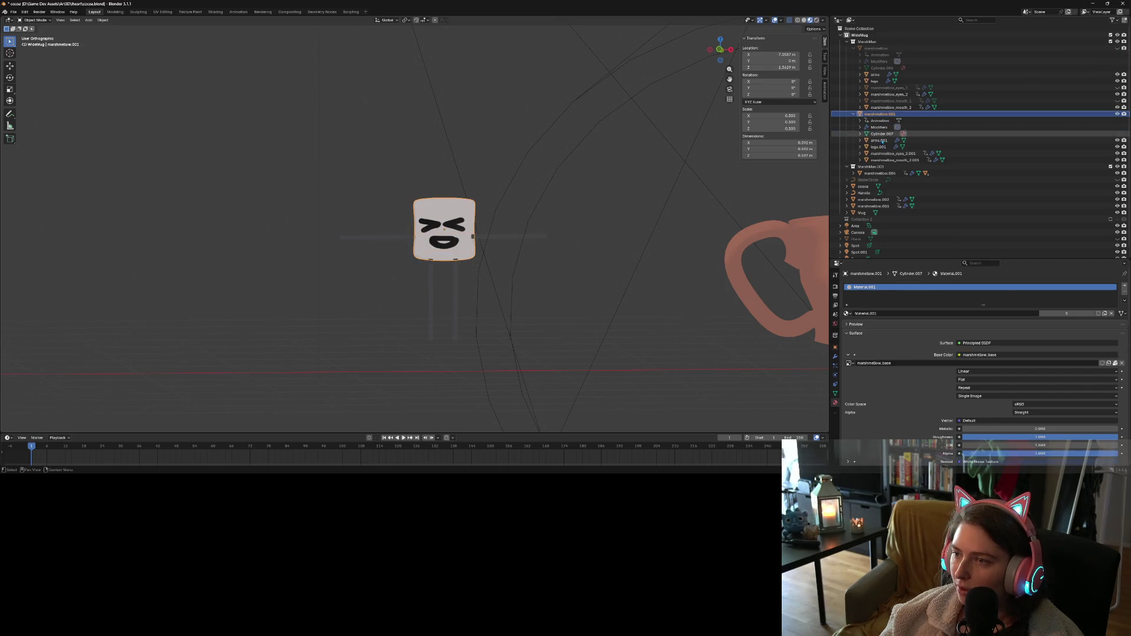
{"action": "left_click", "coordinate": [886, 160], "text": "shift"}
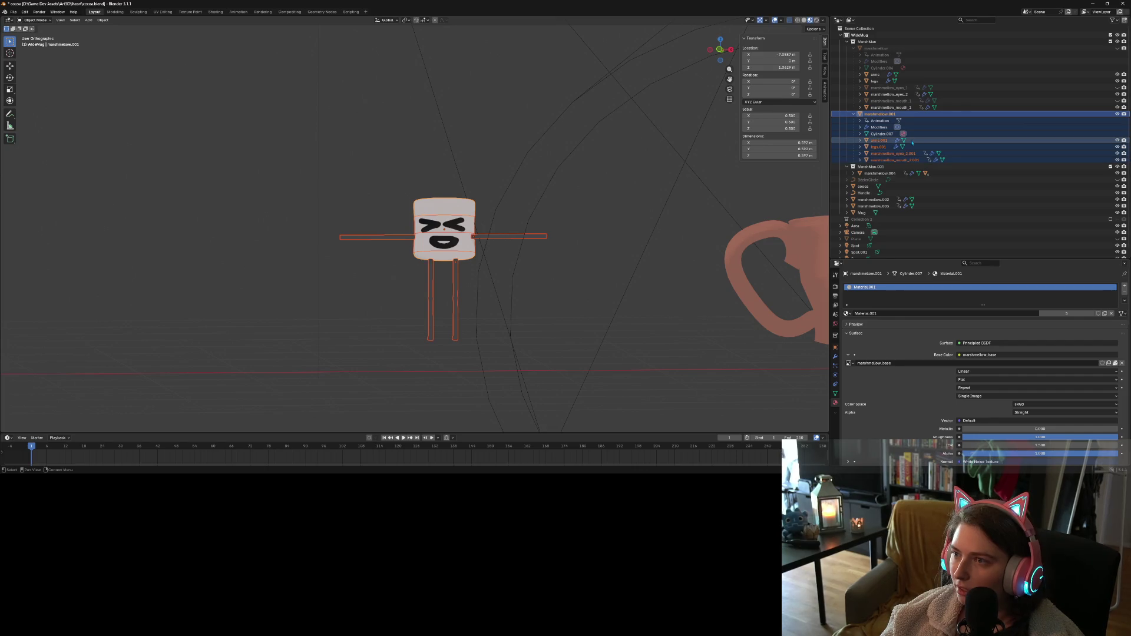
{"action": "left_click", "coordinate": [854, 173]}
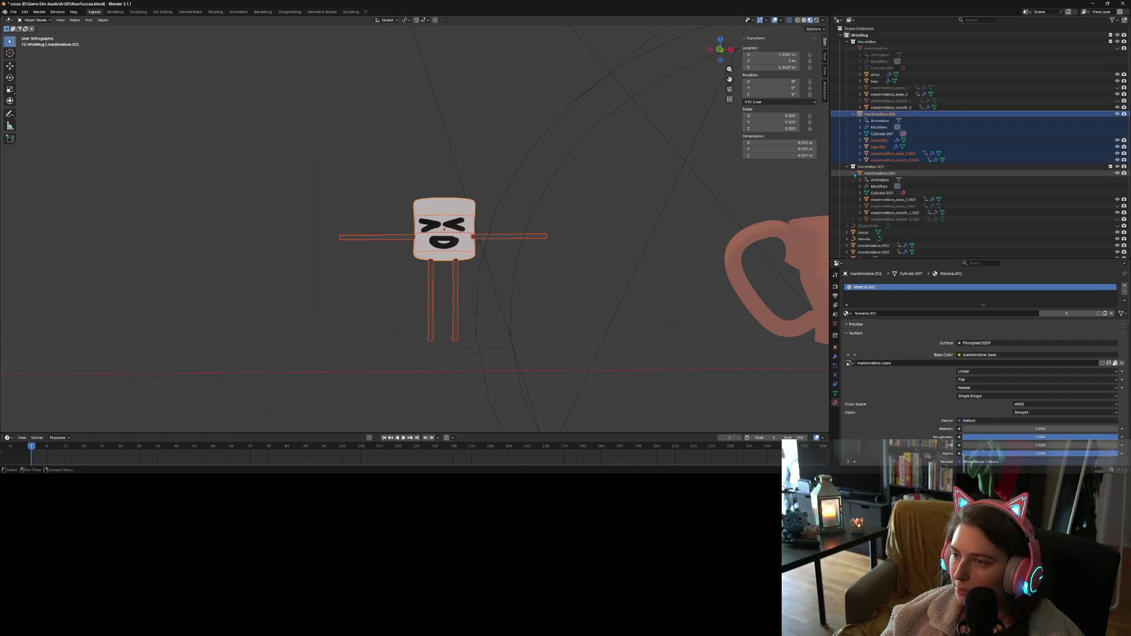
{"action": "left_click", "coordinate": [854, 174]}
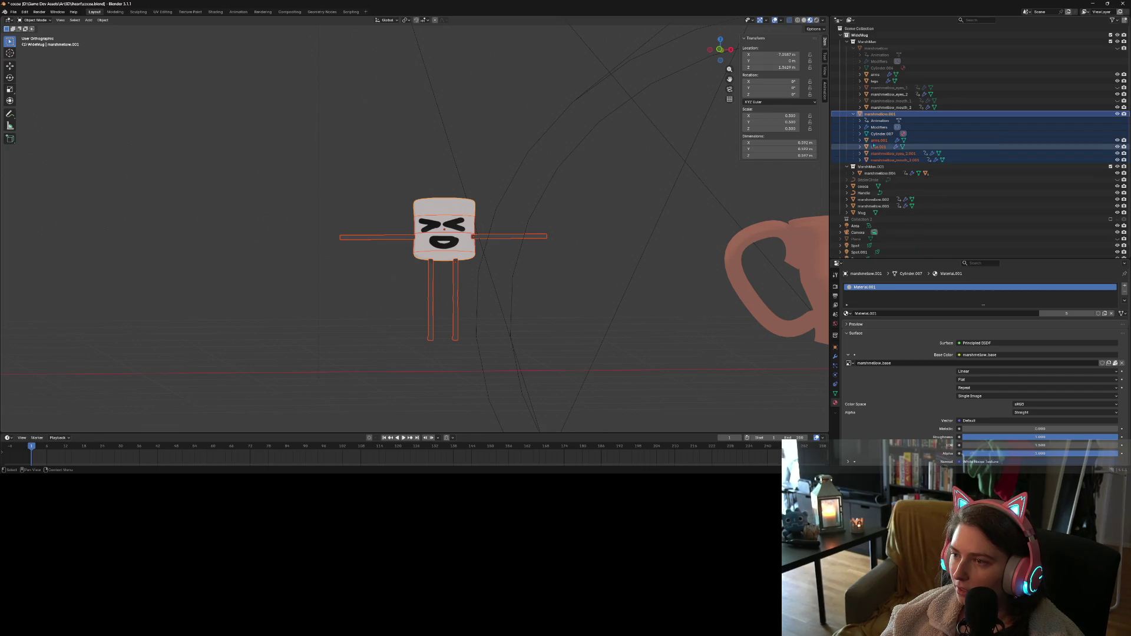
{"action": "left_click_drag", "start_coordinate": [872, 116], "coordinate": [893, 35]}
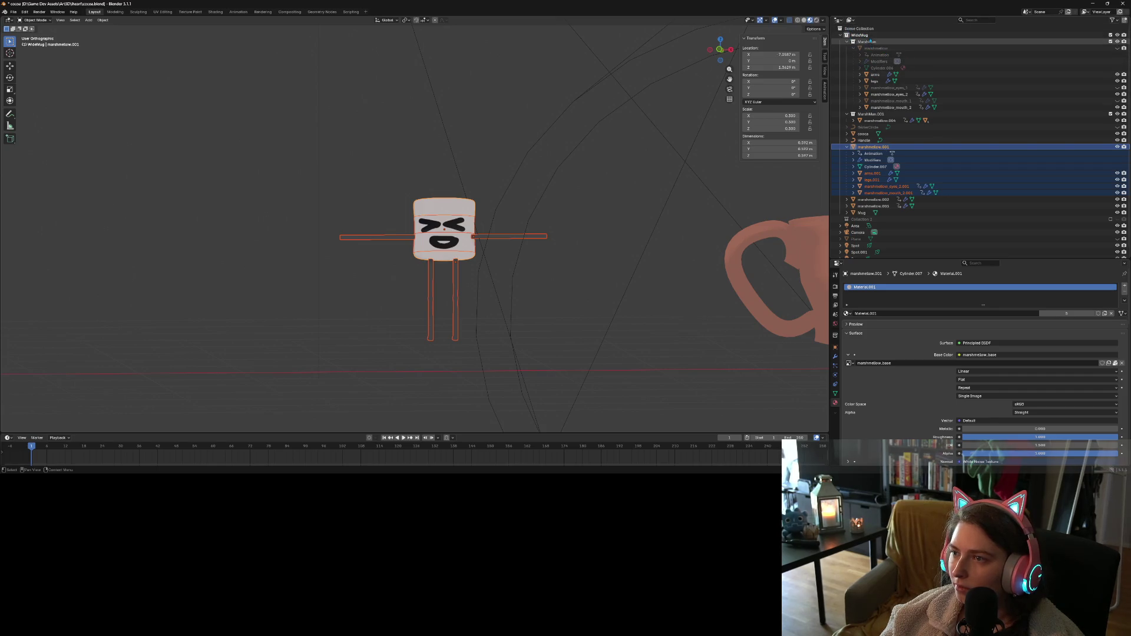
Duplicate the WideMug collection, then undo back to remove the duplicated marshmellow.001 hierarchy
{"action": "right_click", "coordinate": [862, 36]}
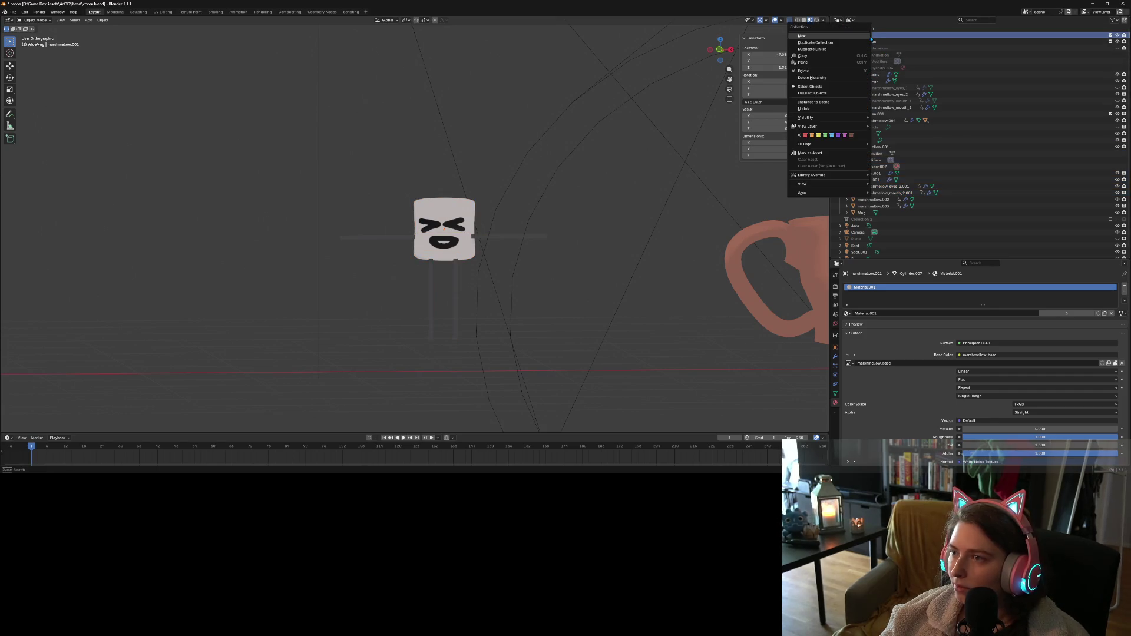
{"action": "left_click", "coordinate": [860, 43]}
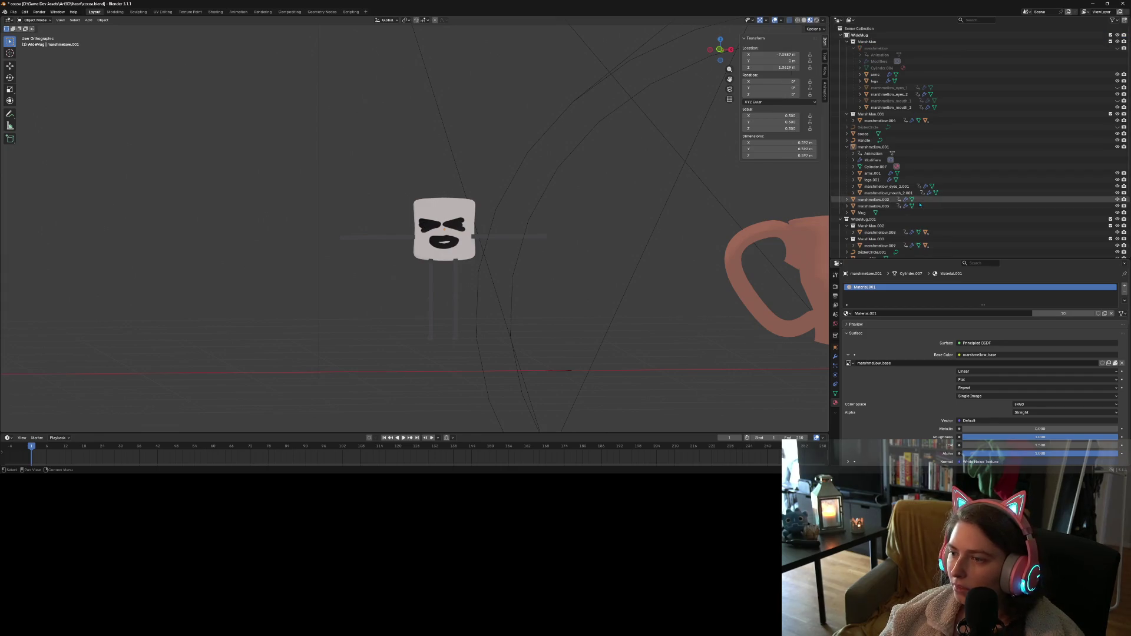
{"action": "key", "text": "ctrl+z"}
{"action": "key", "text": "ctrl+z"}
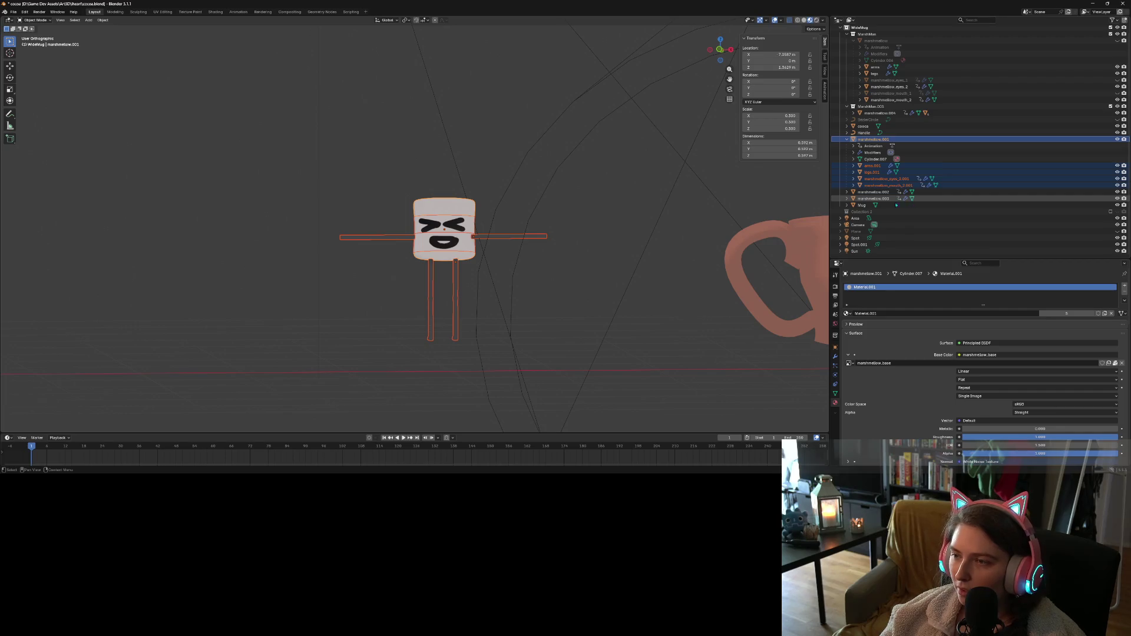
{"action": "key", "text": "ctrl+z"}
{"action": "key", "text": "ctrl+z"}
{"action": "key", "text": "ctrl+z"}
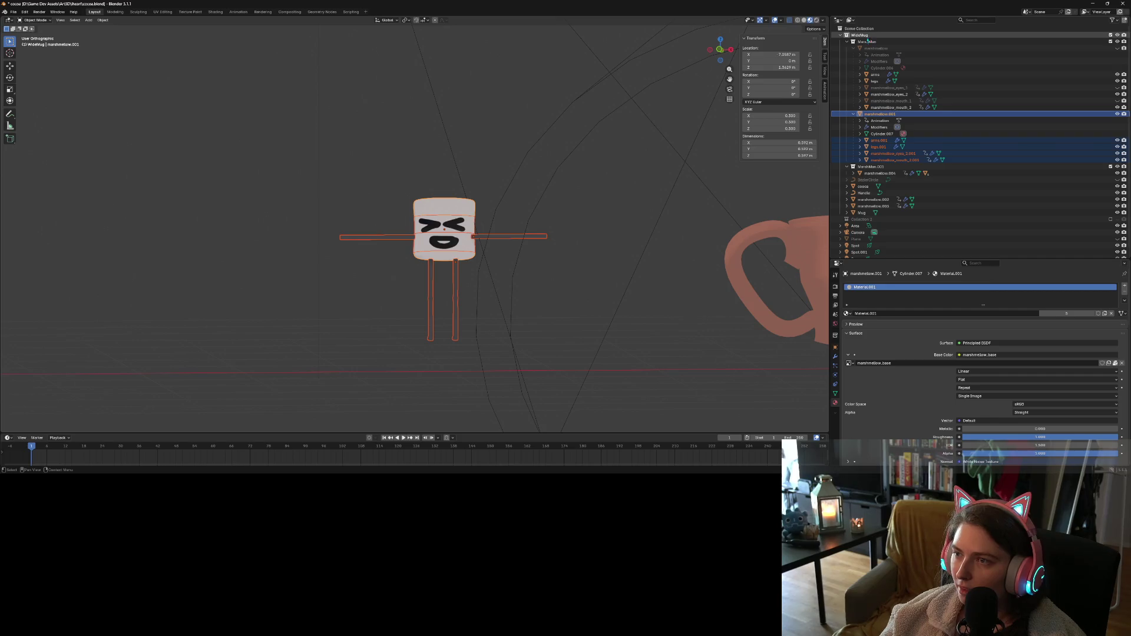
{"action": "key", "text": "ctrl+z"}
{"action": "key", "text": "ctrl+z"}
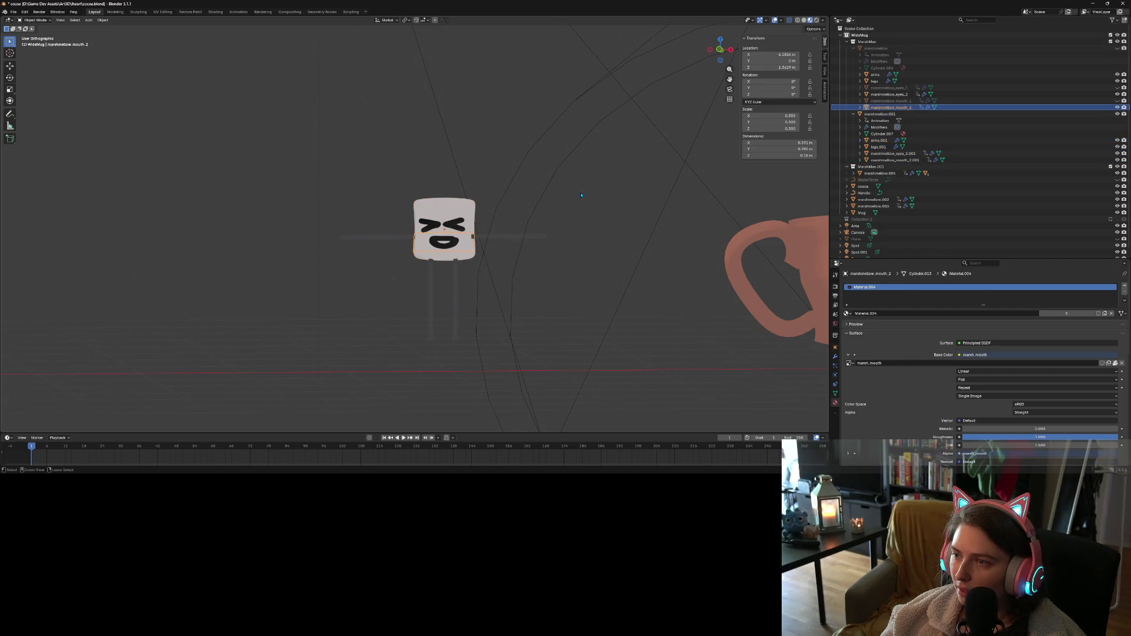
{"action": "key", "text": "ctrl+z"}
{"action": "key", "text": "ctrl+shift+z"}
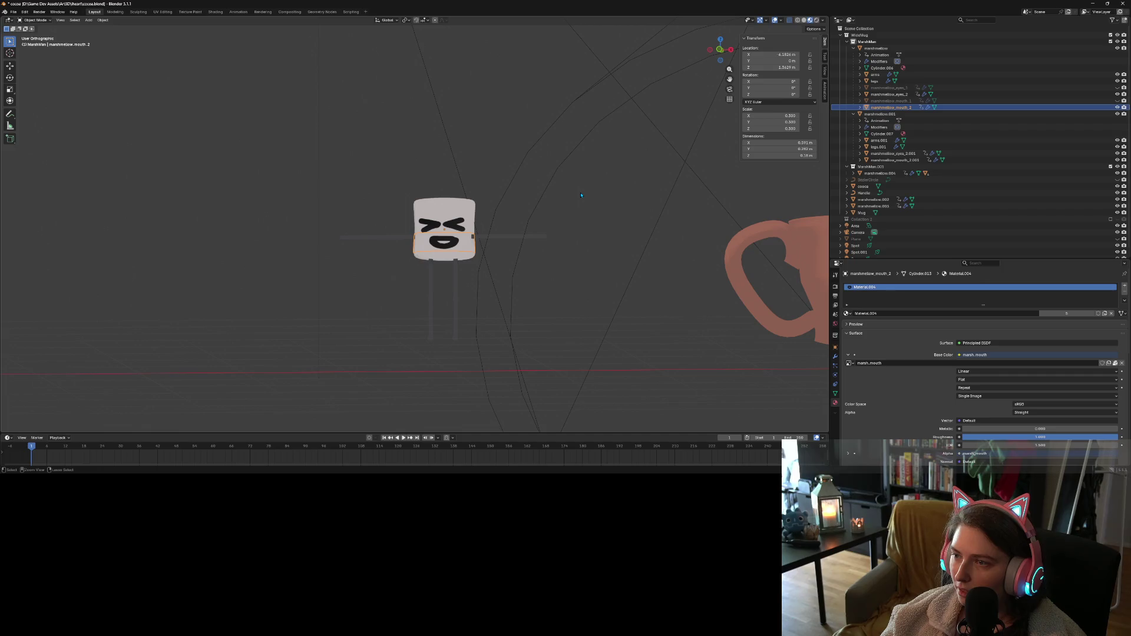
{"action": "key", "text": "ctrl+shift+z"}
{"action": "key", "text": "ctrl+shift+z"}
{"action": "key", "text": "ctrl+z"}
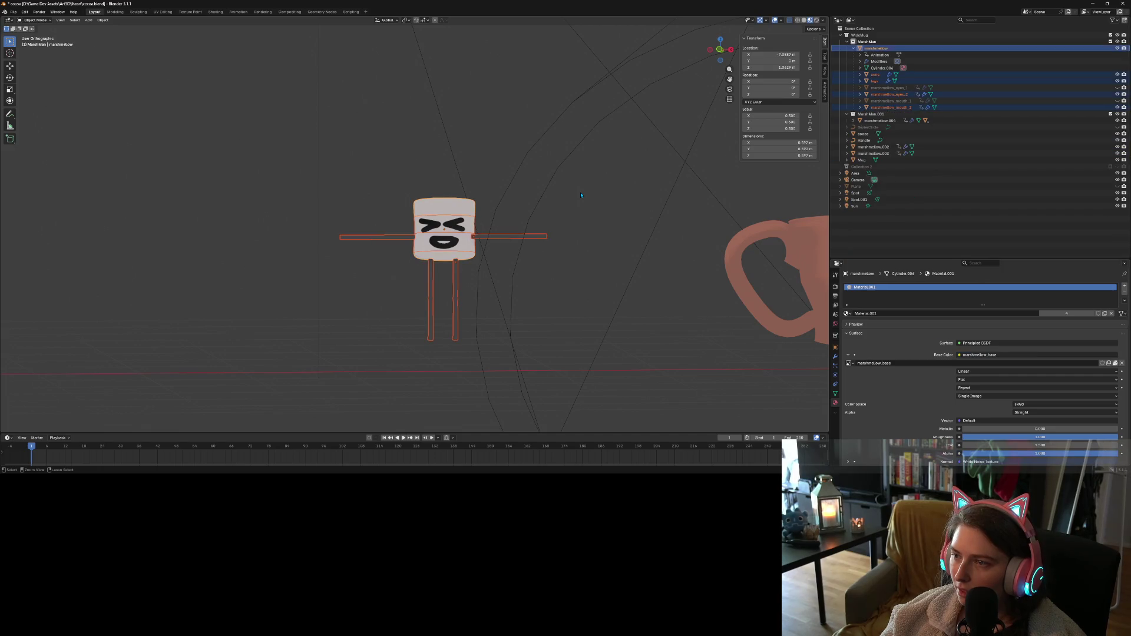
Duplicate the MarshMan collection from its Outliner options
{"action": "left_click", "coordinate": [958, 55]}
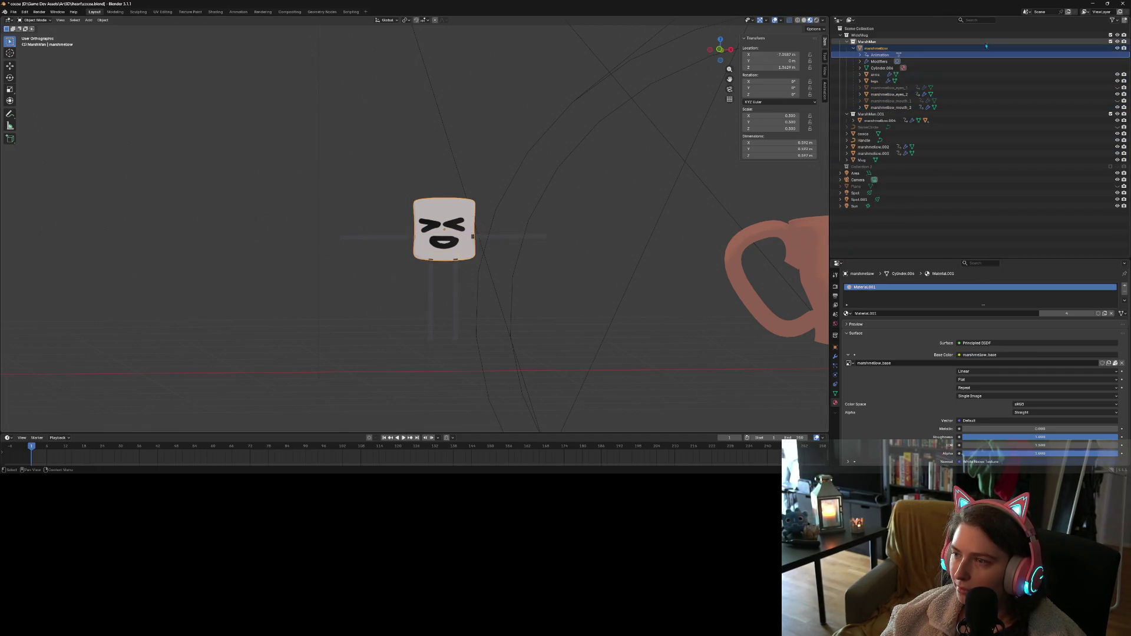
{"action": "left_click", "coordinate": [871, 43]}
{"action": "right_click", "coordinate": [871, 43]}
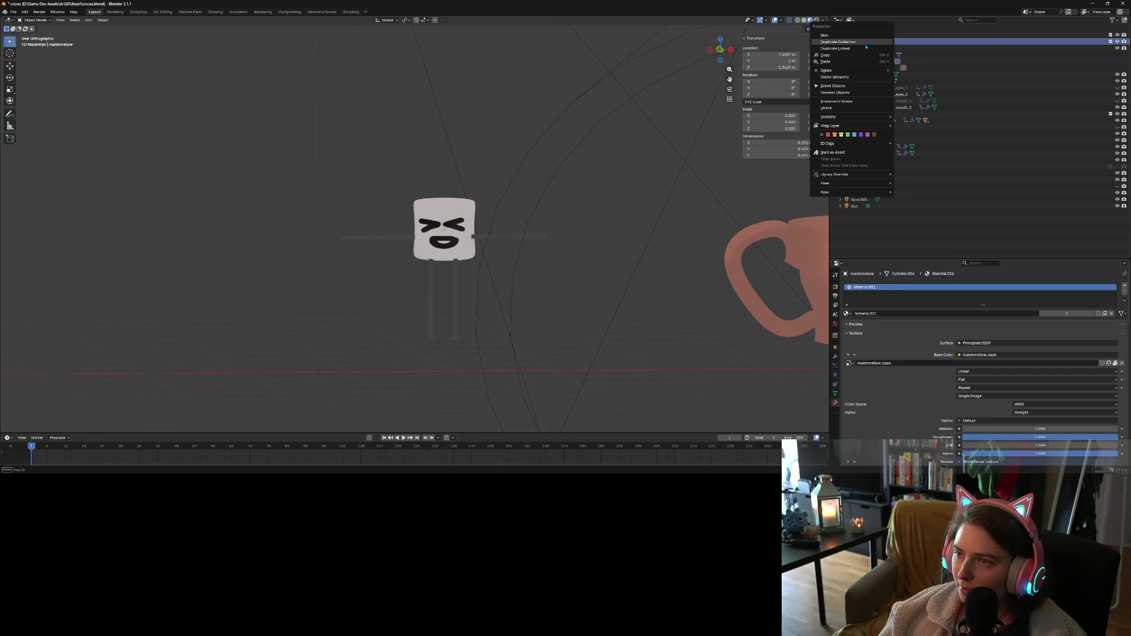
{"action": "left_click", "coordinate": [866, 45]}
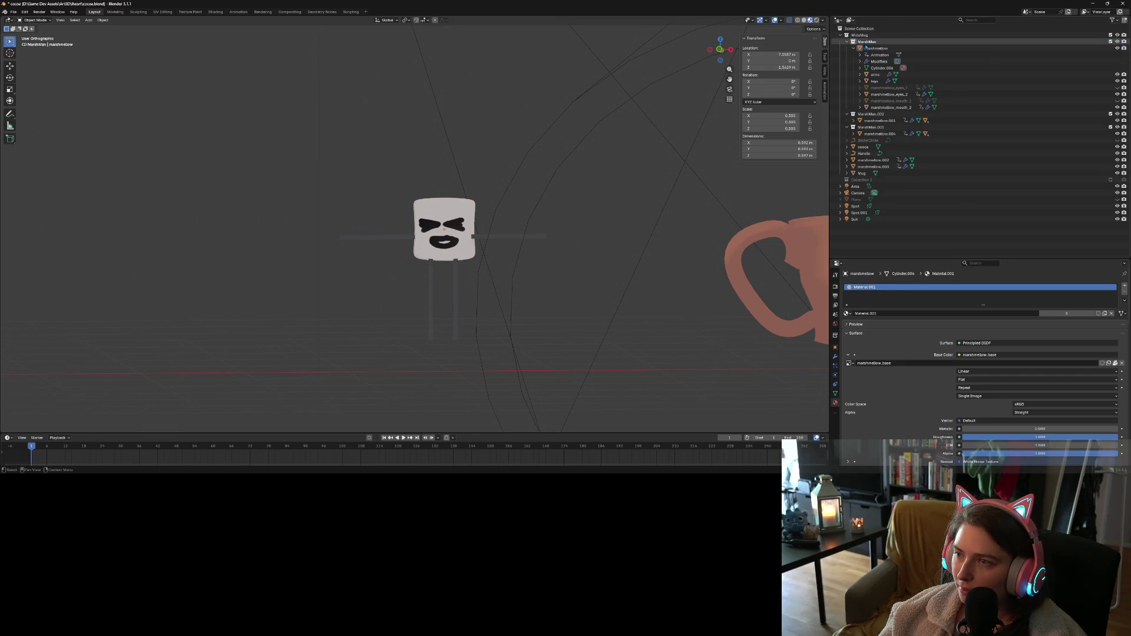
Hide the MarshMan.002 copy from the viewport
{"action": "left_click", "coordinate": [852, 120]}
{"action": "scroll", "coordinate": [872, 126], "scroll_direction": "down", "scroll_amount": 2}
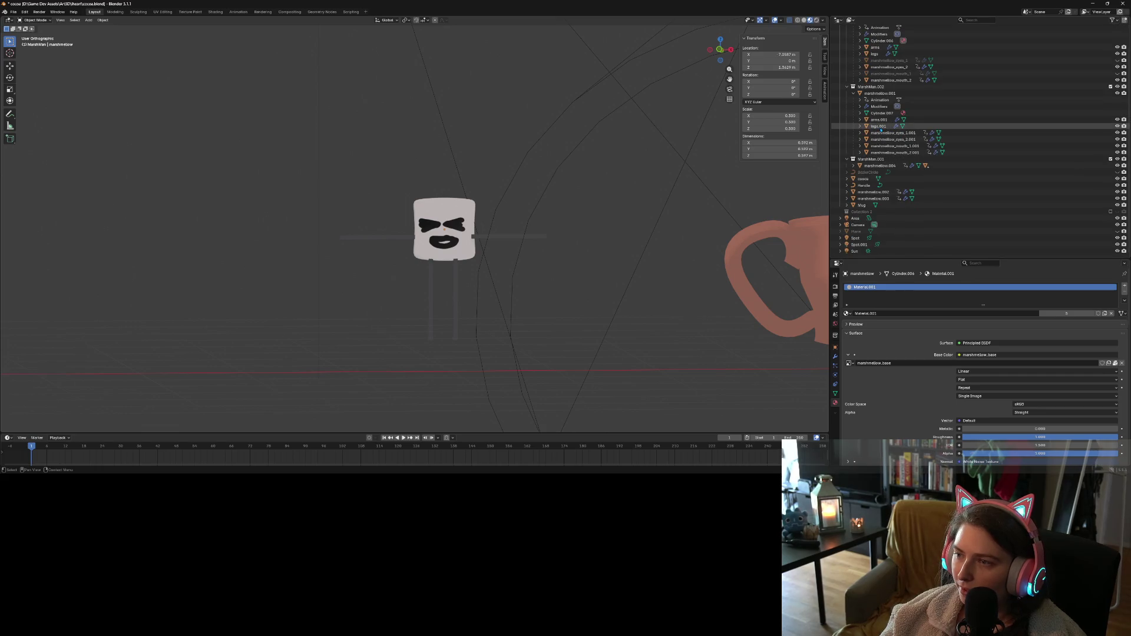
{"action": "scroll", "coordinate": [875, 127], "scroll_direction": "up", "scroll_amount": 2}
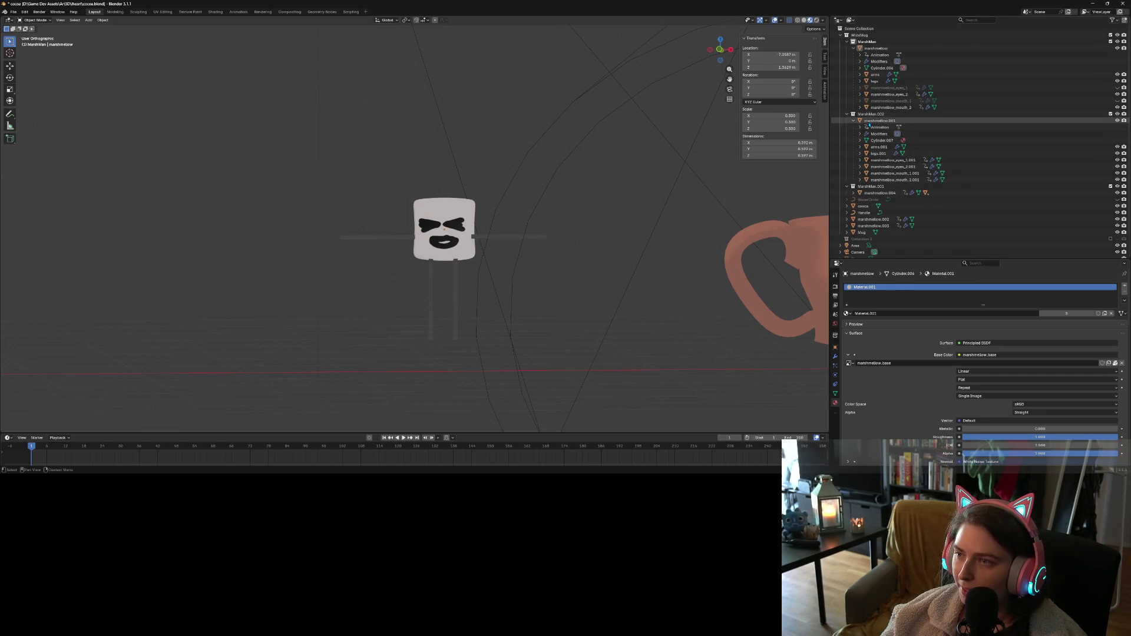
{"action": "left_click", "coordinate": [1118, 114]}
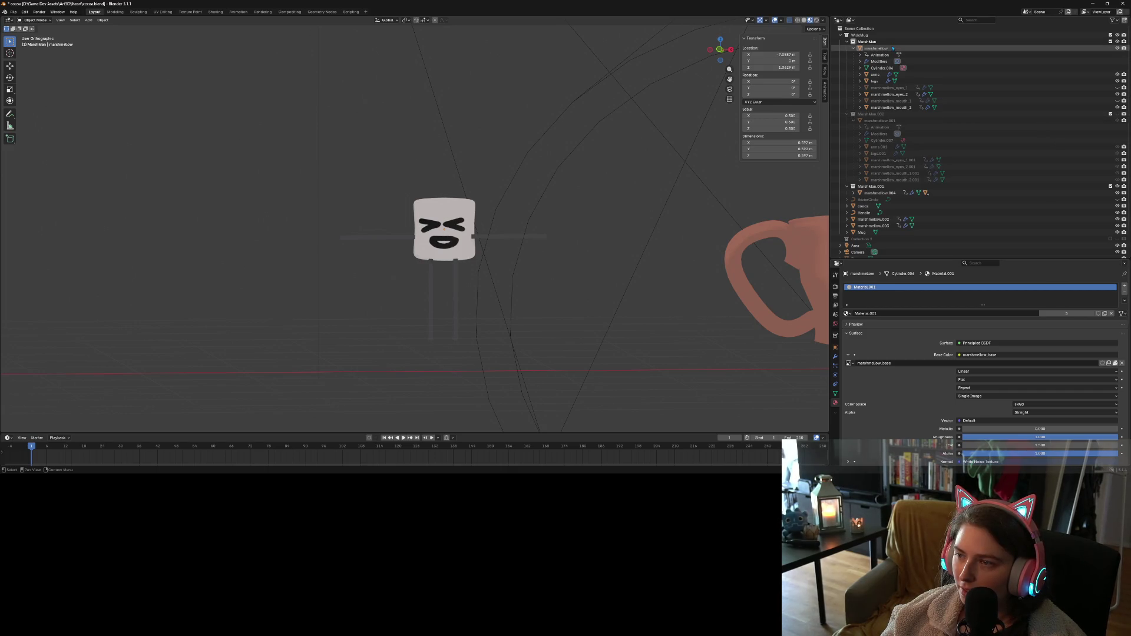
{"action": "left_click", "coordinate": [884, 186]}
{"action": "scroll", "coordinate": [578, 227], "scroll_direction": "down", "scroll_amount": 4}
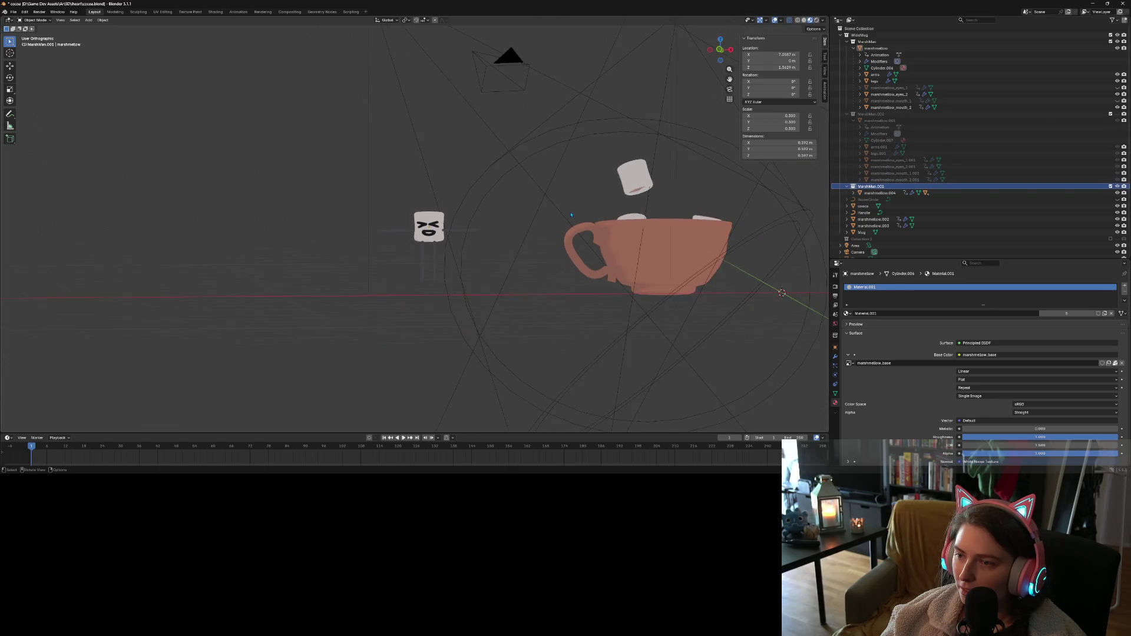
{"action": "middle_click_drag", "start_coordinate": [574, 233], "coordinate": [589, 260]}
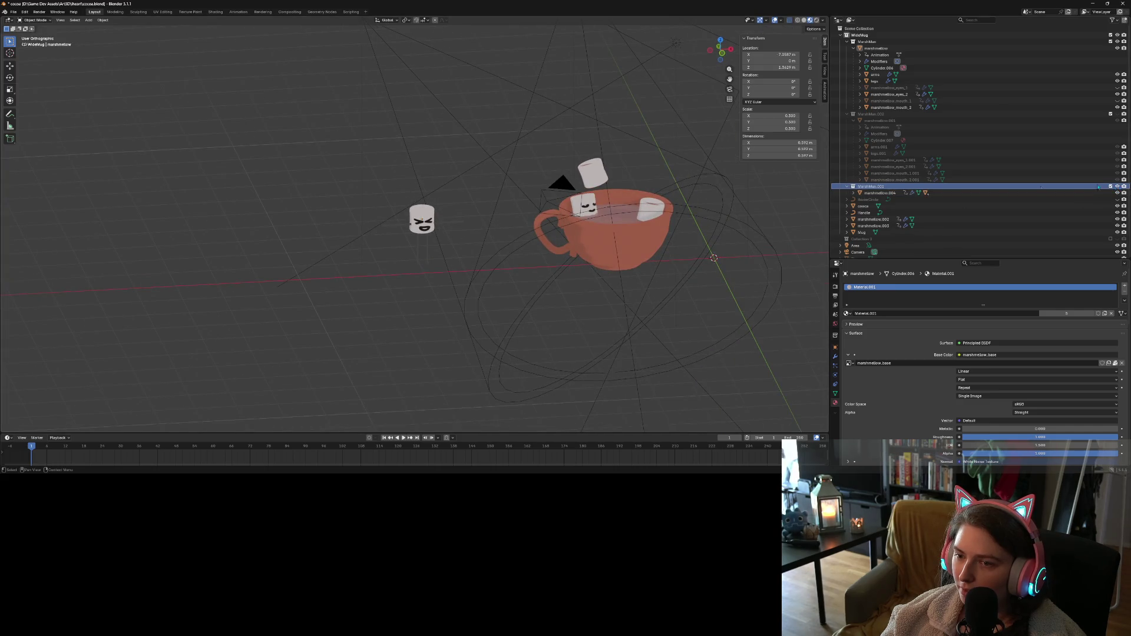
{"action": "scroll", "coordinate": [382, 268], "scroll_direction": "up", "scroll_amount": 3}
{"action": "key", "text": "KP_Decimal"}
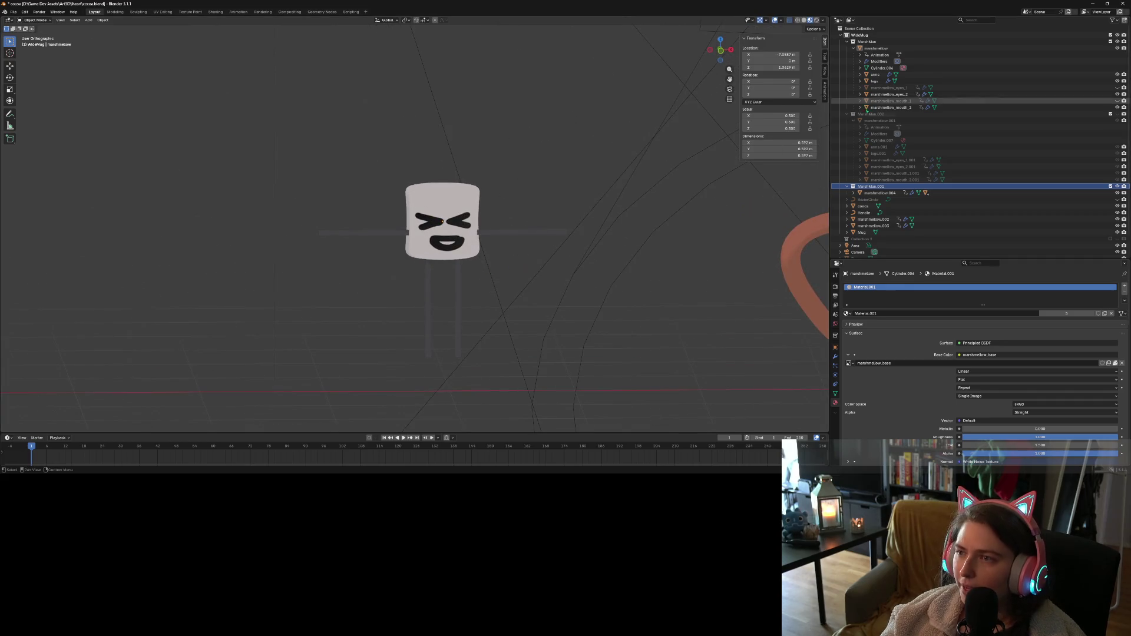
{"action": "left_click", "coordinate": [854, 115]}
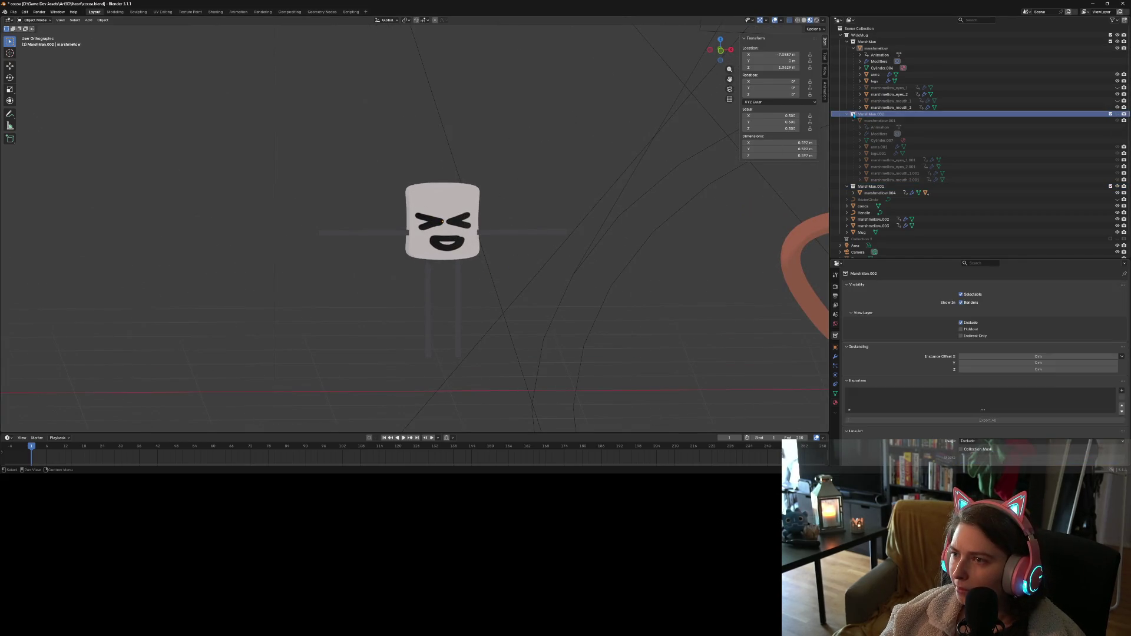
{"action": "left_click", "coordinate": [881, 42]}
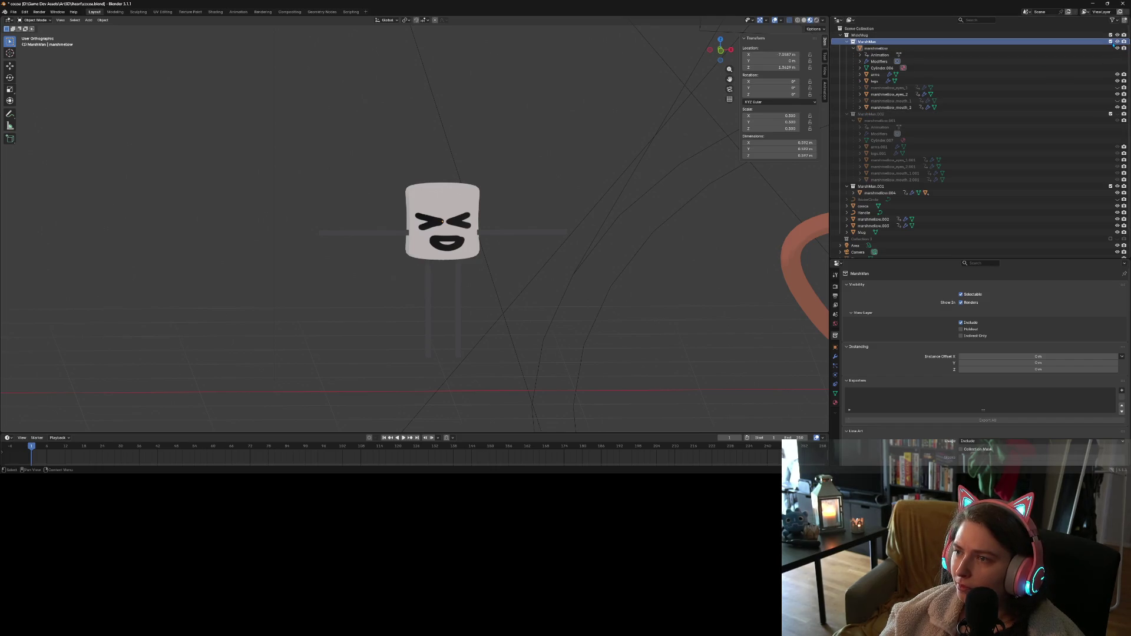
{"action": "right_click", "coordinate": [945, 46]}
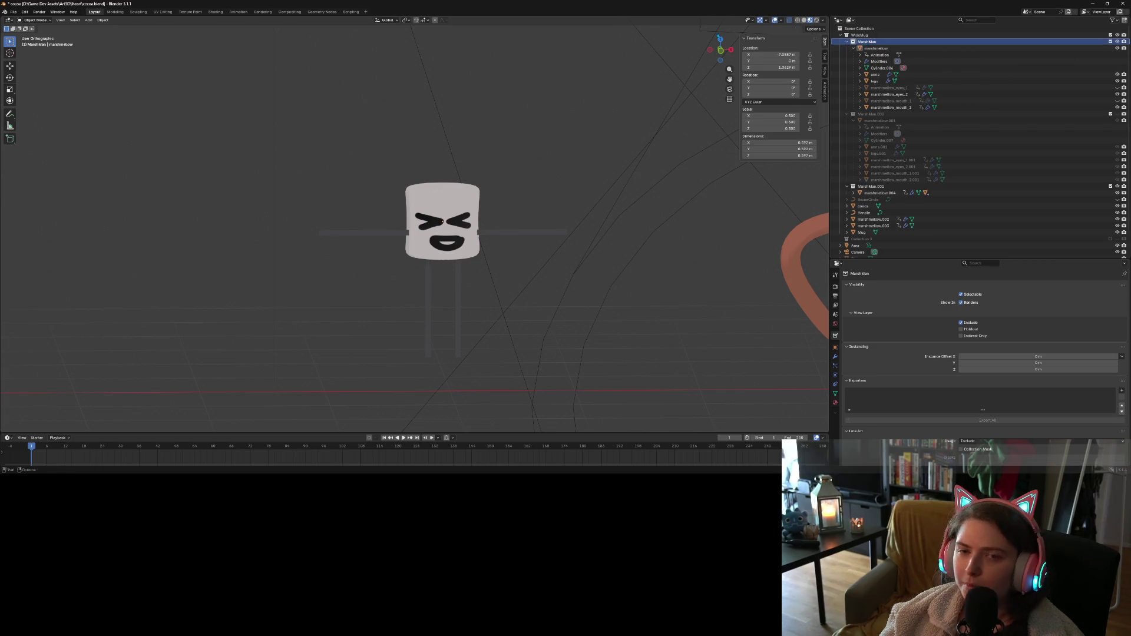
Add an armature at the origin, view it in front orthographic, and select the marshmallow body
{"action": "left_click", "coordinate": [74, 20]}
{"action": "left_click", "coordinate": [89, 20]}
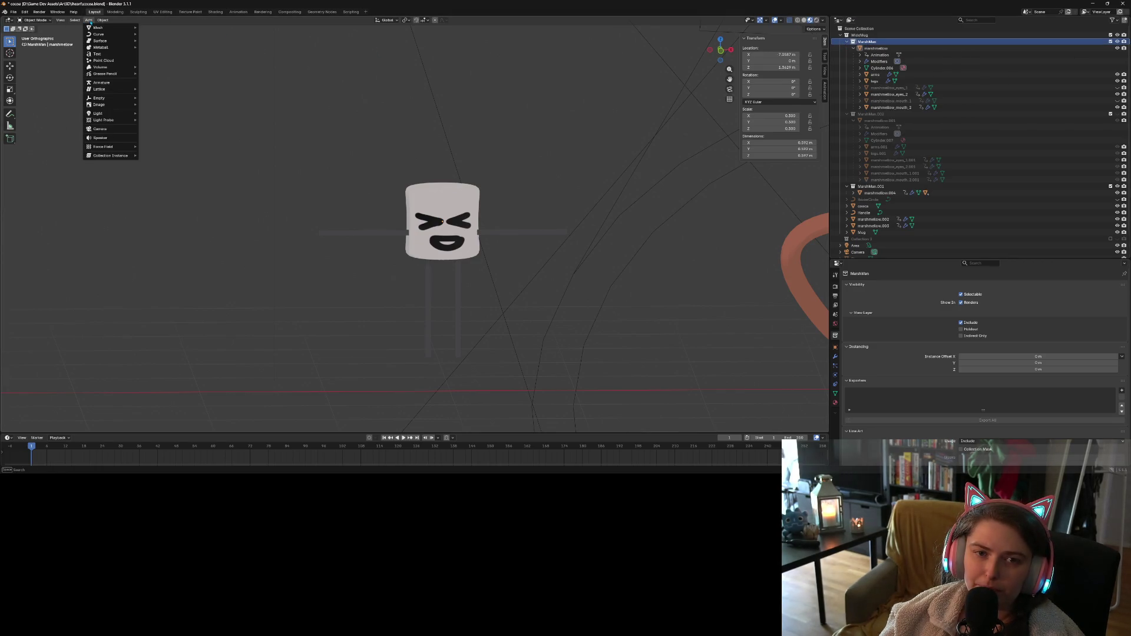
{"action": "left_click", "coordinate": [125, 83]}
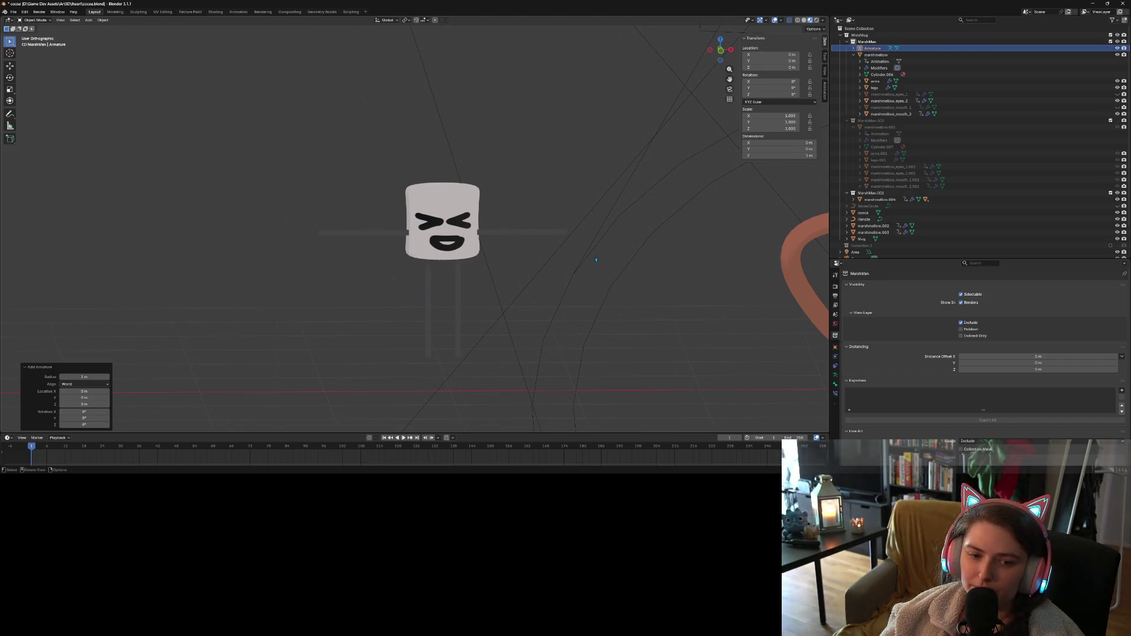
{"action": "key", "text": "KP_1"}
{"action": "scroll", "coordinate": [596, 260], "scroll_direction": "down", "scroll_amount": 5}
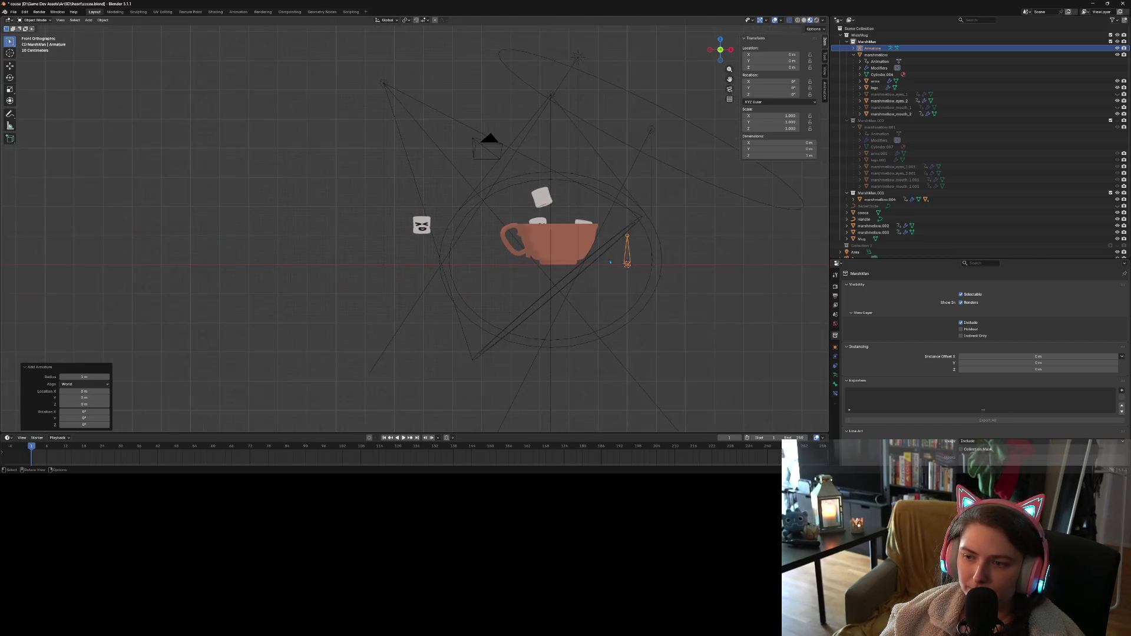
{"action": "scroll", "coordinate": [655, 281], "scroll_direction": "up", "scroll_amount": 3}
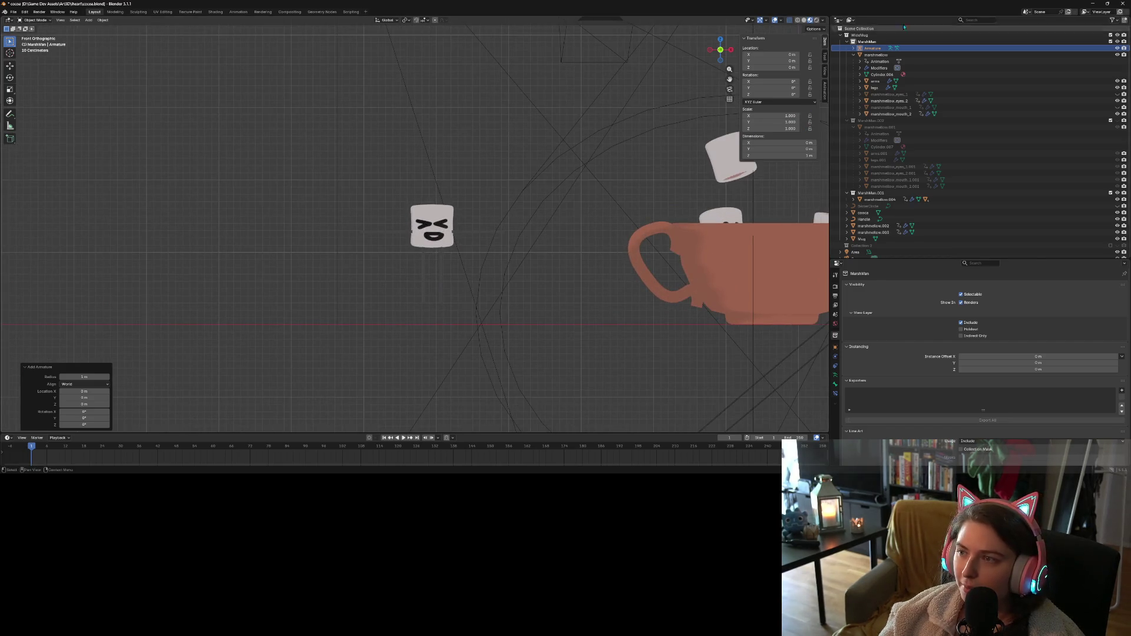
{"action": "left_click", "coordinate": [899, 54]}
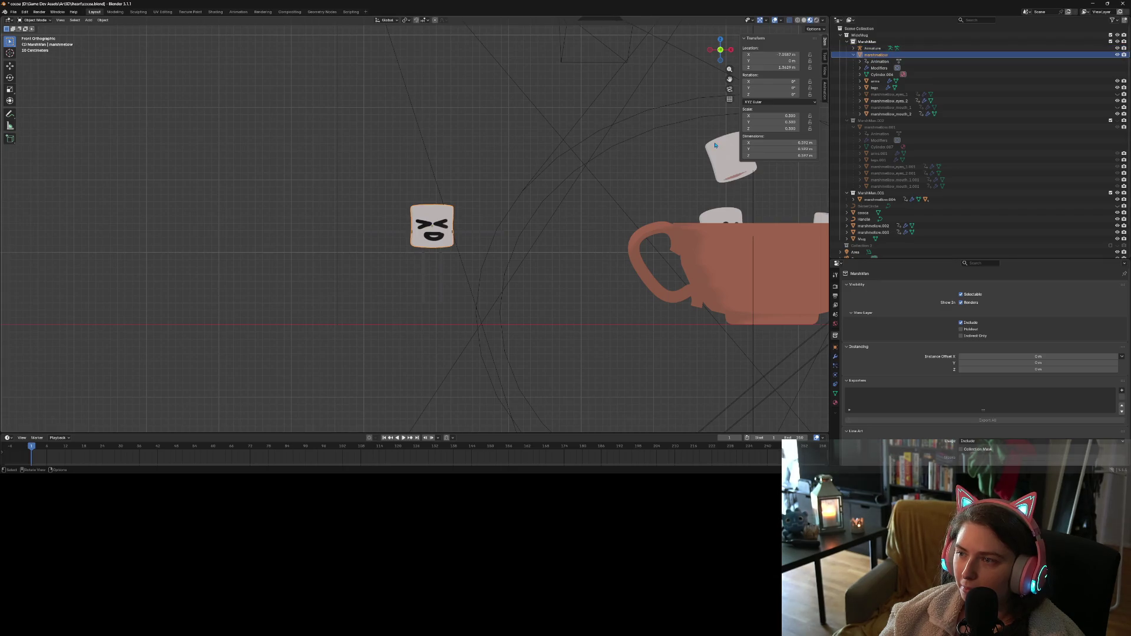
Set the marshmallow's origin to the 3D cursor, undo that, and begin moving it instead
{"action": "key", "text": "g"}
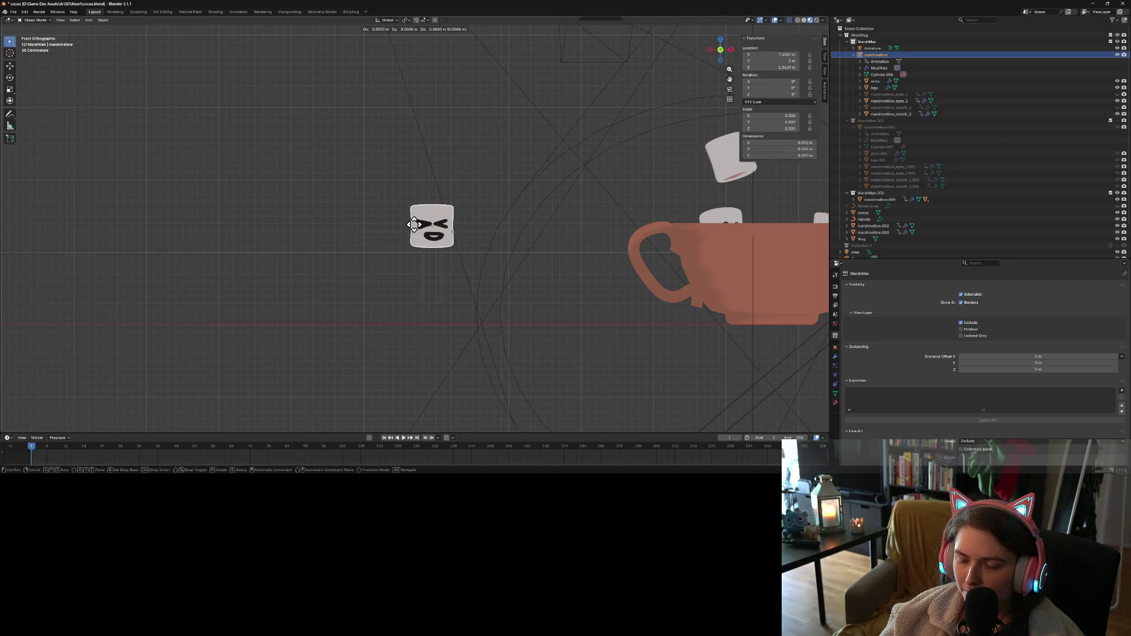
{"action": "left_click", "coordinate": [414, 226]}
{"action": "right_click", "coordinate": [415, 225]}
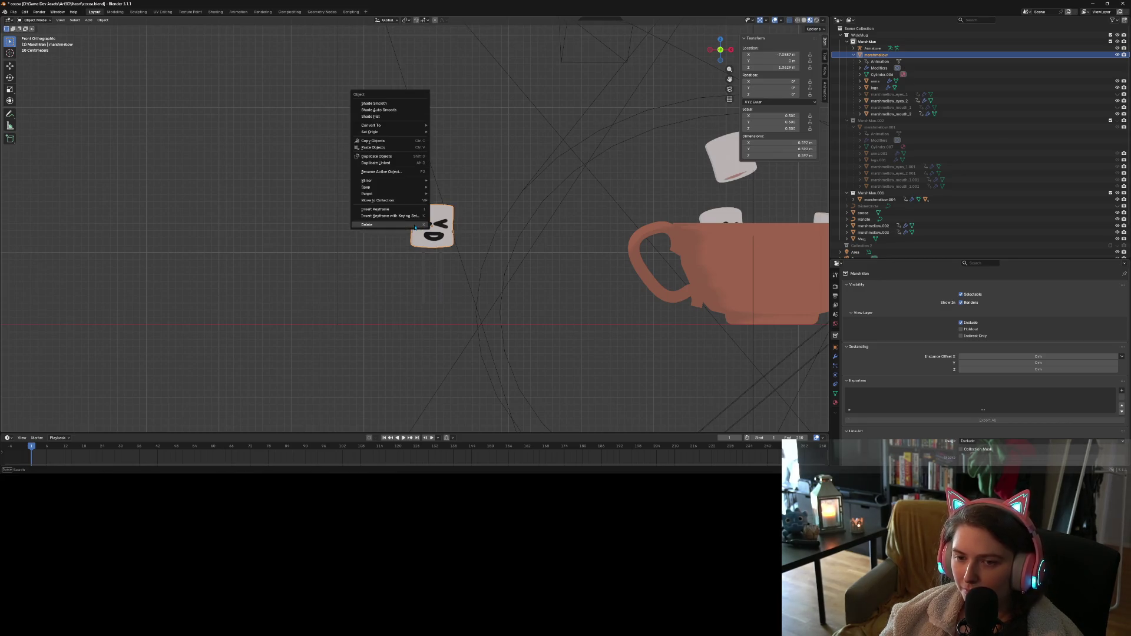
{"action": "mouse_move", "coordinate": [418, 131]}
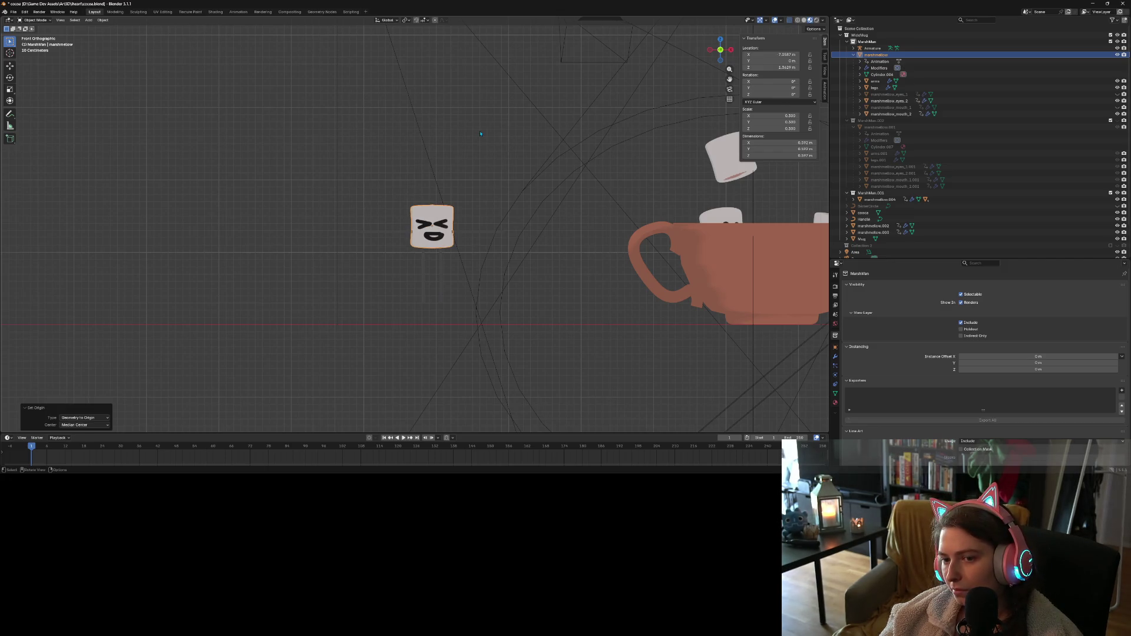
{"action": "scroll", "coordinate": [546, 340], "scroll_direction": "down", "scroll_amount": 4}
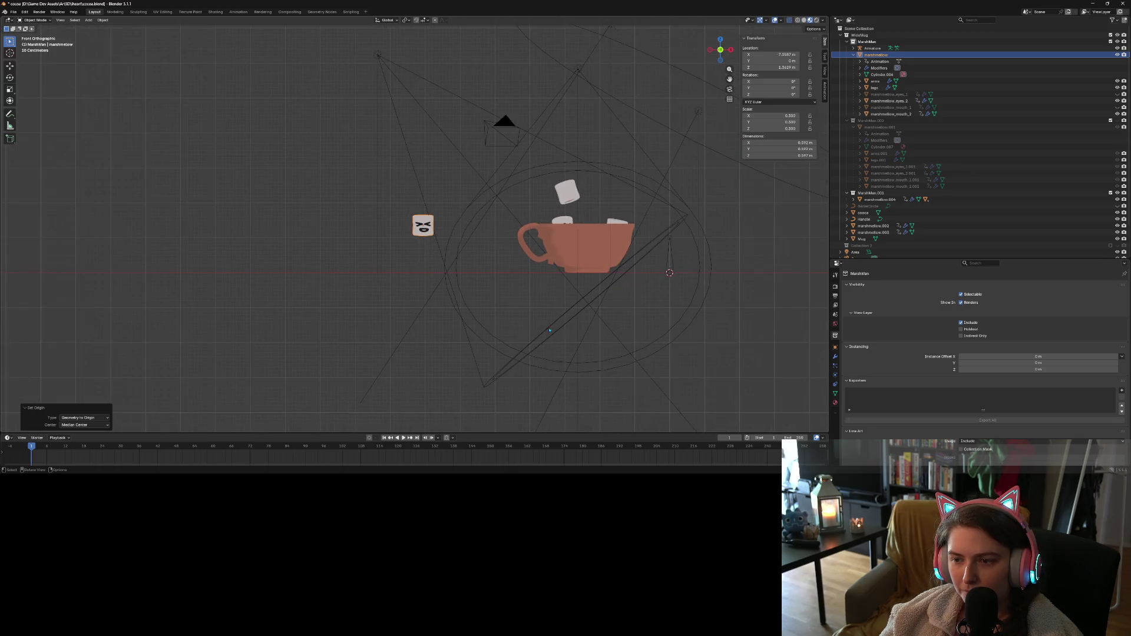
{"action": "right_click", "coordinate": [417, 230]}
{"action": "mouse_move", "coordinate": [417, 232]}
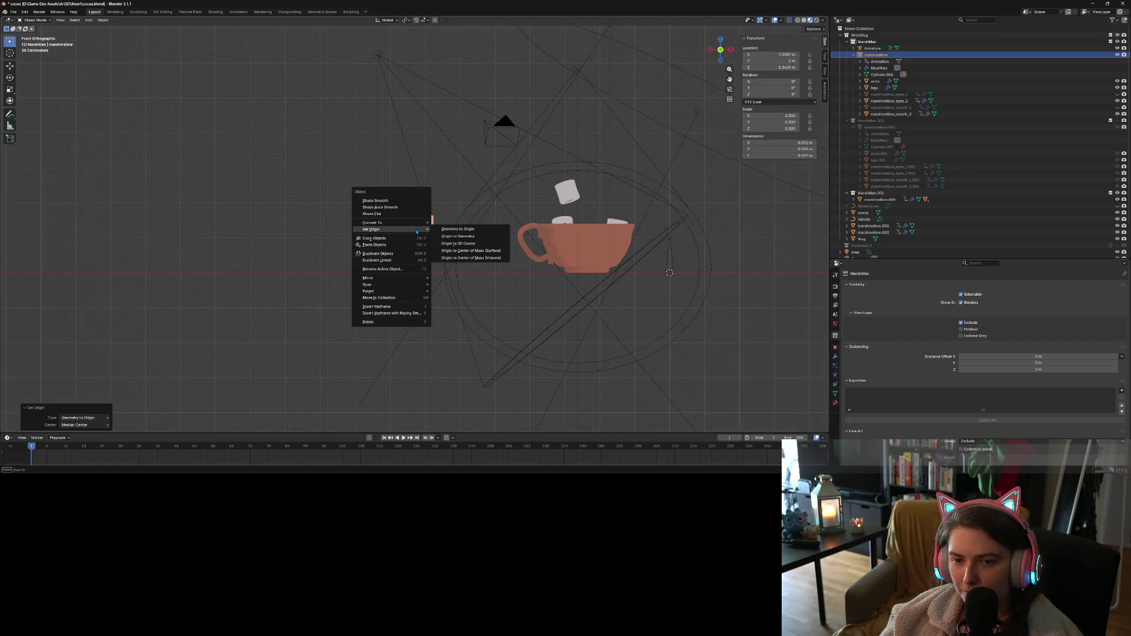
{"action": "left_click", "coordinate": [460, 243]}
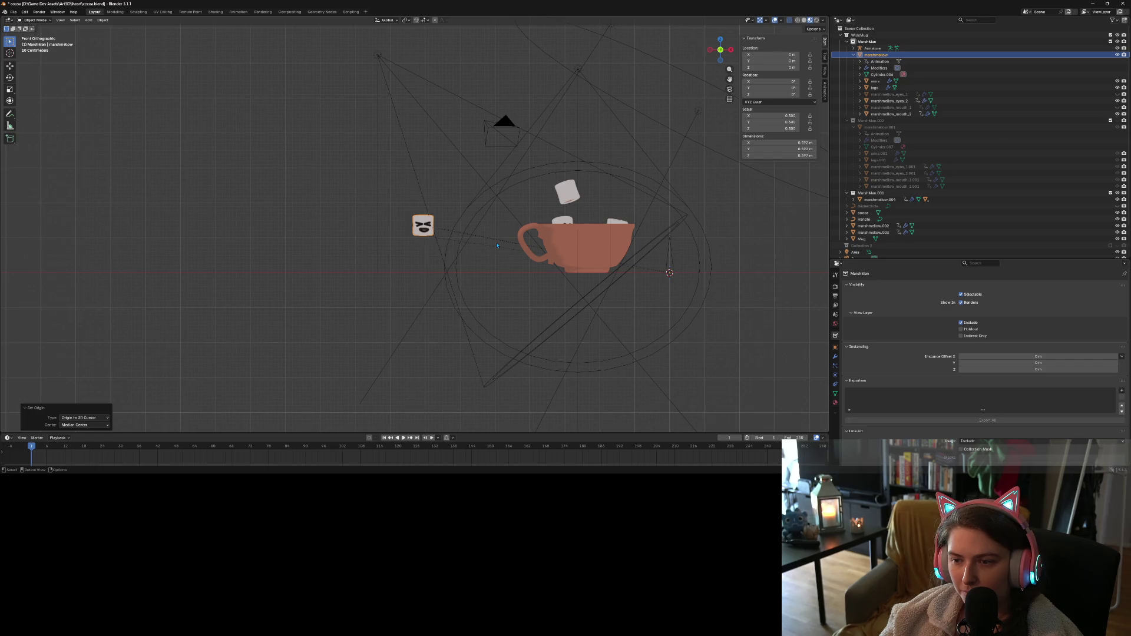
{"action": "key", "text": "ctrl+z"}
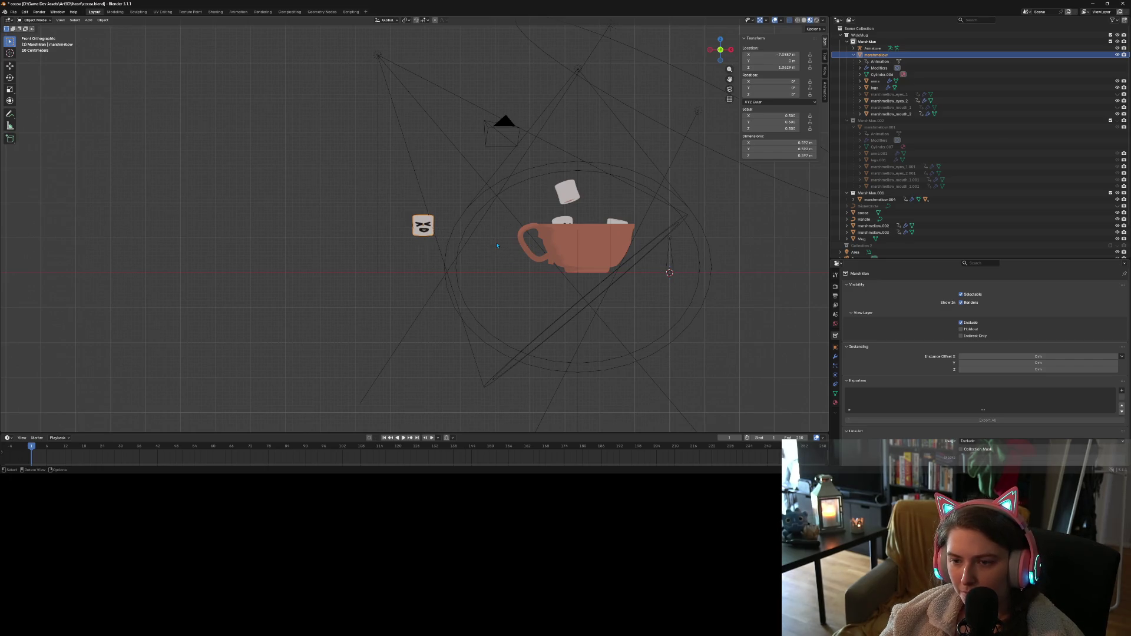
{"action": "key", "text": "g"}
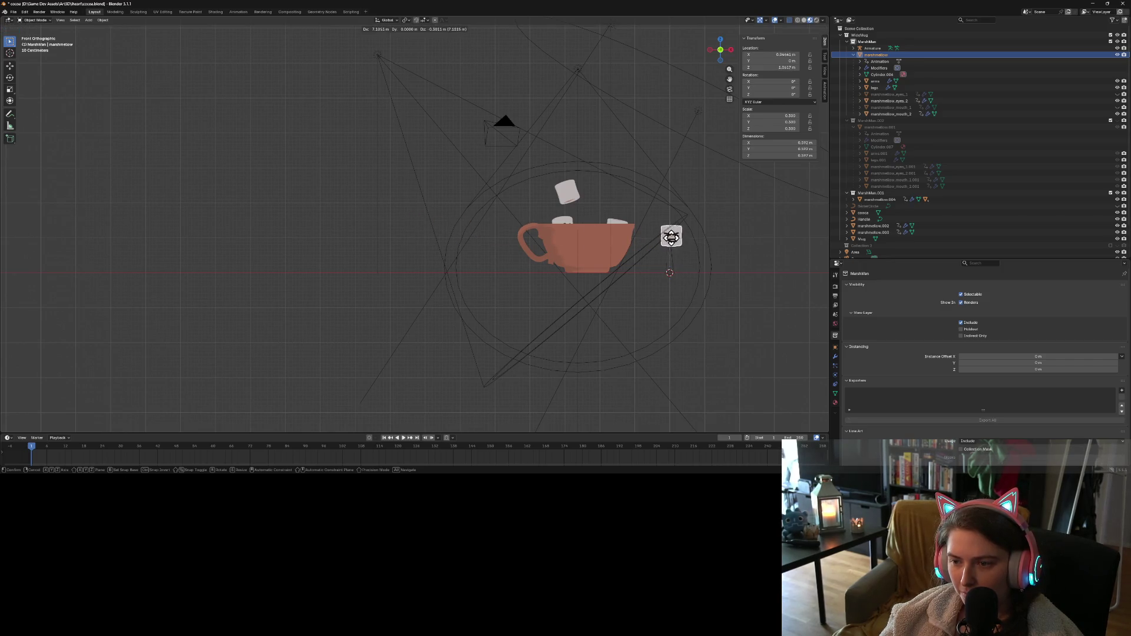
Place the marshmallow beside the armature near the mug and refine its position
{"action": "left_click", "coordinate": [677, 236]}
{"action": "scroll", "coordinate": [704, 290], "scroll_direction": "up", "scroll_amount": 4}
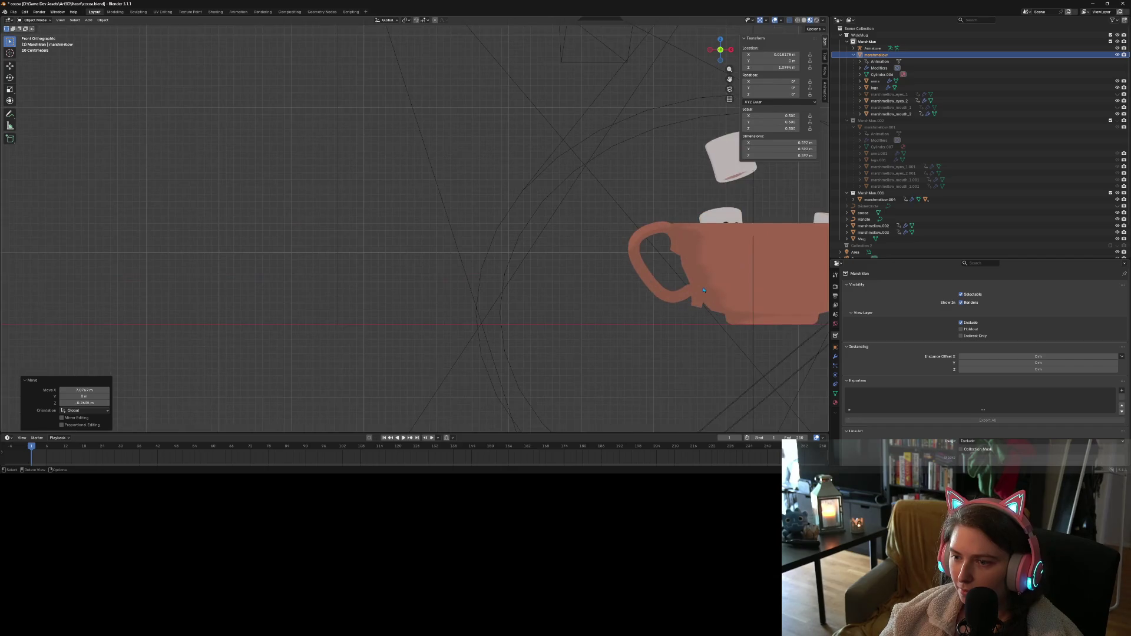
{"action": "key", "text": "KP_Decimal"}
{"action": "scroll", "coordinate": [651, 326], "scroll_direction": "down", "scroll_amount": 5}
{"action": "scroll", "coordinate": [651, 326], "scroll_direction": "down", "scroll_amount": 2}
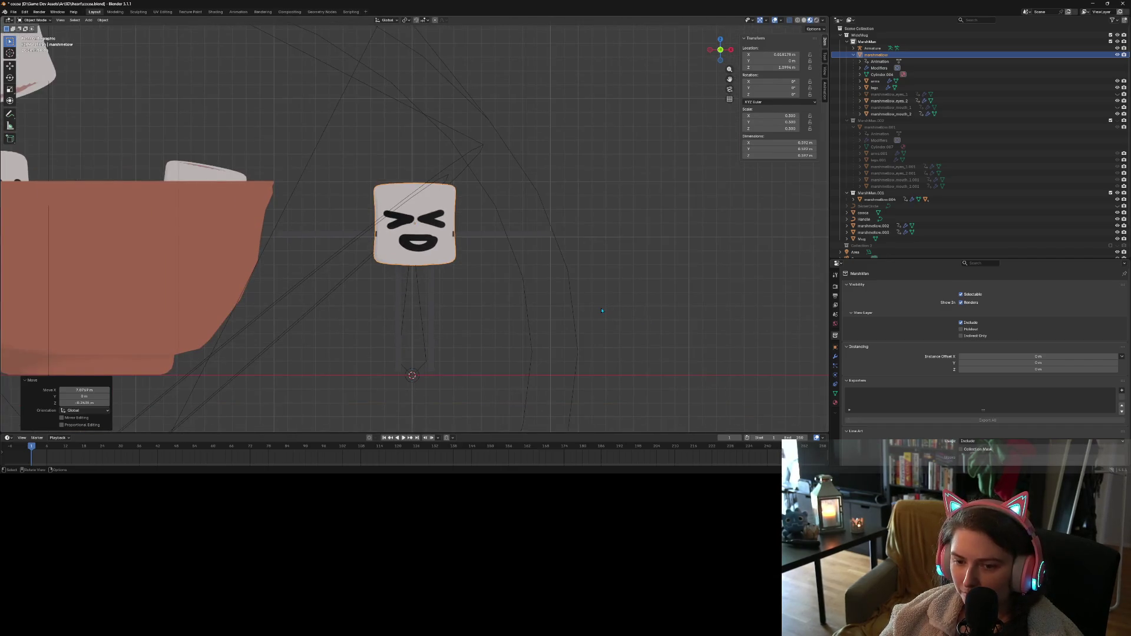
{"action": "middle_click_drag", "start_coordinate": [651, 326], "coordinate": [688, 270], "text": "shift"}
{"action": "scroll", "coordinate": [678, 273], "scroll_direction": "up", "scroll_amount": 1}
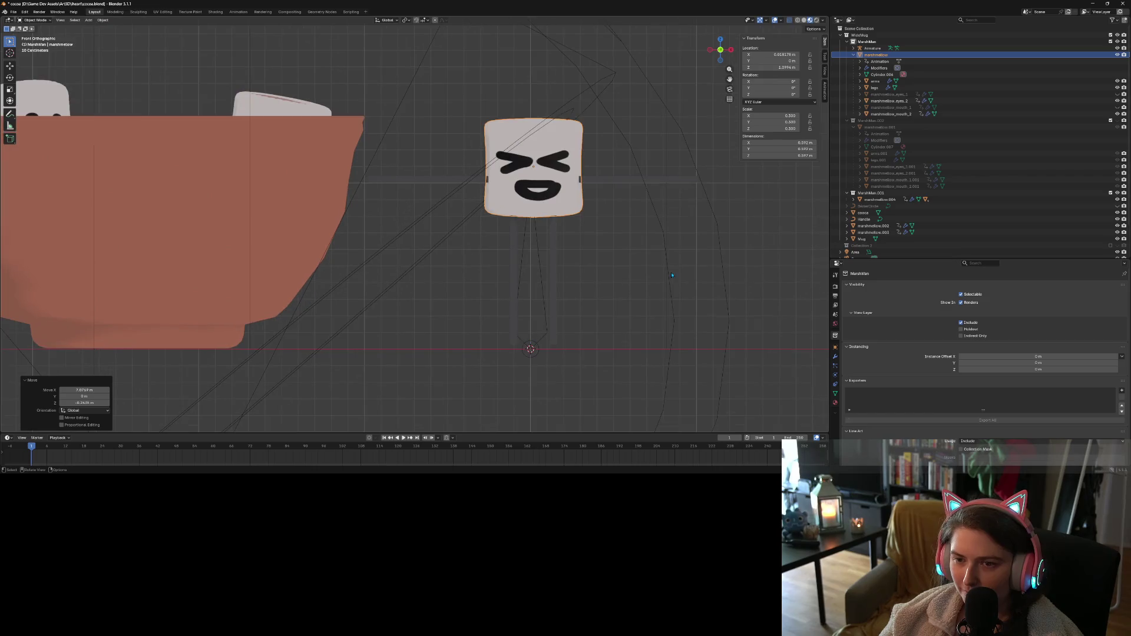
{"action": "key", "text": "g"}
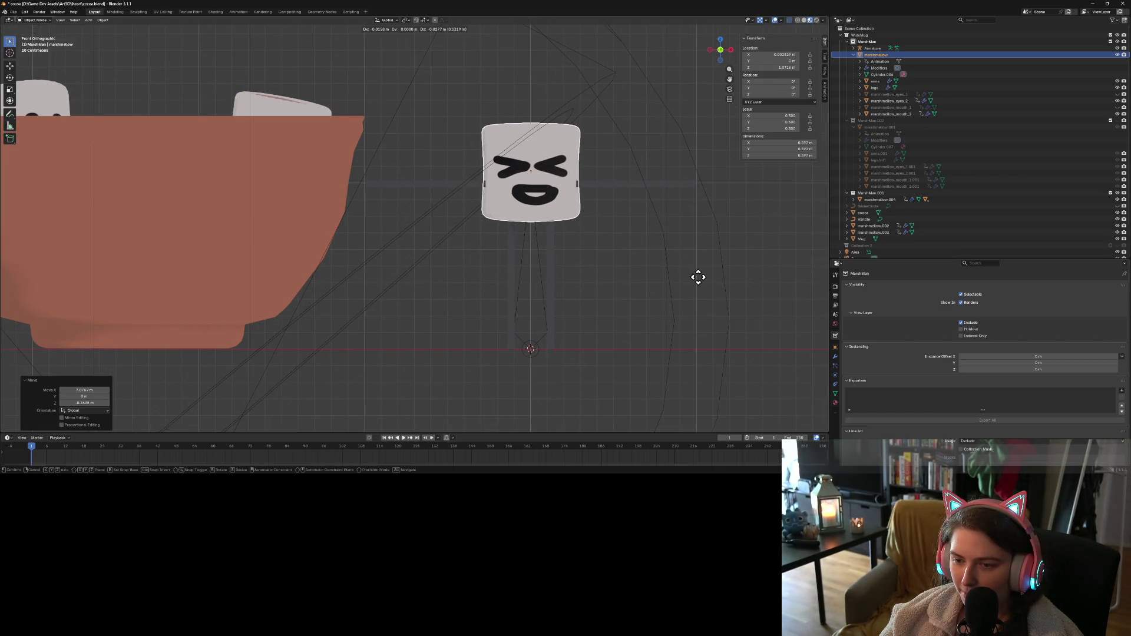
{"action": "left_click", "coordinate": [699, 276]}
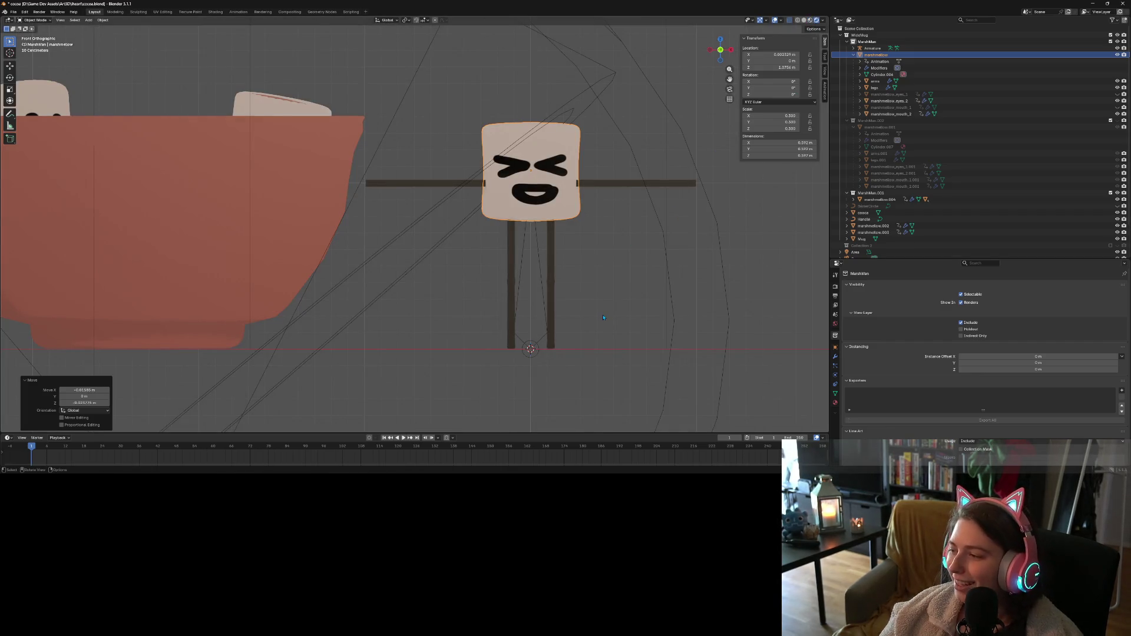
Lower the marshmallow slightly along the Z axis, then deselect it
{"action": "scroll", "coordinate": [575, 327], "scroll_direction": "up", "scroll_amount": 2}
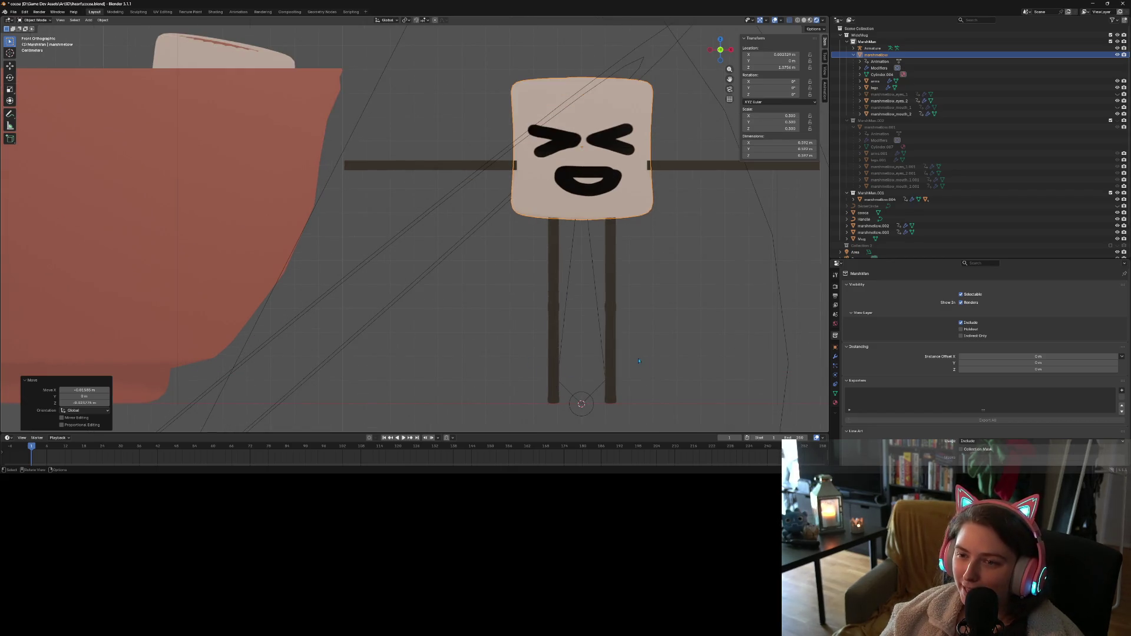
{"action": "scroll", "coordinate": [647, 376], "scroll_direction": "up", "scroll_amount": 1}
{"action": "mouse_move", "coordinate": [647, 377]}
{"action": "middle_mouse_down", "text": "shift"}
{"action": "mouse_move", "coordinate": [619, 330]}
{"action": "mouse_move", "coordinate": [602, 336]}
{"action": "middle_mouse_up", "text": "shift"}
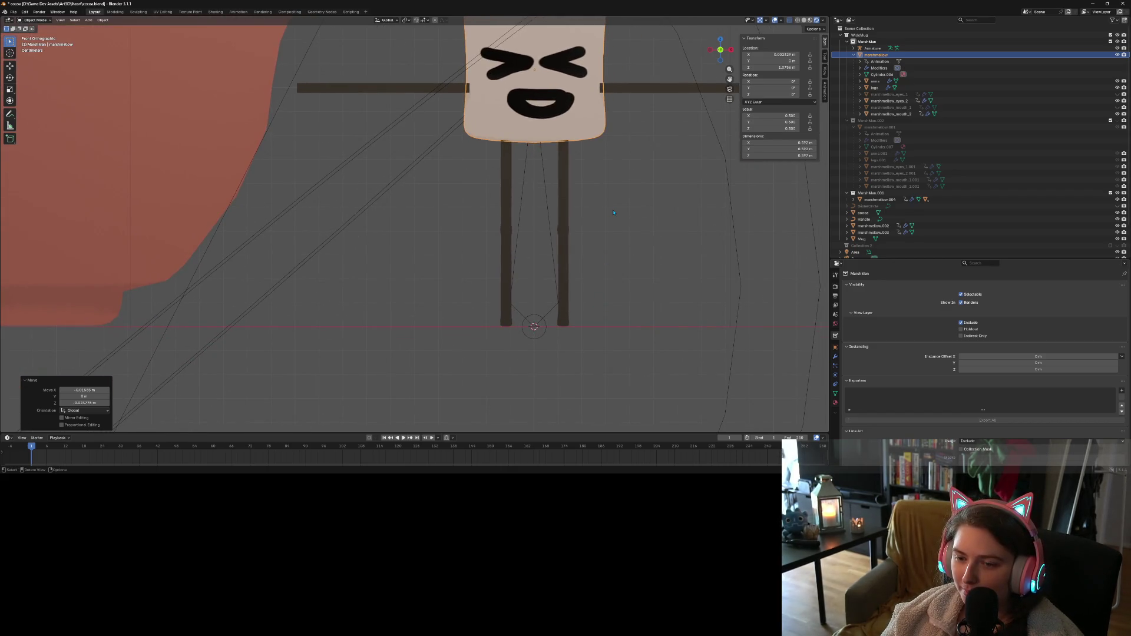
{"action": "key", "text": "g"}
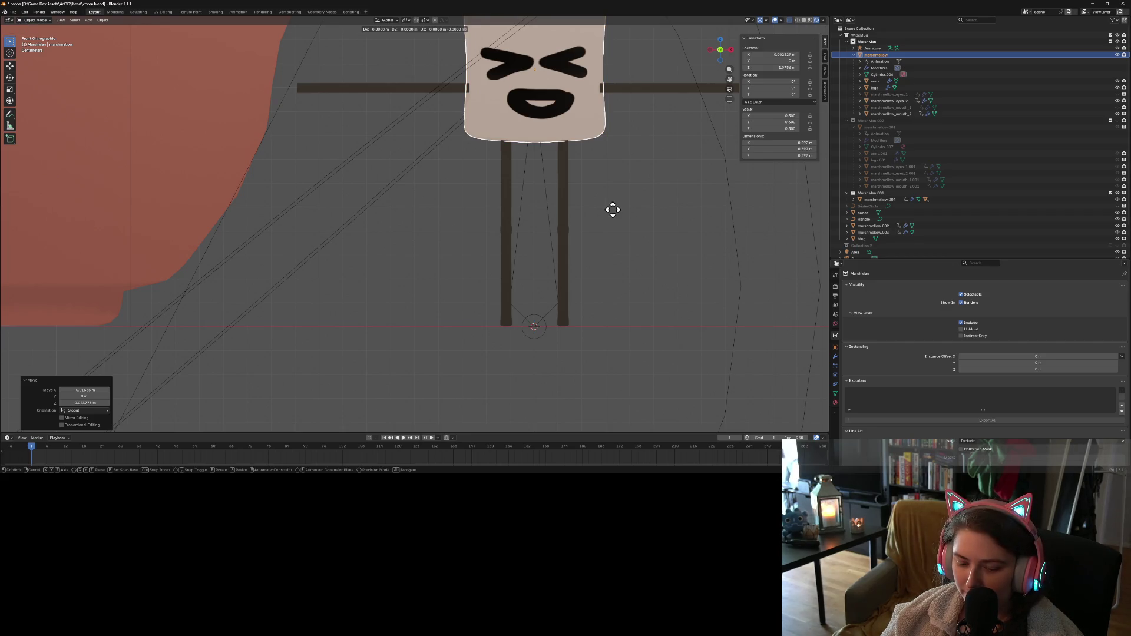
{"action": "key", "text": "y"}
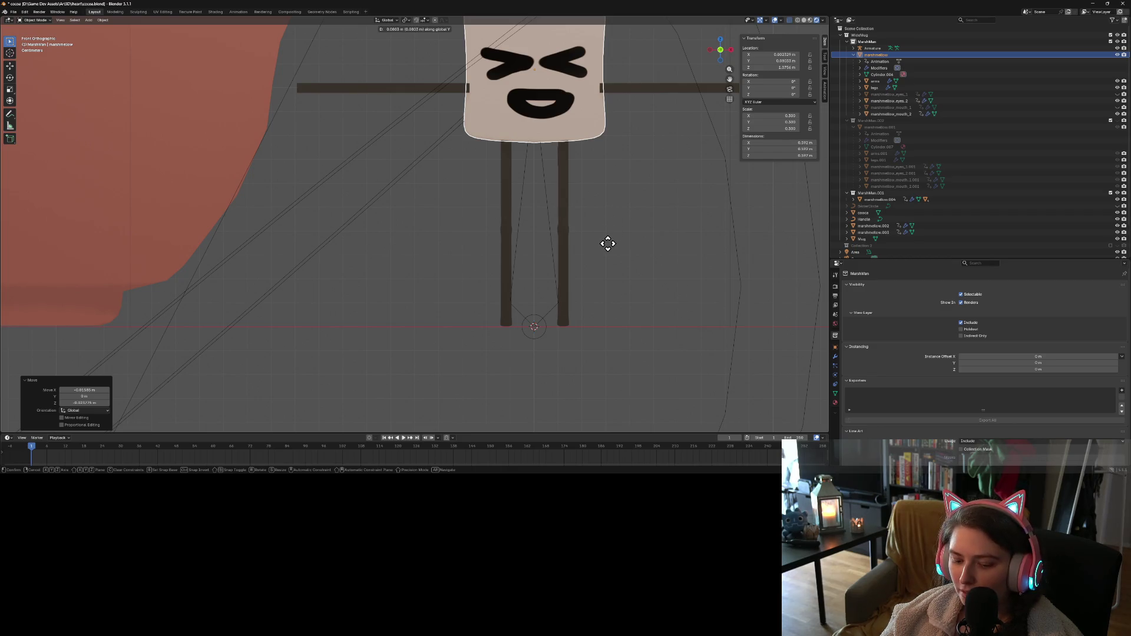
{"action": "key", "text": "z"}
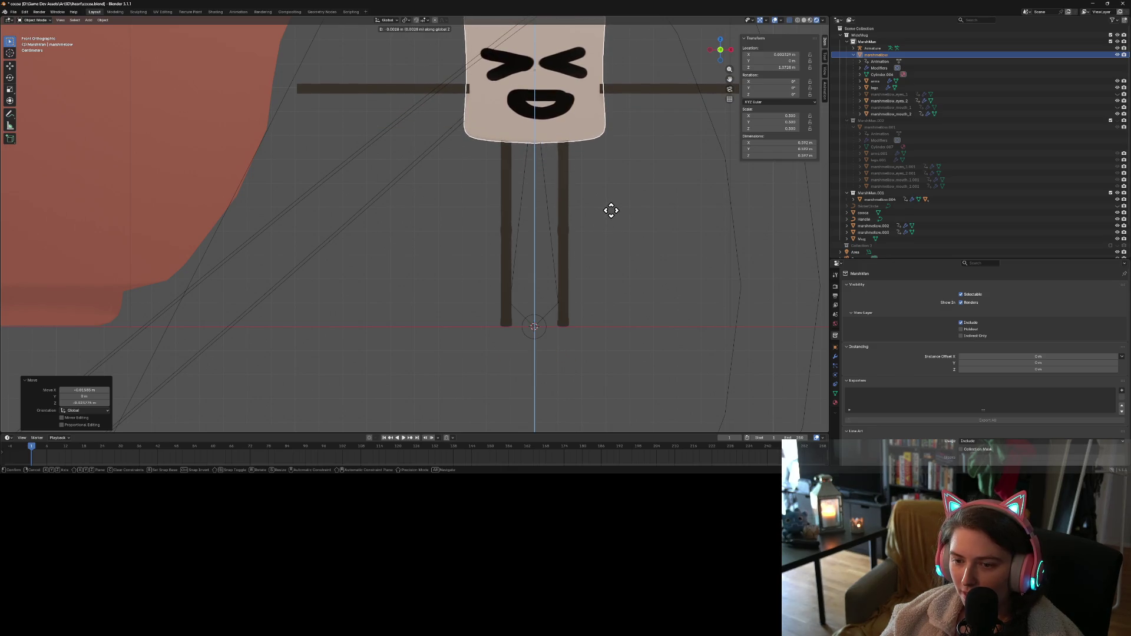
{"action": "left_click", "coordinate": [612, 214]}
{"action": "left_click", "coordinate": [611, 264]}
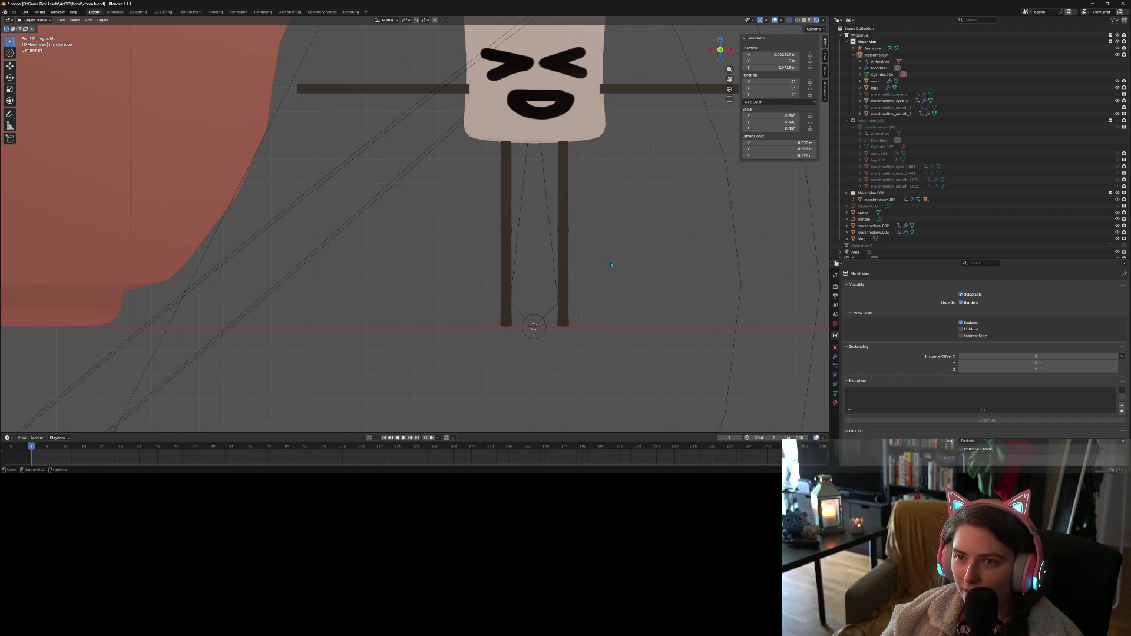
Set the marshmallow's Location X to 0 and return to front orthographic view
{"action": "scroll", "coordinate": [677, 295], "scroll_direction": "down", "scroll_amount": 3}
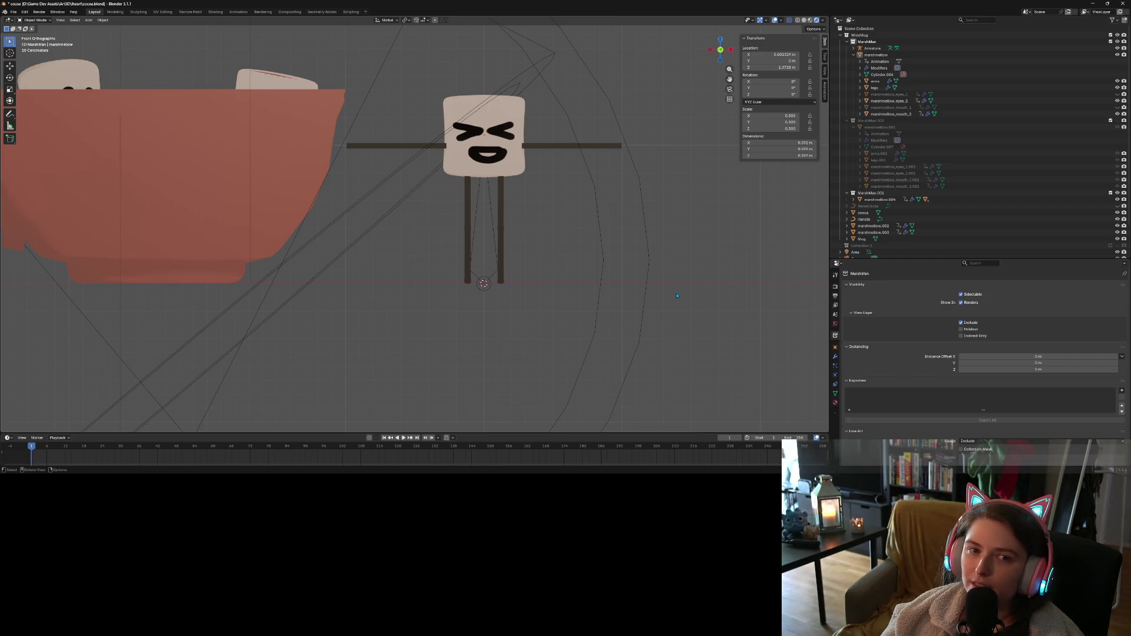
{"action": "scroll", "coordinate": [677, 296], "scroll_direction": "up", "scroll_amount": 3}
{"action": "mouse_move", "coordinate": [677, 296]}
{"action": "middle_mouse_down"}
{"action": "mouse_move", "coordinate": [774, 139]}
{"action": "mouse_move", "coordinate": [777, 65]}
{"action": "middle_mouse_up"}
{"action": "left_click", "coordinate": [778, 55]}
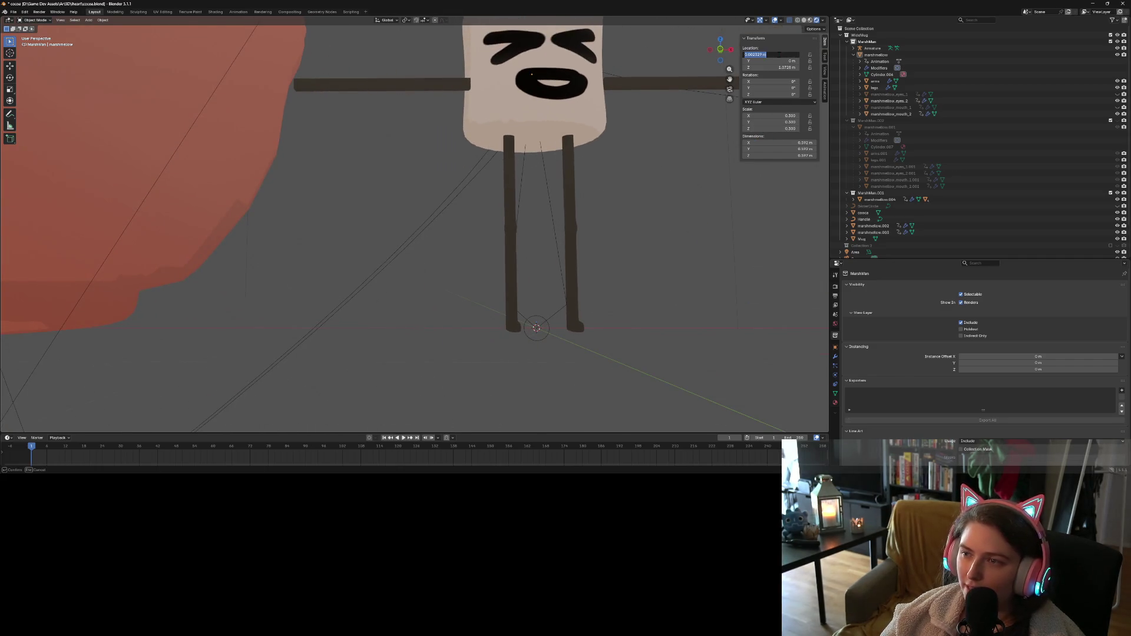
{"action": "type", "text": "0"}
{"action": "key", "text": "Return"}
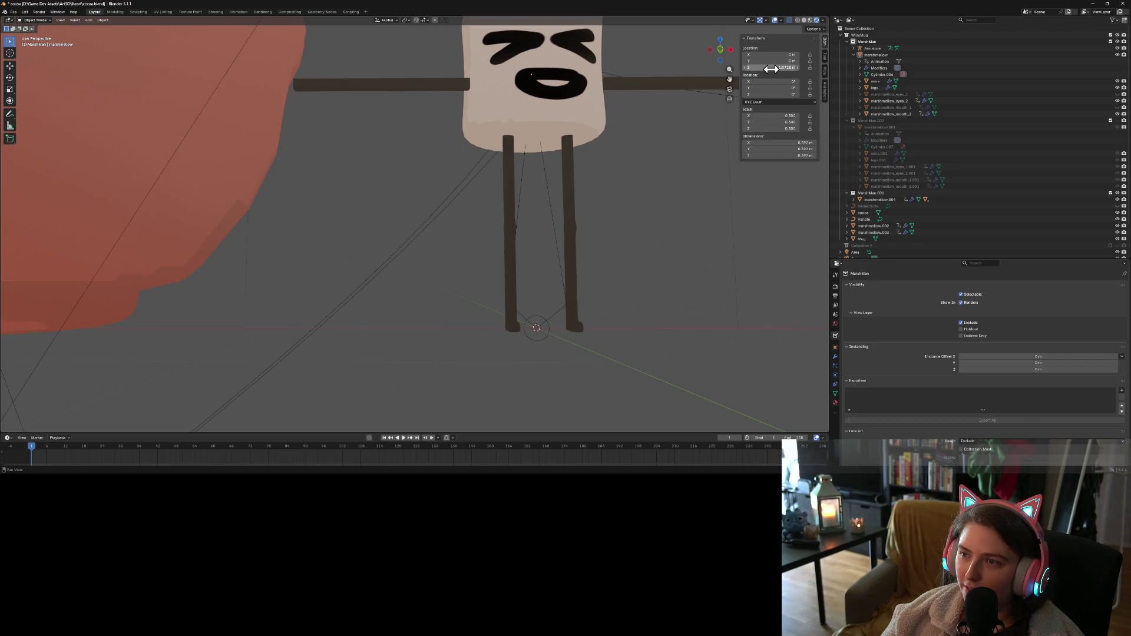
{"action": "key", "text": "KP_1"}
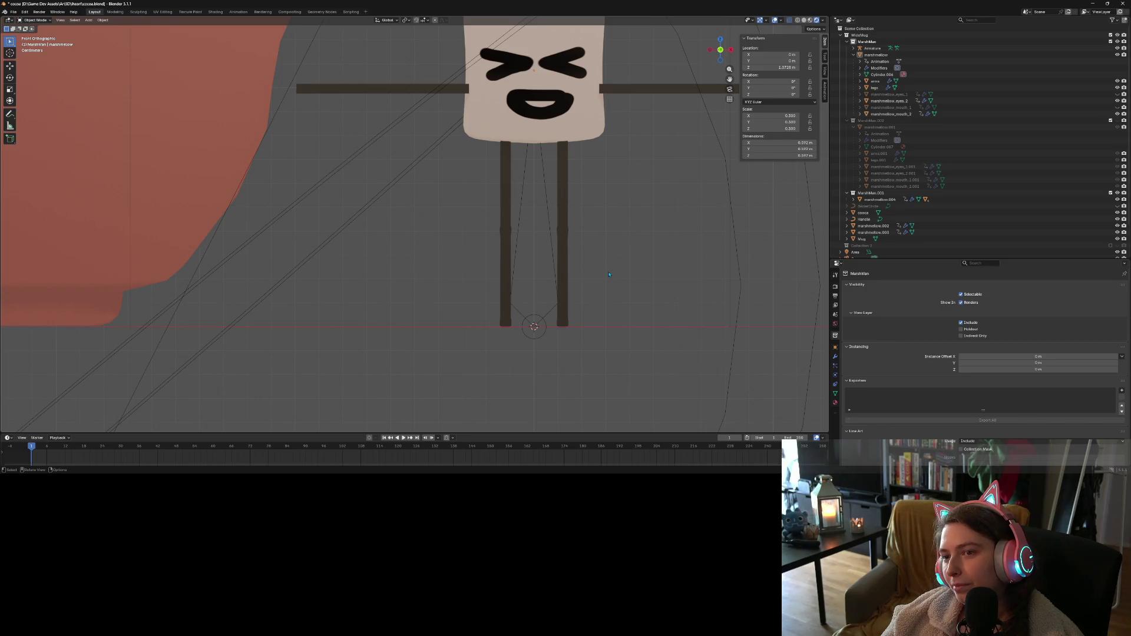
Set the marshmallow's origin to the 3D cursor and check it from the front view
{"action": "right_click", "coordinate": [512, 115]}
{"action": "mouse_move", "coordinate": [530, 116]}
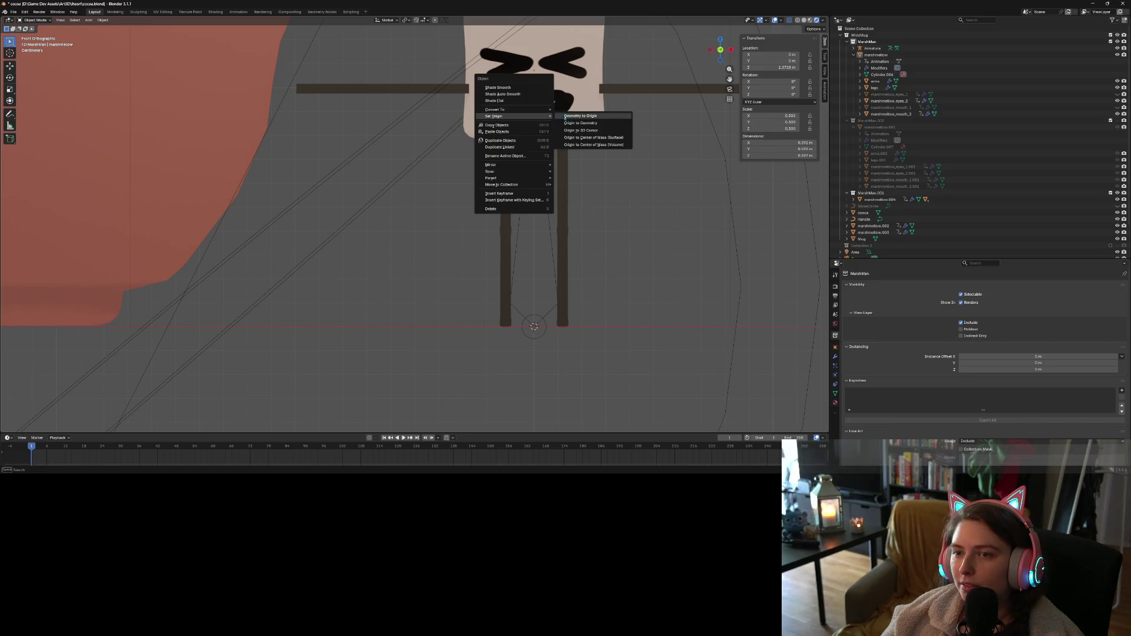
{"action": "left_click", "coordinate": [595, 132]}
{"action": "scroll", "coordinate": [565, 206], "scroll_direction": "down", "scroll_amount": 3}
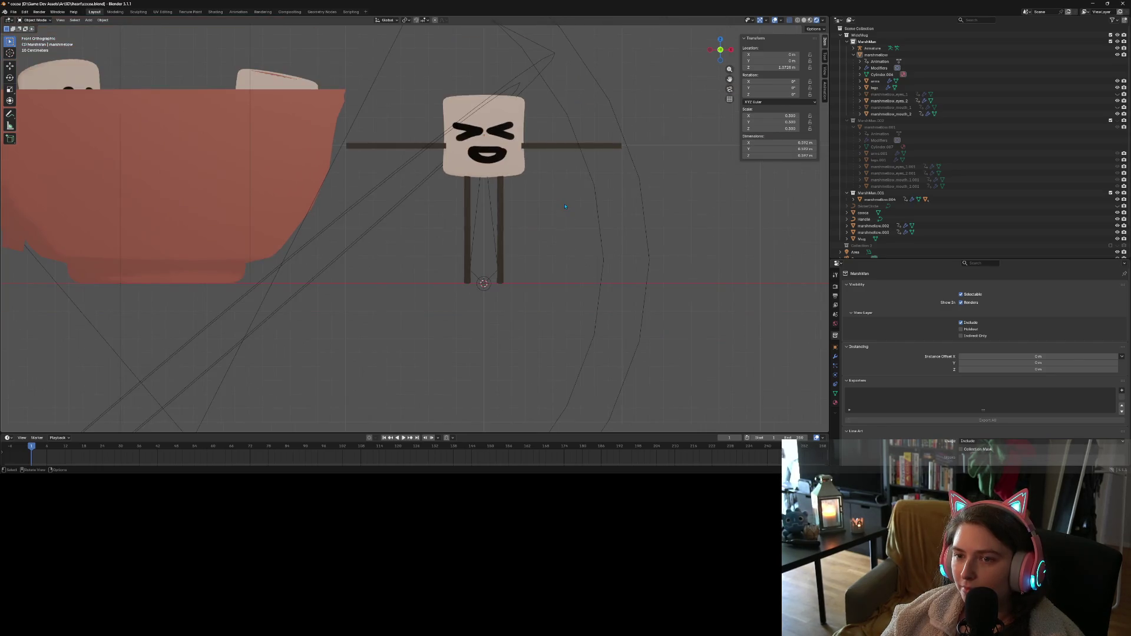
{"action": "mouse_move", "coordinate": [566, 206]}
{"action": "middle_mouse_down"}
{"action": "mouse_move", "coordinate": [502, 215]}
{"action": "mouse_move", "coordinate": [575, 225]}
{"action": "mouse_move", "coordinate": [505, 223]}
{"action": "middle_mouse_up"}
{"action": "key", "text": "KP_1"}
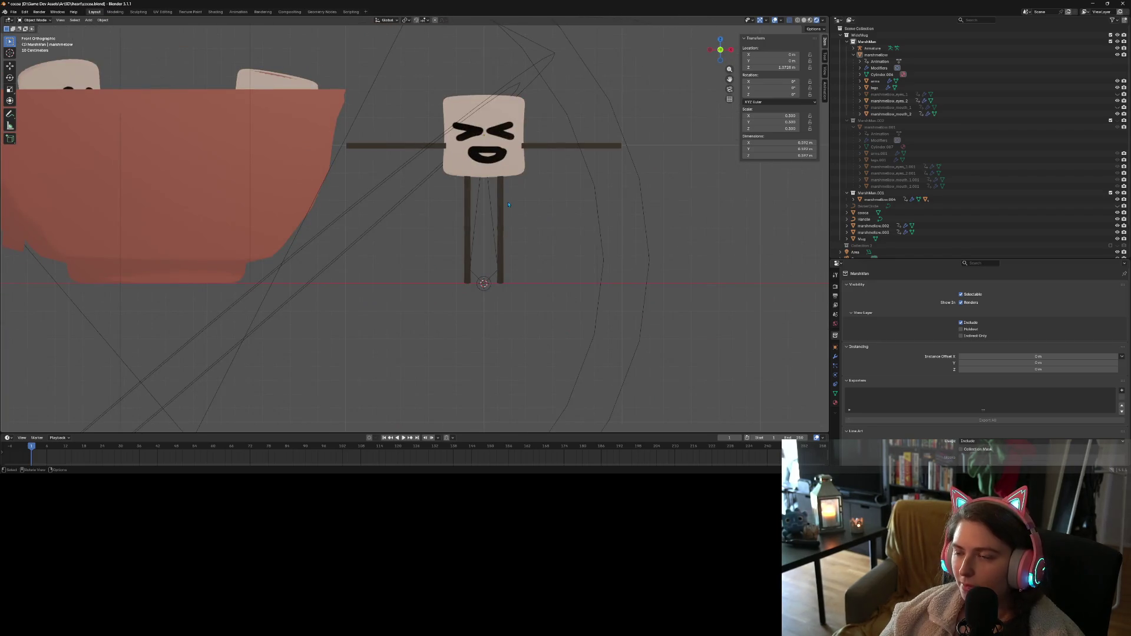
{"action": "scroll", "coordinate": [513, 212], "scroll_direction": "up", "scroll_amount": 2}
{"action": "scroll", "coordinate": [519, 205], "scroll_direction": "down", "scroll_amount": 2}
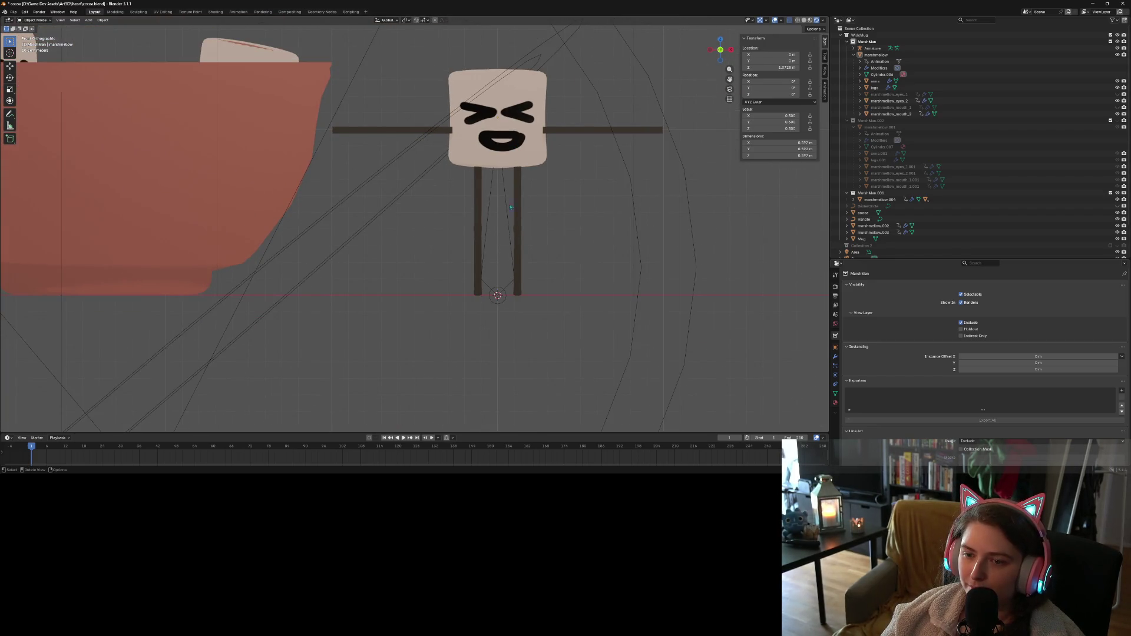
Select the armature and switch viewport shading to wireframe
{"action": "left_click", "coordinate": [499, 297]}
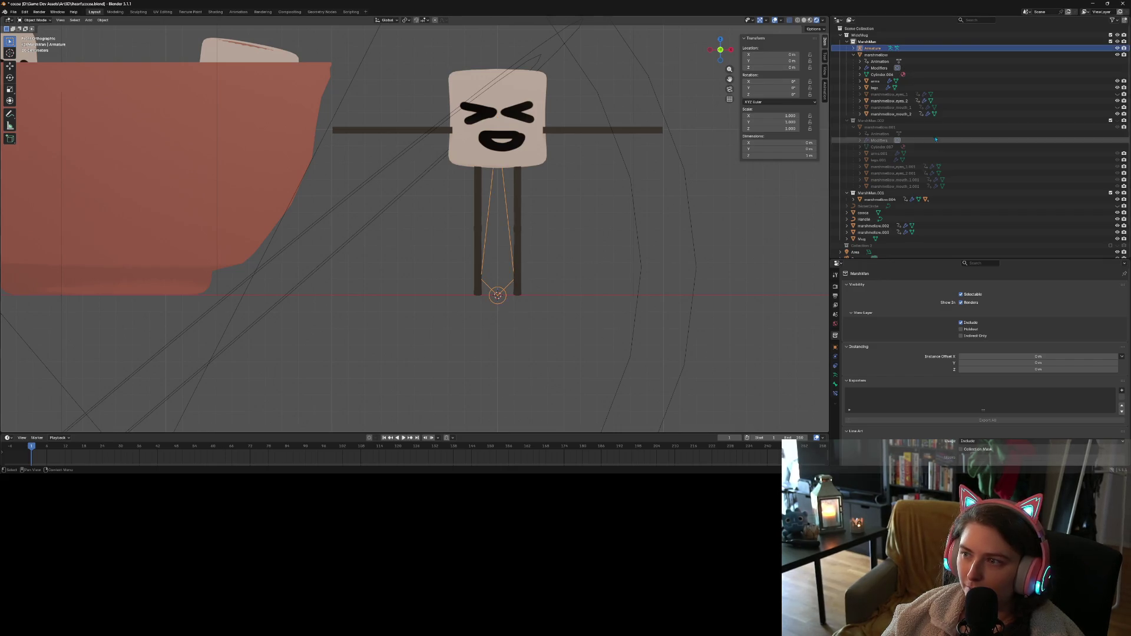
{"action": "left_click", "coordinate": [874, 55]}
{"action": "left_click", "coordinate": [873, 48]}
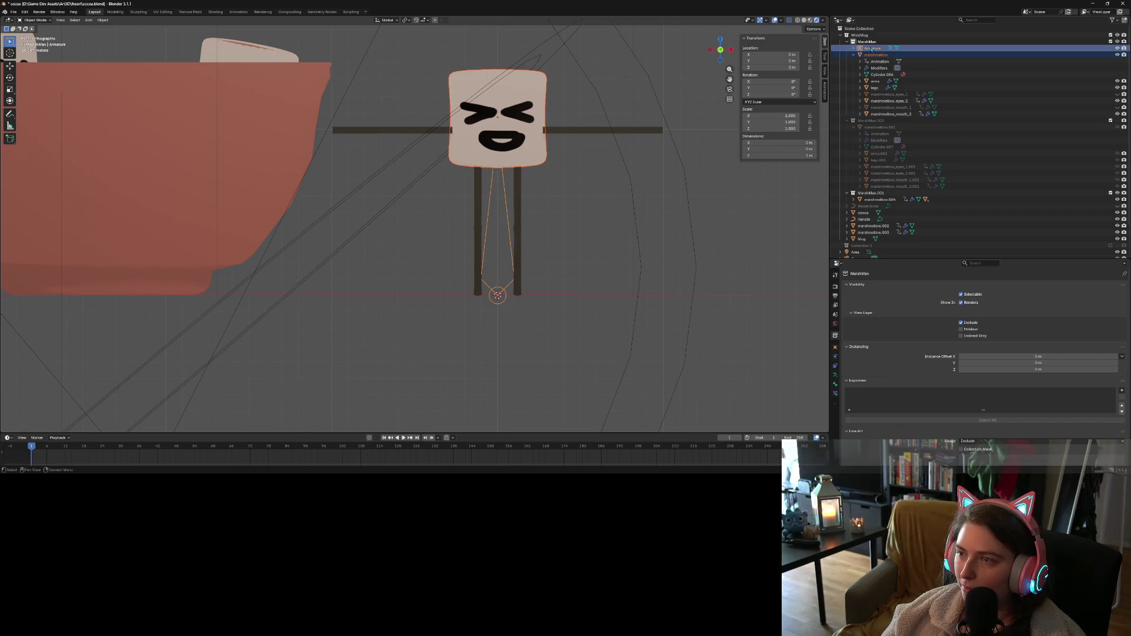
{"action": "left_click", "coordinate": [876, 55]}
{"action": "left_click", "coordinate": [873, 48]}
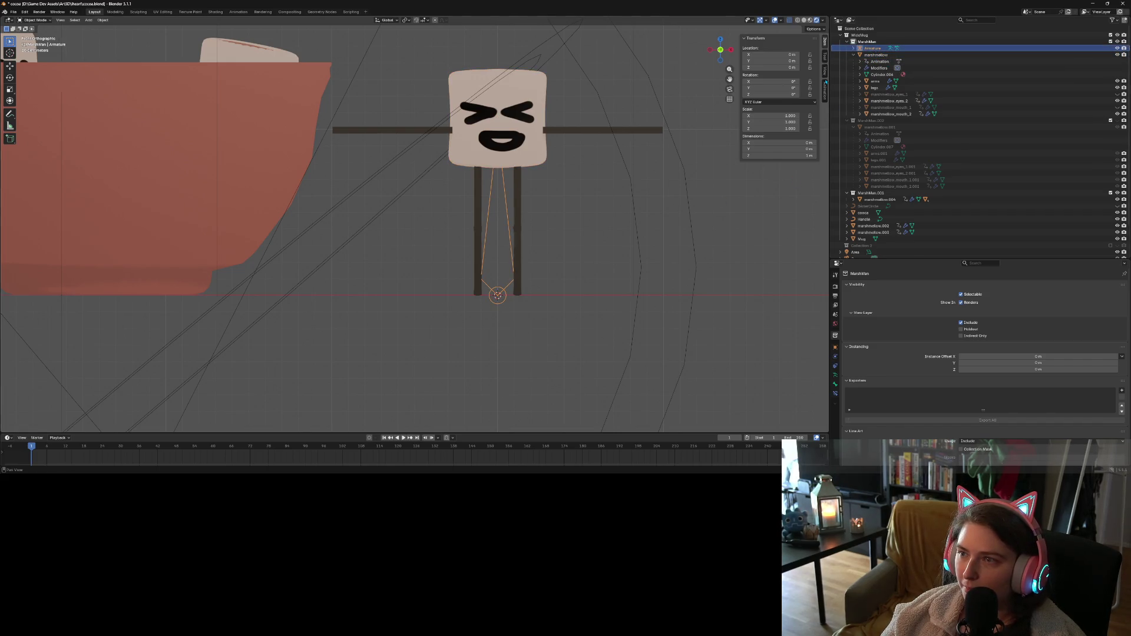
{"action": "left_click", "coordinate": [798, 20]}
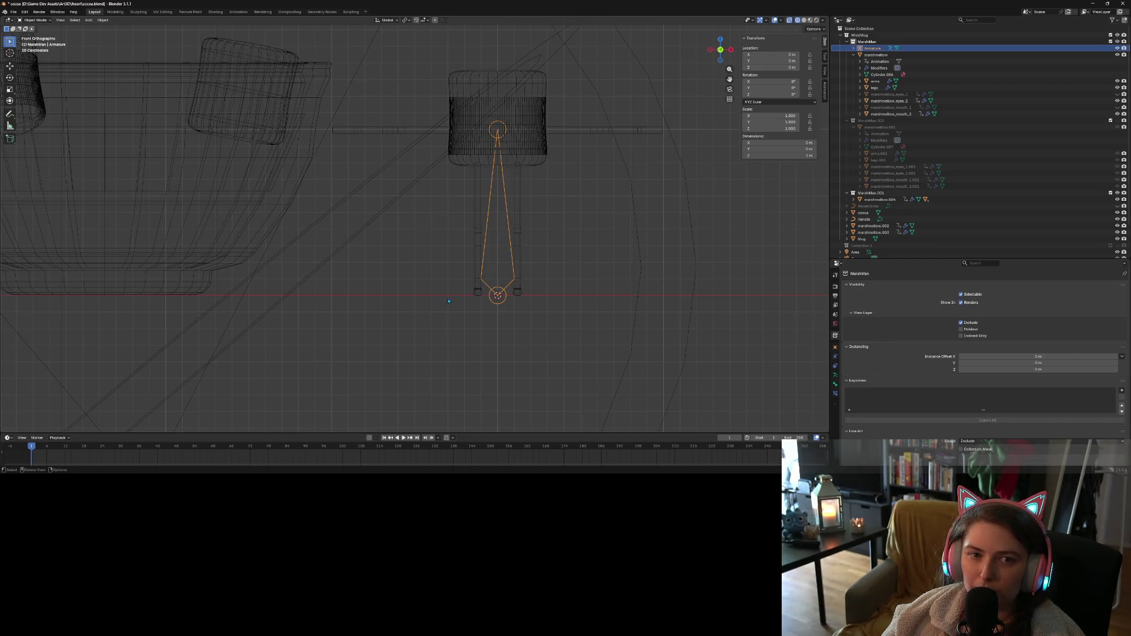
In Edit Mode, adjust the bone's tip and top joint heights vertically along Z
{"action": "key", "text": "Tab"}
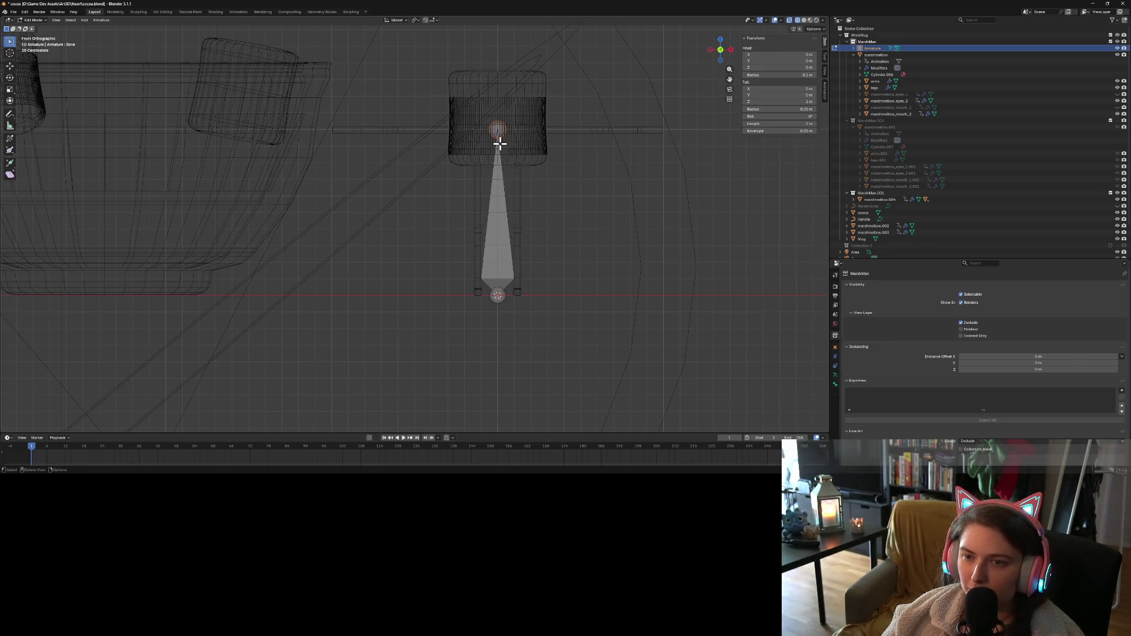
{"action": "key", "text": "g"}
{"action": "key", "text": "z"}
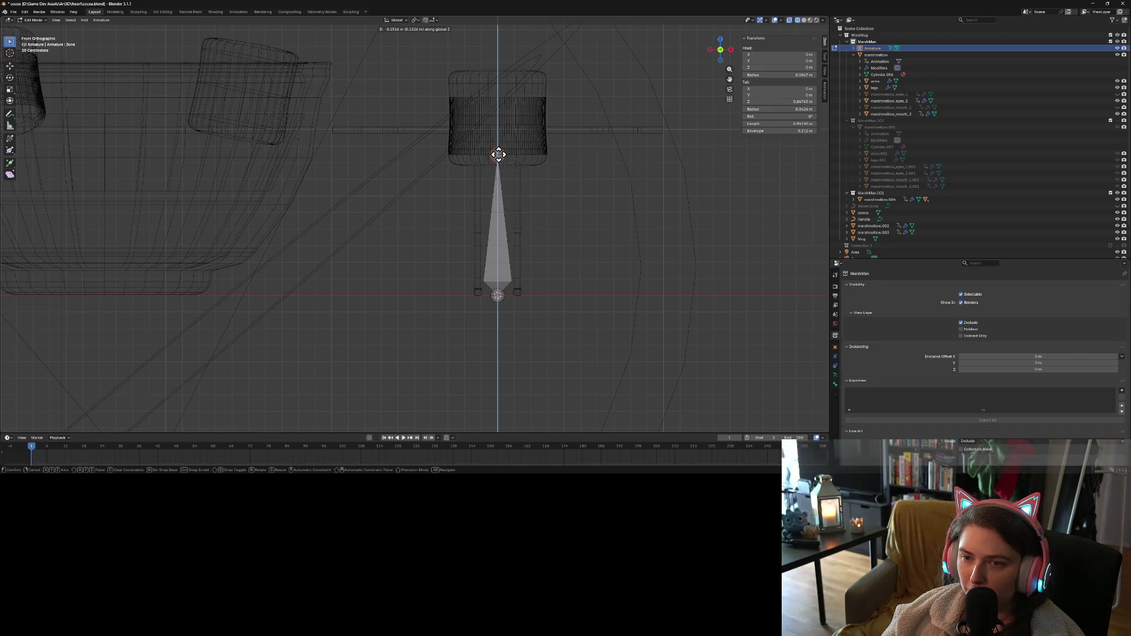
{"action": "left_click", "coordinate": [498, 155]}
{"action": "scroll", "coordinate": [573, 175], "scroll_direction": "up", "scroll_amount": 3}
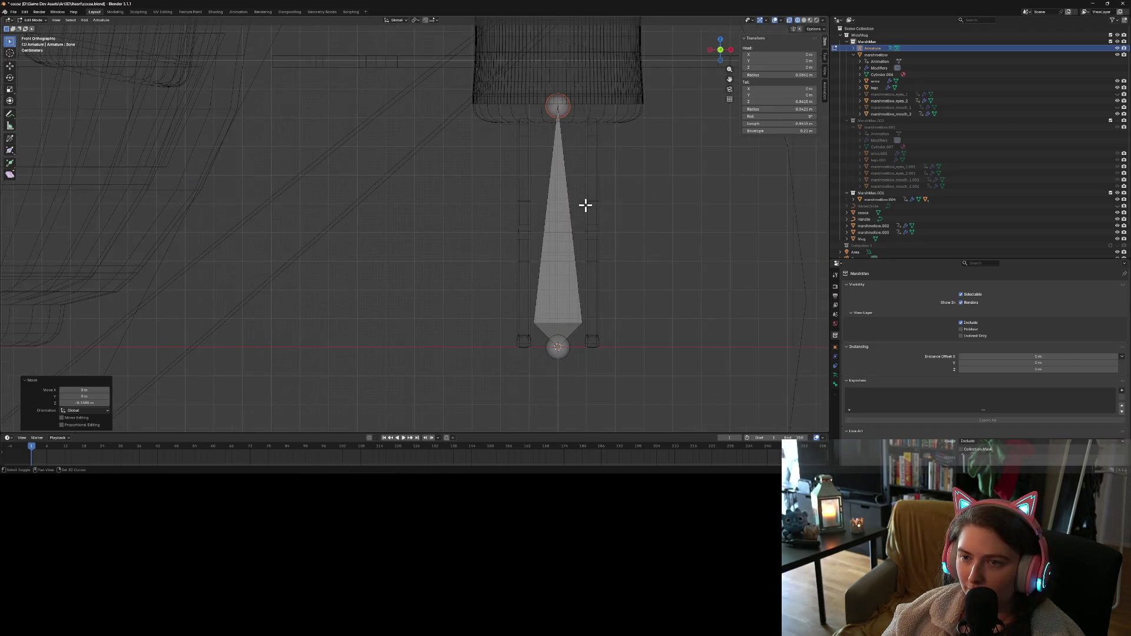
{"action": "middle_click_drag", "start_coordinate": [584, 205], "coordinate": [480, 234], "text": "shift"}
{"action": "key", "text": "g"}
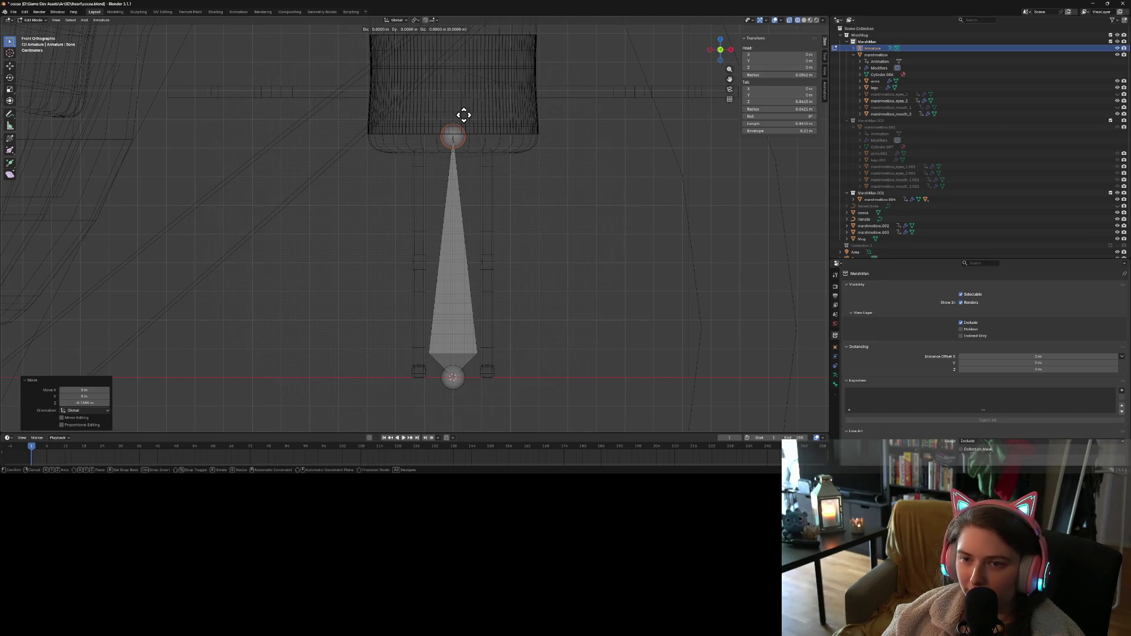
{"action": "key", "text": "z"}
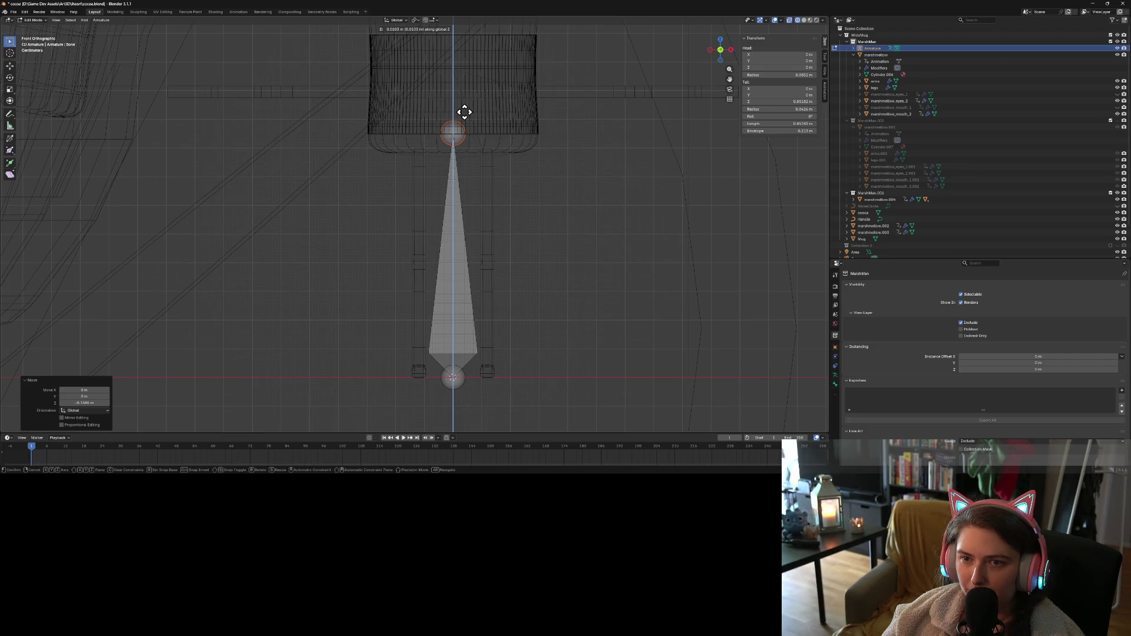
{"action": "left_click", "coordinate": [464, 112]}
Extrude a short top bone, then two vertical leg bones downward along Z
{"action": "key", "text": "e"}
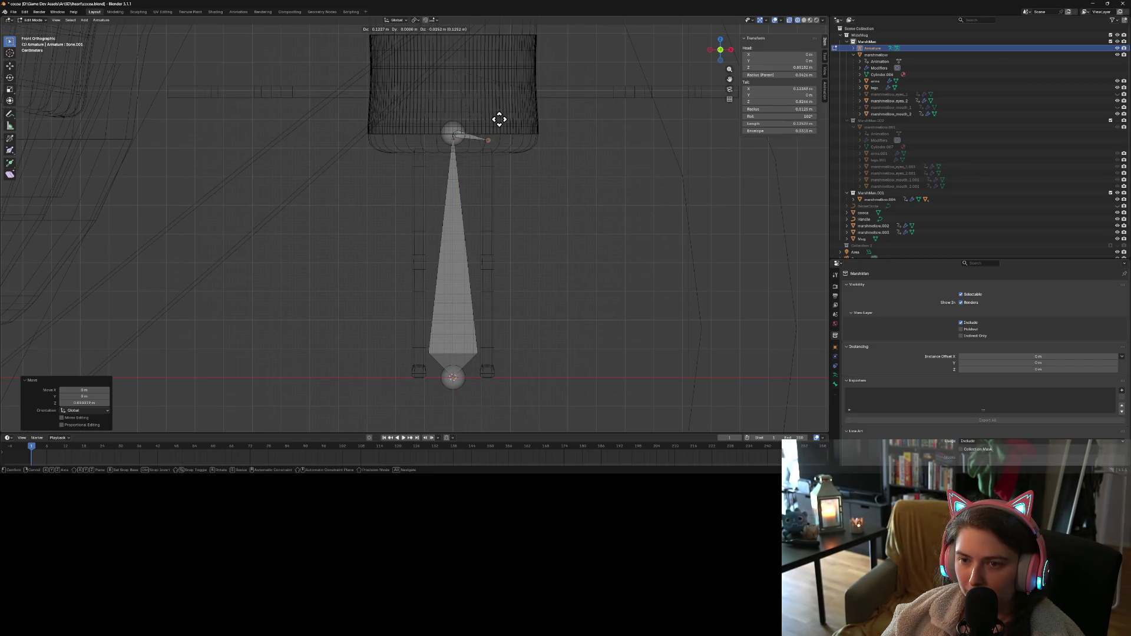
{"action": "left_click", "coordinate": [498, 118]}
{"action": "key", "text": "e"}
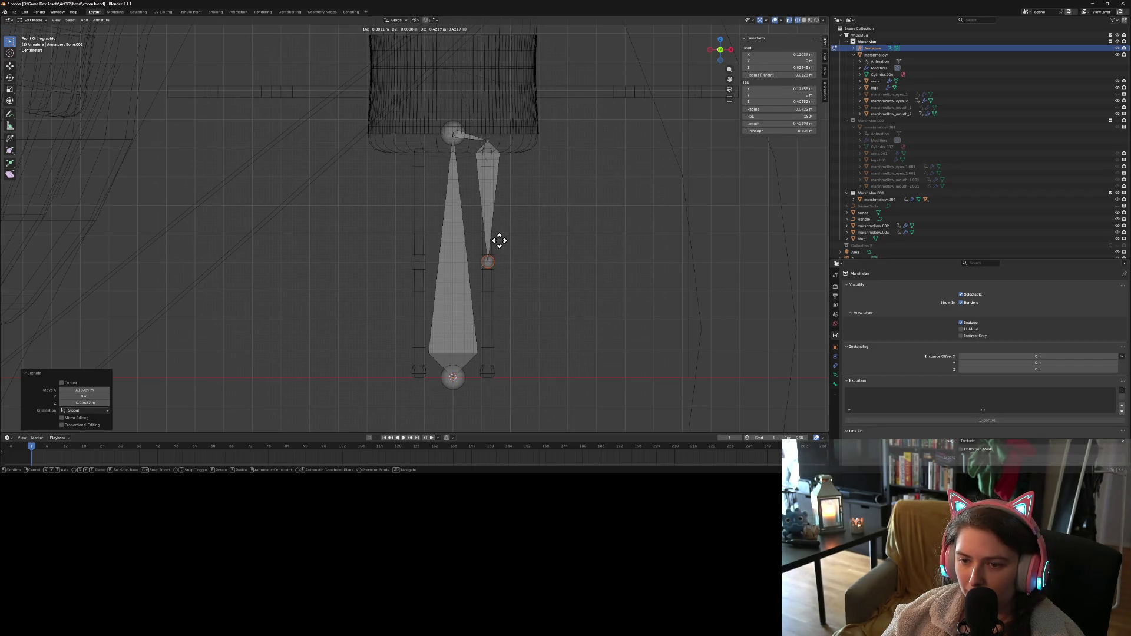
{"action": "key", "text": "z"}
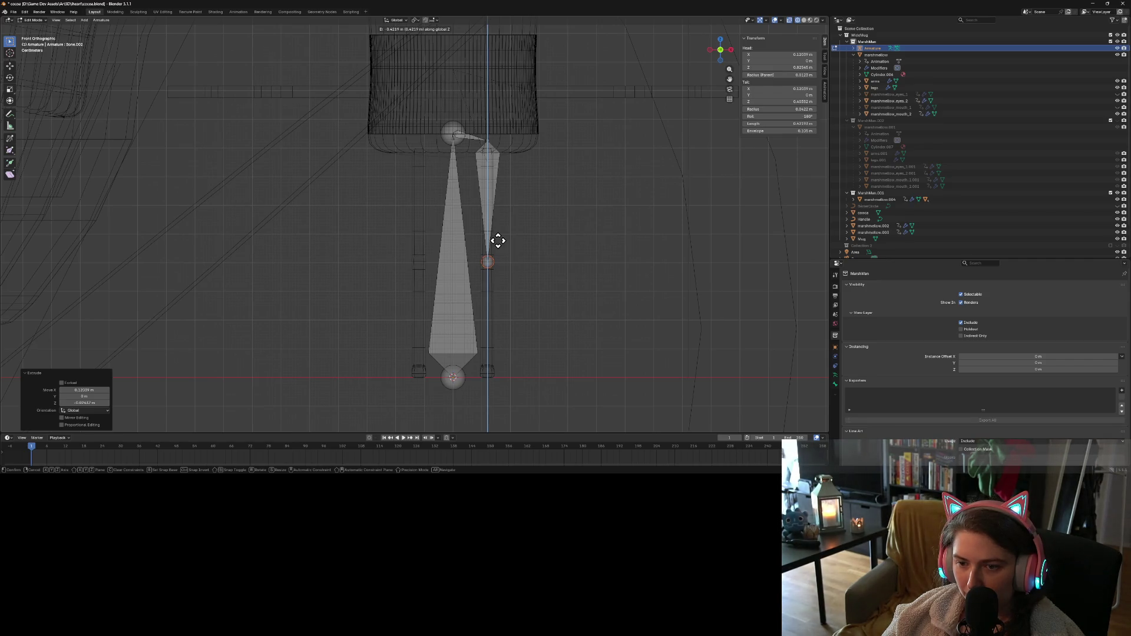
{"action": "left_click", "coordinate": [498, 241]}
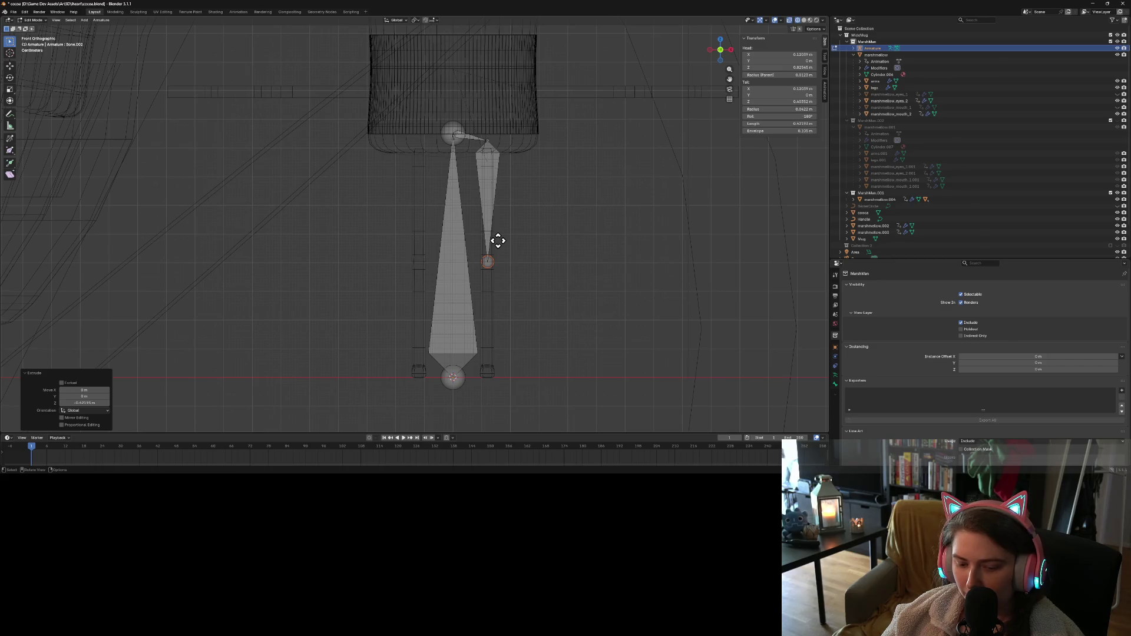
{"action": "key", "text": "e"}
{"action": "key", "text": "z"}
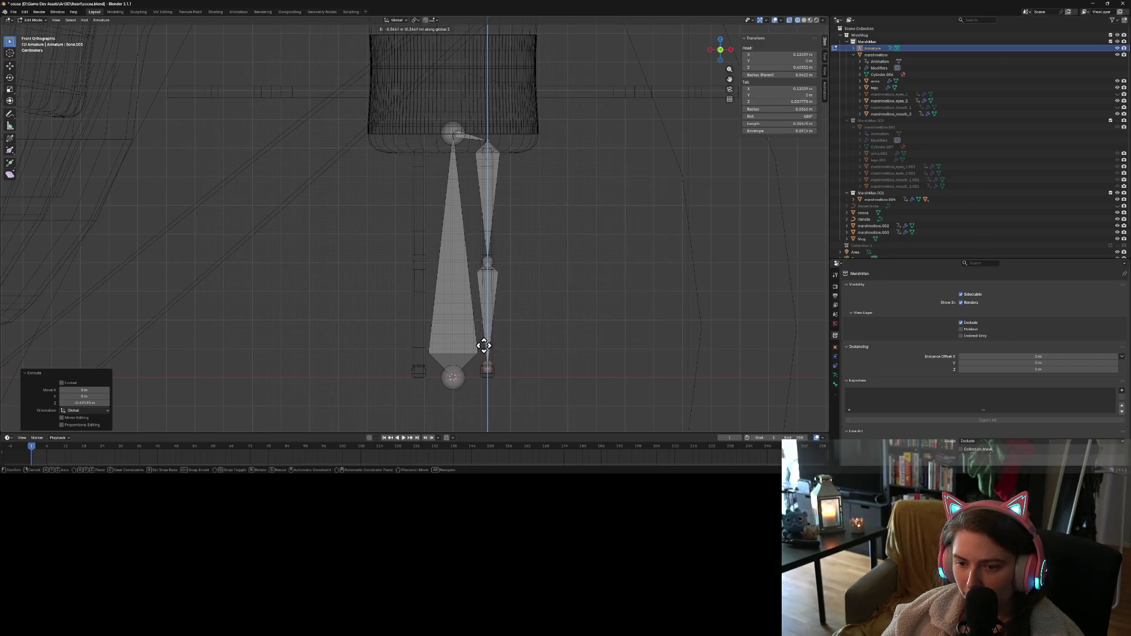
{"action": "left_click", "coordinate": [483, 350]}
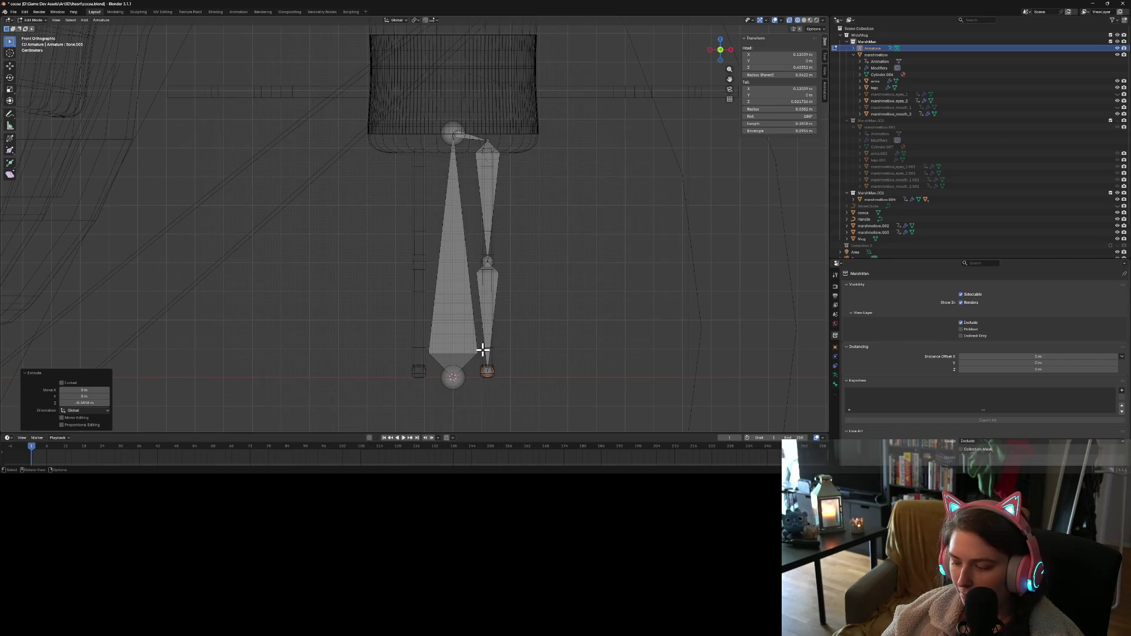
In side view, move Bone.001's end forward and down, then orbit to check the rig
{"action": "key", "text": "KP_3"}
{"action": "key", "text": "e"}
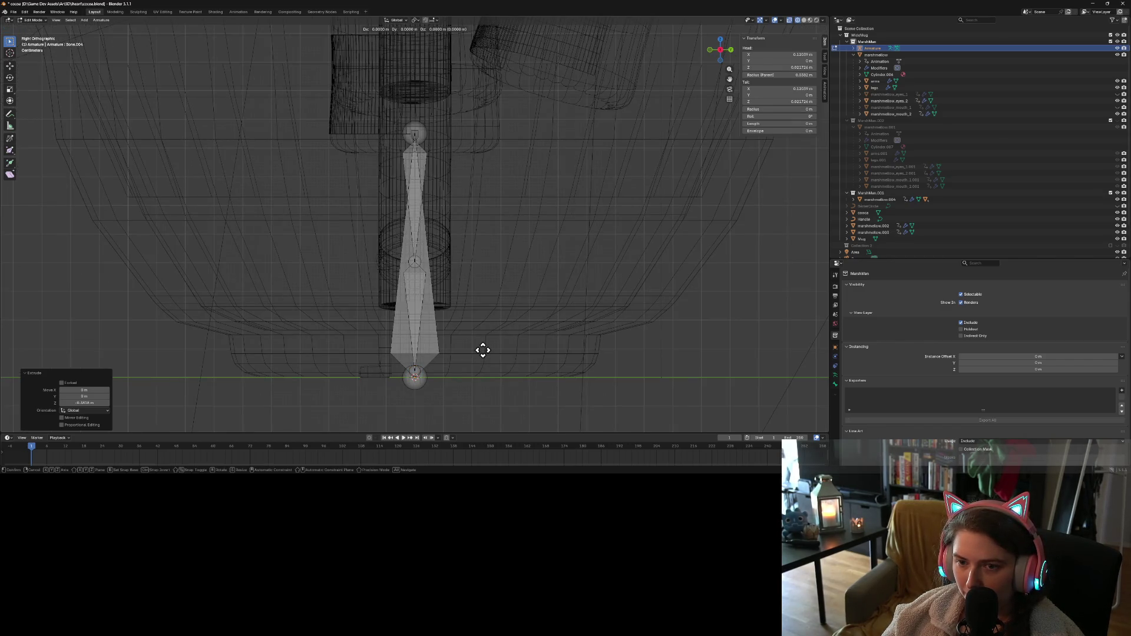
{"action": "right_click", "coordinate": [484, 350]}
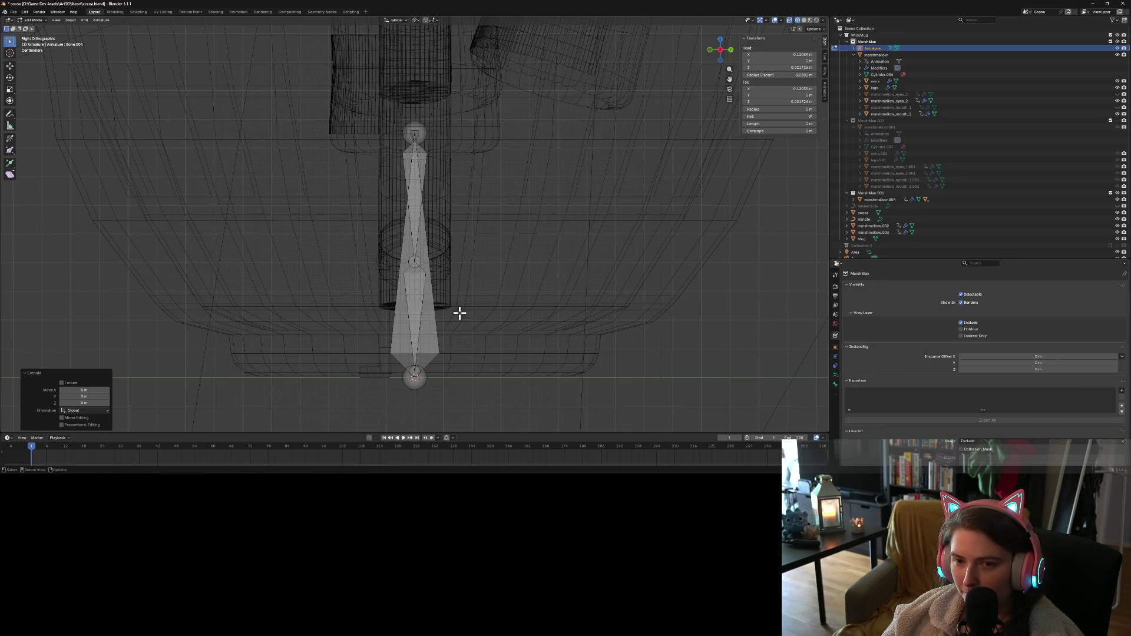
{"action": "left_click", "coordinate": [415, 139]}
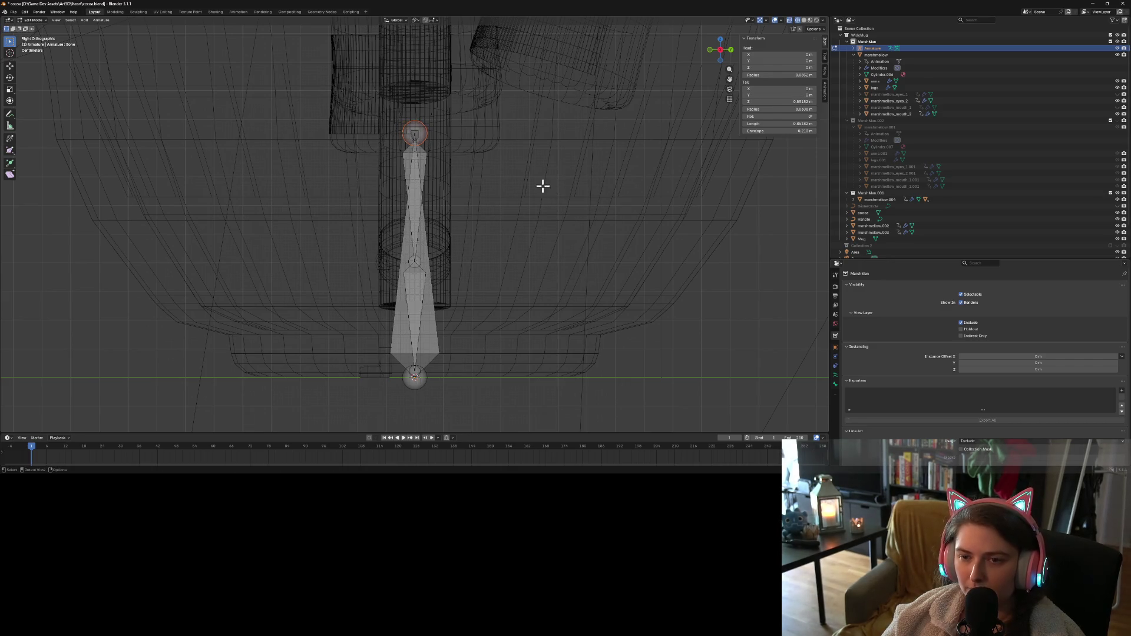
{"action": "scroll", "coordinate": [454, 166], "scroll_direction": "up", "scroll_amount": 2}
{"action": "left_click", "coordinate": [413, 105]}
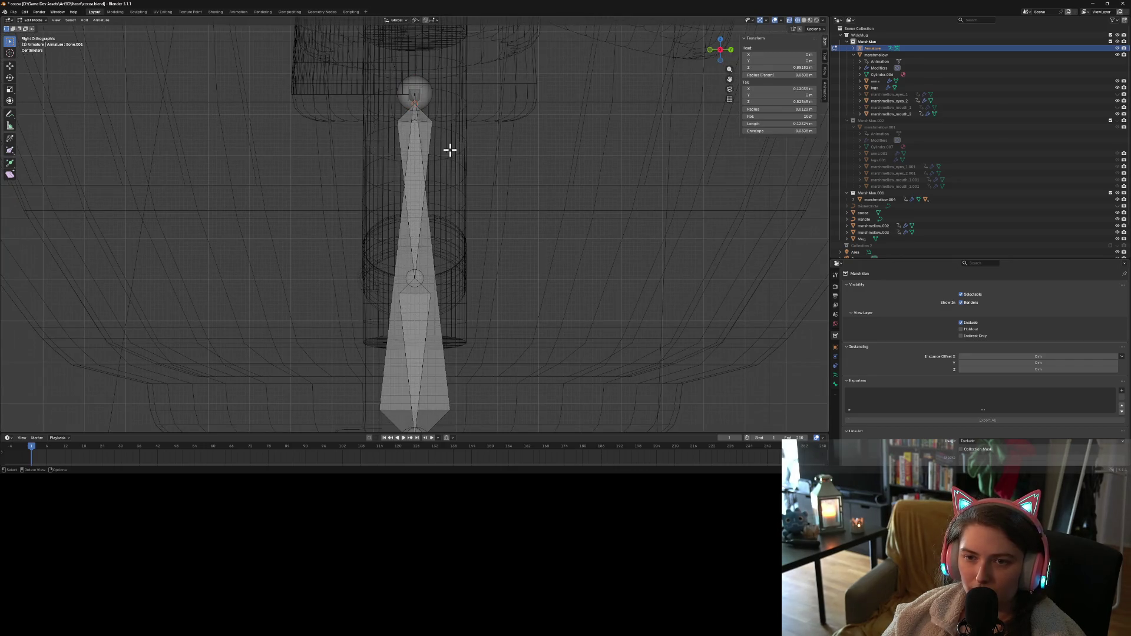
{"action": "key", "text": "g"}
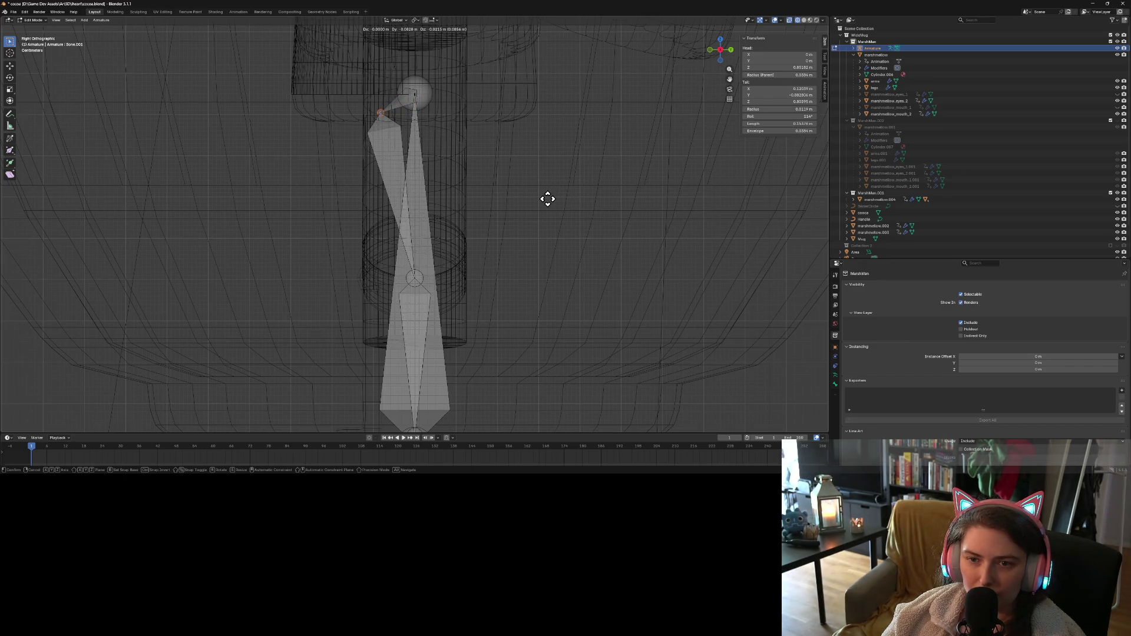
{"action": "left_click", "coordinate": [545, 200]}
{"action": "mouse_move", "coordinate": [545, 200]}
{"action": "middle_mouse_down"}
{"action": "mouse_move", "coordinate": [521, 244]}
{"action": "mouse_move", "coordinate": [558, 245]}
{"action": "middle_mouse_up"}
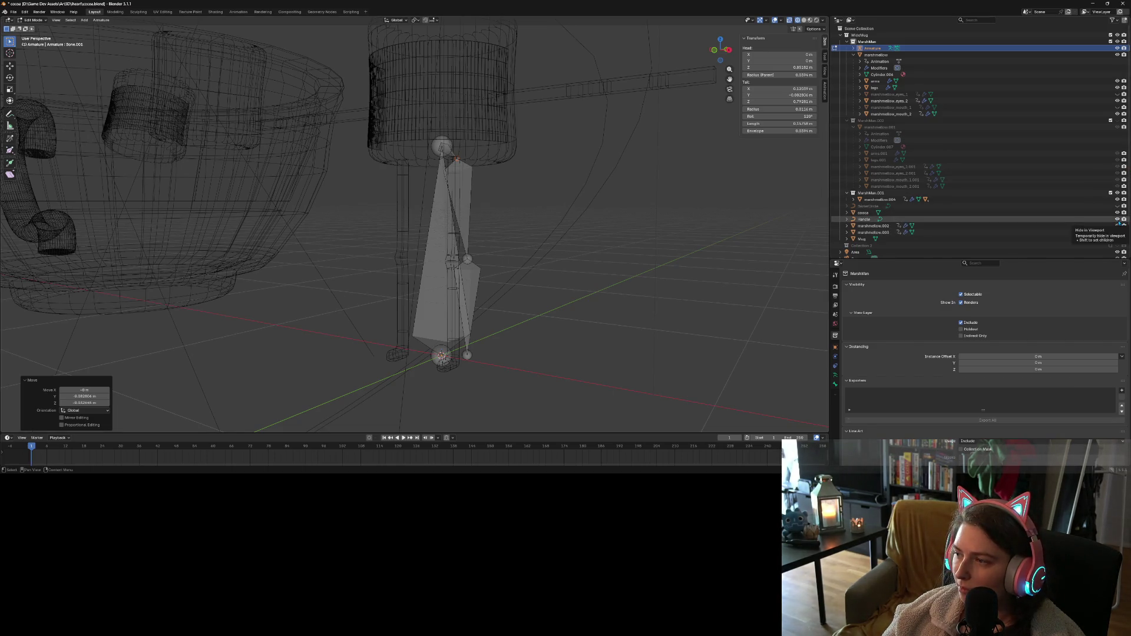
Hide the handle and cocoa bowl in the viewport, keeping the marshmallow parts visible
{"action": "left_click", "coordinate": [1118, 219]}
{"action": "left_click", "coordinate": [1117, 226]}
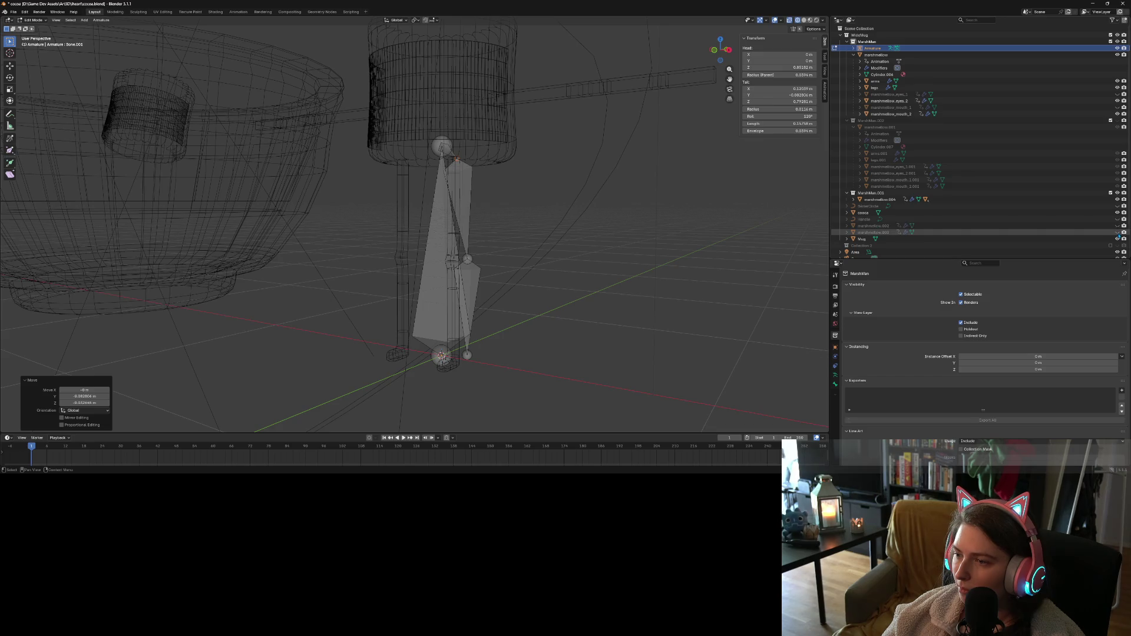
{"action": "left_click", "coordinate": [1118, 232]}
{"action": "left_click", "coordinate": [1117, 226]}
{"action": "left_click", "coordinate": [1117, 212]}
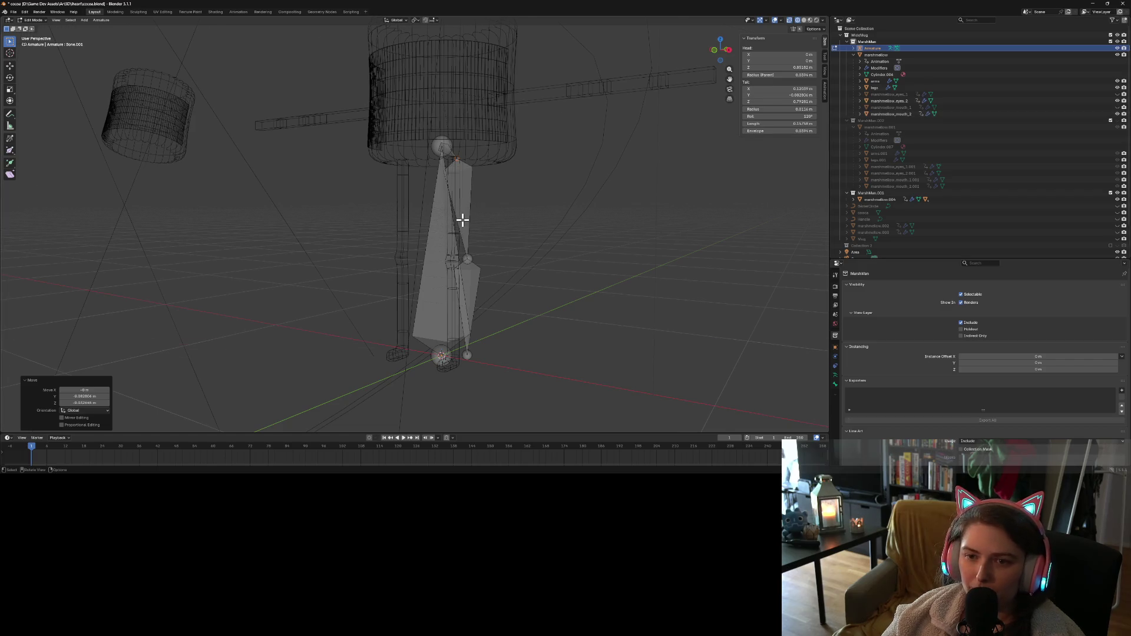
In Right view, move Bone.001's tail and the knee joint forward
{"action": "key", "text": "KP_3"}
{"action": "scroll", "coordinate": [462, 220], "scroll_direction": "up", "scroll_amount": 3}
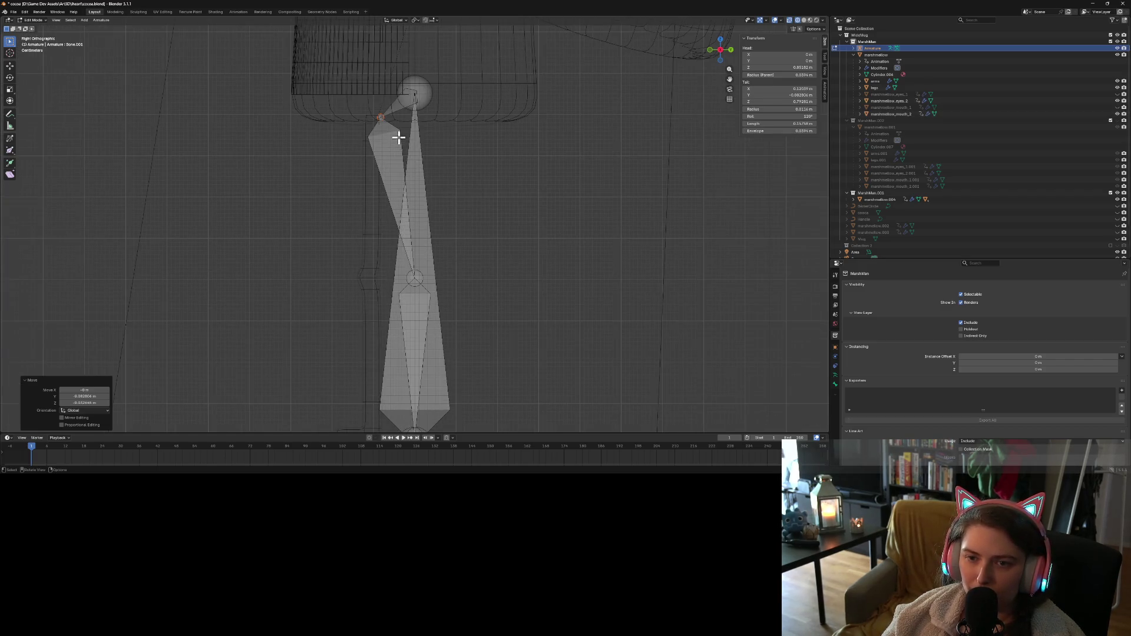
{"action": "key", "text": "g"}
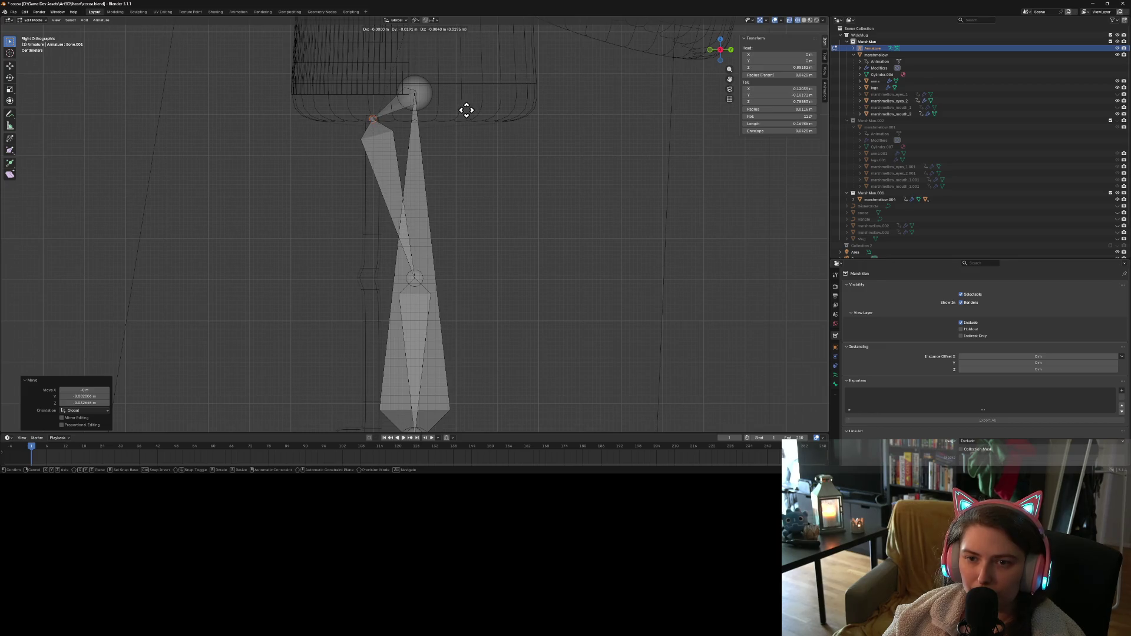
{"action": "left_click", "coordinate": [464, 108]}
{"action": "left_click", "coordinate": [416, 278]}
{"action": "key", "text": "g"}
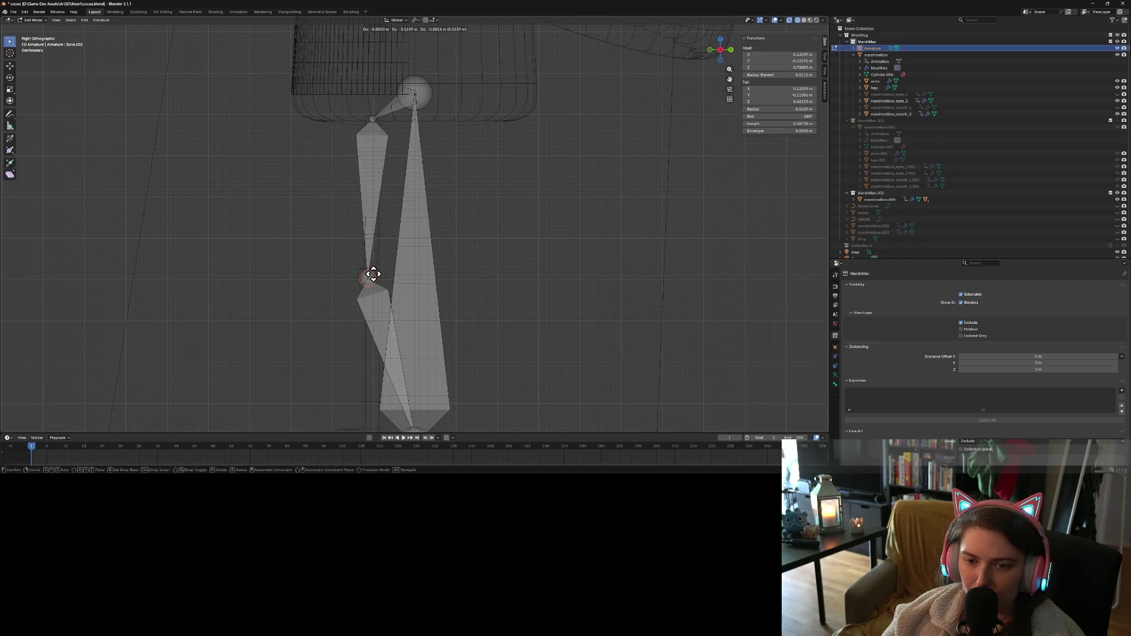
{"action": "left_click", "coordinate": [373, 275]}
Move the ankle joint and the foot bone's tip forward to form a short foot
{"action": "scroll", "coordinate": [397, 357], "scroll_direction": "down", "scroll_amount": 2}
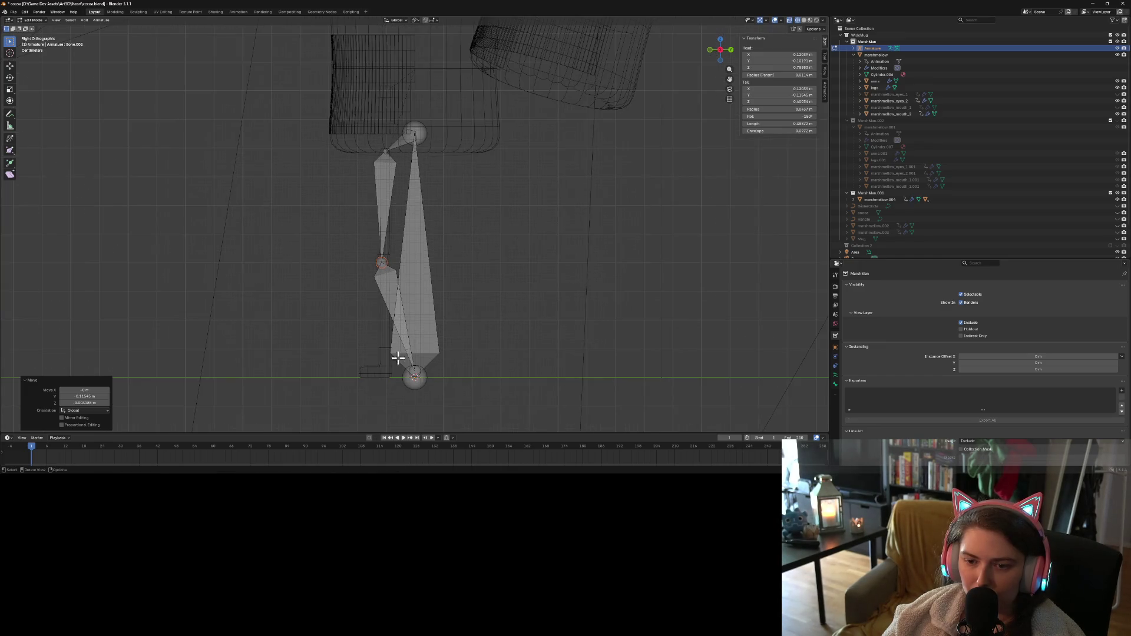
{"action": "left_click", "coordinate": [420, 380]}
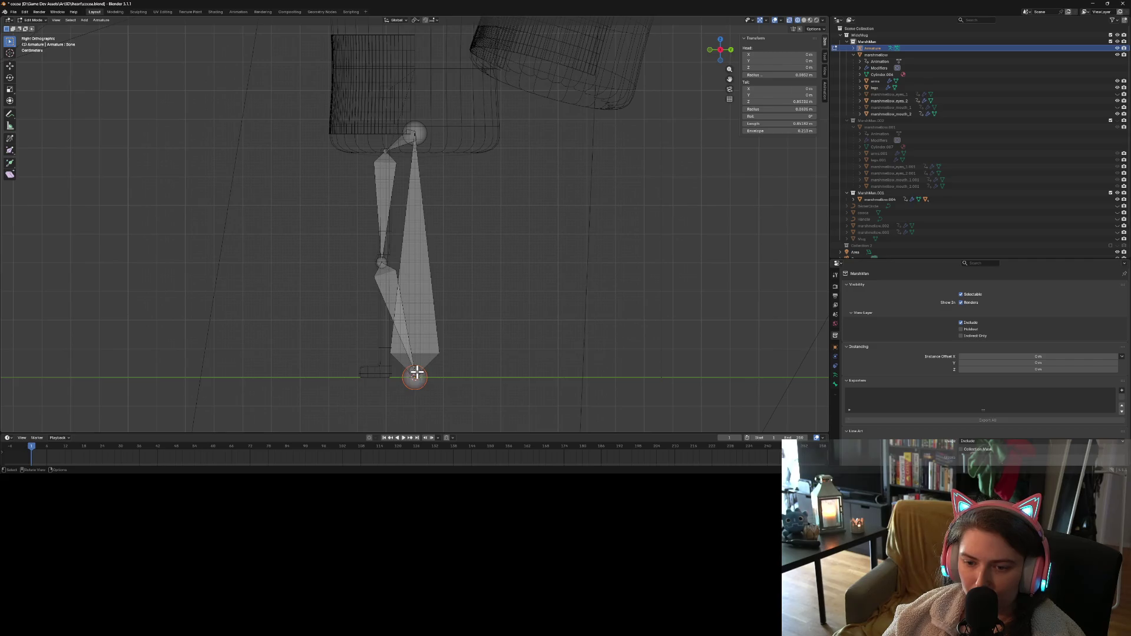
{"action": "left_click", "coordinate": [417, 372]}
{"action": "key", "text": "g"}
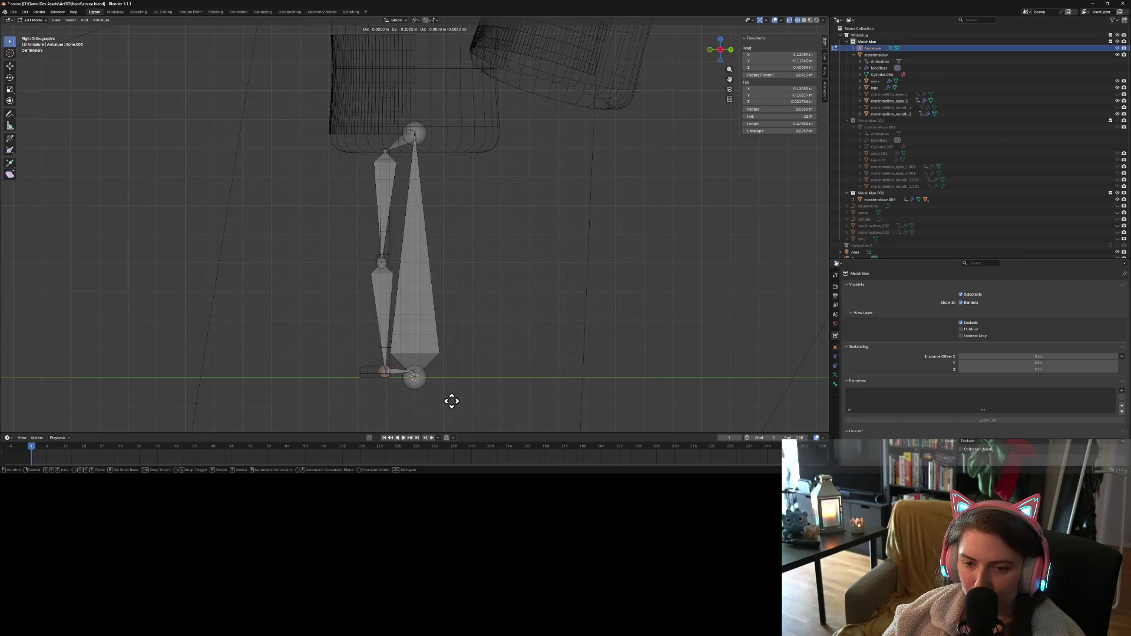
{"action": "left_click", "coordinate": [447, 398]}
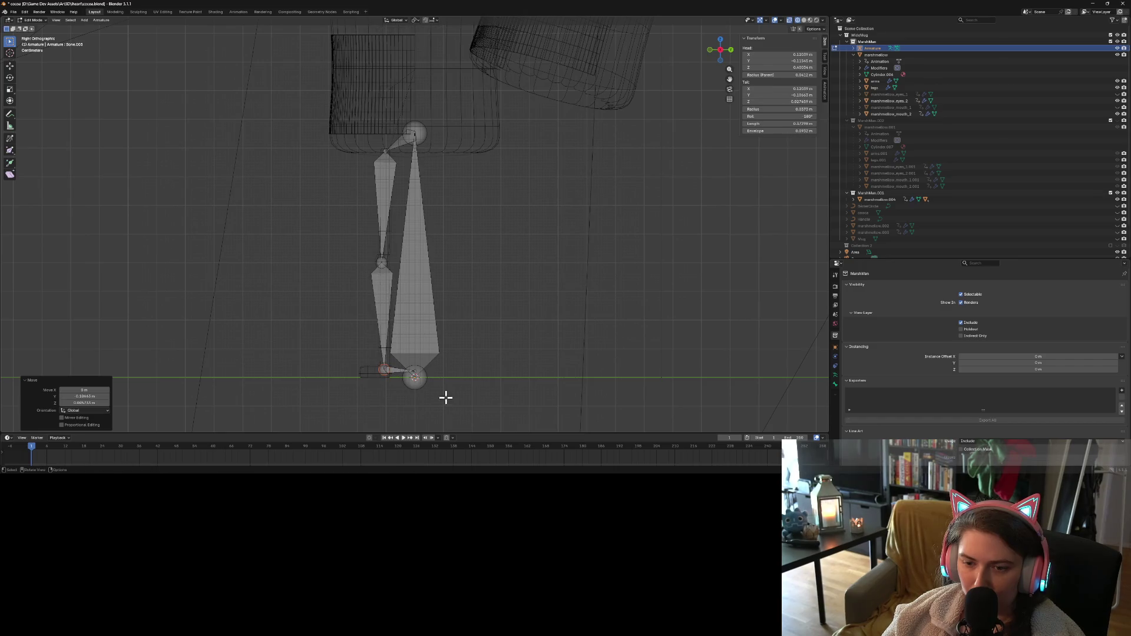
{"action": "left_click", "coordinate": [416, 377]}
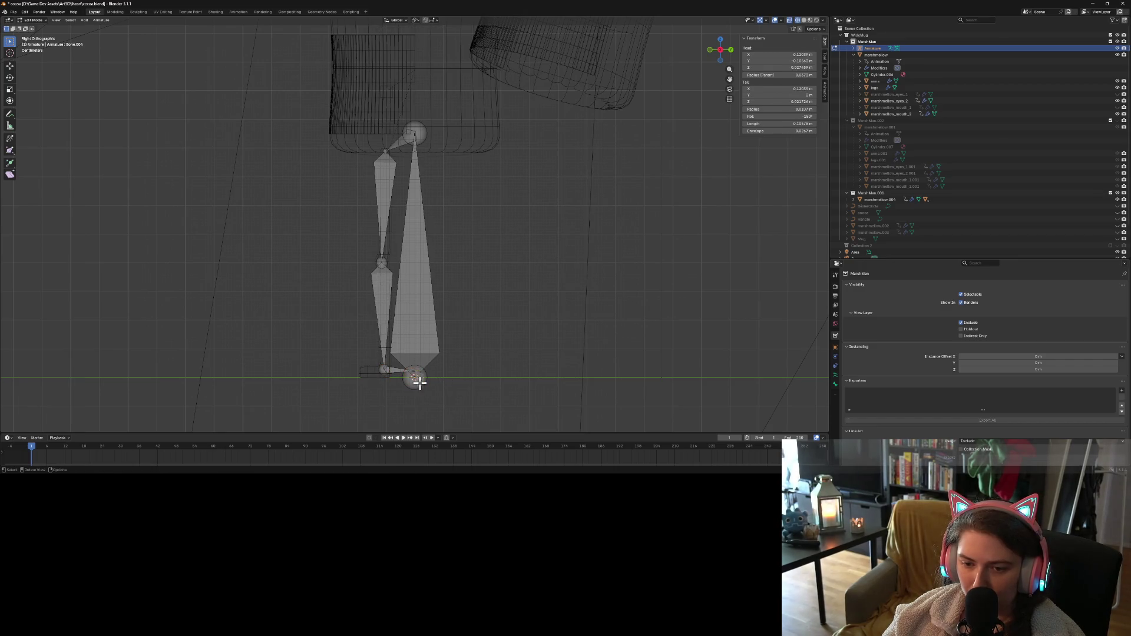
{"action": "key", "text": "g"}
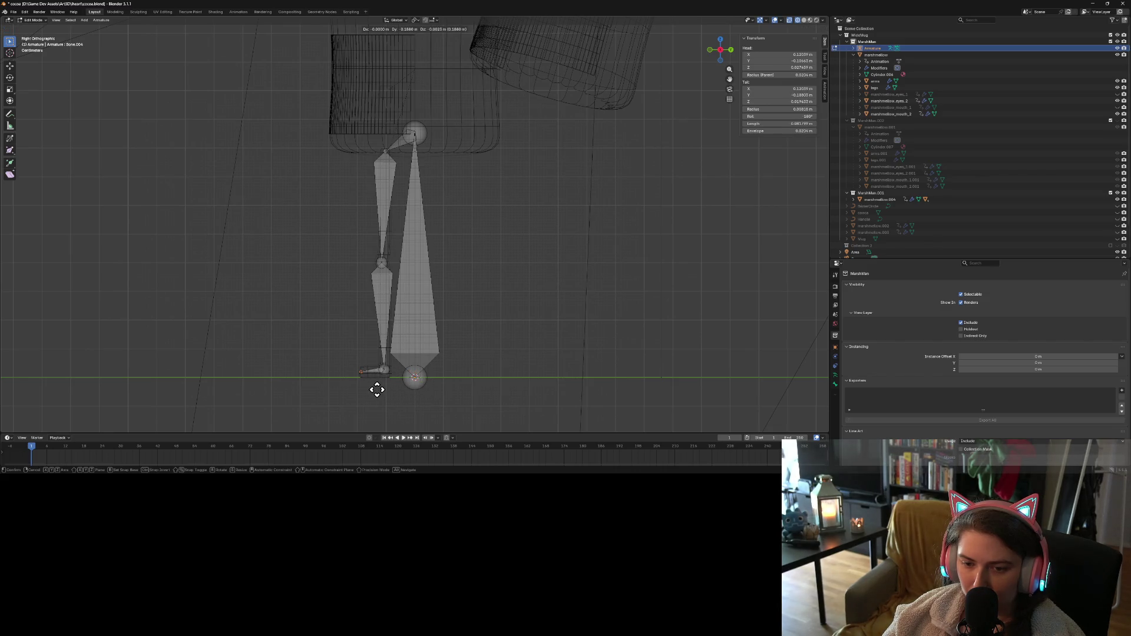
{"action": "left_click", "coordinate": [377, 389]}
{"action": "mouse_move", "coordinate": [404, 386]}
{"action": "middle_mouse_down"}
{"action": "mouse_move", "coordinate": [452, 383]}
{"action": "mouse_move", "coordinate": [392, 335]}
{"action": "mouse_move", "coordinate": [463, 340]}
{"action": "middle_mouse_up"}
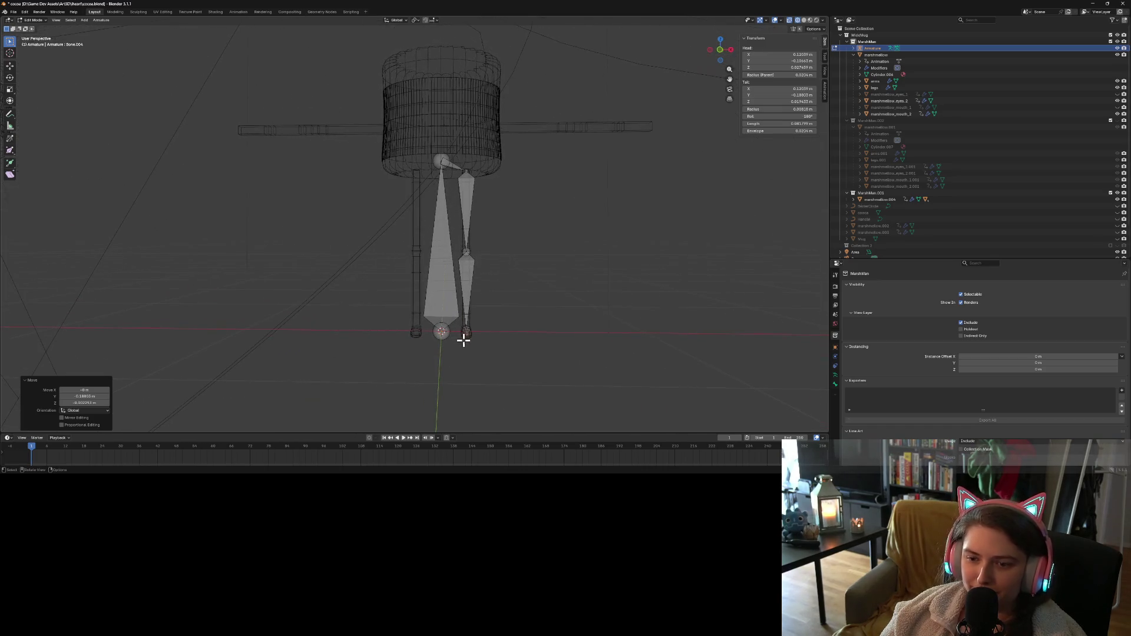
In front view, extrude a spine bone straight up along Z from the top joint
{"action": "left_click", "coordinate": [439, 158]}
{"action": "key", "text": "KP_1"}
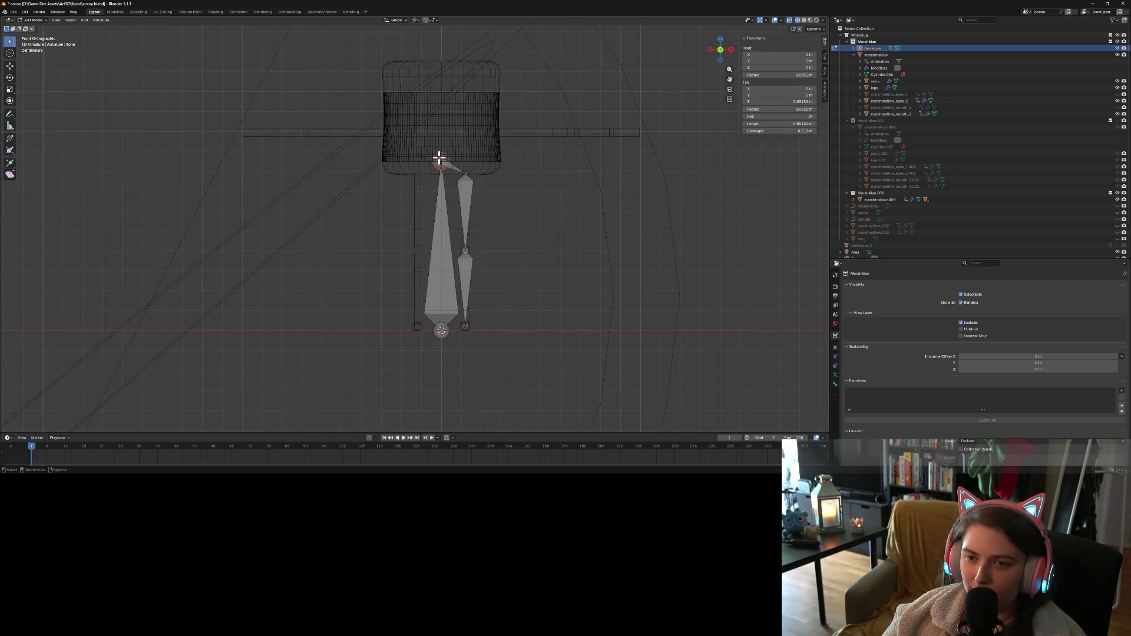
{"action": "scroll", "coordinate": [469, 182], "scroll_direction": "up", "scroll_amount": 3}
{"action": "middle_click_drag", "start_coordinate": [516, 177], "coordinate": [417, 270], "text": "shift"}
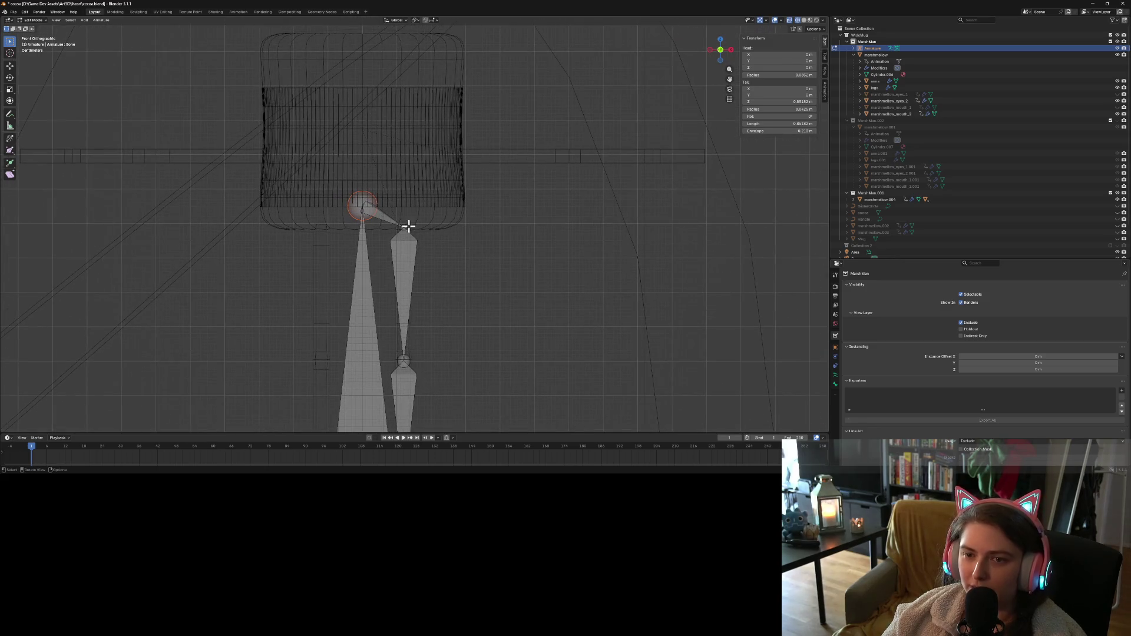
{"action": "key", "text": "e"}
{"action": "key", "text": "x"}
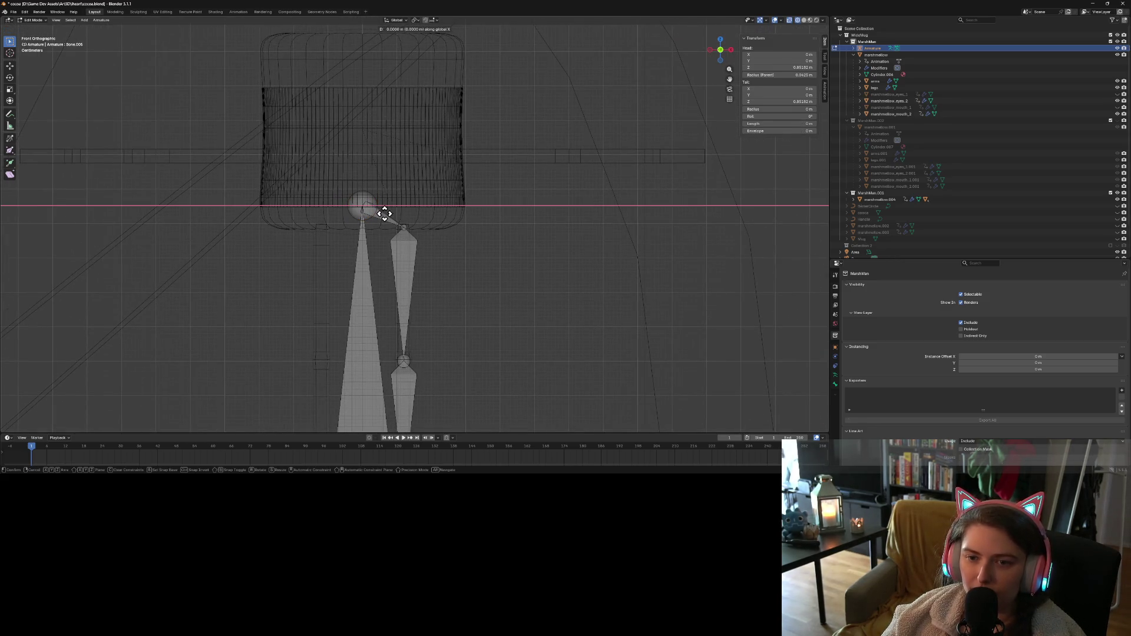
{"action": "key", "text": "z"}
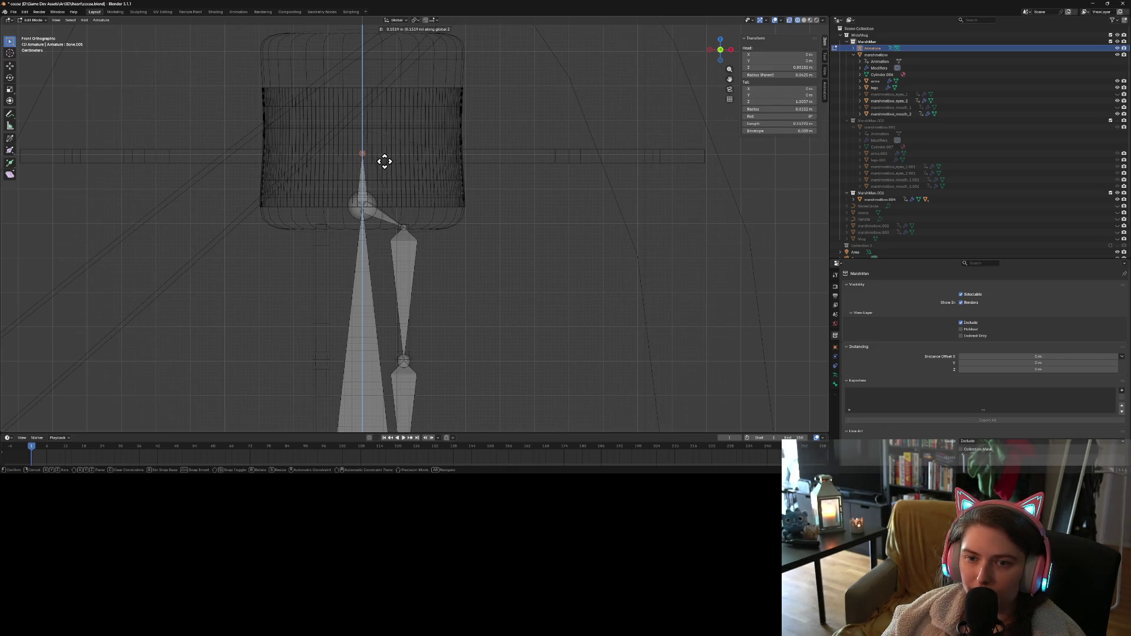
{"action": "left_click", "coordinate": [383, 163]}
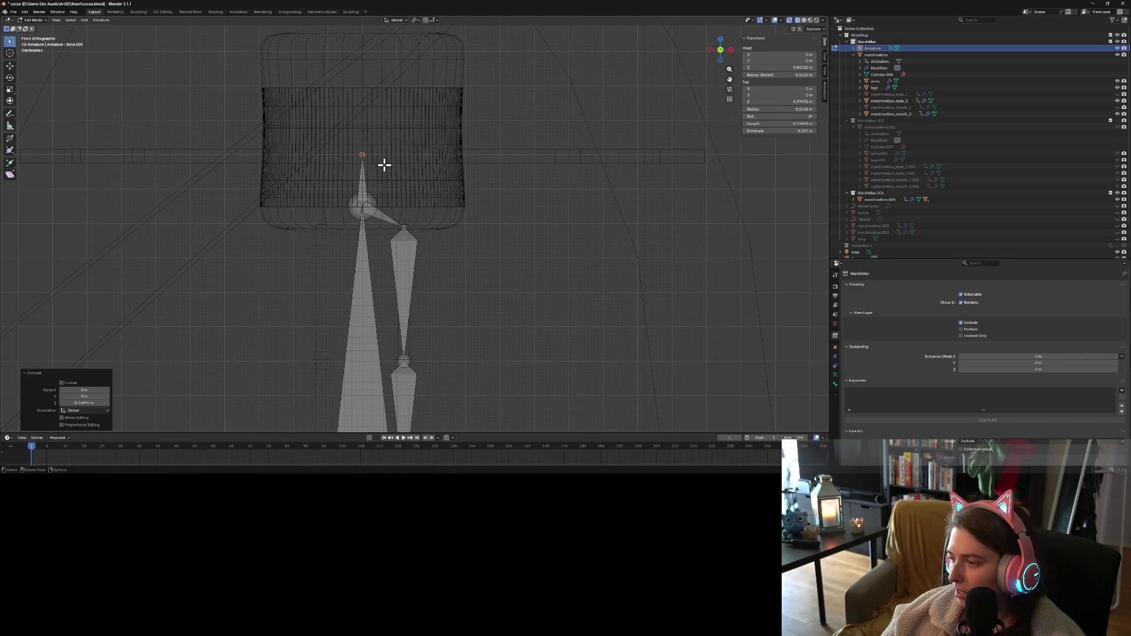
Extrude three arm bones and a hand bone rightward along the stick arm, then begin another upward bone
{"action": "key", "text": "e"}
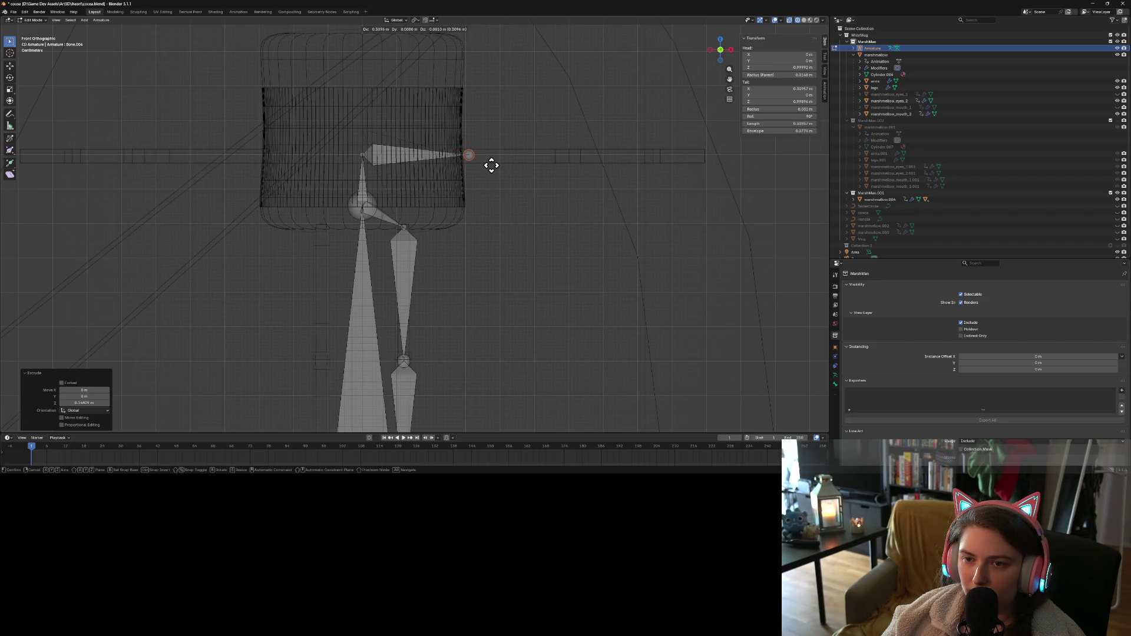
{"action": "left_click", "coordinate": [492, 166]}
{"action": "key", "text": "e"}
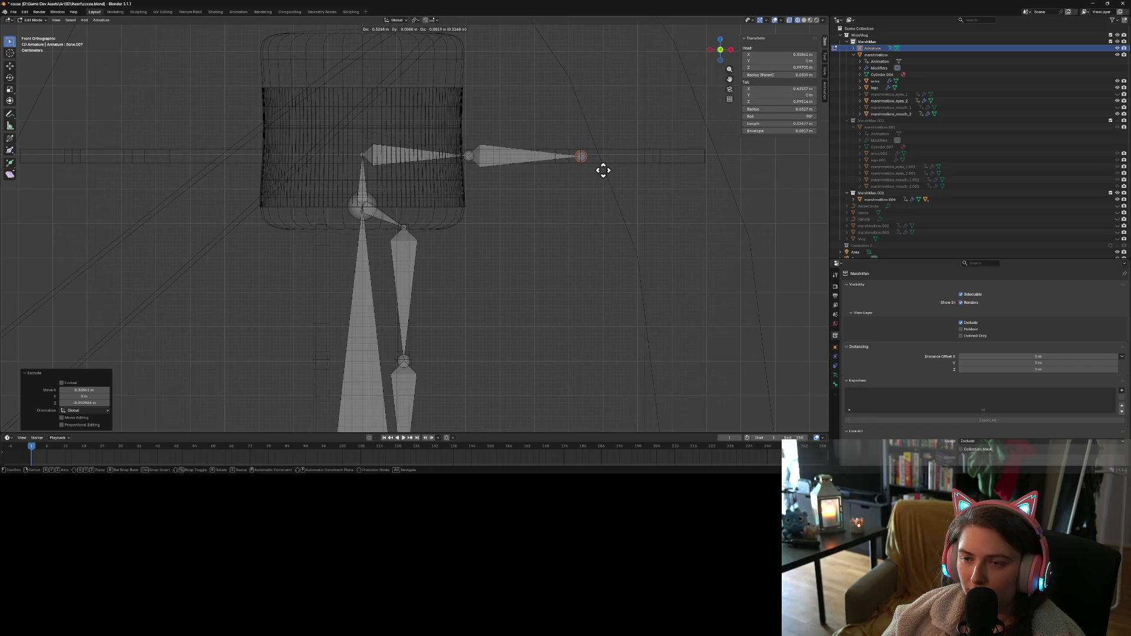
{"action": "left_click", "coordinate": [601, 170]}
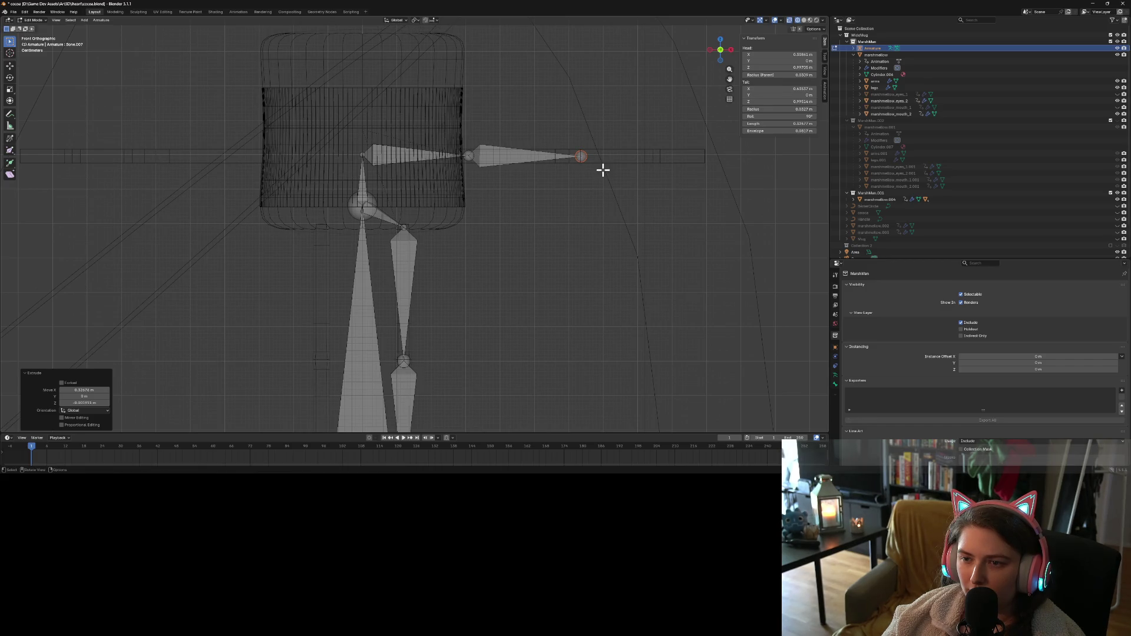
{"action": "key", "text": "e"}
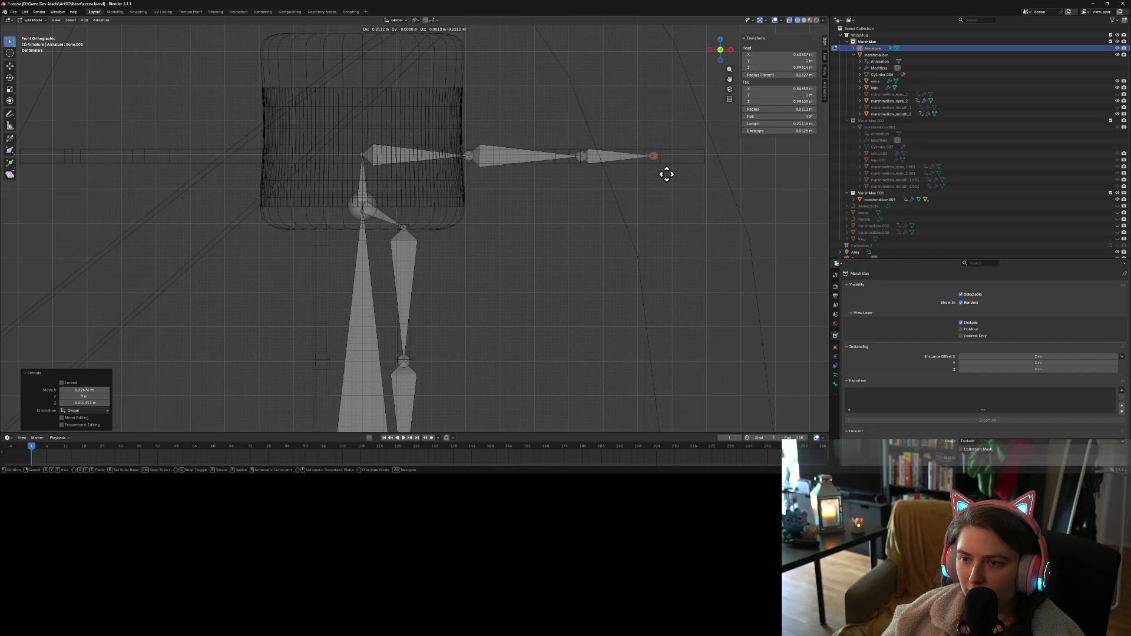
{"action": "left_click", "coordinate": [667, 174]}
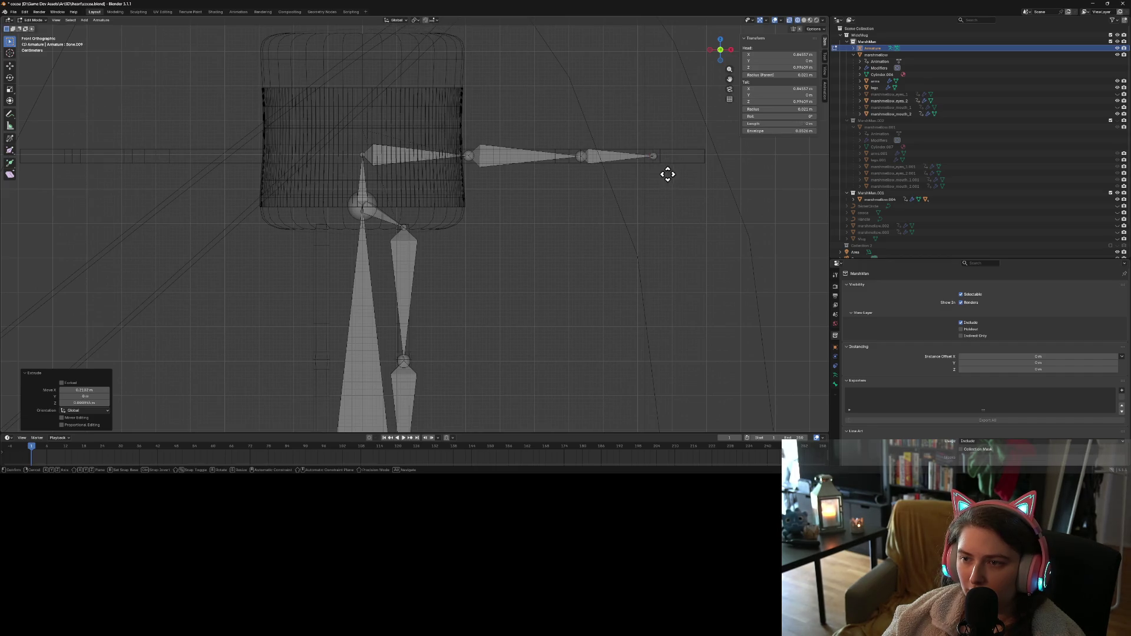
{"action": "key", "text": "e"}
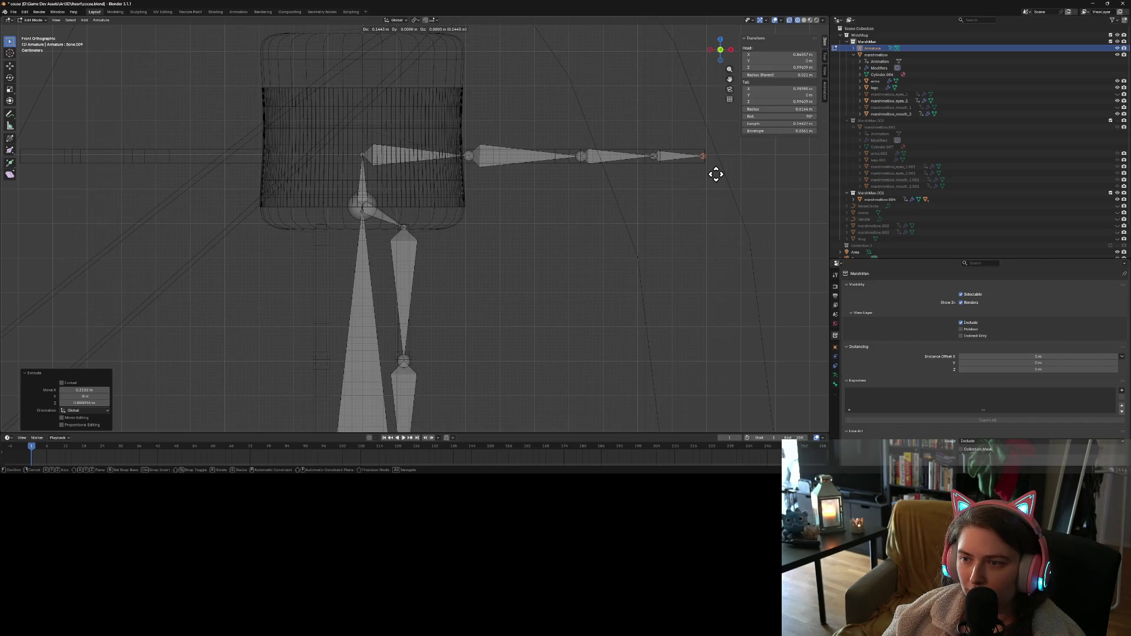
{"action": "left_click", "coordinate": [716, 175]}
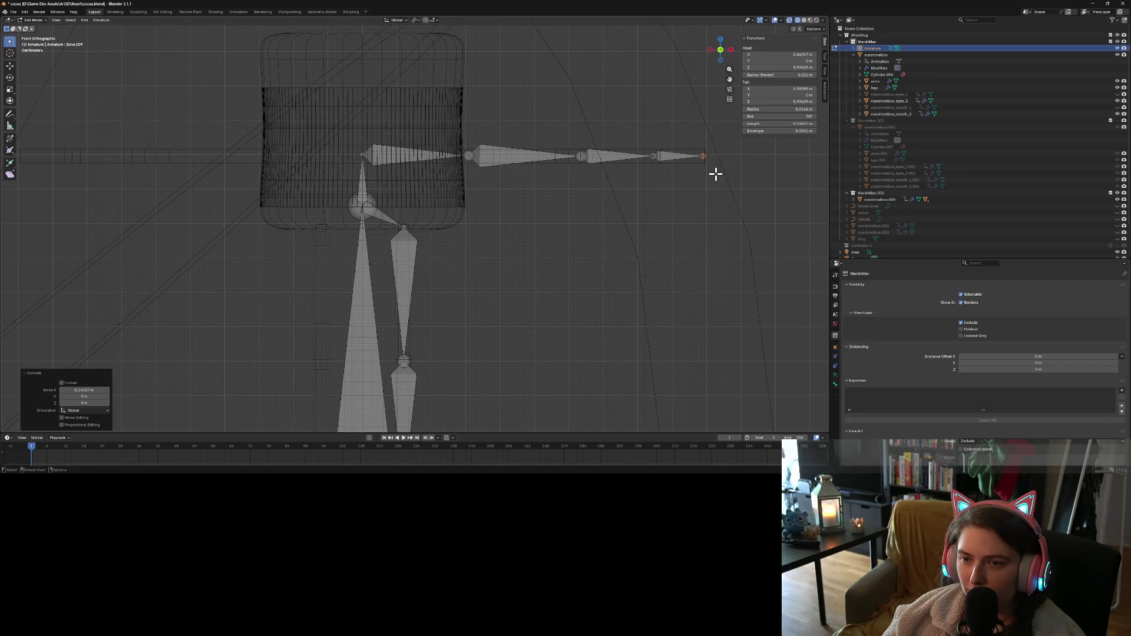
{"action": "left_click", "coordinate": [363, 156]}
{"action": "key", "text": "e"}
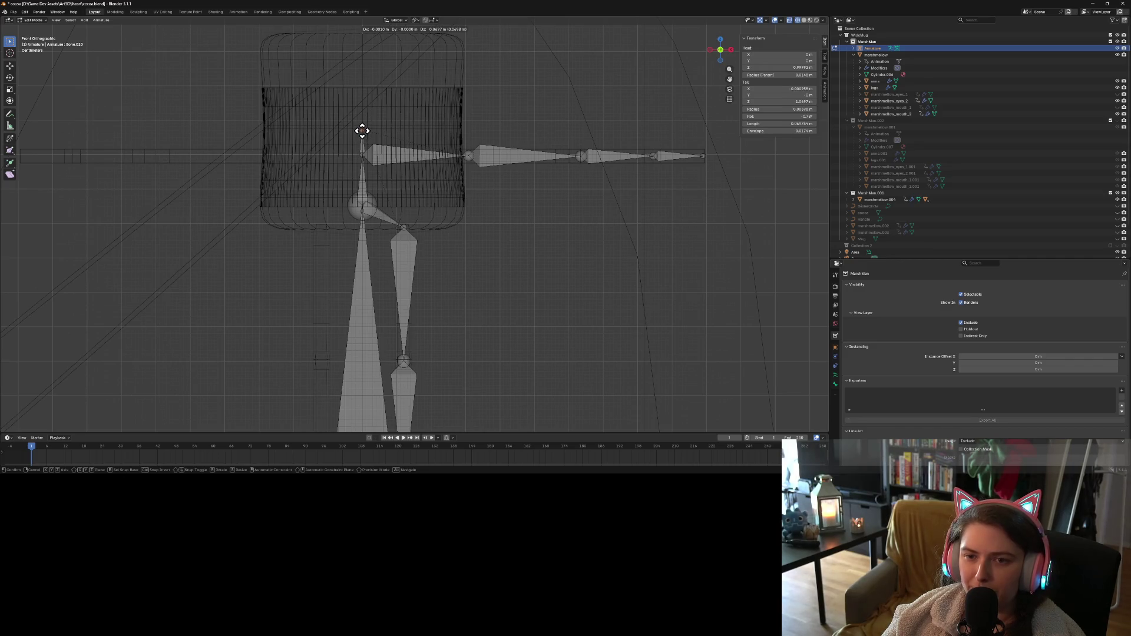
Confirm the new upward bone, add two more Z-locked bones up to the body's top, and zoom out
{"action": "left_click", "coordinate": [362, 126]}
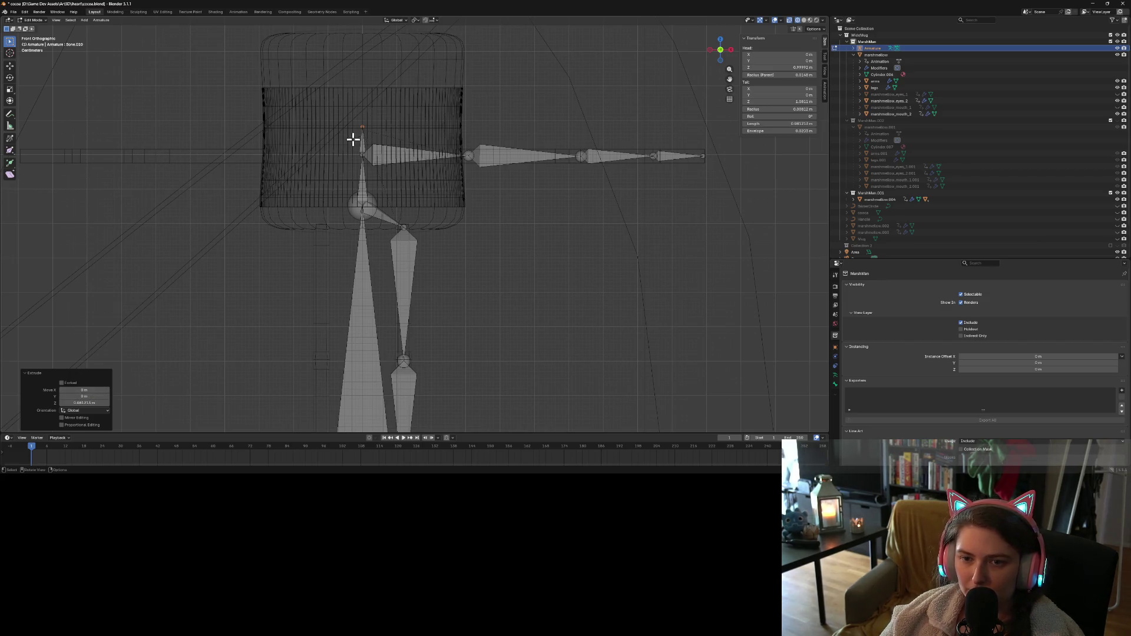
{"action": "key", "text": "e"}
{"action": "key", "text": "z"}
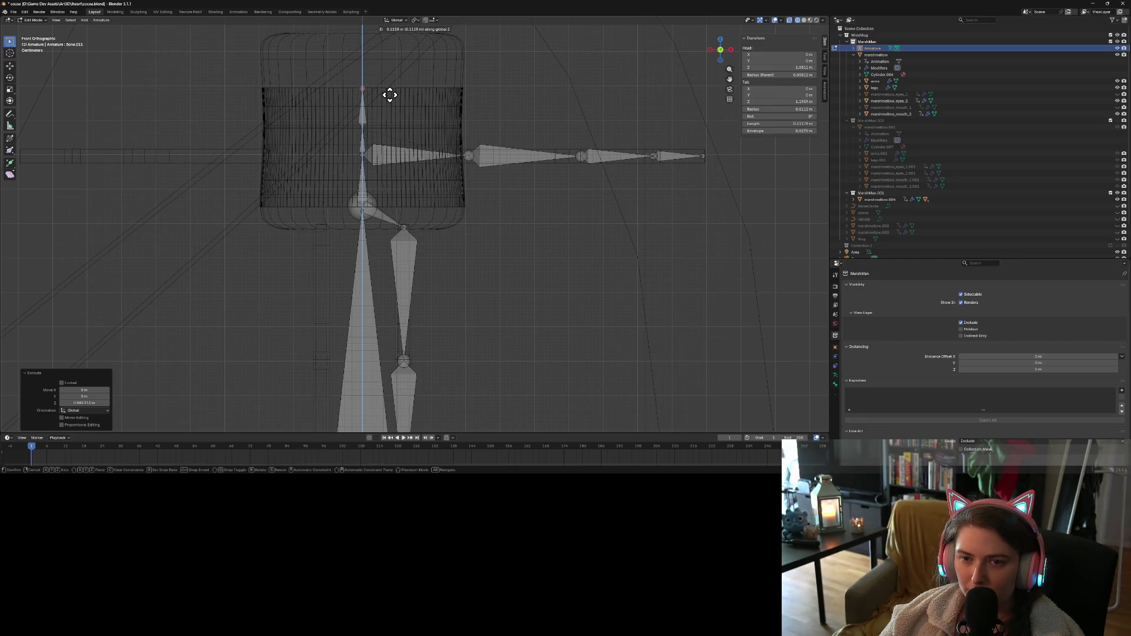
{"action": "left_click", "coordinate": [389, 96]}
{"action": "key", "text": "e"}
{"action": "key", "text": "z"}
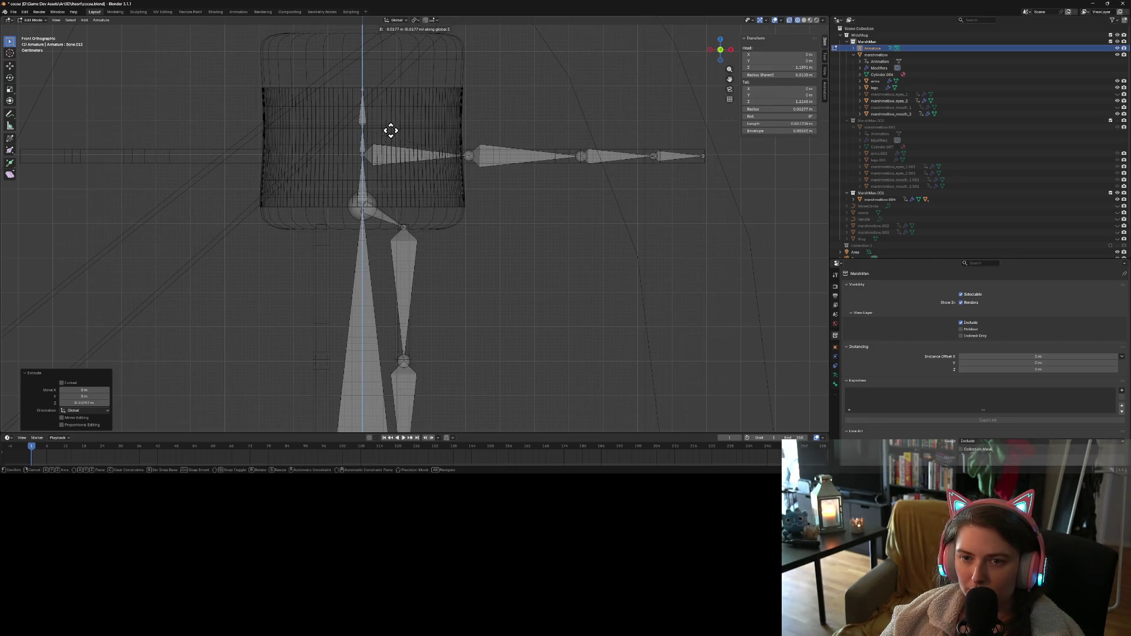
{"action": "left_click", "coordinate": [389, 95]}
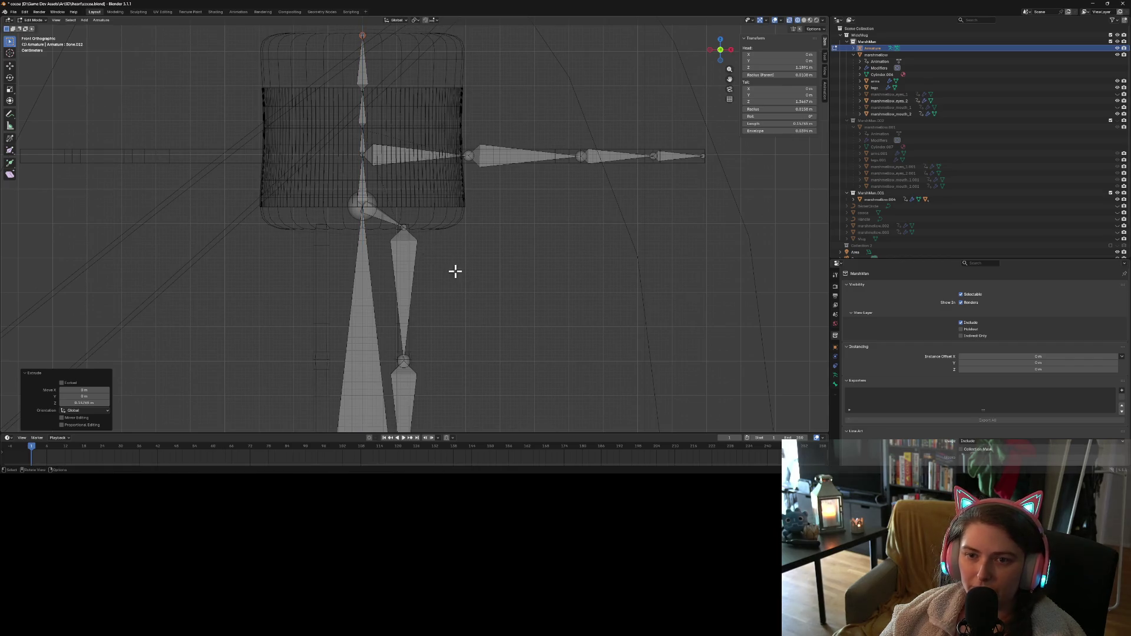
{"action": "scroll", "coordinate": [476, 295], "scroll_direction": "down", "scroll_amount": 2}
{"action": "scroll", "coordinate": [486, 201], "scroll_direction": "down", "scroll_amount": 1}
Expand the armature's bone hierarchy in the Outliner and rename the first bone root
{"action": "key", "text": "a"}
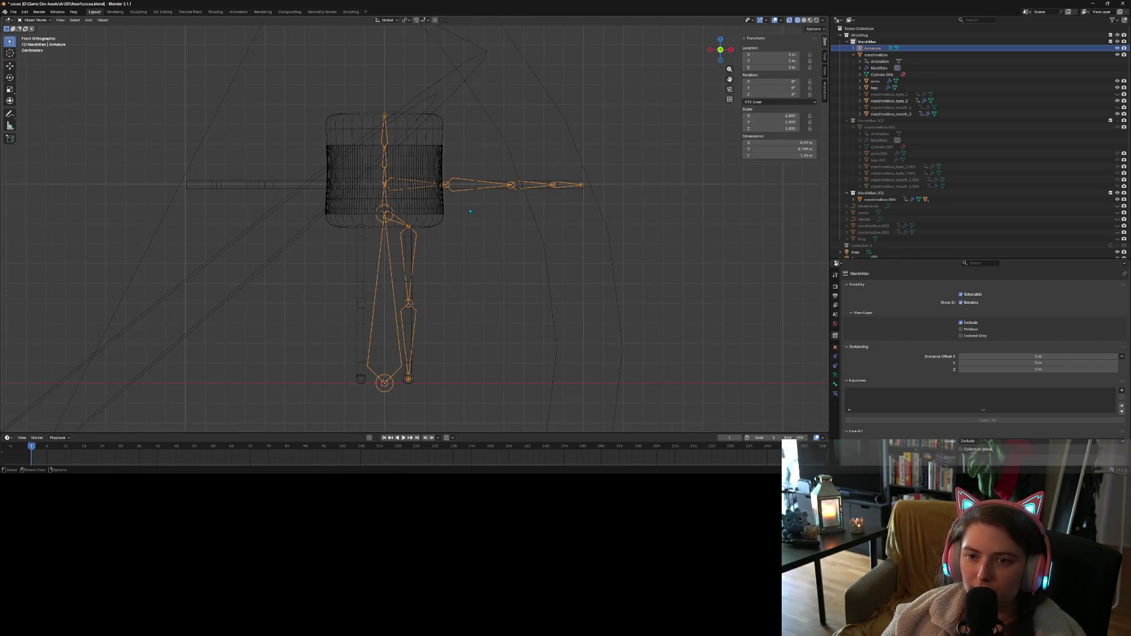
{"action": "key", "text": "alt+a"}
{"action": "left_click", "coordinate": [412, 185]}
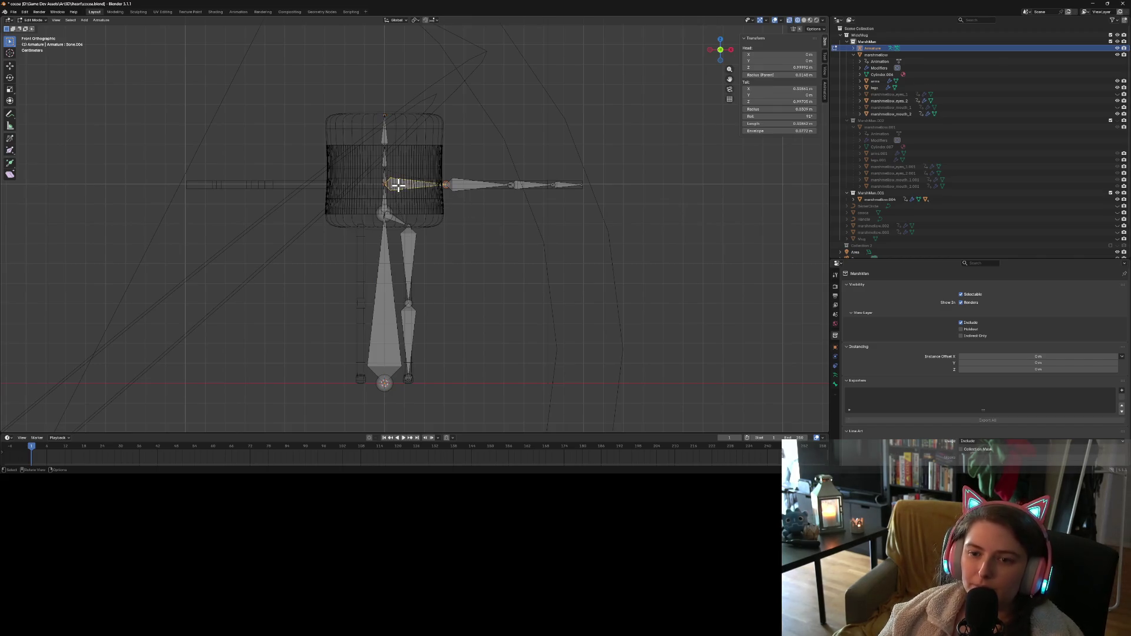
{"action": "left_click", "coordinate": [853, 48]}
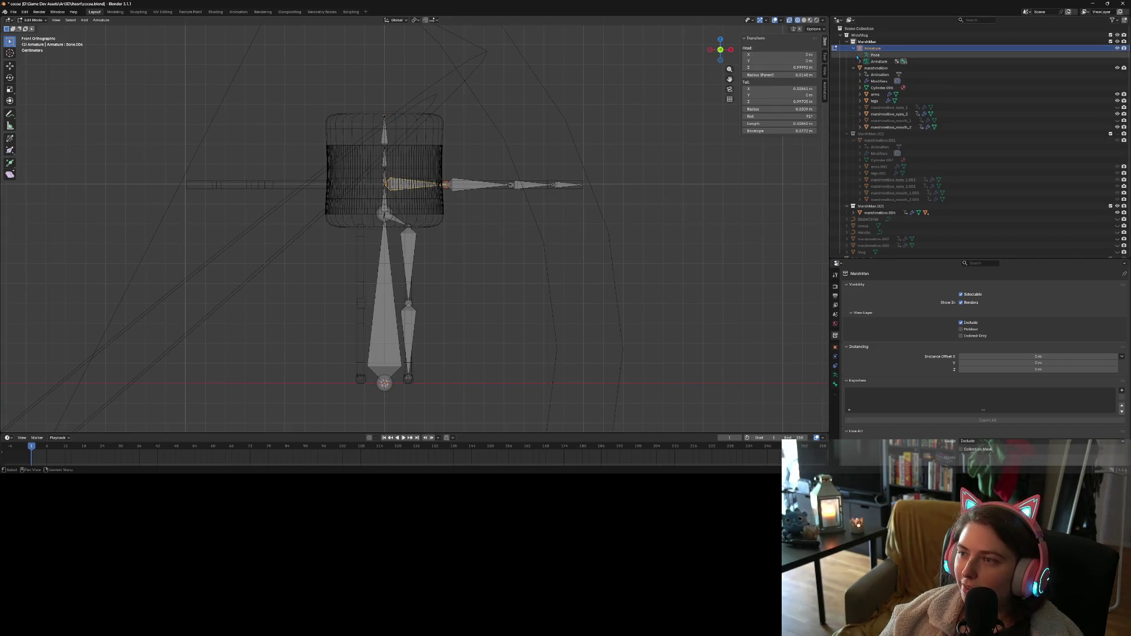
{"action": "left_click", "coordinate": [860, 61]}
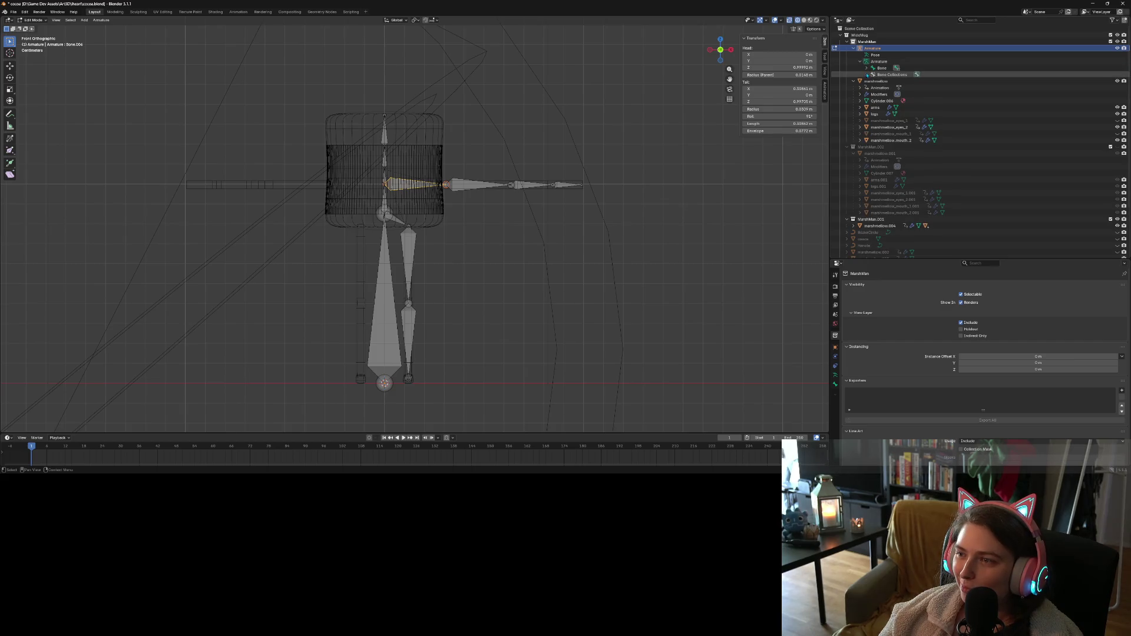
{"action": "left_click", "coordinate": [867, 68]}
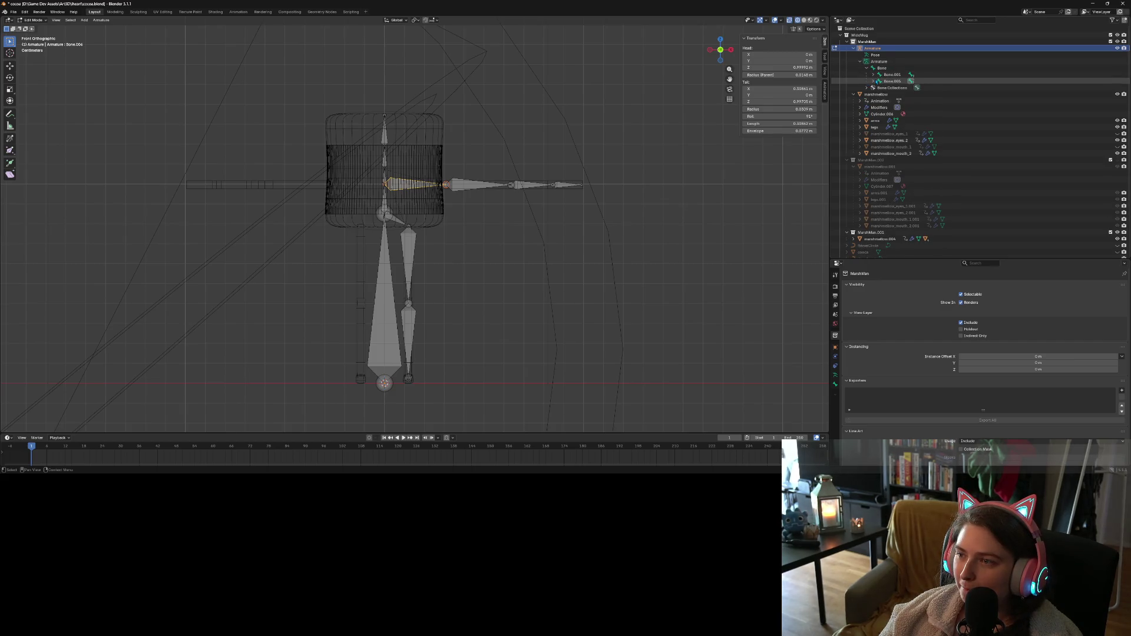
{"action": "left_click", "coordinate": [873, 81]}
{"action": "left_click", "coordinate": [873, 74]}
{"action": "left_click", "coordinate": [881, 69]}
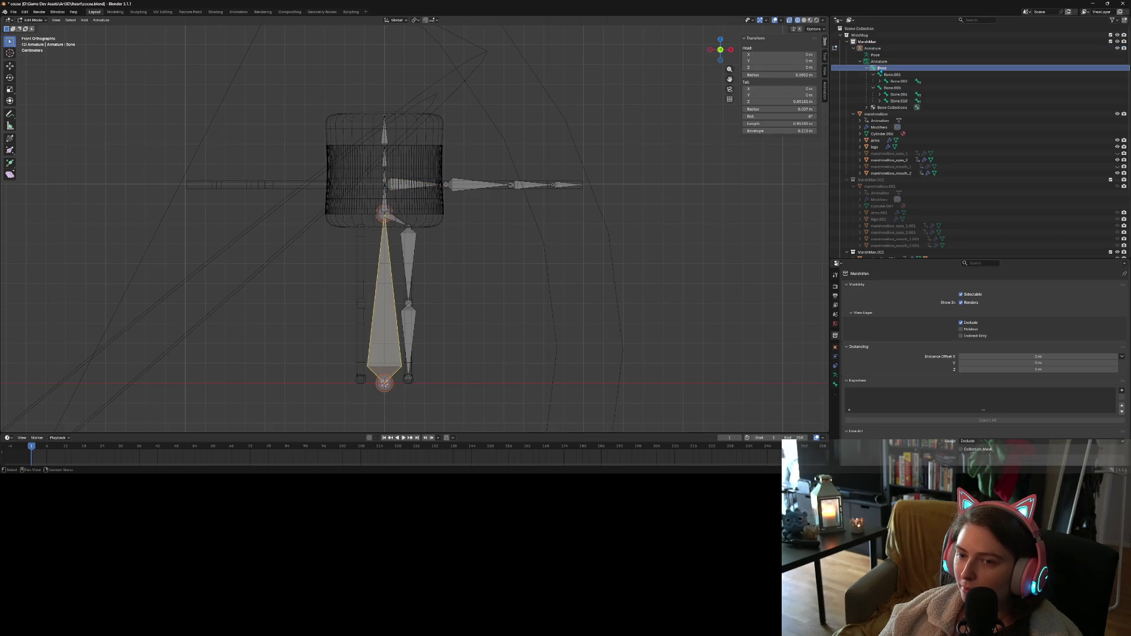
{"action": "double_click", "coordinate": [882, 68]}
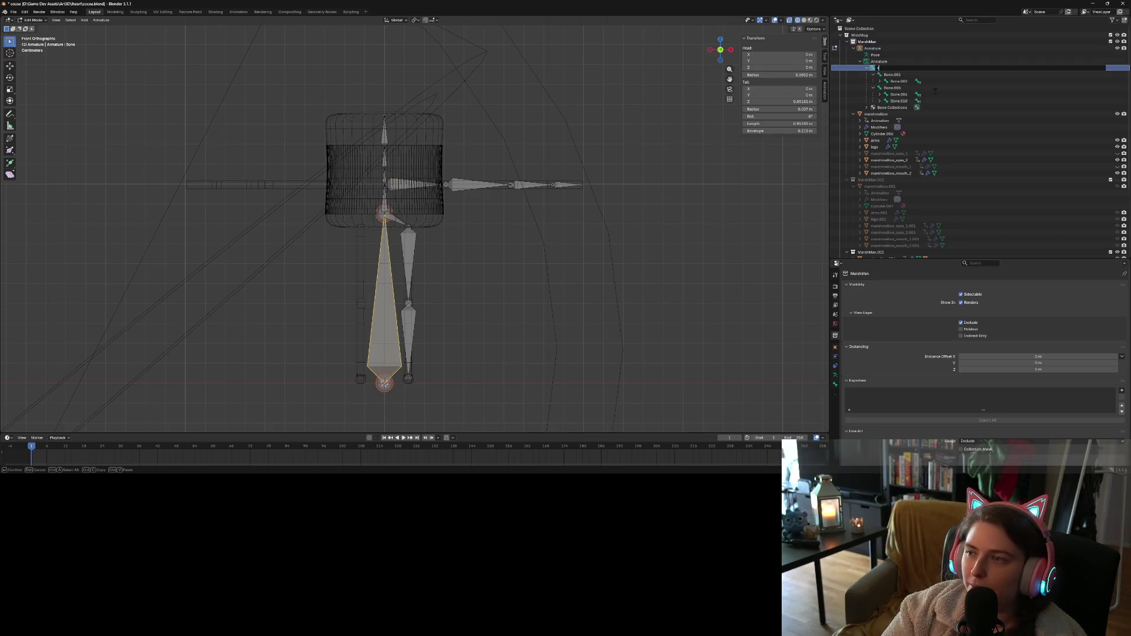
{"action": "type", "text": "root"}
{"action": "key", "text": "Return"}
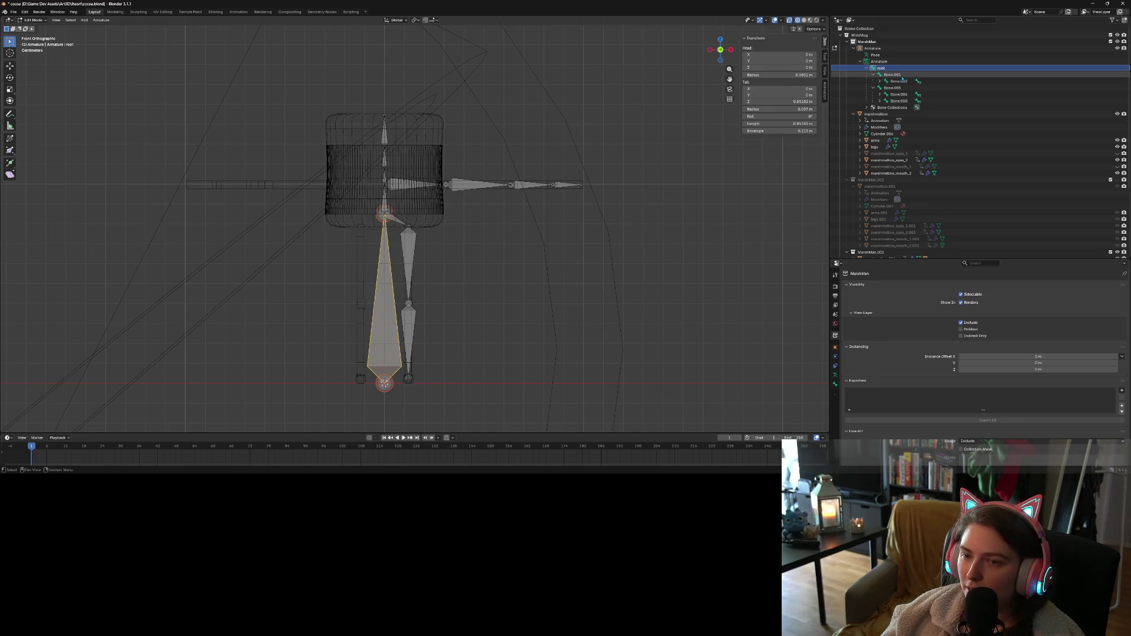
Rename Bone.001 to hip_l and Bone.002 to leg_up.l
{"action": "left_click", "coordinate": [902, 75]}
{"action": "double_click", "coordinate": [892, 75]}
{"action": "type", "text": "hi"}
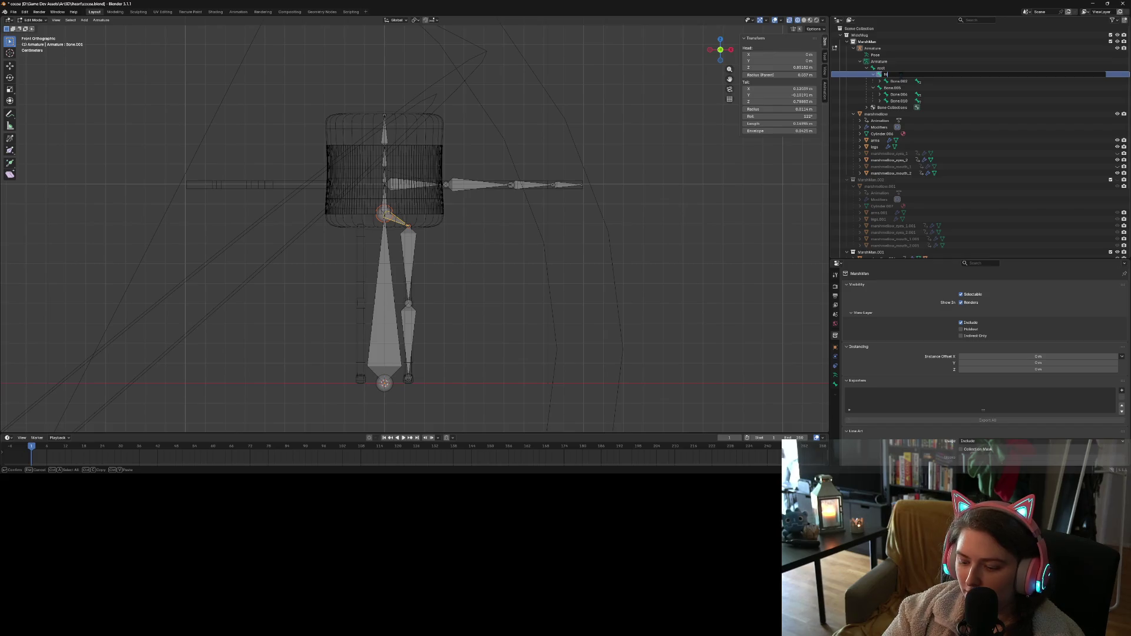
{"action": "type", "text": "p.l"}
{"action": "key", "text": "Return"}
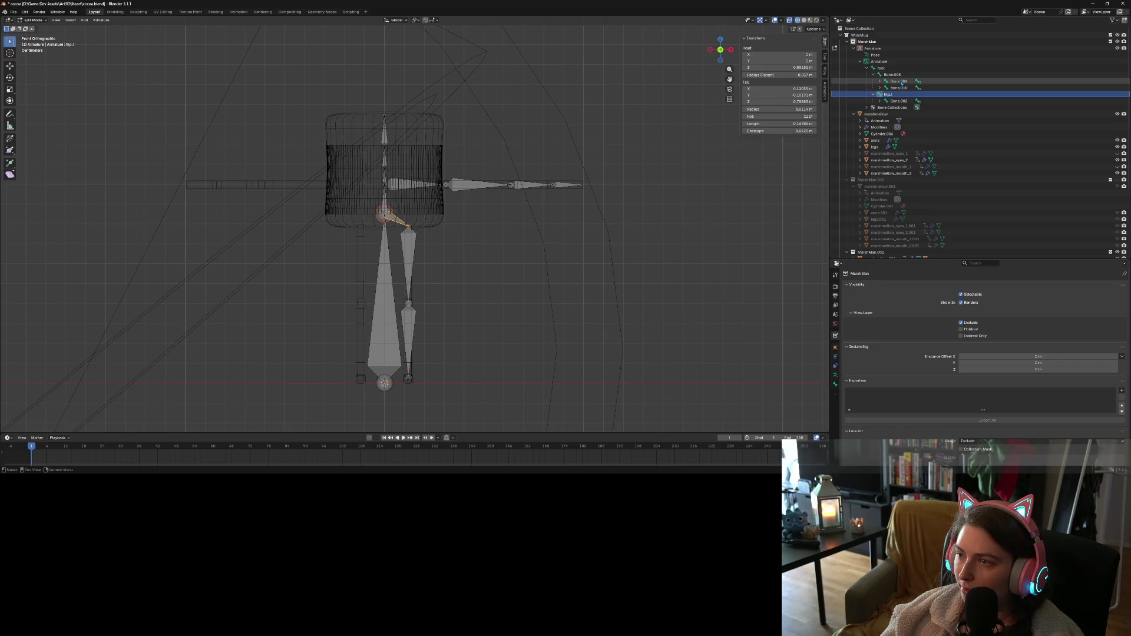
{"action": "left_click", "coordinate": [899, 101]}
{"action": "double_click", "coordinate": [899, 101]}
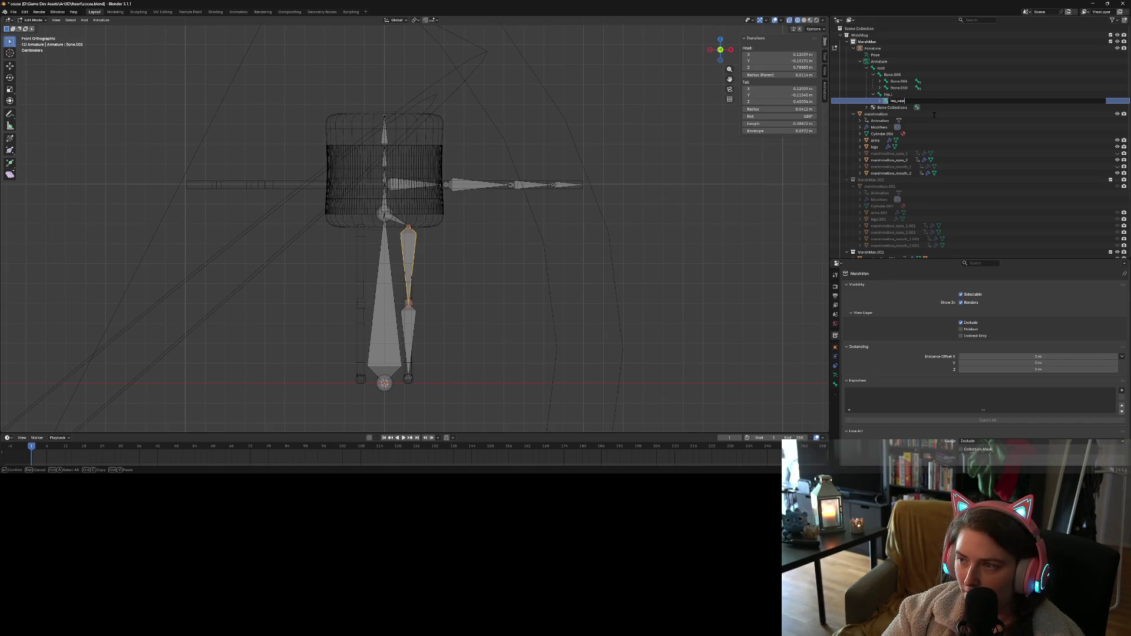
{"action": "type", "text": "_"}
{"action": "key", "text": "BackSpace"}
{"action": "type", "text": ".l"}
{"action": "key", "text": "Return"}
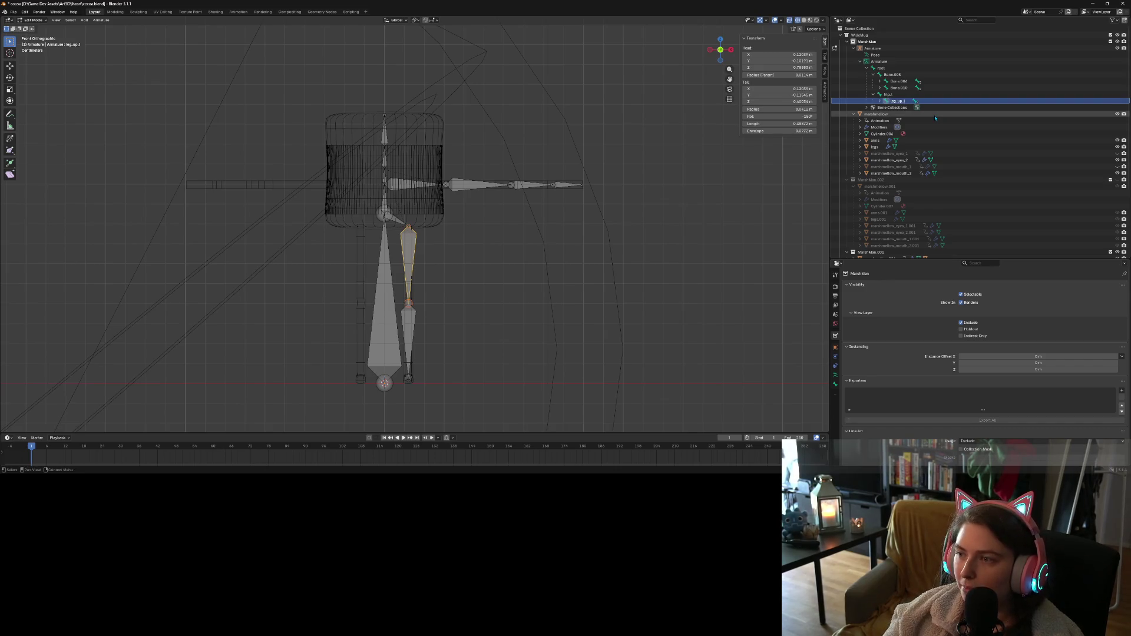
Rename the lower leg bone leg_dn.l and the foot bone foot_l
{"action": "left_click", "coordinate": [879, 101]}
{"action": "left_click", "coordinate": [902, 108]}
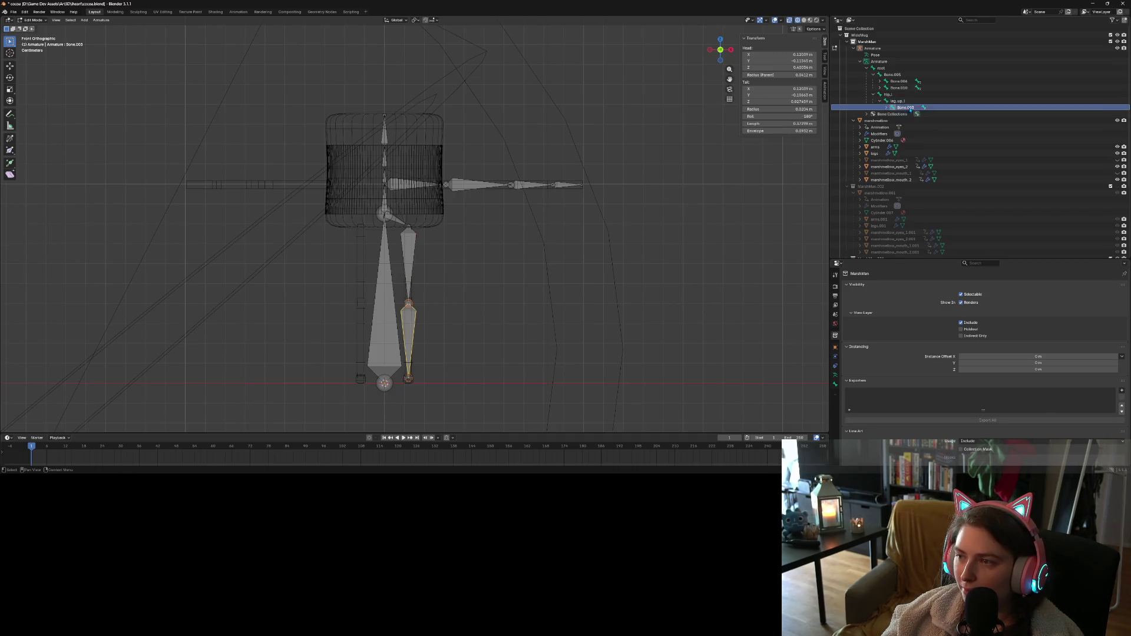
{"action": "double_click", "coordinate": [901, 107]}
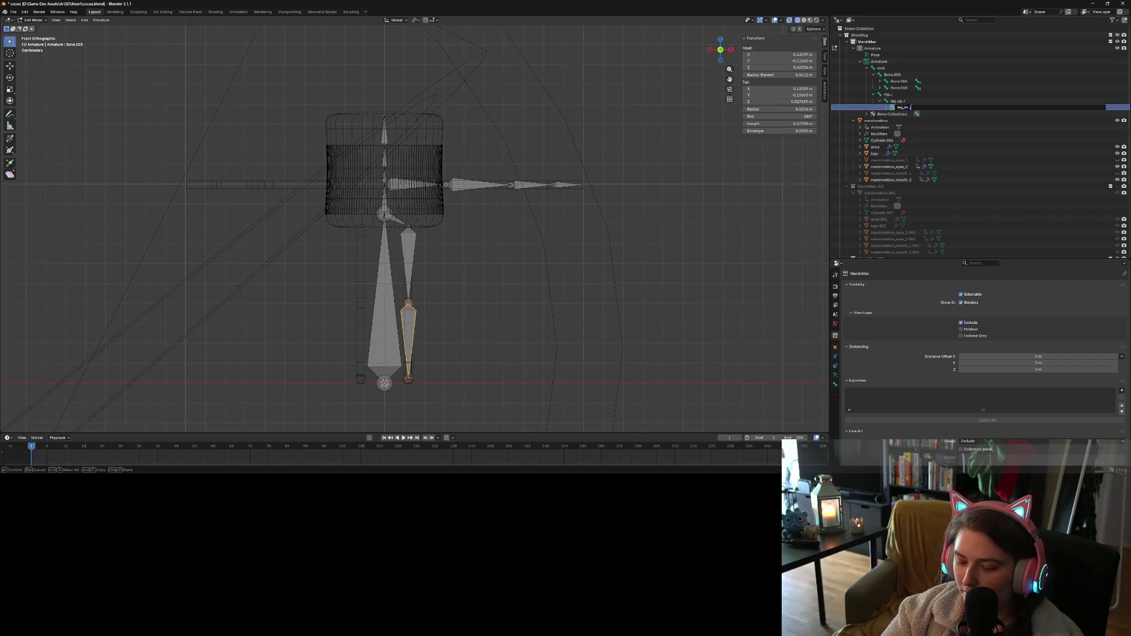
{"action": "key", "text": "BackSpace"}
{"action": "type", "text": ".l"}
{"action": "key", "text": "Return"}
{"action": "left_click", "coordinate": [886, 108]}
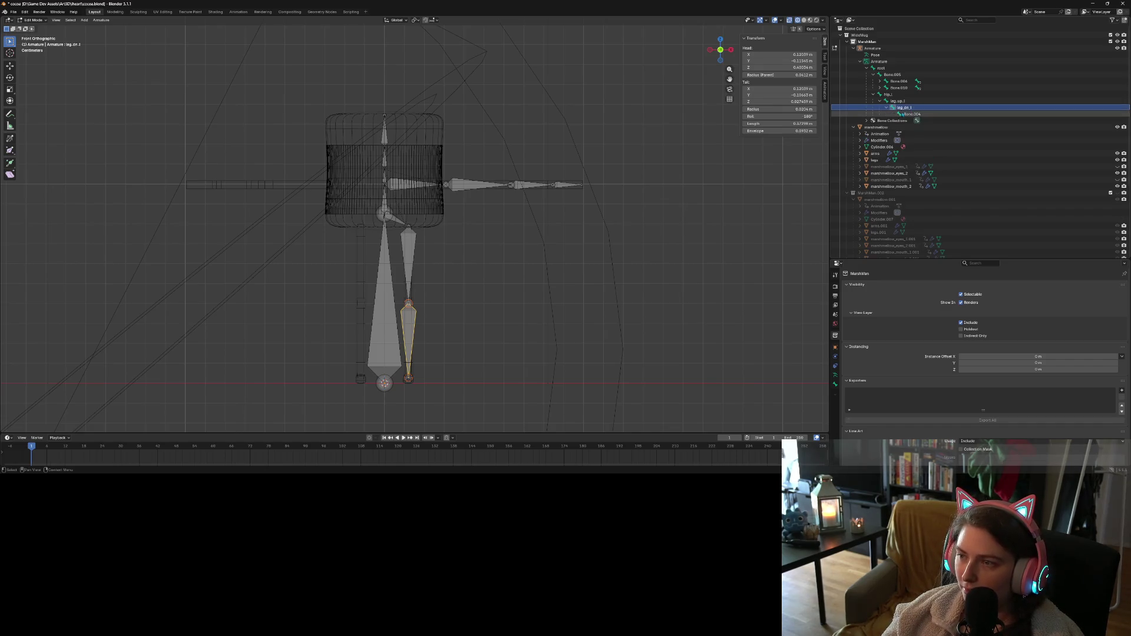
{"action": "double_click", "coordinate": [910, 114]}
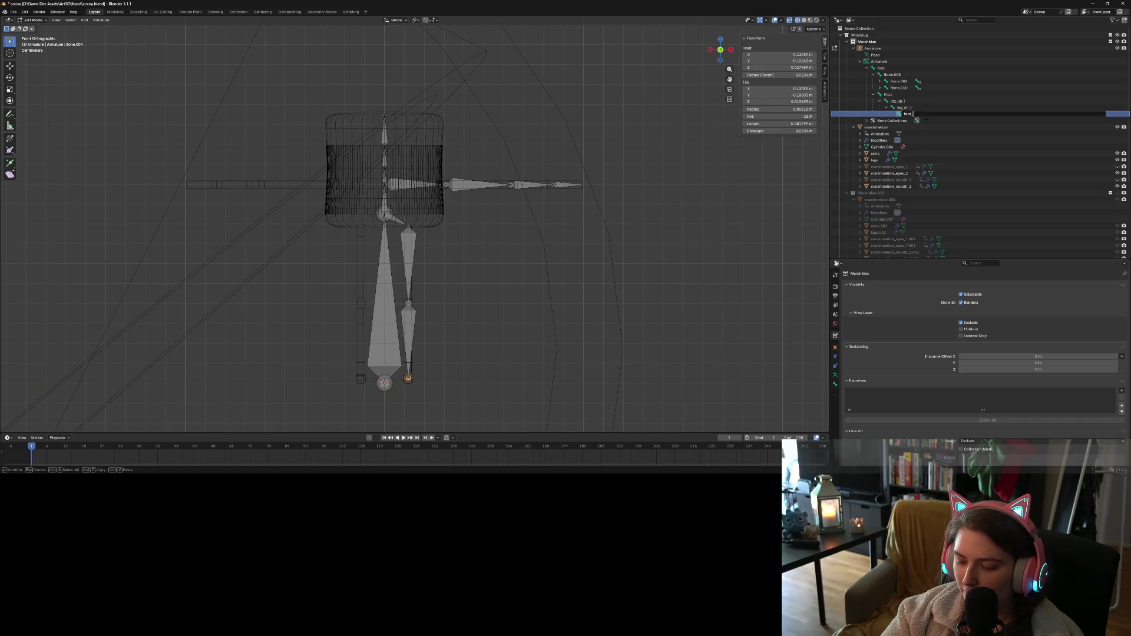
{"action": "type", "text": "l"}
{"action": "key", "text": "Return"}
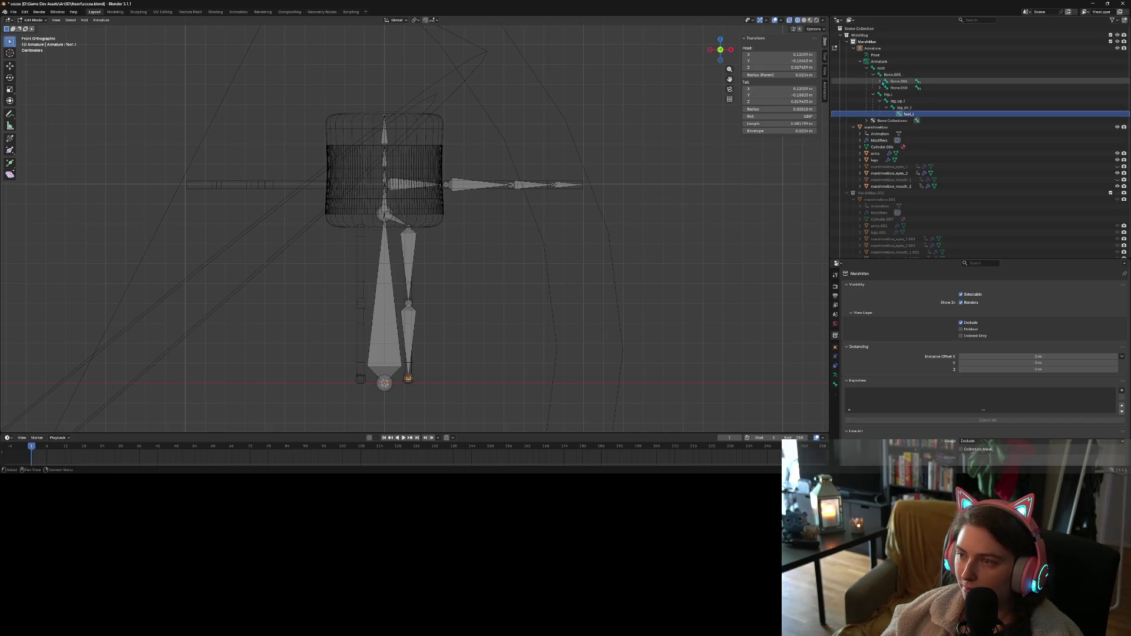
Rename Bone.005 to spine1 and Bone.006 to shoulder_l
{"action": "left_click", "coordinate": [892, 74]}
{"action": "double_click", "coordinate": [892, 74]}
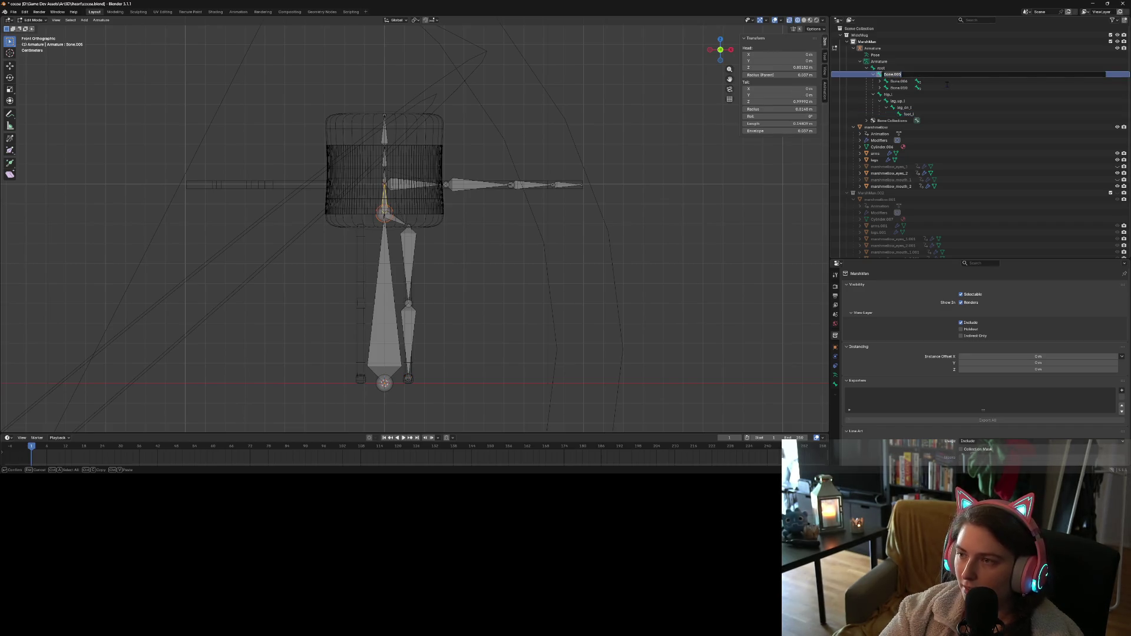
{"action": "type", "text": "spine"}
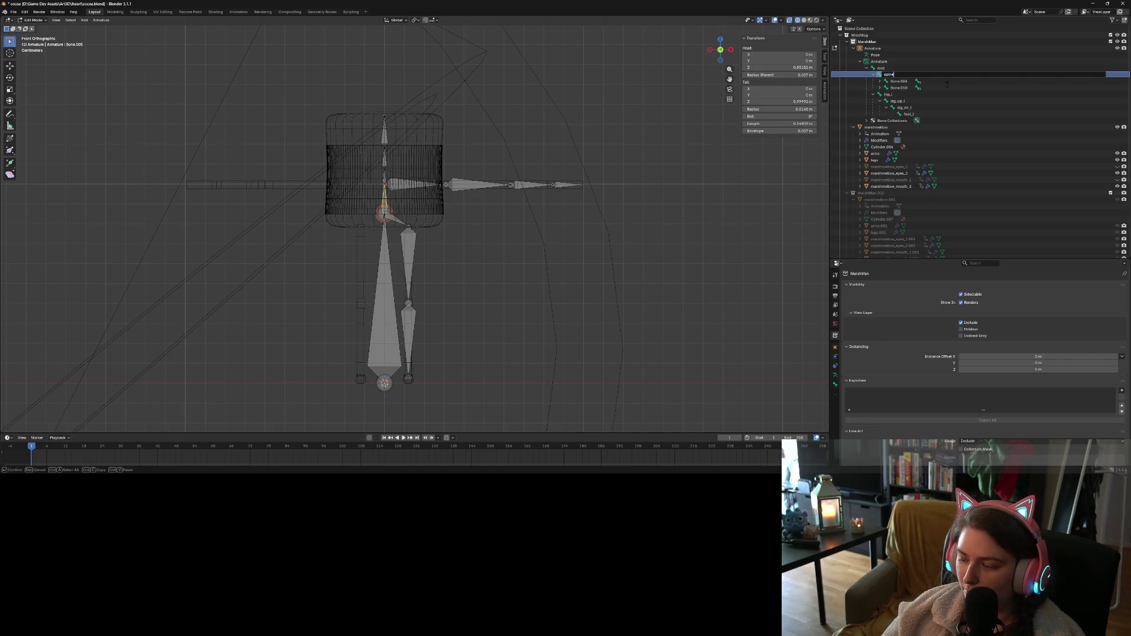
{"action": "type", "text": "1"}
{"action": "key", "text": "Return"}
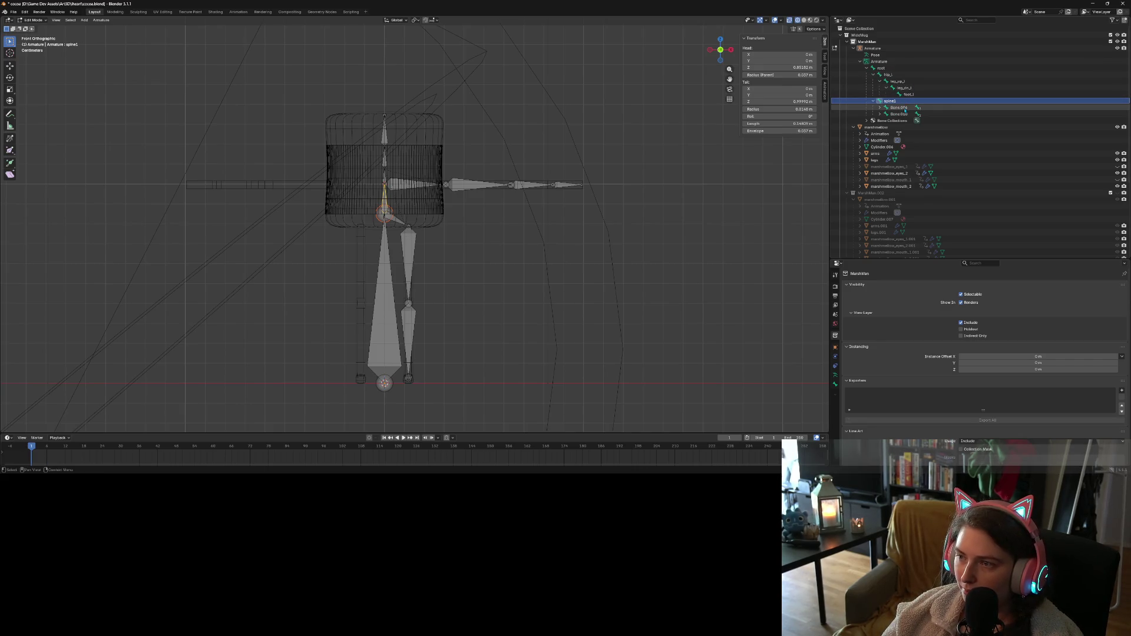
{"action": "left_click", "coordinate": [905, 109]}
{"action": "double_click", "coordinate": [904, 109]}
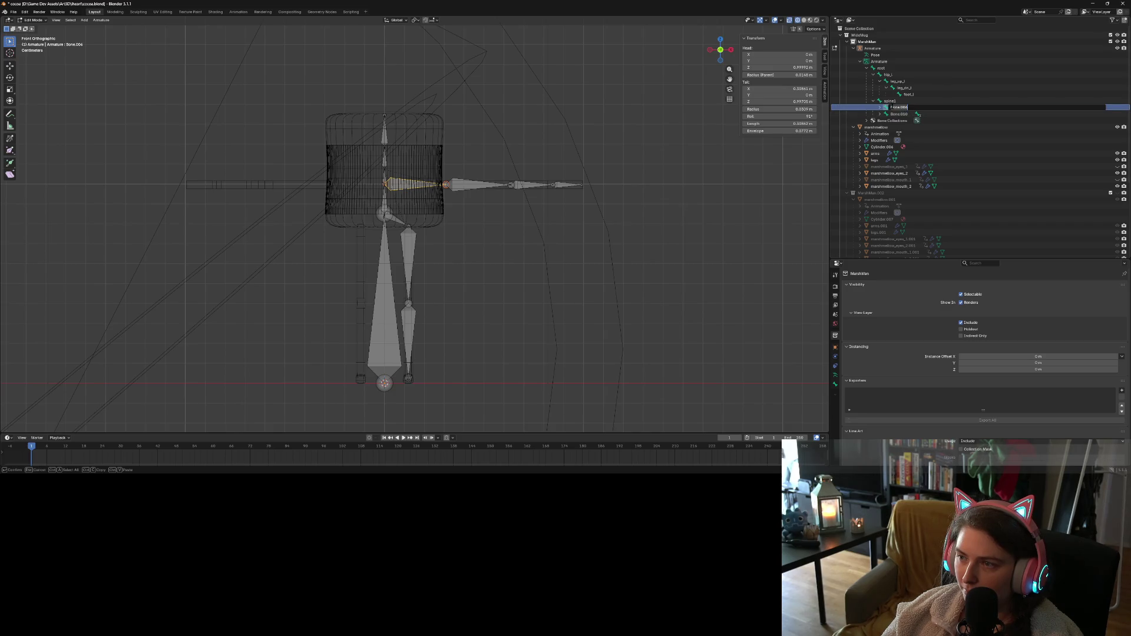
{"action": "type", "text": "s"}
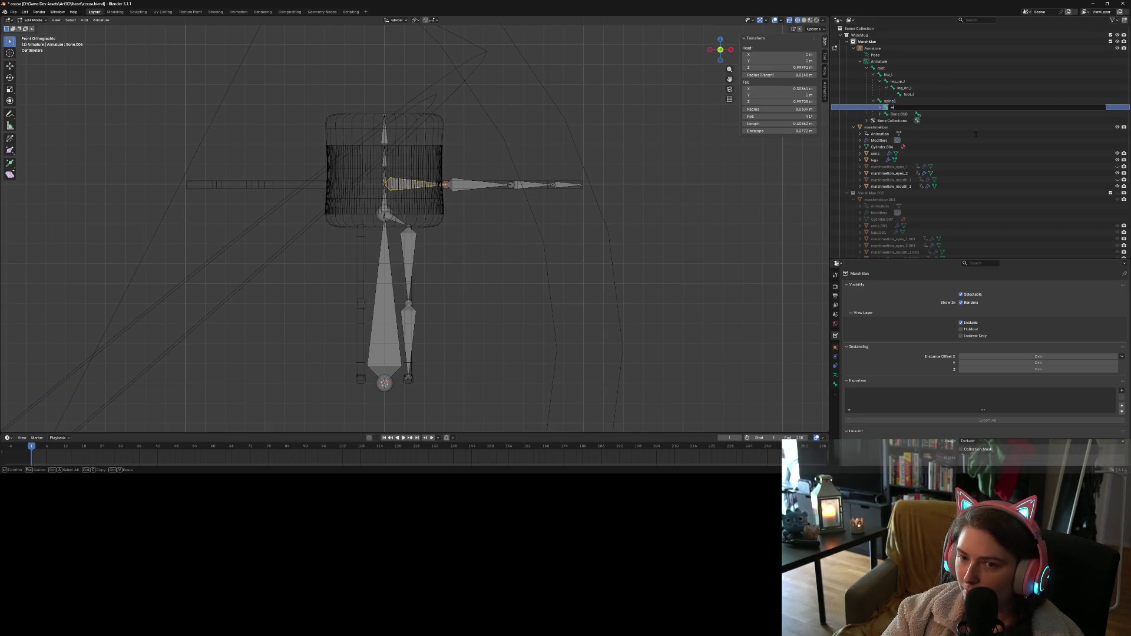
{"action": "type", "text": "houlde"}
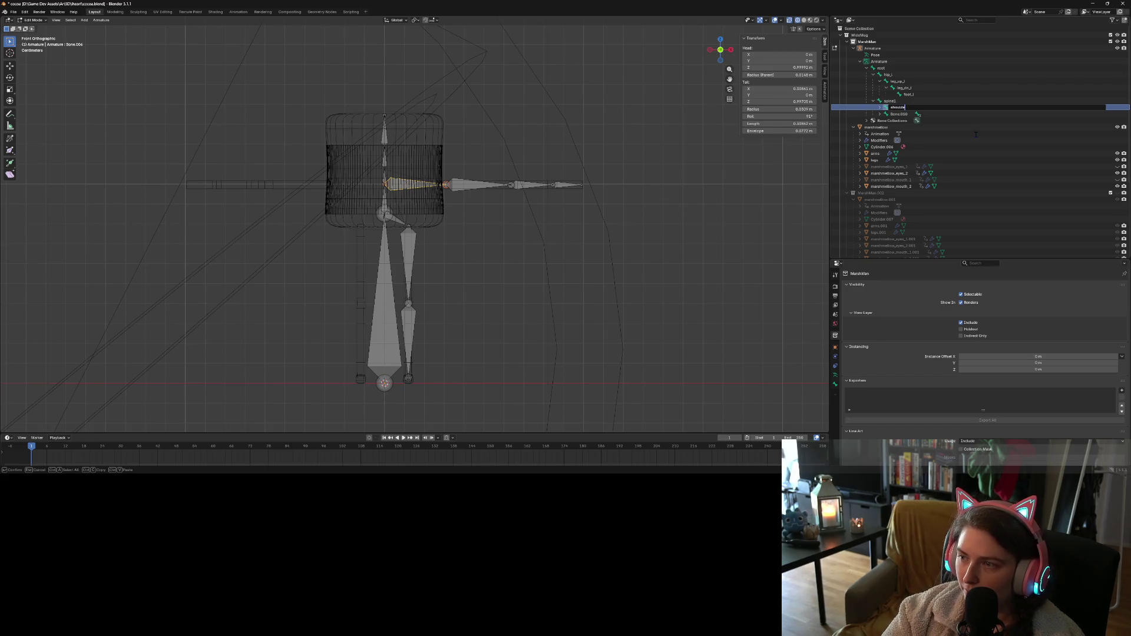
{"action": "type", "text": "r_l"}
{"action": "key", "text": "Return"}
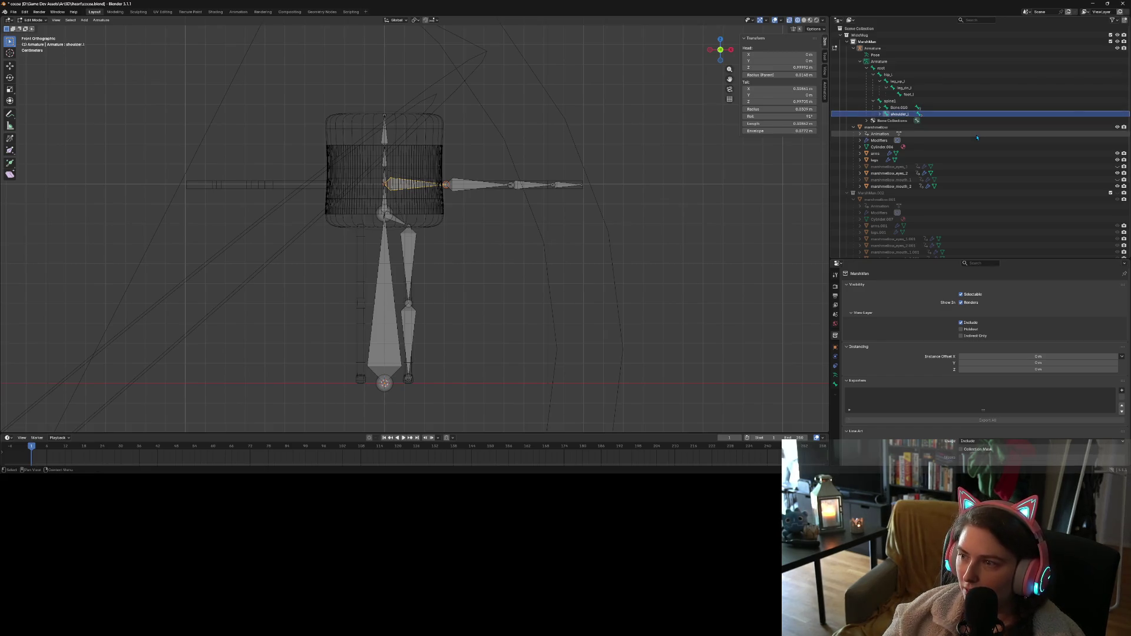
Rename the arm chain bones arm_up_l, arm_dn_l and hand_l
{"action": "left_click", "coordinate": [881, 114]}
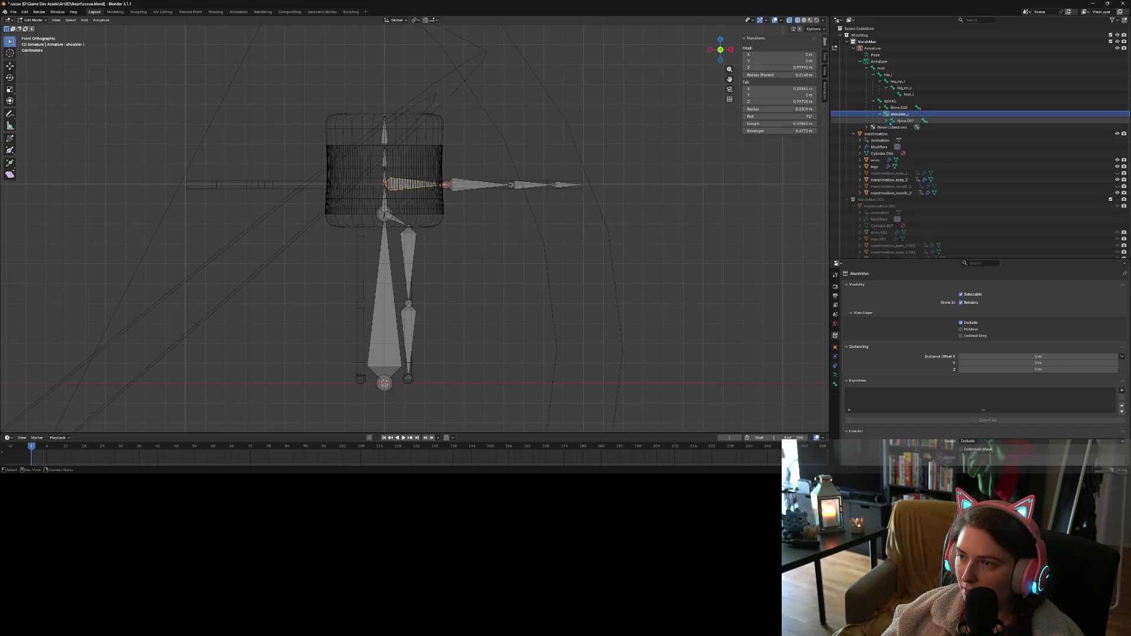
{"action": "double_click", "coordinate": [898, 120]}
{"action": "type", "text": "arm_up_l"}
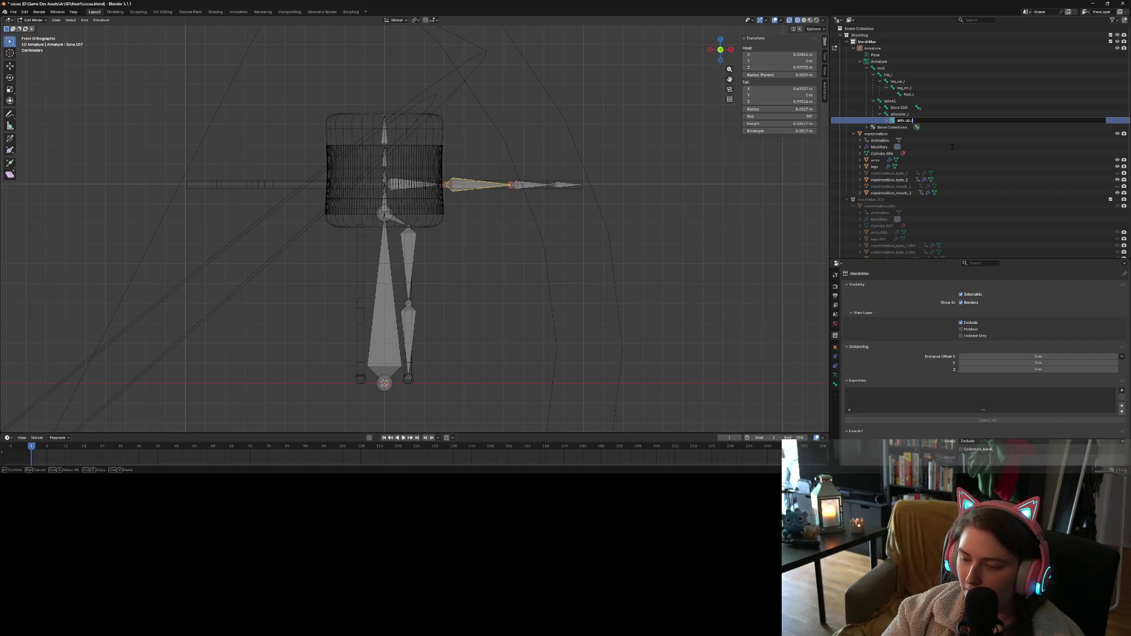
{"action": "key", "text": "Return"}
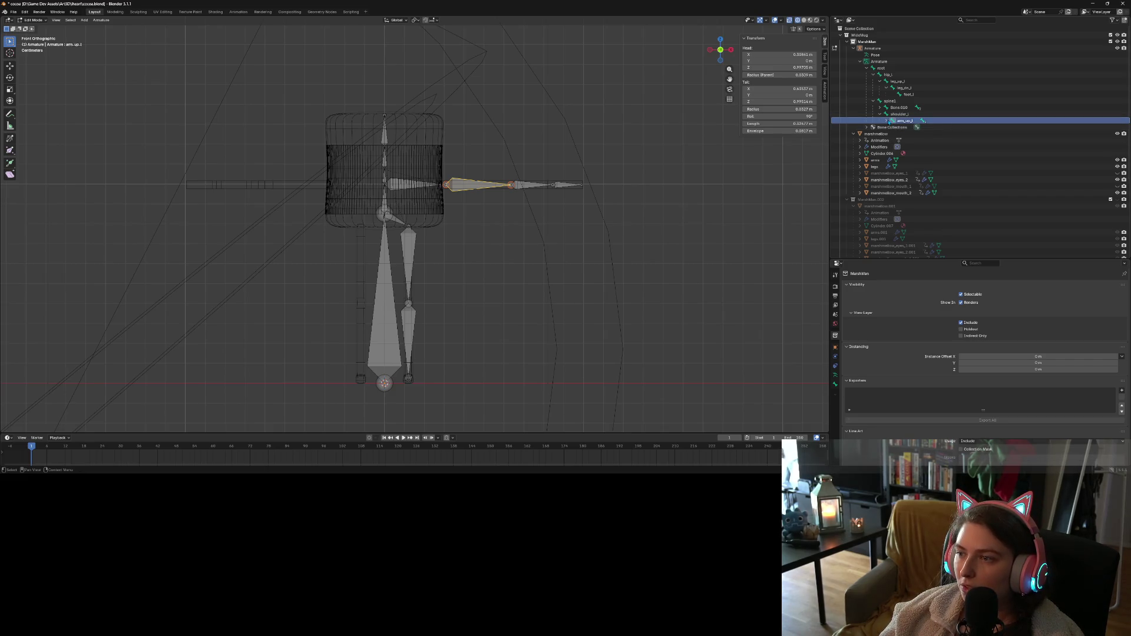
{"action": "left_click", "coordinate": [887, 120]}
{"action": "left_click", "coordinate": [912, 127]}
{"action": "double_click", "coordinate": [912, 127]}
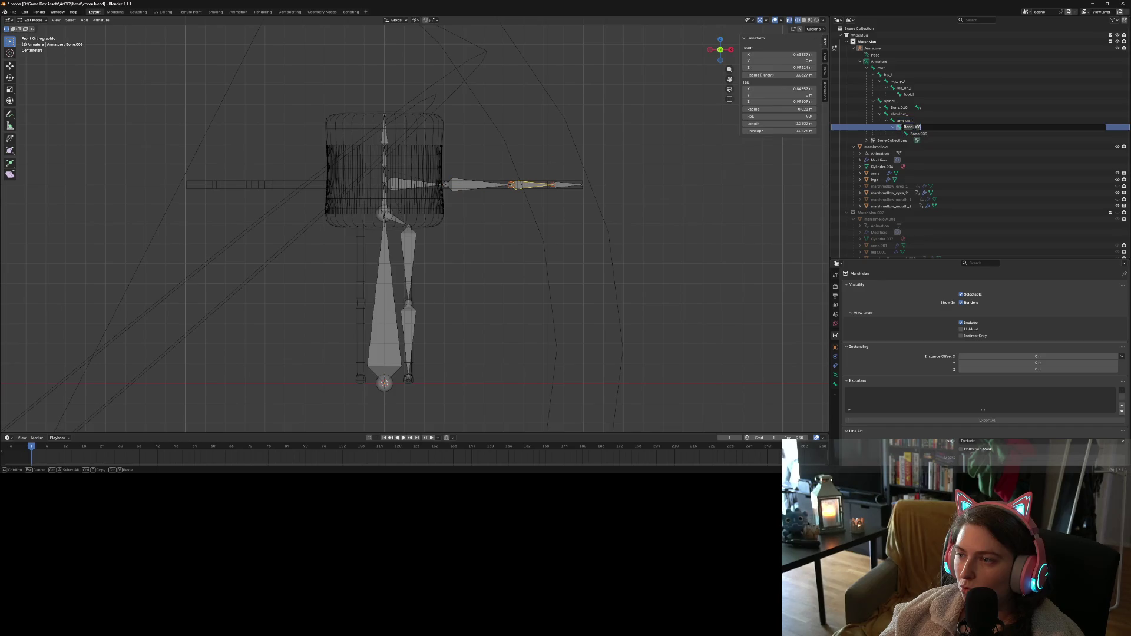
{"action": "type", "text": "arm_dn_l"}
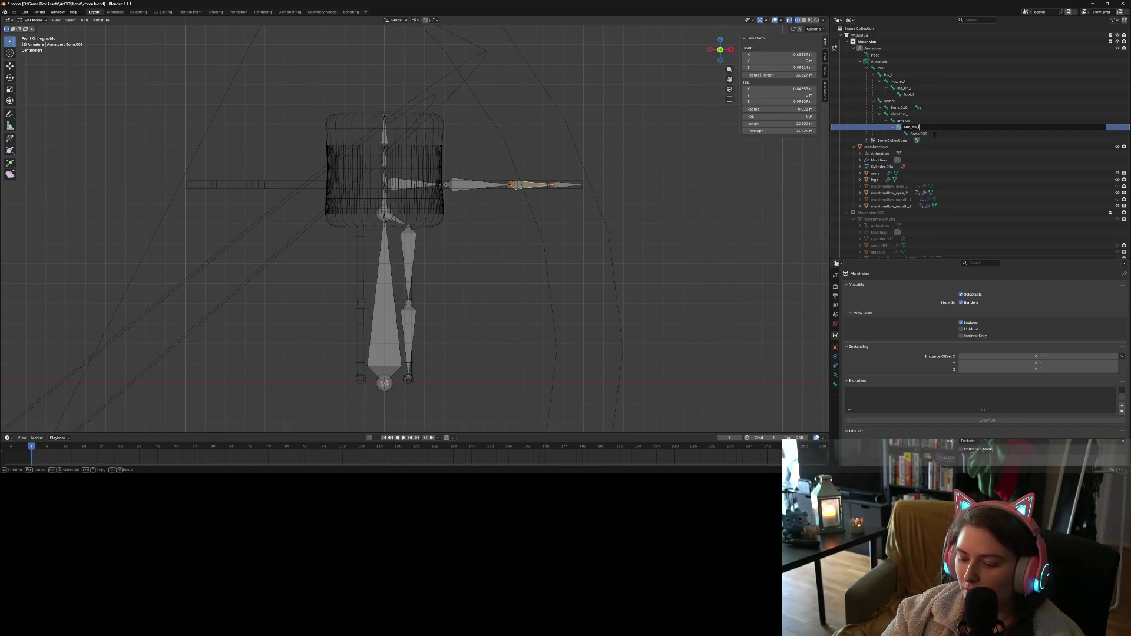
{"action": "key", "text": "Return"}
{"action": "double_click", "coordinate": [933, 134]}
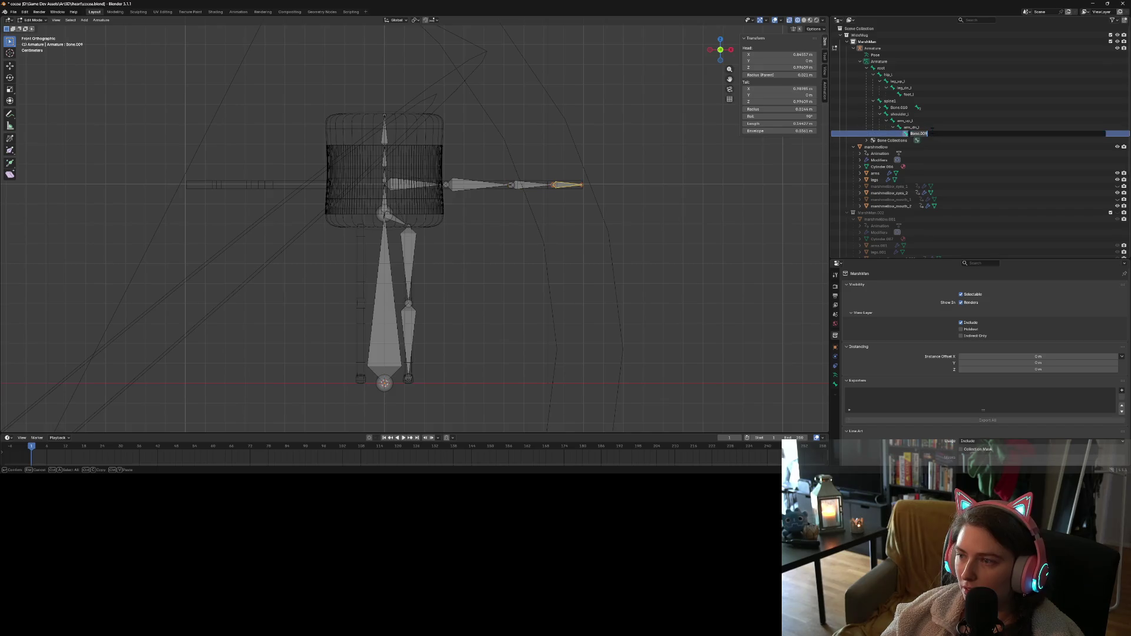
{"action": "type", "text": "hand"}
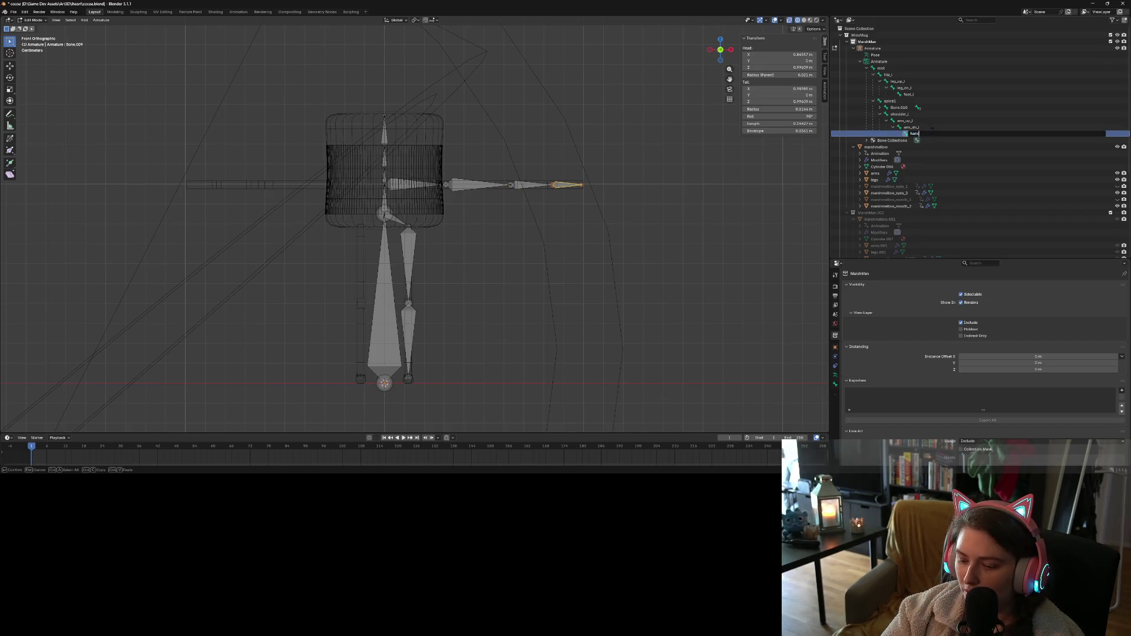
{"action": "type", "text": "_l"}
{"action": "key", "text": "Return"}
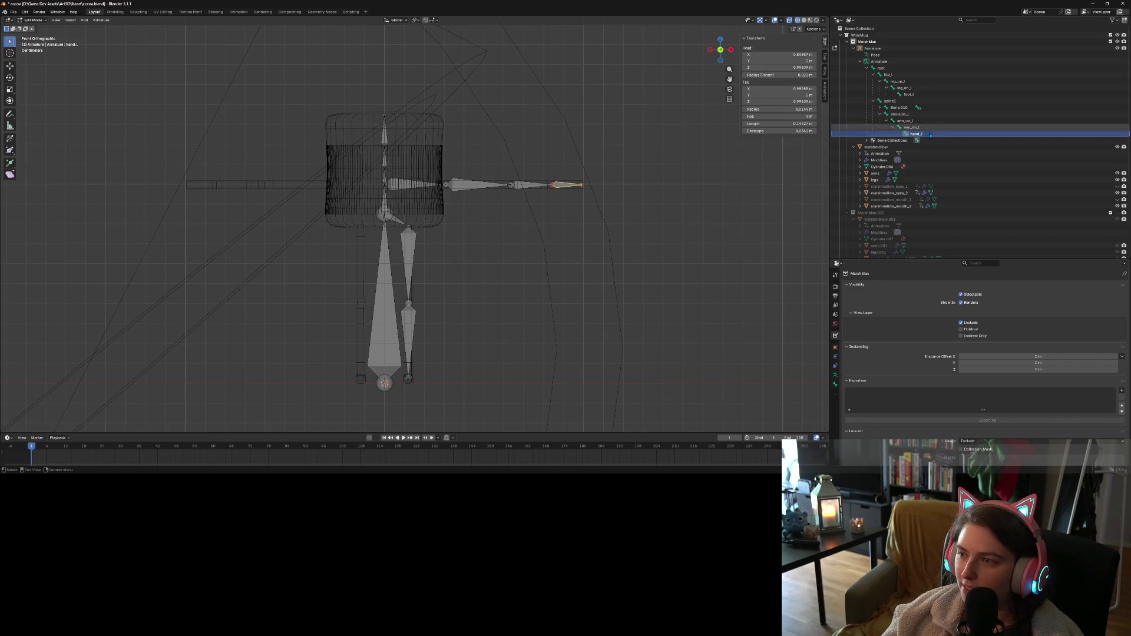
Rename the upper spine bones spine2, neck and head, then save the file
{"action": "left_click", "coordinate": [879, 108]}
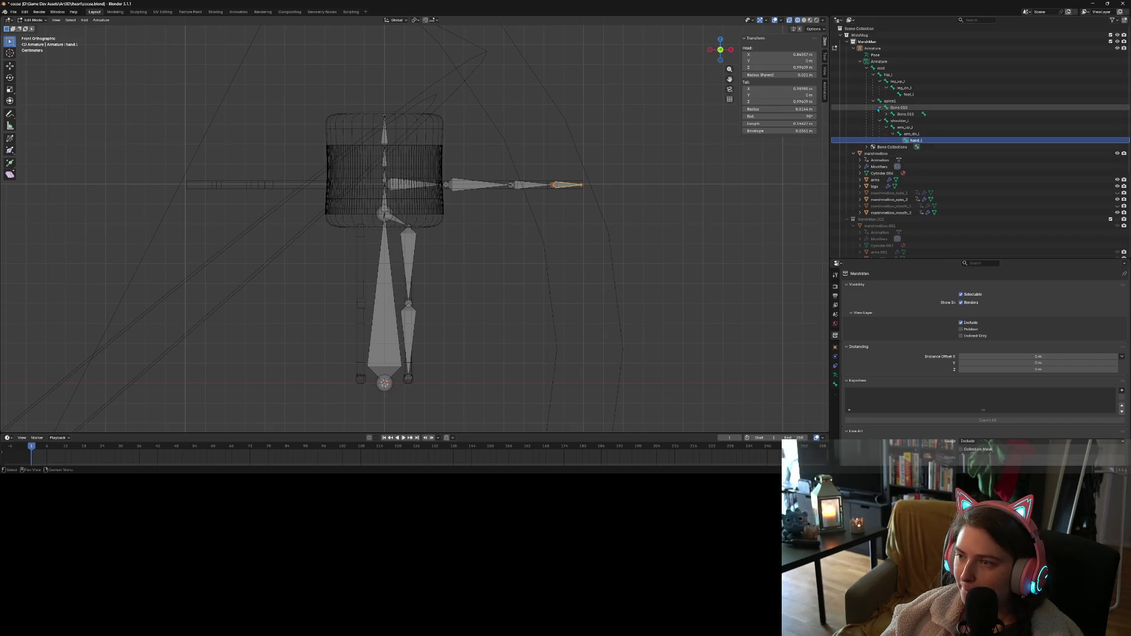
{"action": "double_click", "coordinate": [892, 108]}
{"action": "key", "text": "BackSpace"}
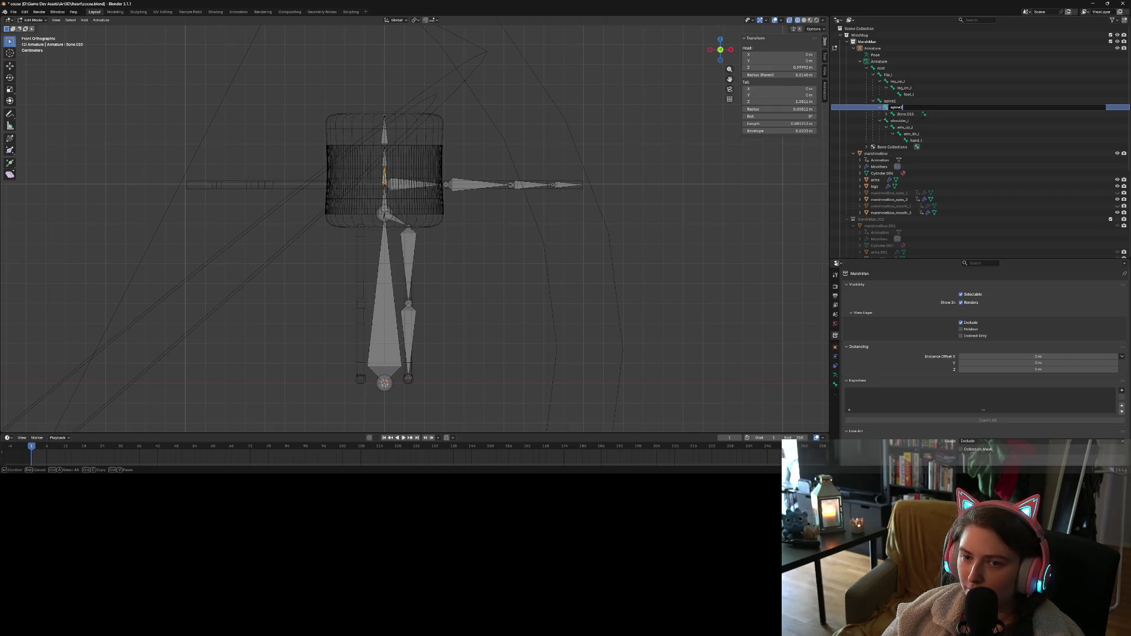
{"action": "key", "text": "Return"}
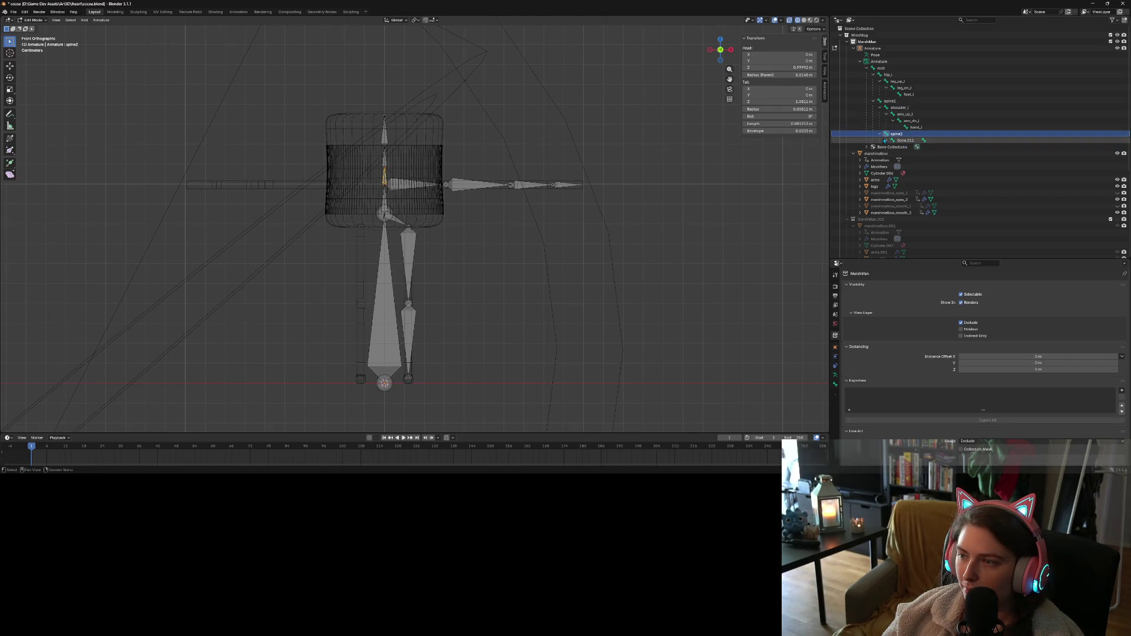
{"action": "left_click", "coordinate": [885, 141]}
{"action": "double_click", "coordinate": [899, 140]}
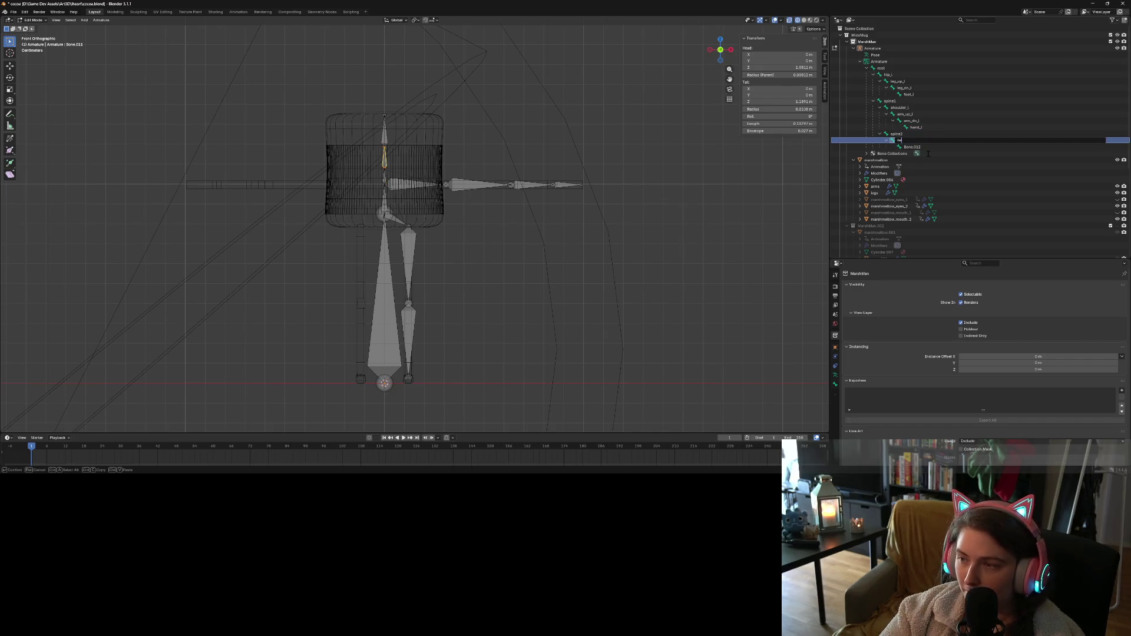
{"action": "type", "text": "k"}
{"action": "key", "text": "Return"}
{"action": "double_click", "coordinate": [912, 147]}
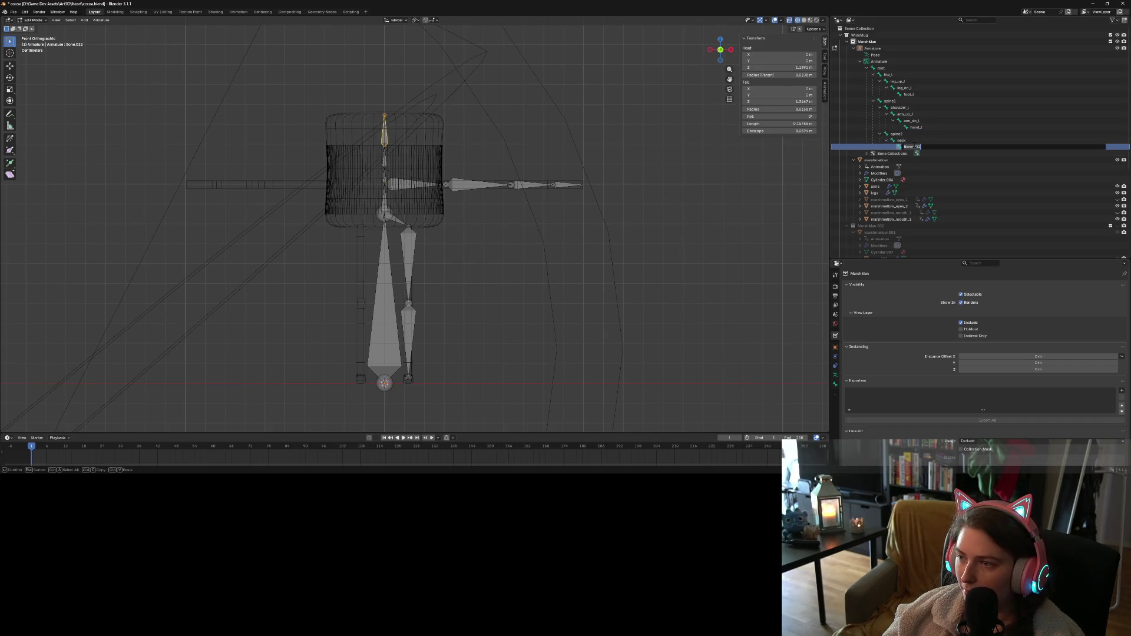
{"action": "type", "text": "head"}
{"action": "key", "text": "Return"}
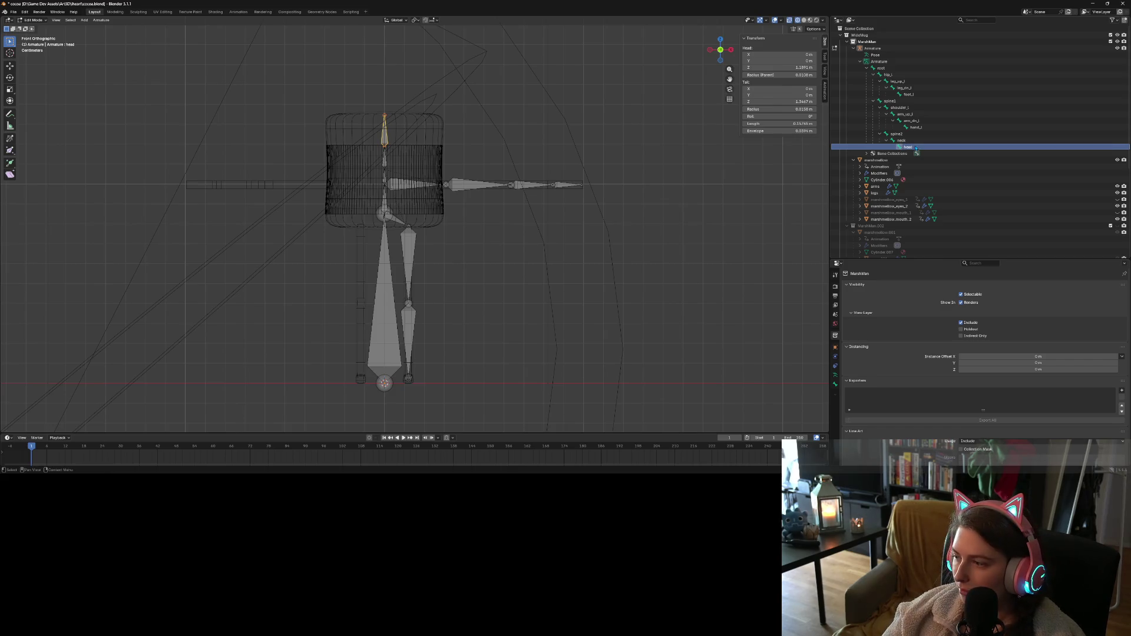
{"action": "key", "text": "ctrl+s"}
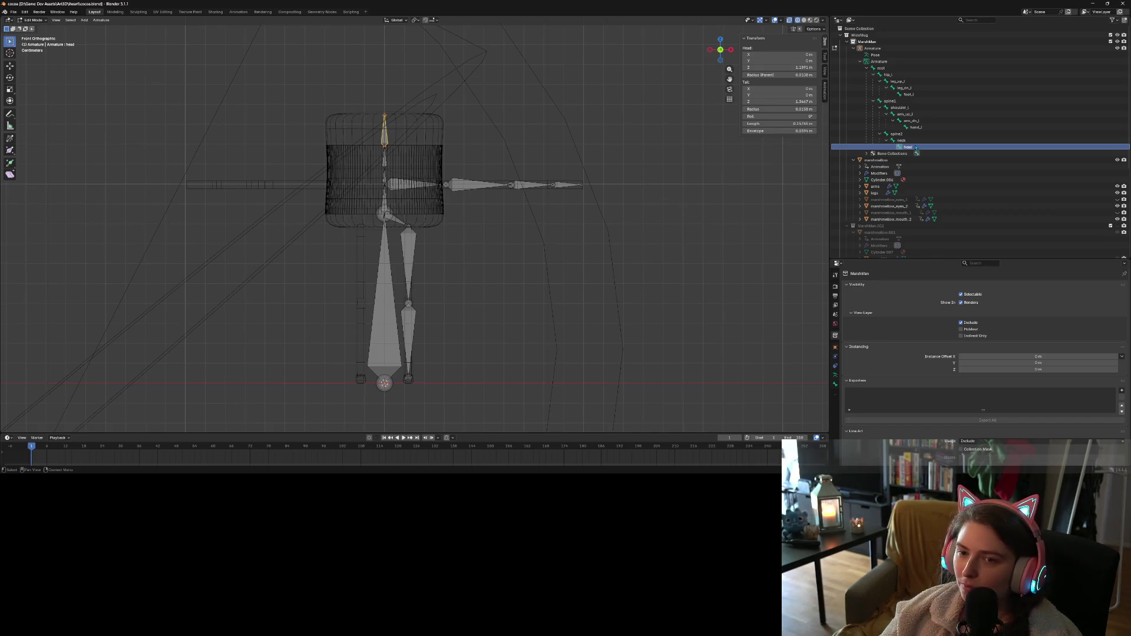
In Right Ortho view, move the left shoulder bone's end in depth onto the arm mesh
{"action": "key", "text": "KP_3"}
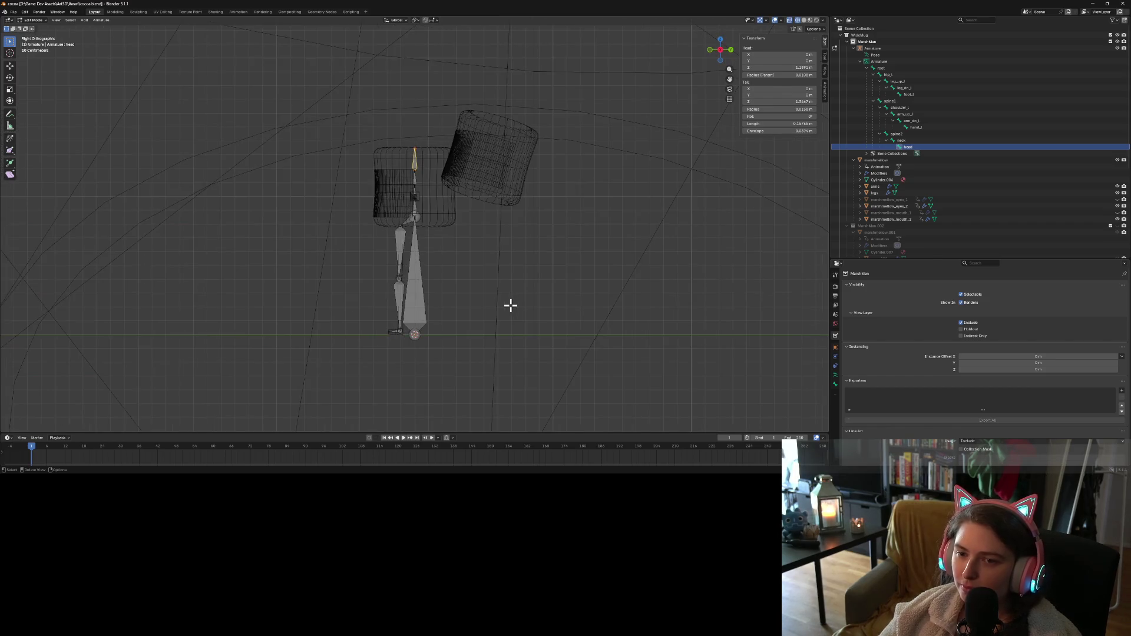
{"action": "mouse_move", "coordinate": [510, 305]}
{"action": "middle_mouse_down"}
{"action": "mouse_move", "coordinate": [352, 273]}
{"action": "mouse_move", "coordinate": [389, 242]}
{"action": "middle_mouse_up"}
{"action": "left_click", "coordinate": [440, 193]}
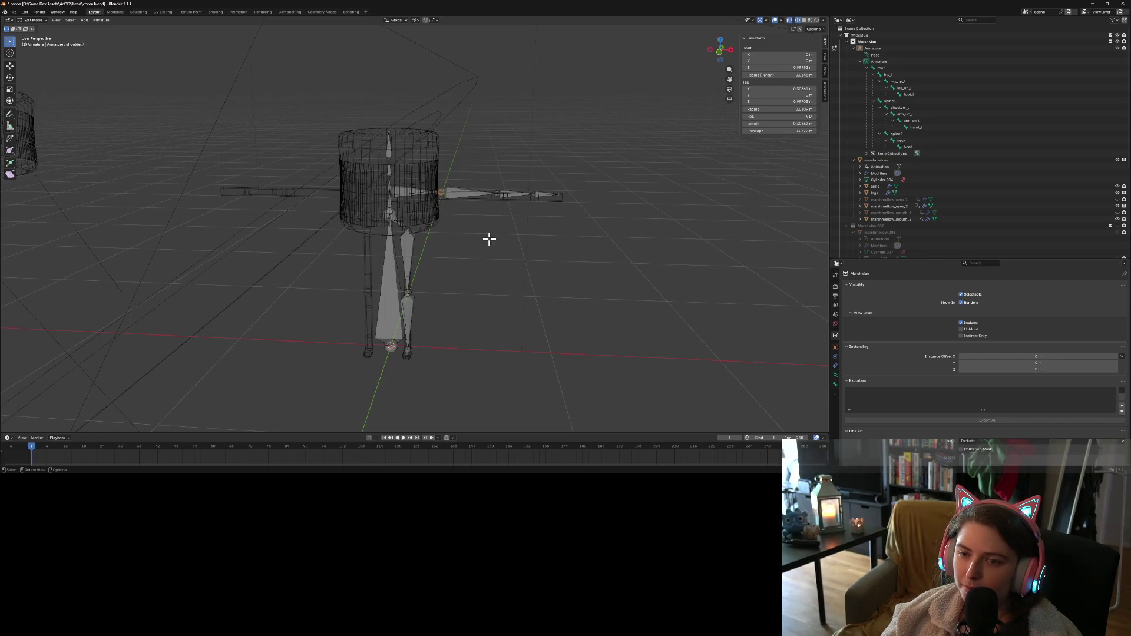
{"action": "key", "text": "KP_3"}
{"action": "scroll", "coordinate": [407, 195], "scroll_direction": "up", "scroll_amount": 5}
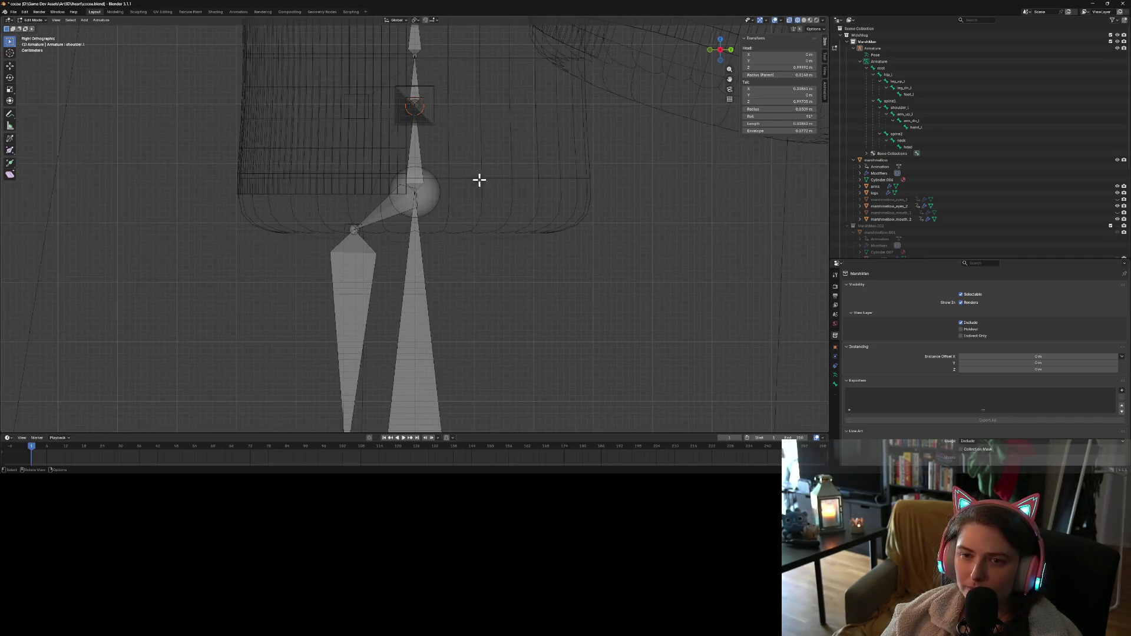
{"action": "key", "text": "g"}
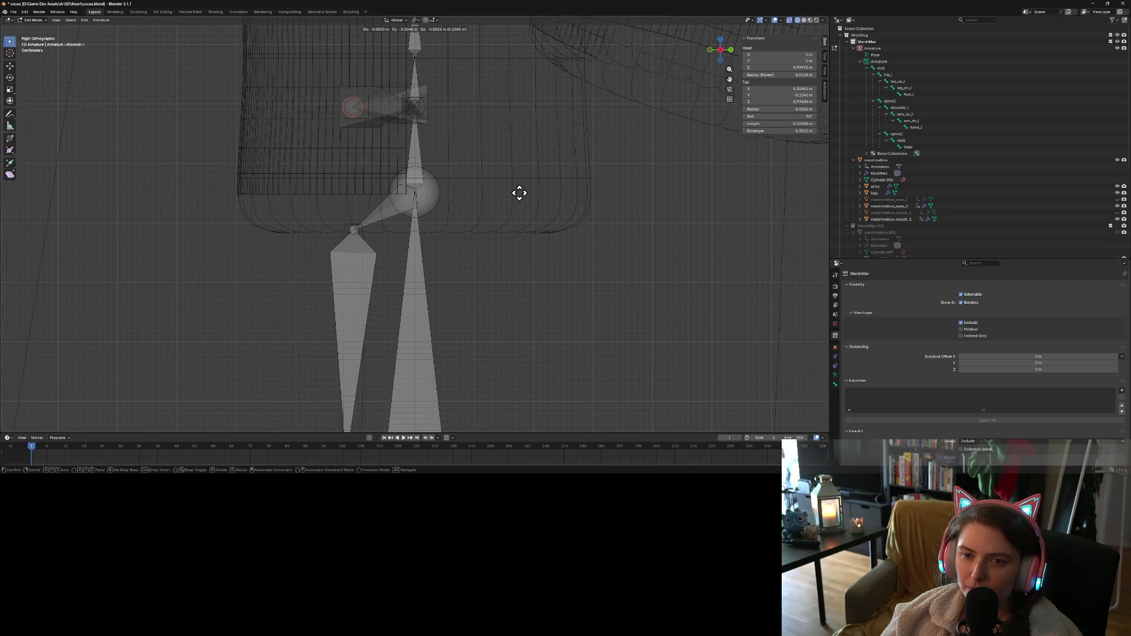
{"action": "left_click", "coordinate": [522, 193]}
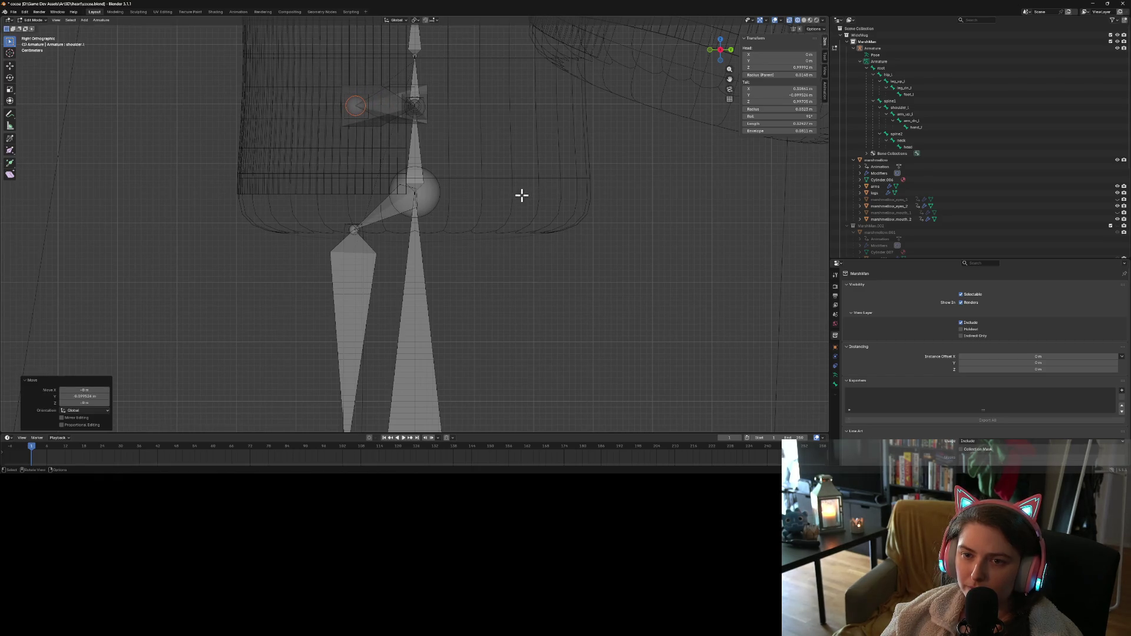
{"action": "middle_click_drag", "start_coordinate": [521, 192], "coordinate": [569, 203]}
{"action": "scroll", "coordinate": [569, 202], "scroll_direction": "down", "scroll_amount": 5}
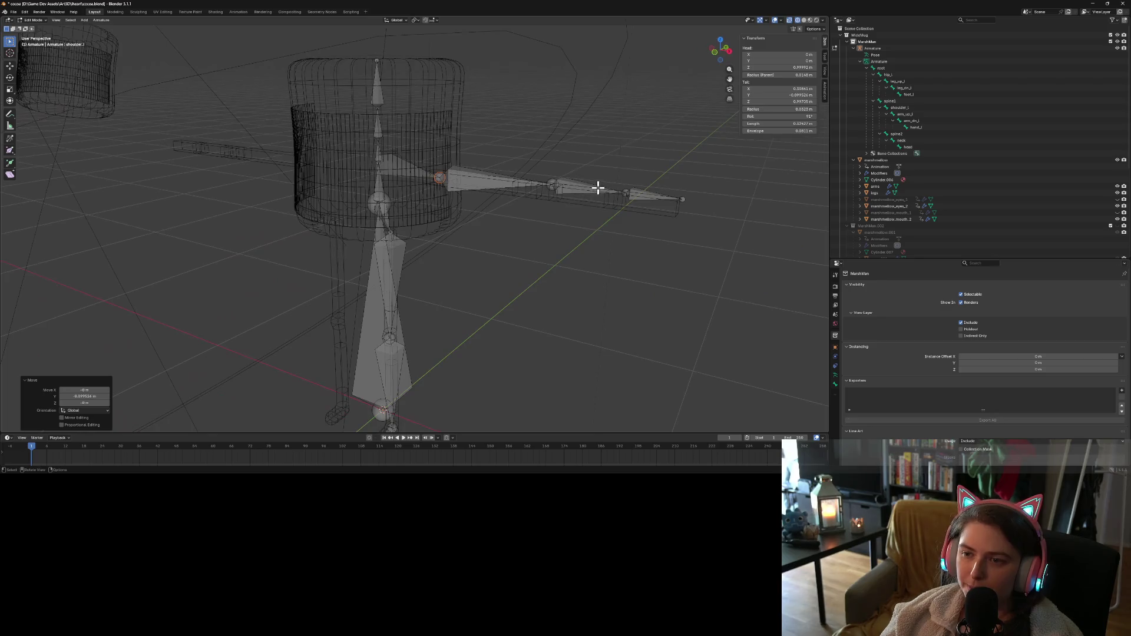
Shift the upper arm joint onto the arm mesh; try moving the lower arm joint, then undo it
{"action": "left_click", "coordinate": [551, 184]}
{"action": "key", "text": "KP_3"}
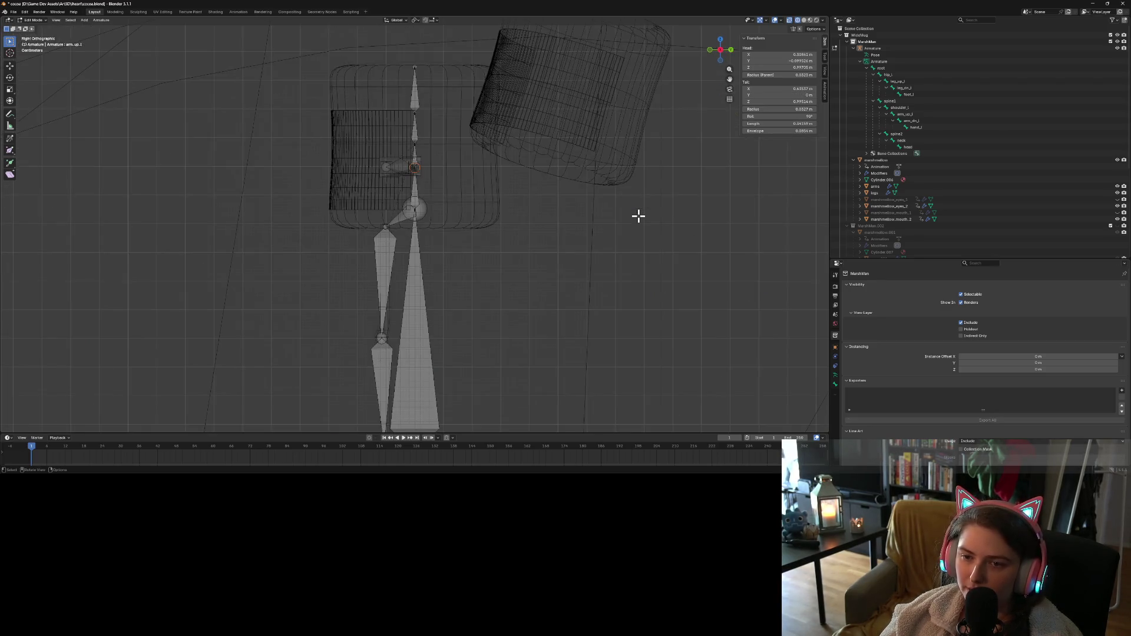
{"action": "scroll", "coordinate": [637, 215], "scroll_direction": "up", "scroll_amount": 3}
{"action": "key", "text": "g"}
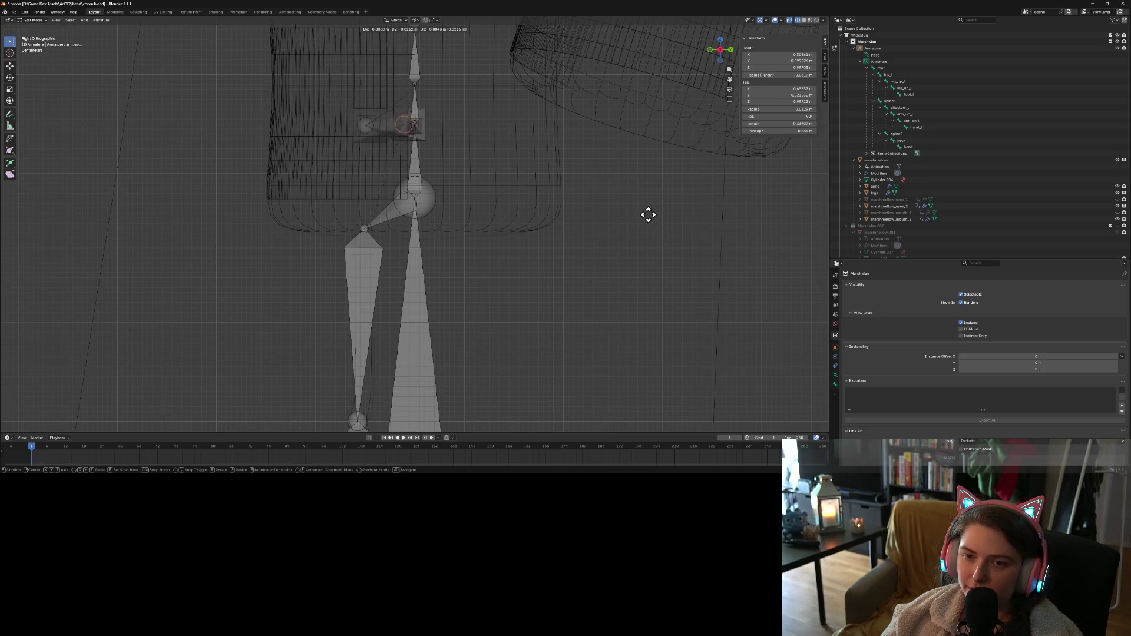
{"action": "left_click", "coordinate": [612, 217]}
{"action": "mouse_move", "coordinate": [611, 214]}
{"action": "middle_mouse_down"}
{"action": "mouse_move", "coordinate": [540, 250]}
{"action": "mouse_move", "coordinate": [684, 167]}
{"action": "mouse_move", "coordinate": [670, 168]}
{"action": "middle_mouse_up"}
{"action": "left_click", "coordinate": [626, 167]}
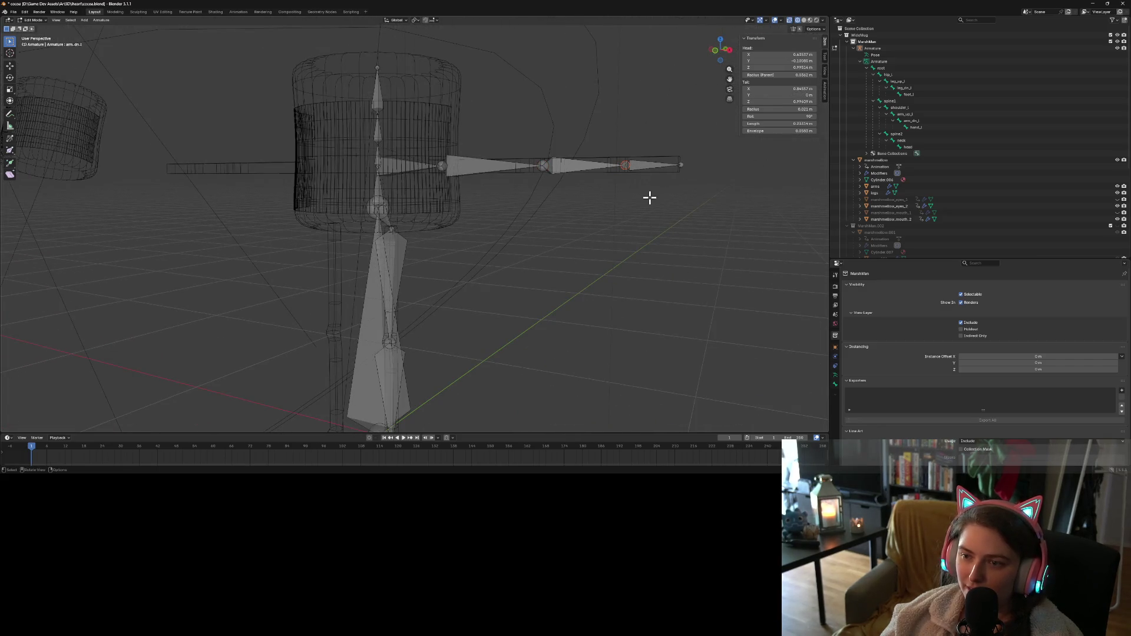
{"action": "key", "text": "KP_3"}
{"action": "key", "text": "g"}
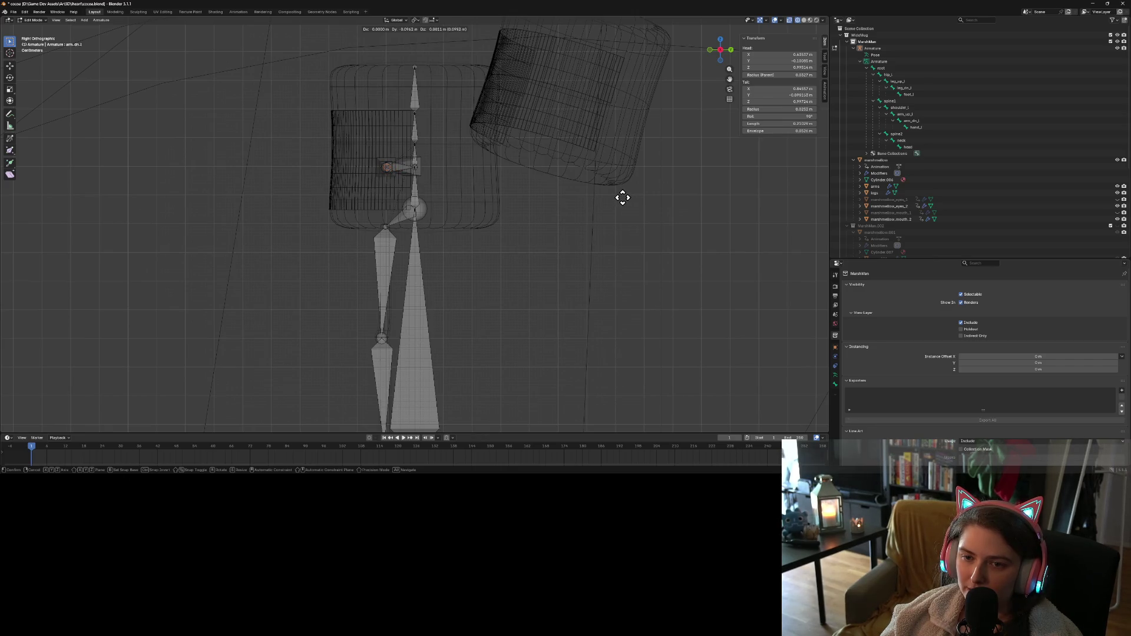
{"action": "left_click", "coordinate": [623, 197]}
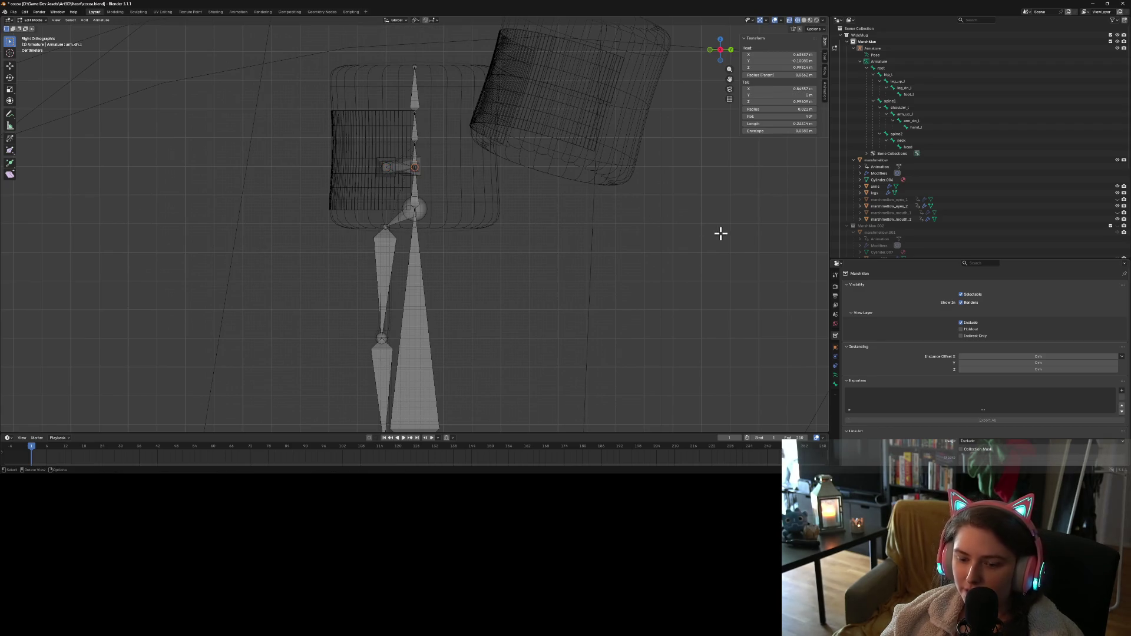
{"action": "key", "text": "ctrl+z"}
{"action": "key", "text": "ctrl+z"}
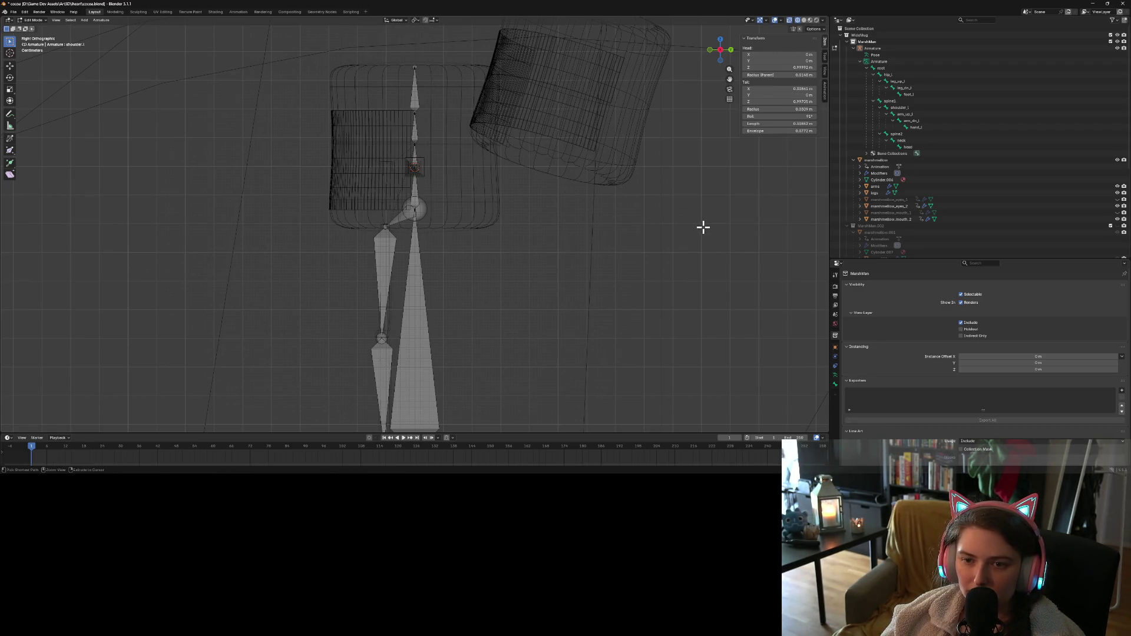
{"action": "mouse_move", "coordinate": [702, 227]}
{"action": "middle_mouse_down"}
{"action": "mouse_move", "coordinate": [565, 270]}
{"action": "mouse_move", "coordinate": [639, 278]}
{"action": "middle_mouse_up"}
Move the upper arm, lower arm and hand bones together onto the arm mesh, then return to Object Mode
{"action": "left_click", "coordinate": [554, 167]}
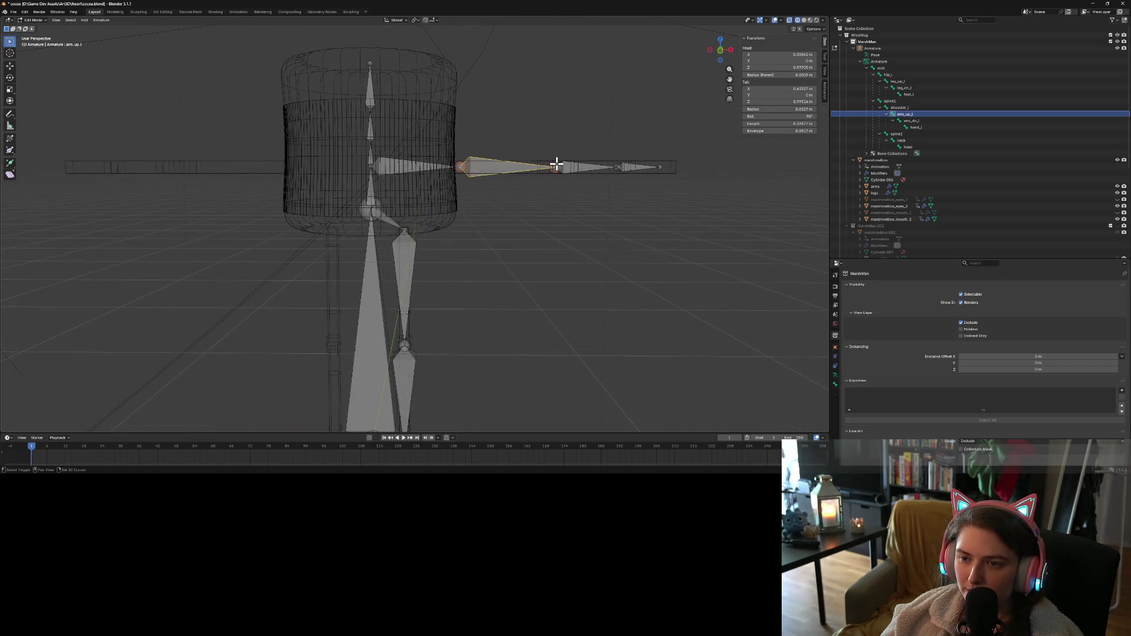
{"action": "left_click", "coordinate": [616, 167], "text": "shift"}
{"action": "left_click", "coordinate": [658, 167], "text": "shift"}
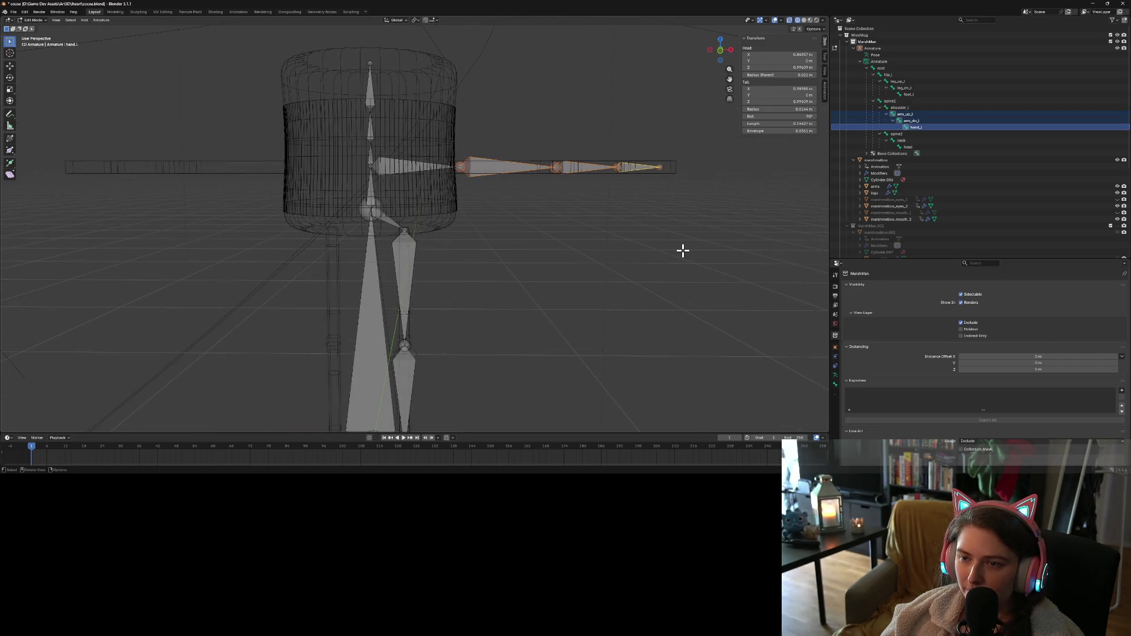
{"action": "key", "text": "KP_3"}
{"action": "scroll", "coordinate": [467, 157], "scroll_direction": "up", "scroll_amount": 3}
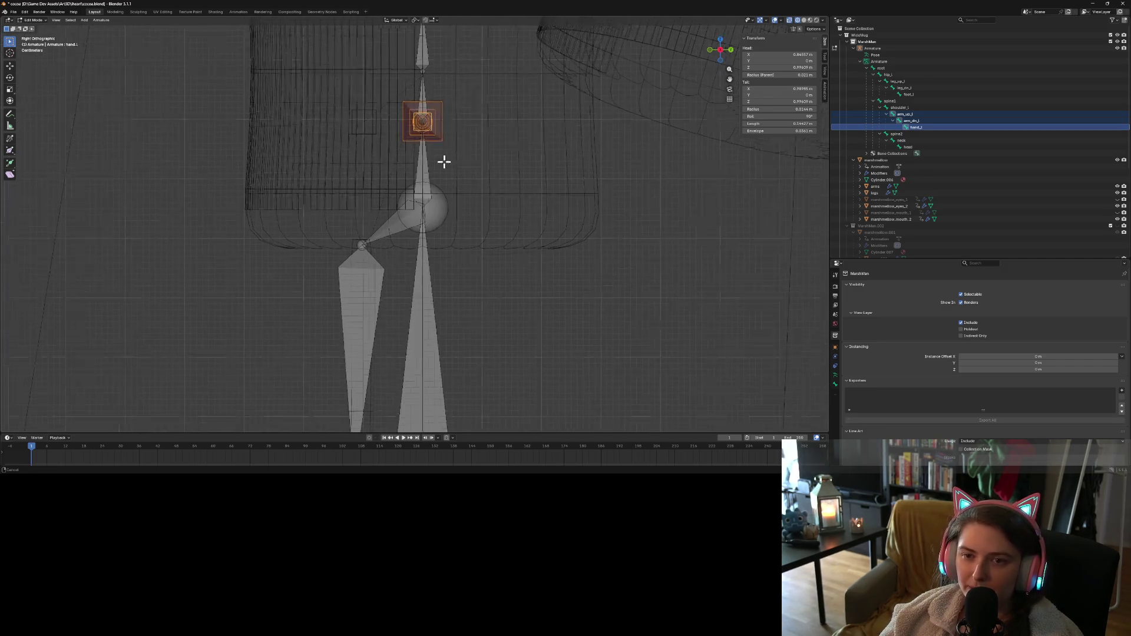
{"action": "scroll", "coordinate": [444, 165], "scroll_direction": "up", "scroll_amount": 2}
{"action": "key", "text": "g"}
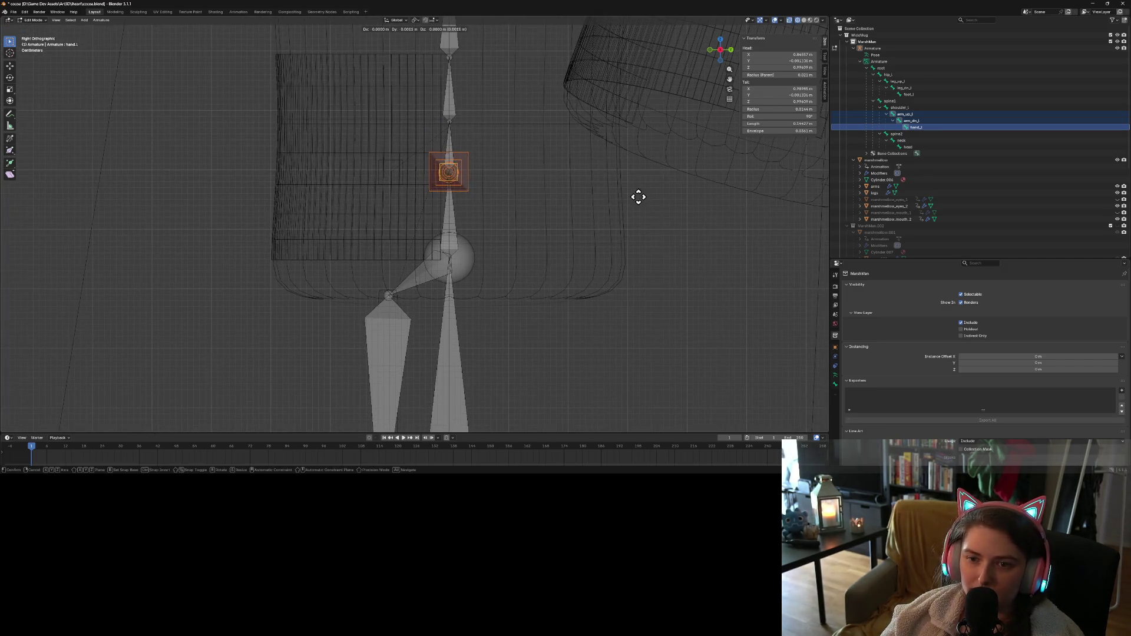
{"action": "left_click", "coordinate": [582, 195]}
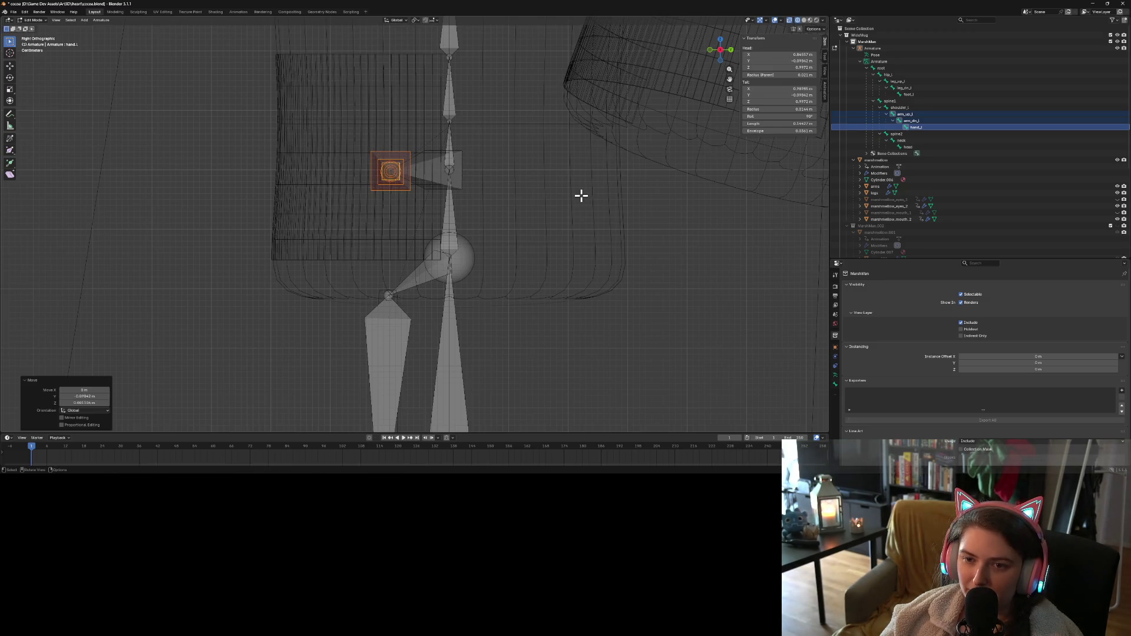
{"action": "key", "text": "Tab"}
{"action": "mouse_move", "coordinate": [601, 272]}
{"action": "middle_mouse_down"}
{"action": "mouse_move", "coordinate": [656, 285]}
{"action": "mouse_move", "coordinate": [666, 277]}
{"action": "middle_mouse_up"}
Switch the viewport to Material Preview shading and orbit to a higher side view of the marshmallow
{"action": "left_click", "coordinate": [816, 20]}
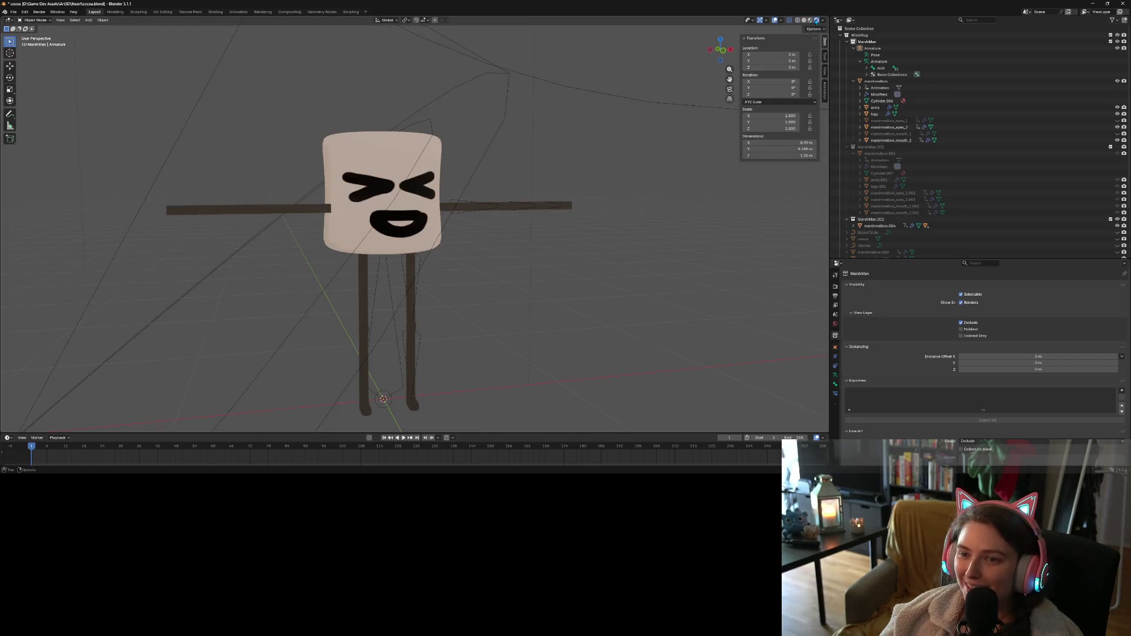
{"action": "mouse_move", "coordinate": [413, 294]}
{"action": "middle_mouse_down"}
{"action": "mouse_move", "coordinate": [509, 296]}
{"action": "mouse_move", "coordinate": [520, 275]}
{"action": "mouse_move", "coordinate": [630, 259]}
{"action": "mouse_move", "coordinate": [578, 261]}
{"action": "middle_mouse_up"}
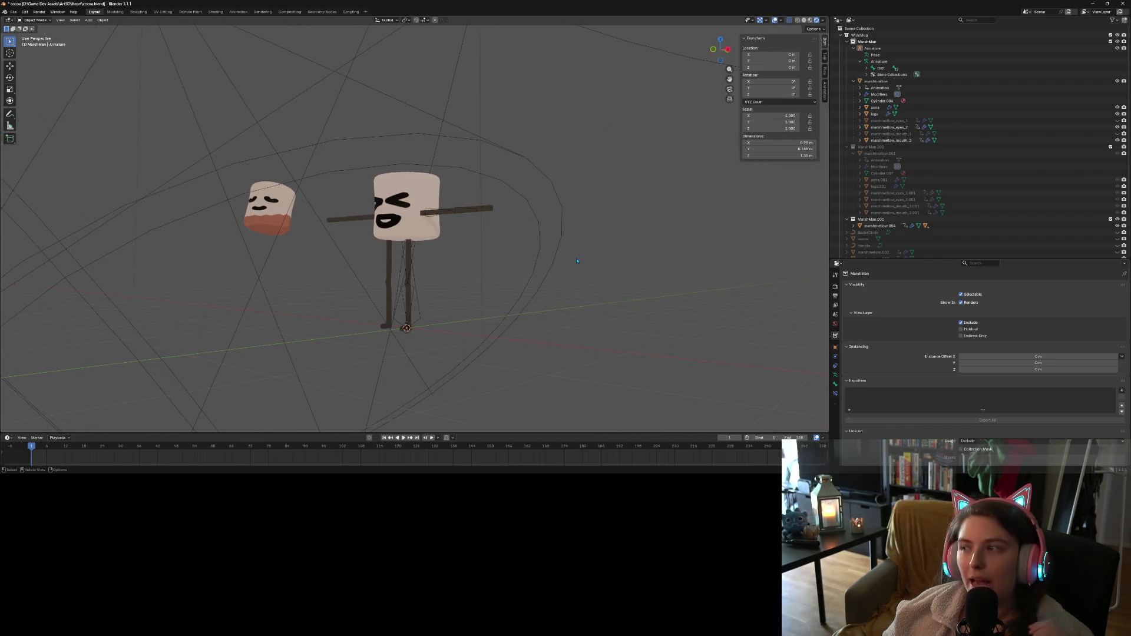
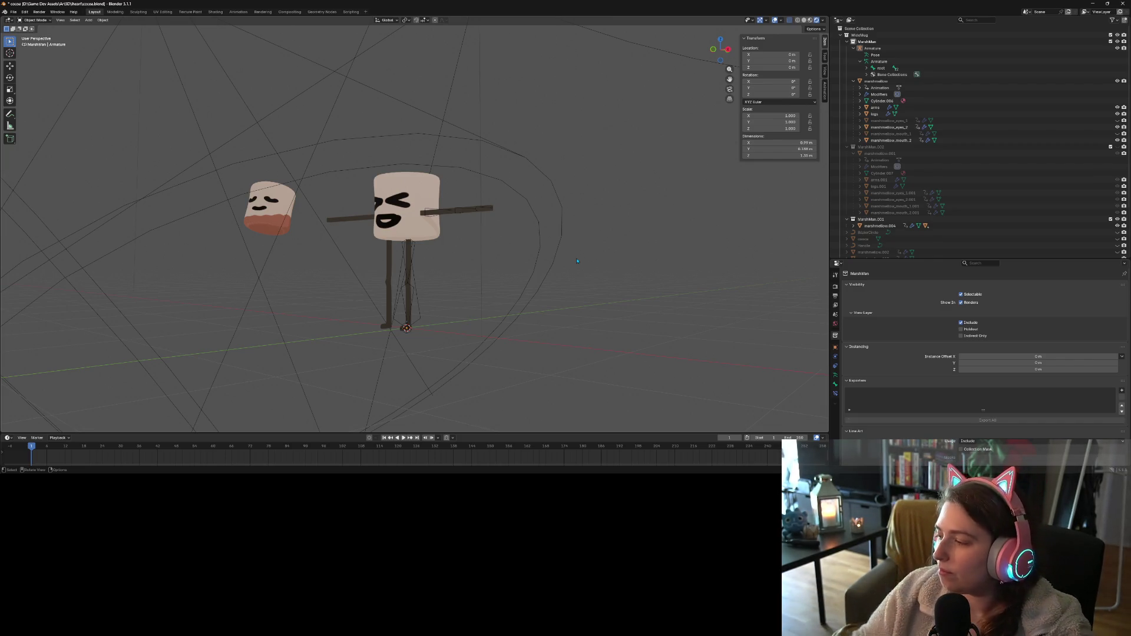
Select the marshmallow body, arms, legs, eyes, mouths and armature, with the armature active
{"action": "mouse_move", "coordinate": [440, 330]}
{"action": "middle_mouse_down"}
{"action": "mouse_move", "coordinate": [389, 341]}
{"action": "mouse_move", "coordinate": [431, 340]}
{"action": "middle_mouse_up"}
{"action": "left_click", "coordinate": [409, 223]}
{"action": "key", "text": "KP_Decimal"}
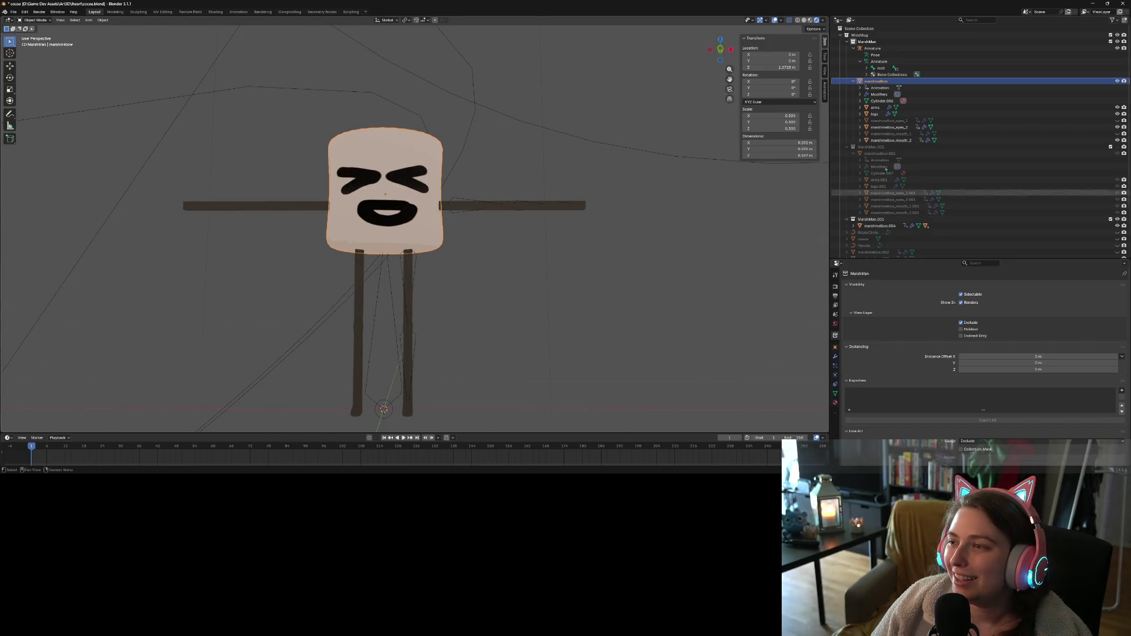
{"action": "left_click", "coordinate": [875, 108], "text": "ctrl"}
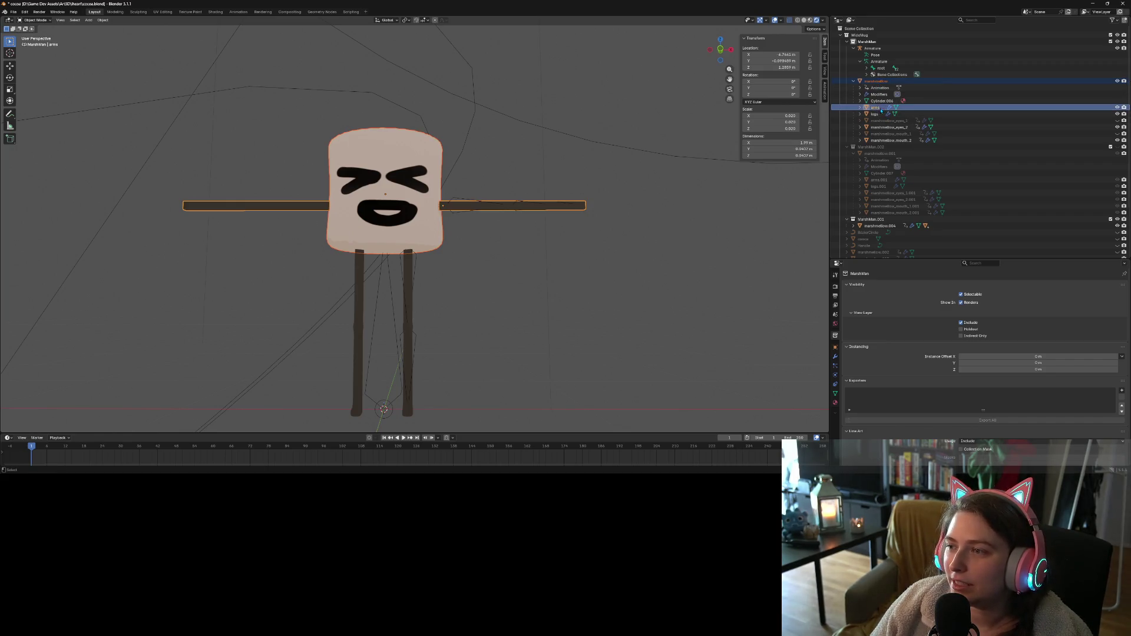
{"action": "left_click", "coordinate": [875, 113], "text": "ctrl"}
{"action": "left_click", "coordinate": [883, 120], "text": "ctrl"}
{"action": "left_click", "coordinate": [886, 127], "text": "ctrl"}
{"action": "left_click", "coordinate": [888, 134], "text": "ctrl"}
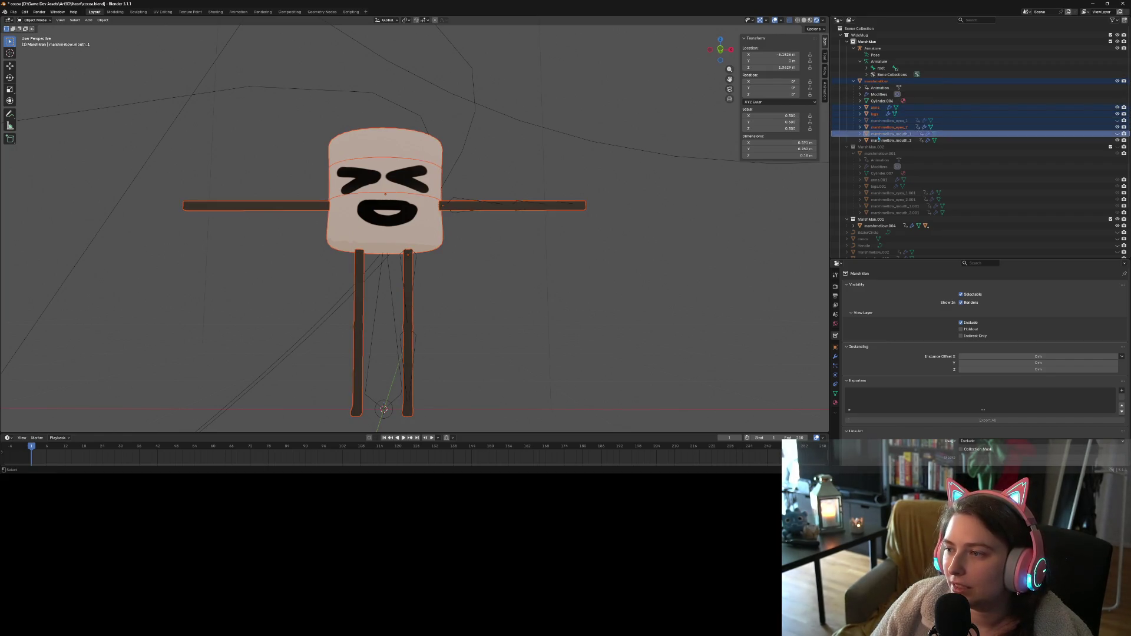
{"action": "left_click", "coordinate": [889, 141], "text": "ctrl"}
{"action": "left_click", "coordinate": [873, 48], "text": "ctrl"}
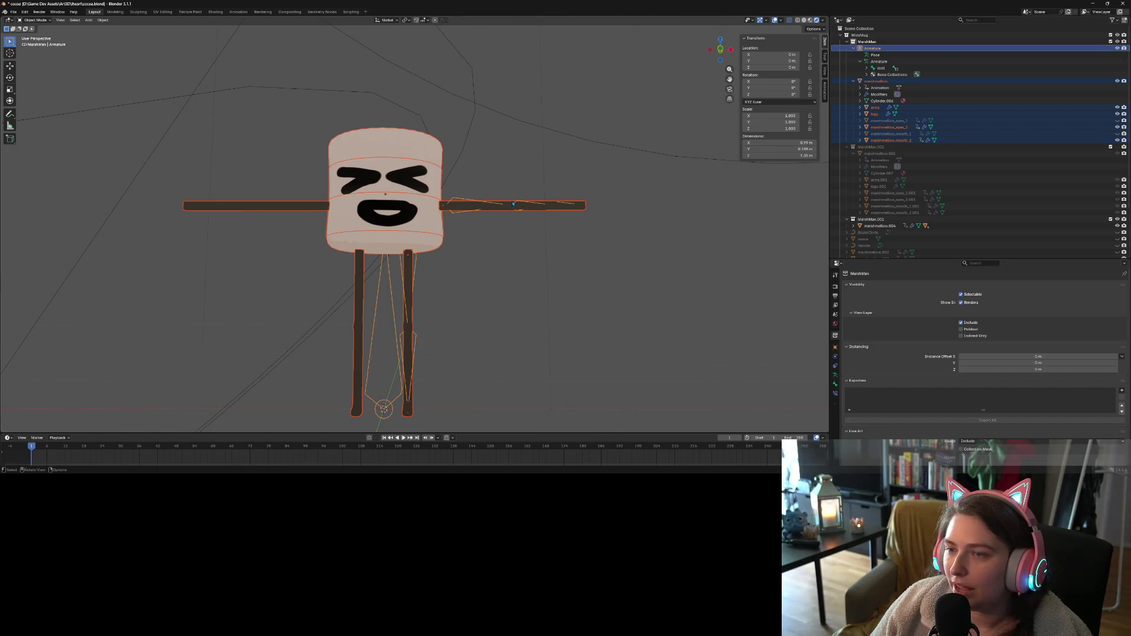
Try parenting the meshes to the armature with automatic weights, inspect it, then undo
{"action": "right_click", "coordinate": [412, 187]}
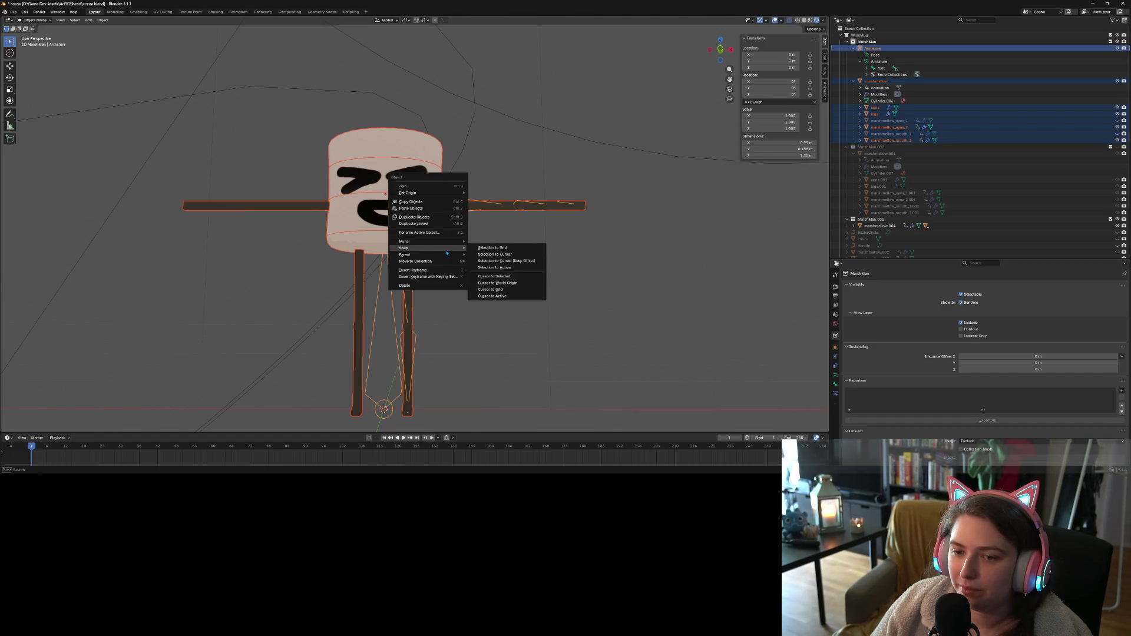
{"action": "mouse_move", "coordinate": [453, 255]}
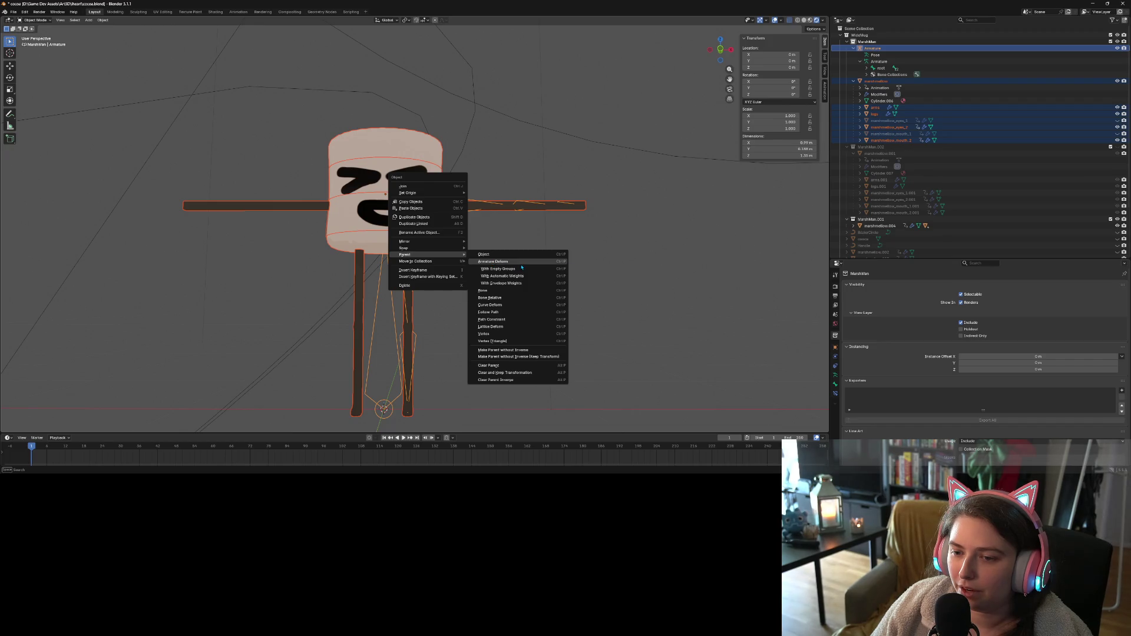
{"action": "left_click", "coordinate": [502, 276]}
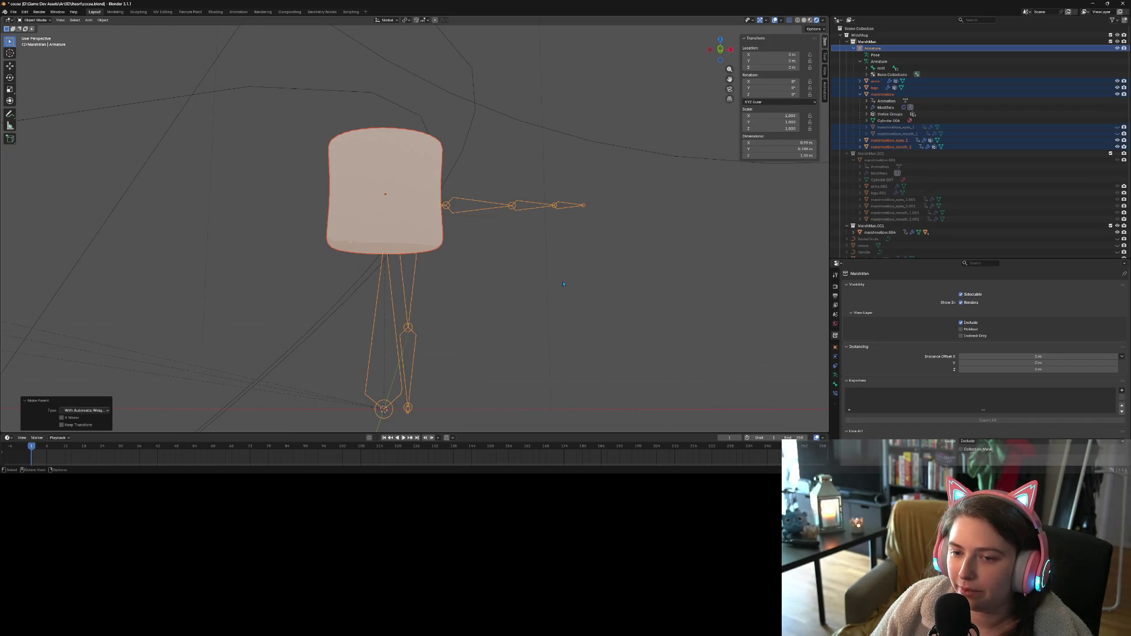
{"action": "scroll", "coordinate": [565, 285], "scroll_direction": "down", "scroll_amount": 4}
{"action": "mouse_move", "coordinate": [564, 284]}
{"action": "middle_mouse_down"}
{"action": "mouse_move", "coordinate": [37, 159]}
{"action": "mouse_move", "coordinate": [571, 143]}
{"action": "mouse_move", "coordinate": [510, 291]}
{"action": "mouse_move", "coordinate": [412, 277]}
{"action": "mouse_move", "coordinate": [846, 212]}
{"action": "middle_mouse_up"}
{"action": "key", "text": "ctrl+z"}
{"action": "left_click", "coordinate": [413, 277]}
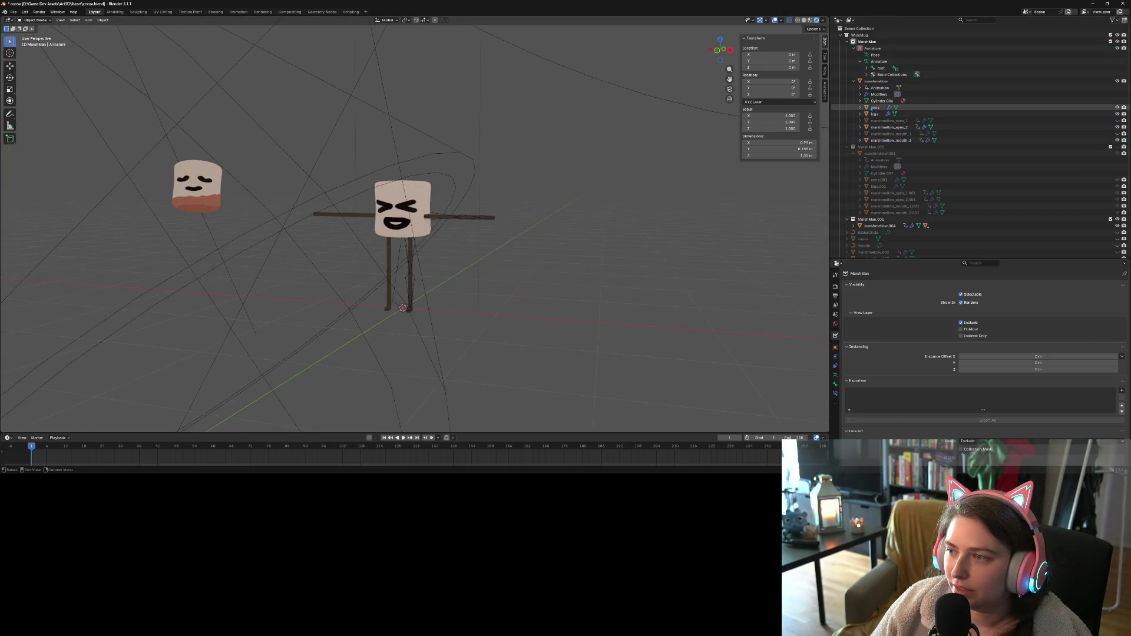
Apply all transforms to the arms, legs, eyes and both mouth meshes
{"action": "left_click", "coordinate": [875, 107]}
{"action": "left_click", "coordinate": [875, 114], "text": "ctrl"}
{"action": "left_click", "coordinate": [887, 120], "text": "ctrl"}
{"action": "left_click", "coordinate": [887, 127], "text": "ctrl"}
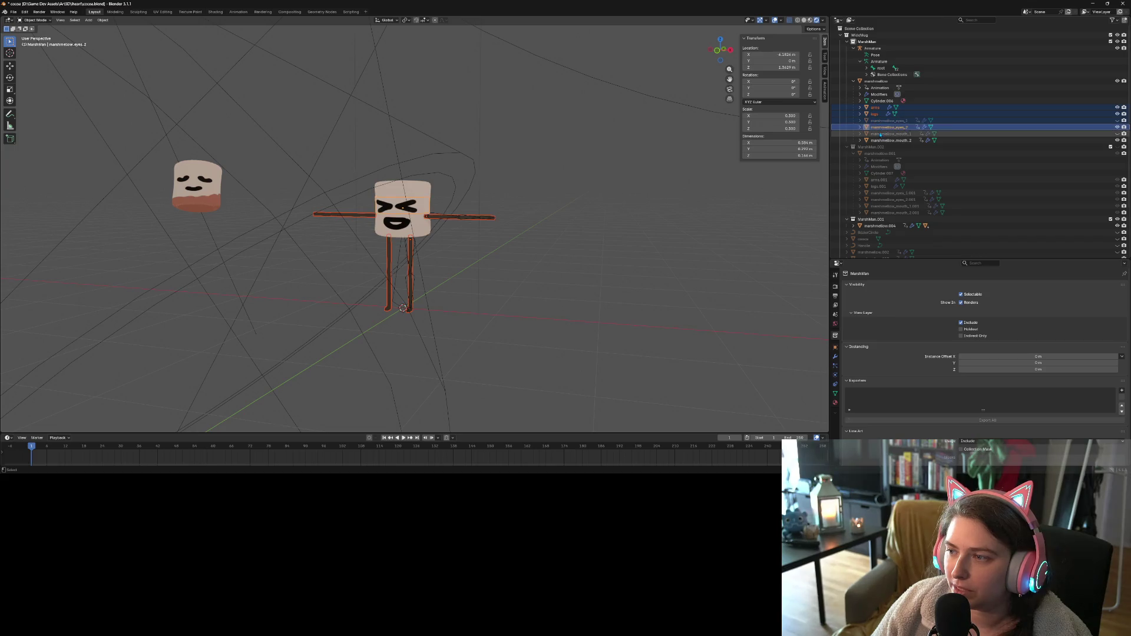
{"action": "left_click", "coordinate": [880, 133], "text": "ctrl"}
{"action": "left_click", "coordinate": [890, 141], "text": "ctrl"}
{"action": "key", "text": "ctrl+a"}
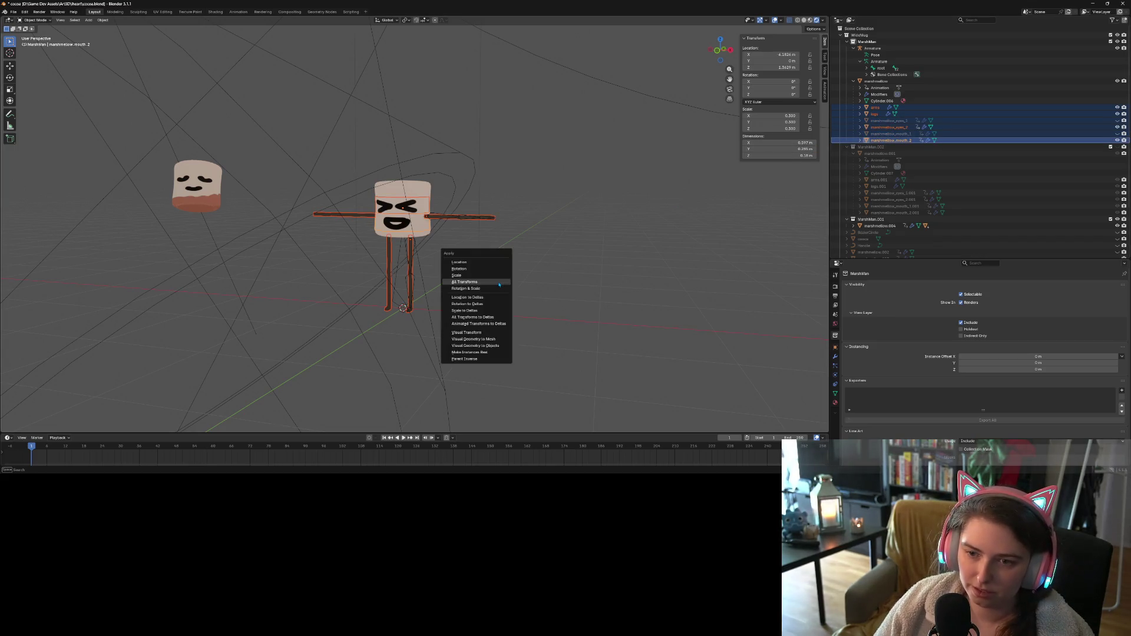
{"action": "left_click", "coordinate": [499, 285]}
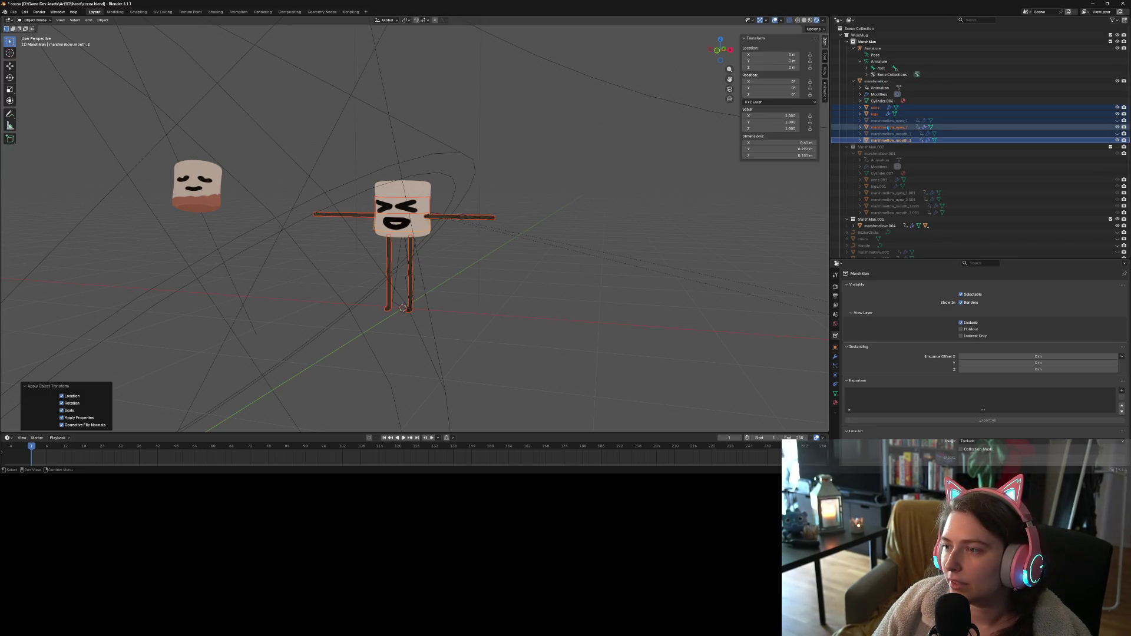
Parent the body and meshes to the armature with automatic weights, then undo the flung limbs
{"action": "left_click", "coordinate": [876, 81], "text": "ctrl"}
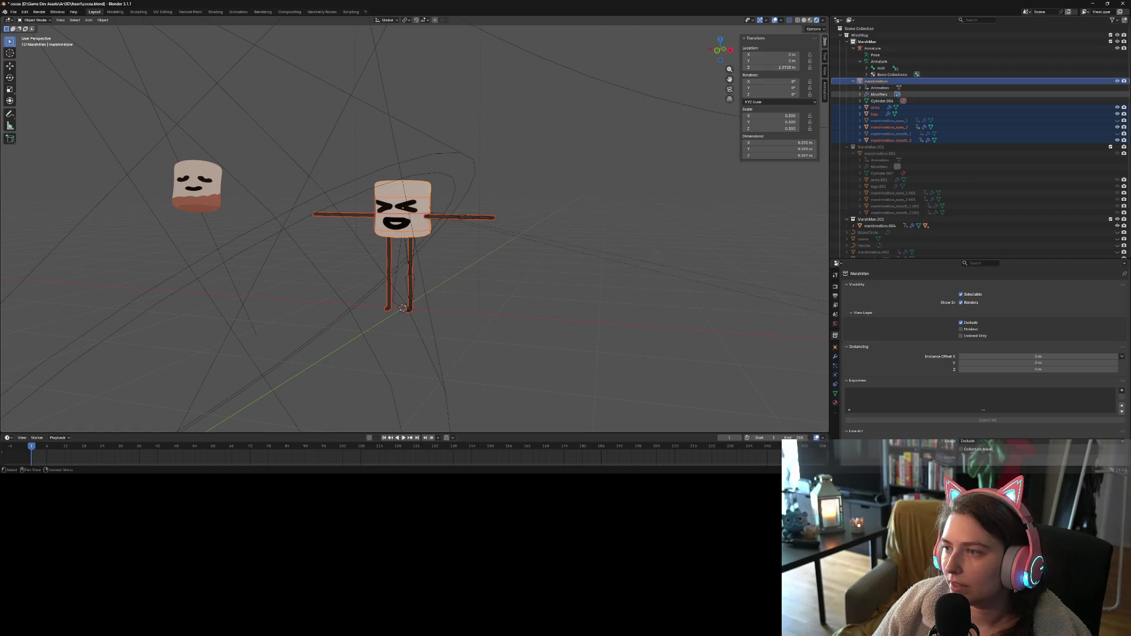
{"action": "left_click", "coordinate": [873, 48], "text": "ctrl"}
{"action": "right_click", "coordinate": [338, 231]}
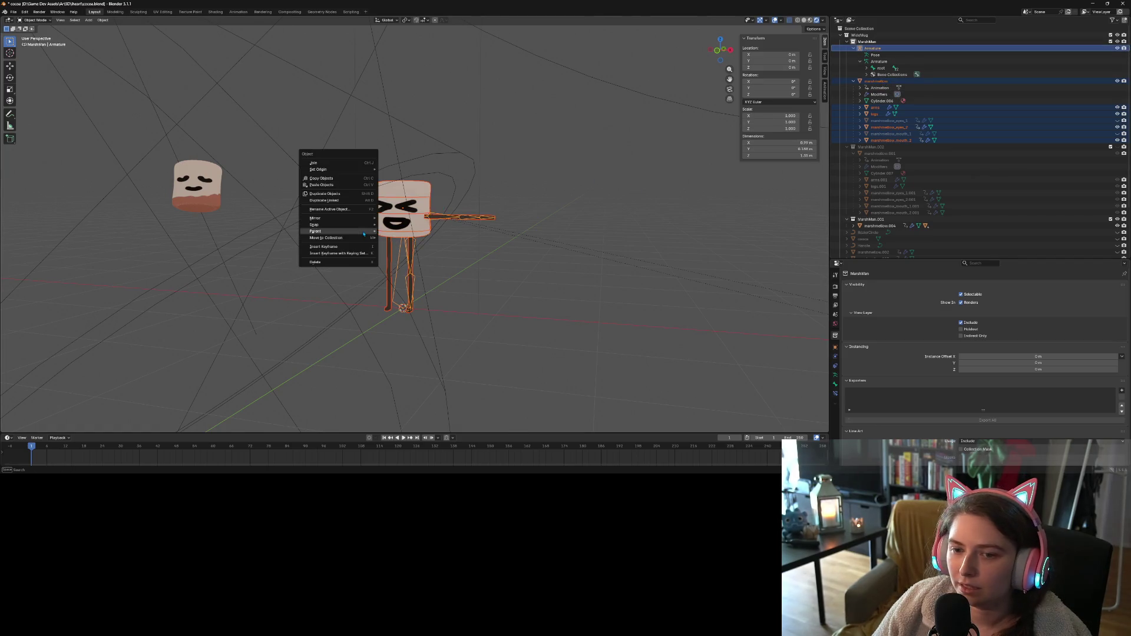
{"action": "mouse_move", "coordinate": [364, 234]}
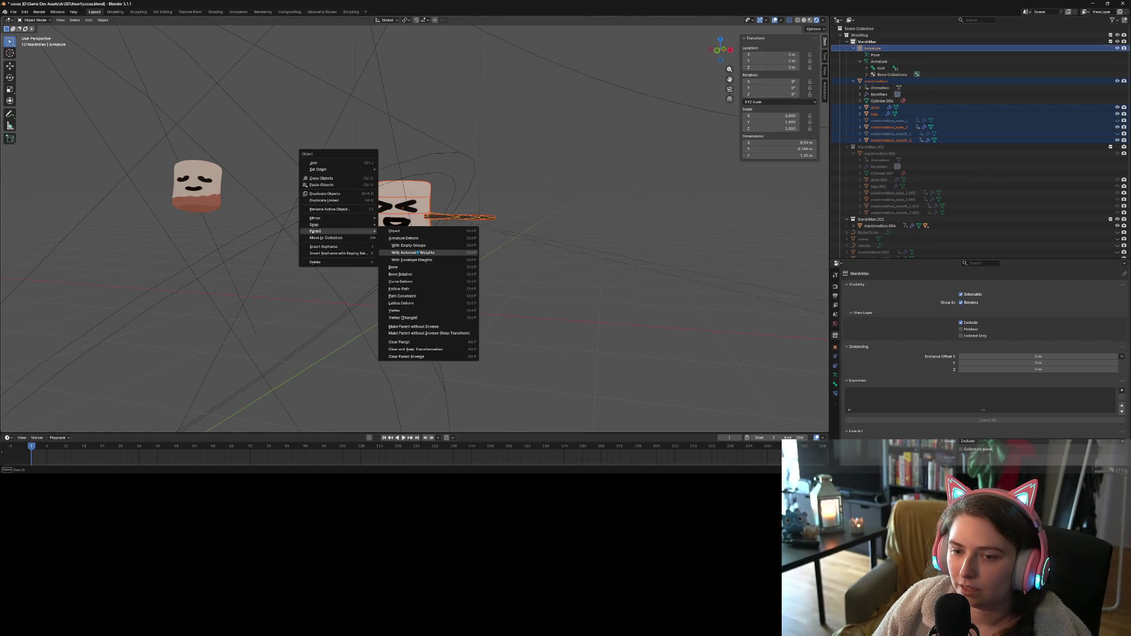
{"action": "left_click", "coordinate": [417, 252]}
{"action": "scroll", "coordinate": [417, 253], "scroll_direction": "down", "scroll_amount": 5}
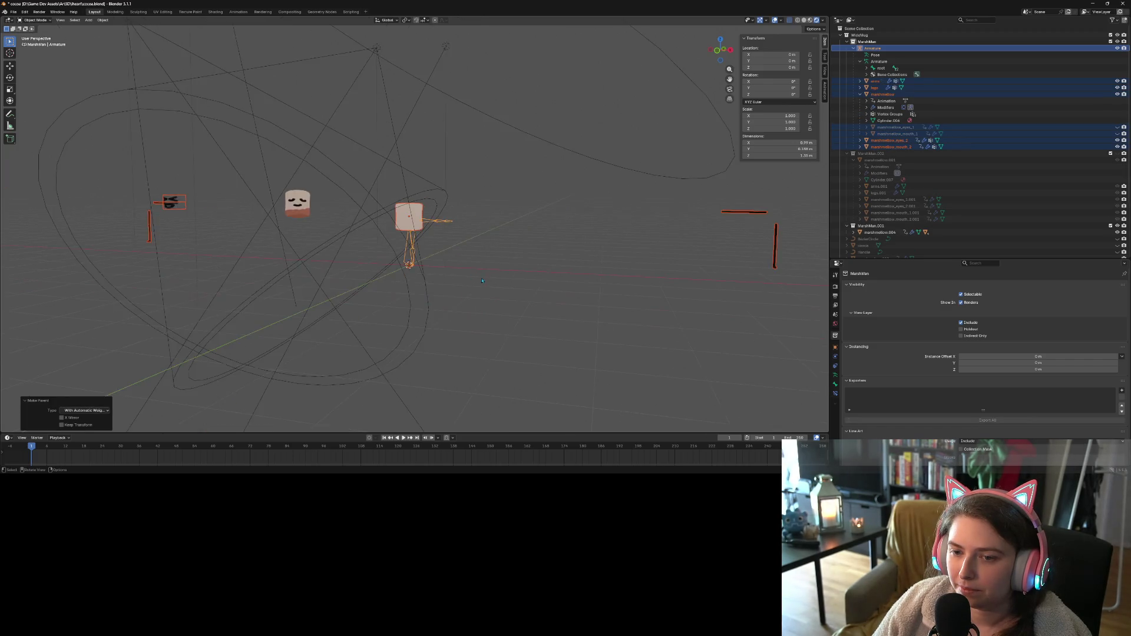
{"action": "middle_click_drag", "start_coordinate": [418, 253], "coordinate": [451, 281]}
{"action": "key", "text": "ctrl+z"}
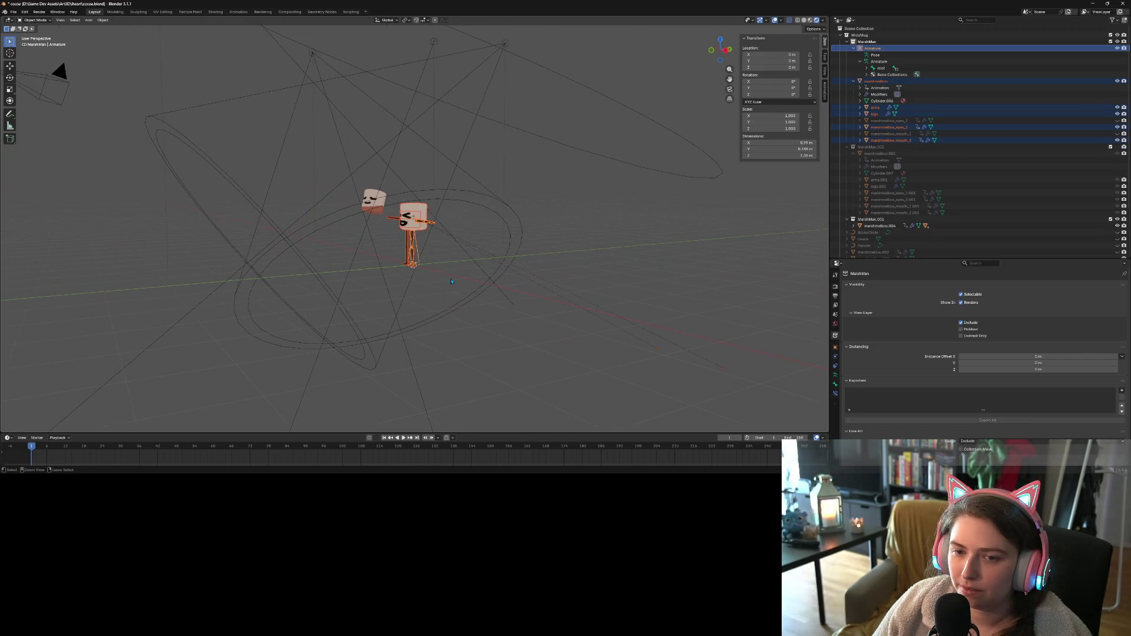
Save cocoa.blend and return to a front view of the rig
{"action": "key", "text": "ctrl+s"}
{"action": "left_click", "coordinate": [451, 282]}
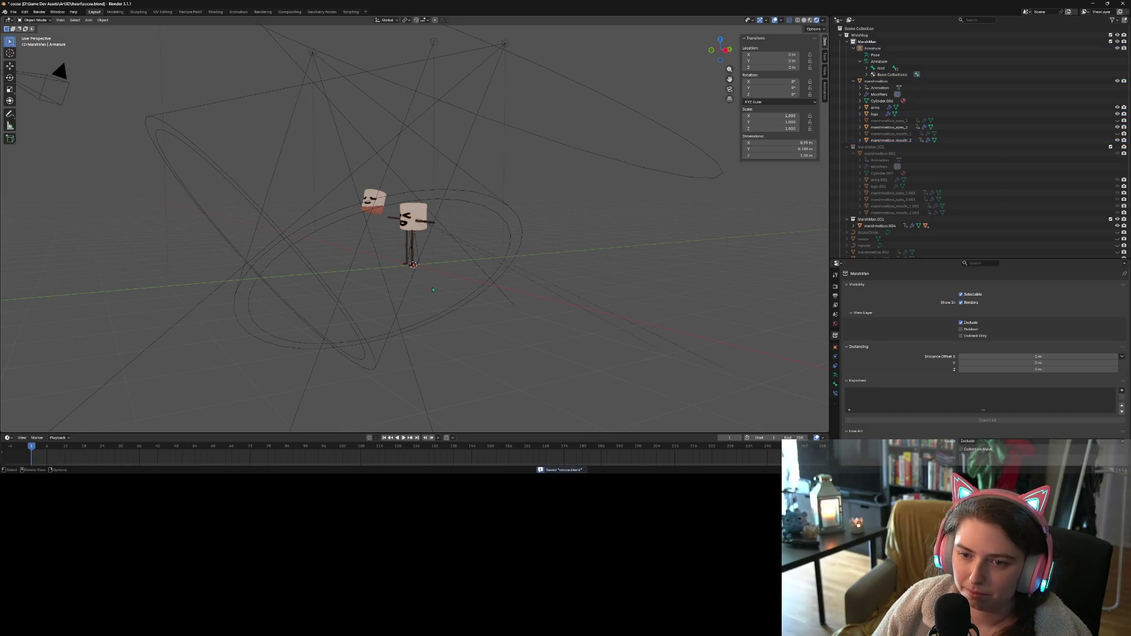
{"action": "middle_click_drag", "start_coordinate": [451, 282], "coordinate": [455, 292]}
{"action": "scroll", "coordinate": [457, 297], "scroll_direction": "up", "scroll_amount": 3}
{"action": "scroll", "coordinate": [457, 296], "scroll_direction": "up", "scroll_amount": 4}
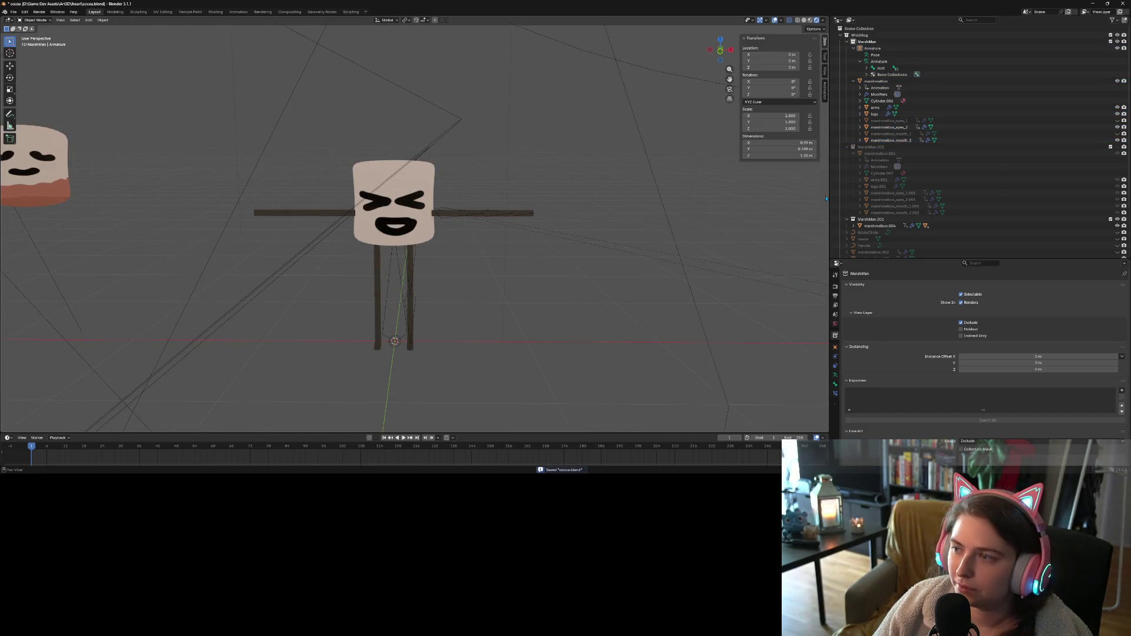
Apply all transforms to the body, arms, legs, eyes and mouth meshes
{"action": "left_click", "coordinate": [876, 81]}
{"action": "left_click", "coordinate": [875, 107], "text": "ctrl"}
{"action": "left_click", "coordinate": [876, 114], "text": "ctrl"}
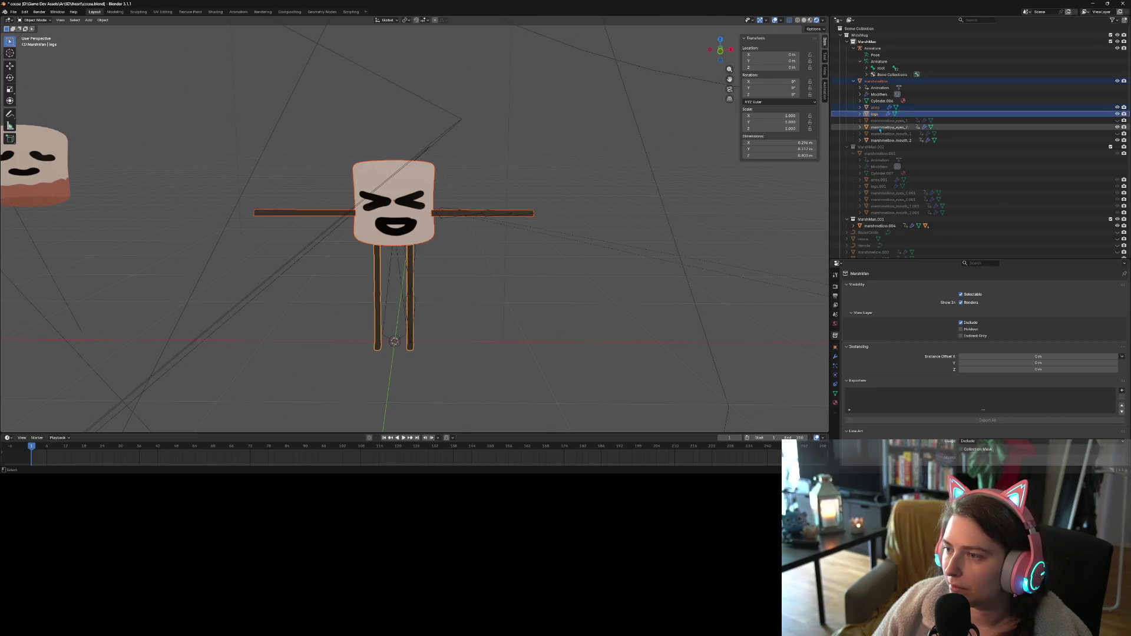
{"action": "left_click", "coordinate": [883, 127], "text": "ctrl"}
{"action": "left_click", "coordinate": [880, 140], "text": "ctrl"}
{"action": "left_click", "coordinate": [890, 133], "text": "ctrl"}
{"action": "left_click", "coordinate": [888, 120], "text": "ctrl"}
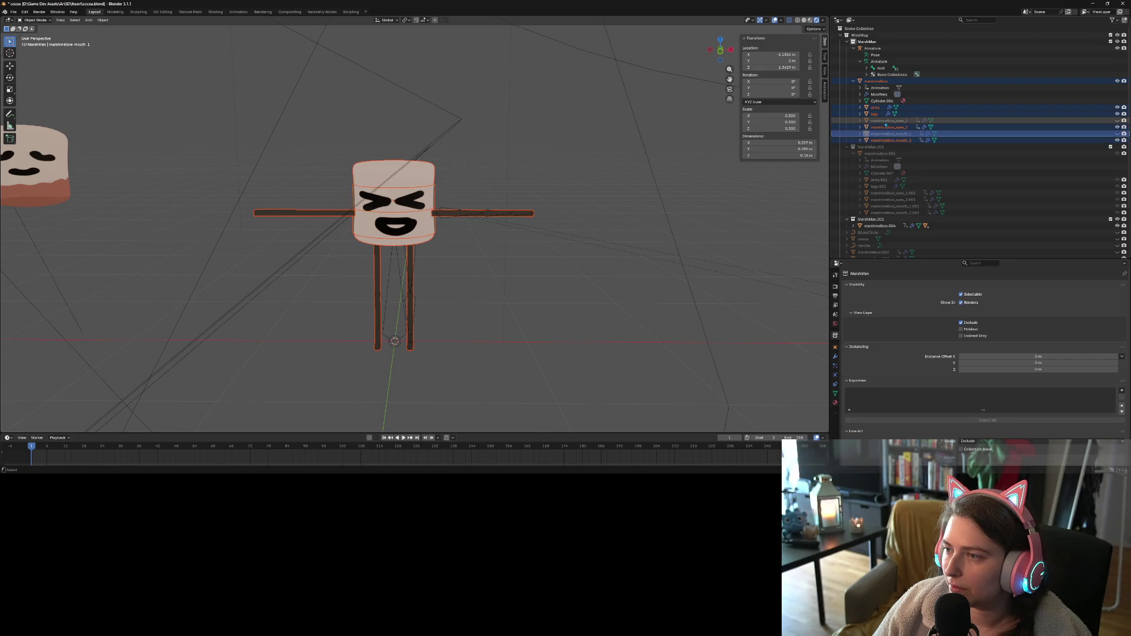
{"action": "key", "text": "ctrl+a"}
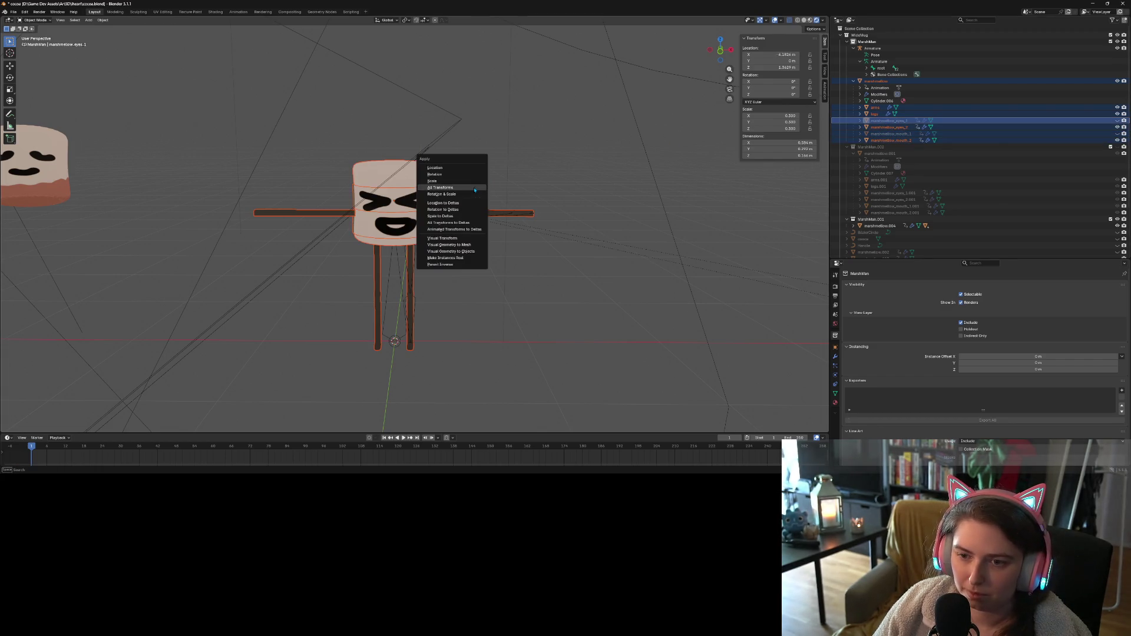
{"action": "left_click", "coordinate": [470, 190]}
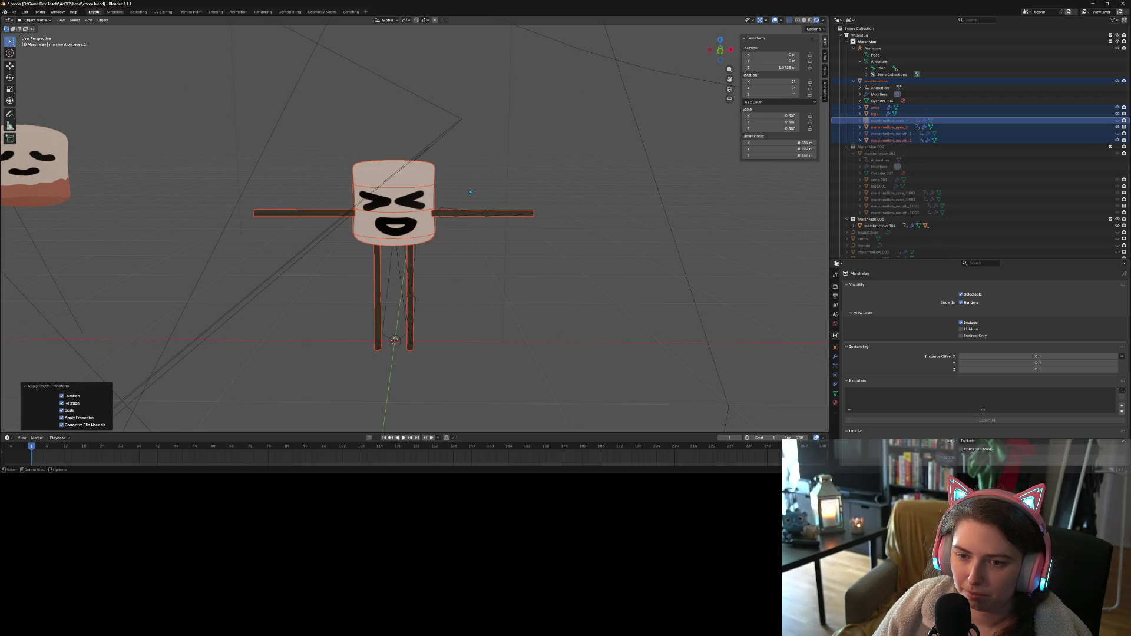
Save the file and parent the meshes to the armature with automatic weights
{"action": "left_click", "coordinate": [573, 291]}
{"action": "right_click", "coordinate": [574, 291]}
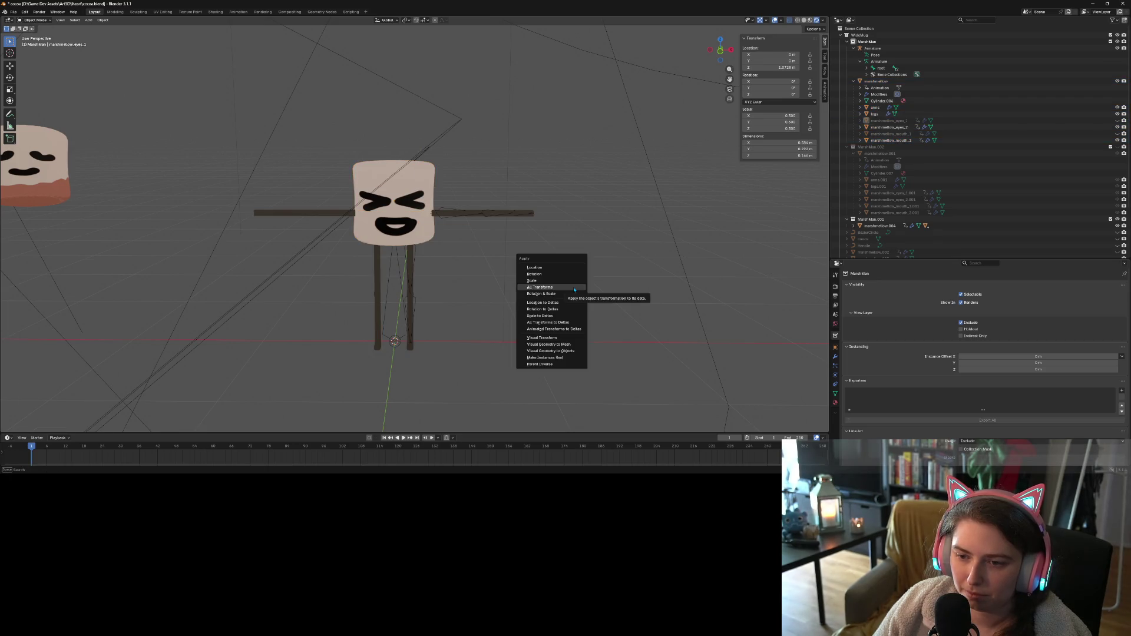
{"action": "key", "text": "ctrl+s"}
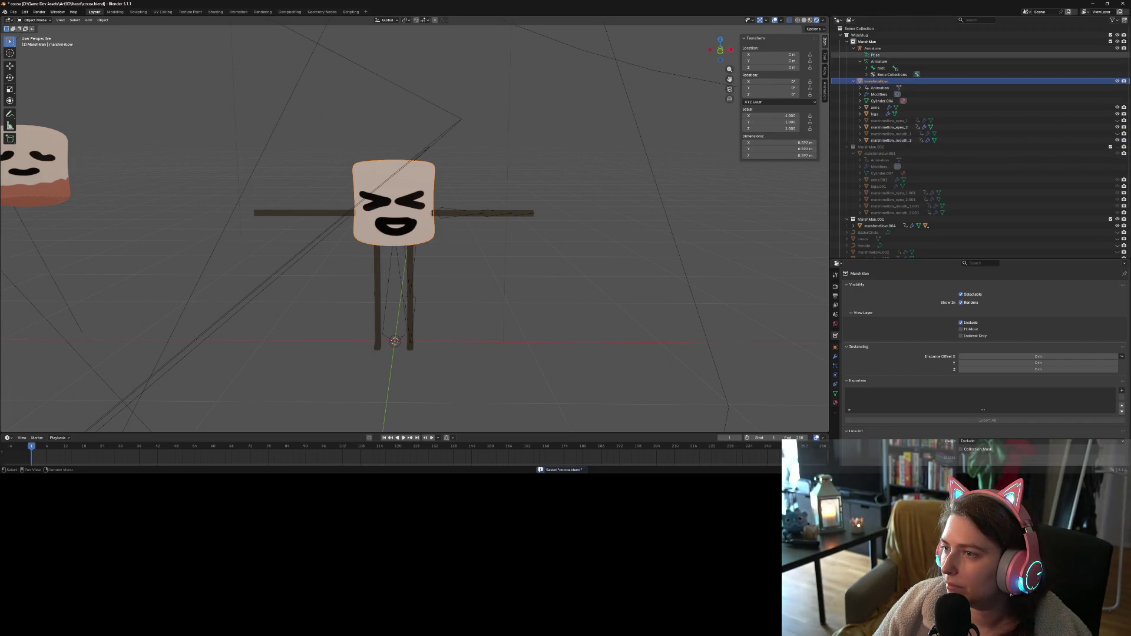
{"action": "left_click", "coordinate": [866, 48]}
{"action": "right_click", "coordinate": [444, 187]}
{"action": "mouse_move", "coordinate": [451, 187]}
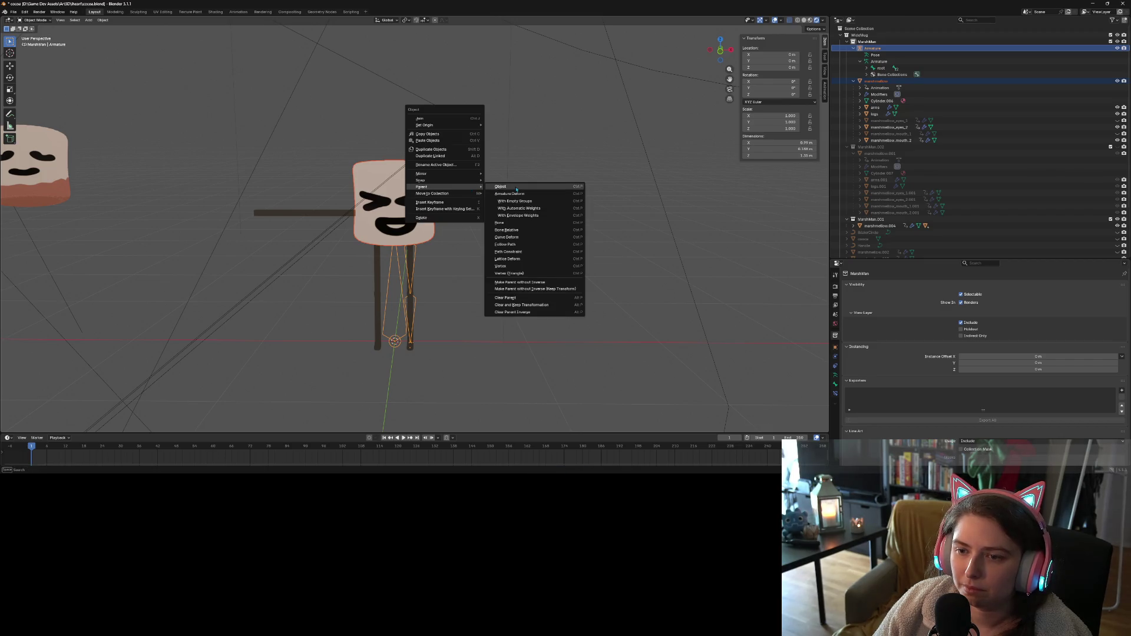
{"action": "left_click", "coordinate": [524, 208]}
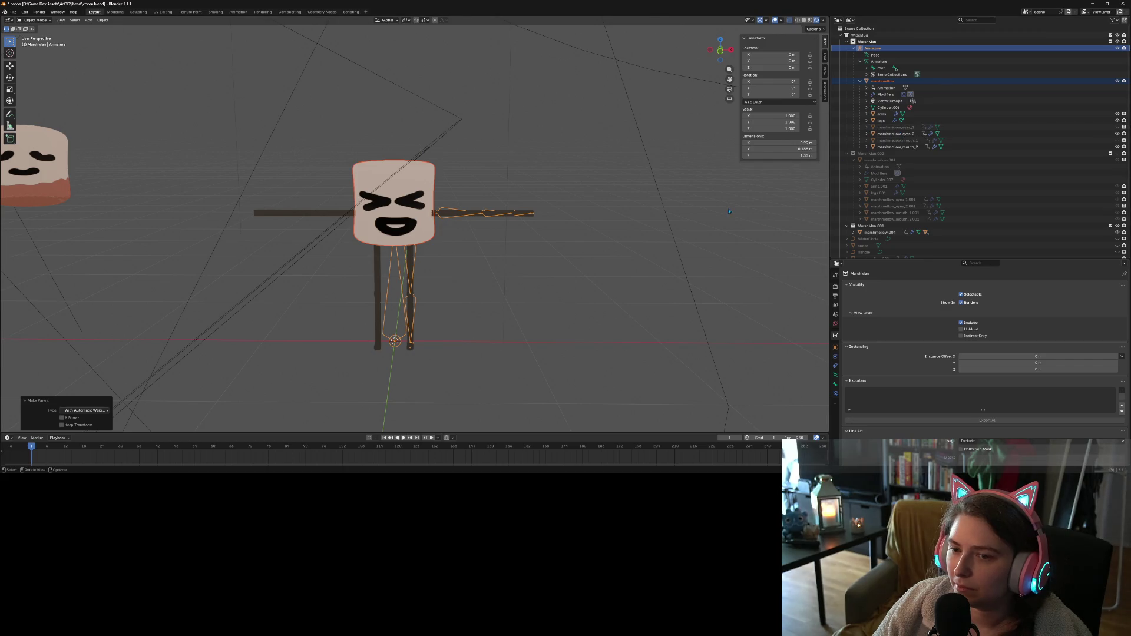
{"action": "left_click", "coordinate": [882, 114]}
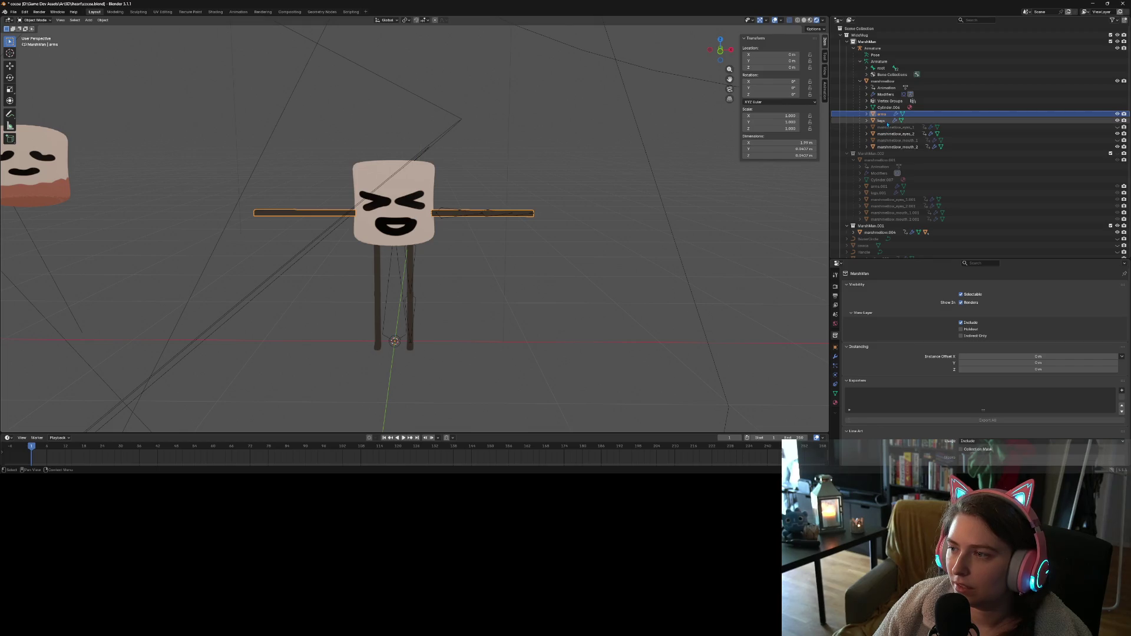
Apply all transforms to the arms mesh and parent it to the armature with automatic weights
{"action": "key", "text": "ctrl+a"}
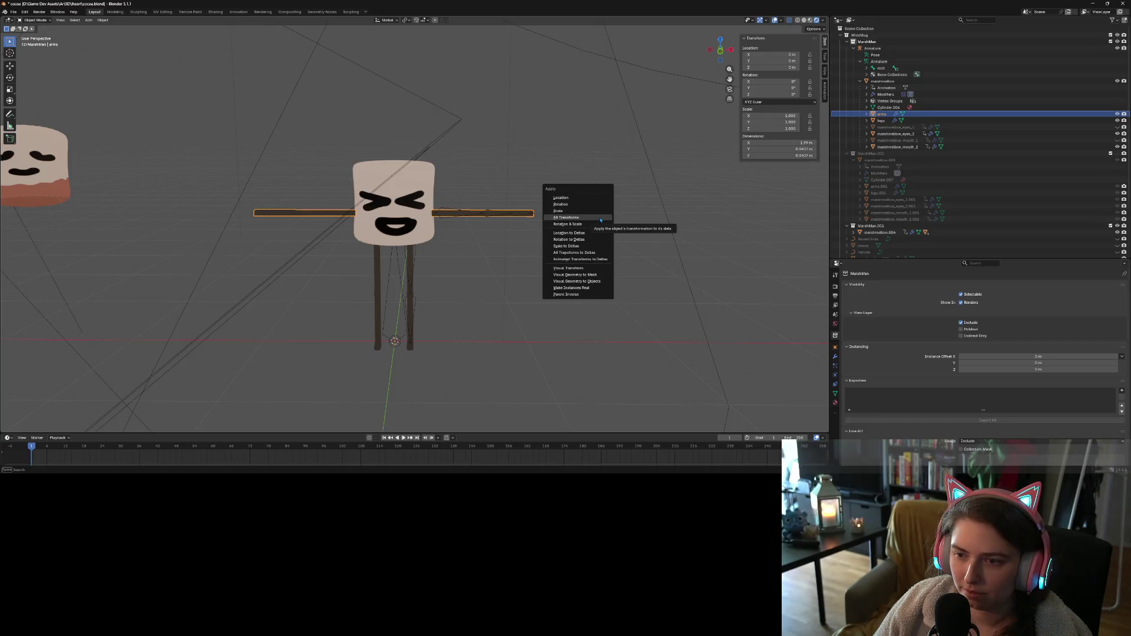
{"action": "left_click", "coordinate": [601, 217]}
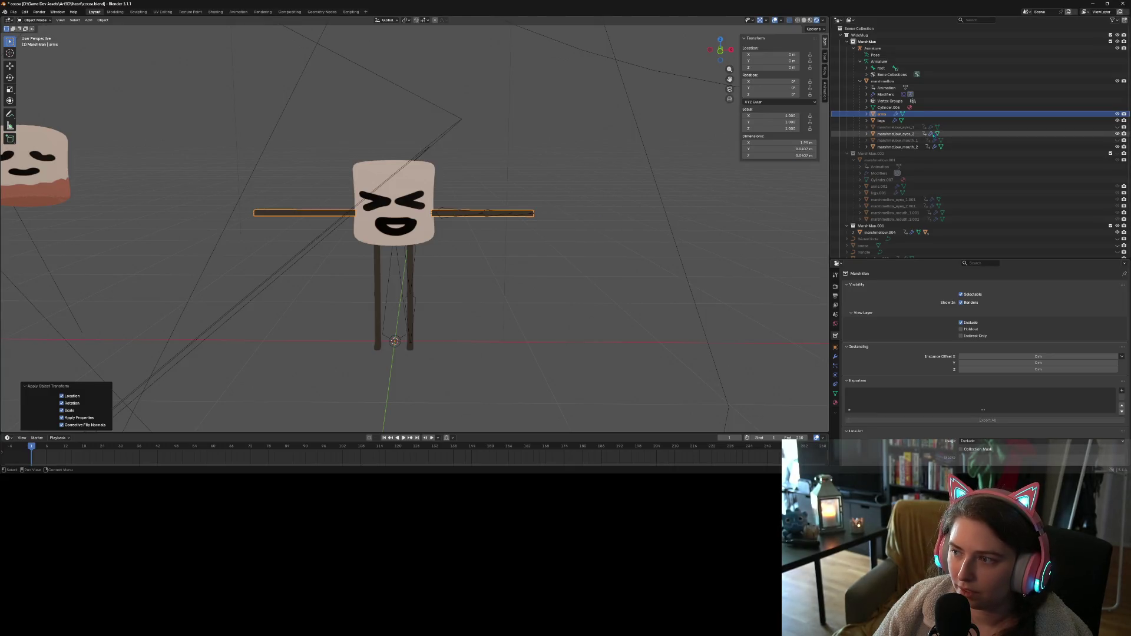
{"action": "left_click", "coordinate": [873, 49], "text": "ctrl"}
{"action": "right_click", "coordinate": [422, 228]}
{"action": "mouse_move", "coordinate": [446, 231]}
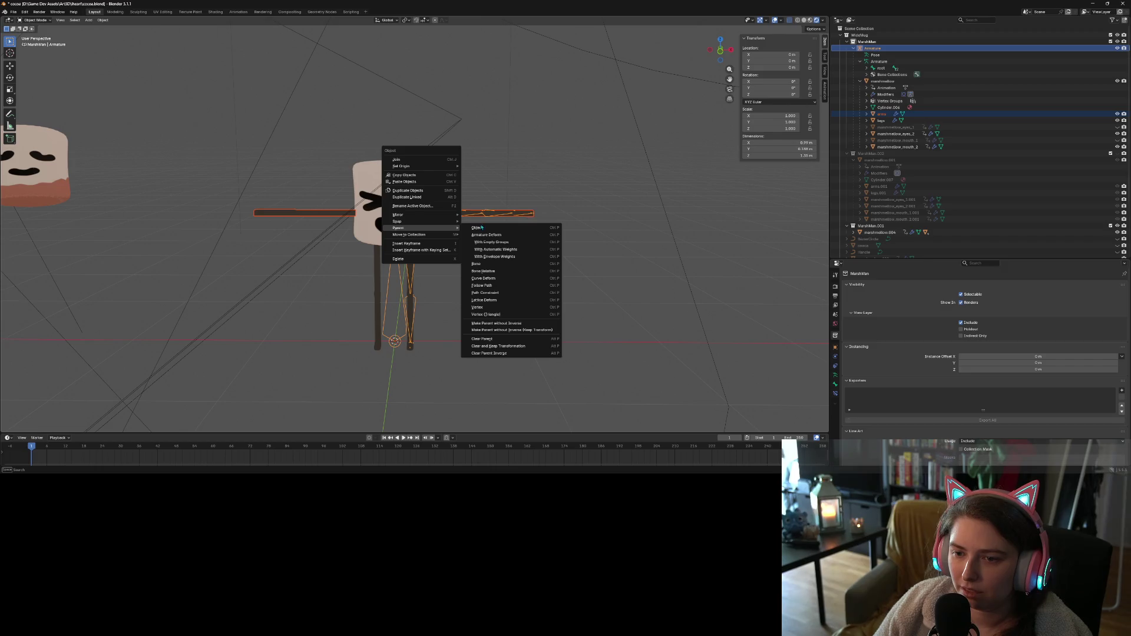
{"action": "left_click", "coordinate": [492, 249]}
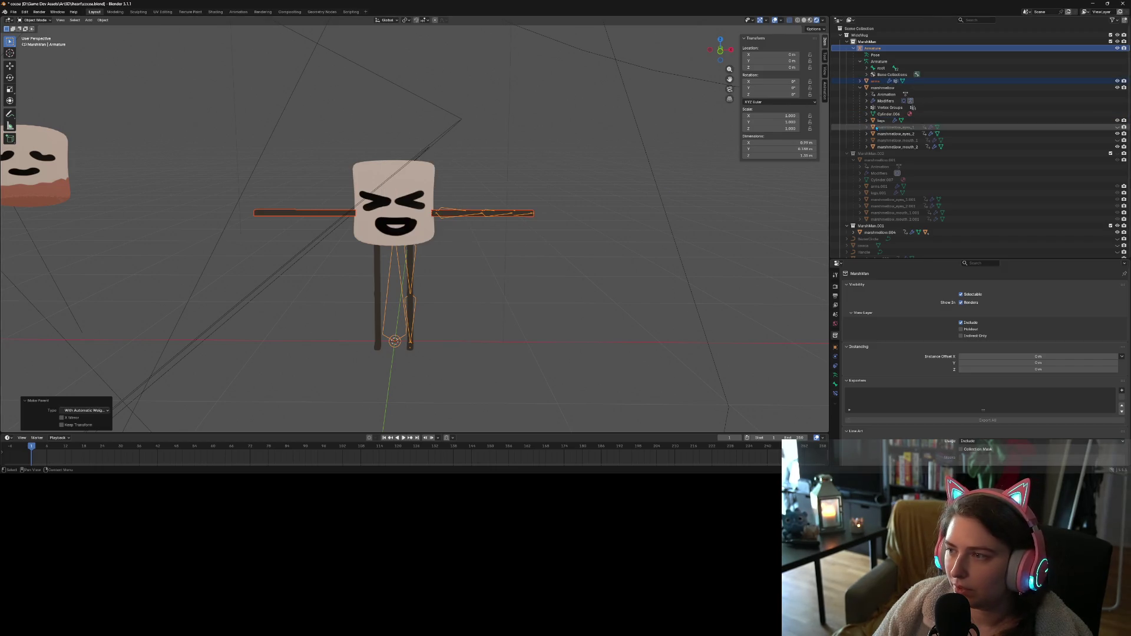
Apply all transforms to the legs mesh and parent it to the armature with automatic weights
{"action": "left_click", "coordinate": [879, 122]}
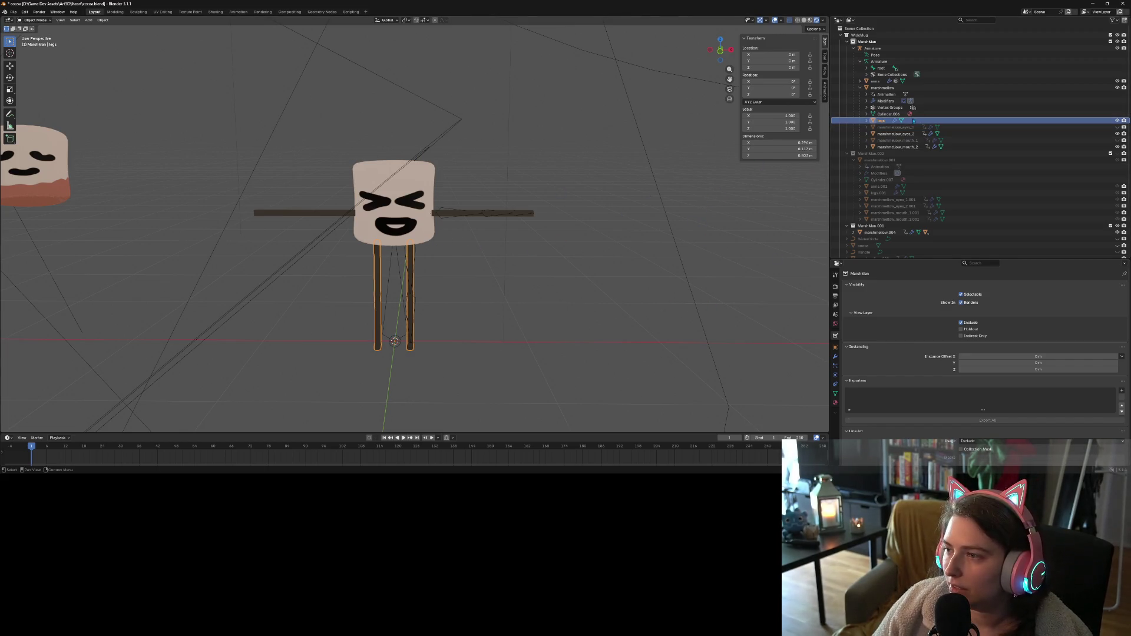
{"action": "key", "text": "ctrl+a"}
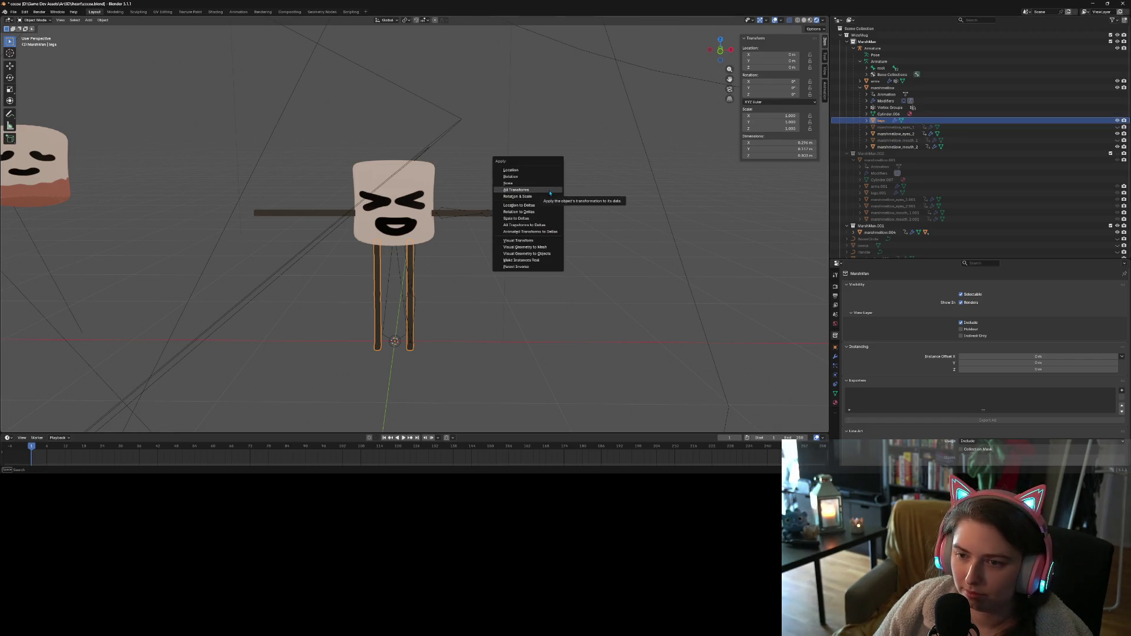
{"action": "left_click", "coordinate": [524, 190]}
{"action": "left_click", "coordinate": [873, 47], "text": "ctrl"}
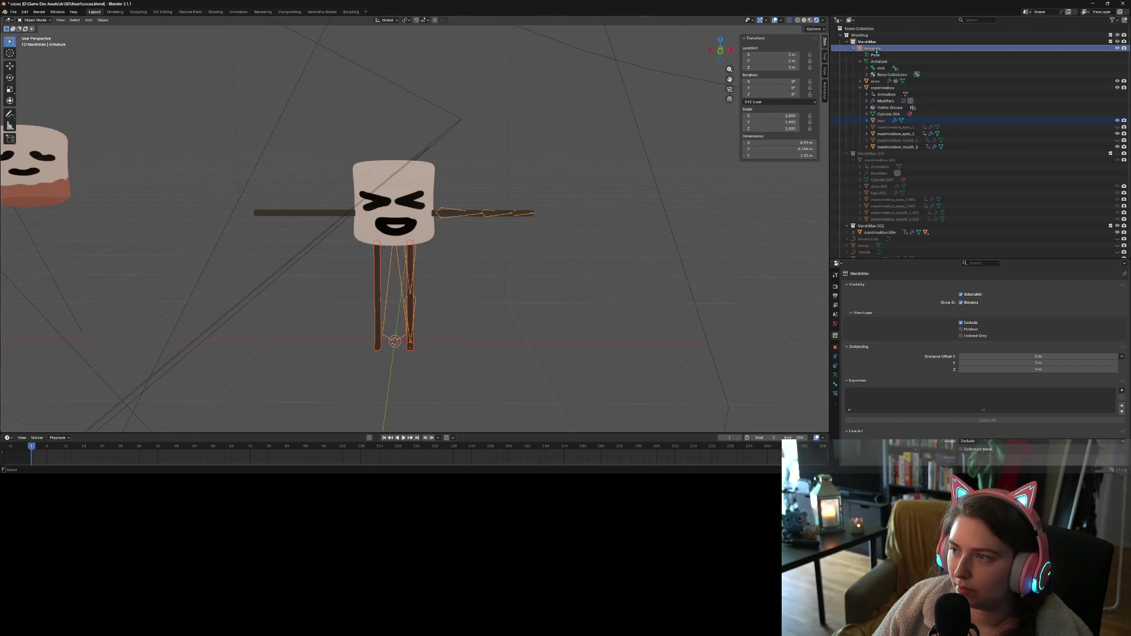
{"action": "right_click", "coordinate": [449, 271]}
{"action": "mouse_move", "coordinate": [450, 272]}
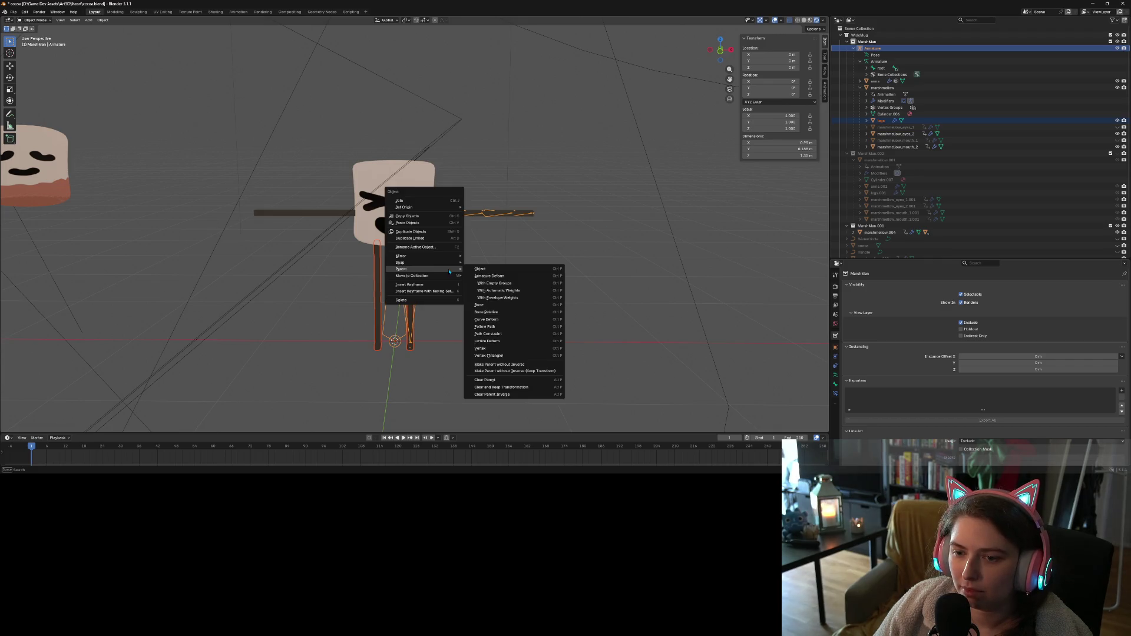
{"action": "left_click", "coordinate": [499, 290]}
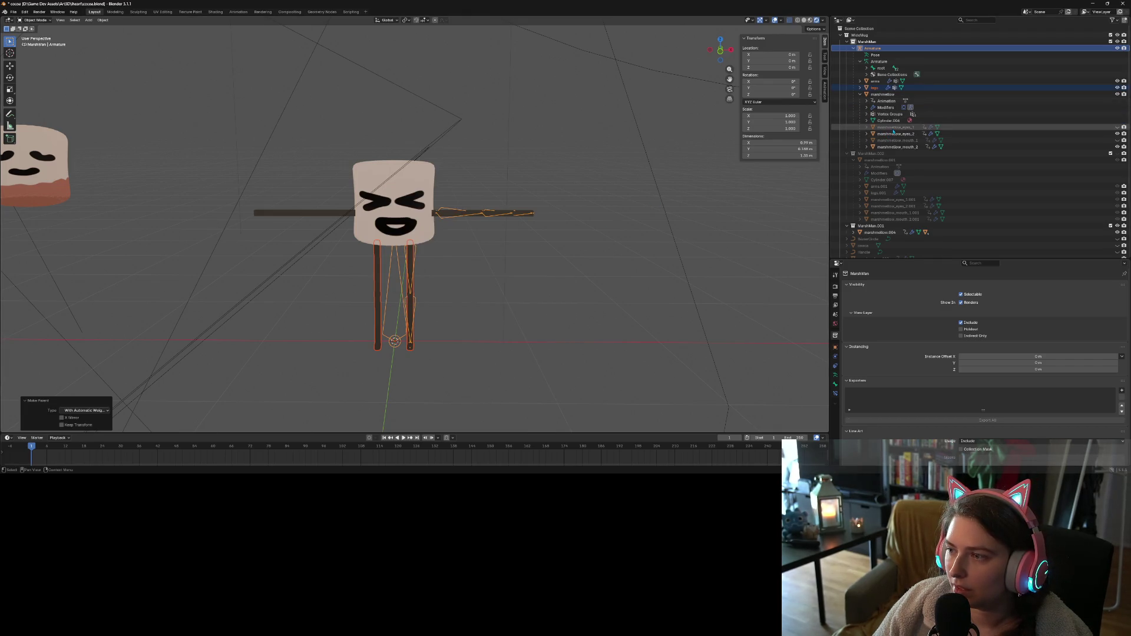
{"action": "left_click", "coordinate": [890, 127]}
Apply all transforms to the first eyes mesh and parent it to the armature with automatic weights
{"action": "key", "text": "ctrl+a"}
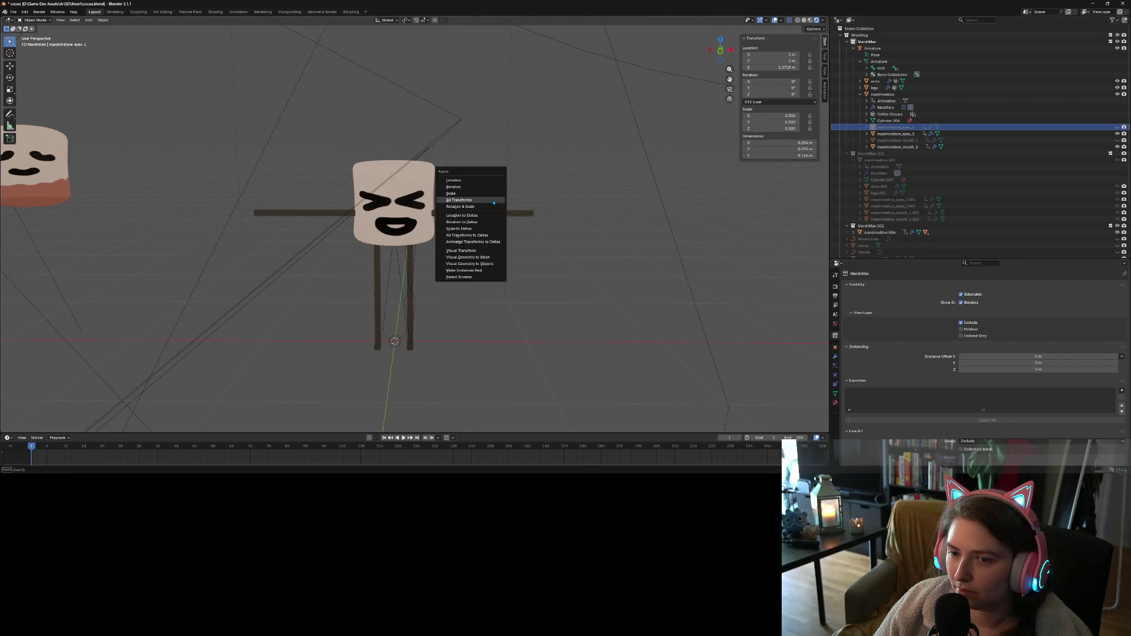
{"action": "left_click", "coordinate": [493, 203]}
{"action": "left_click", "coordinate": [872, 47], "text": "ctrl"}
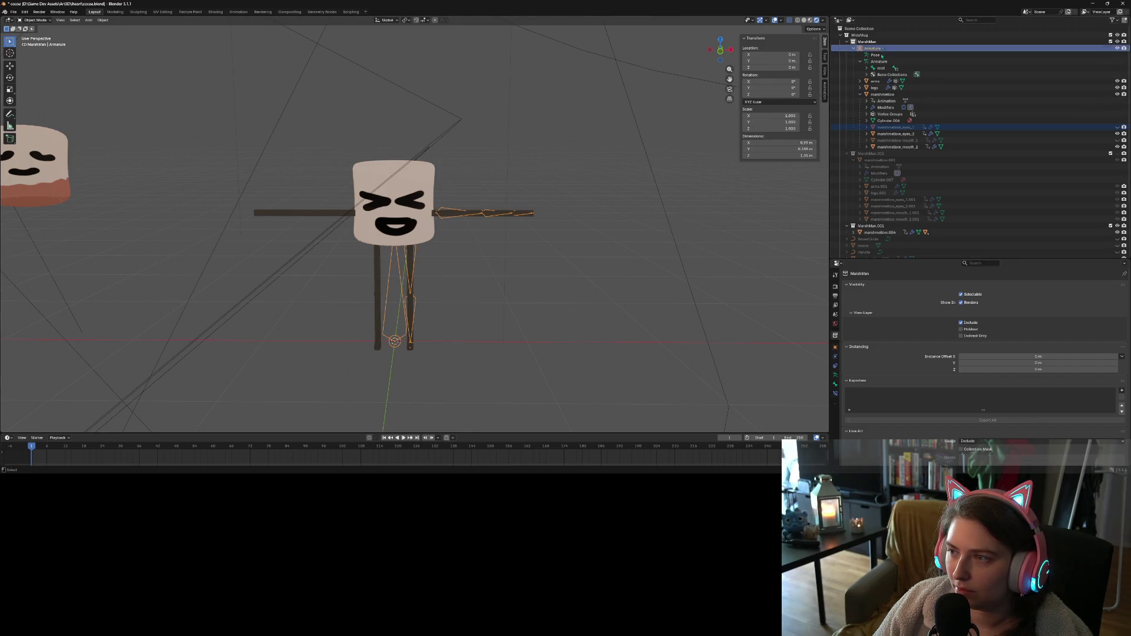
{"action": "right_click", "coordinate": [433, 210]}
{"action": "mouse_move", "coordinate": [433, 210]}
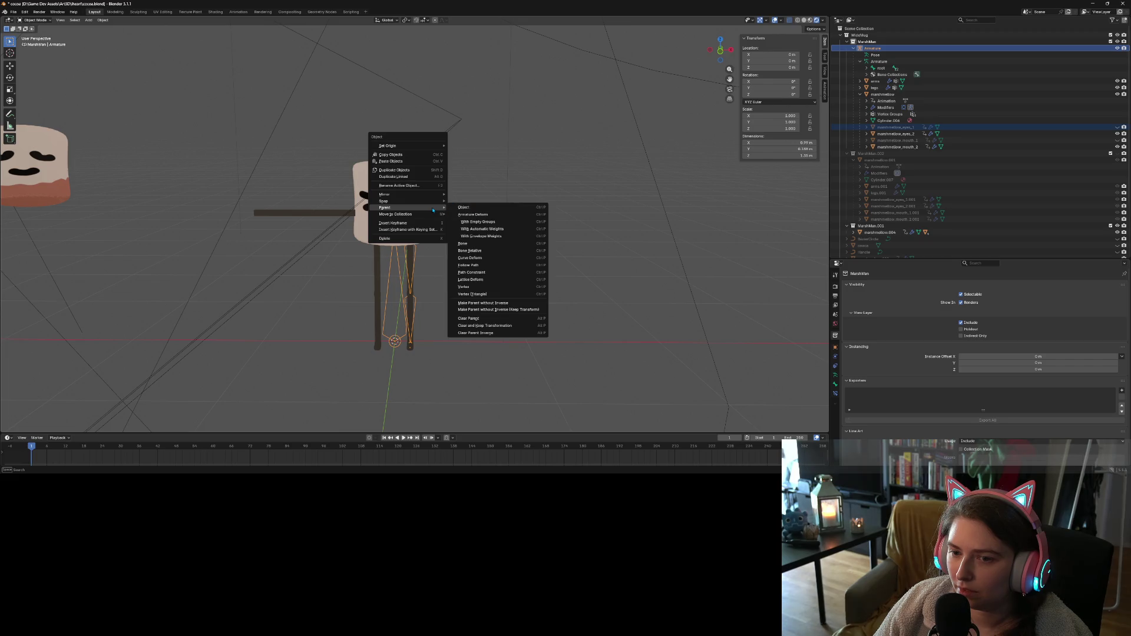
{"action": "left_click", "coordinate": [499, 232]}
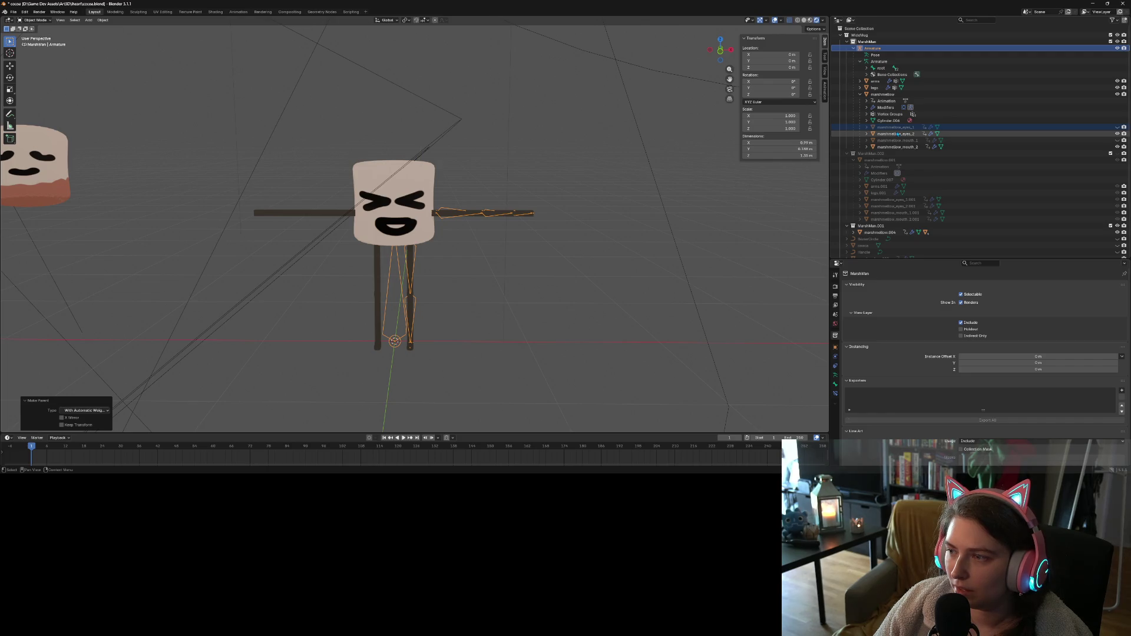
Parent the first eyes mesh to the armature with automatic weights again
{"action": "left_click", "coordinate": [1118, 127]}
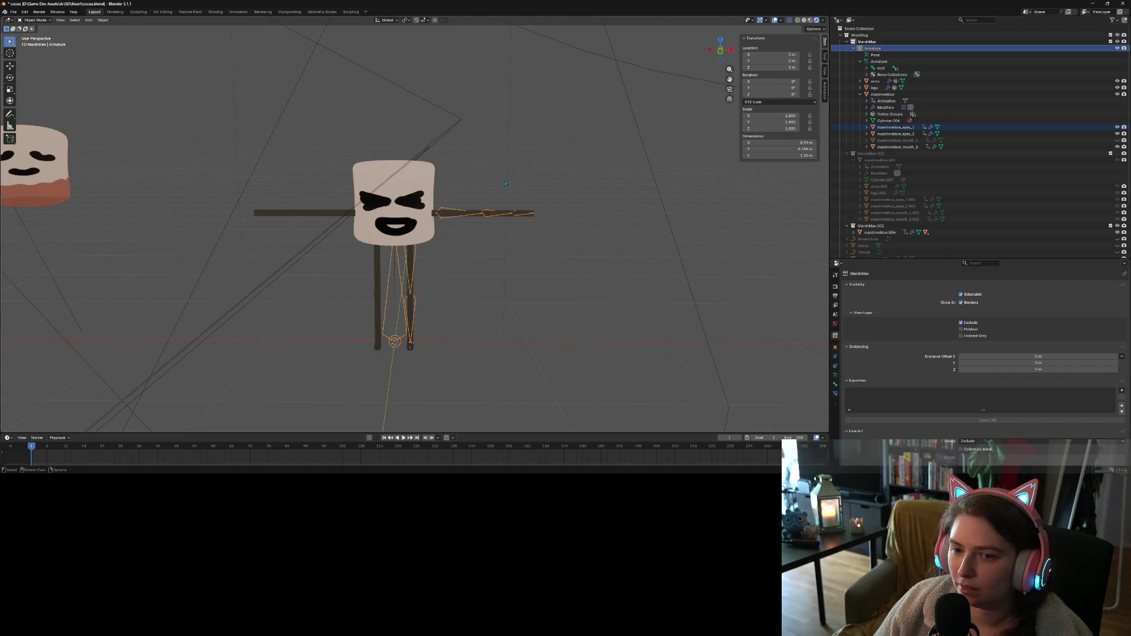
{"action": "left_click", "coordinate": [895, 127]}
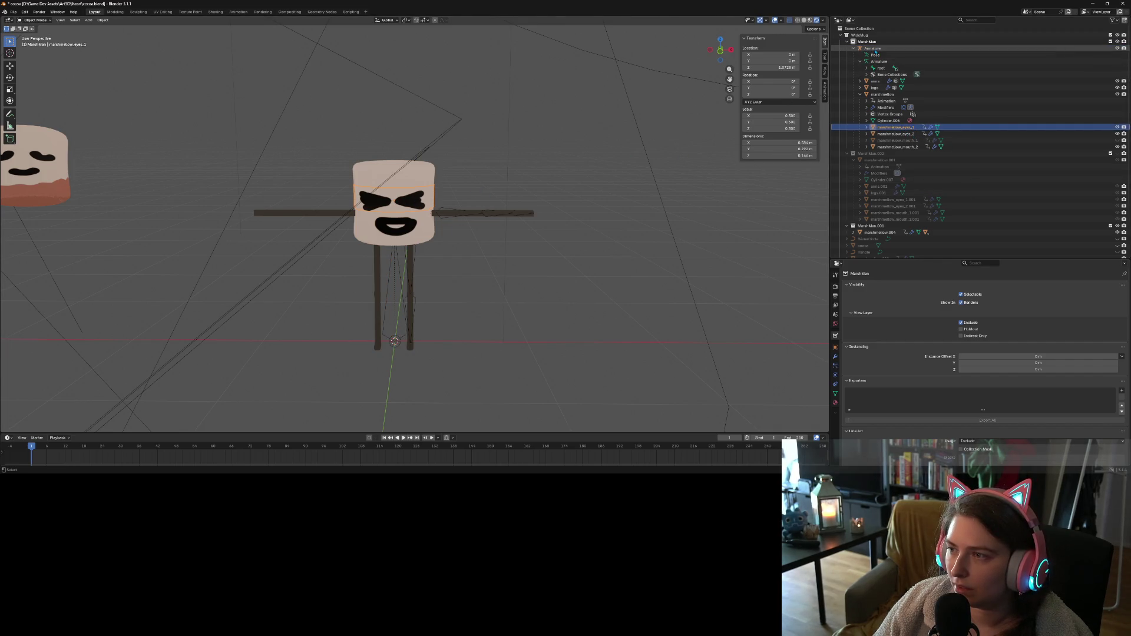
{"action": "left_click", "coordinate": [873, 48], "text": "ctrl"}
{"action": "right_click", "coordinate": [407, 222]}
{"action": "mouse_move", "coordinate": [412, 222]}
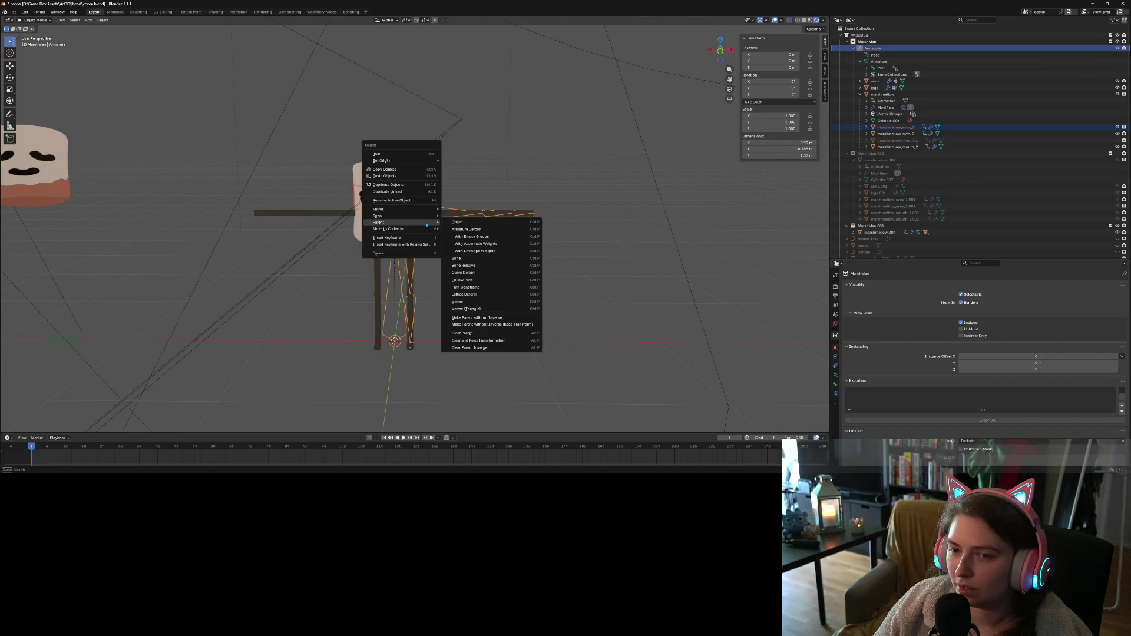
{"action": "left_click", "coordinate": [479, 244]}
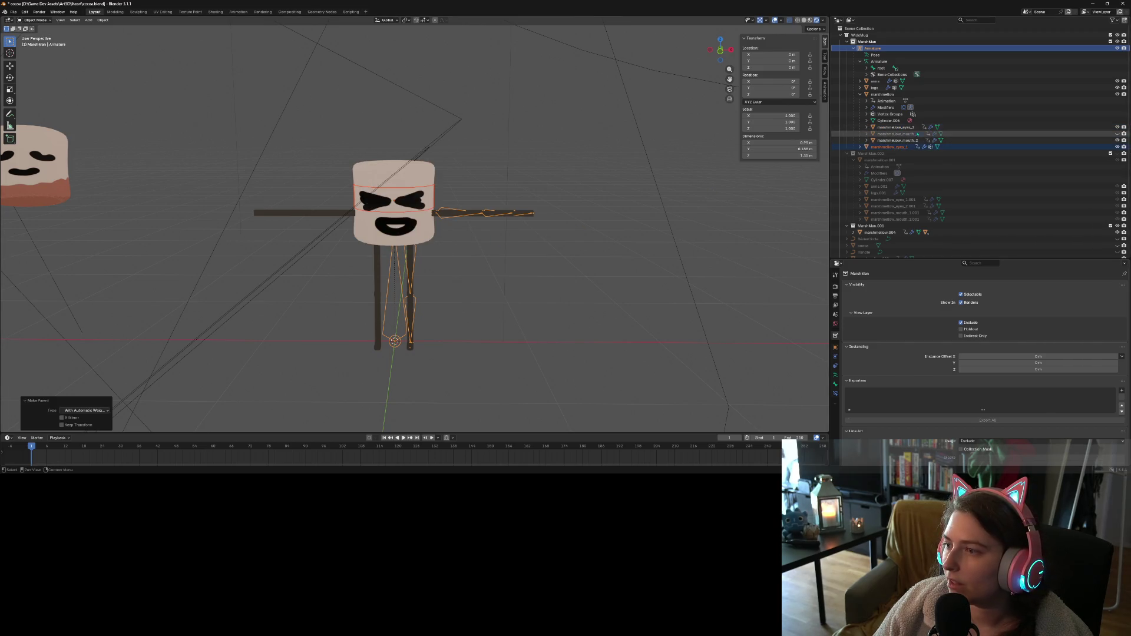
Apply all transforms to the second eyes mesh and parent it to the armature with automatic weights
{"action": "left_click", "coordinate": [895, 127]}
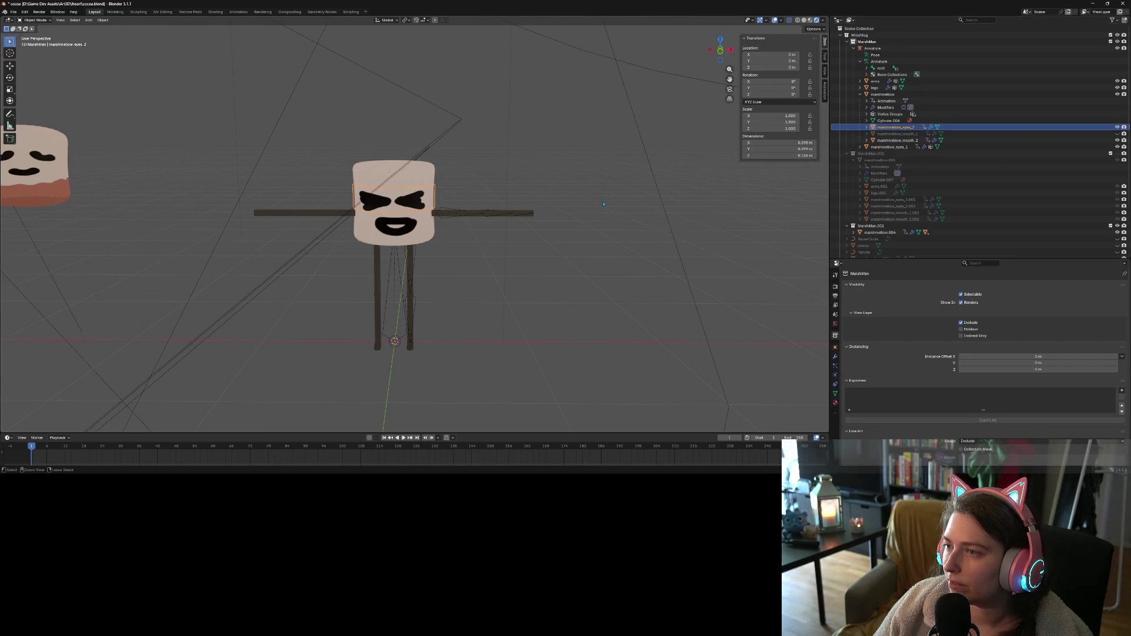
{"action": "key", "text": "ctrl+a"}
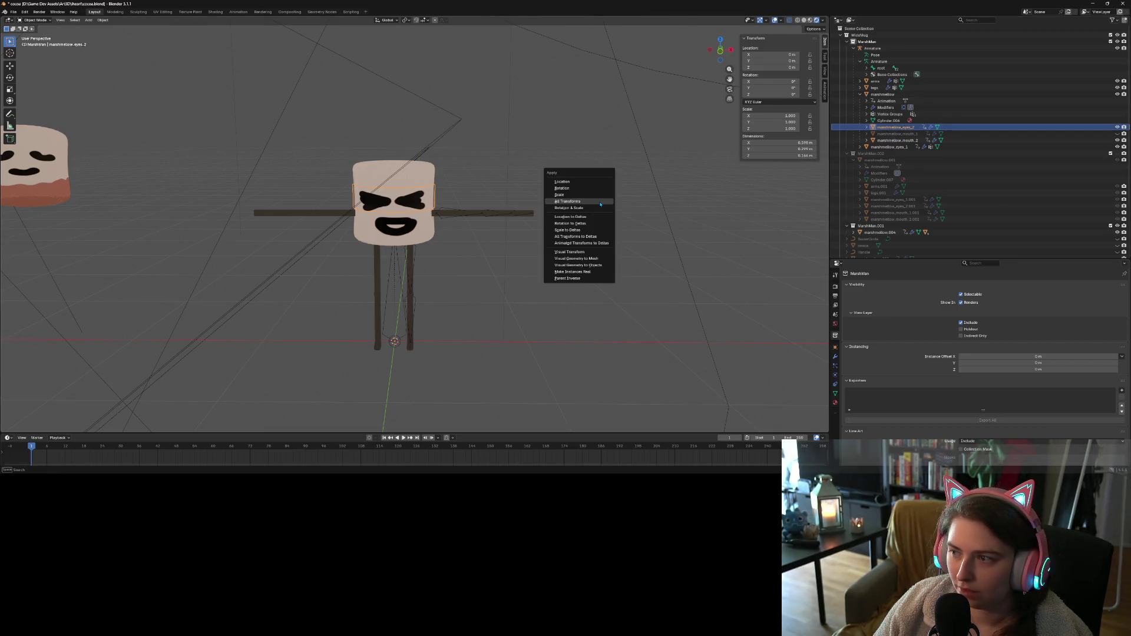
{"action": "left_click", "coordinate": [601, 204]}
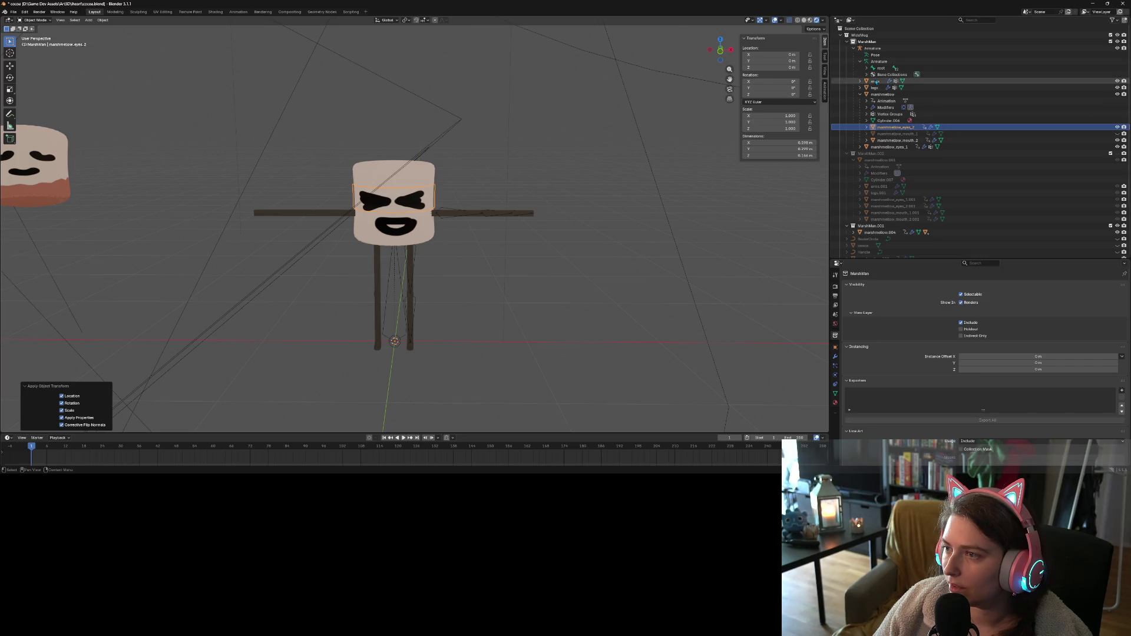
{"action": "left_click", "coordinate": [872, 48], "text": "ctrl"}
{"action": "right_click", "coordinate": [456, 219]}
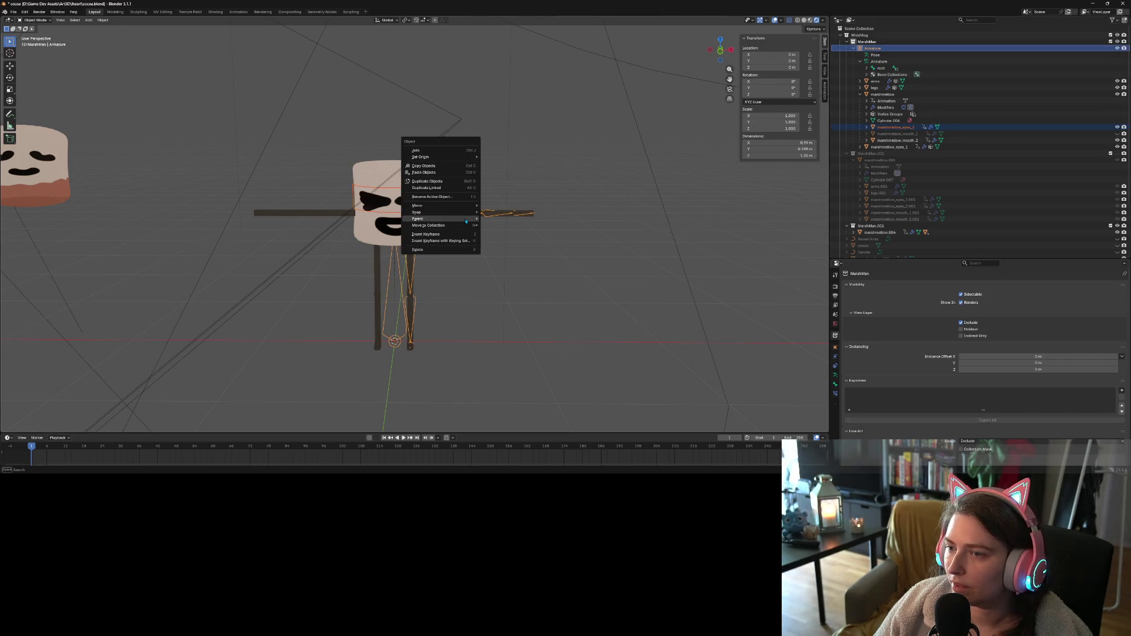
{"action": "mouse_move", "coordinate": [466, 221]}
{"action": "left_click", "coordinate": [515, 240]}
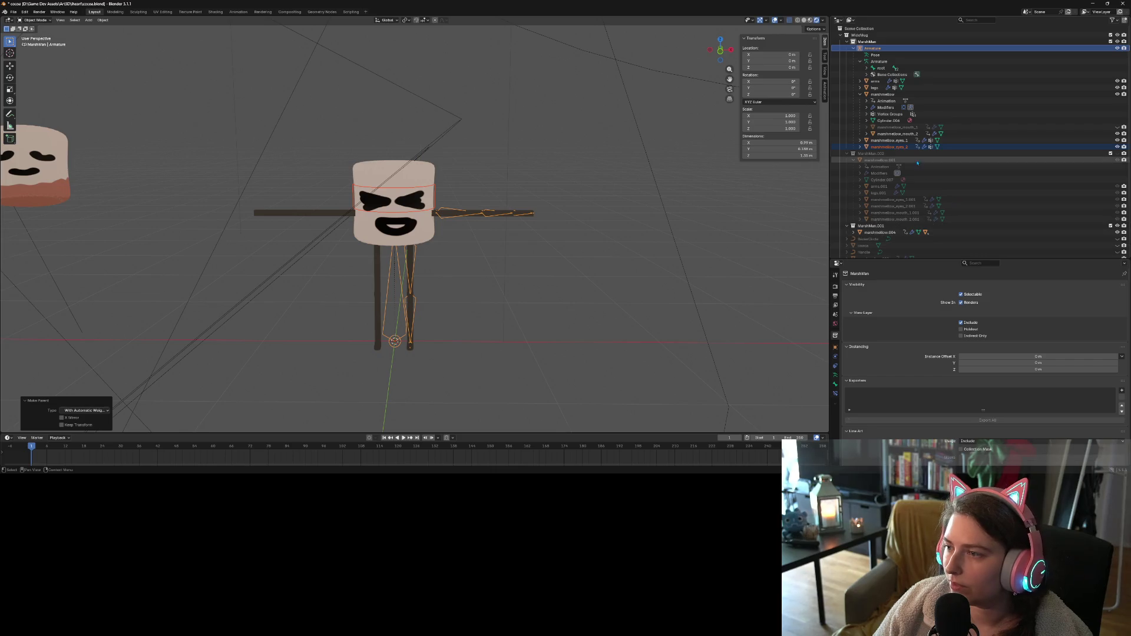
Bind the first mouth mesh to the armature with automatic weights
{"action": "left_click", "coordinate": [899, 127]}
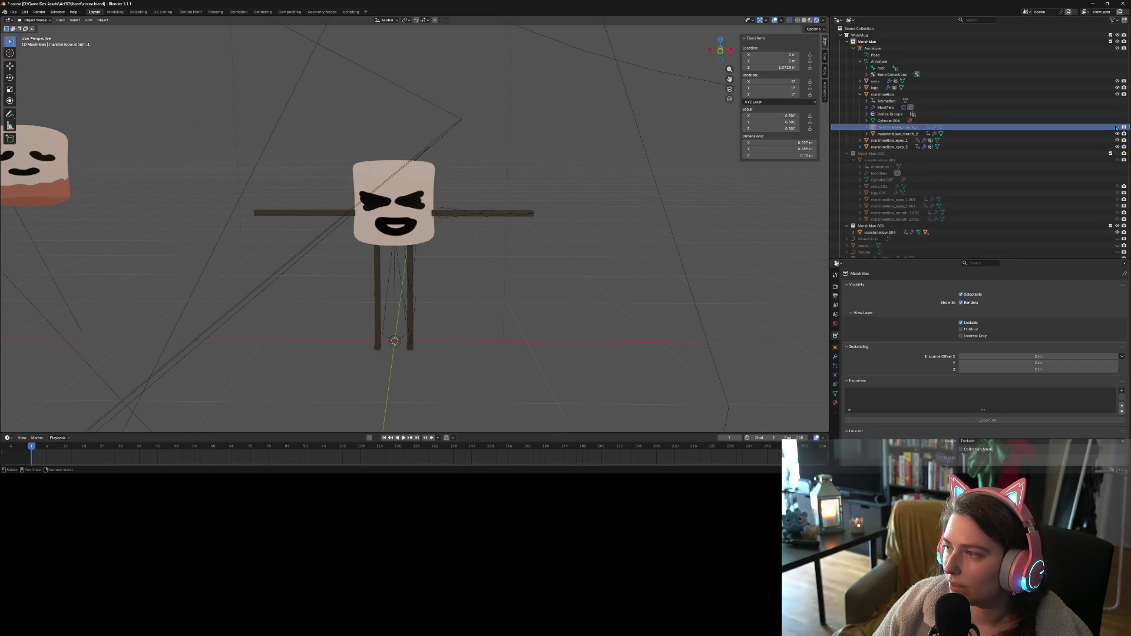
{"action": "key", "text": "ctrl+p"}
{"action": "left_click", "coordinate": [401, 200]}
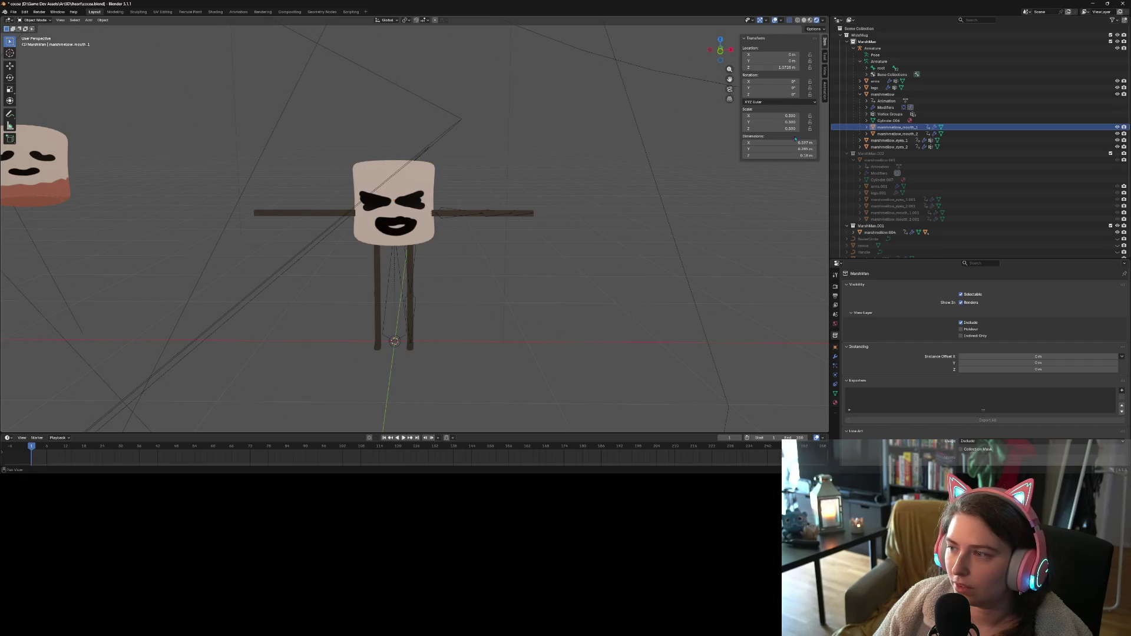
{"action": "left_click", "coordinate": [873, 47], "text": "ctrl"}
{"action": "right_click", "coordinate": [407, 226]}
{"action": "mouse_move", "coordinate": [420, 228]}
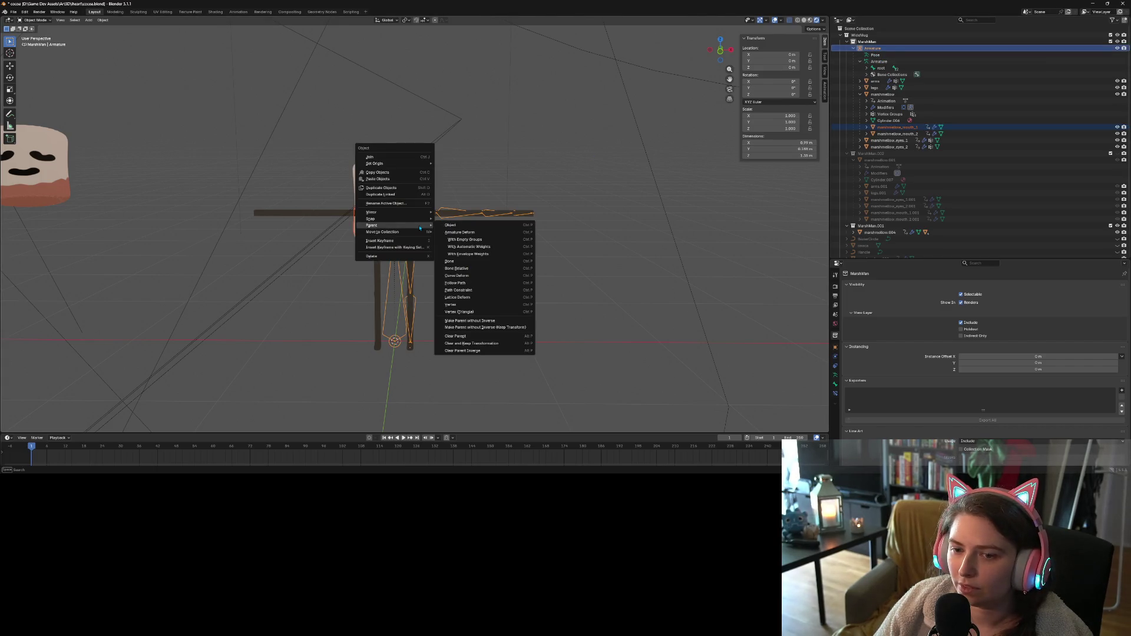
{"action": "left_click", "coordinate": [469, 246]}
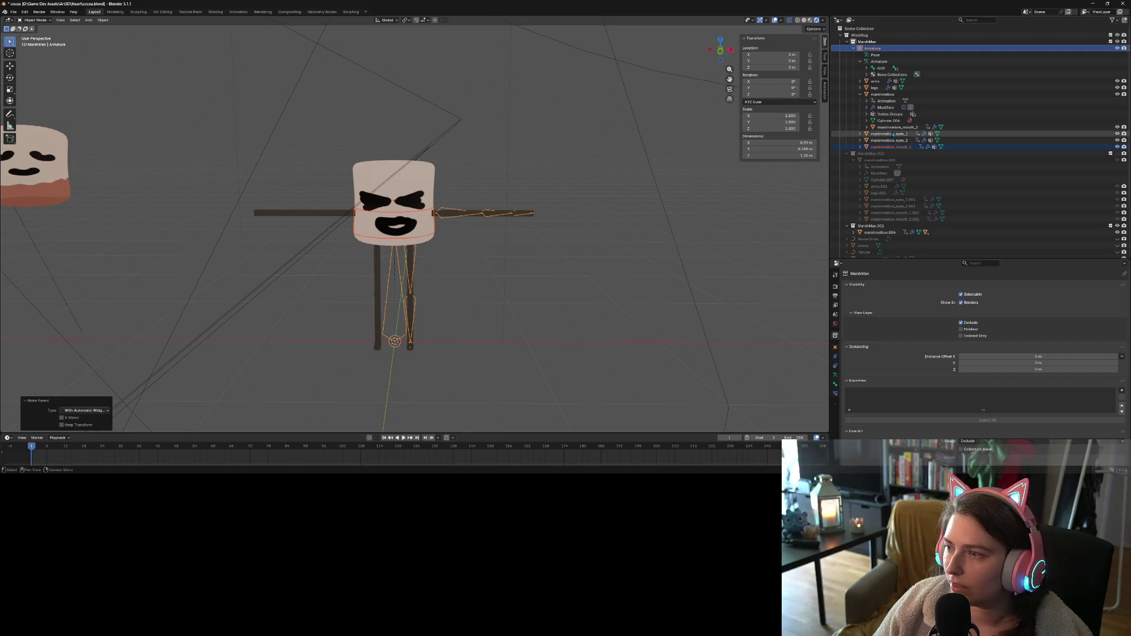
Apply transforms to the second mouth mesh, parent it with automatic weights, then select only the armature
{"action": "left_click", "coordinate": [896, 127]}
{"action": "key", "text": "ctrl+a"}
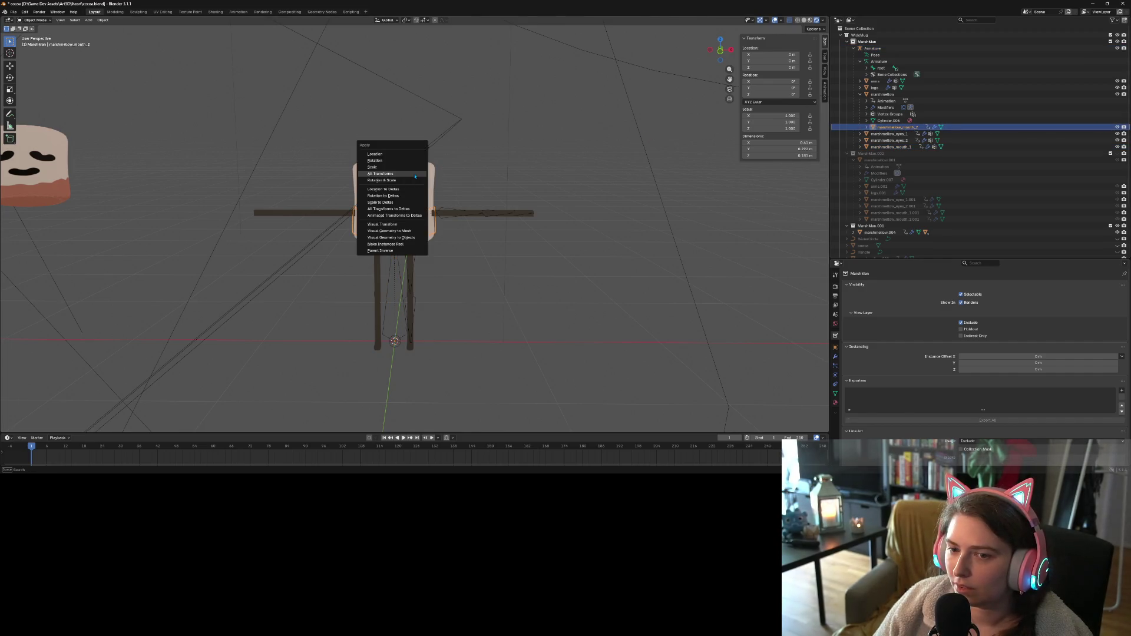
{"action": "left_click", "coordinate": [415, 177]}
{"action": "left_click", "coordinate": [872, 48], "text": "ctrl"}
{"action": "right_click", "coordinate": [478, 200]}
{"action": "mouse_move", "coordinate": [504, 202]}
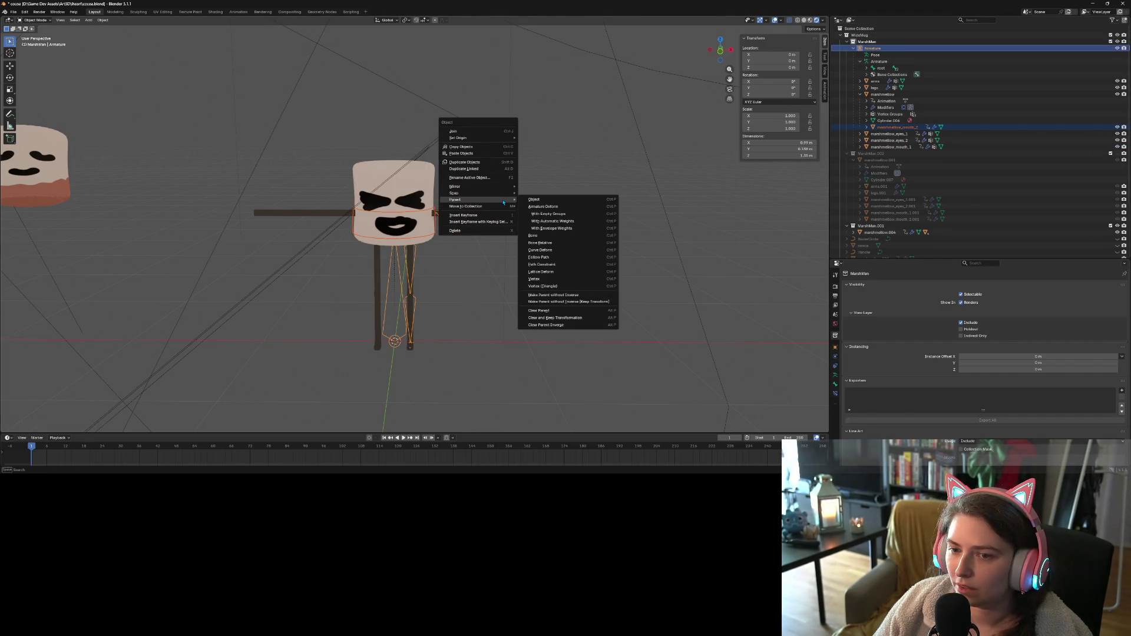
{"action": "left_click", "coordinate": [551, 222]}
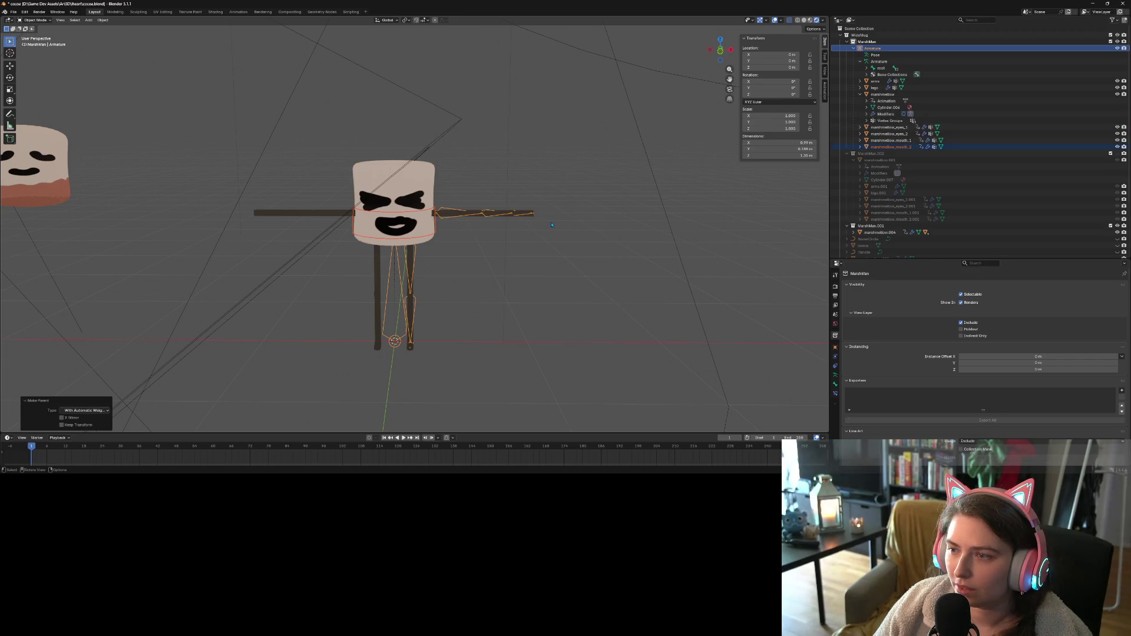
{"action": "key", "text": "alt+a"}
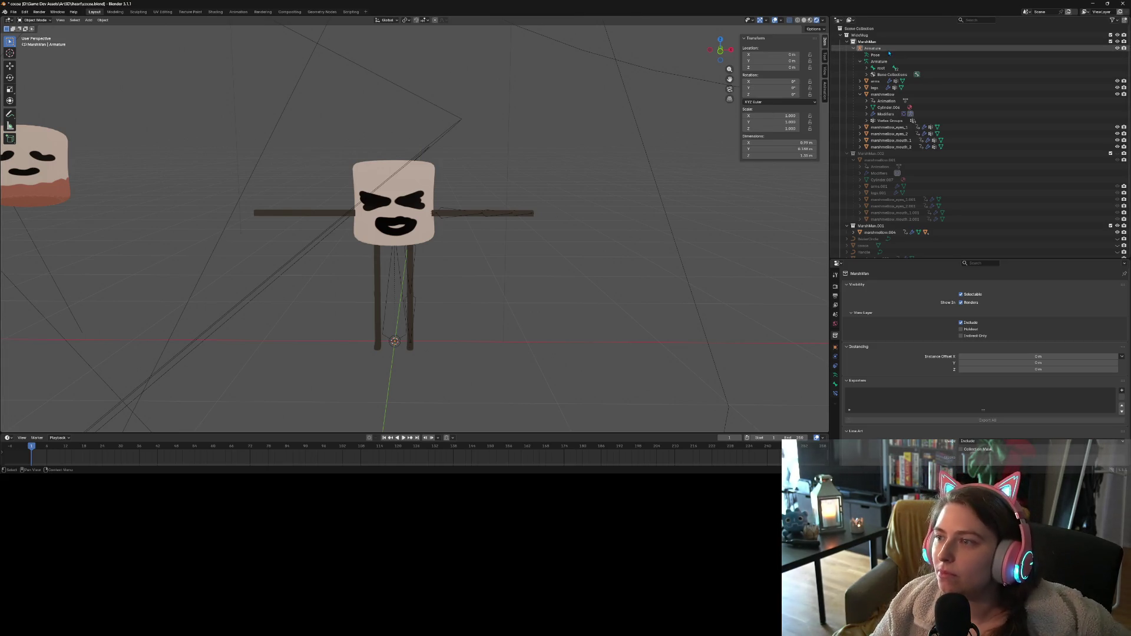
{"action": "left_click", "coordinate": [874, 48]}
In Pose Mode, rotate the arm bone -54.5° around the Z axis
{"action": "left_click", "coordinate": [35, 20]}
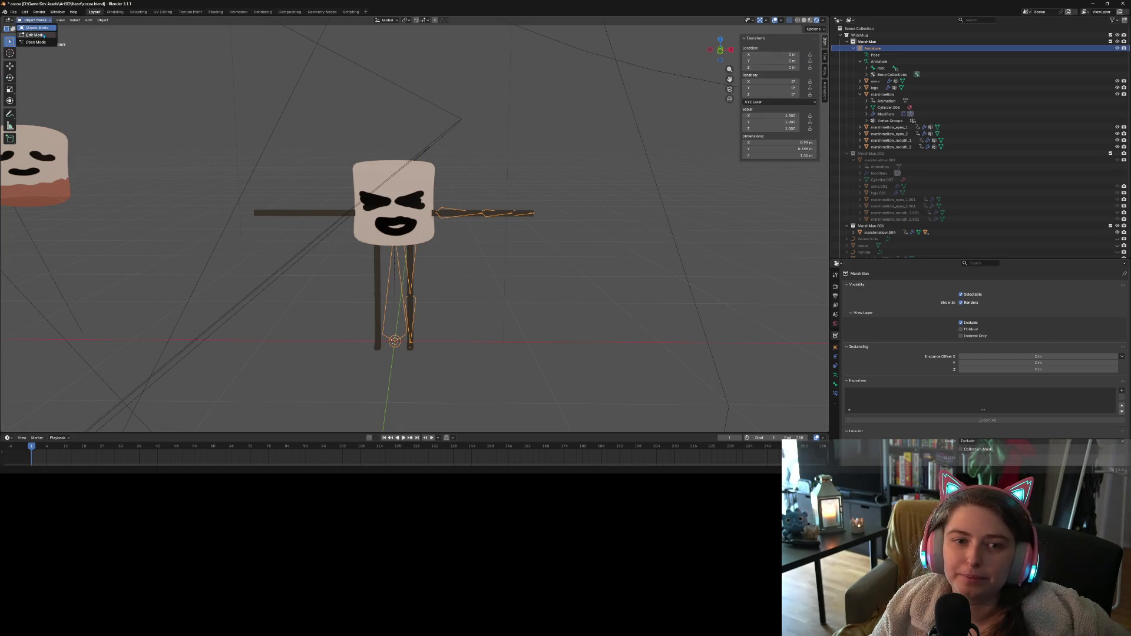
{"action": "left_click", "coordinate": [34, 45]}
{"action": "middle_click_drag", "start_coordinate": [412, 277], "coordinate": [469, 302]}
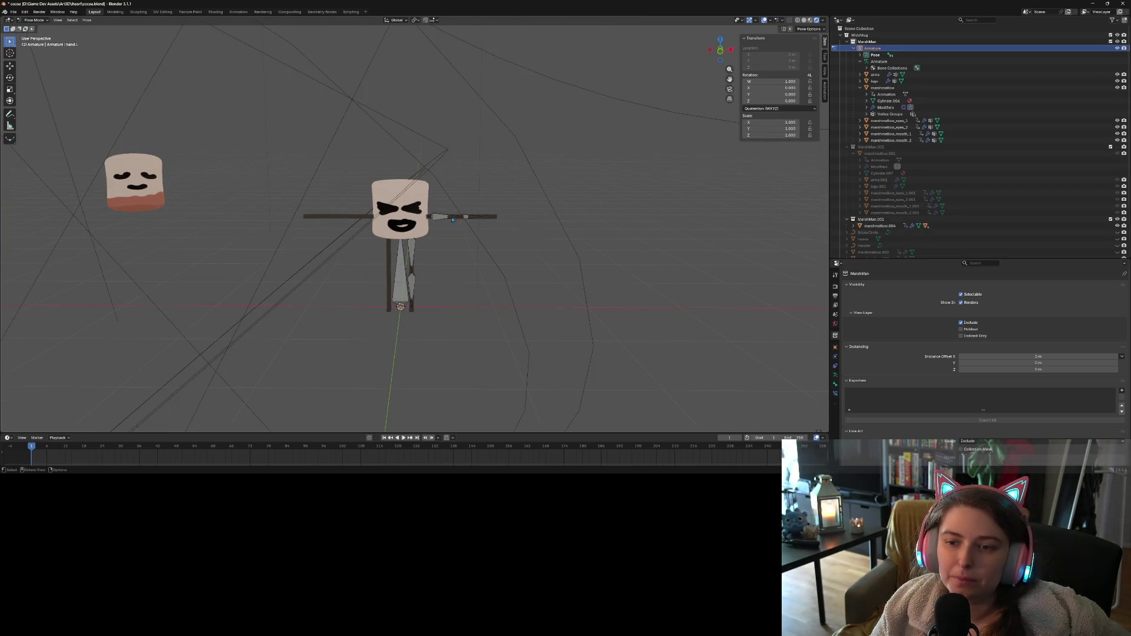
{"action": "scroll", "coordinate": [495, 302], "scroll_direction": "up", "scroll_amount": 5}
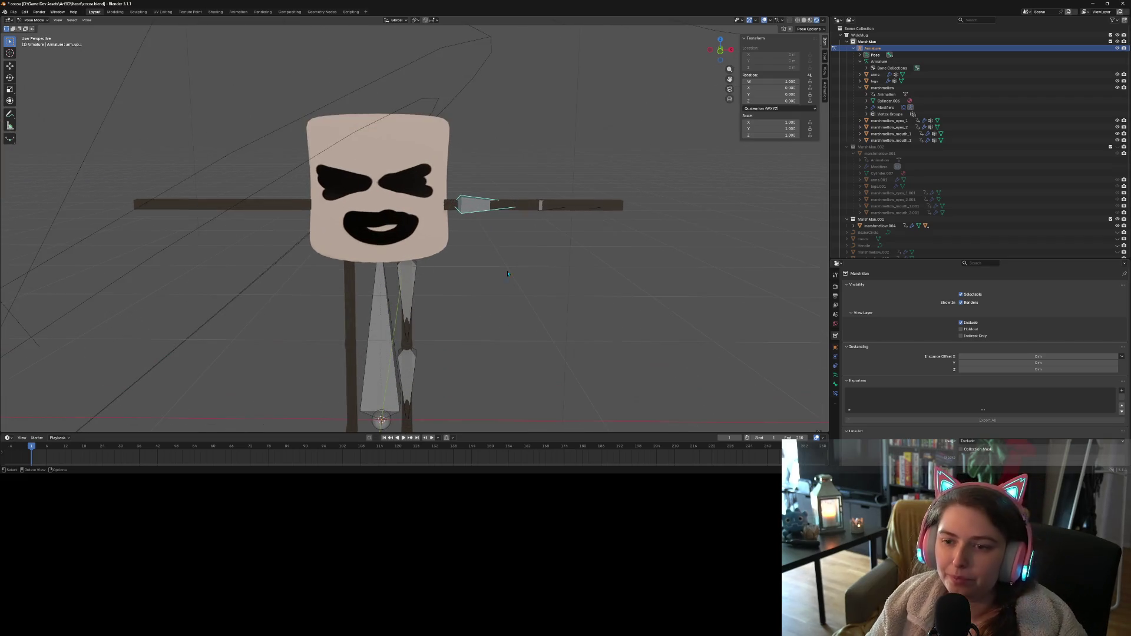
{"action": "key", "text": "r"}
{"action": "key", "text": "x"}
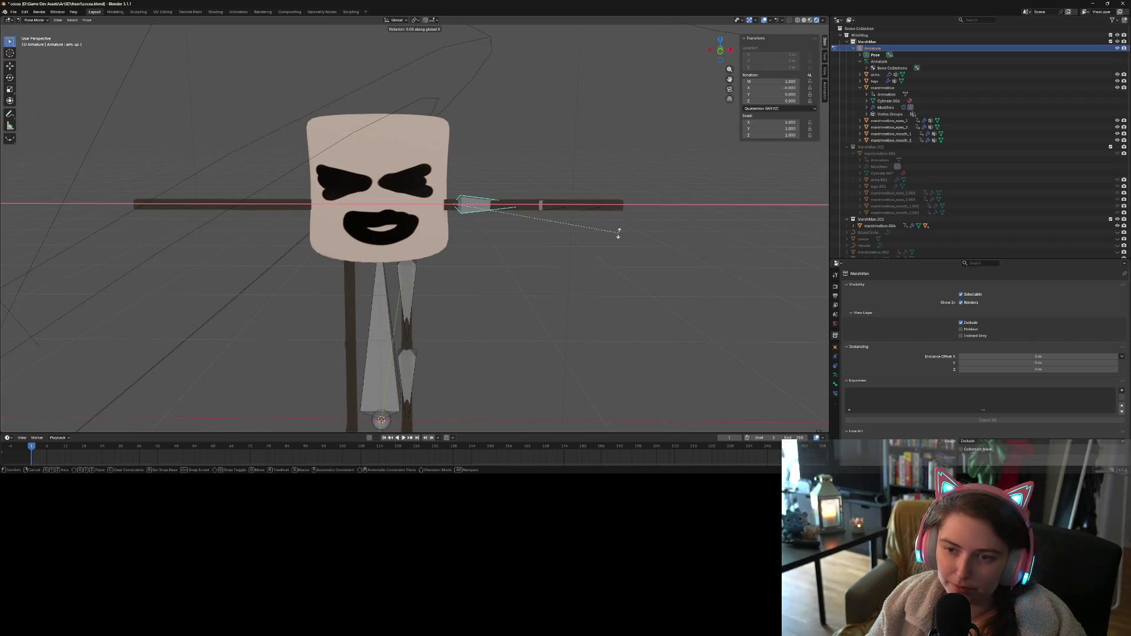
{"action": "key", "text": "z"}
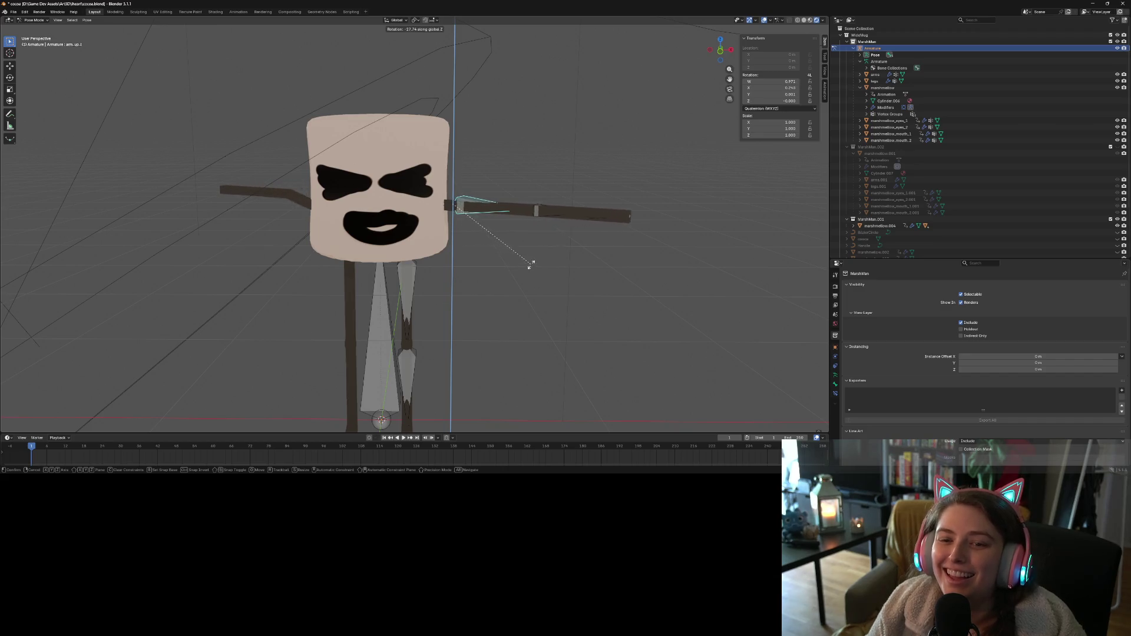
{"action": "left_click", "coordinate": [501, 304]}
Rotate the lower arm bone arm_dn.1 to 117° in top view to bend the elbow
{"action": "middle_click_drag", "start_coordinate": [500, 304], "coordinate": [377, 276]}
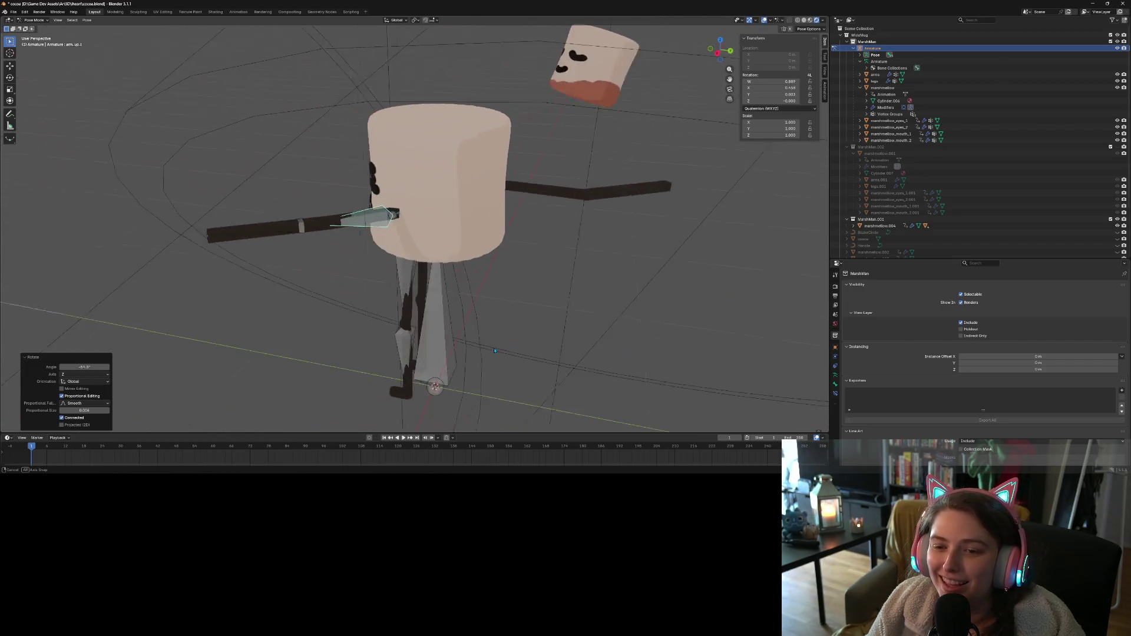
{"action": "left_click", "coordinate": [302, 226]}
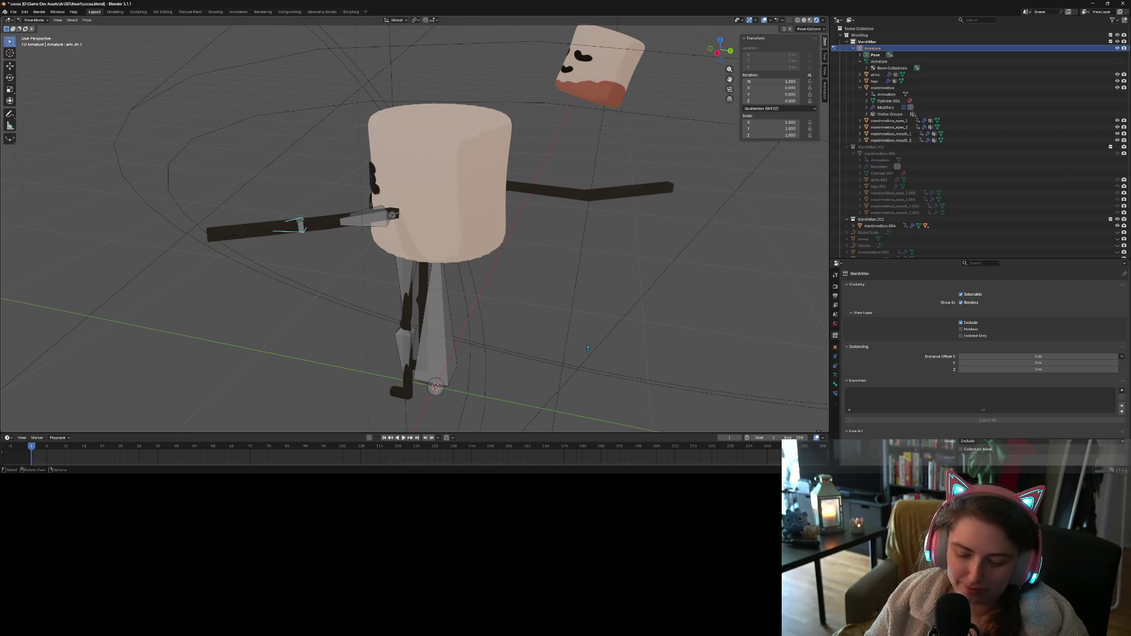
{"action": "key", "text": "KP_1"}
{"action": "key", "text": "r"}
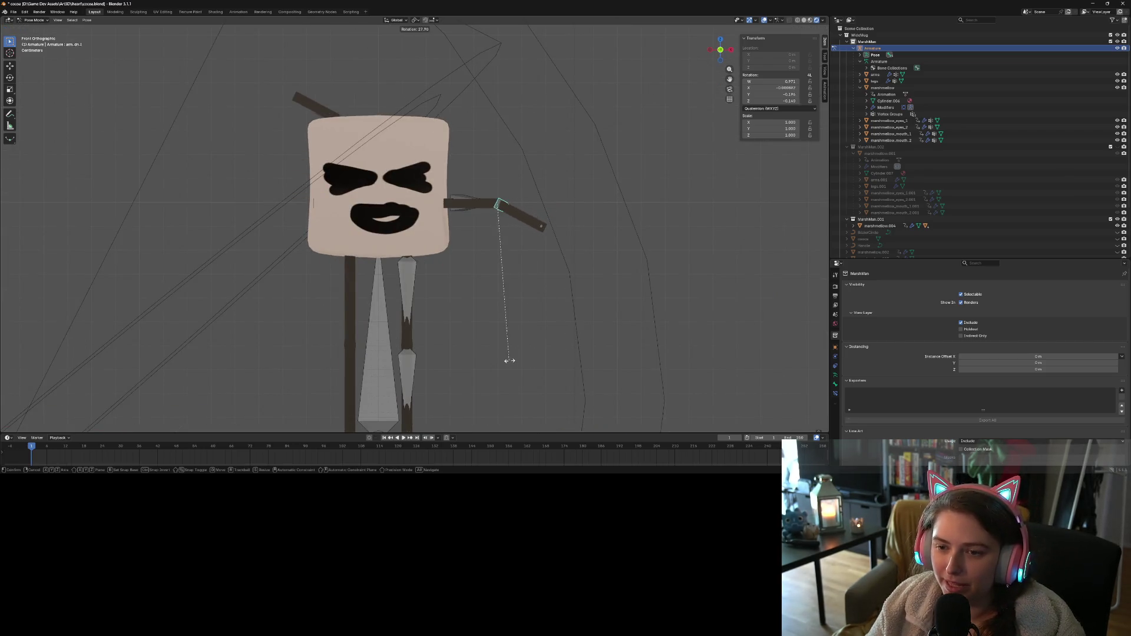
{"action": "key", "text": "z"}
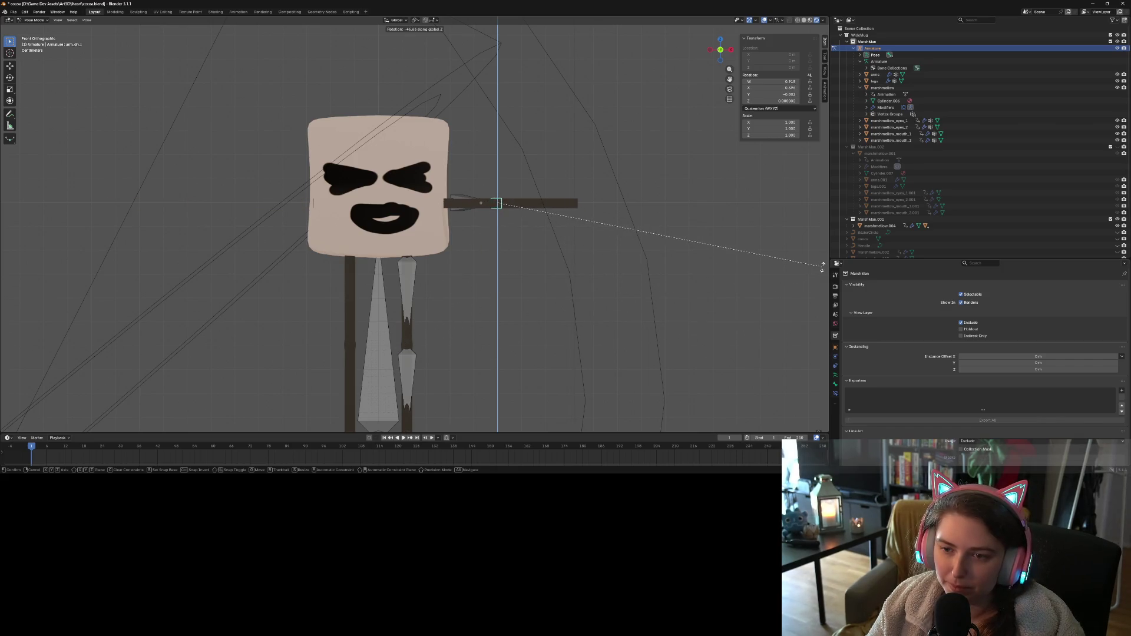
{"action": "right_click", "coordinate": [755, 310]}
{"action": "mouse_move", "coordinate": [755, 311]}
{"action": "middle_mouse_down"}
{"action": "mouse_move", "coordinate": [521, 362]}
{"action": "mouse_move", "coordinate": [588, 295]}
{"action": "middle_mouse_up"}
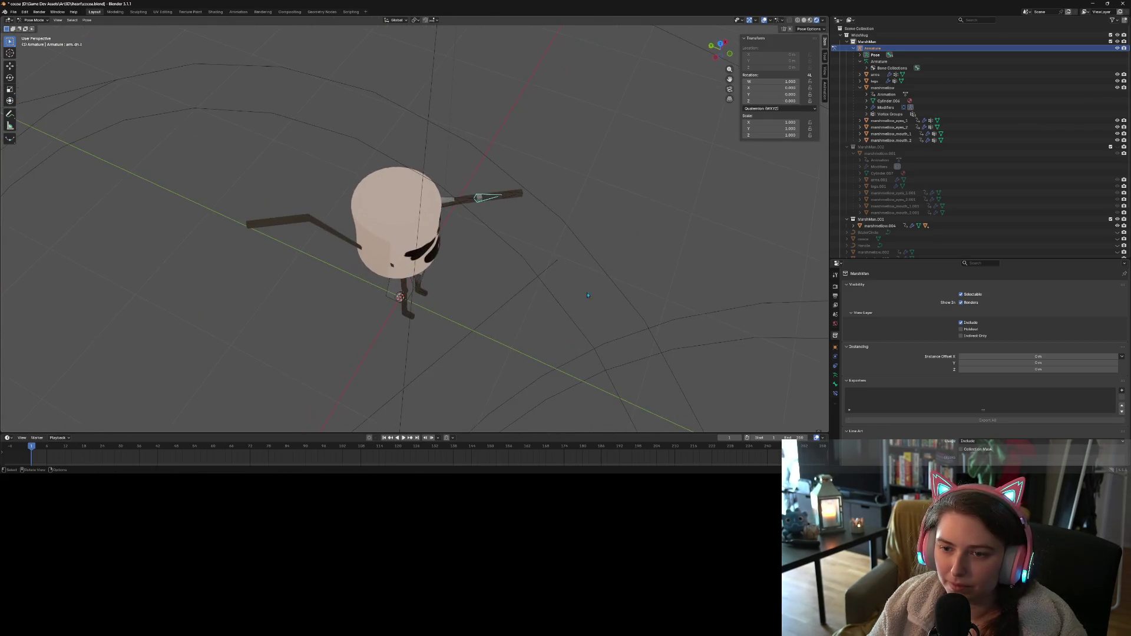
{"action": "key", "text": "KP_7"}
{"action": "key", "text": "r"}
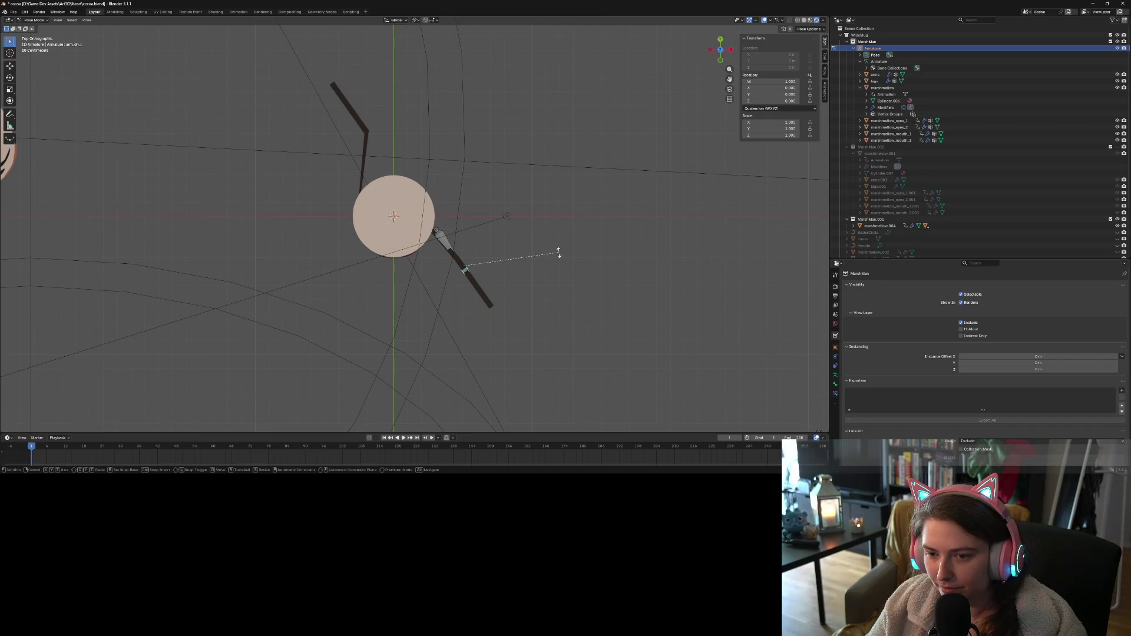
{"action": "left_click", "coordinate": [449, 312]}
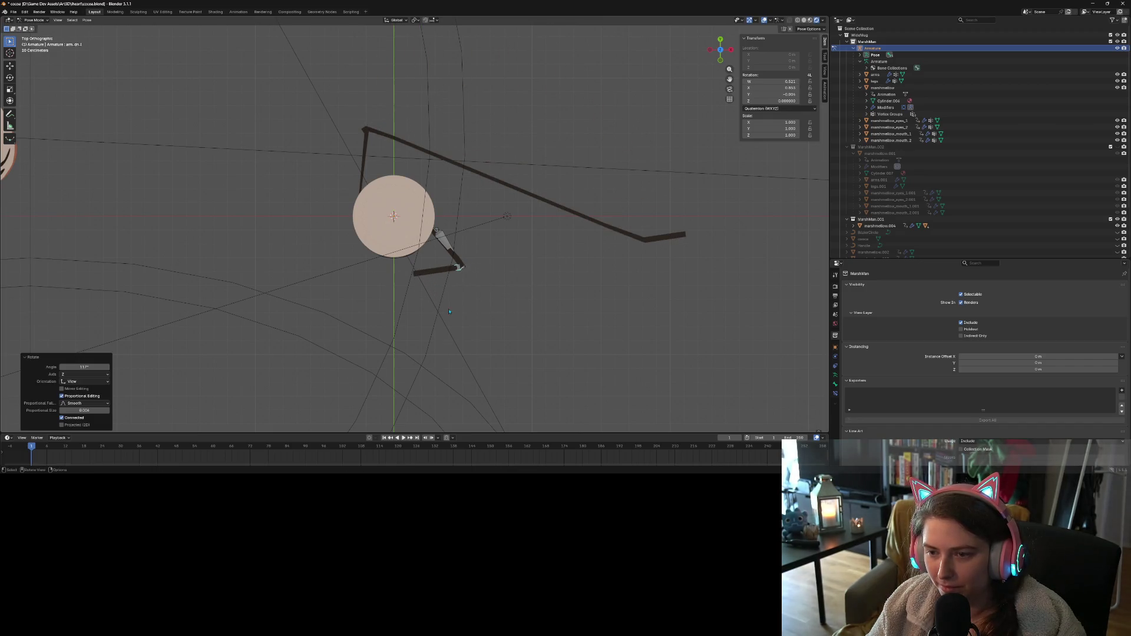
{"action": "middle_click_drag", "start_coordinate": [527, 328], "coordinate": [673, 231]}
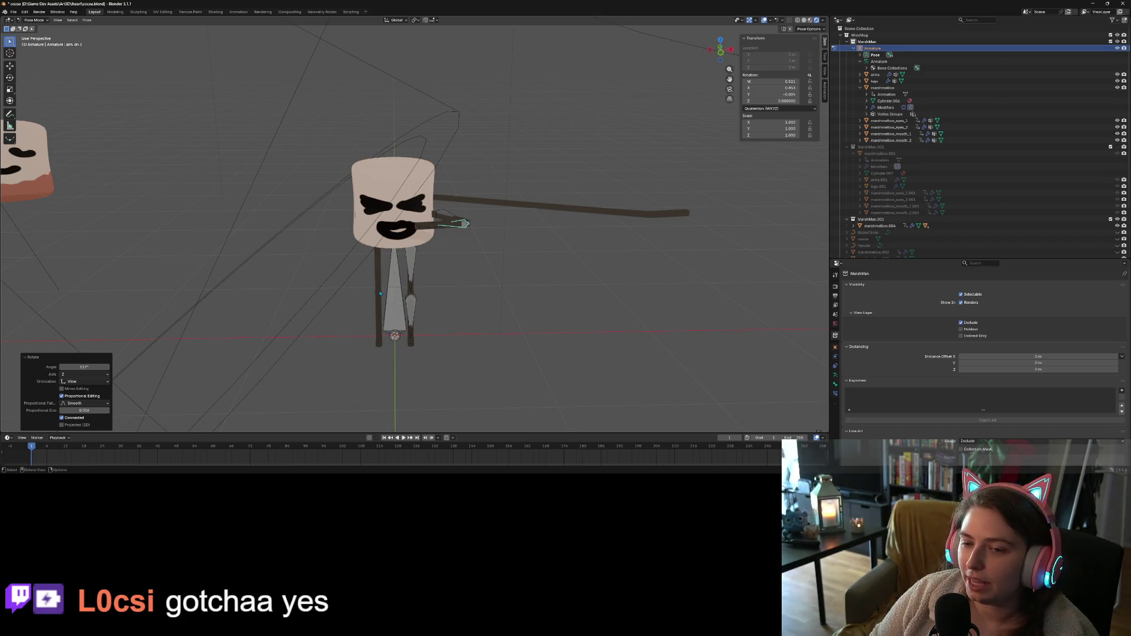
Hide the angry marshmallow_eyes_2 and open marshmallow_mouth_2 meshes, then open the Pose clear-transform options
{"action": "mouse_move", "coordinate": [554, 259]}
{"action": "middle_mouse_down"}
{"action": "mouse_move", "coordinate": [585, 328]}
{"action": "mouse_move", "coordinate": [509, 278]}
{"action": "mouse_move", "coordinate": [551, 279]}
{"action": "middle_mouse_up"}
{"action": "scroll", "coordinate": [526, 282], "scroll_direction": "down", "scroll_amount": 5}
{"action": "scroll", "coordinate": [537, 276], "scroll_direction": "up", "scroll_amount": 5}
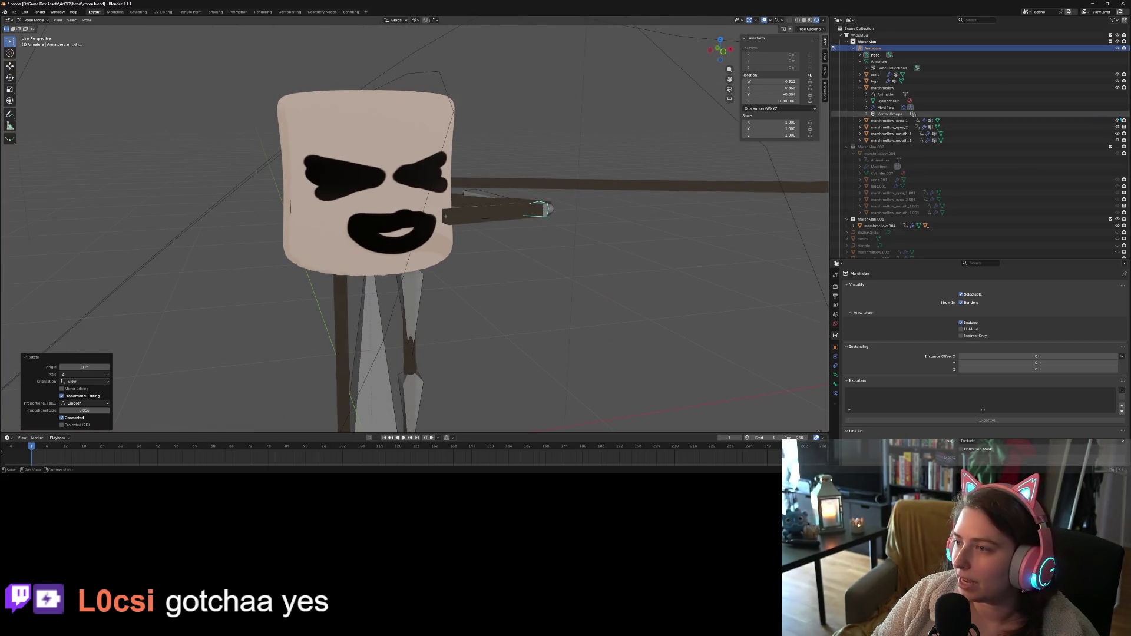
{"action": "left_click", "coordinate": [1117, 126]}
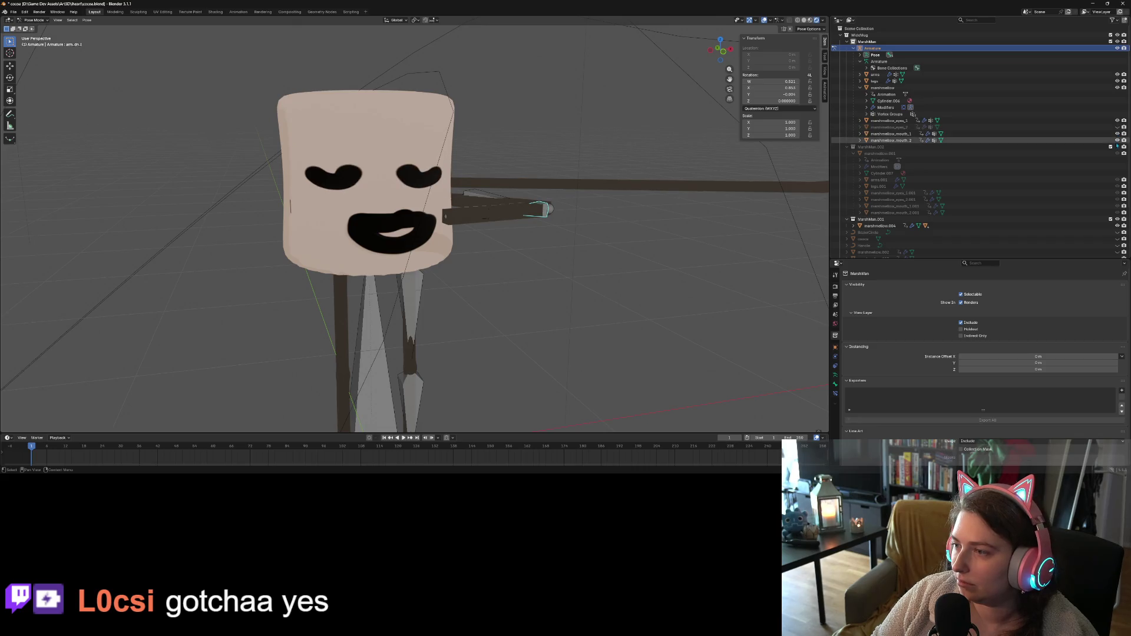
{"action": "left_click", "coordinate": [1118, 140]}
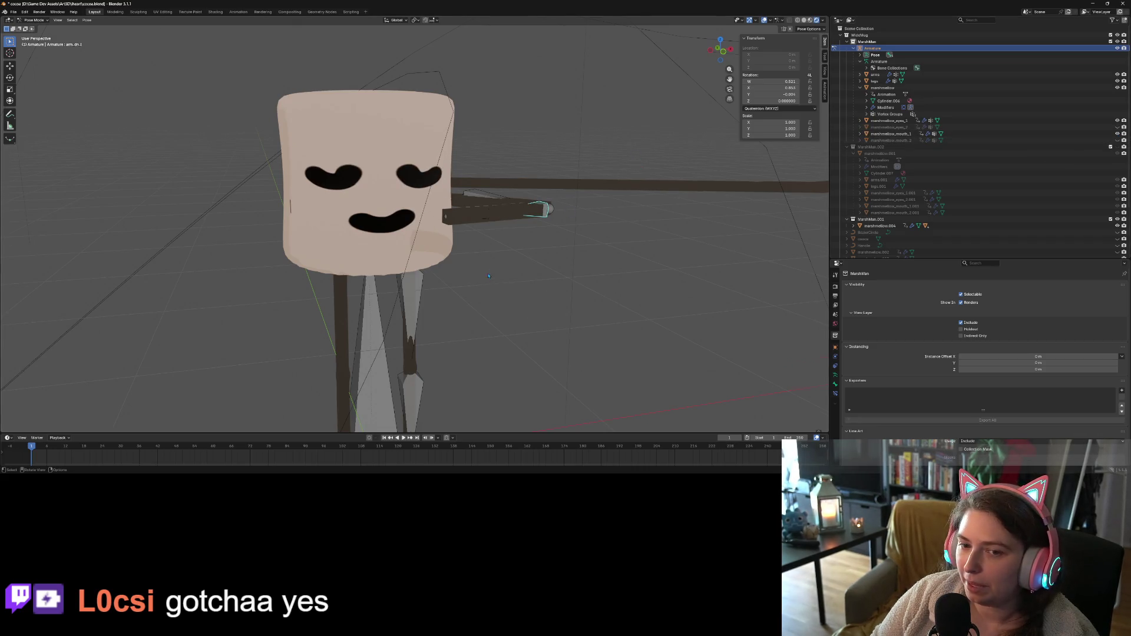
{"action": "scroll", "coordinate": [495, 262], "scroll_direction": "down", "scroll_amount": 3}
{"action": "mouse_move", "coordinate": [495, 262]}
{"action": "middle_mouse_down"}
{"action": "mouse_move", "coordinate": [483, 266]}
{"action": "mouse_move", "coordinate": [699, 183]}
{"action": "middle_mouse_up"}
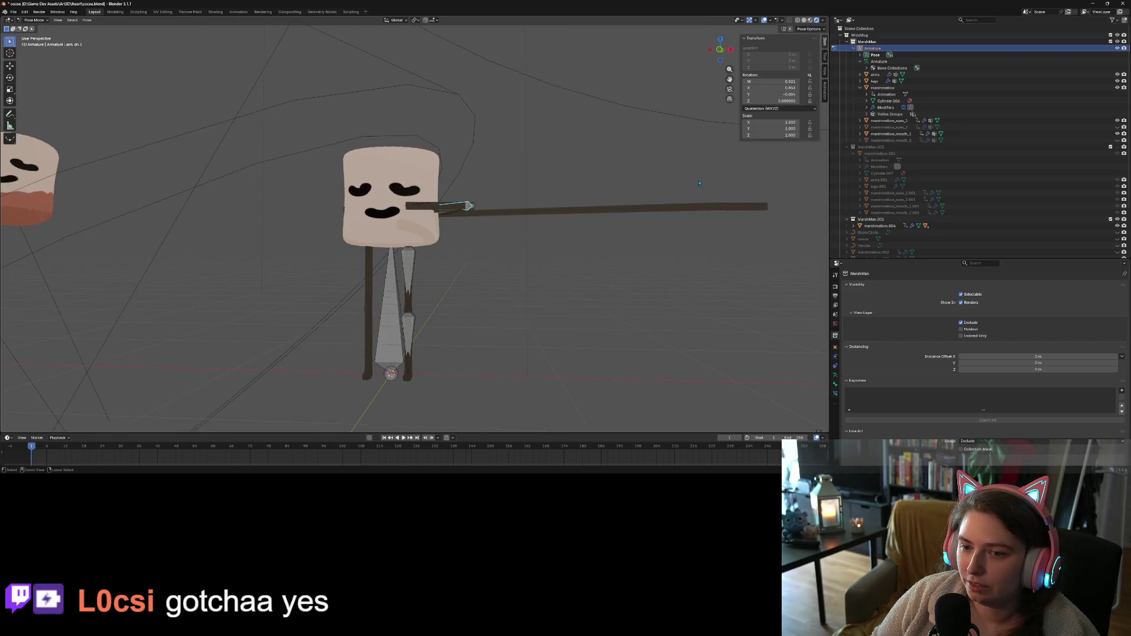
{"action": "left_click", "coordinate": [48, 22]}
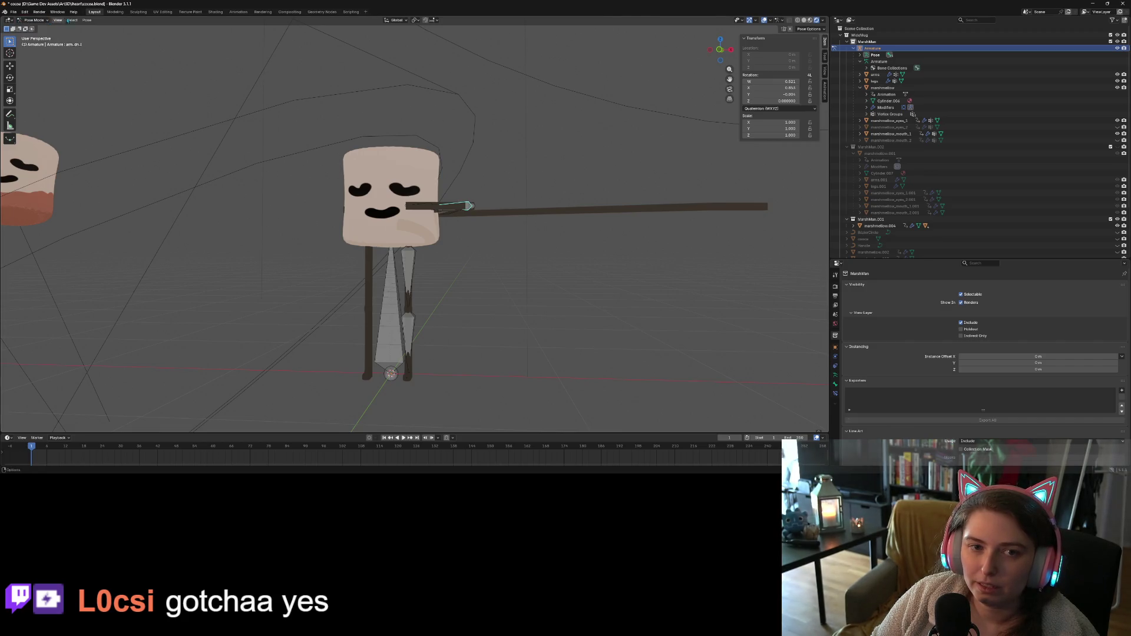
{"action": "left_click", "coordinate": [86, 21]}
Clear all pose transforms so the arm bone returns to its rest rotation
{"action": "mouse_move", "coordinate": [118, 35]}
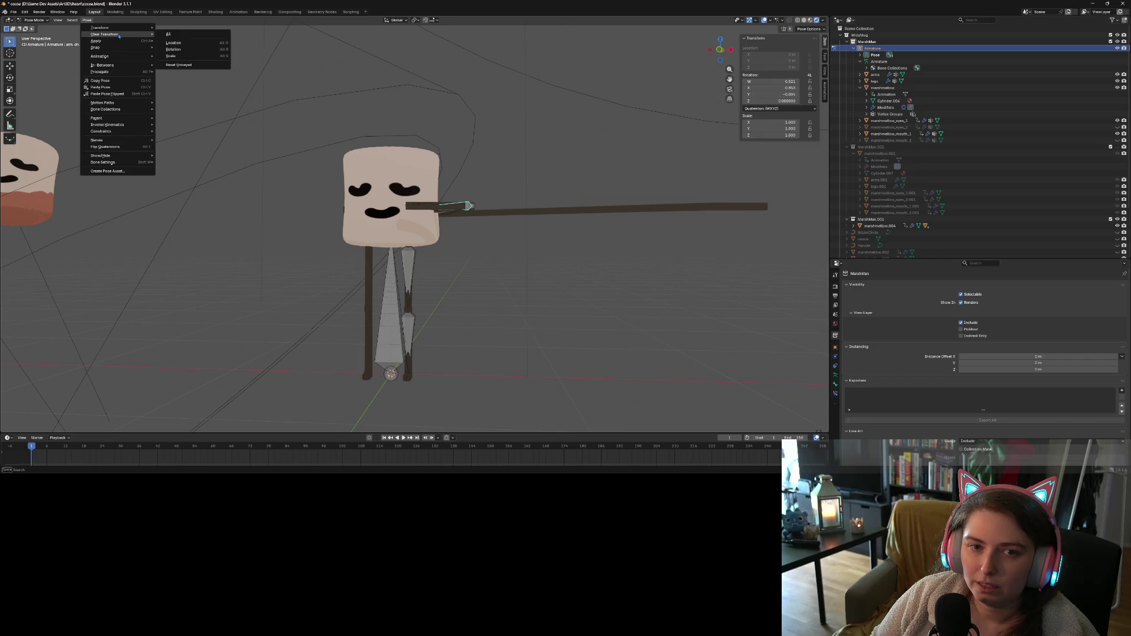
{"action": "left_click", "coordinate": [192, 36]}
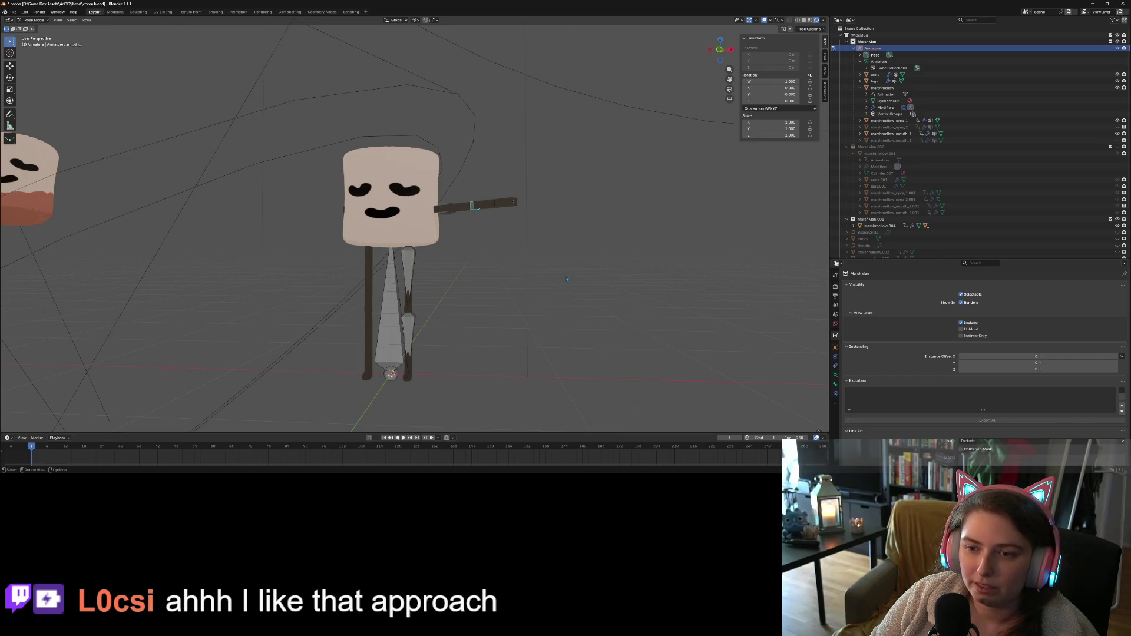
{"action": "mouse_move", "coordinate": [567, 279]}
{"action": "middle_mouse_down"}
{"action": "mouse_move", "coordinate": [530, 336]}
{"action": "mouse_move", "coordinate": [517, 266]}
{"action": "middle_mouse_up"}
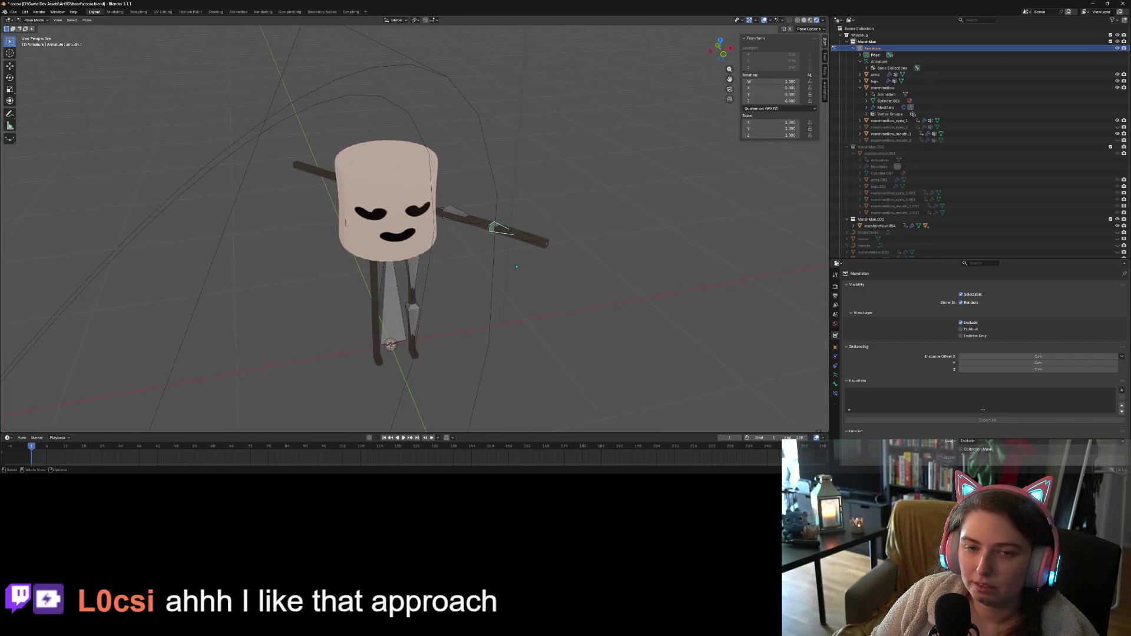
Select all bones, apply the current pose as rest pose, and return to Object Mode
{"action": "key", "text": "a"}
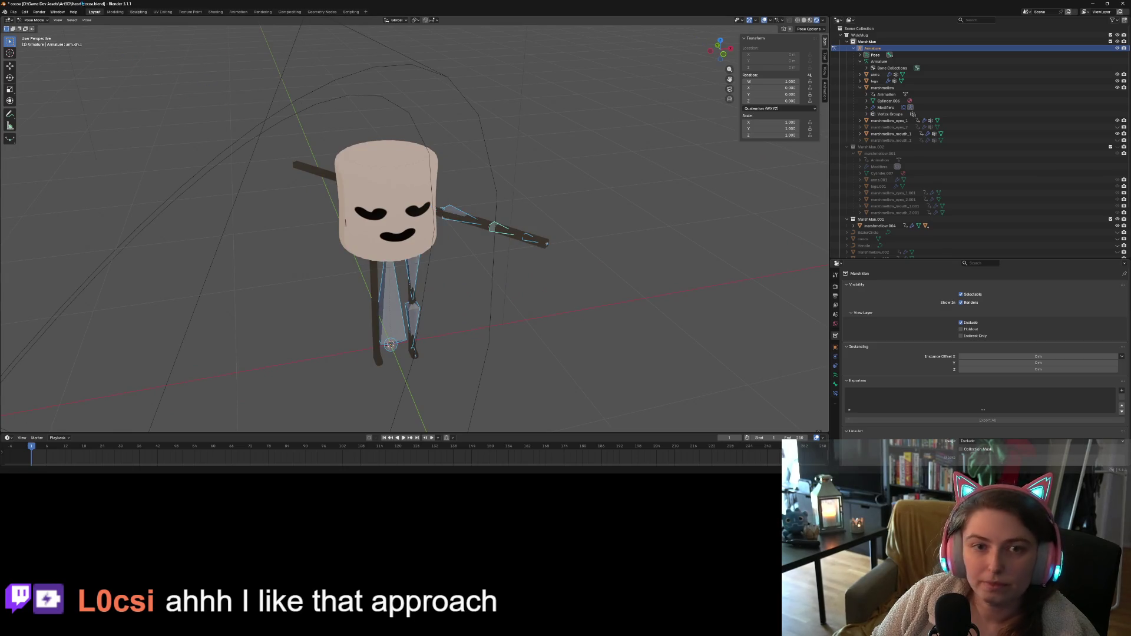
{"action": "left_click", "coordinate": [86, 20]}
{"action": "mouse_move", "coordinate": [117, 42]}
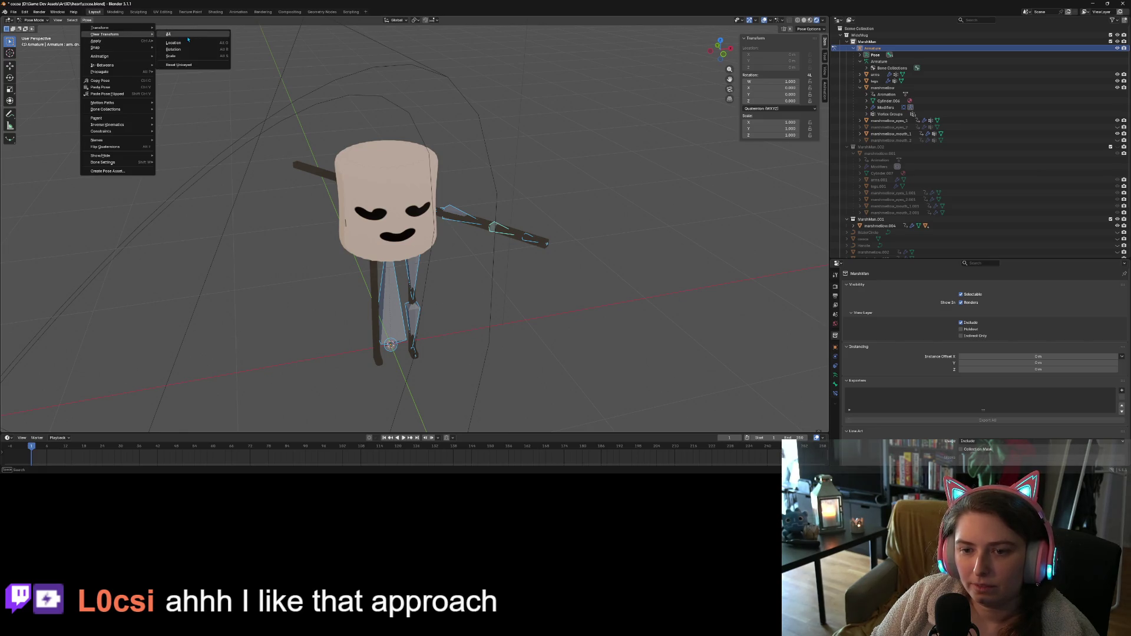
{"action": "left_click", "coordinate": [187, 40]}
{"action": "left_click", "coordinate": [567, 152]}
{"action": "mouse_move", "coordinate": [565, 234]}
{"action": "middle_mouse_down"}
{"action": "mouse_move", "coordinate": [585, 296]}
{"action": "mouse_move", "coordinate": [596, 296]}
{"action": "middle_mouse_up"}
{"action": "key", "text": "Tab"}
{"action": "key", "text": "Tab"}
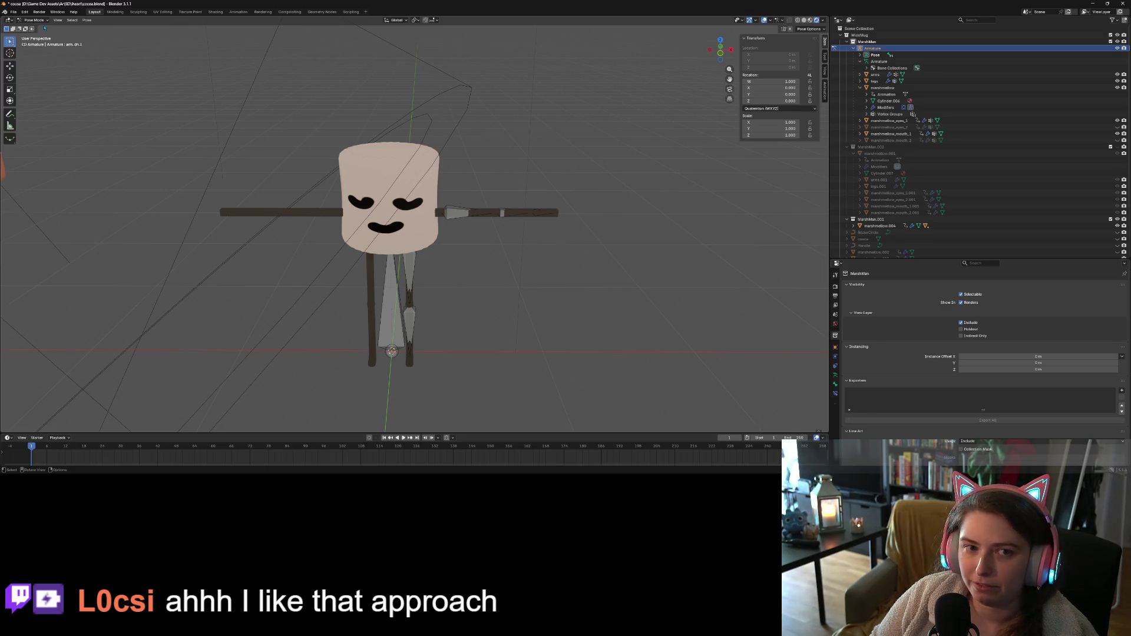
{"action": "left_click", "coordinate": [34, 21]}
{"action": "left_click", "coordinate": [34, 27]}
Apply the Mirror modifier on the arms mesh
{"action": "left_click", "coordinate": [524, 323]}
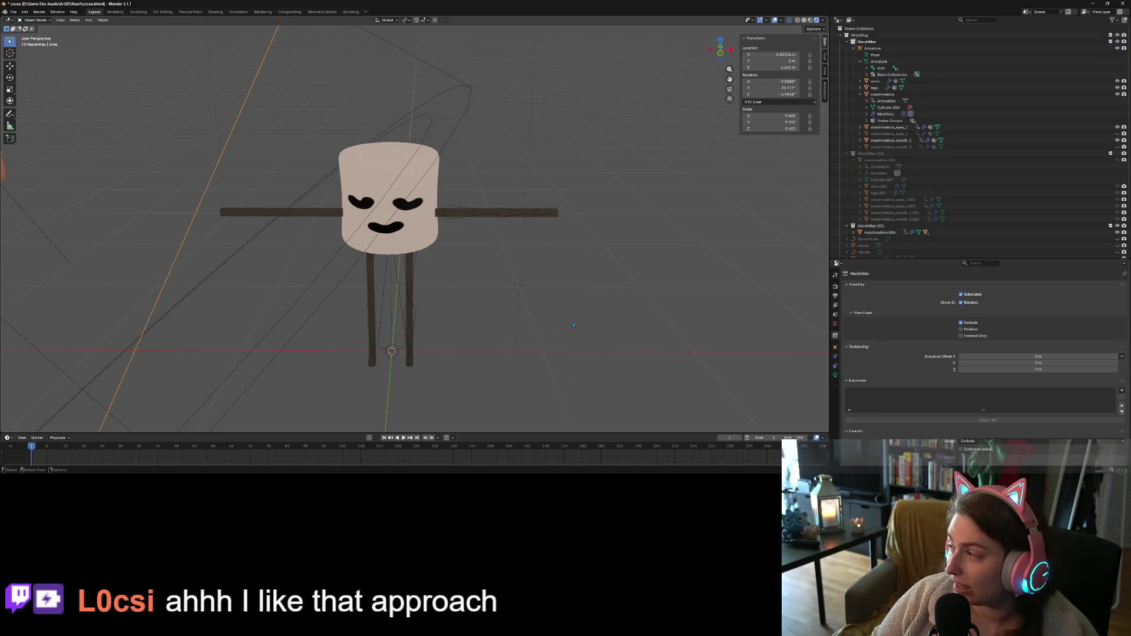
{"action": "left_click", "coordinate": [415, 198]}
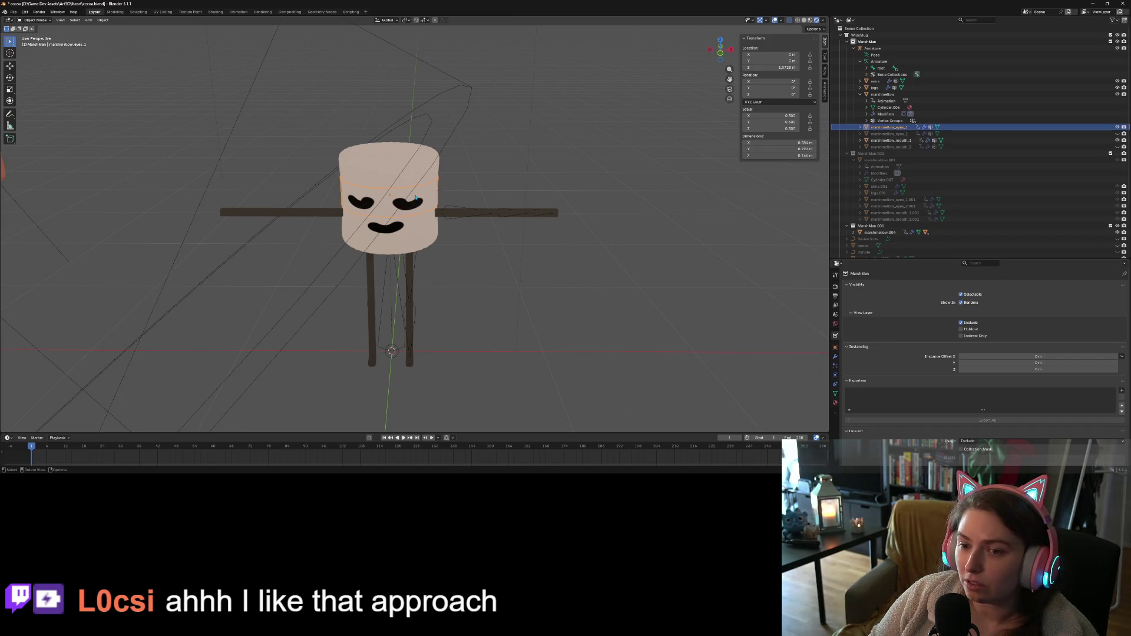
{"action": "left_click", "coordinate": [551, 215]}
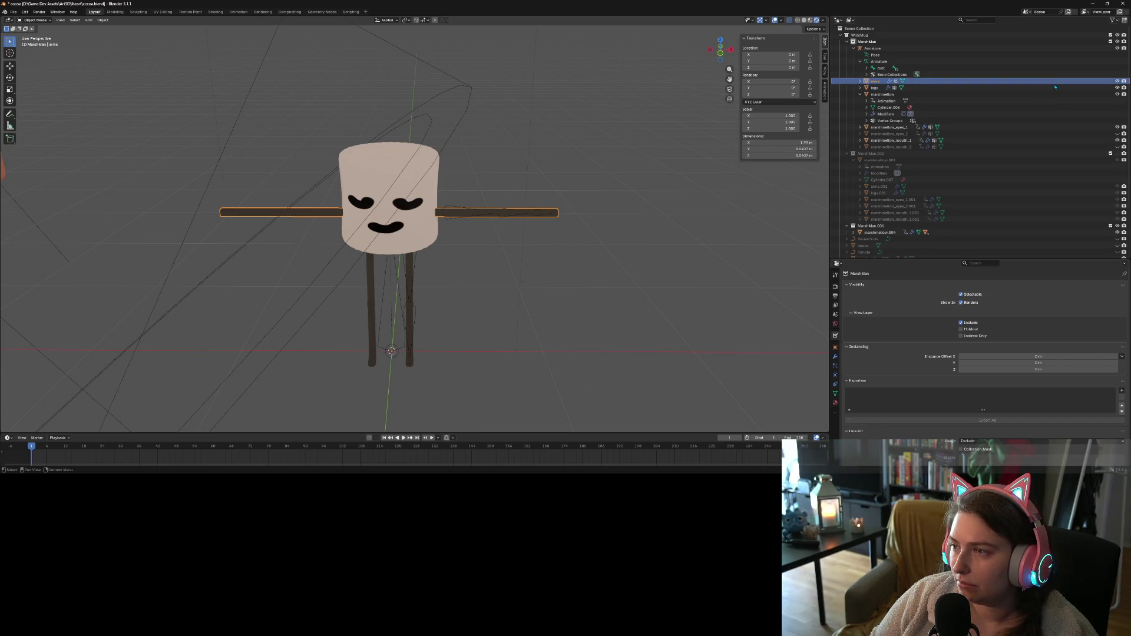
{"action": "left_click", "coordinate": [835, 356]}
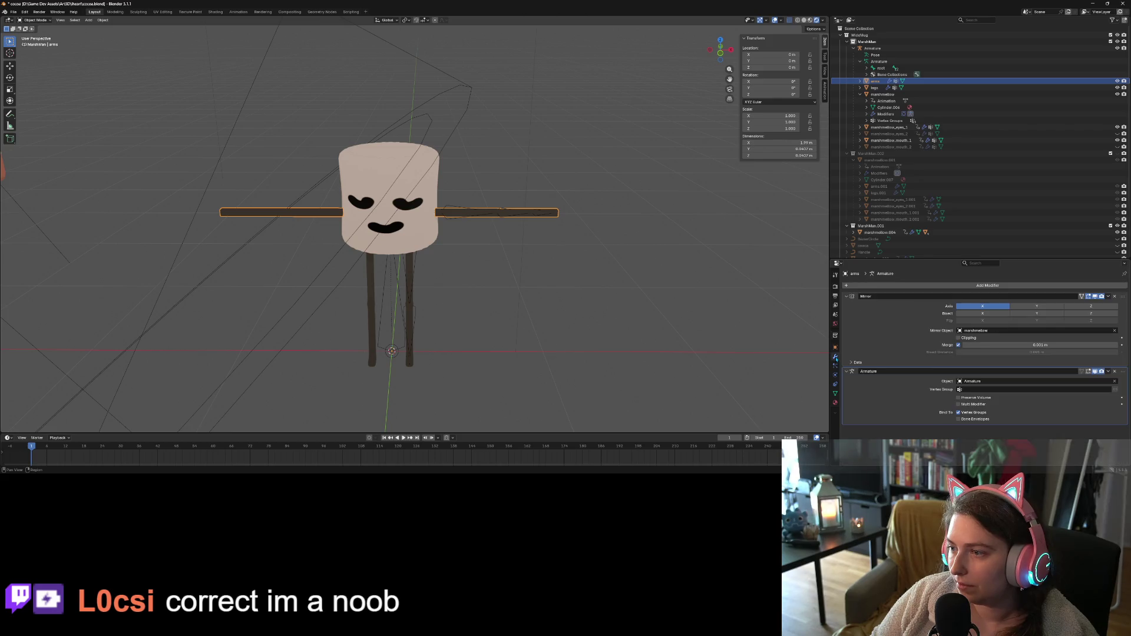
{"action": "left_click", "coordinate": [1108, 297]}
{"action": "left_click", "coordinate": [1099, 304]}
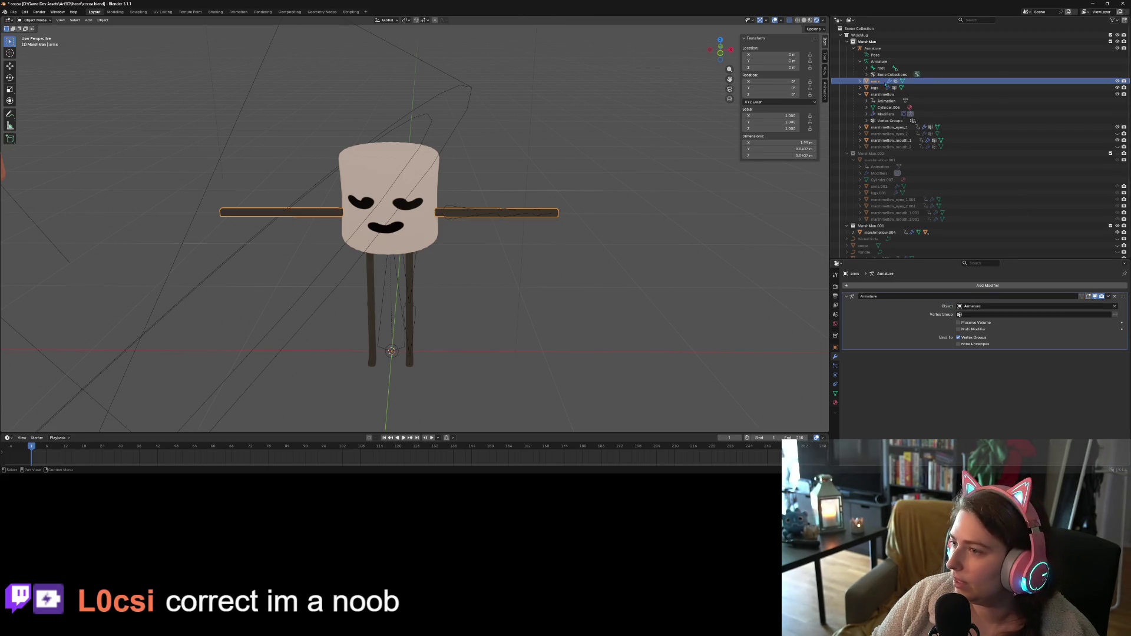
Apply the legs mesh's Mirror and Subdivision modifiers
{"action": "left_click", "coordinate": [1090, 87]}
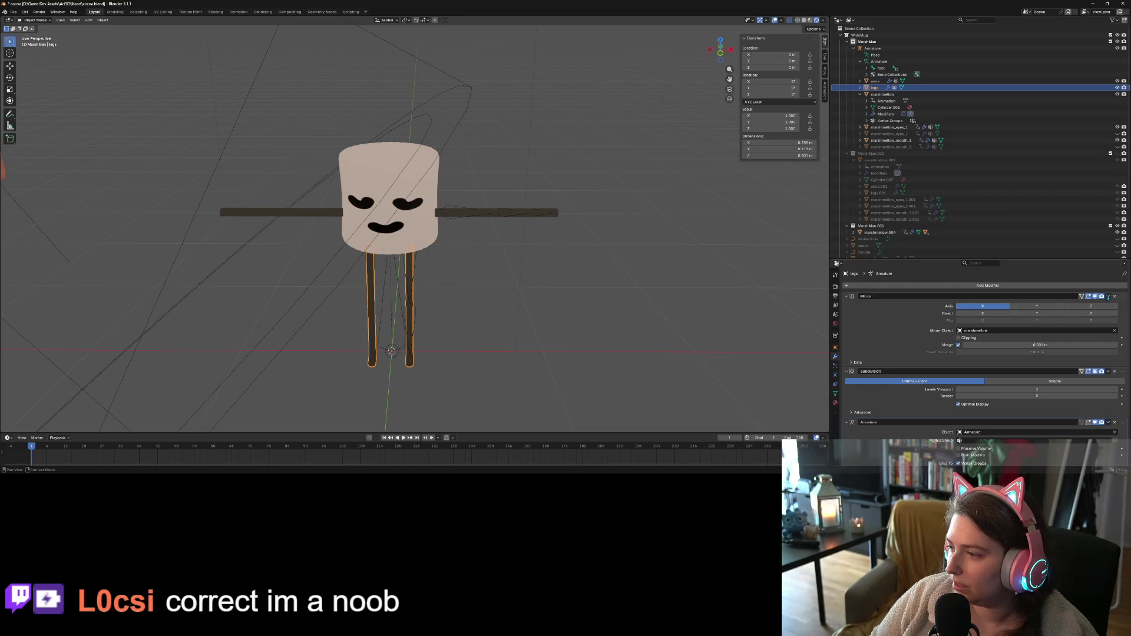
{"action": "left_click", "coordinate": [1108, 296]}
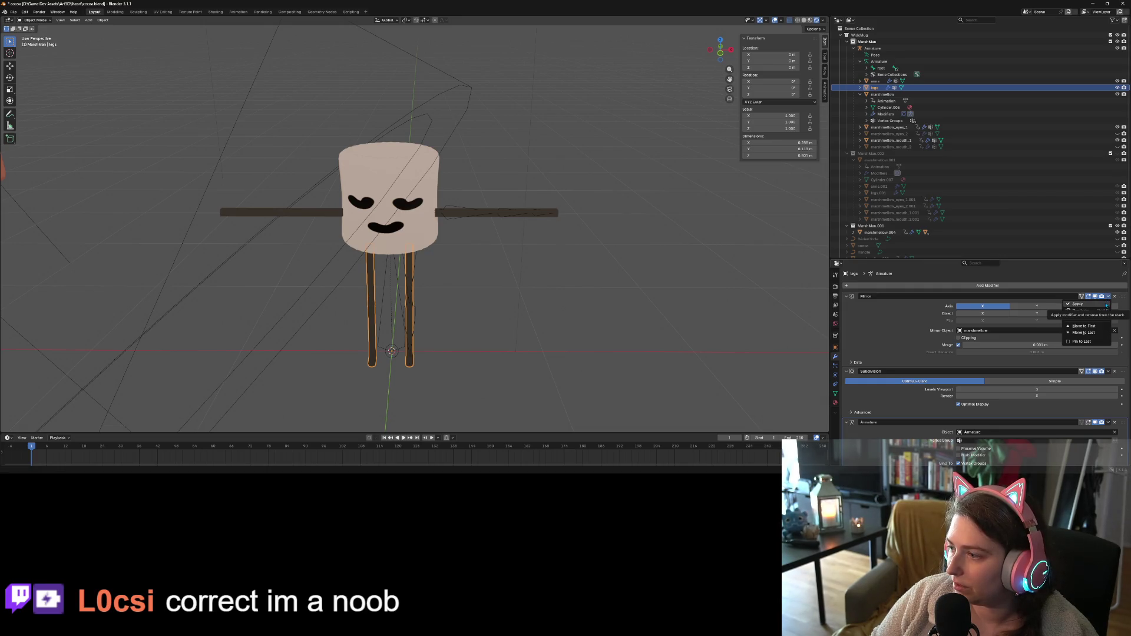
{"action": "left_click", "coordinate": [1107, 304]}
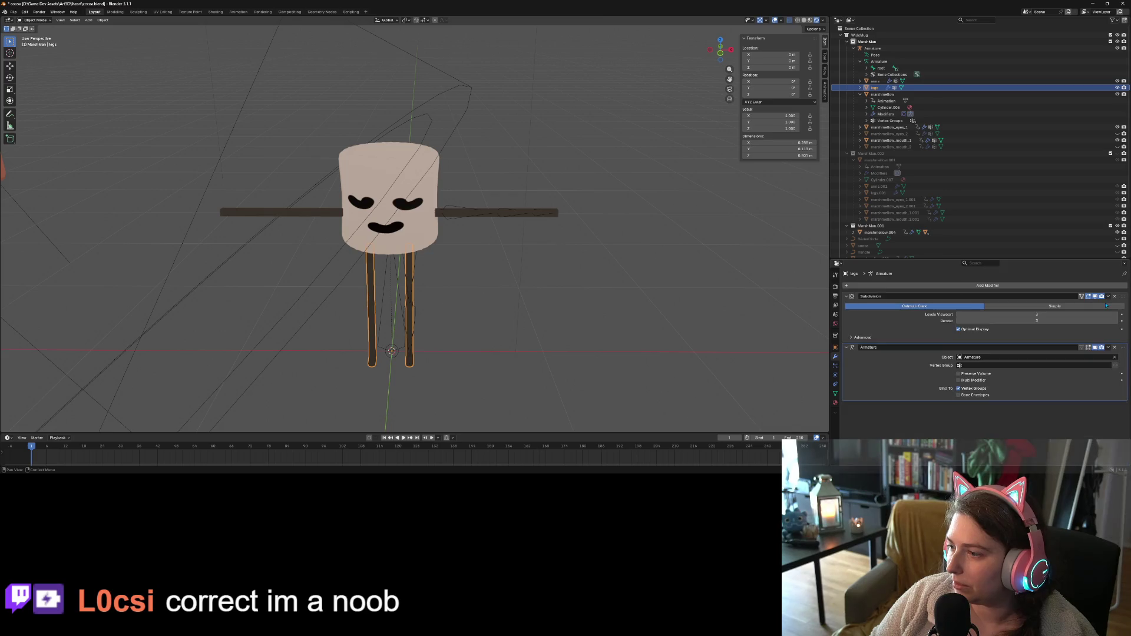
{"action": "left_click", "coordinate": [1109, 296]}
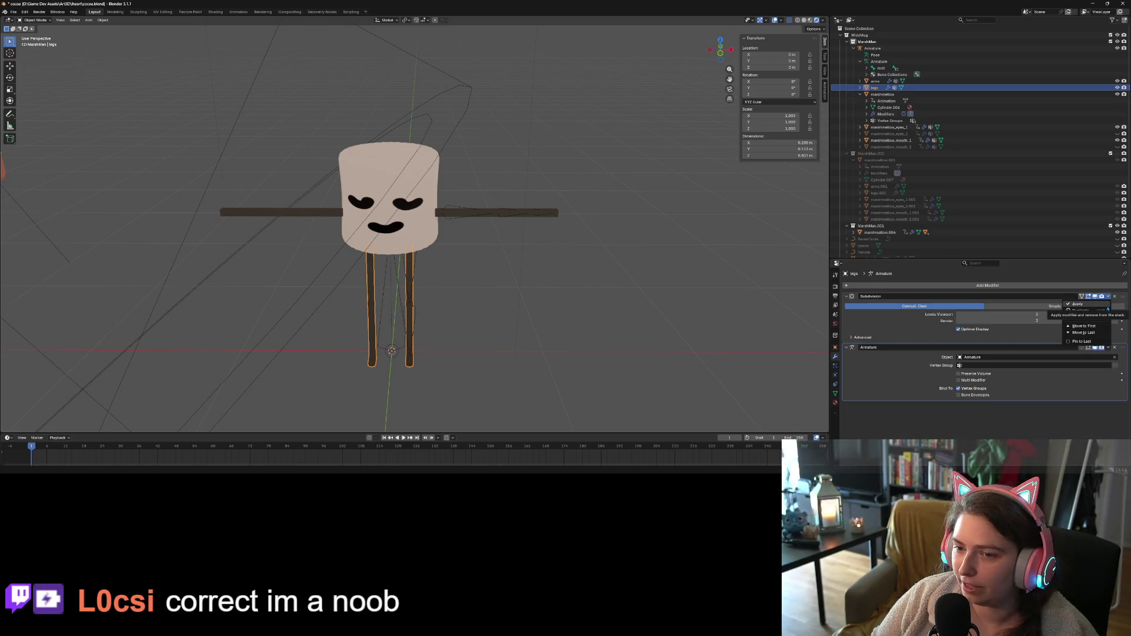
{"action": "left_click", "coordinate": [1108, 304]}
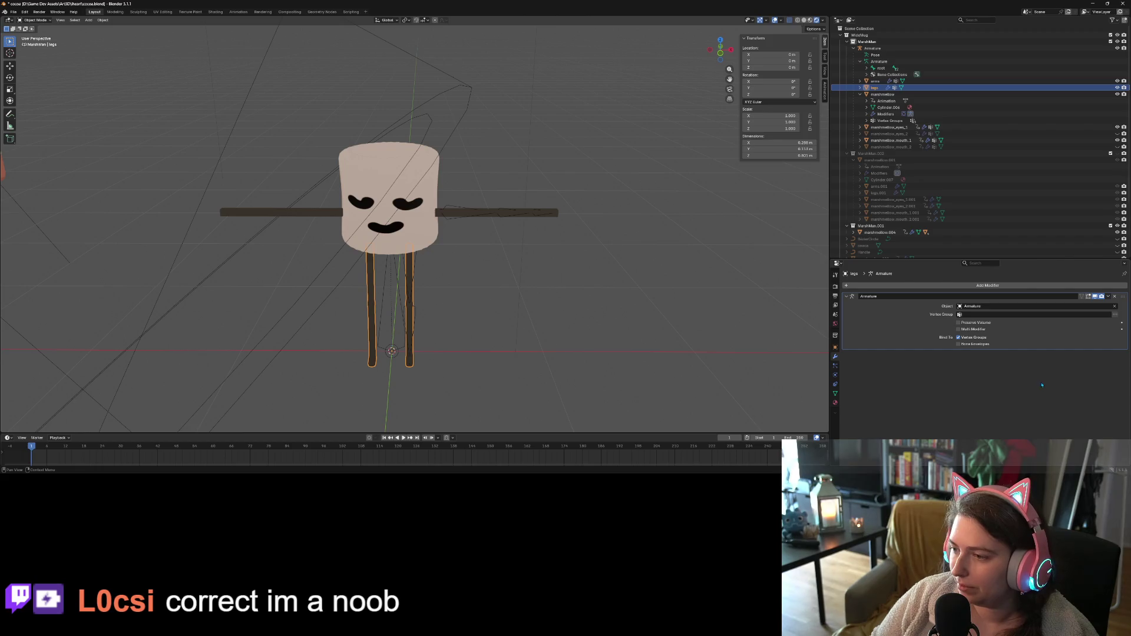
Apply the Solidify modifier on marshmellow_eyes_1 and marshmellow_eyes_2
{"action": "left_click", "coordinate": [889, 128]}
{"action": "scroll", "coordinate": [1086, 308], "scroll_direction": "down", "scroll_amount": 1}
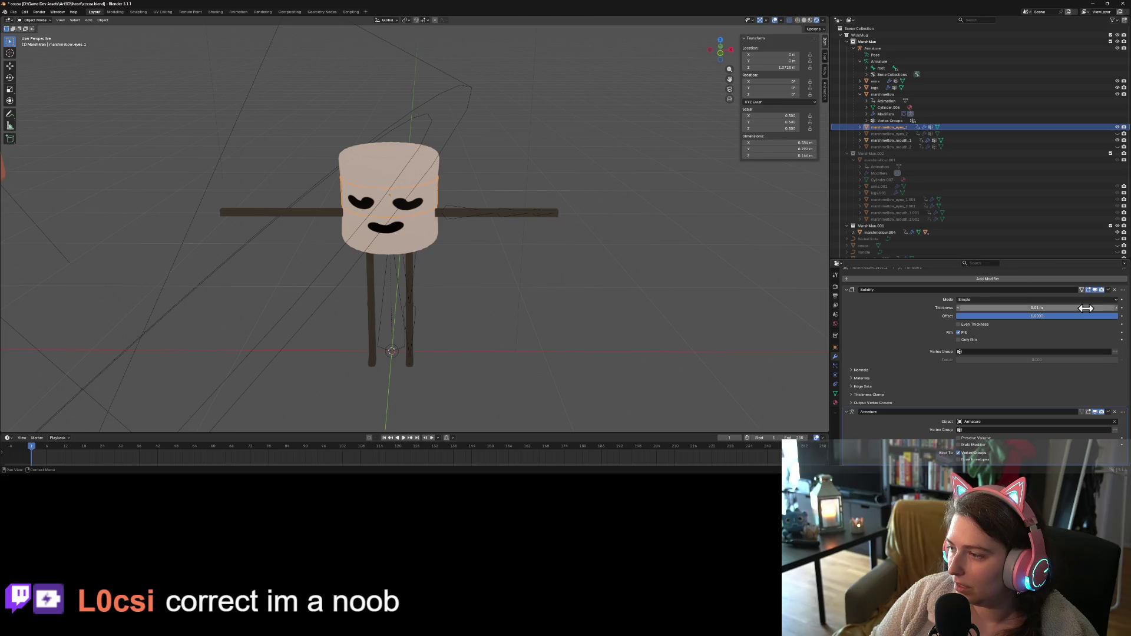
{"action": "left_click", "coordinate": [1108, 290]}
{"action": "left_click", "coordinate": [1084, 294]}
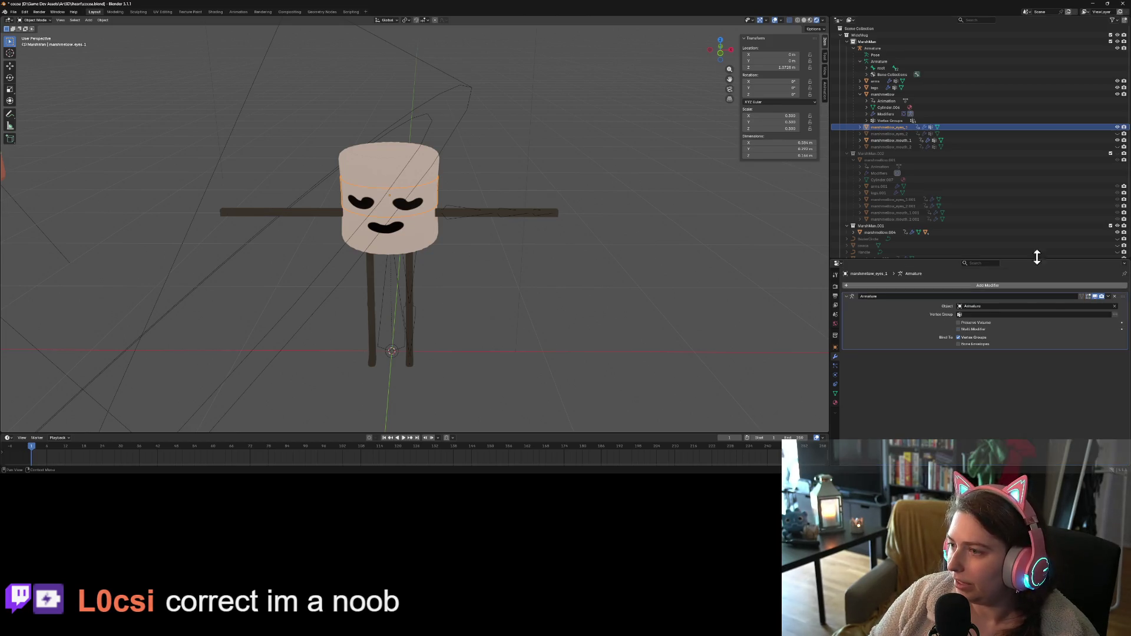
{"action": "left_click", "coordinate": [889, 133]}
{"action": "left_click", "coordinate": [1108, 297]}
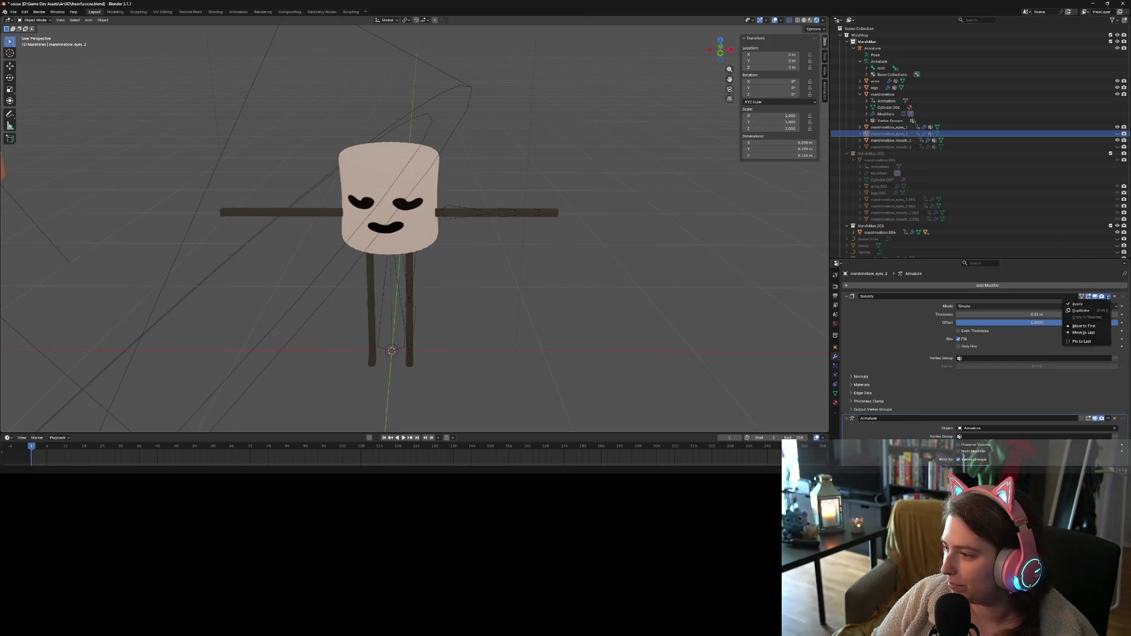
{"action": "left_click", "coordinate": [1099, 306]}
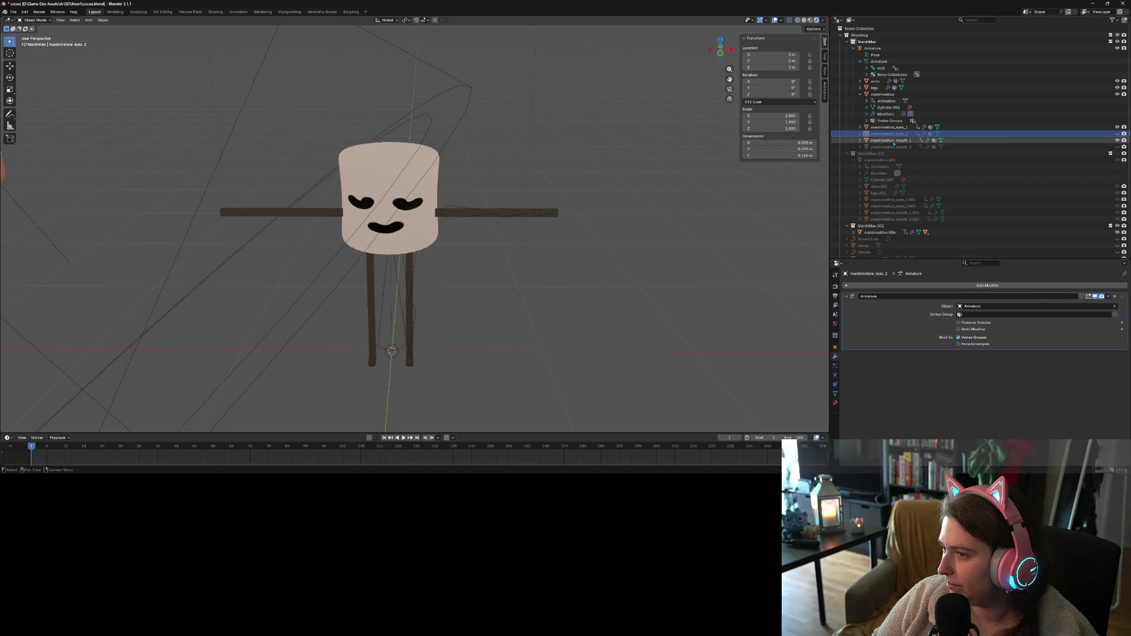
Apply the Solidify modifier on marshmellow_mouth_1 and marshmellow_mouth_2
{"action": "left_click", "coordinate": [891, 140]}
{"action": "left_click", "coordinate": [1109, 296]}
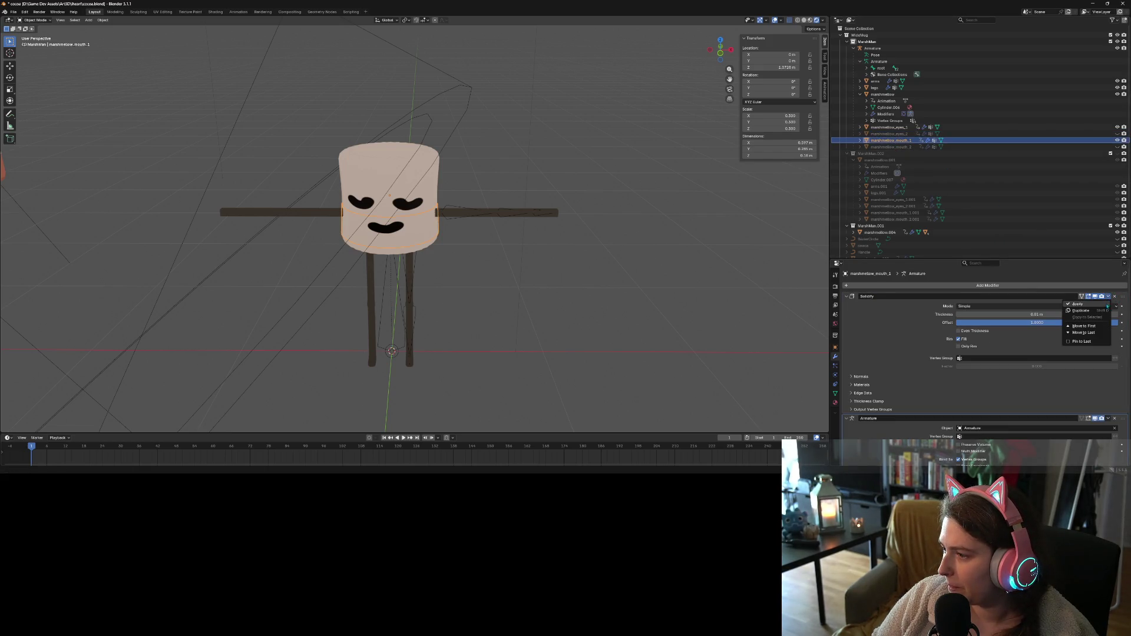
{"action": "left_click", "coordinate": [1099, 306]}
{"action": "left_click", "coordinate": [891, 147]}
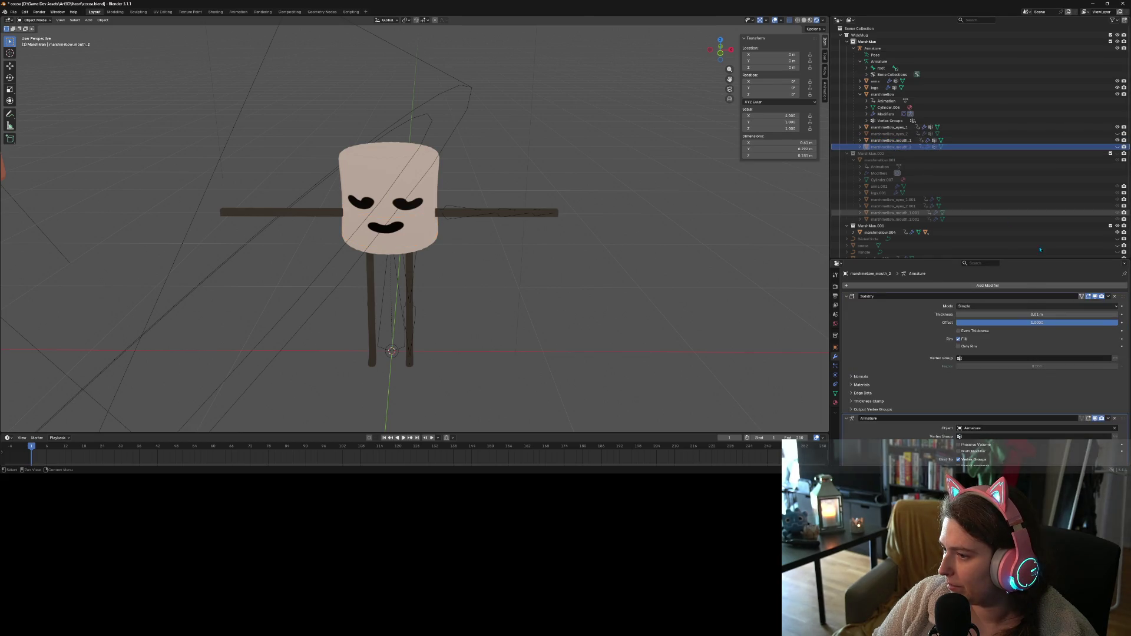
{"action": "left_click", "coordinate": [1109, 296]}
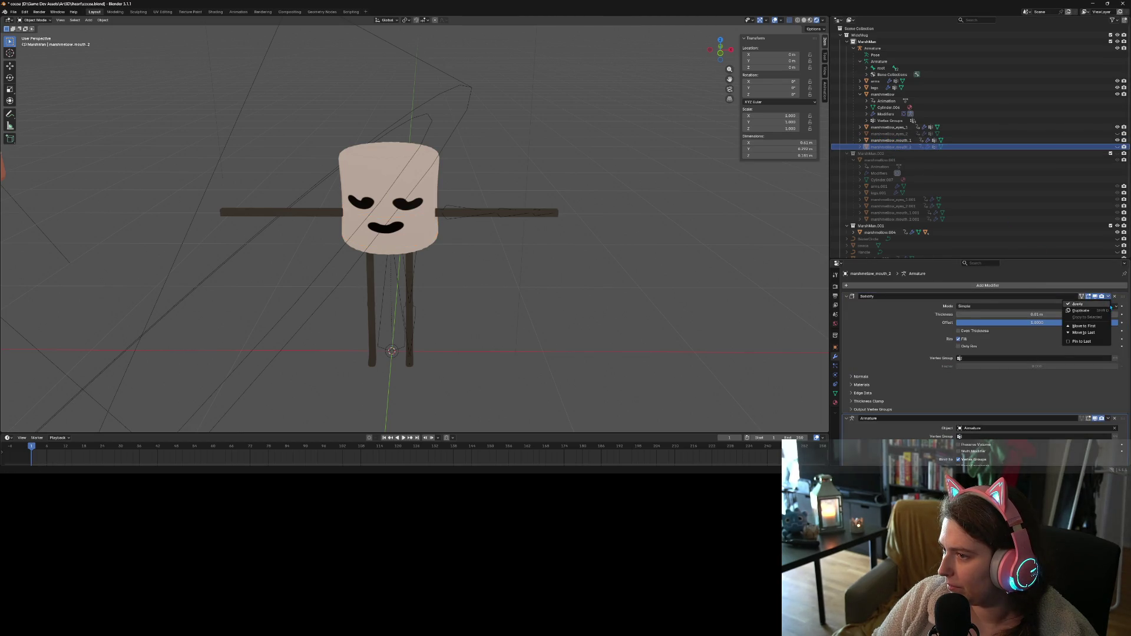
{"action": "left_click", "coordinate": [1077, 304]}
Check the mouth meshes and collapse the marshmellow item in the Outliner
{"action": "mouse_move", "coordinate": [719, 287]}
{"action": "middle_mouse_down"}
{"action": "mouse_move", "coordinate": [553, 320]}
{"action": "mouse_move", "coordinate": [512, 248]}
{"action": "middle_mouse_up"}
{"action": "scroll", "coordinate": [501, 224], "scroll_direction": "up", "scroll_amount": 2}
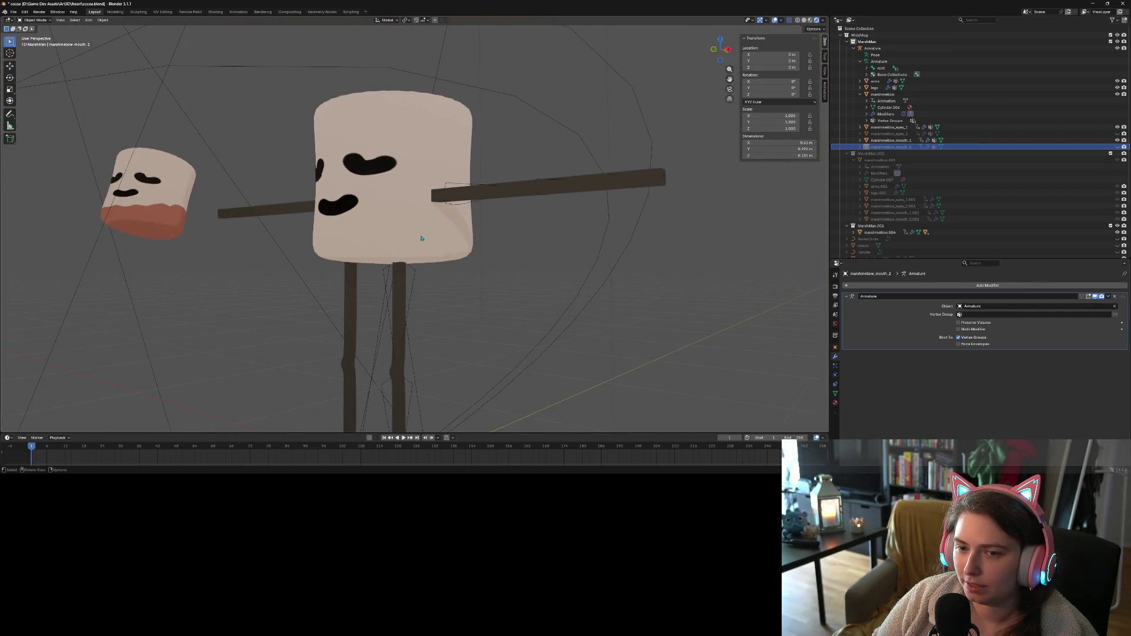
{"action": "scroll", "coordinate": [489, 207], "scroll_direction": "down", "scroll_amount": 2}
{"action": "left_click", "coordinate": [486, 199]}
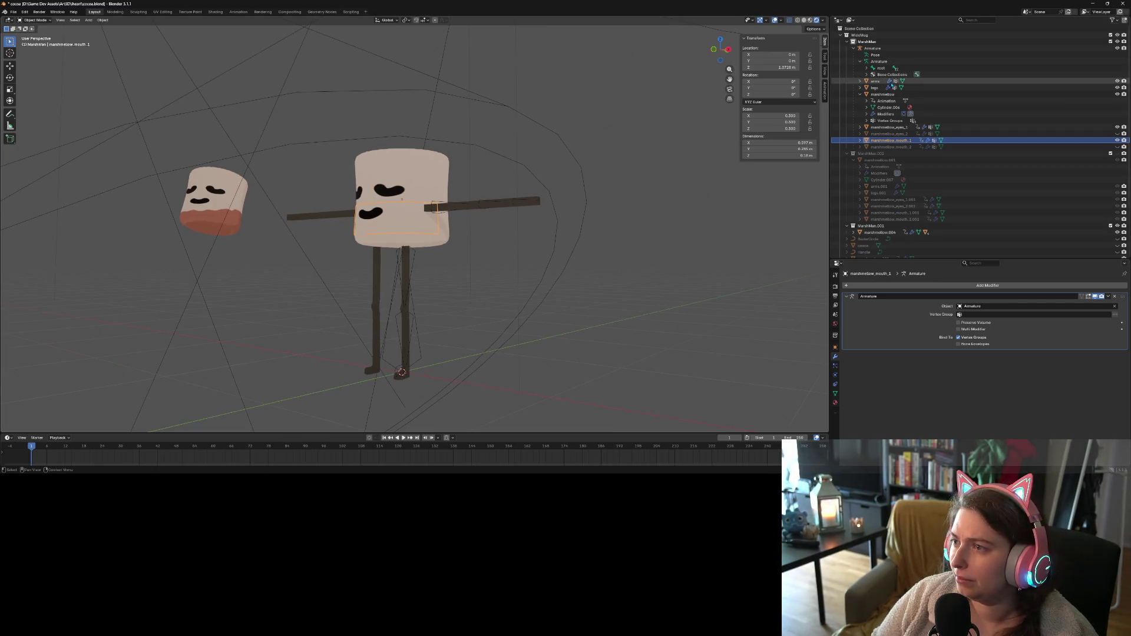
{"action": "left_click", "coordinate": [887, 147]}
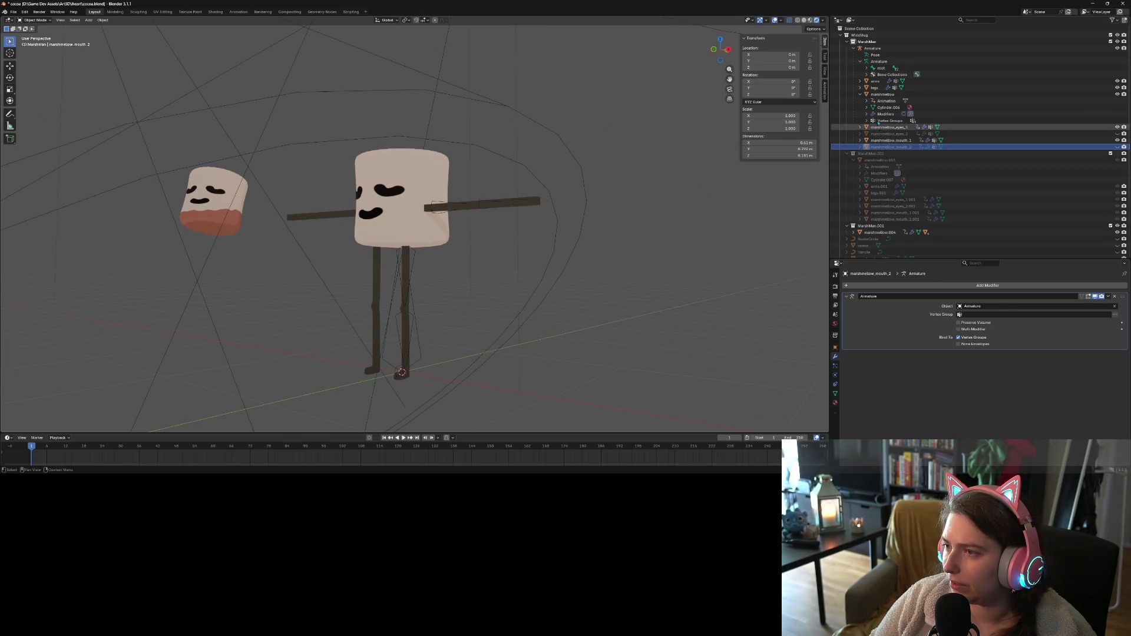
{"action": "left_click", "coordinate": [860, 94]}
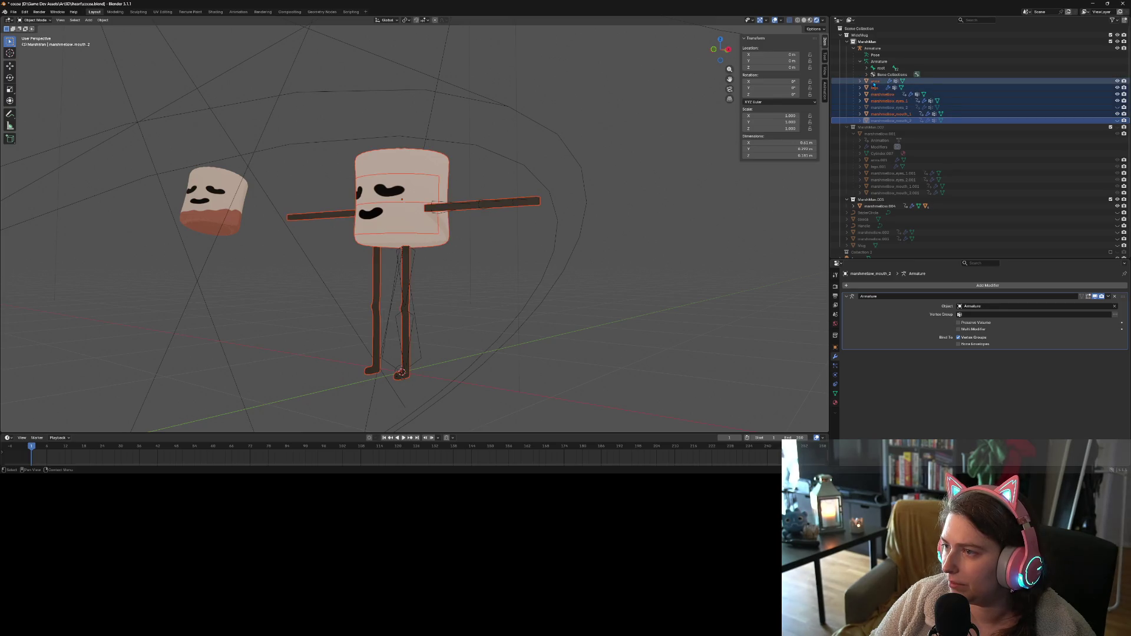
Parent the character meshes to the armature with automatic weights
{"action": "left_click", "coordinate": [872, 48], "text": "shift"}
{"action": "right_click", "coordinate": [485, 184]}
{"action": "mouse_move", "coordinate": [485, 184]}
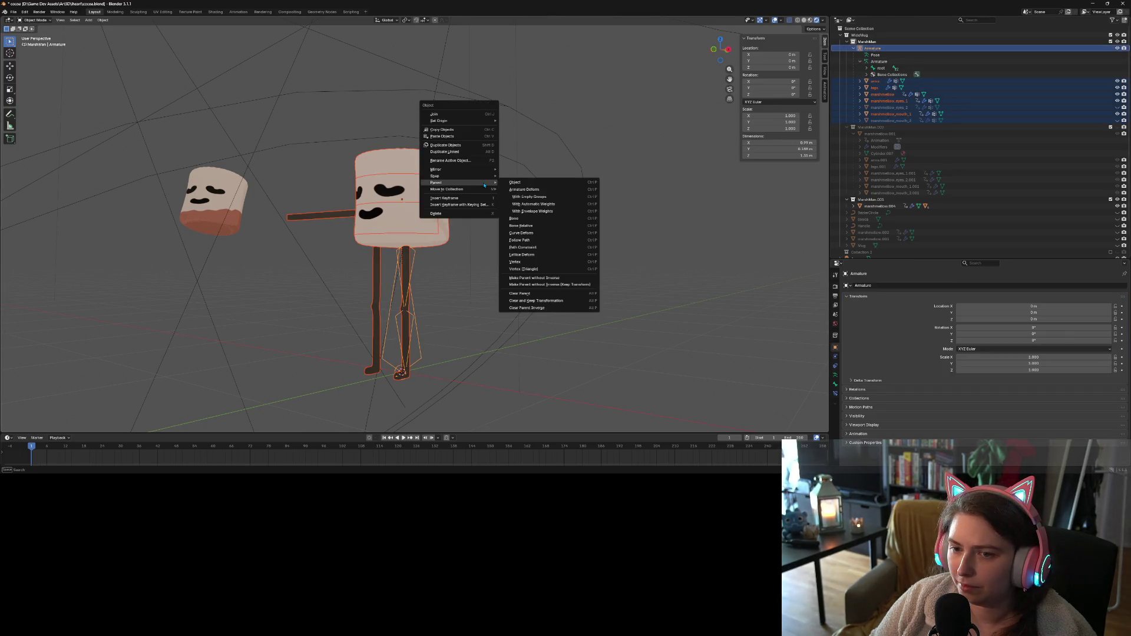
{"action": "left_click", "coordinate": [545, 207]}
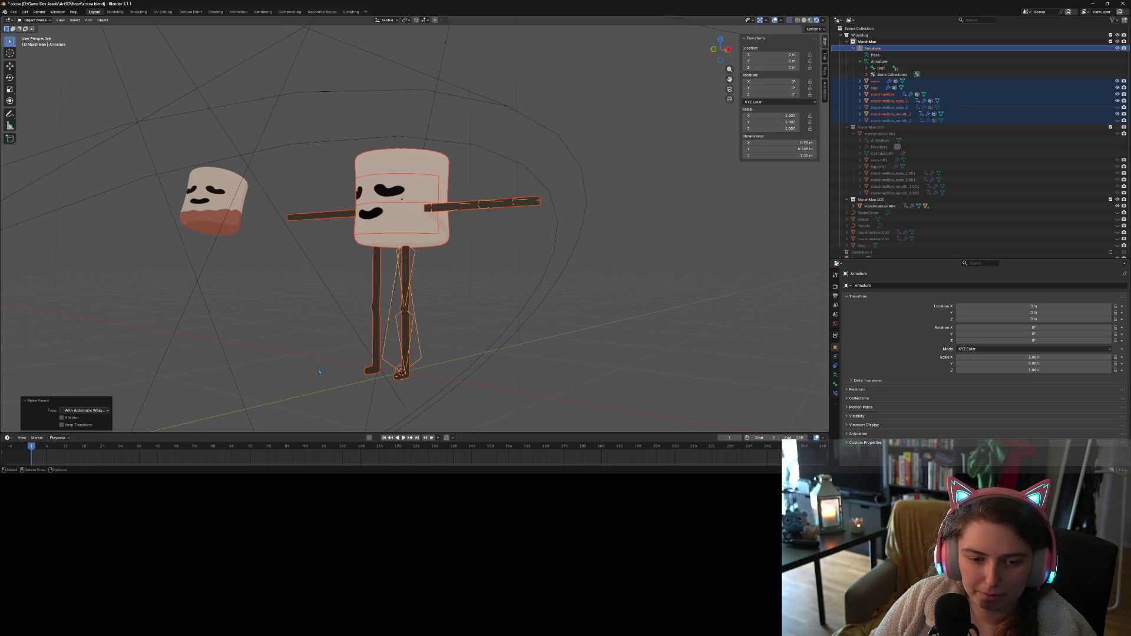
{"action": "left_click", "coordinate": [517, 301]}
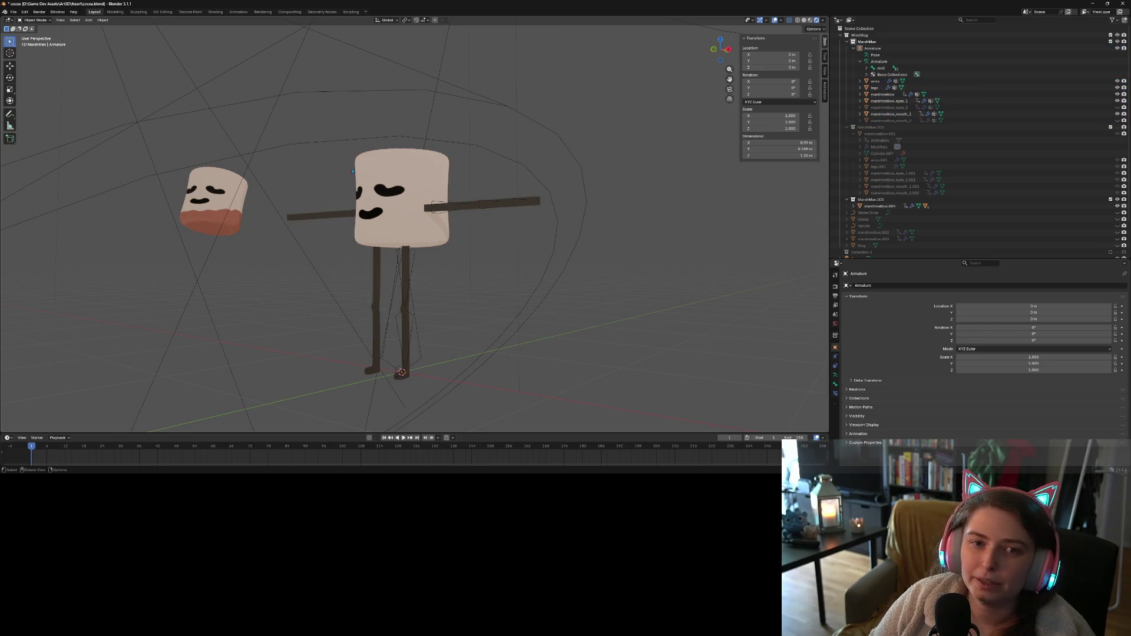
With only the armature selected, symmetrize its left-side bones to the right in Edit Mode
{"action": "left_click", "coordinate": [873, 48]}
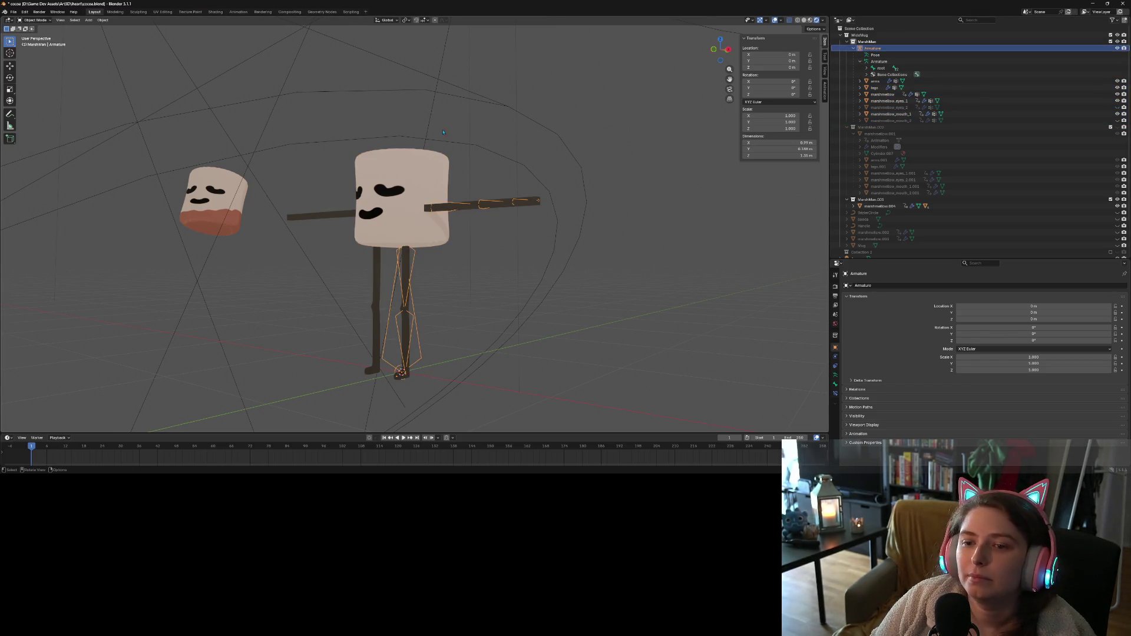
{"action": "key", "text": "a"}
{"action": "key", "text": "ctrl+z"}
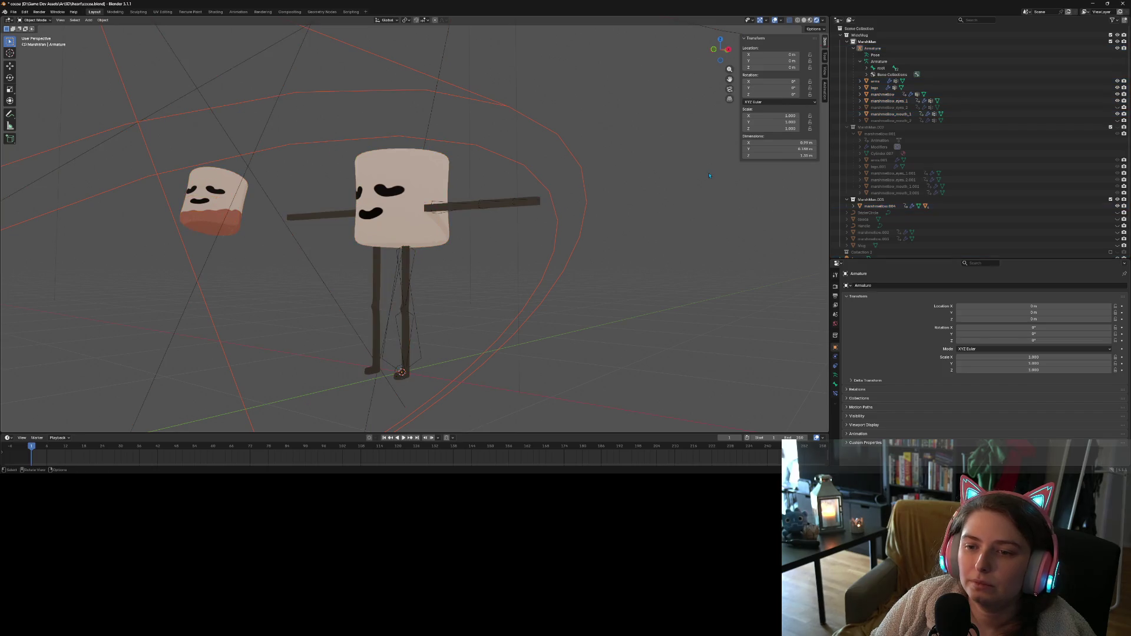
{"action": "key", "text": "Tab"}
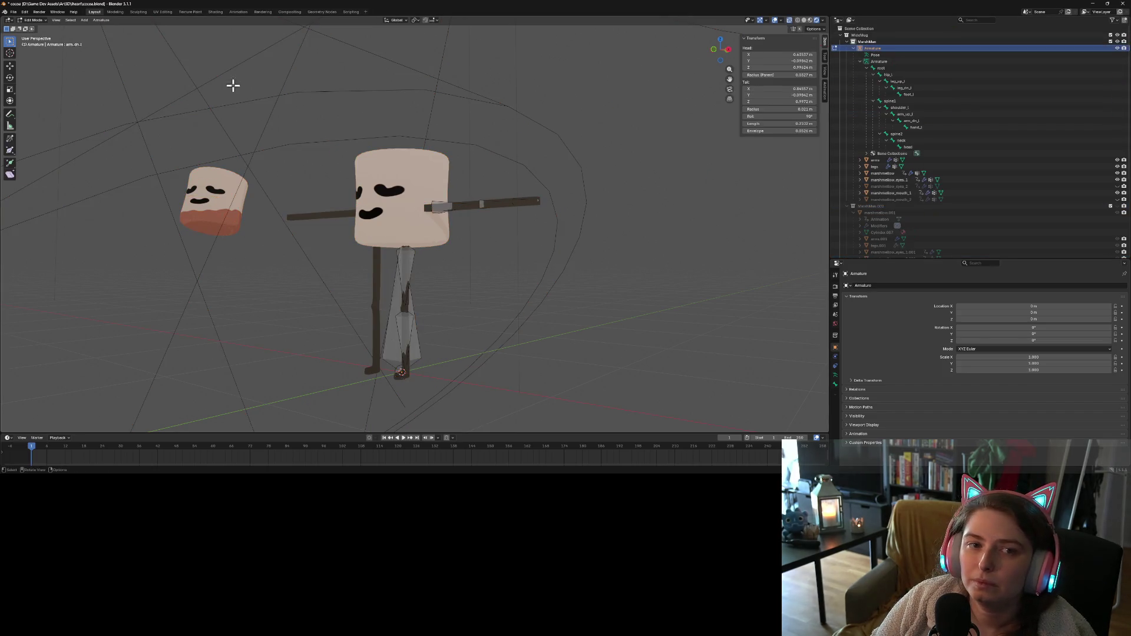
{"action": "left_click", "coordinate": [100, 20]}
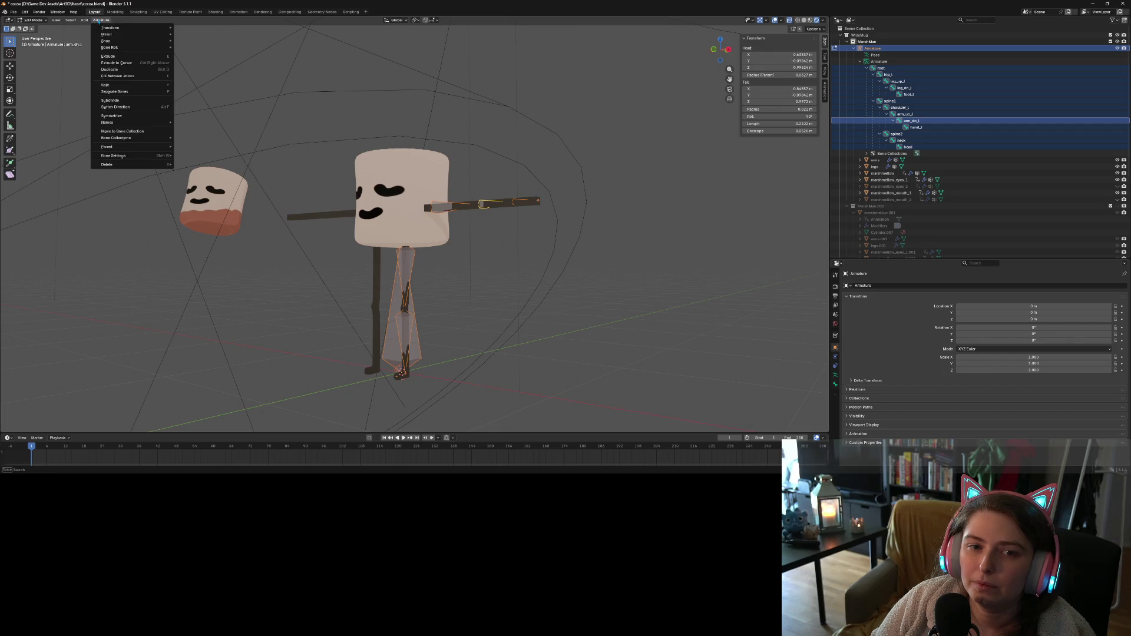
{"action": "left_click", "coordinate": [133, 116]}
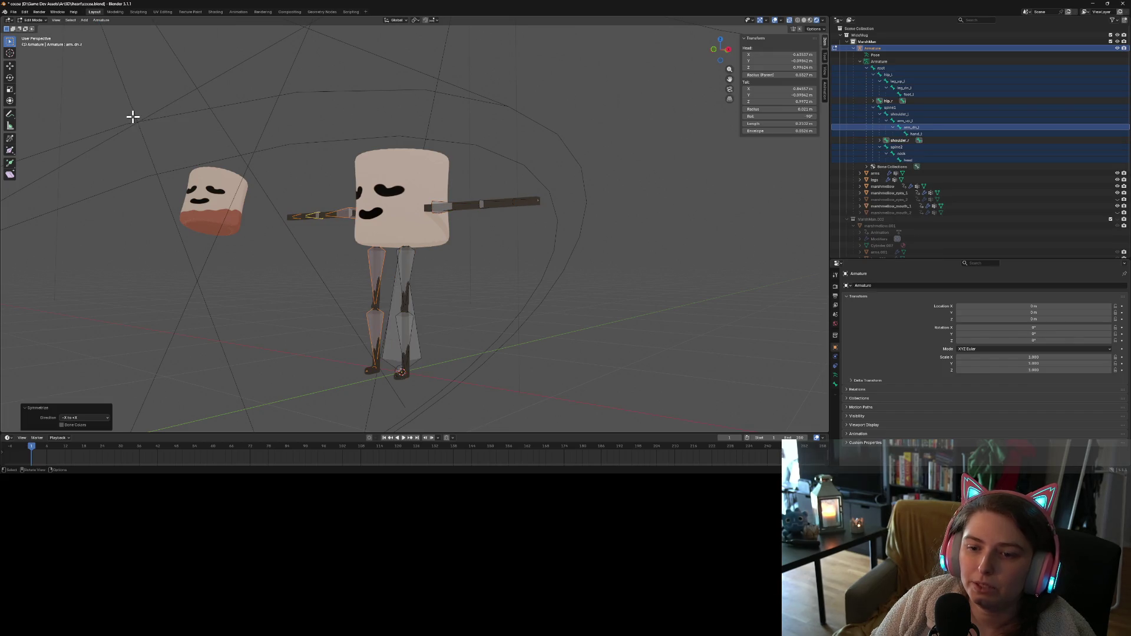
{"action": "key", "text": "Tab"}
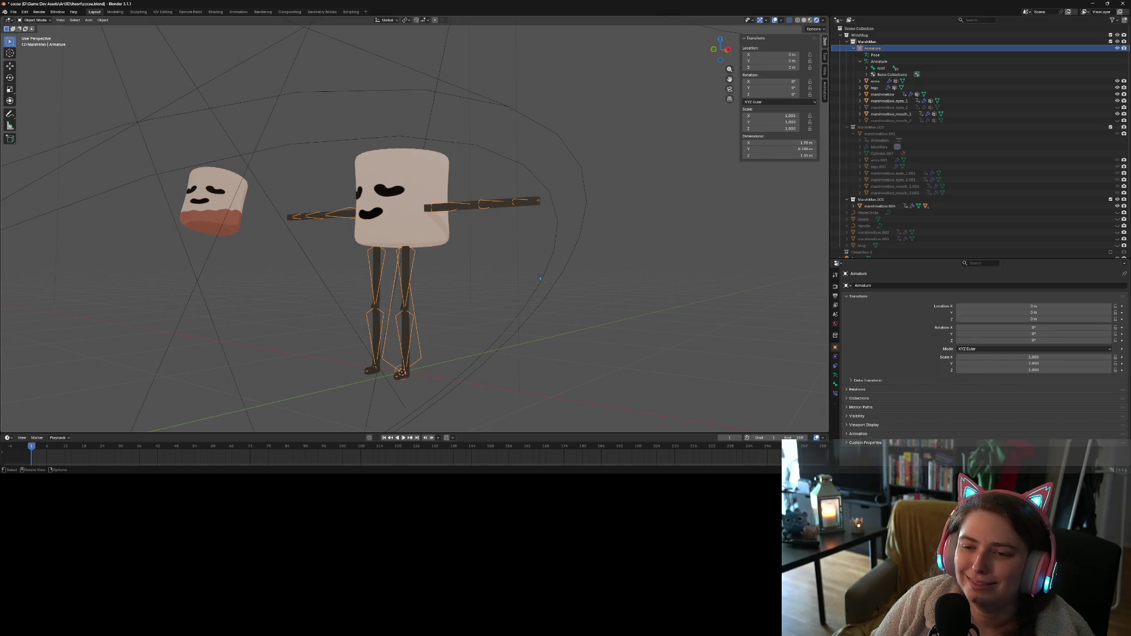
Re-parent the arms through marshmallow_mouth_2 meshes with automatic weights, then enter Pose Mode
{"action": "mouse_move", "coordinate": [535, 299]}
{"action": "middle_mouse_down"}
{"action": "mouse_move", "coordinate": [471, 294]}
{"action": "mouse_move", "coordinate": [483, 295]}
{"action": "middle_mouse_up"}
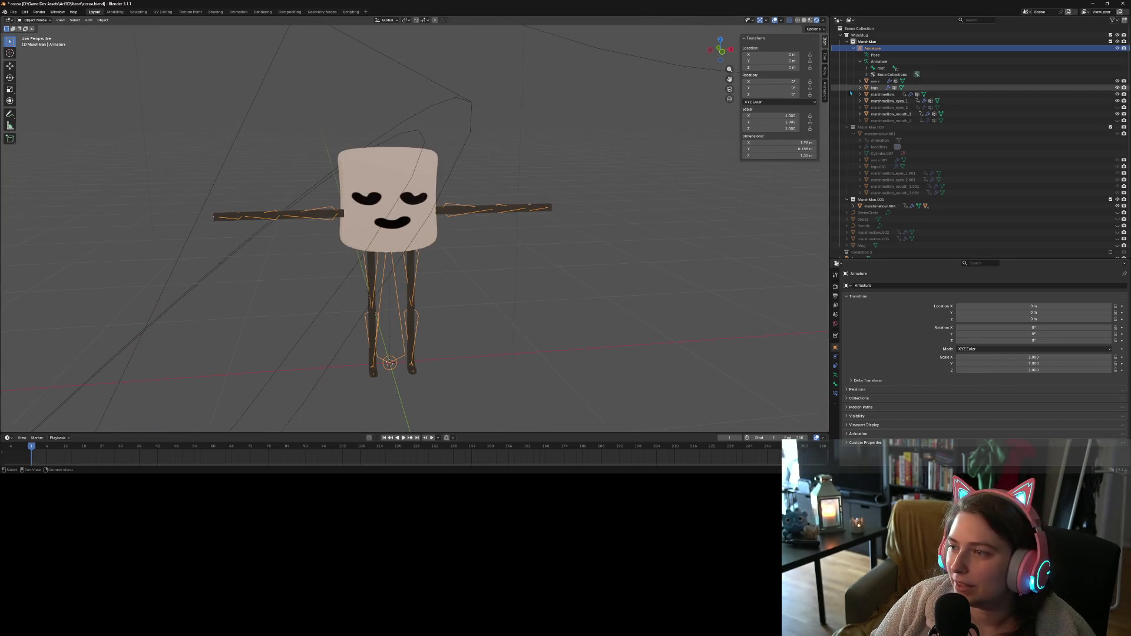
{"action": "left_click", "coordinate": [890, 81]}
{"action": "left_click", "coordinate": [891, 120], "text": "shift"}
{"action": "left_click", "coordinate": [873, 48], "text": "ctrl"}
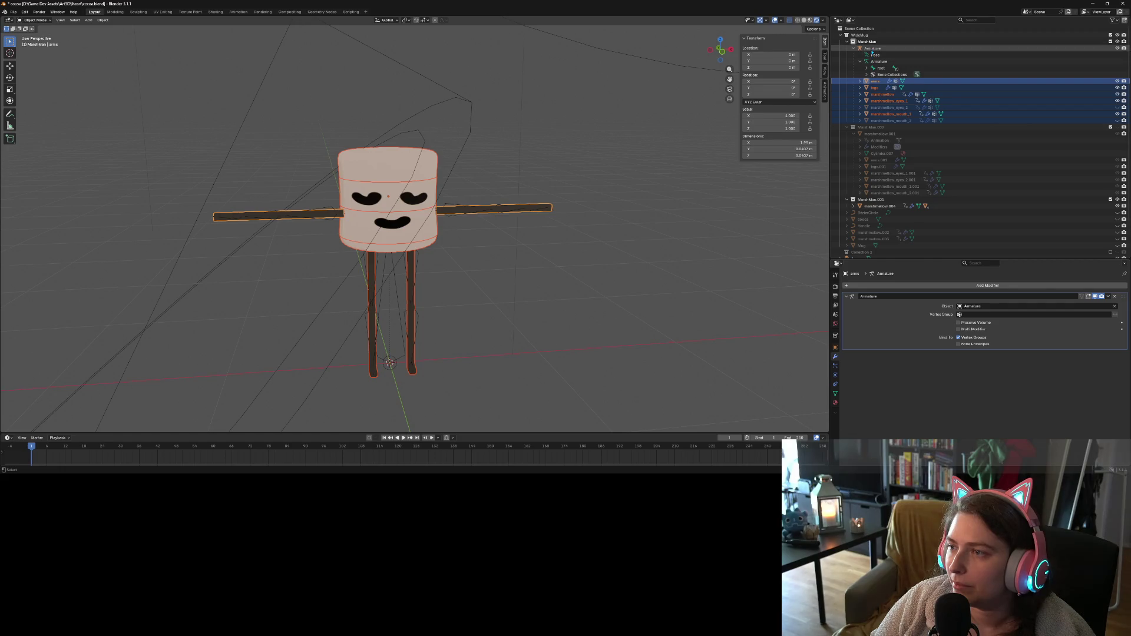
{"action": "right_click", "coordinate": [548, 213]}
{"action": "mouse_move", "coordinate": [547, 214]}
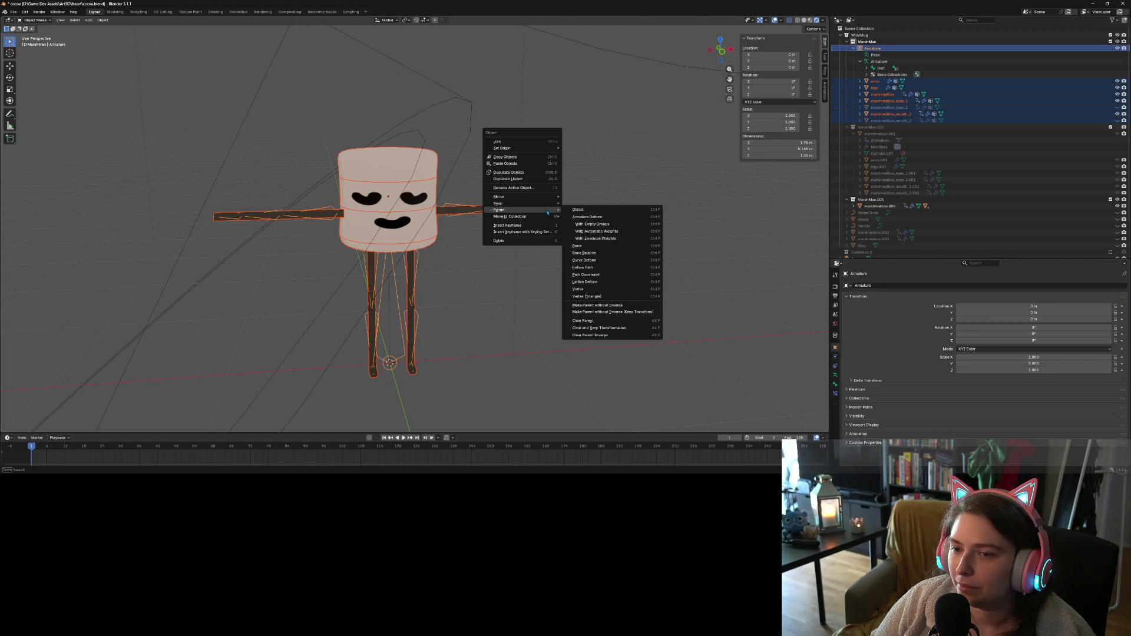
{"action": "left_click", "coordinate": [606, 238]}
{"action": "left_click", "coordinate": [873, 47]}
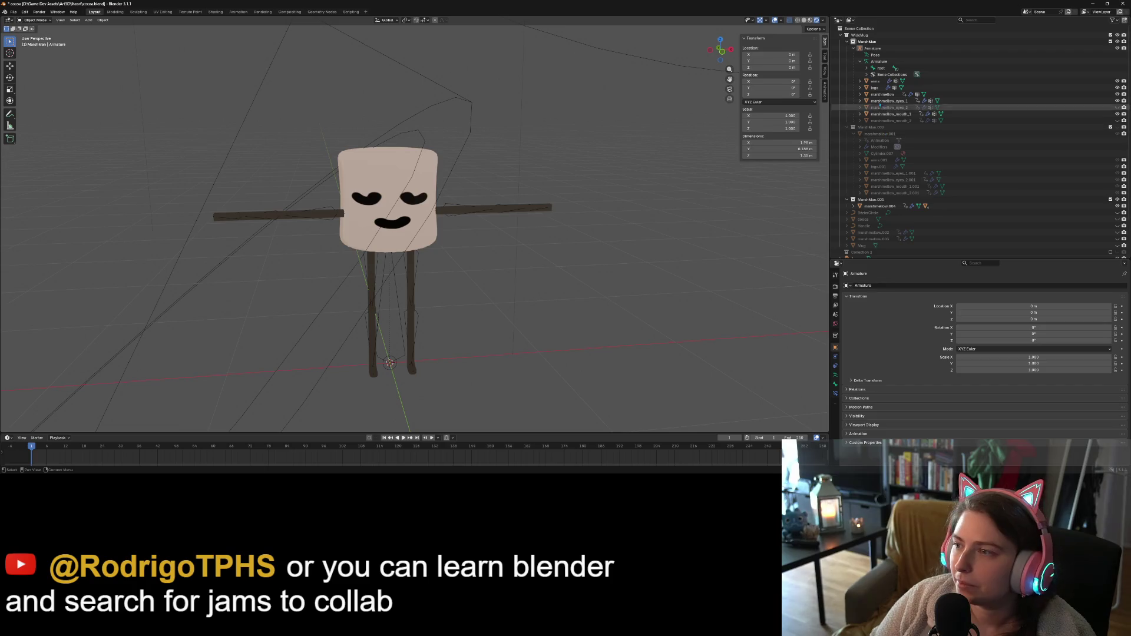
{"action": "left_click", "coordinate": [52, 24]}
{"action": "left_click", "coordinate": [36, 42]}
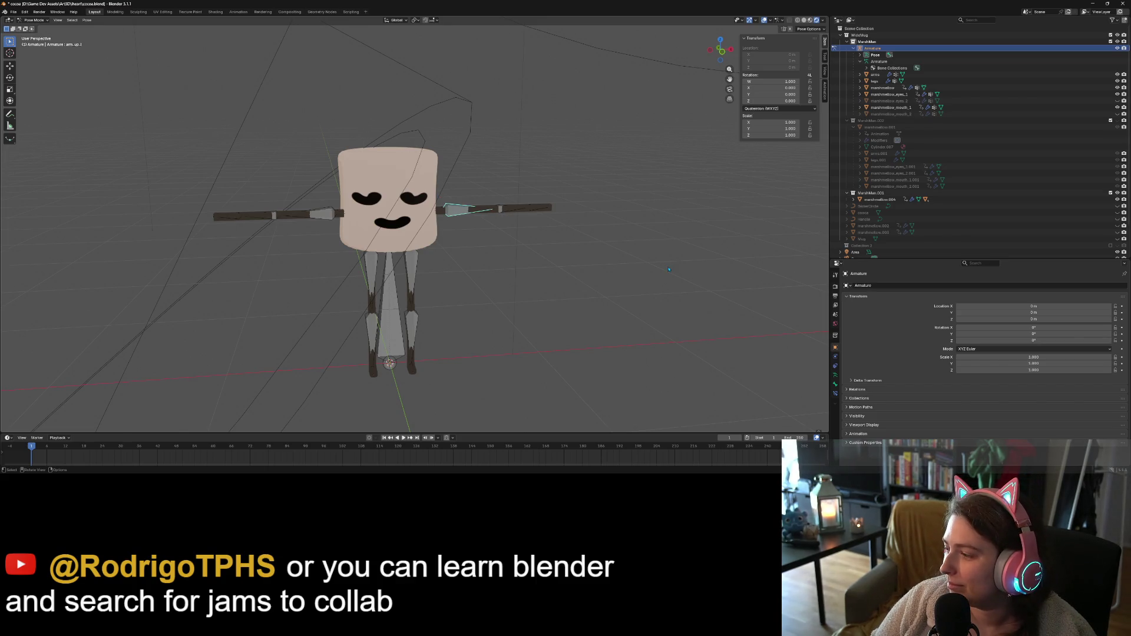
{"action": "scroll", "coordinate": [669, 269], "scroll_direction": "down", "scroll_amount": 3}
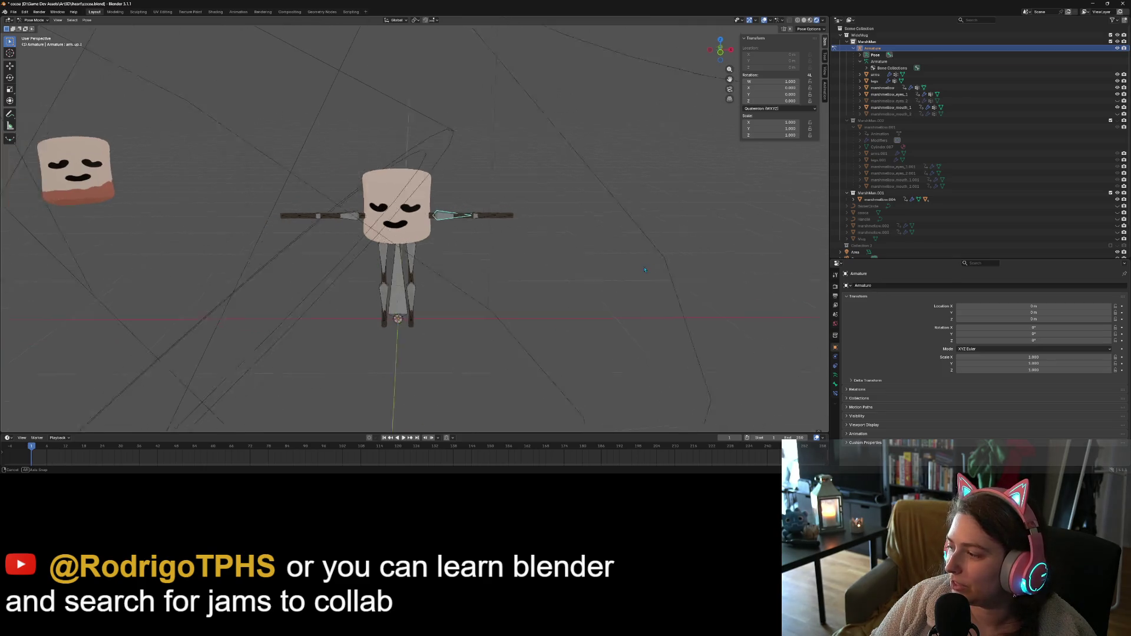
{"action": "middle_click_drag", "start_coordinate": [669, 269], "coordinate": [575, 270]}
{"action": "scroll", "coordinate": [574, 270], "scroll_direction": "up", "scroll_amount": 2}
{"action": "key", "text": "r"}
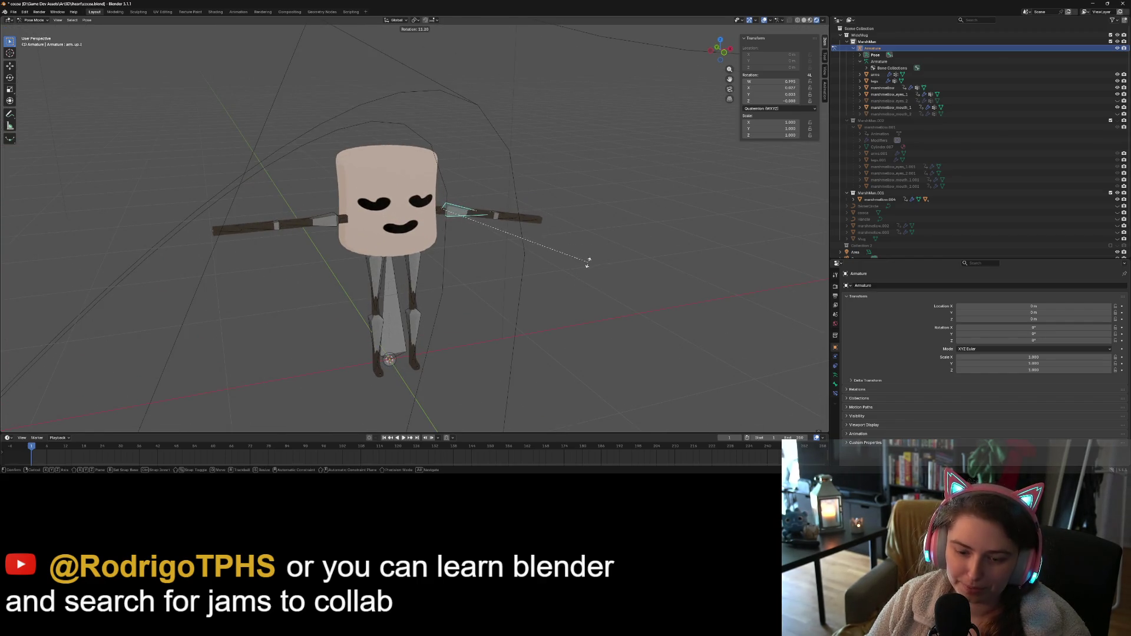
{"action": "key", "text": "z"}
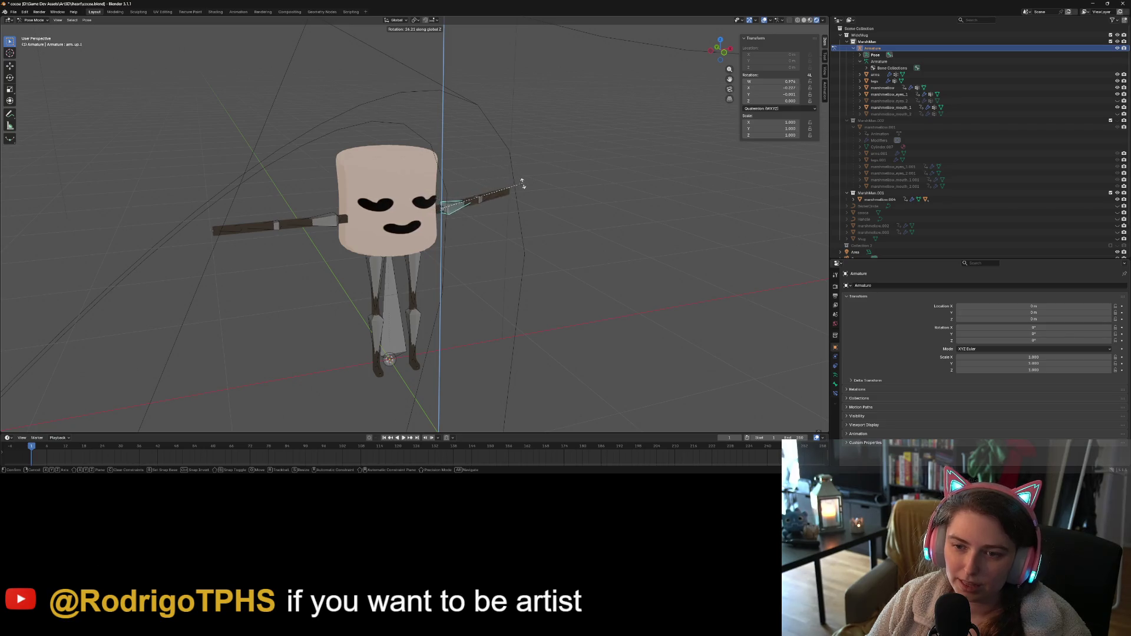
{"action": "key", "text": "Escape"}
{"action": "middle_click_drag", "start_coordinate": [571, 234], "coordinate": [565, 209]}
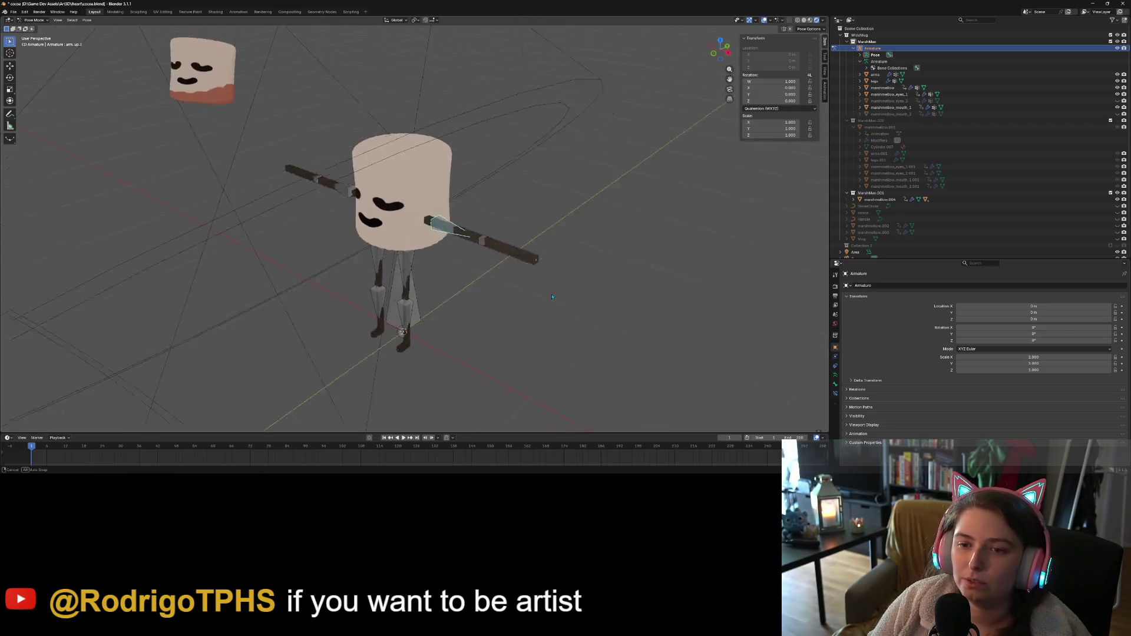
{"action": "scroll", "coordinate": [565, 206], "scroll_direction": "up", "scroll_amount": 4}
{"action": "left_click", "coordinate": [533, 191]}
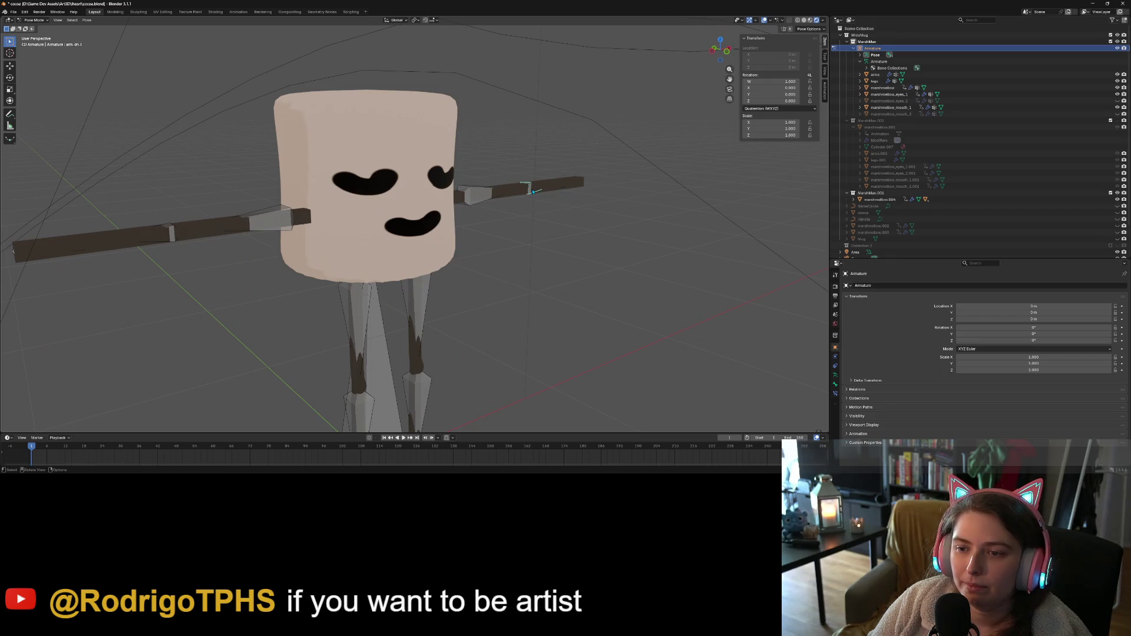
{"action": "key", "text": "r"}
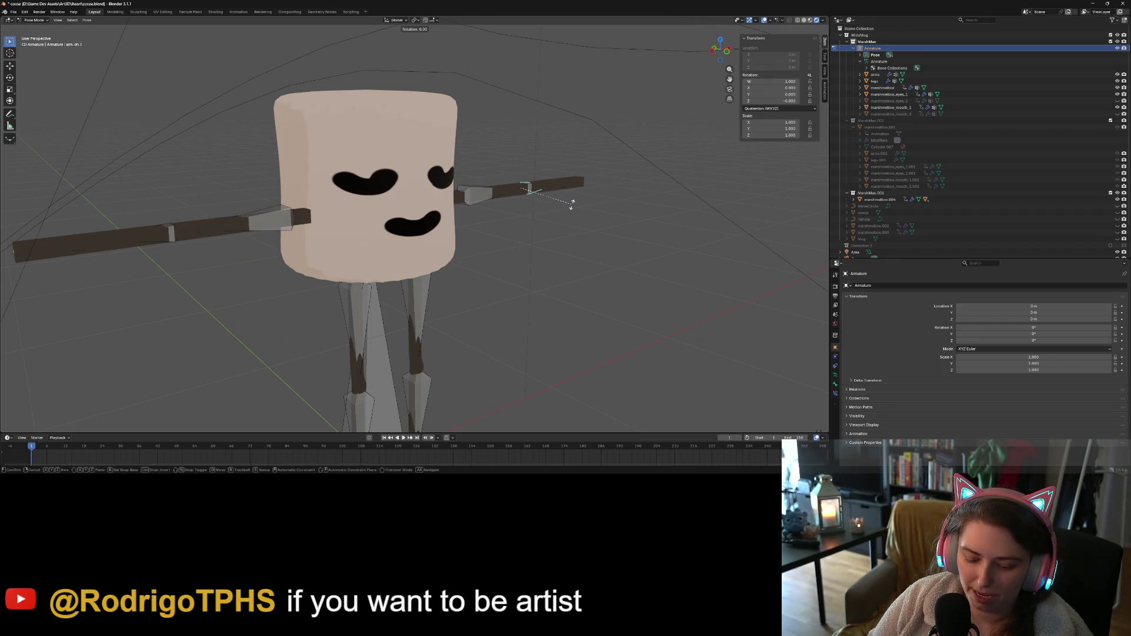
{"action": "key", "text": "z"}
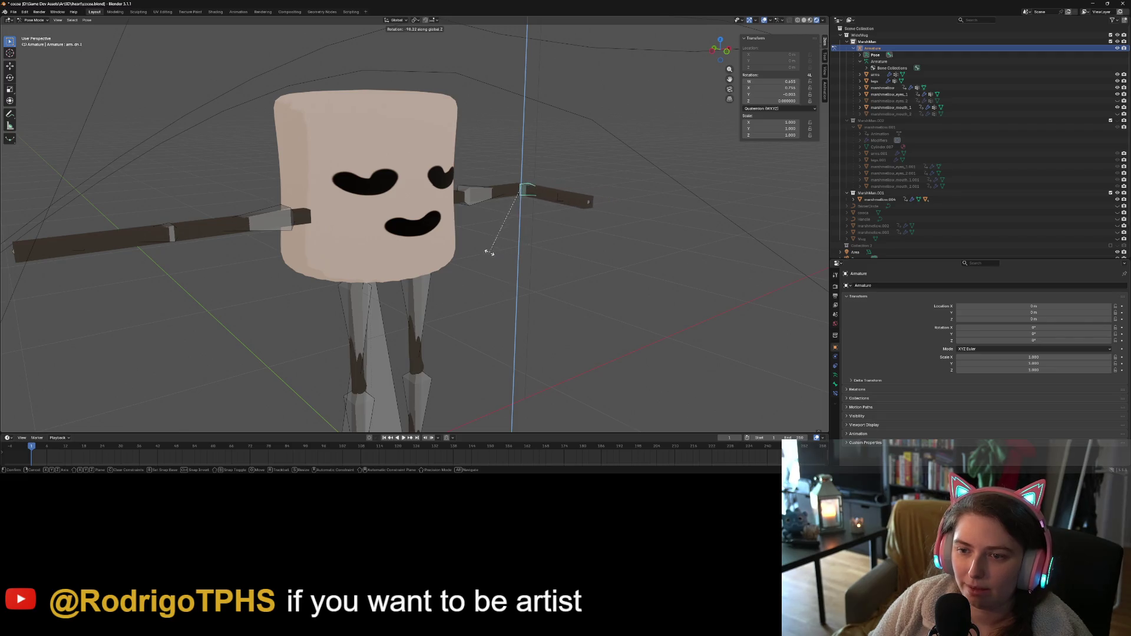
{"action": "left_click", "coordinate": [487, 245]}
{"action": "middle_click_drag", "start_coordinate": [487, 246], "coordinate": [563, 230]}
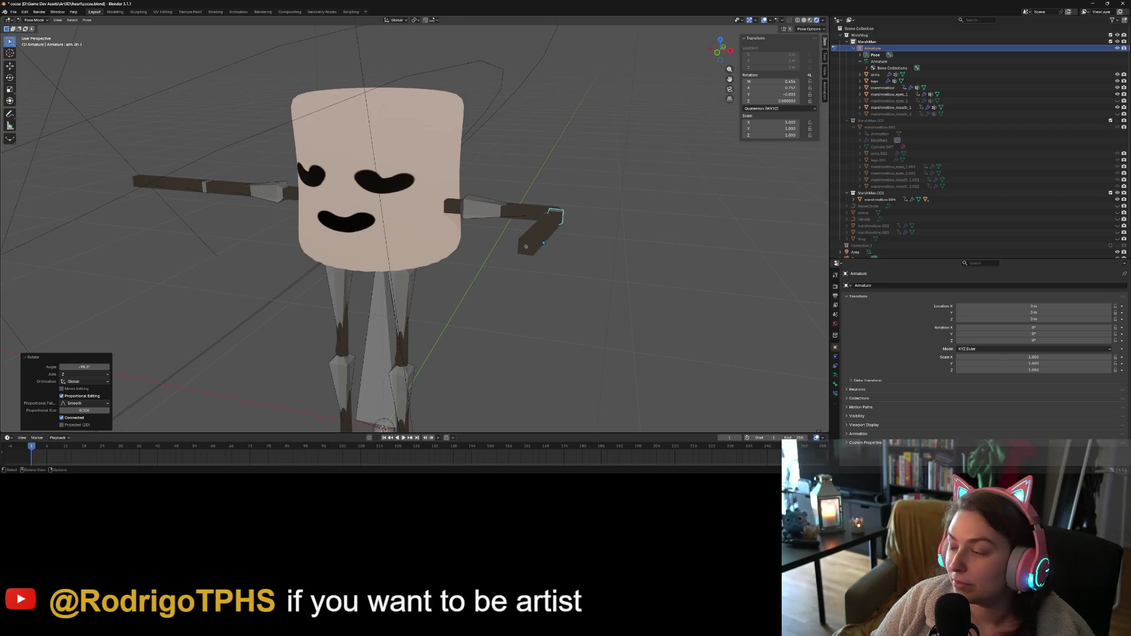
{"action": "mouse_move", "coordinate": [543, 243]}
{"action": "middle_mouse_down"}
{"action": "mouse_move", "coordinate": [432, 311]}
{"action": "mouse_move", "coordinate": [474, 285]}
{"action": "mouse_move", "coordinate": [480, 313]}
{"action": "mouse_move", "coordinate": [543, 321]}
{"action": "mouse_move", "coordinate": [597, 305]}
{"action": "middle_mouse_up"}
{"action": "key", "text": "ctrl+z"}
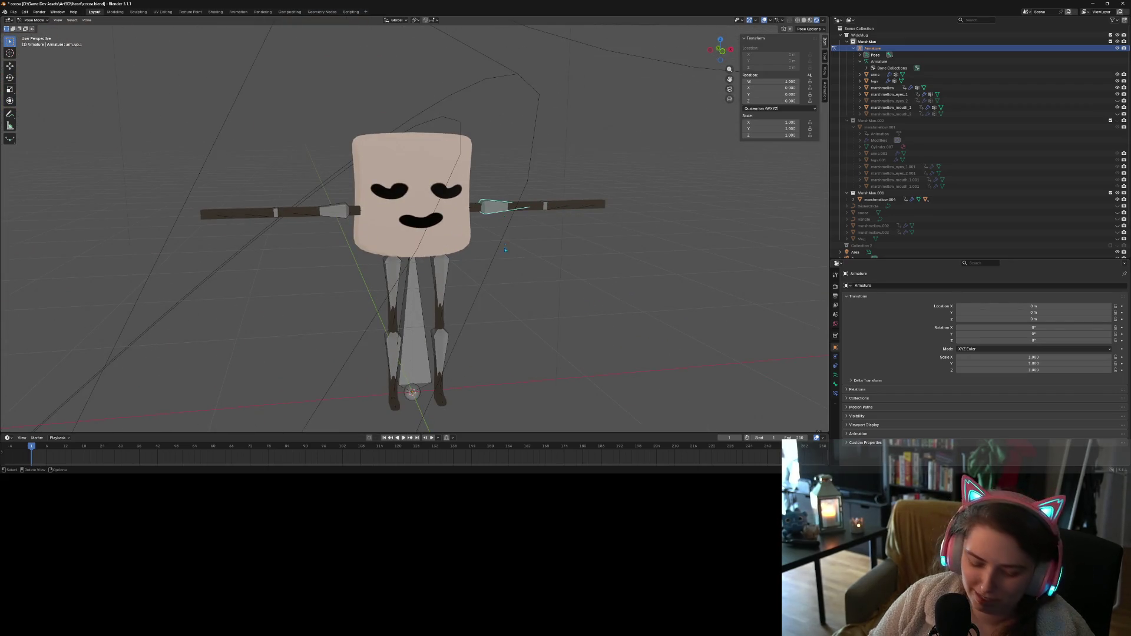
{"action": "scroll", "coordinate": [504, 259], "scroll_direction": "down", "scroll_amount": 3}
{"action": "key", "text": "ctrl+z"}
{"action": "key", "text": "r"}
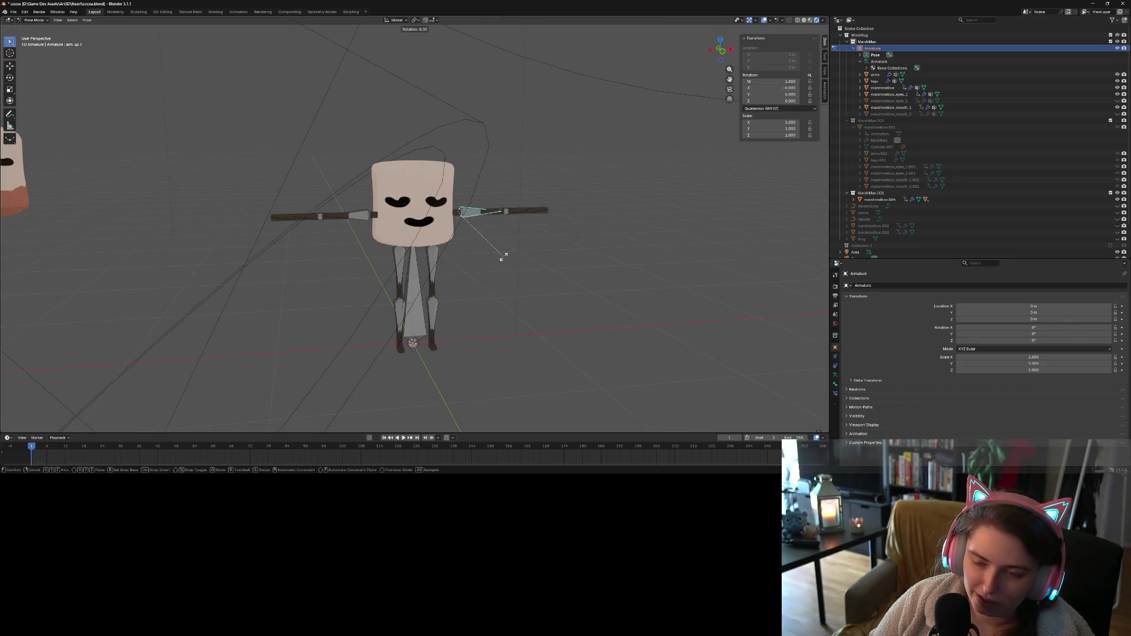
{"action": "key", "text": "y"}
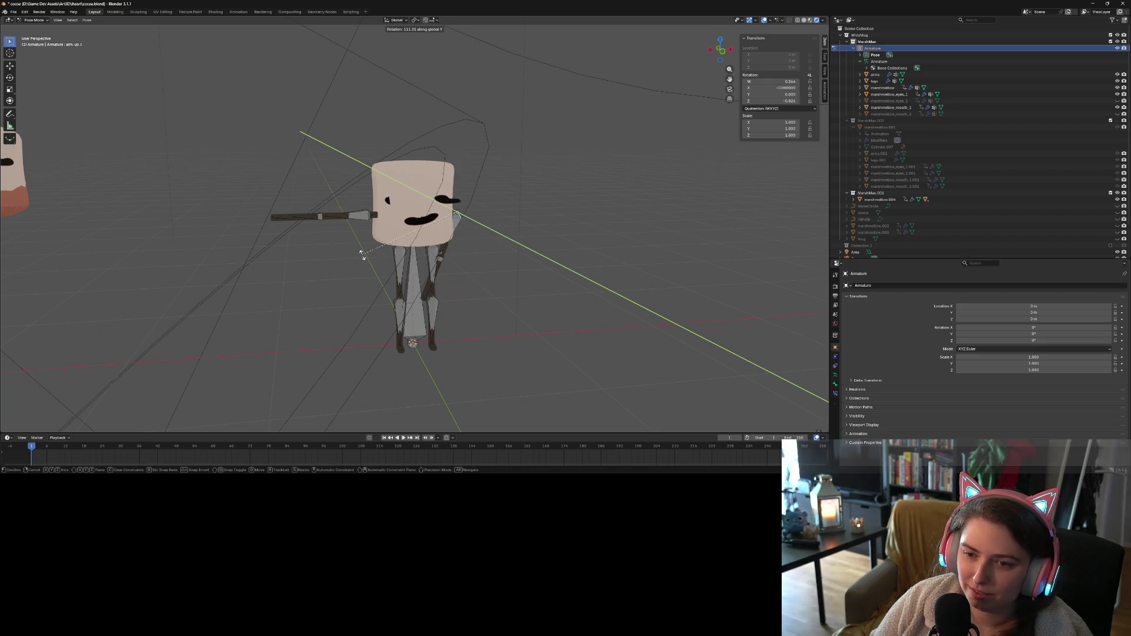
{"action": "key", "text": "Escape"}
{"action": "scroll", "coordinate": [507, 248], "scroll_direction": "up", "scroll_amount": 3}
{"action": "mouse_move", "coordinate": [507, 248]}
{"action": "middle_mouse_down"}
{"action": "mouse_move", "coordinate": [365, 259]}
{"action": "mouse_move", "coordinate": [418, 264]}
{"action": "middle_mouse_up"}
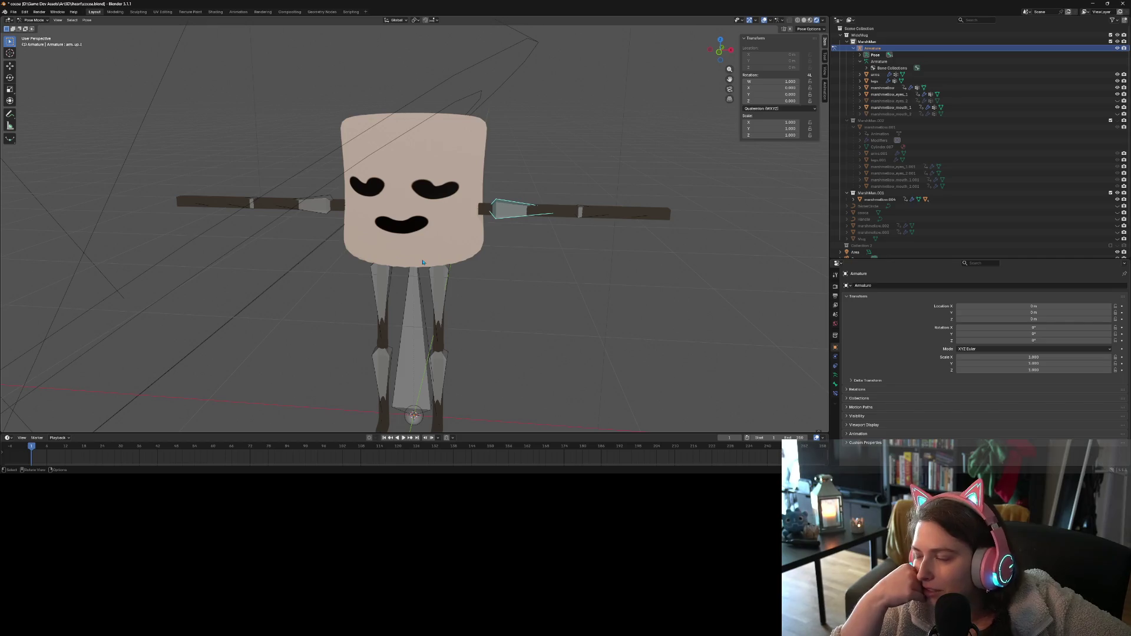
Select the marshmallow_eyes_1 mesh and switch it into Weight Paint mode
{"action": "left_click", "coordinate": [422, 262]}
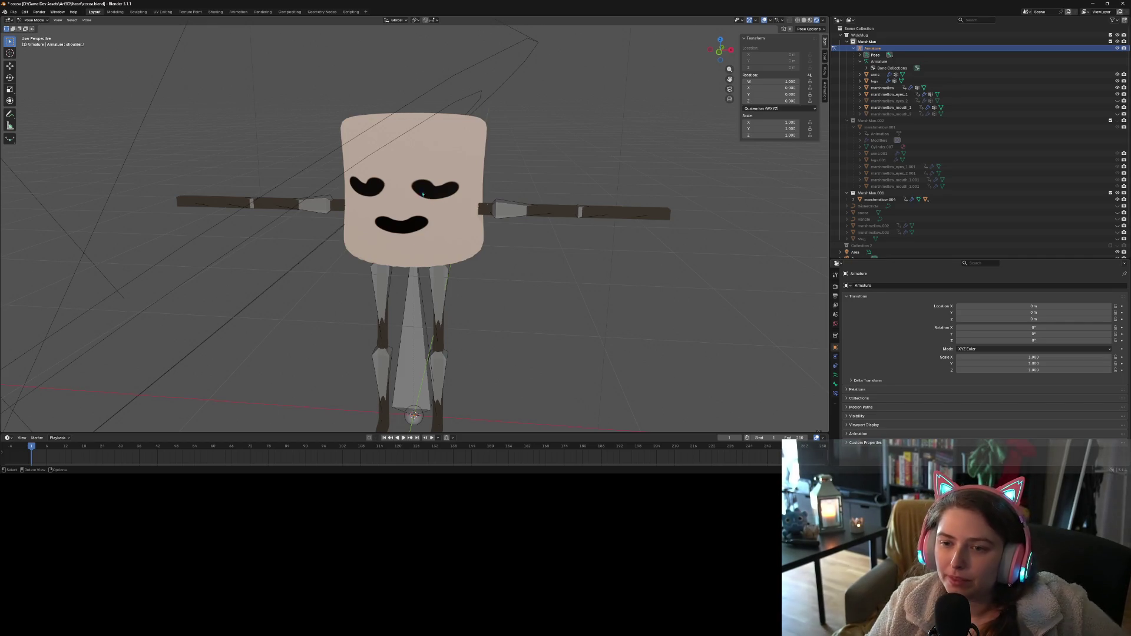
{"action": "left_click", "coordinate": [888, 94]}
{"action": "middle_click_drag", "start_coordinate": [480, 227], "coordinate": [489, 216]}
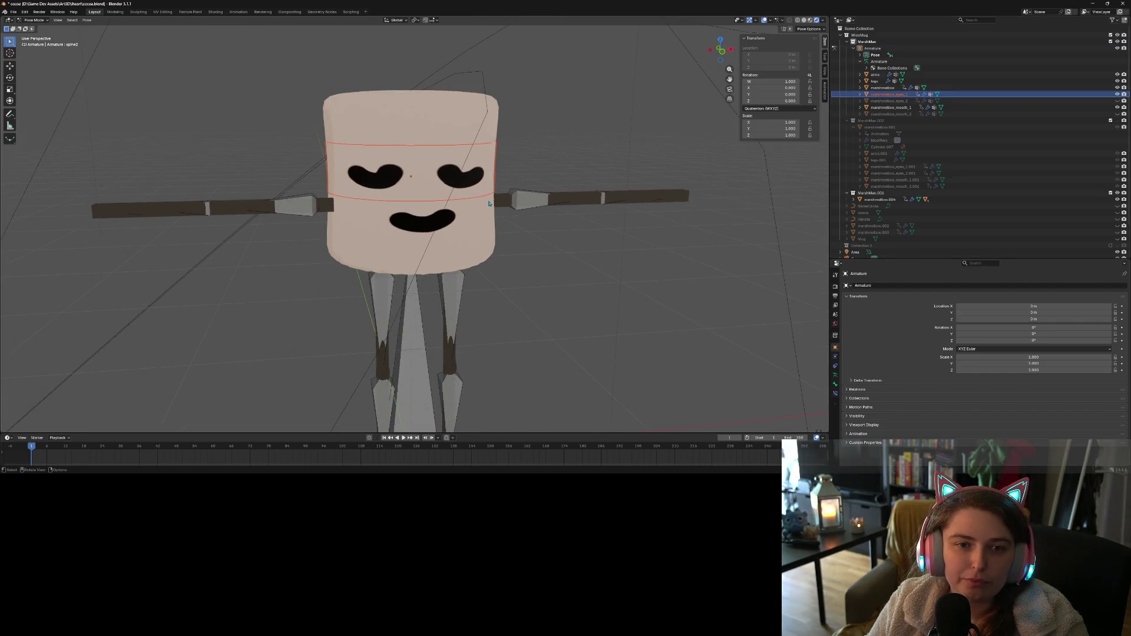
{"action": "left_click", "coordinate": [34, 20]}
{"action": "left_click", "coordinate": [32, 25]}
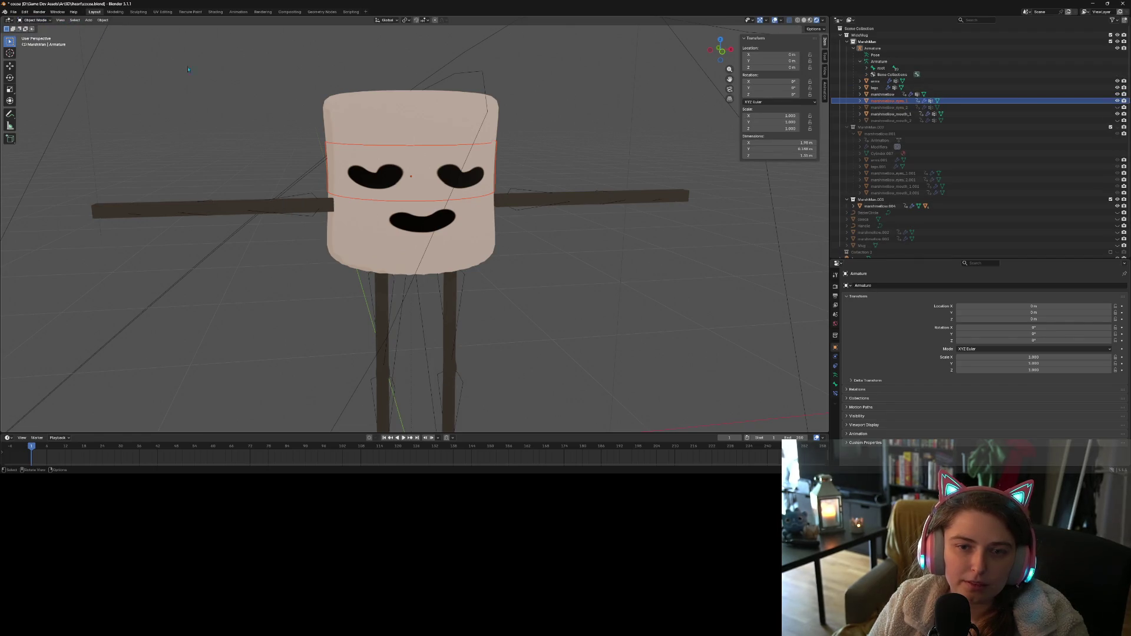
{"action": "left_click", "coordinate": [383, 160]}
{"action": "left_click", "coordinate": [34, 20]}
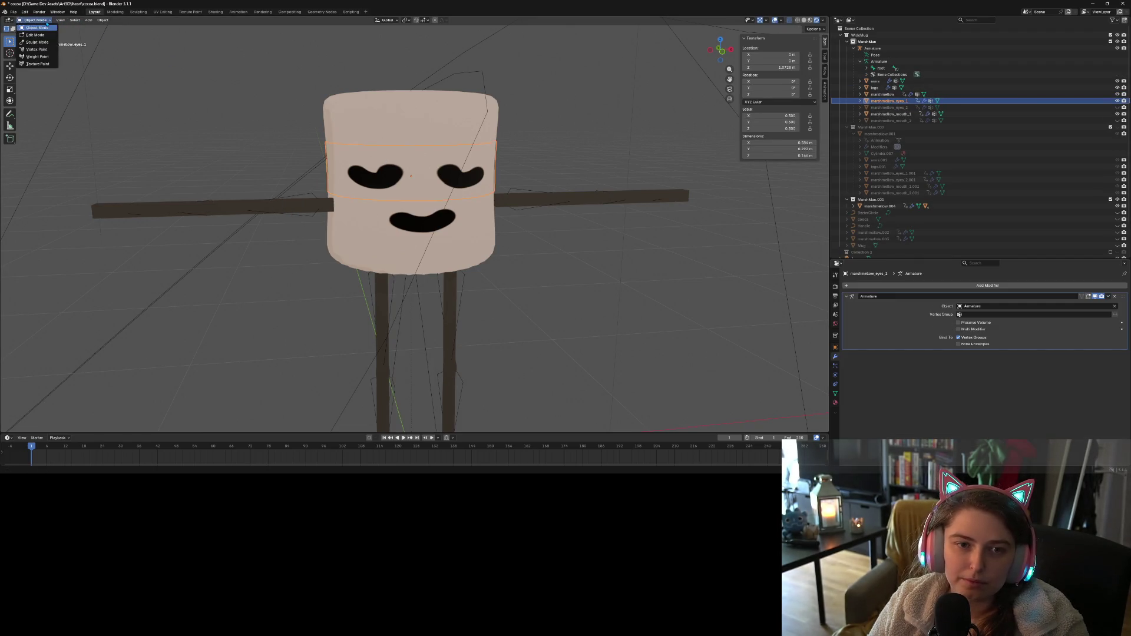
{"action": "left_click", "coordinate": [37, 56]}
Enable Show Wire in the Weight Paint overlays to see the eye band's wireframe
{"action": "mouse_move", "coordinate": [576, 263]}
{"action": "middle_mouse_down"}
{"action": "mouse_move", "coordinate": [519, 268]}
{"action": "mouse_move", "coordinate": [535, 276]}
{"action": "mouse_move", "coordinate": [554, 261]}
{"action": "middle_mouse_up"}
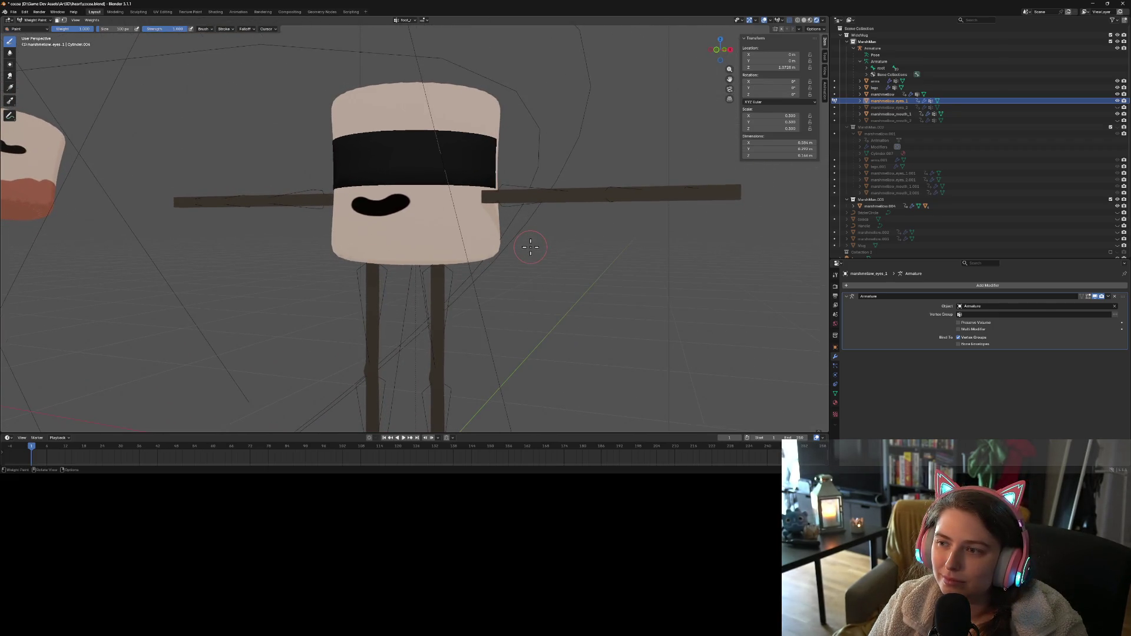
{"action": "scroll", "coordinate": [461, 232], "scroll_direction": "down", "scroll_amount": 3}
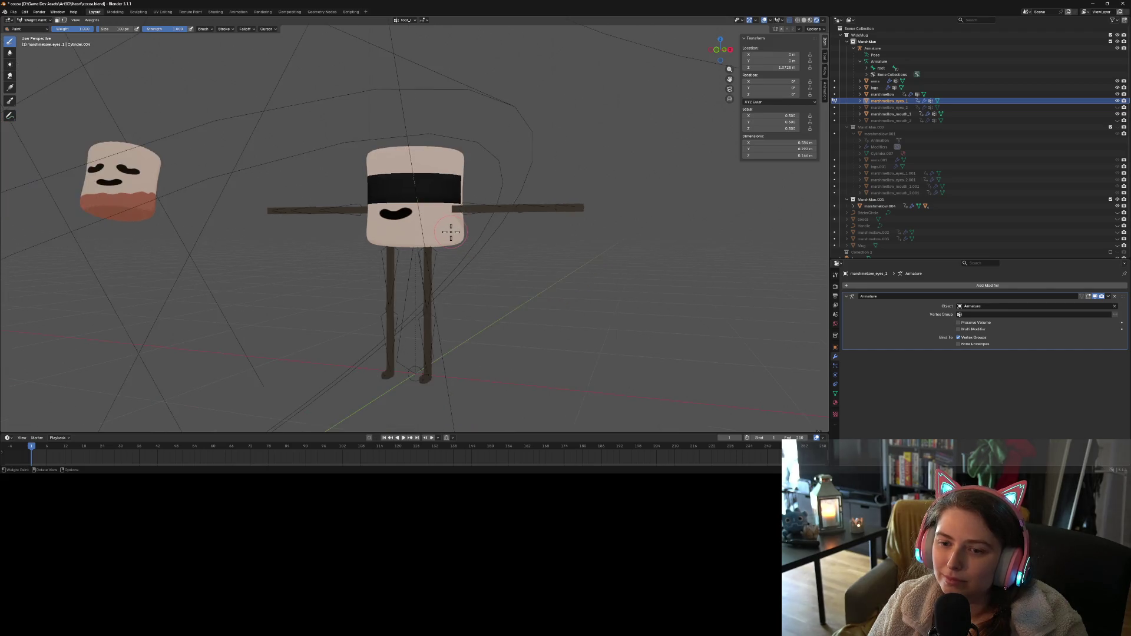
{"action": "mouse_move", "coordinate": [462, 232]}
{"action": "middle_mouse_down"}
{"action": "mouse_move", "coordinate": [453, 250]}
{"action": "mouse_move", "coordinate": [485, 238]}
{"action": "middle_mouse_up"}
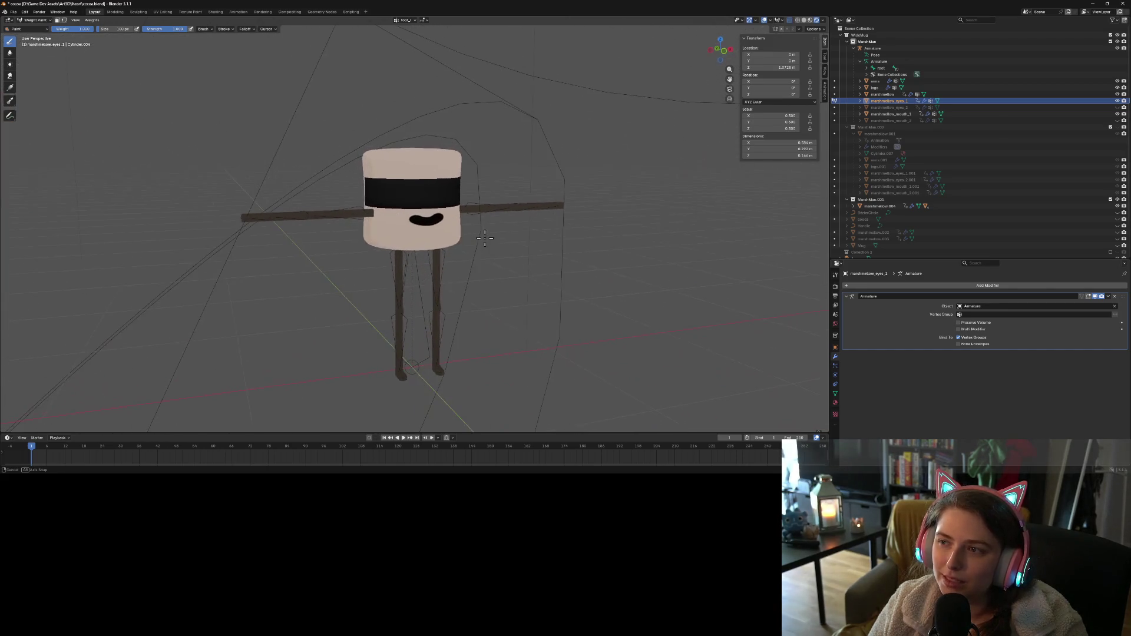
{"action": "left_click", "coordinate": [783, 20]}
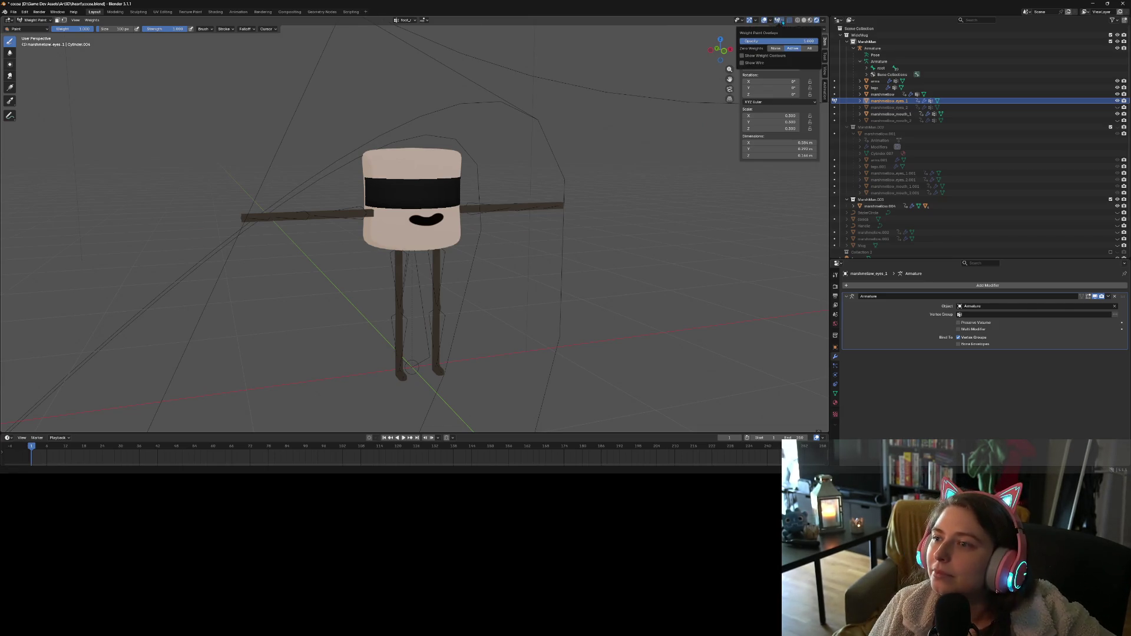
{"action": "left_click", "coordinate": [759, 63]}
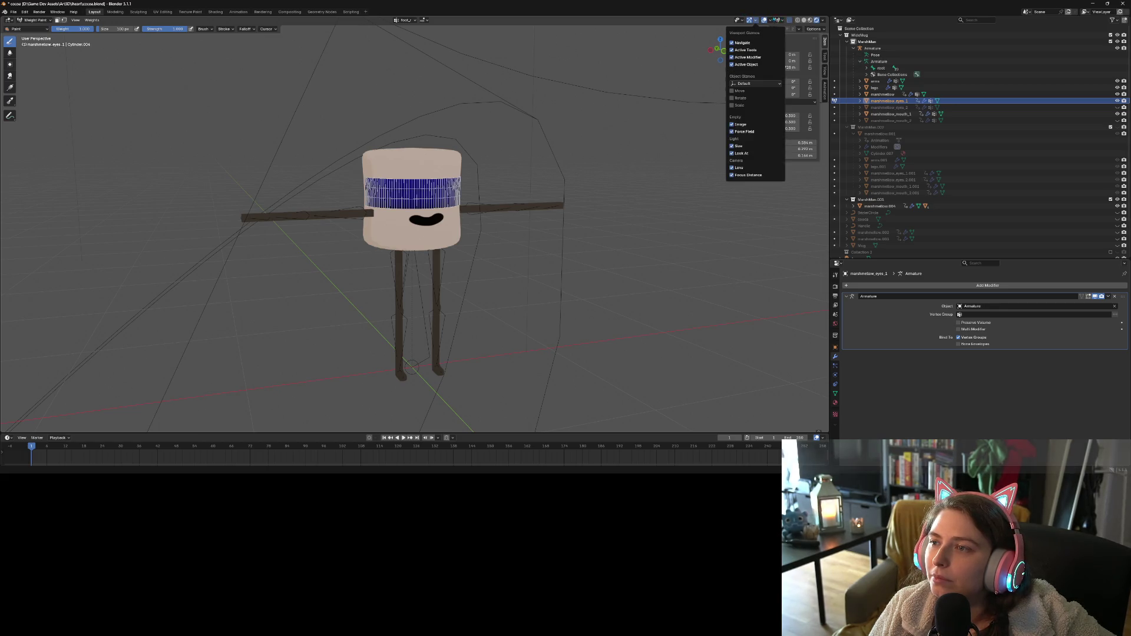
{"action": "mouse_move", "coordinate": [613, 189]}
{"action": "middle_mouse_down"}
{"action": "mouse_move", "coordinate": [537, 179]}
{"action": "mouse_move", "coordinate": [596, 176]}
{"action": "mouse_move", "coordinate": [577, 187]}
{"action": "middle_mouse_up"}
{"action": "scroll", "coordinate": [537, 180], "scroll_direction": "up", "scroll_amount": 3}
{"action": "scroll", "coordinate": [537, 179], "scroll_direction": "down", "scroll_amount": 3}
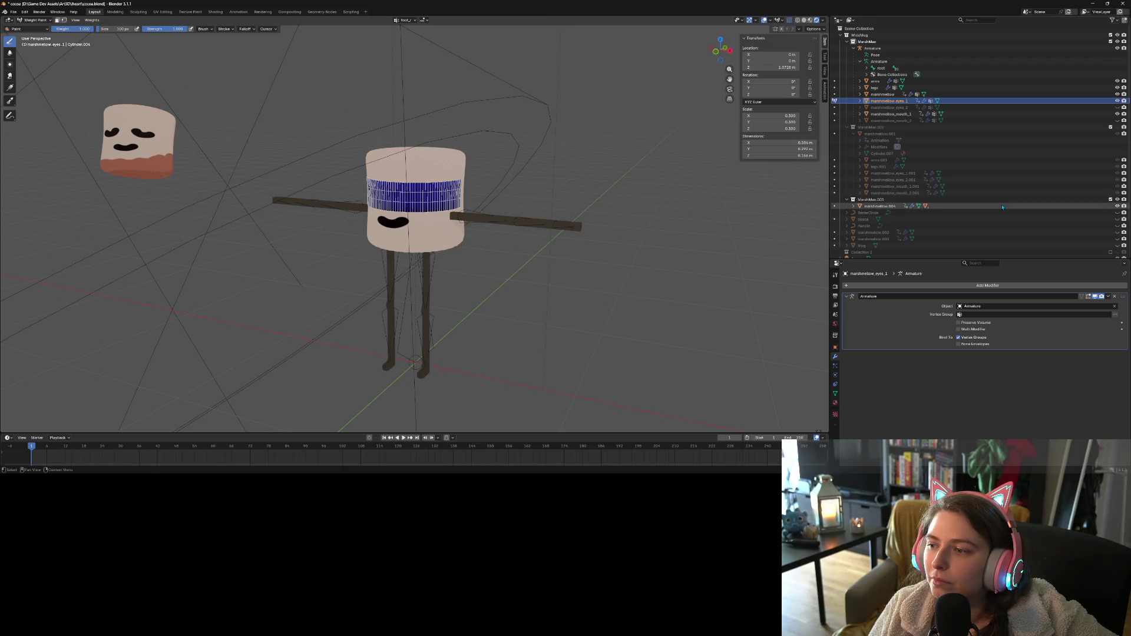
Set the Armature modifier's Vertex Group to head
{"action": "left_click", "coordinate": [984, 316]}
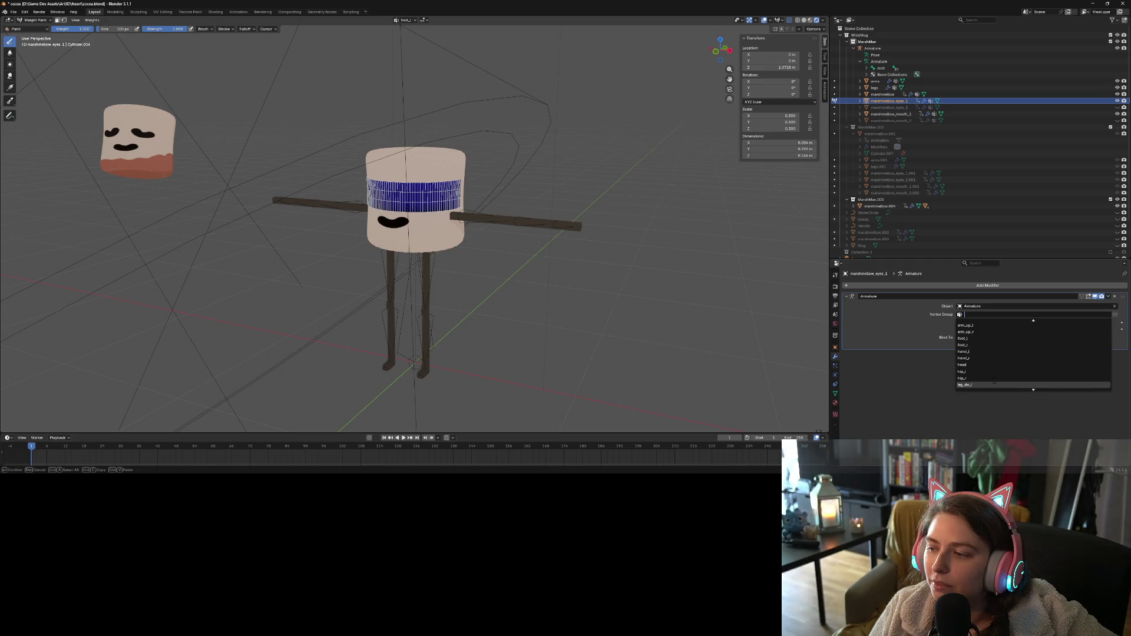
{"action": "left_click", "coordinate": [975, 364]}
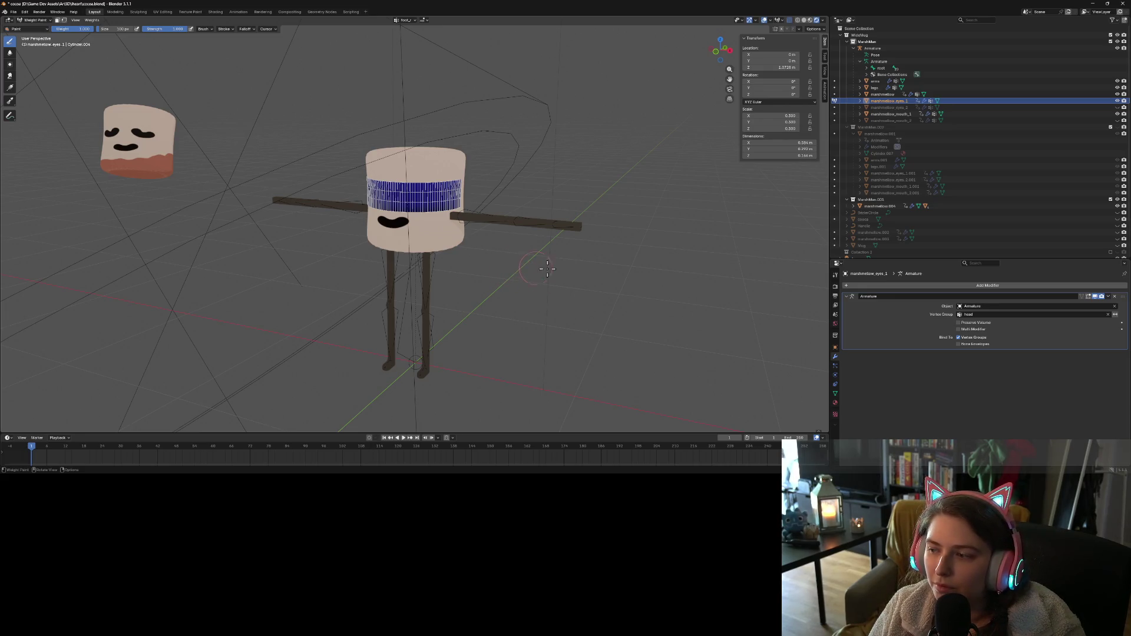
{"action": "left_click", "coordinate": [981, 315]}
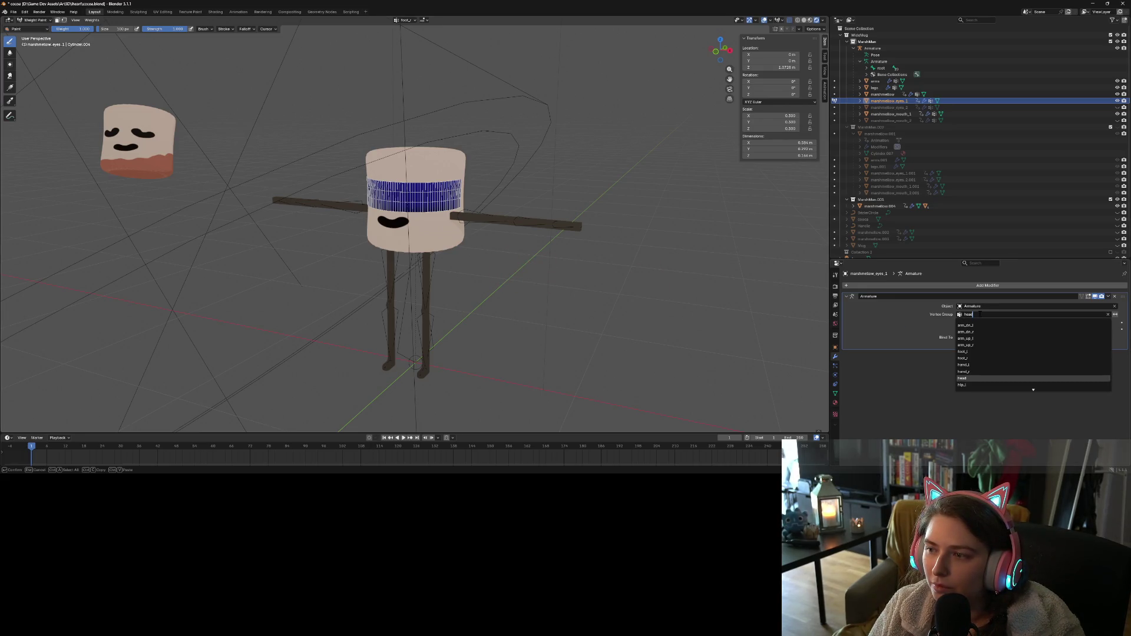
{"action": "key", "text": "Return"}
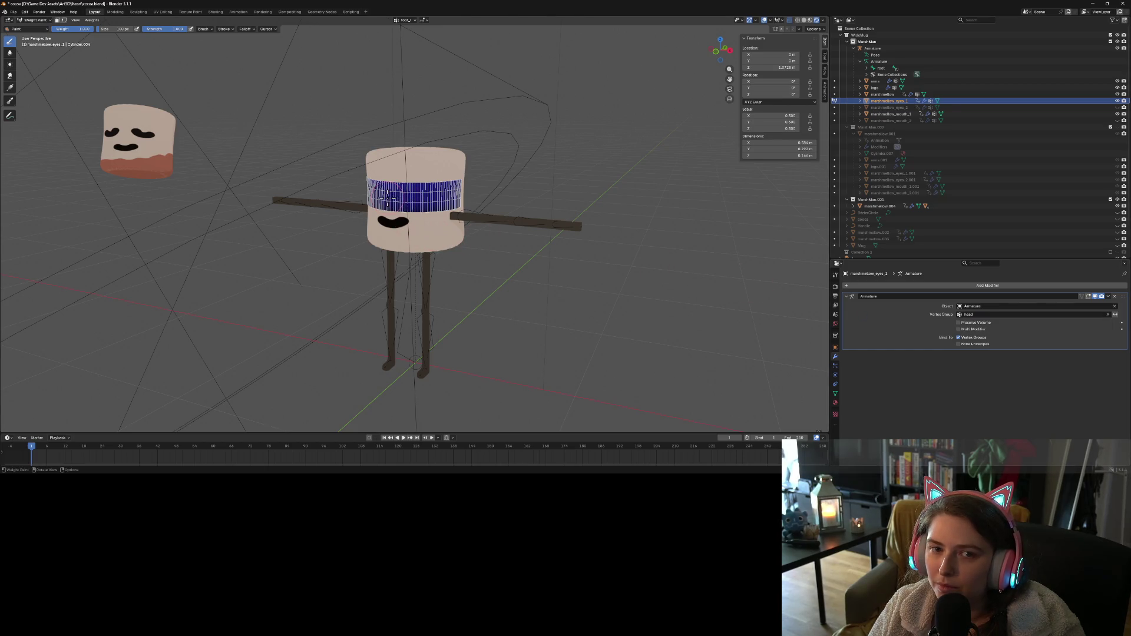
Paint the whole eye band at weight 1.0 until it turns solid red
{"action": "mouse_move", "coordinate": [383, 197]}
{"action": "left_mouse_down"}
{"action": "mouse_move", "coordinate": [441, 198]}
{"action": "mouse_move", "coordinate": [396, 207]}
{"action": "mouse_move", "coordinate": [453, 191]}
{"action": "left_mouse_up"}
{"action": "middle_click_drag", "start_coordinate": [453, 192], "coordinate": [461, 203]}
{"action": "mouse_move", "coordinate": [461, 203]}
{"action": "left_mouse_down"}
{"action": "mouse_move", "coordinate": [377, 193]}
{"action": "mouse_move", "coordinate": [421, 212]}
{"action": "mouse_move", "coordinate": [391, 200]}
{"action": "mouse_move", "coordinate": [363, 218]}
{"action": "mouse_move", "coordinate": [445, 219]}
{"action": "mouse_move", "coordinate": [412, 215]}
{"action": "mouse_move", "coordinate": [439, 193]}
{"action": "left_mouse_up"}
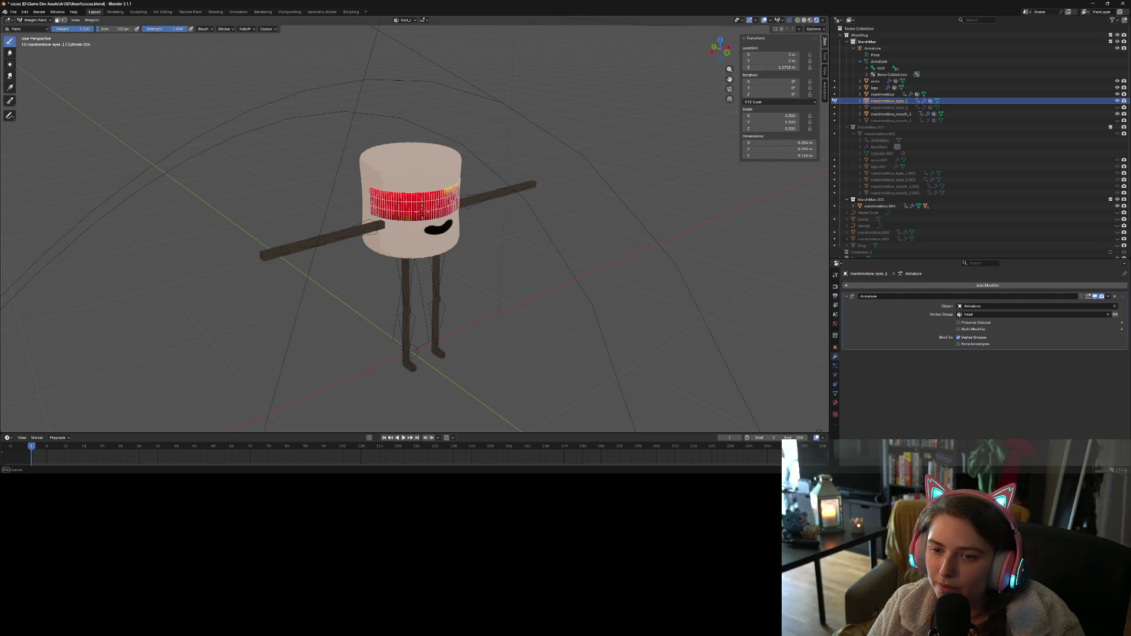
{"action": "middle_click_drag", "start_coordinate": [479, 290], "coordinate": [412, 187]}
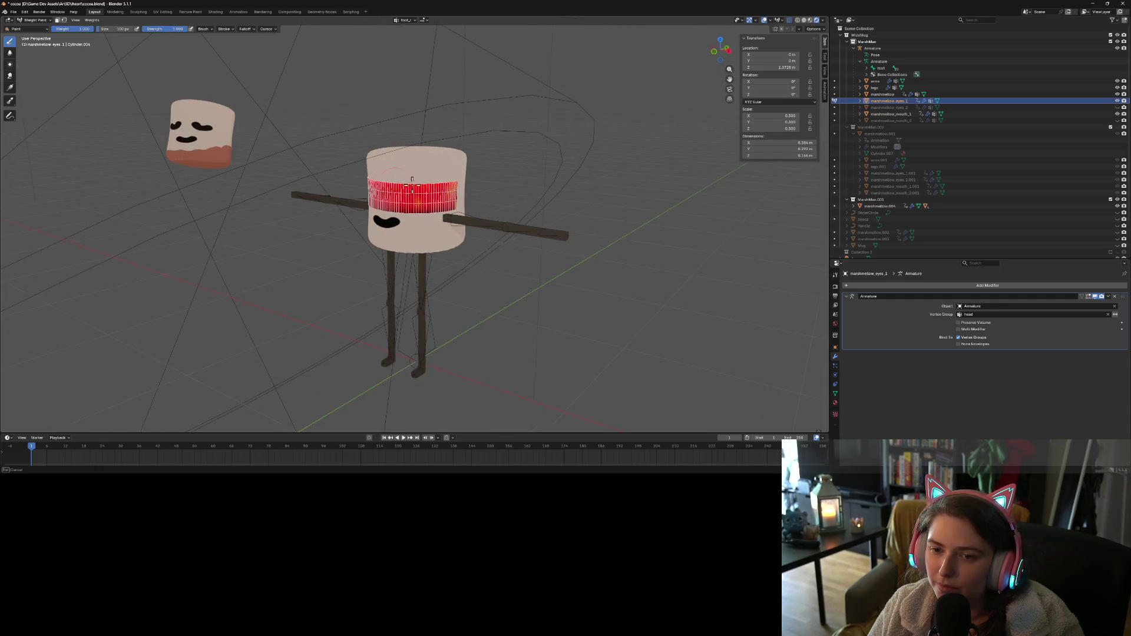
{"action": "left_click_drag", "start_coordinate": [436, 199], "coordinate": [428, 224]}
{"action": "middle_click_drag", "start_coordinate": [329, 298], "coordinate": [389, 236]}
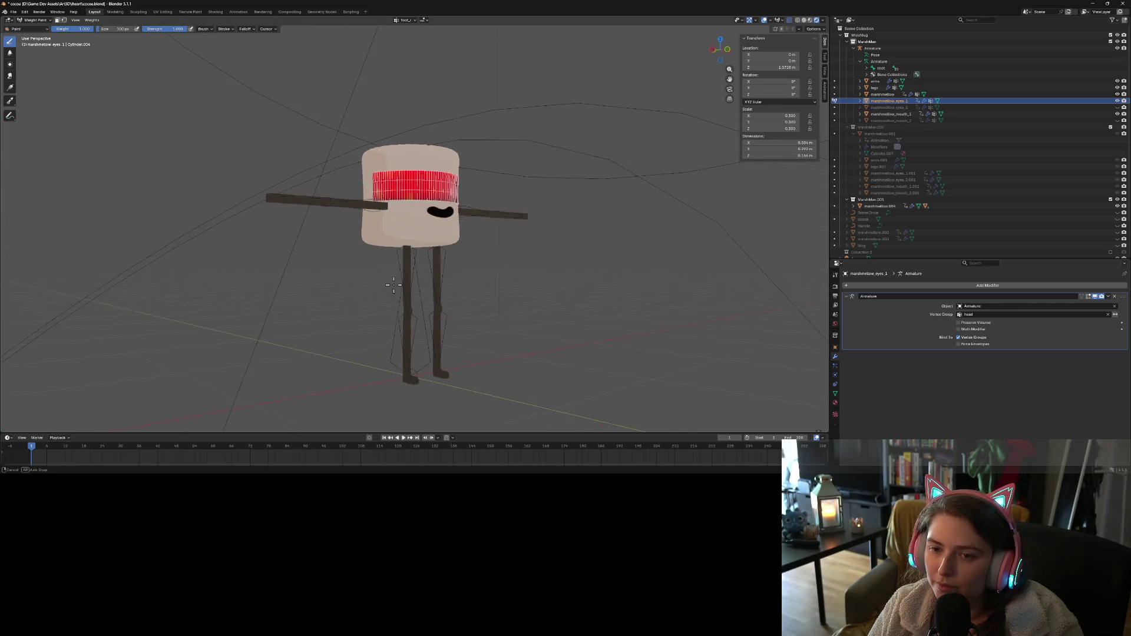
{"action": "scroll", "coordinate": [388, 236], "scroll_direction": "up", "scroll_amount": 3}
{"action": "left_click_drag", "start_coordinate": [377, 190], "coordinate": [383, 187]}
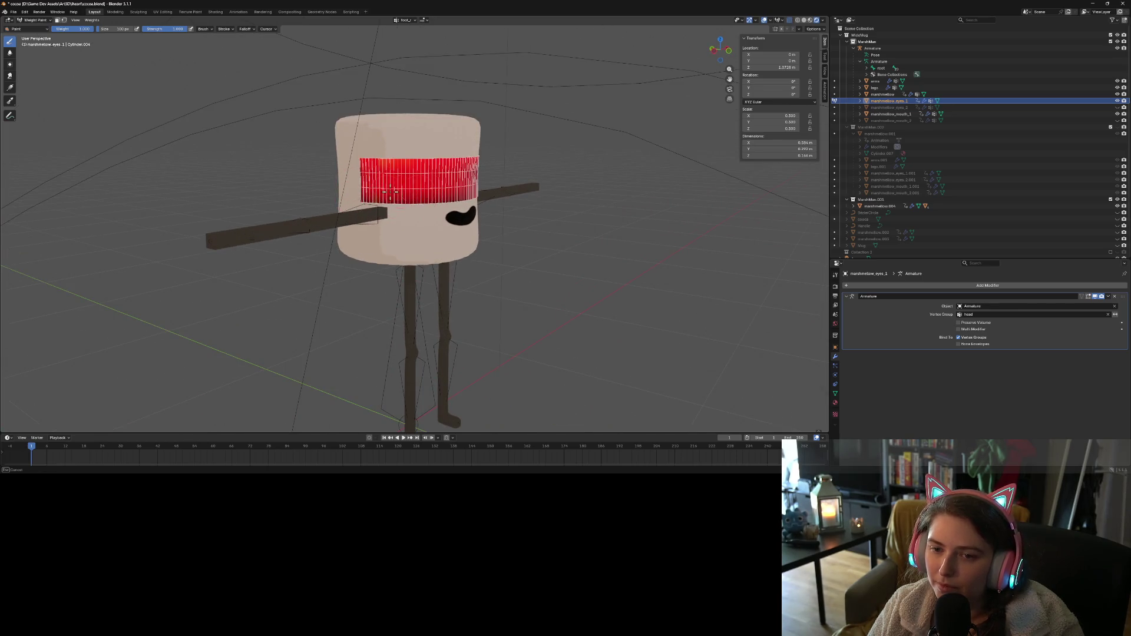
{"action": "middle_click_drag", "start_coordinate": [390, 190], "coordinate": [448, 186]}
{"action": "left_click_drag", "start_coordinate": [448, 186], "coordinate": [454, 187]}
{"action": "scroll", "coordinate": [458, 341], "scroll_direction": "up", "scroll_amount": 4}
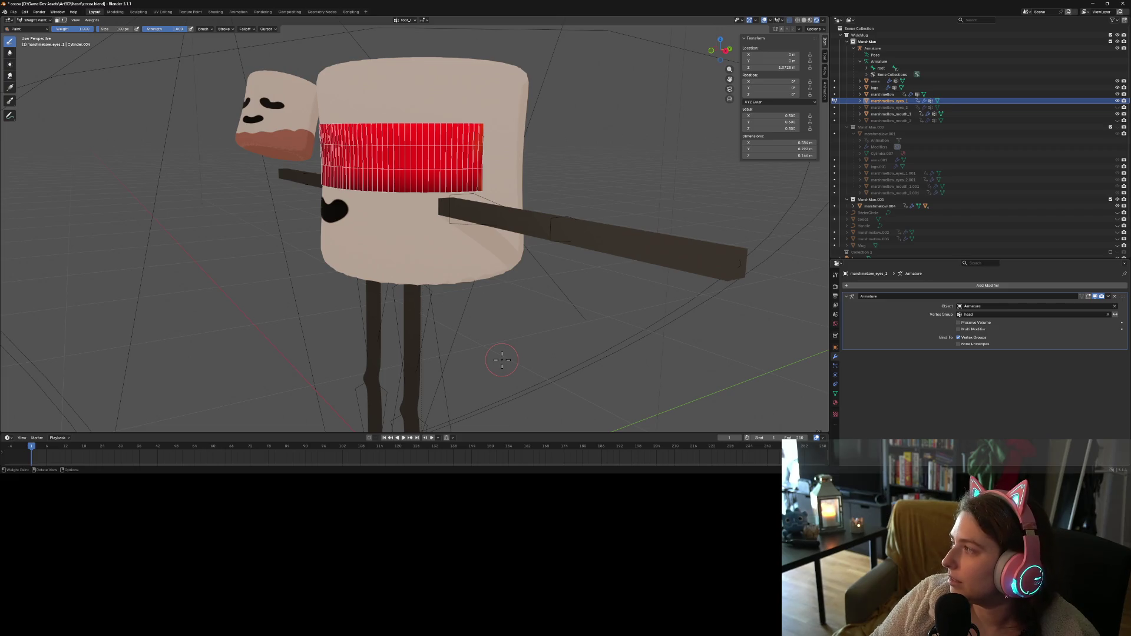
{"action": "mouse_move", "coordinate": [436, 318]}
{"action": "middle_mouse_down"}
{"action": "mouse_move", "coordinate": [512, 346]}
{"action": "mouse_move", "coordinate": [564, 338]}
{"action": "mouse_move", "coordinate": [592, 362]}
{"action": "mouse_move", "coordinate": [566, 378]}
{"action": "middle_mouse_up"}
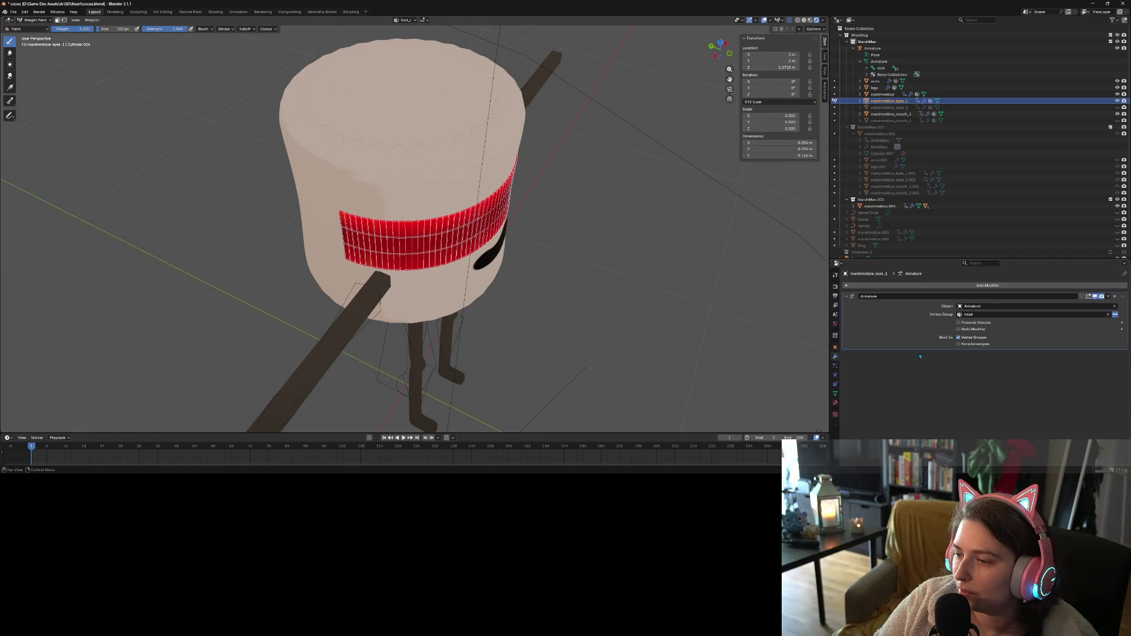
Inspect the eye mesh's weights by making head, then foot_r, the active vertex group
{"action": "left_click", "coordinate": [835, 393]}
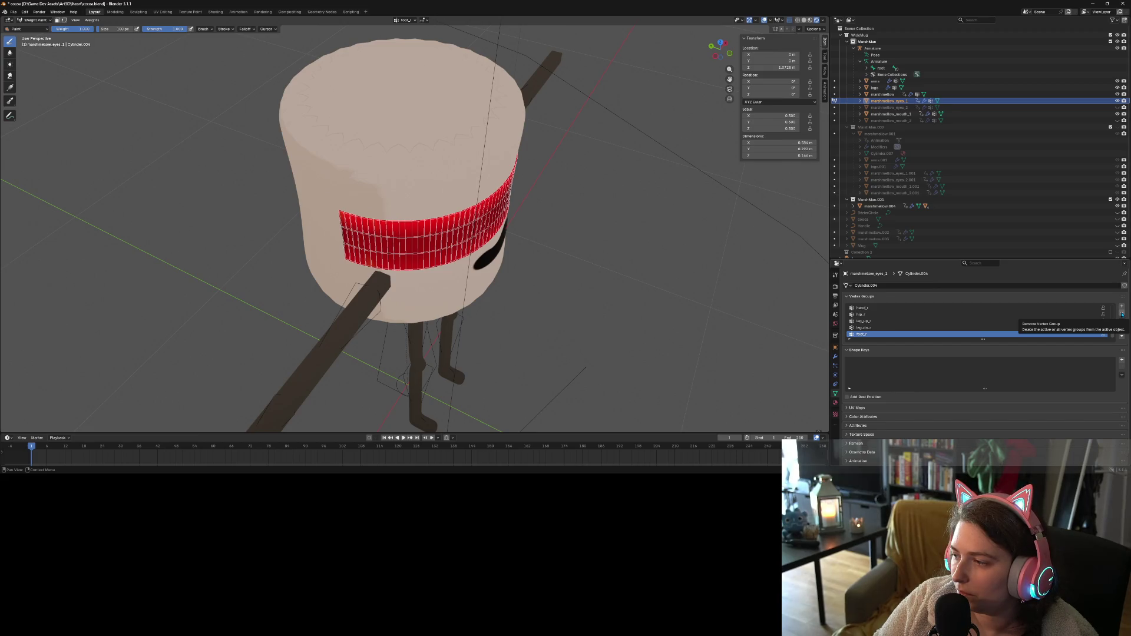
{"action": "right_click", "coordinate": [1091, 334]}
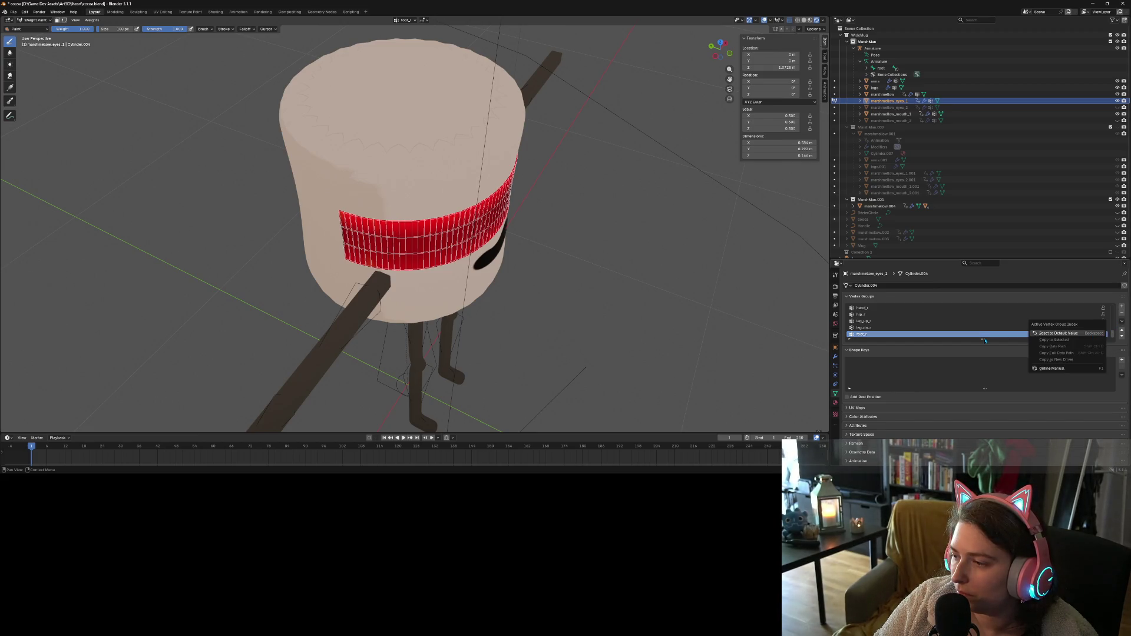
{"action": "scroll", "coordinate": [892, 325], "scroll_direction": "up", "scroll_amount": 2}
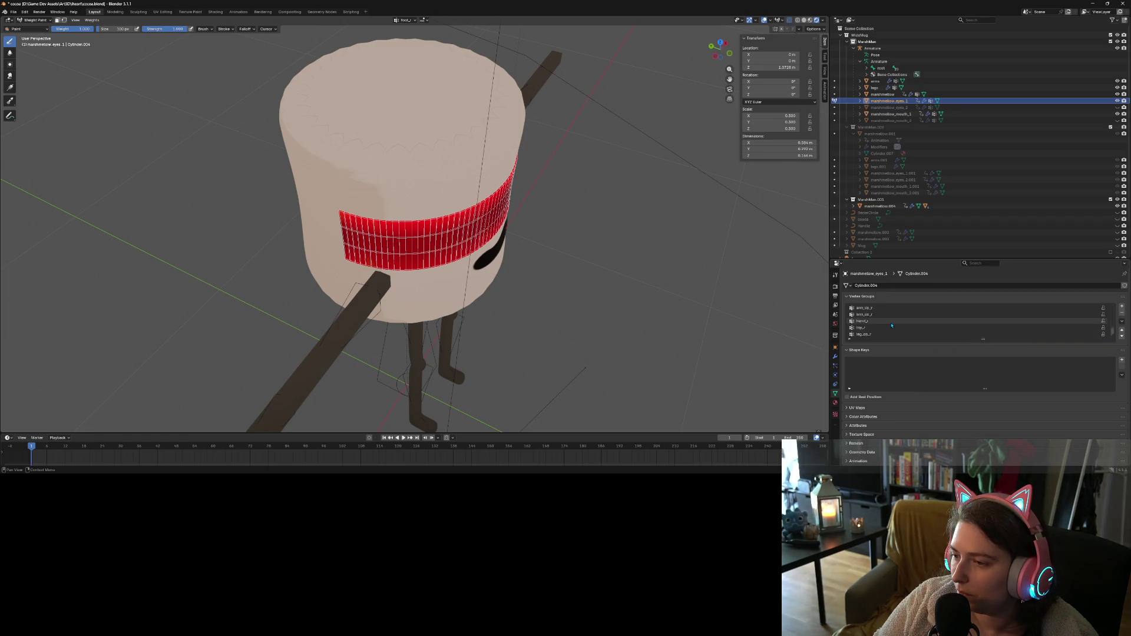
{"action": "scroll", "coordinate": [892, 325], "scroll_direction": "down", "scroll_amount": 2}
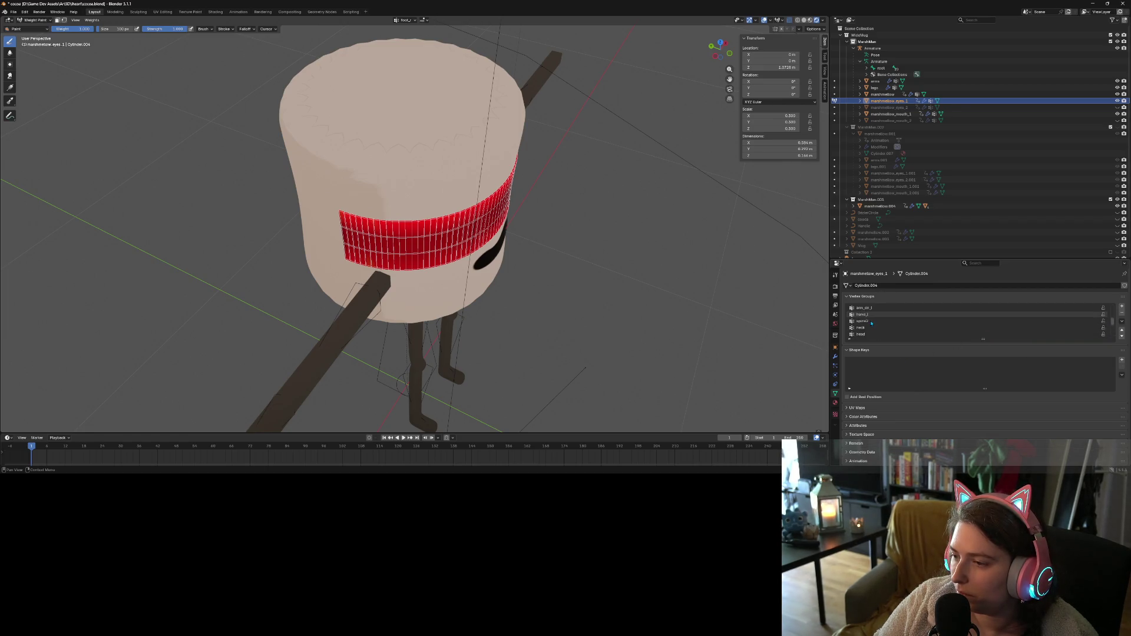
{"action": "scroll", "coordinate": [871, 323], "scroll_direction": "down", "scroll_amount": 1}
{"action": "left_click", "coordinate": [871, 322]}
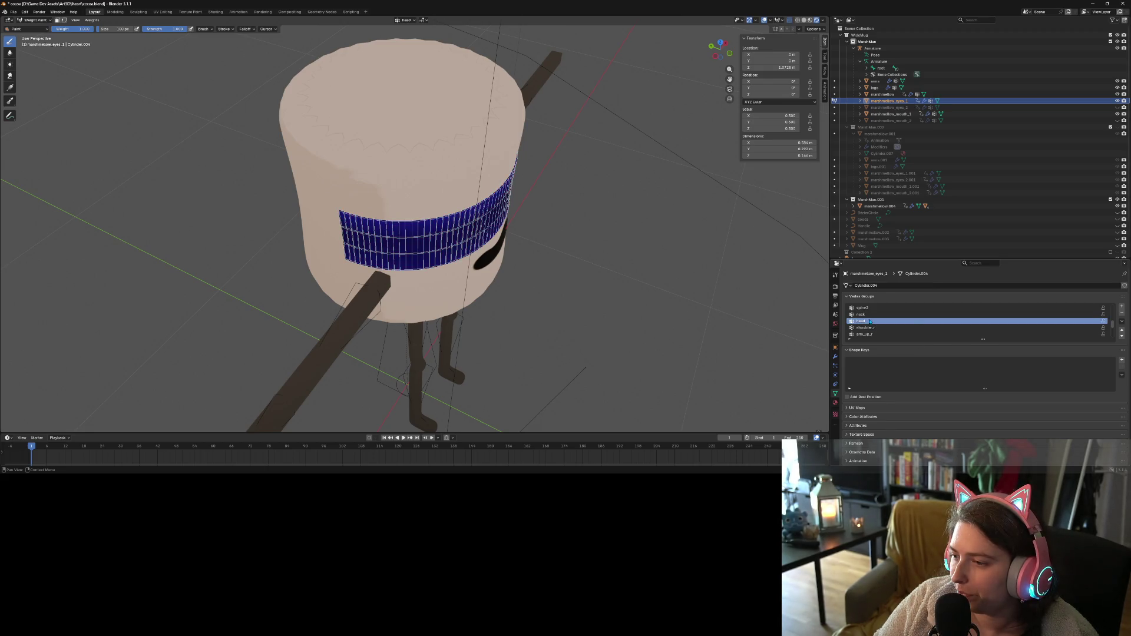
{"action": "scroll", "coordinate": [872, 324], "scroll_direction": "down", "scroll_amount": 5}
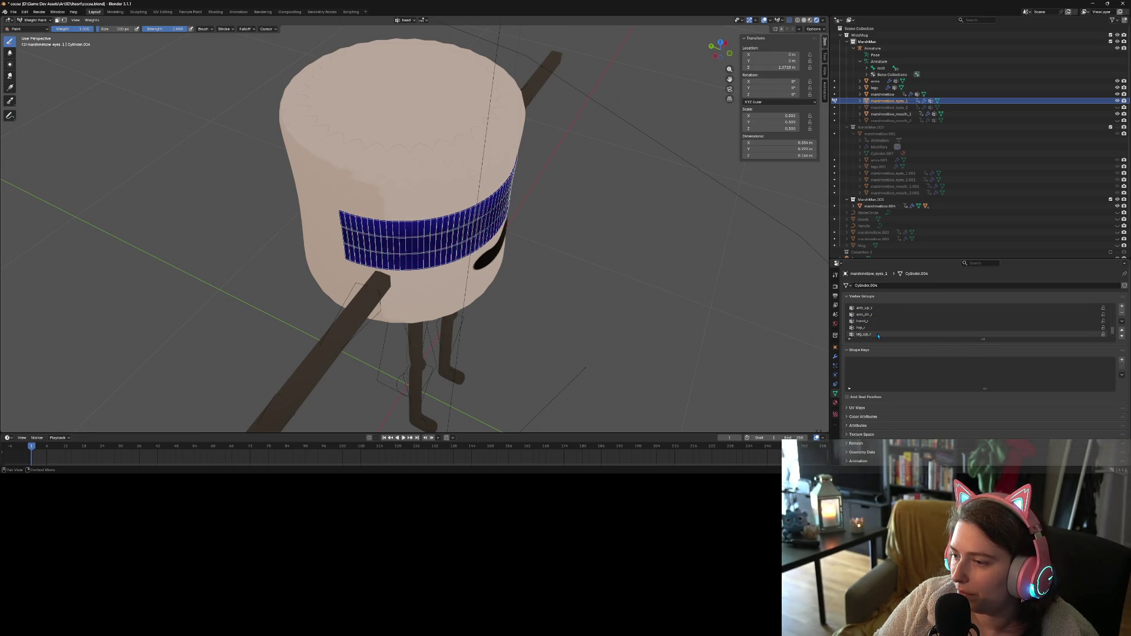
{"action": "left_click", "coordinate": [878, 335]}
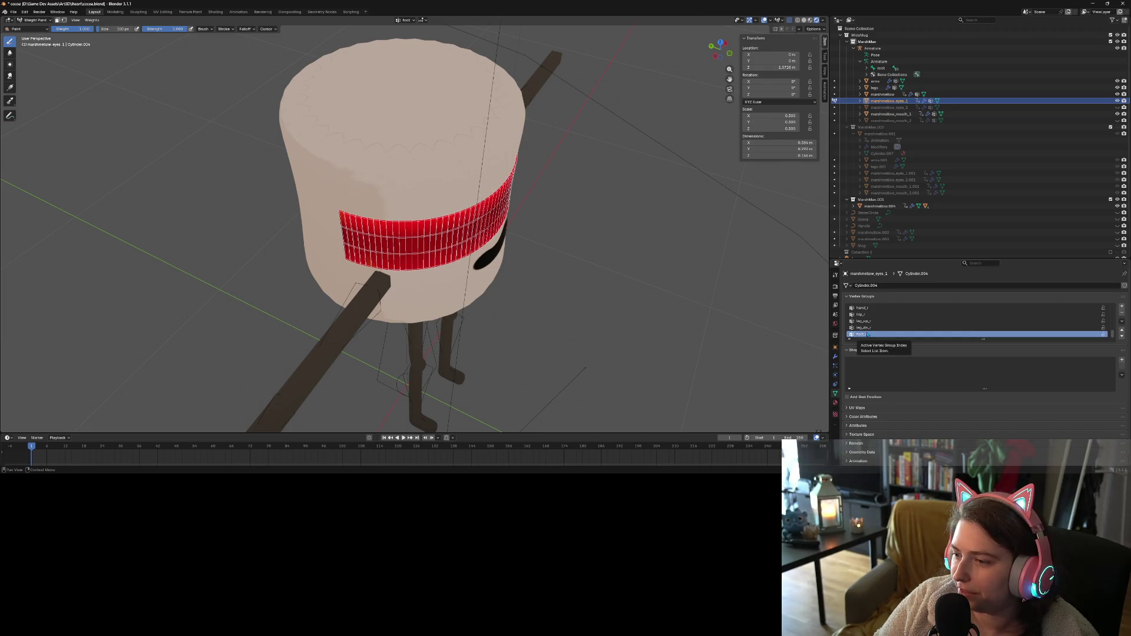
{"action": "mouse_move", "coordinate": [447, 306]}
{"action": "middle_mouse_down"}
{"action": "mouse_move", "coordinate": [471, 317]}
{"action": "mouse_move", "coordinate": [434, 326]}
{"action": "middle_mouse_up"}
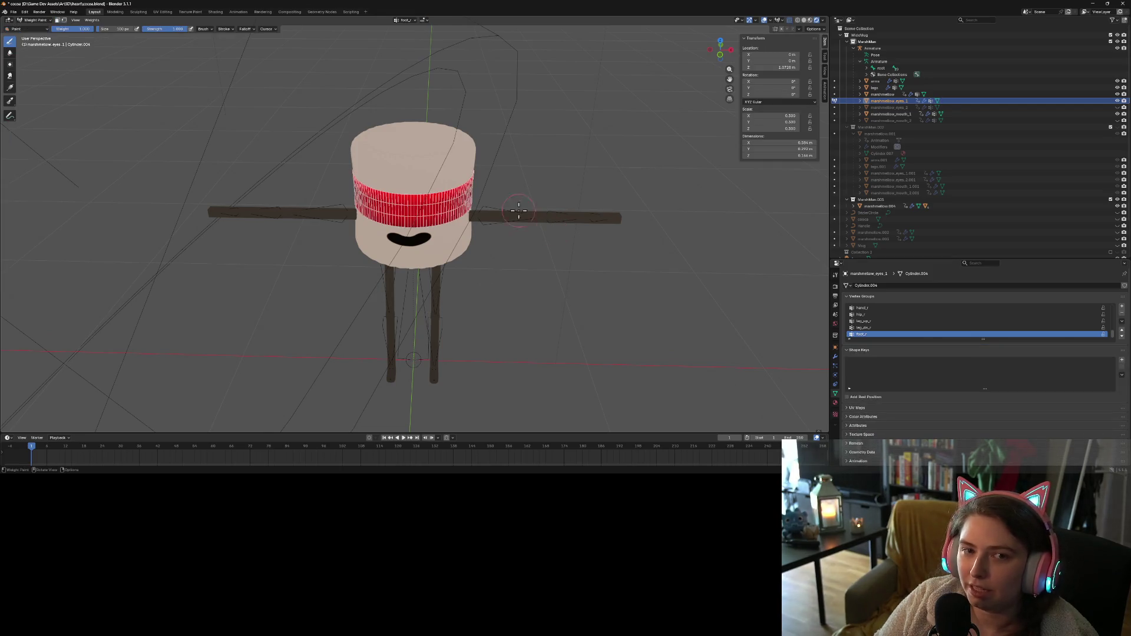
{"action": "left_click", "coordinate": [35, 20]}
Return to Object Mode, select the Armature, and enter Pose Mode
{"action": "left_click", "coordinate": [32, 24]}
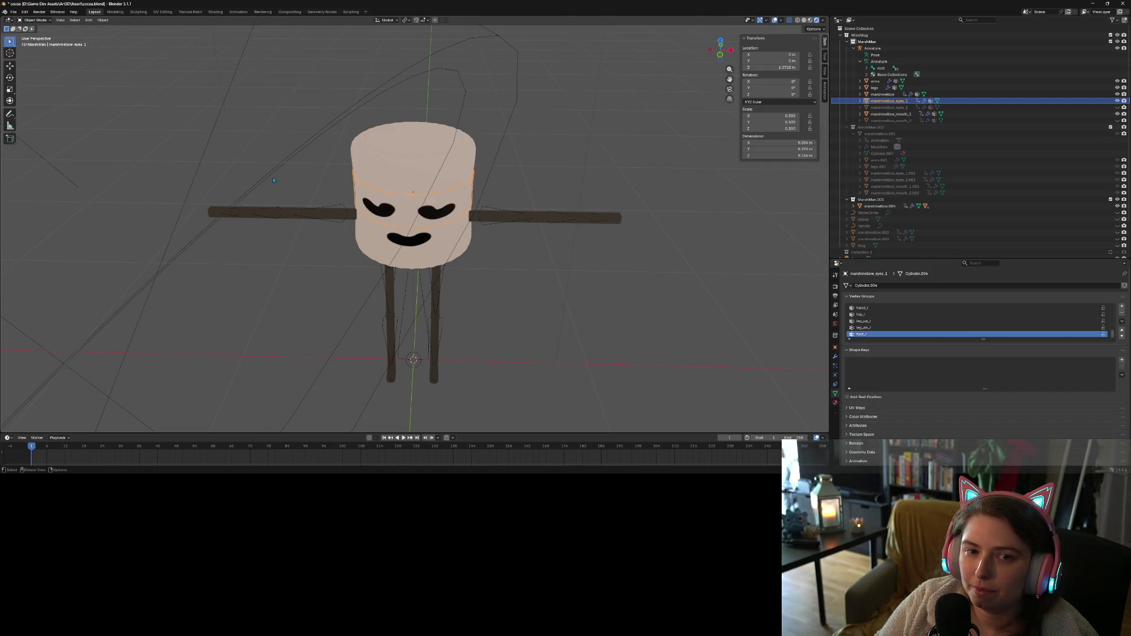
{"action": "left_click", "coordinate": [873, 47]}
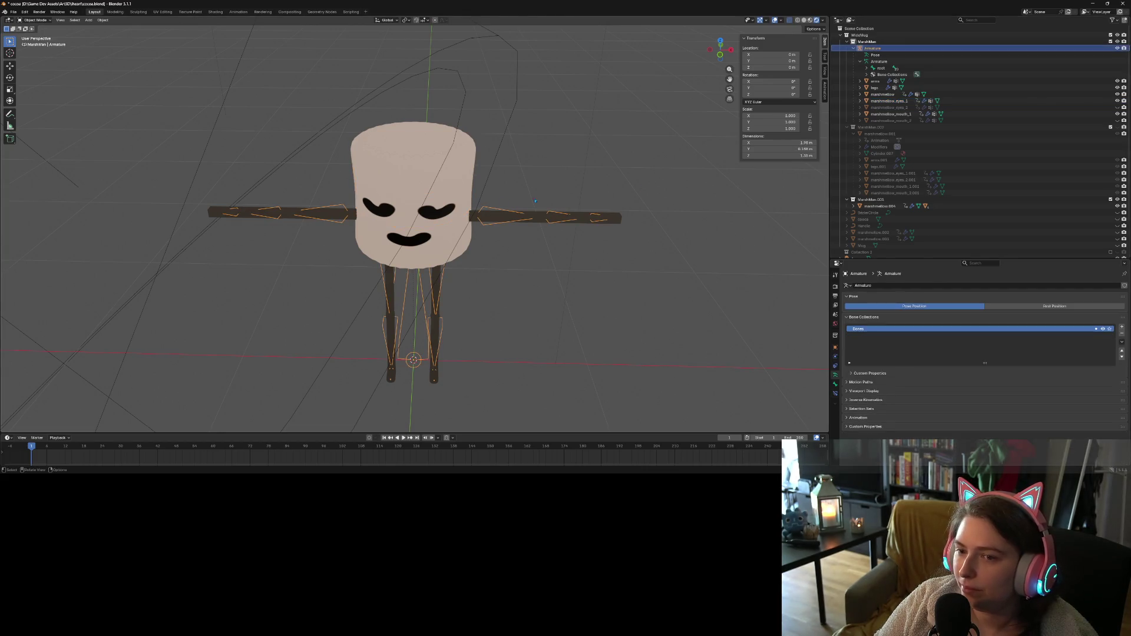
{"action": "left_click", "coordinate": [34, 20]}
{"action": "left_click", "coordinate": [36, 41]}
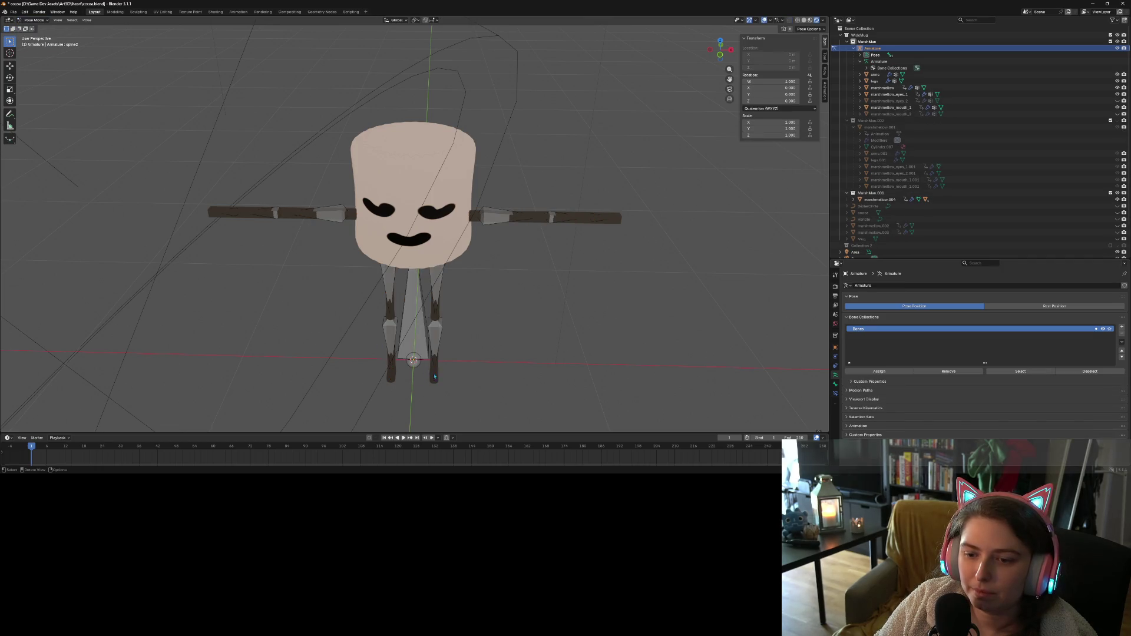
Rotate the left leg bone near the foot to bend the leg
{"action": "middle_click_drag", "start_coordinate": [487, 428], "coordinate": [550, 418]}
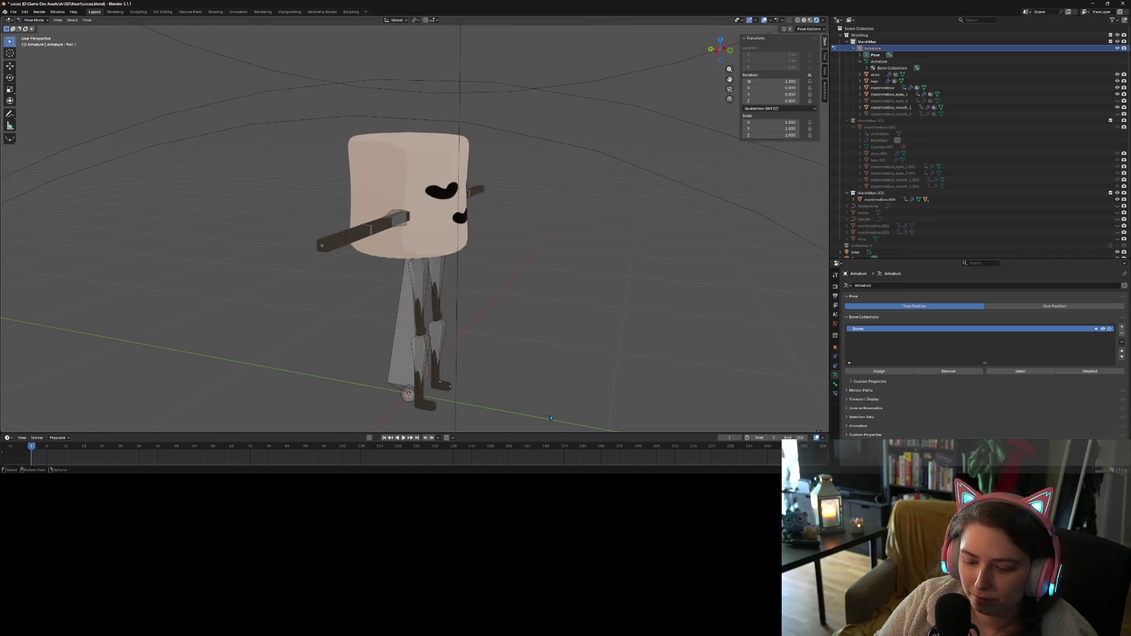
{"action": "key", "text": "r"}
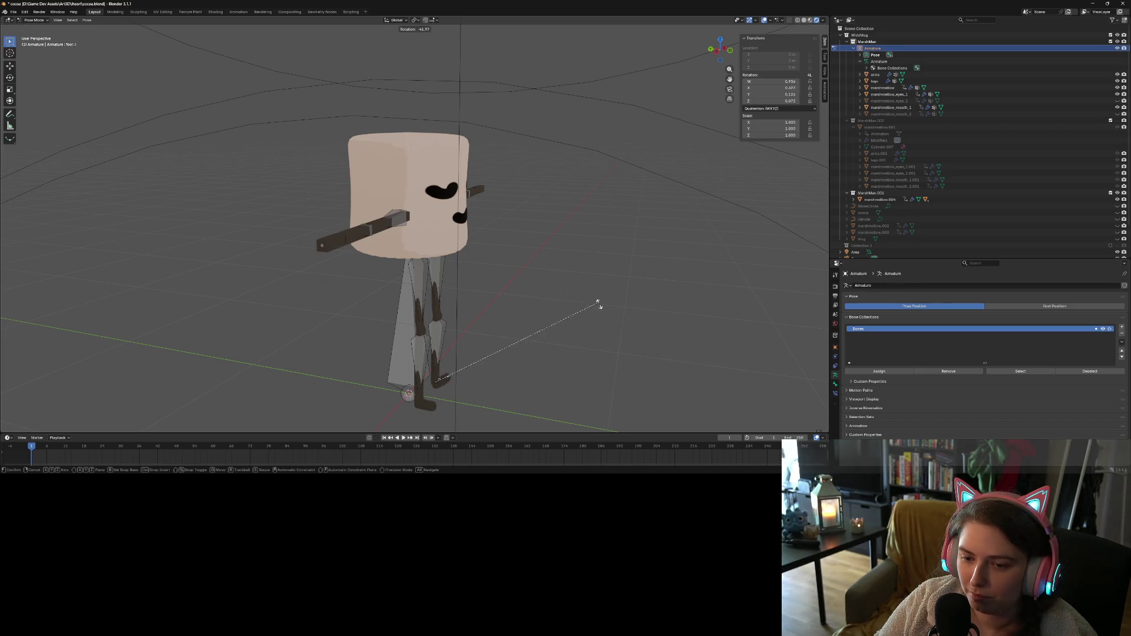
{"action": "right_click", "coordinate": [616, 320]}
{"action": "mouse_move", "coordinate": [530, 354]}
{"action": "middle_mouse_down"}
{"action": "mouse_move", "coordinate": [439, 356]}
{"action": "mouse_move", "coordinate": [459, 361]}
{"action": "middle_mouse_up"}
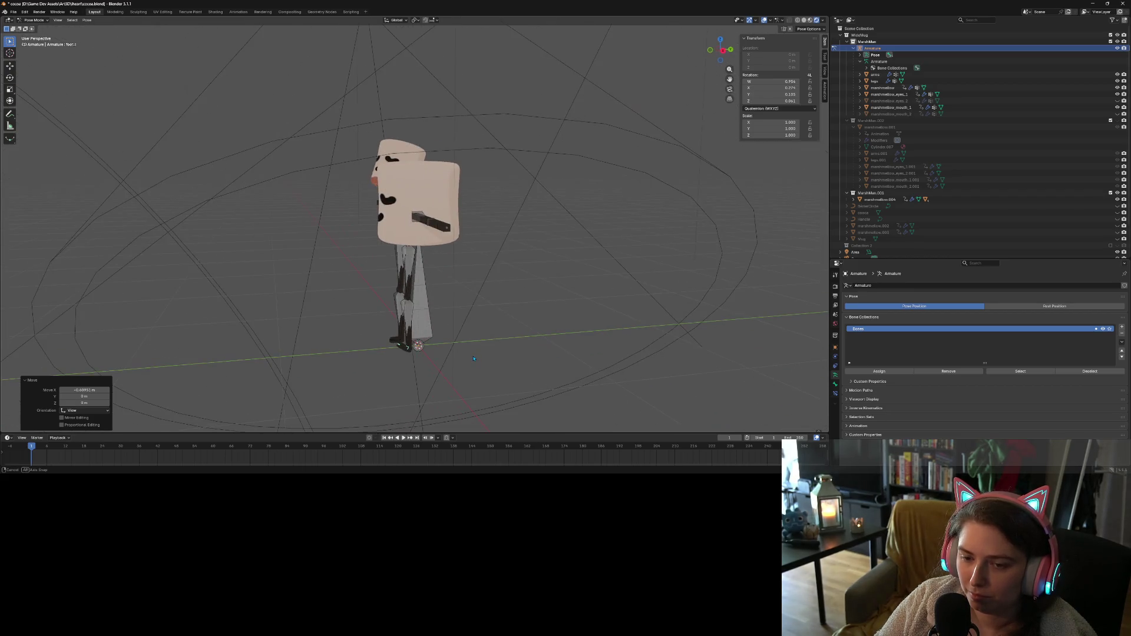
{"action": "left_click", "coordinate": [408, 348]}
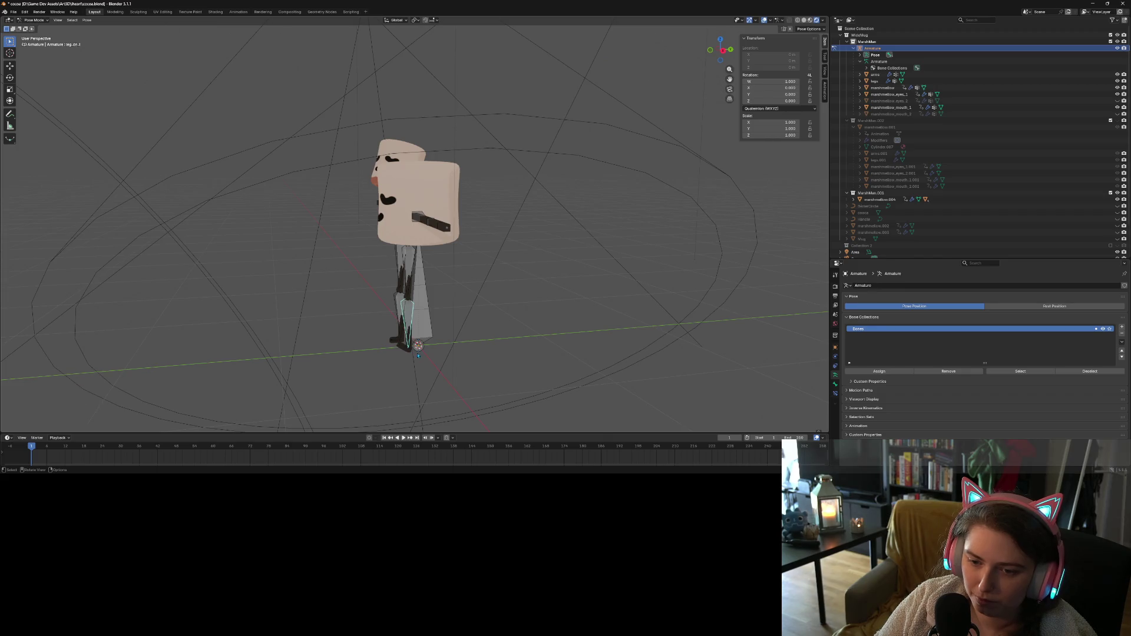
{"action": "key", "text": "r"}
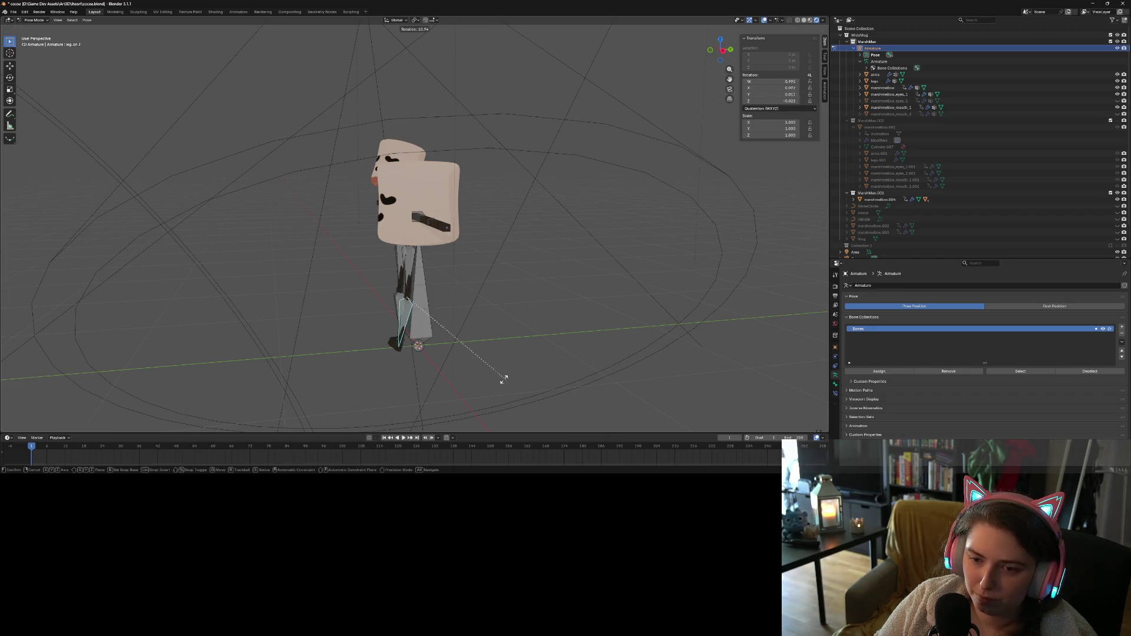
{"action": "left_click", "coordinate": [426, 354]}
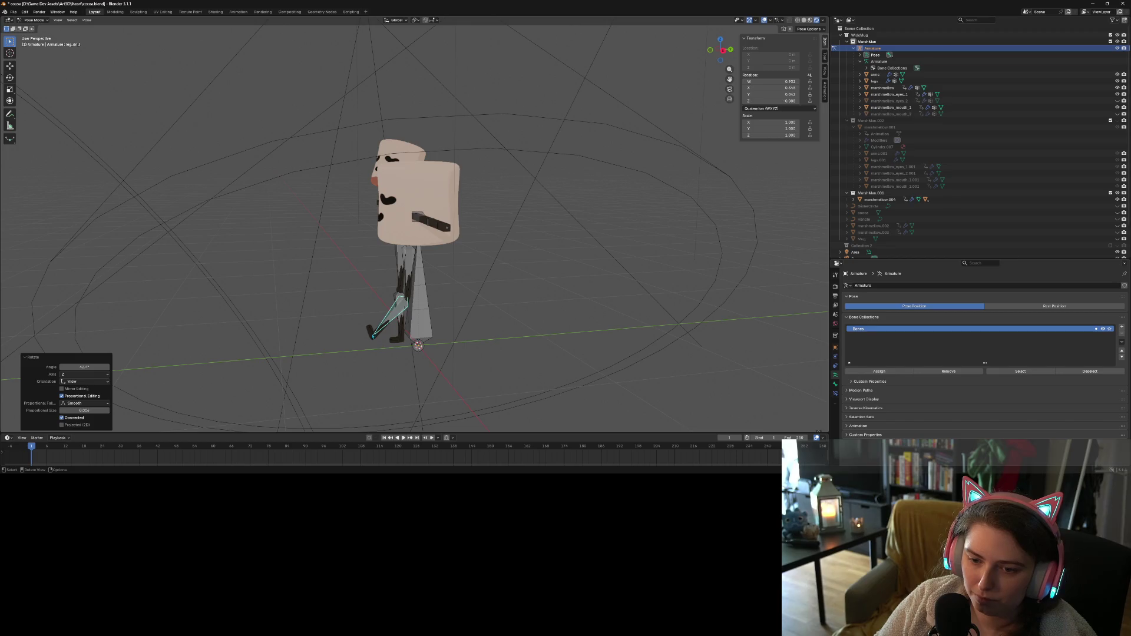
Rotate the left foot bone, then select the upper left leg bone
{"action": "left_click", "coordinate": [374, 337]}
{"action": "key", "text": "r"}
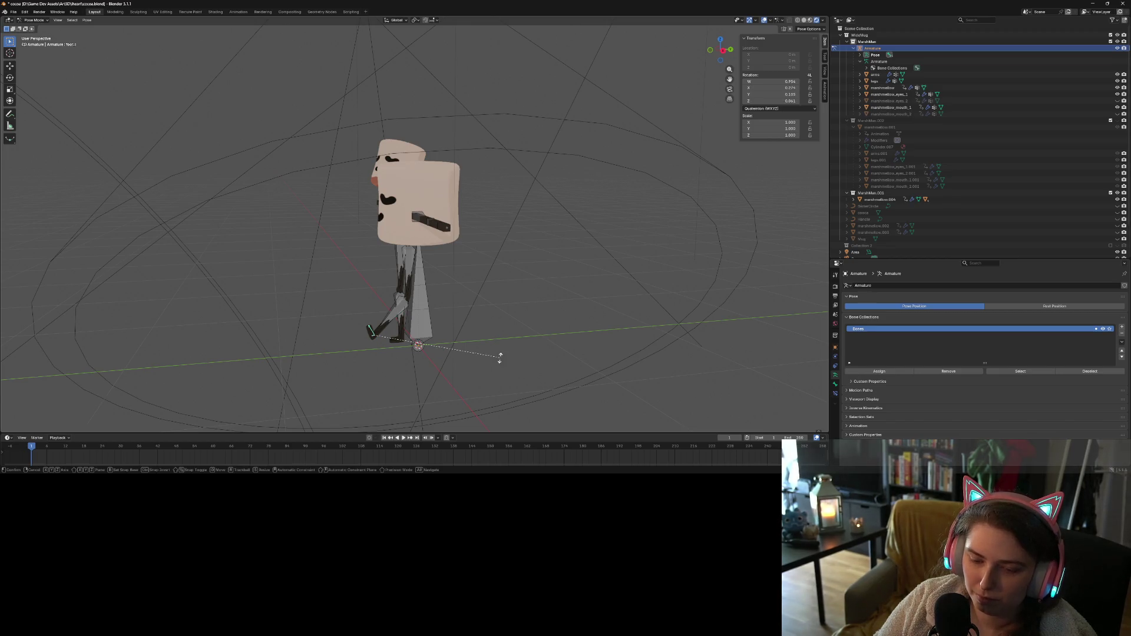
{"action": "left_click", "coordinate": [377, 287]}
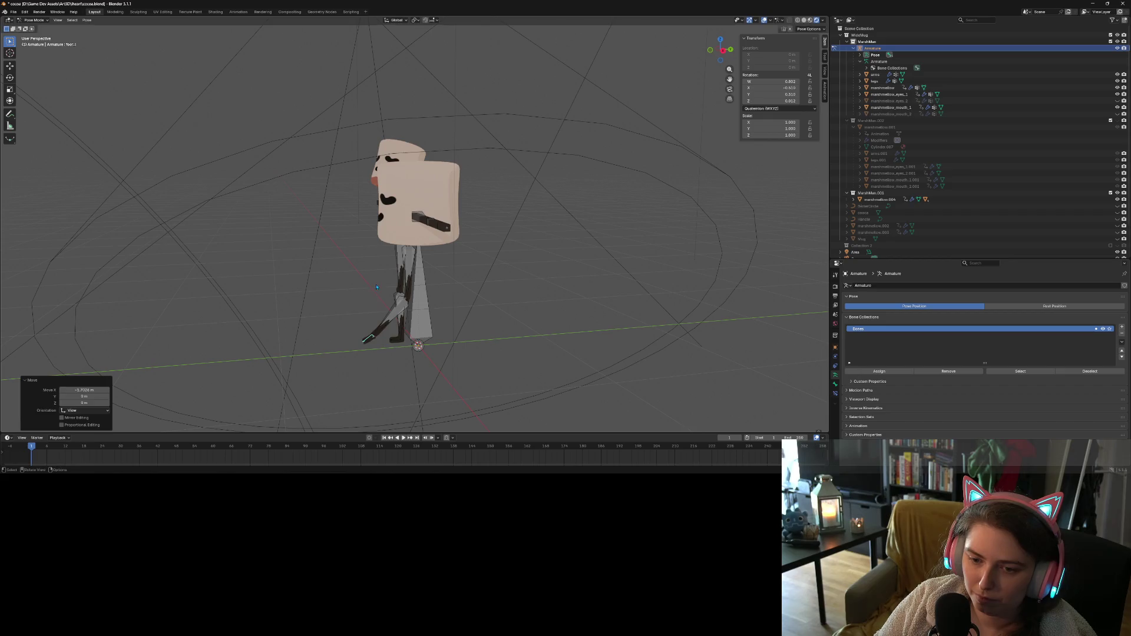
{"action": "mouse_move", "coordinate": [393, 367]}
{"action": "middle_mouse_down"}
{"action": "mouse_move", "coordinate": [330, 362]}
{"action": "mouse_move", "coordinate": [393, 348]}
{"action": "middle_mouse_up"}
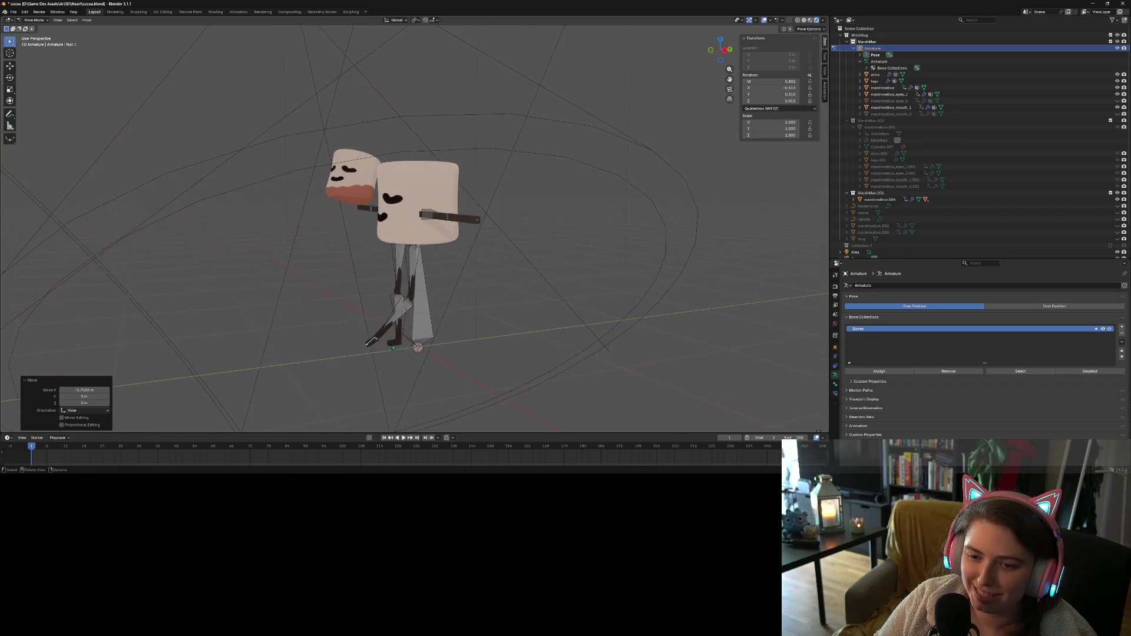
{"action": "left_click", "coordinate": [408, 301]}
{"action": "left_click", "coordinate": [427, 257]}
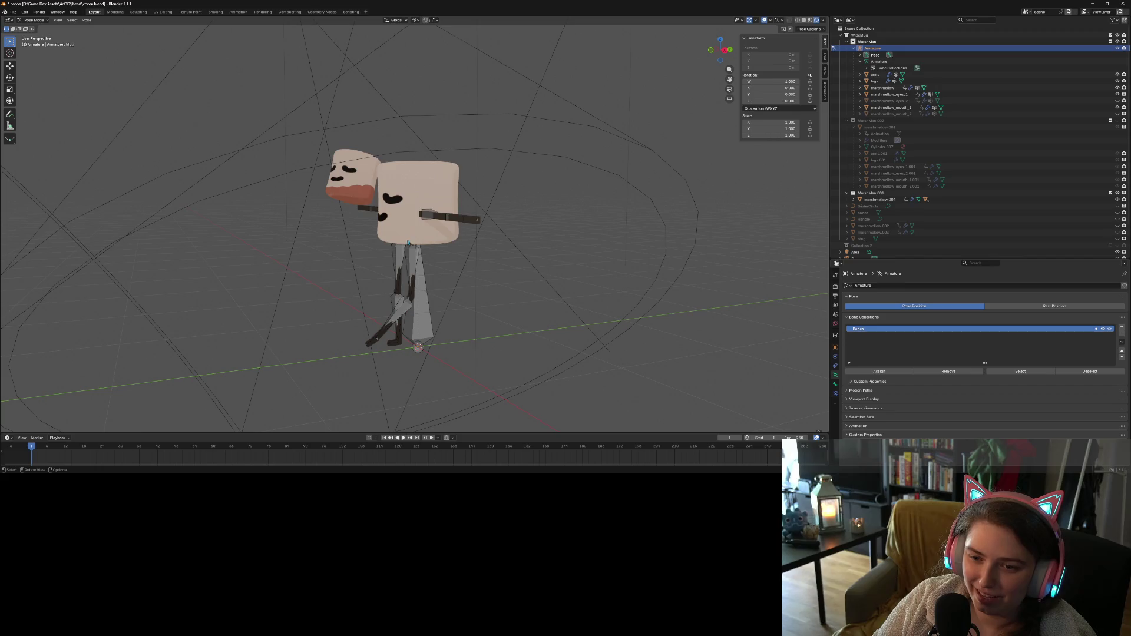
In Right orthographic view, rotate the upper left leg so it swings back
{"action": "key", "text": "KP_3"}
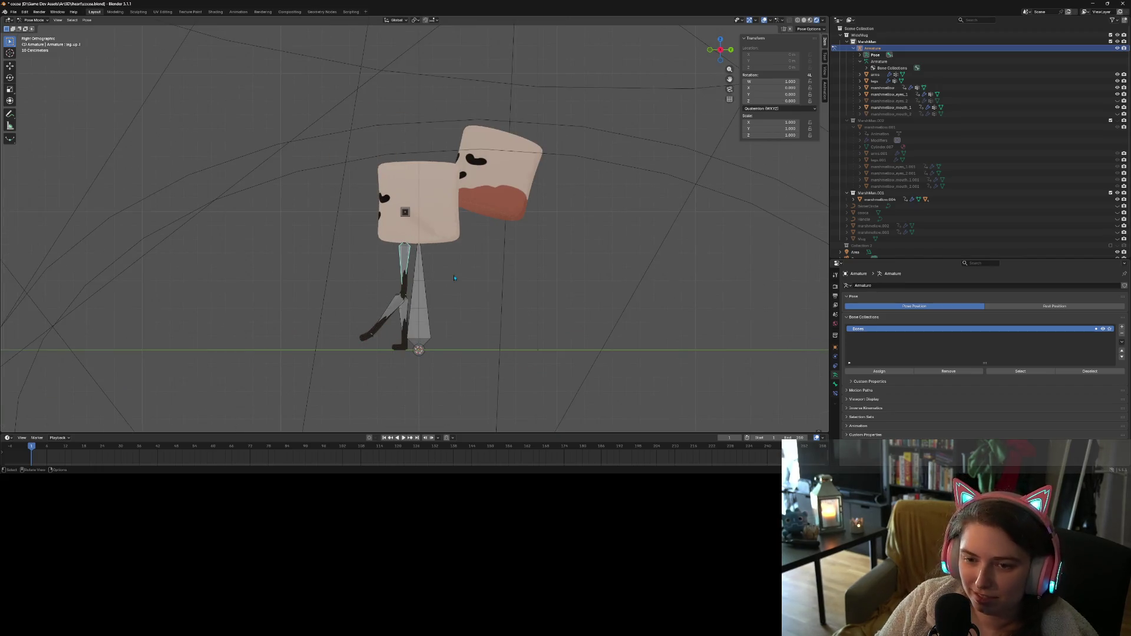
{"action": "key", "text": "r"}
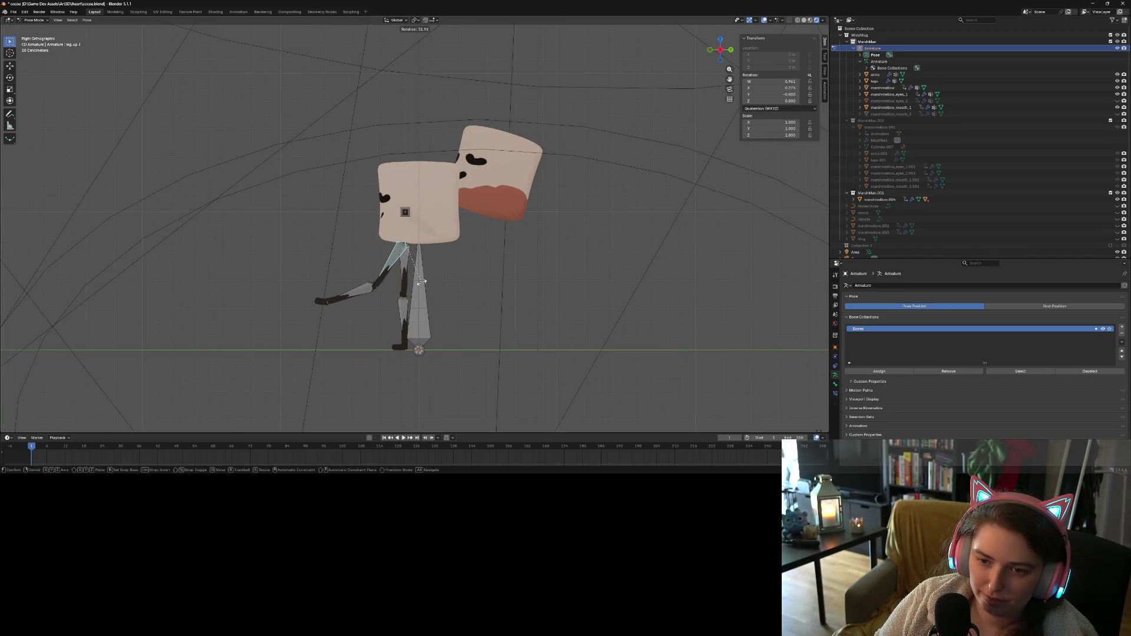
{"action": "left_click", "coordinate": [387, 291]}
Bend the lower left leg 53.2° about the X axis, then select its parent upper leg bone
{"action": "left_click", "coordinate": [372, 288]}
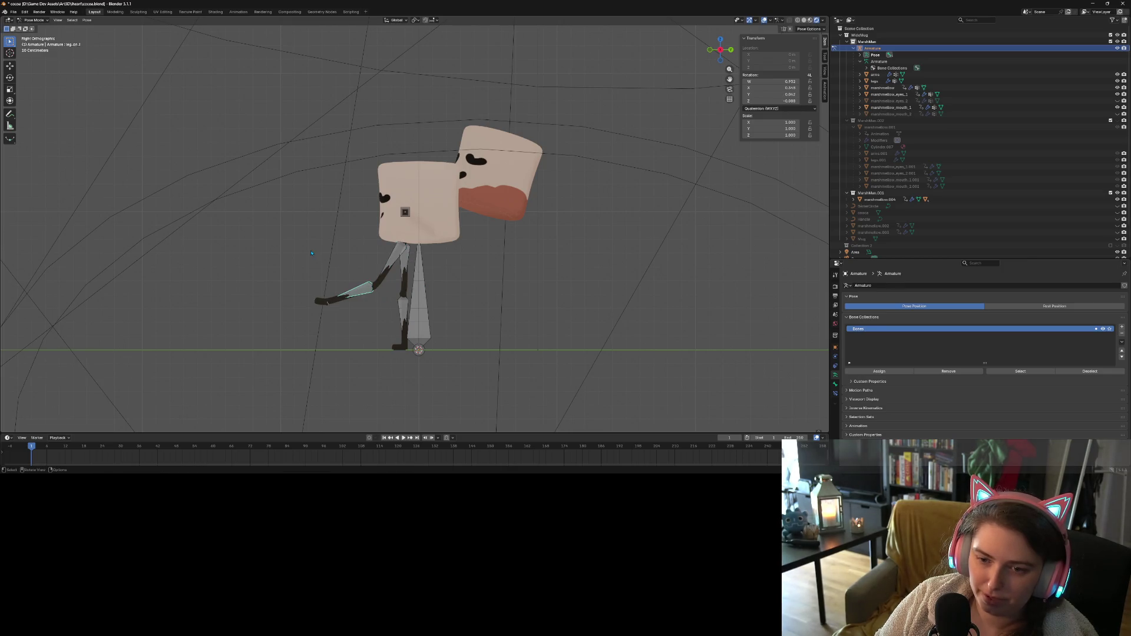
{"action": "key", "text": "r"}
{"action": "key", "text": "z"}
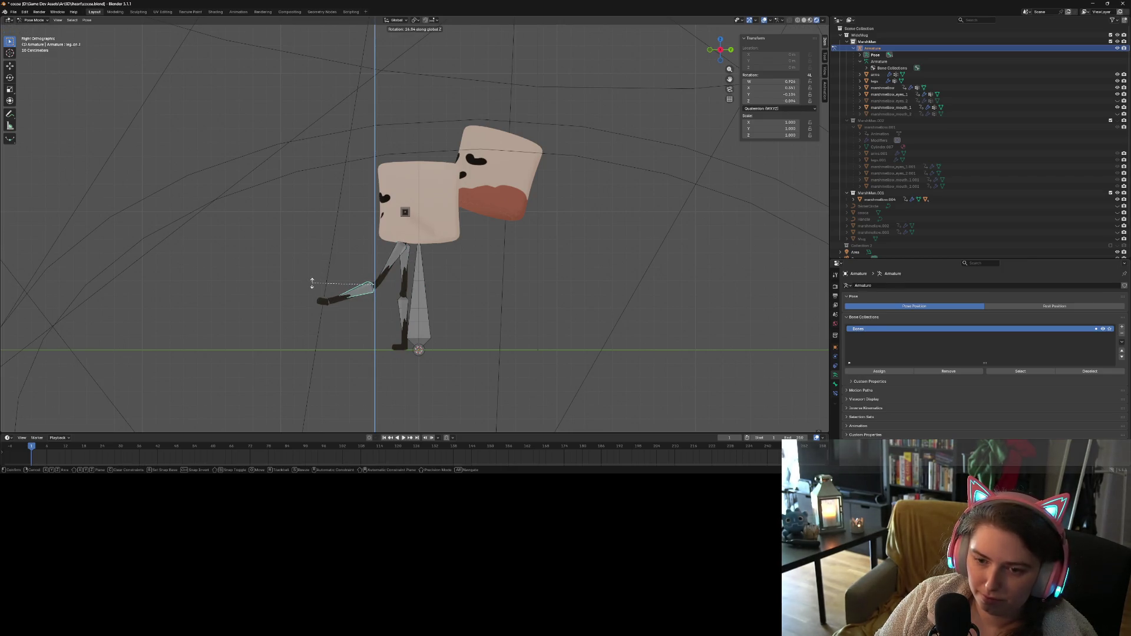
{"action": "key", "text": "y"}
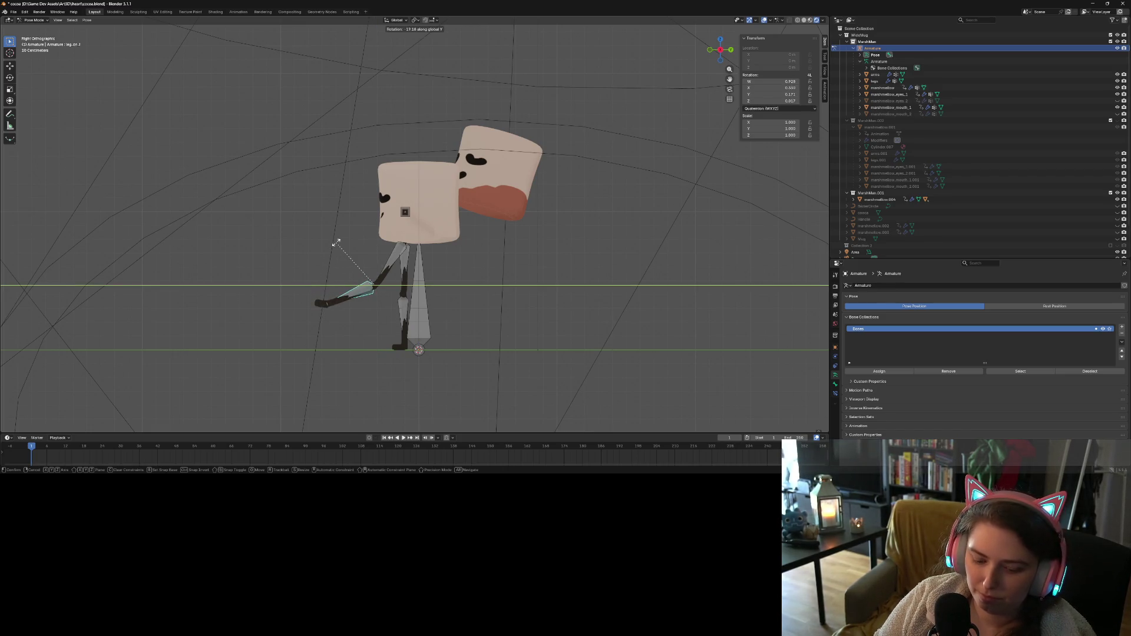
{"action": "key", "text": "x"}
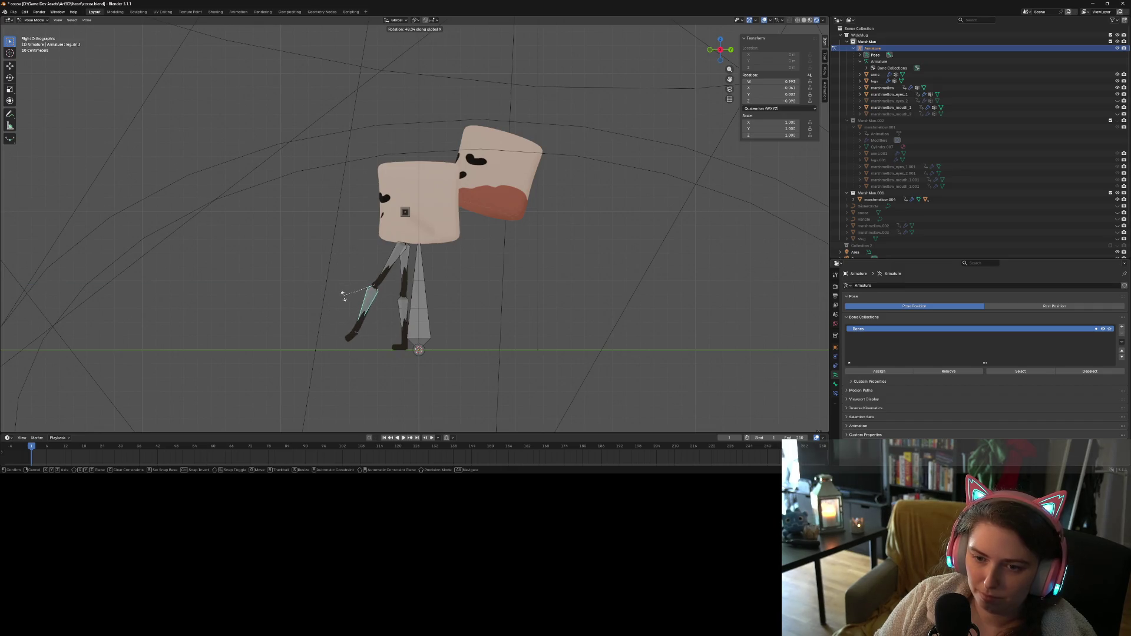
{"action": "left_click", "coordinate": [347, 302]}
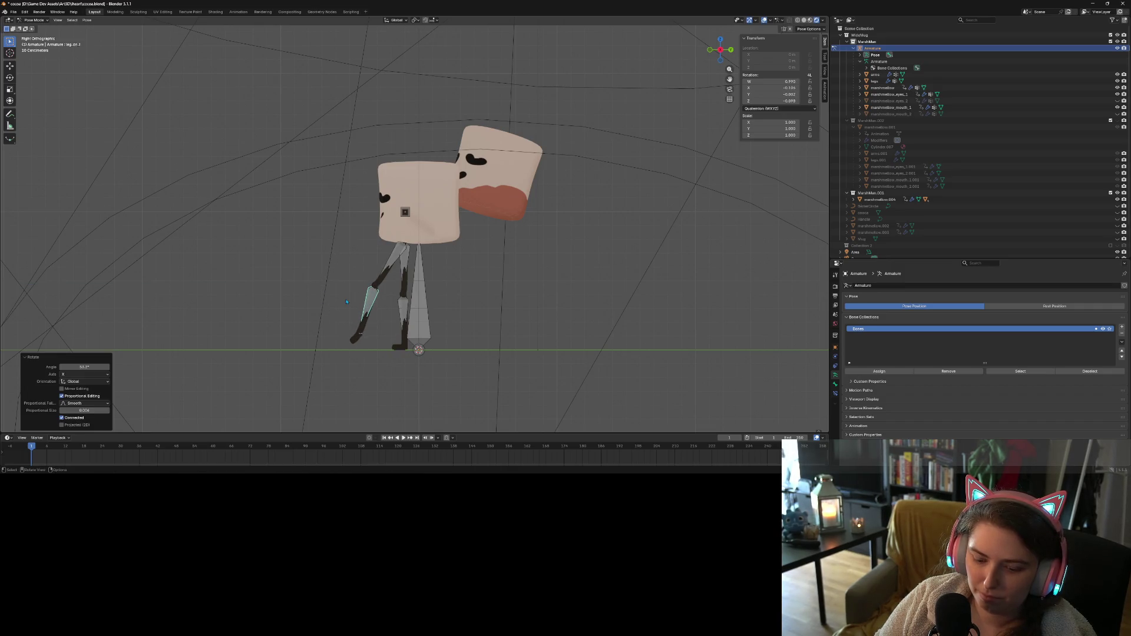
{"action": "key", "text": "r"}
{"action": "key", "text": "x"}
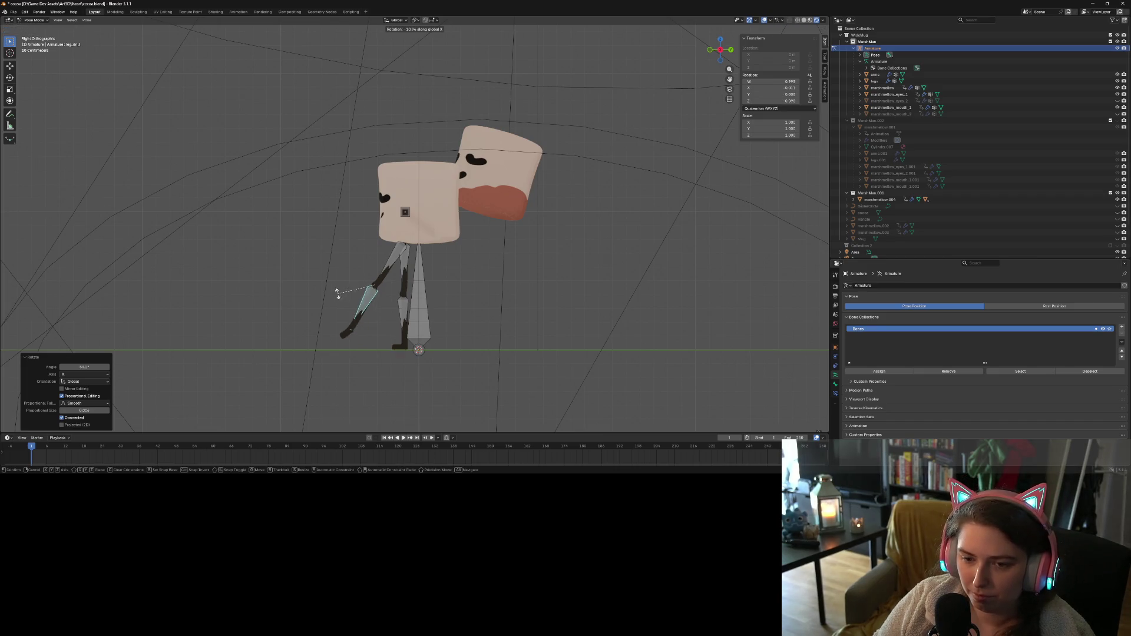
{"action": "right_click", "coordinate": [335, 288]}
{"action": "mouse_move", "coordinate": [335, 287]}
{"action": "middle_mouse_down"}
{"action": "mouse_move", "coordinate": [446, 356]}
{"action": "mouse_move", "coordinate": [485, 337]}
{"action": "middle_mouse_up"}
{"action": "key", "text": "bracketleft"}
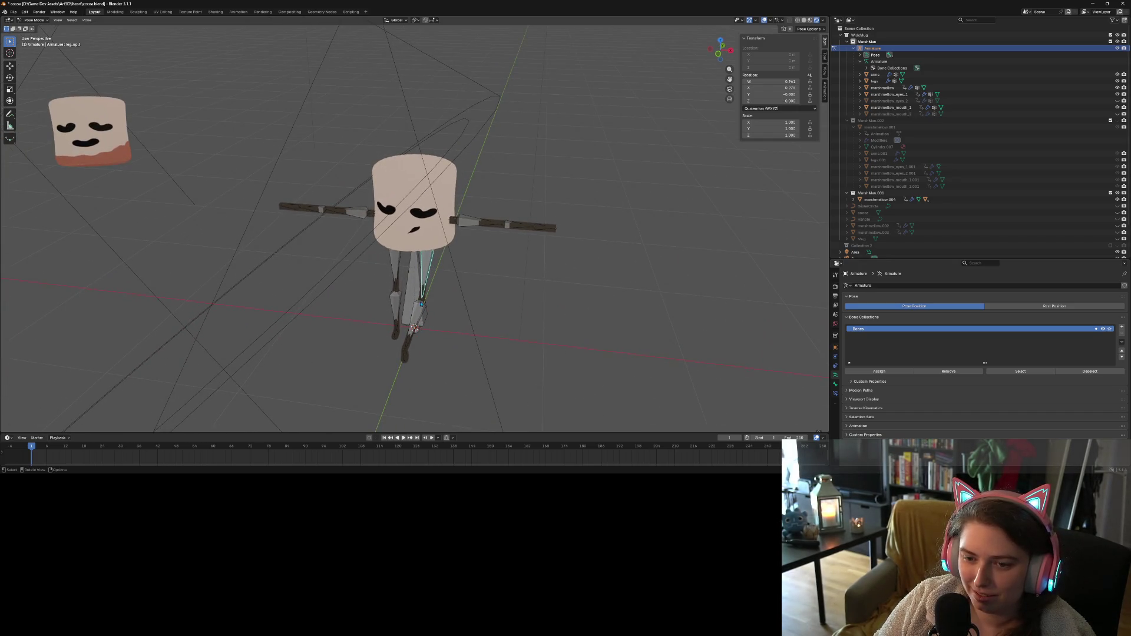
Select the lower leg bone and test-rotate it on the Z, then Y, axis in front view
{"action": "key", "text": "bracketright"}
{"action": "key", "text": "KP_1"}
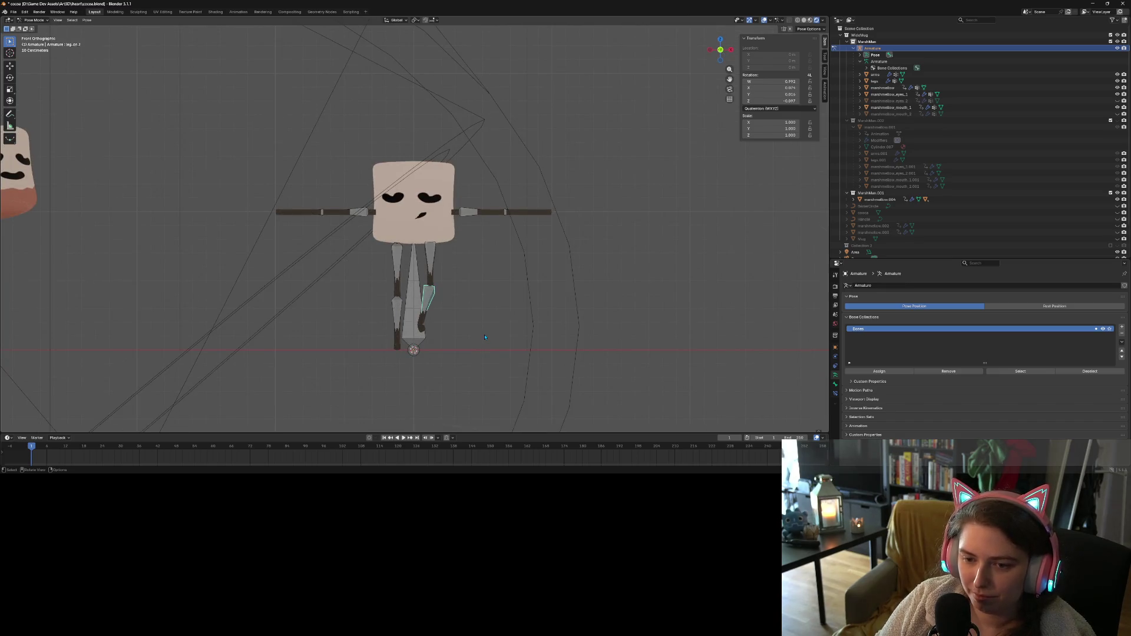
{"action": "key", "text": "r"}
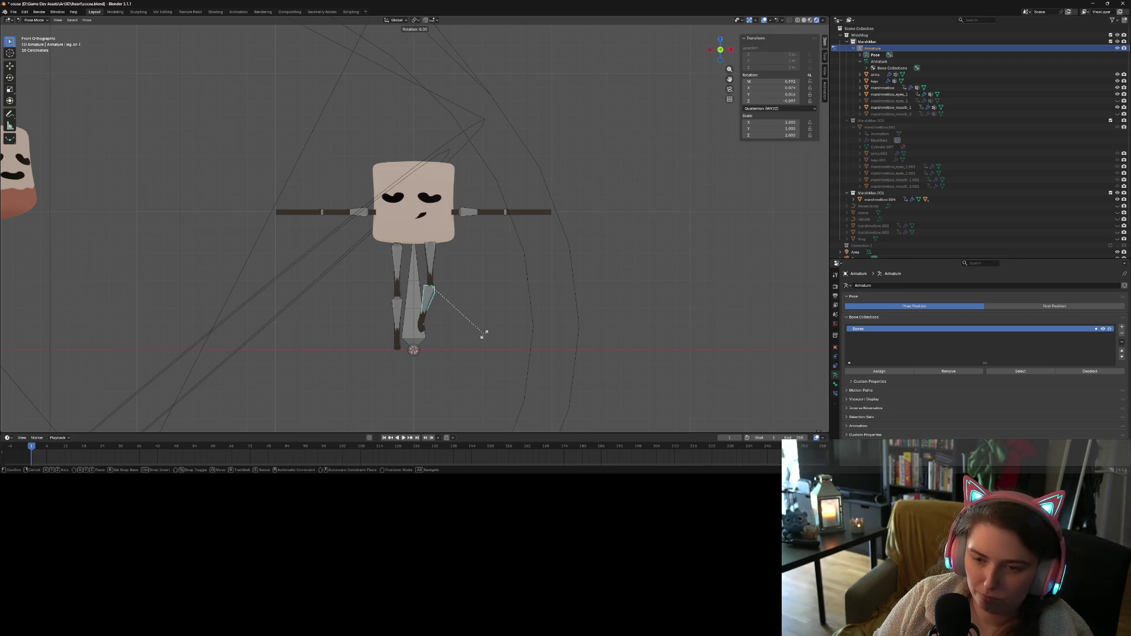
{"action": "key", "text": "z"}
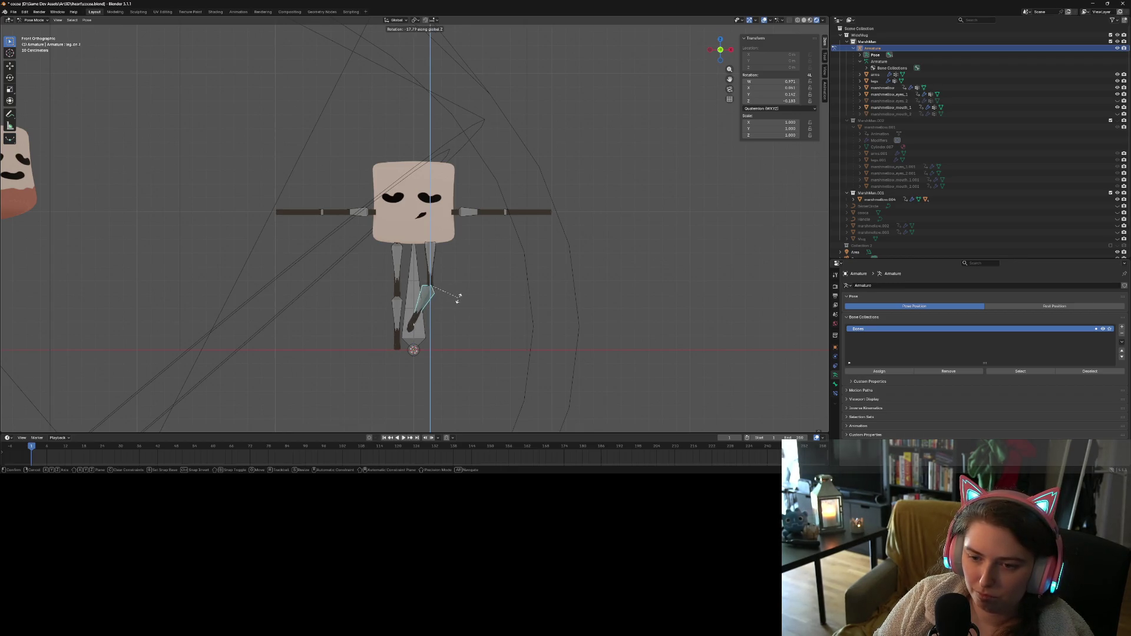
{"action": "key", "text": "y"}
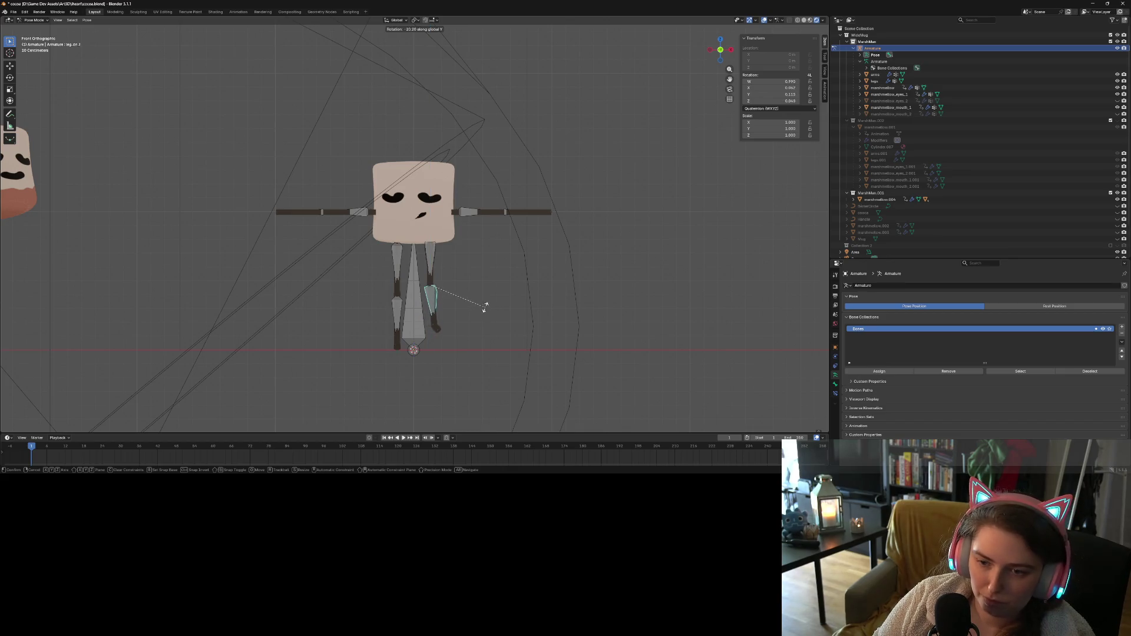
{"action": "left_click", "coordinate": [490, 309]}
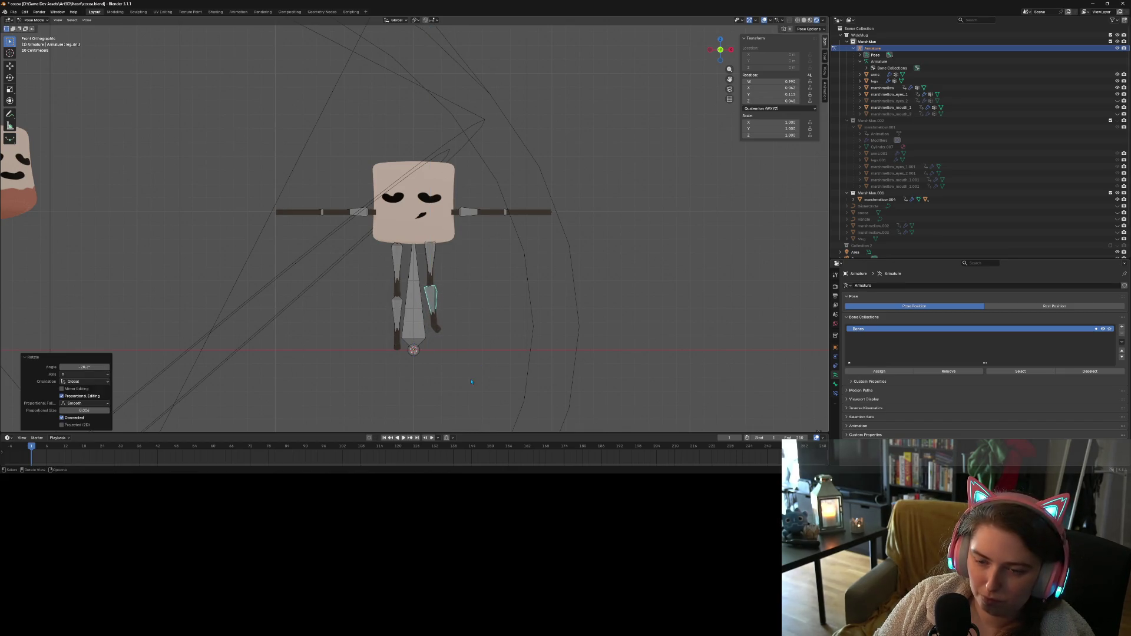
{"action": "mouse_move", "coordinate": [490, 308]}
{"action": "middle_mouse_down"}
{"action": "mouse_move", "coordinate": [401, 386]}
{"action": "mouse_move", "coordinate": [459, 357]}
{"action": "mouse_move", "coordinate": [491, 367]}
{"action": "mouse_move", "coordinate": [461, 350]}
{"action": "middle_mouse_up"}
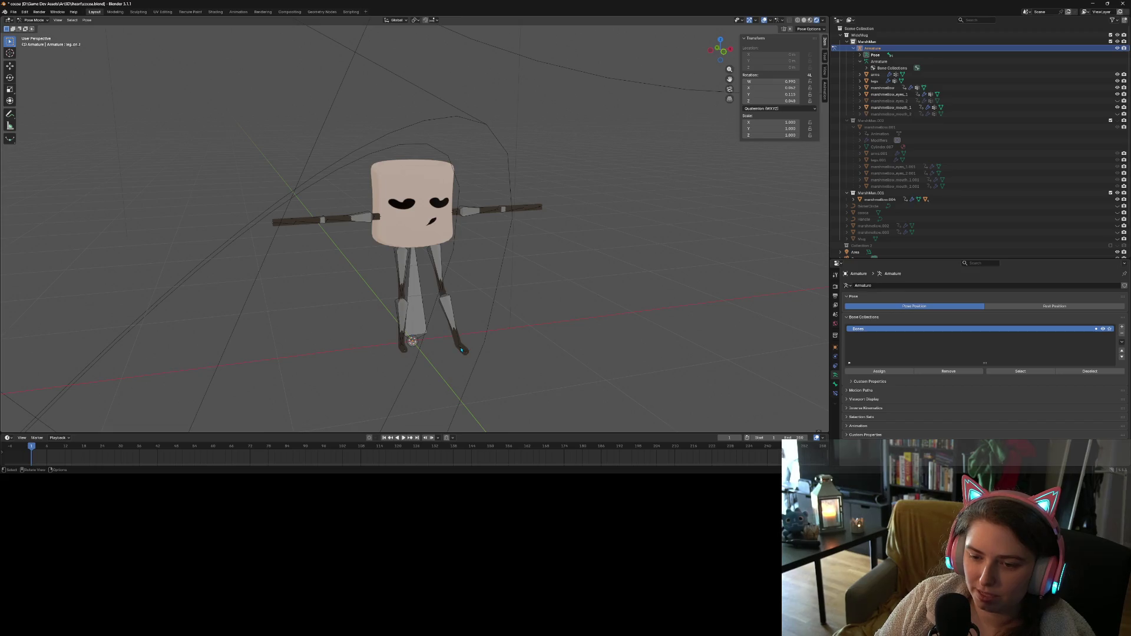
Undo the leg test pose, returning the eye mesh to Weight Paint mode
{"action": "key", "text": "Tab"}
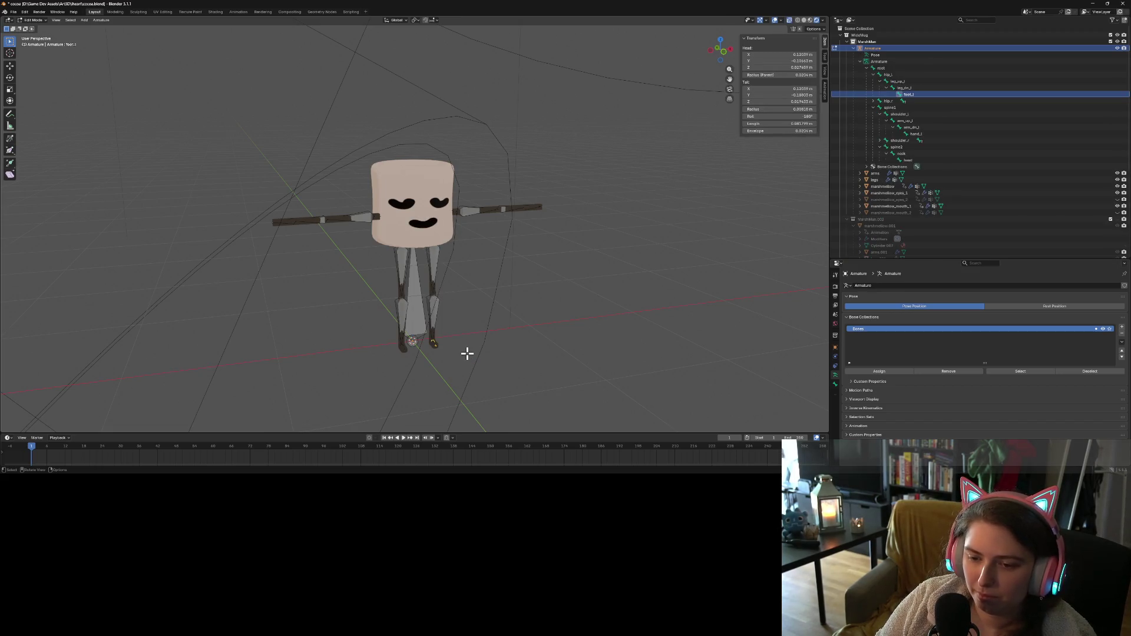
{"action": "key", "text": "Tab"}
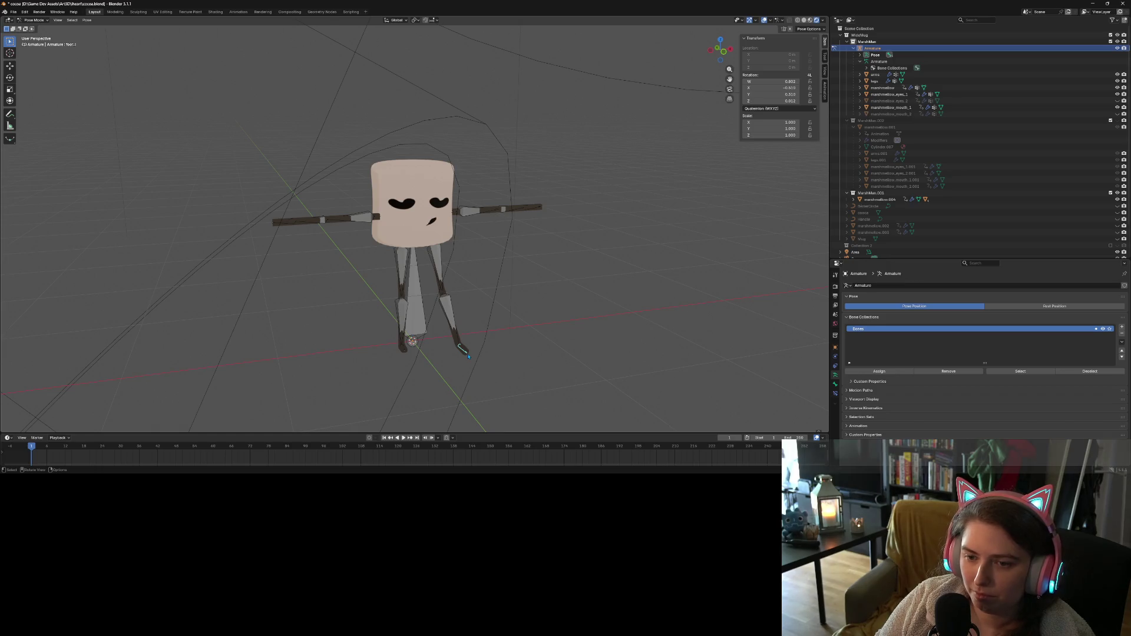
{"action": "middle_click_drag", "start_coordinate": [469, 357], "coordinate": [493, 356]}
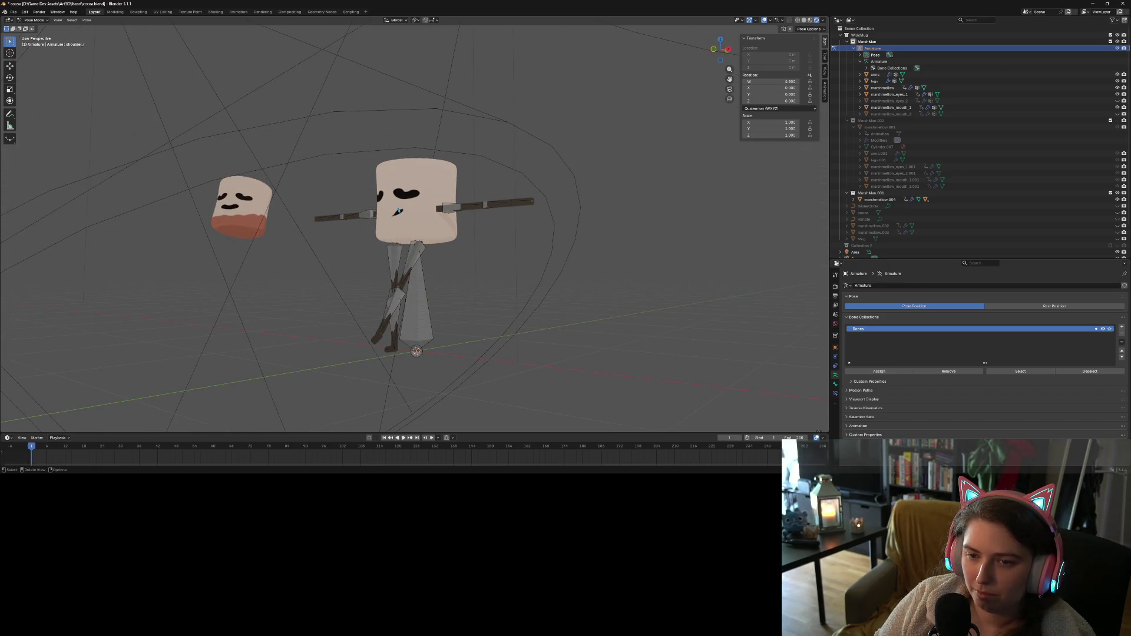
{"action": "key", "text": "Tab"}
{"action": "key", "text": "Tab"}
{"action": "key", "text": "Tab"}
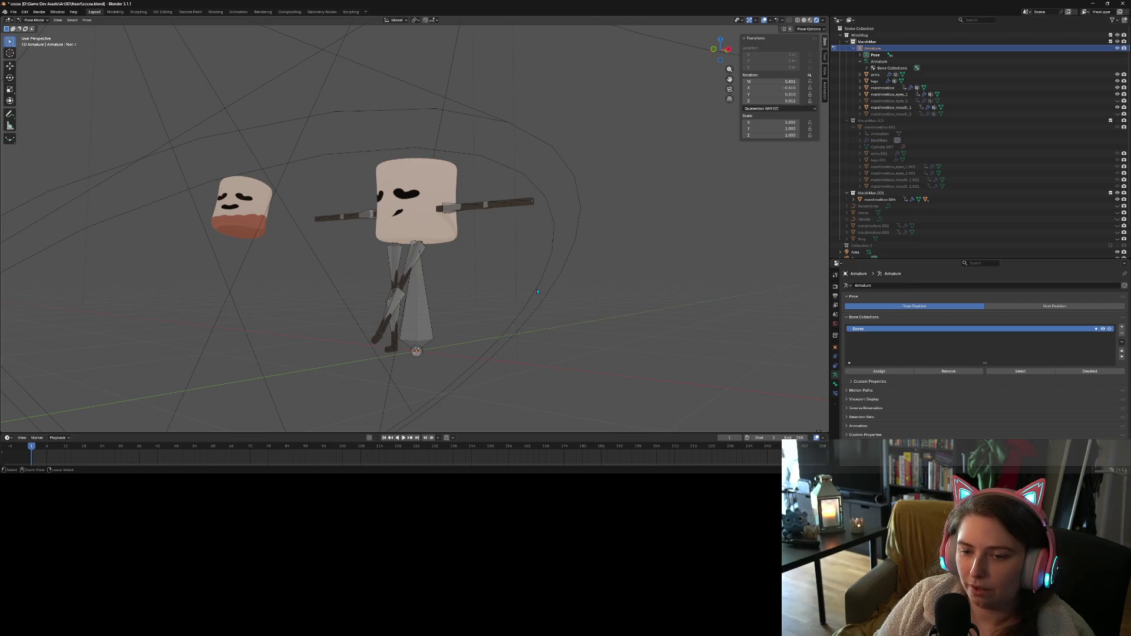
{"action": "key", "text": "Tab"}
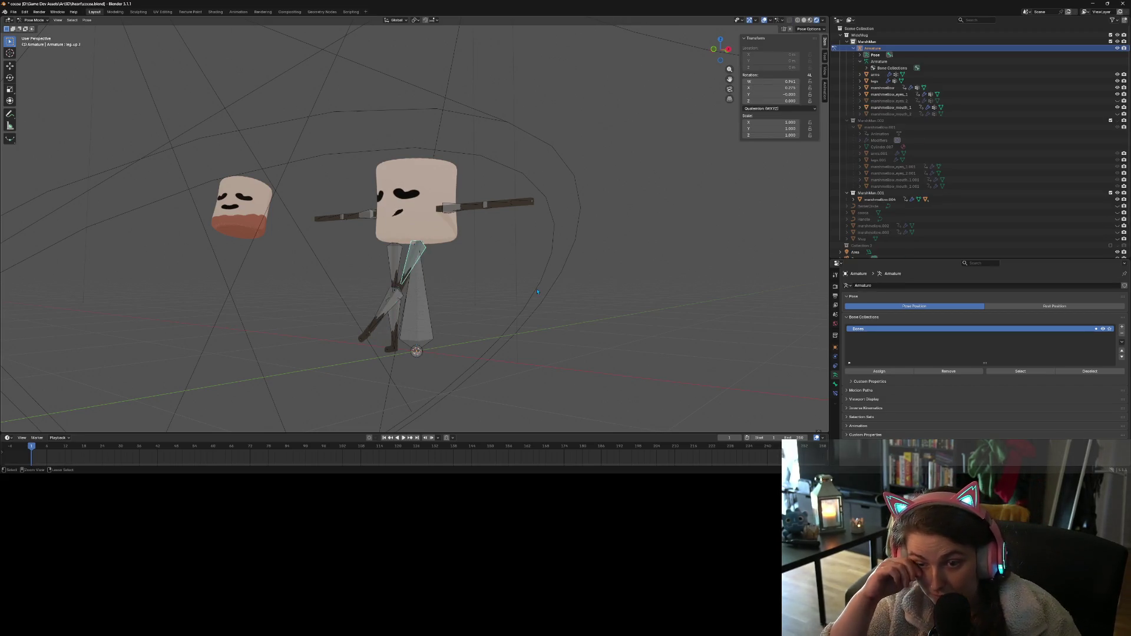
{"action": "key", "text": "ctrl+z"}
{"action": "key", "text": "ctrl+z"}
{"action": "key", "text": "ctrl+z"}
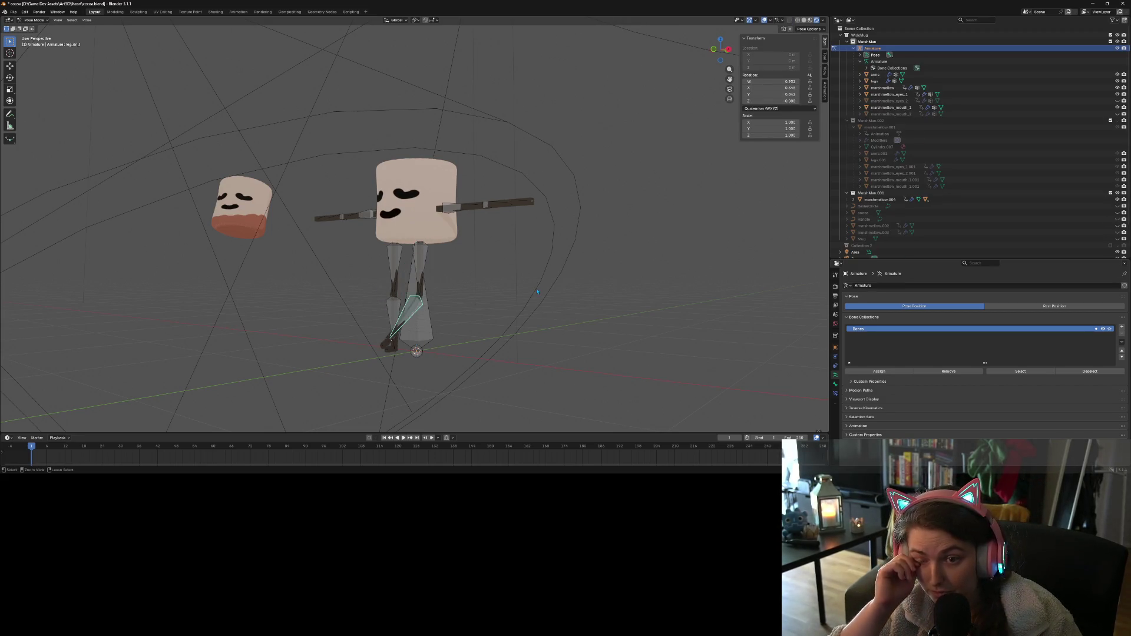
{"action": "key", "text": "ctrl+z"}
{"action": "key", "text": "ctrl+z"}
{"action": "key", "text": "ctrl+z"}
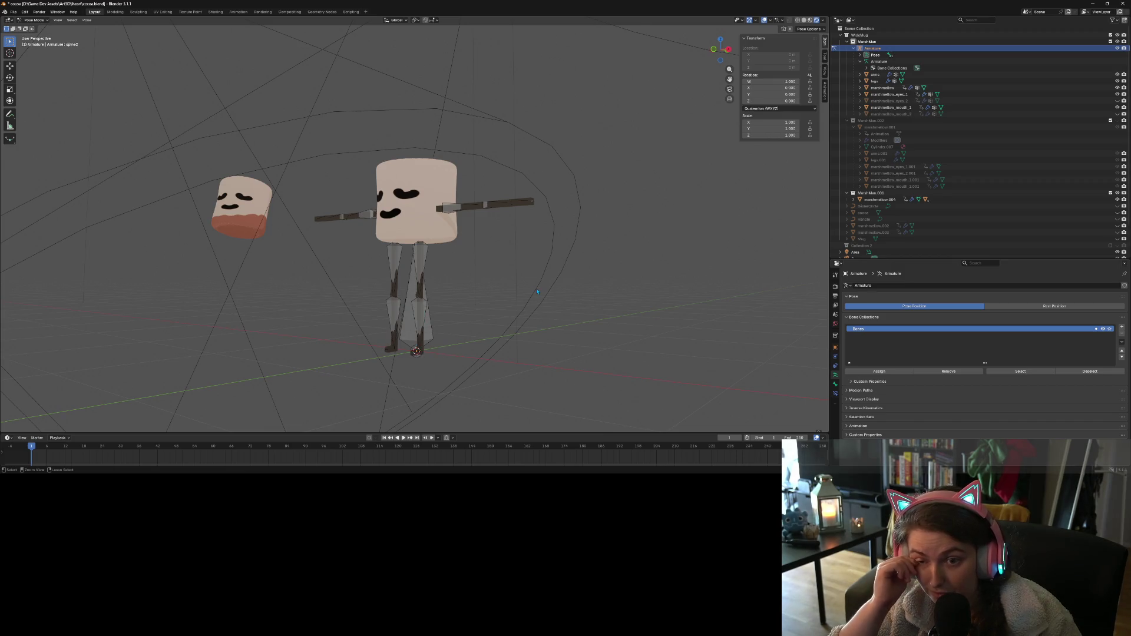
{"action": "key", "text": "ctrl+z"}
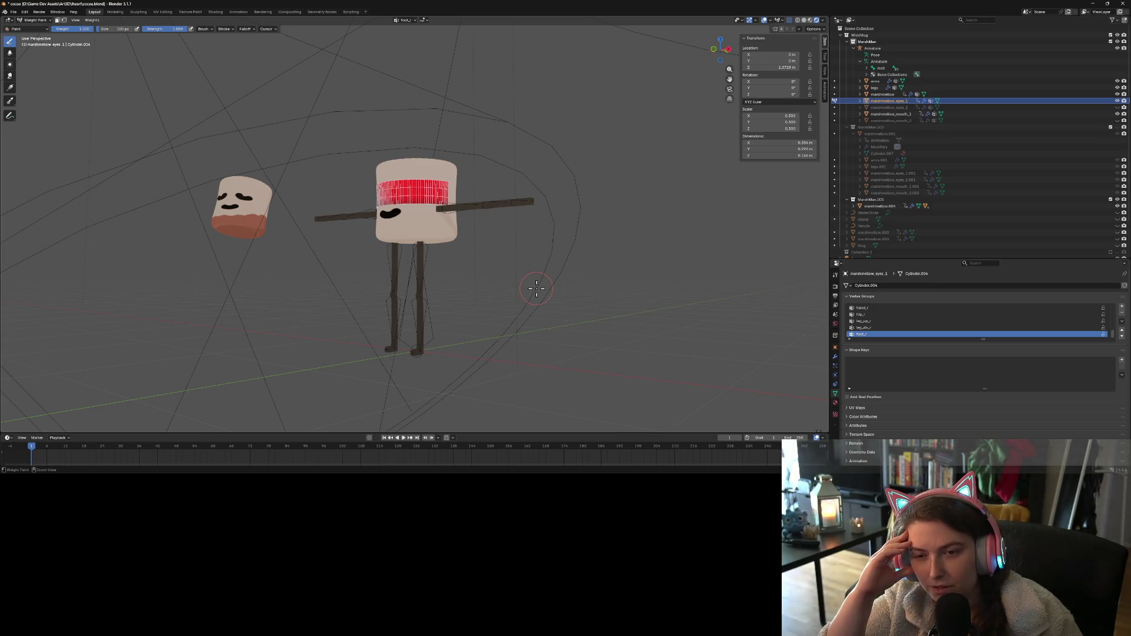
Reset the active vertex group to its default value and select foot_l, then spine1
{"action": "right_click", "coordinate": [966, 336]}
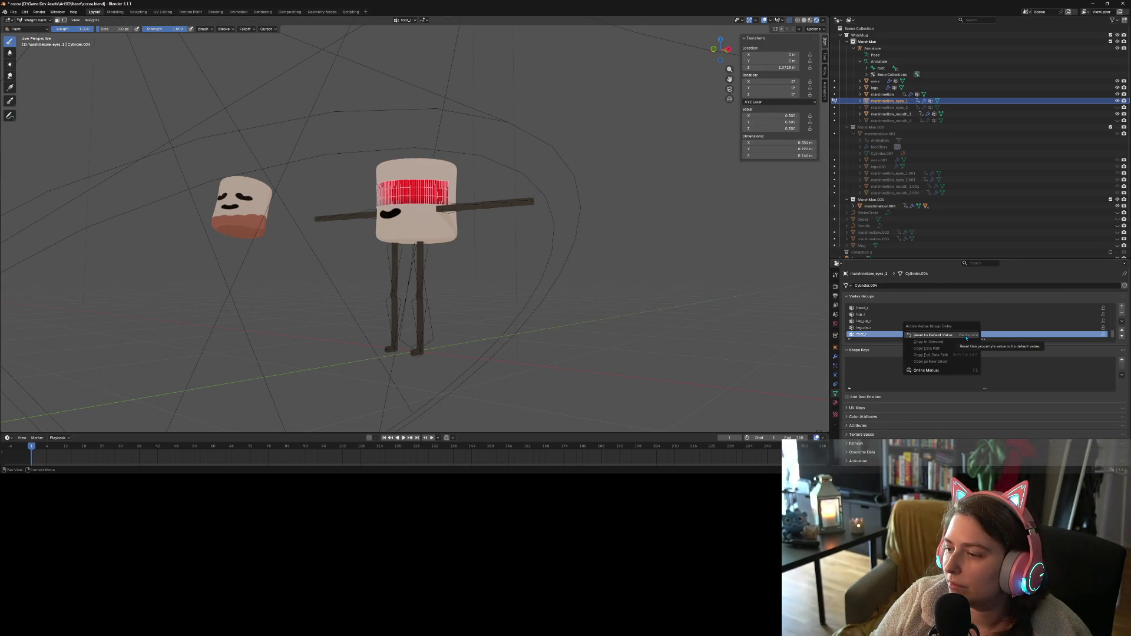
{"action": "left_click", "coordinate": [967, 335]}
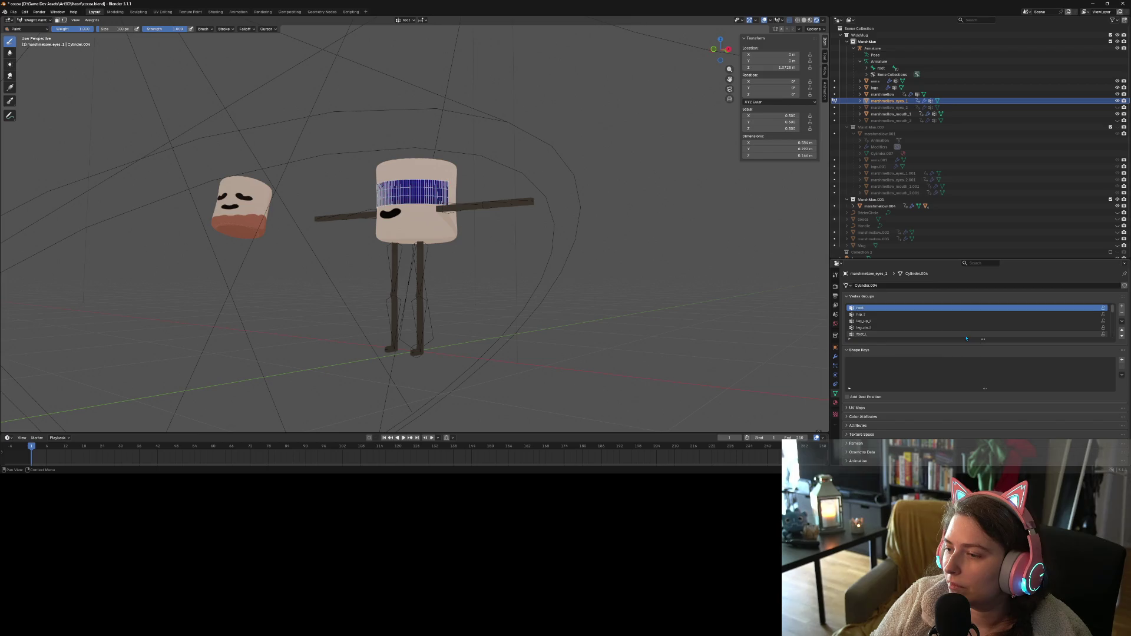
{"action": "left_click", "coordinate": [925, 335]}
{"action": "scroll", "coordinate": [919, 330], "scroll_direction": "down", "scroll_amount": 1}
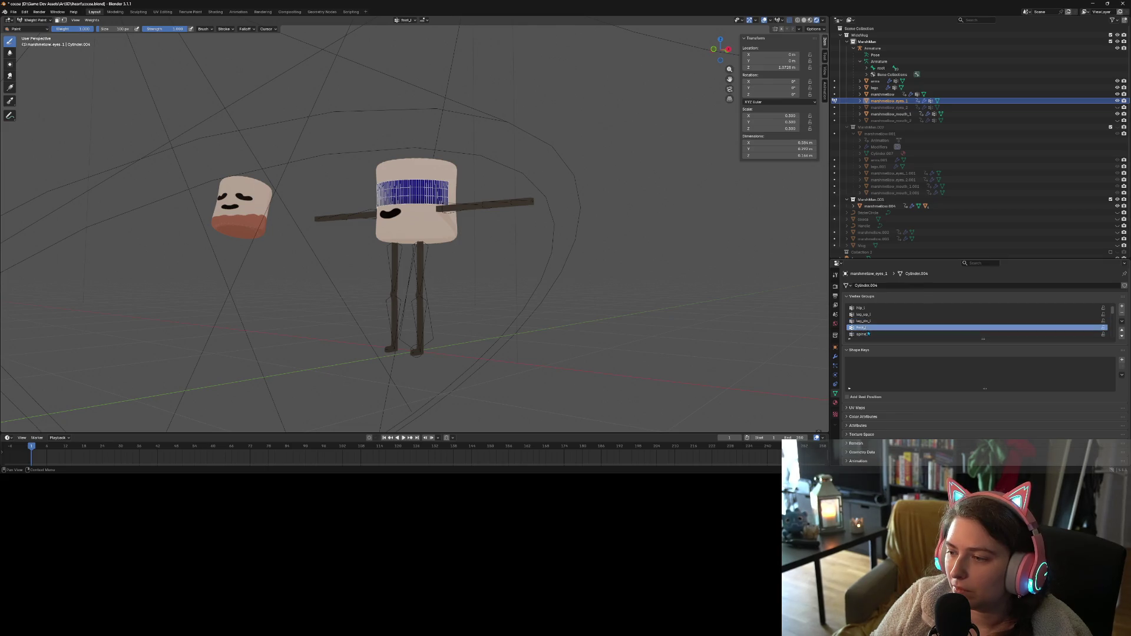
{"action": "left_click", "coordinate": [869, 335]}
Step through hip_l and root, then make head the active vertex group
{"action": "left_click", "coordinate": [869, 327]}
{"action": "left_click", "coordinate": [868, 321]}
{"action": "left_click", "coordinate": [869, 315]}
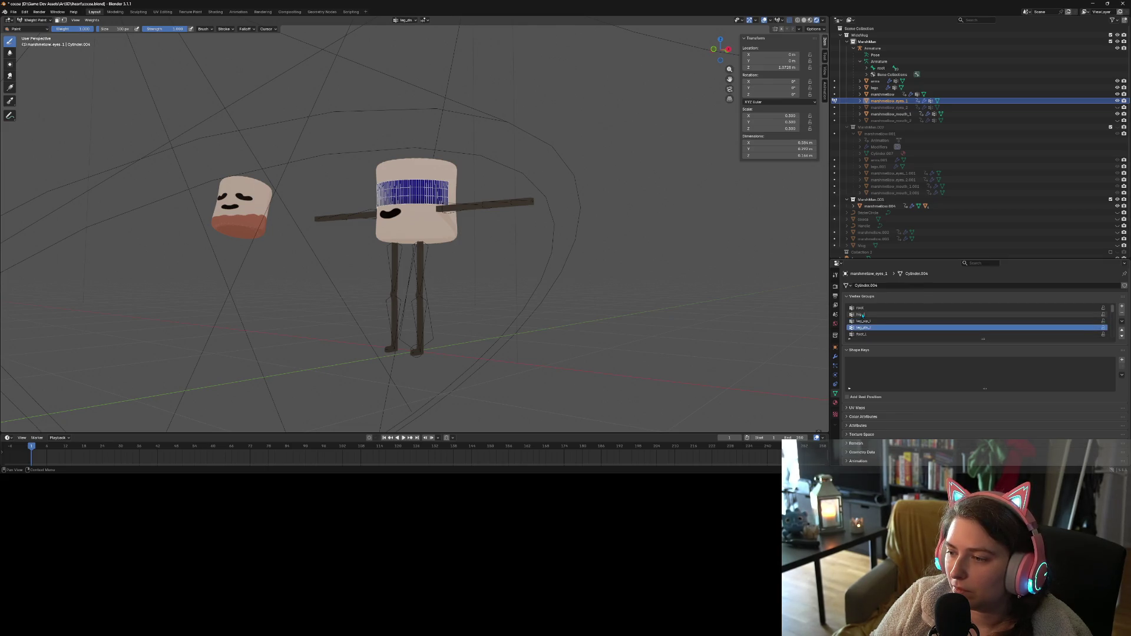
{"action": "left_click", "coordinate": [868, 309]}
{"action": "scroll", "coordinate": [868, 307], "scroll_direction": "up", "scroll_amount": 1}
{"action": "left_click", "coordinate": [867, 308]}
{"action": "scroll", "coordinate": [874, 324], "scroll_direction": "down", "scroll_amount": 2}
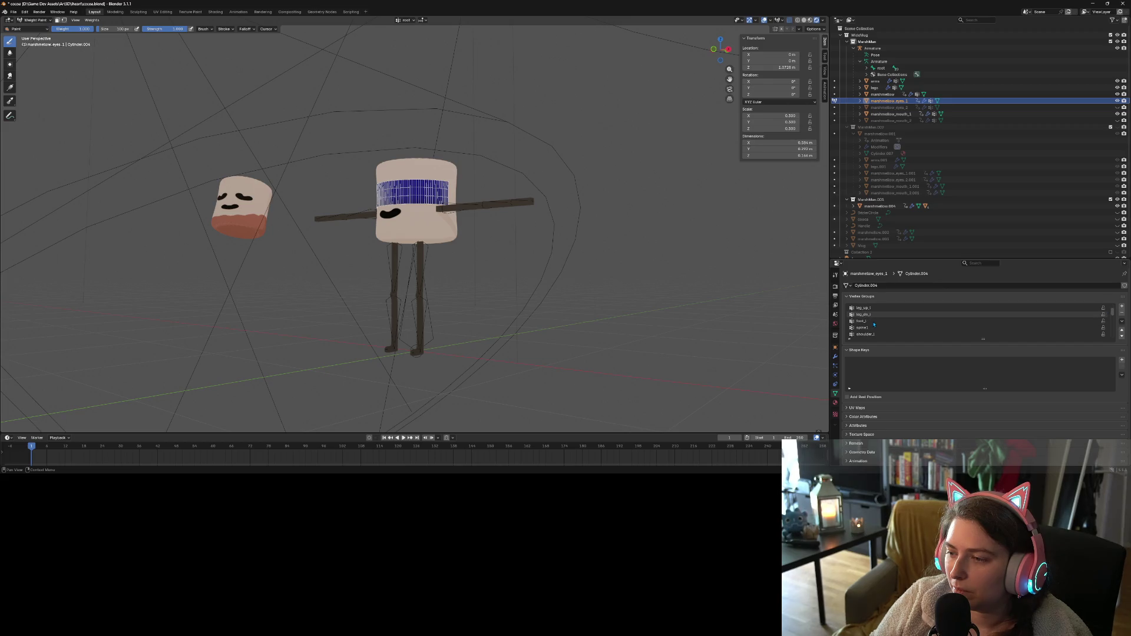
{"action": "scroll", "coordinate": [874, 324], "scroll_direction": "down", "scroll_amount": 1}
{"action": "left_click", "coordinate": [878, 334]}
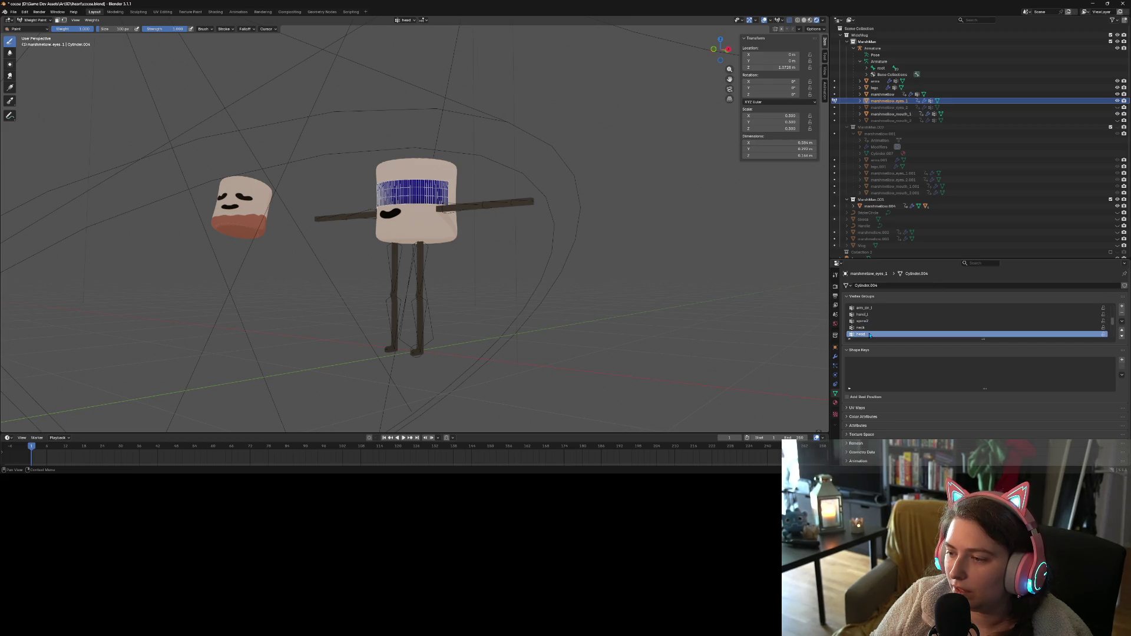
{"action": "scroll", "coordinate": [428, 212], "scroll_direction": "up", "scroll_amount": 2}
Enlarge the brush to 343 px and paint the whole eye band with full head weight
{"action": "middle_click_drag", "start_coordinate": [428, 212], "coordinate": [418, 203]}
{"action": "scroll", "coordinate": [418, 203], "scroll_direction": "down", "scroll_amount": 1}
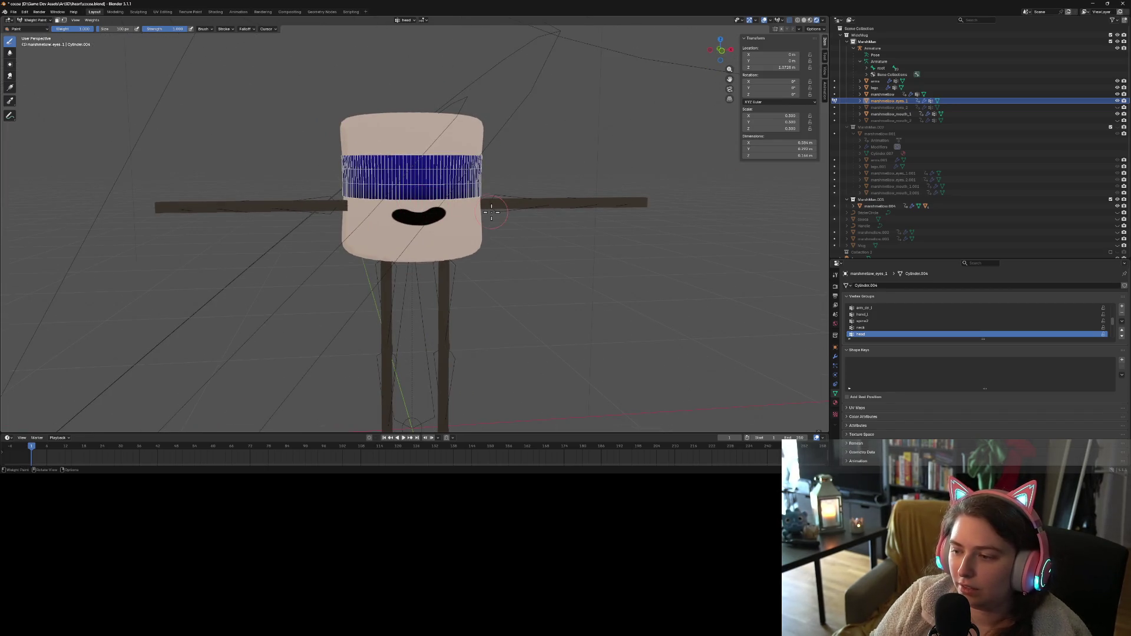
{"action": "left_click_drag", "start_coordinate": [407, 184], "coordinate": [354, 182]}
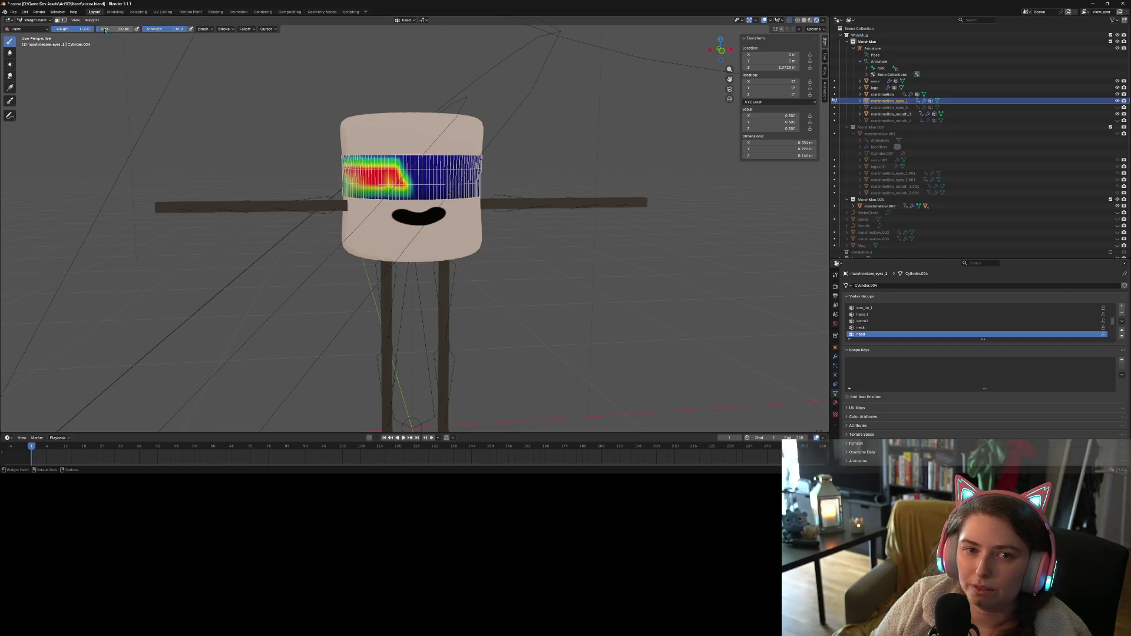
{"action": "left_click_drag", "start_coordinate": [105, 30], "coordinate": [135, 30]}
{"action": "mouse_move", "coordinate": [353, 177]}
{"action": "left_mouse_down"}
{"action": "mouse_move", "coordinate": [471, 176]}
{"action": "mouse_move", "coordinate": [389, 177]}
{"action": "left_mouse_up"}
{"action": "middle_click_drag", "start_coordinate": [389, 176], "coordinate": [454, 194]}
{"action": "mouse_move", "coordinate": [454, 196]}
{"action": "left_mouse_down"}
{"action": "mouse_move", "coordinate": [474, 170]}
{"action": "mouse_move", "coordinate": [364, 204]}
{"action": "left_mouse_up"}
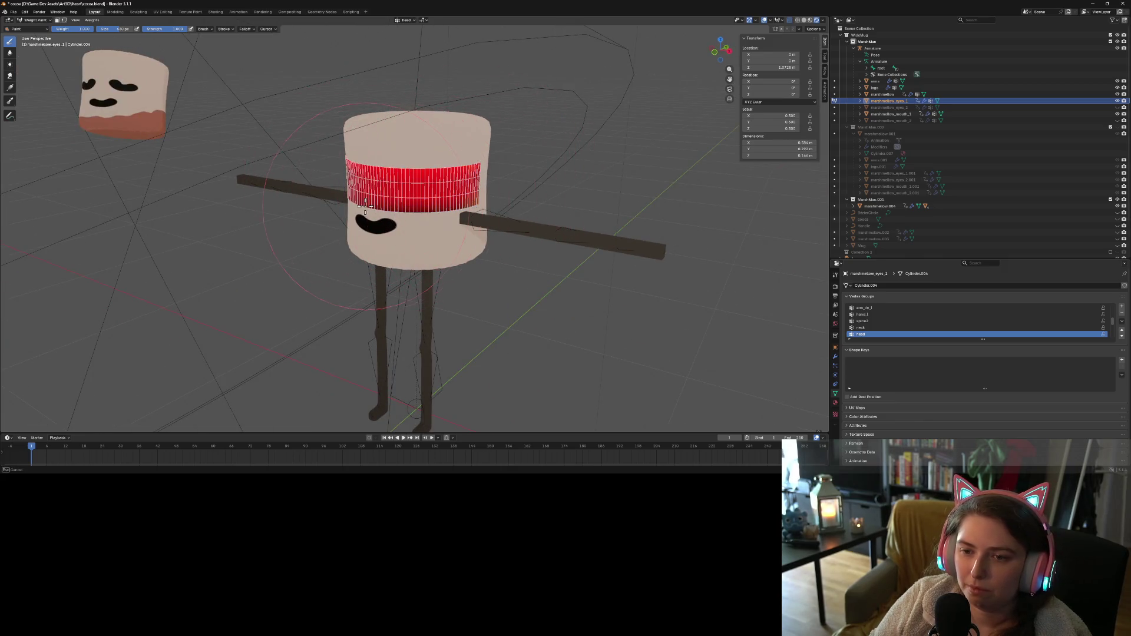
{"action": "middle_click_drag", "start_coordinate": [333, 198], "coordinate": [448, 215]}
{"action": "scroll", "coordinate": [389, 206], "scroll_direction": "down", "scroll_amount": 3}
{"action": "scroll", "coordinate": [415, 214], "scroll_direction": "up", "scroll_amount": 4}
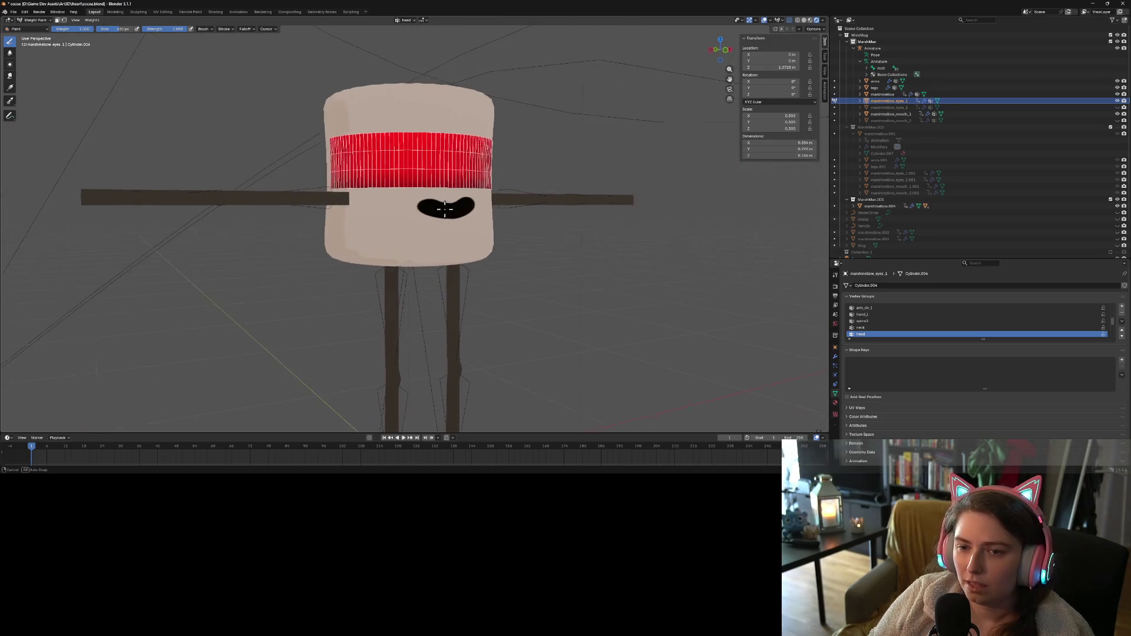
Check the eye mesh in Edit Mode, switch to Object Mode, and select the Armature
{"action": "key", "text": "Tab"}
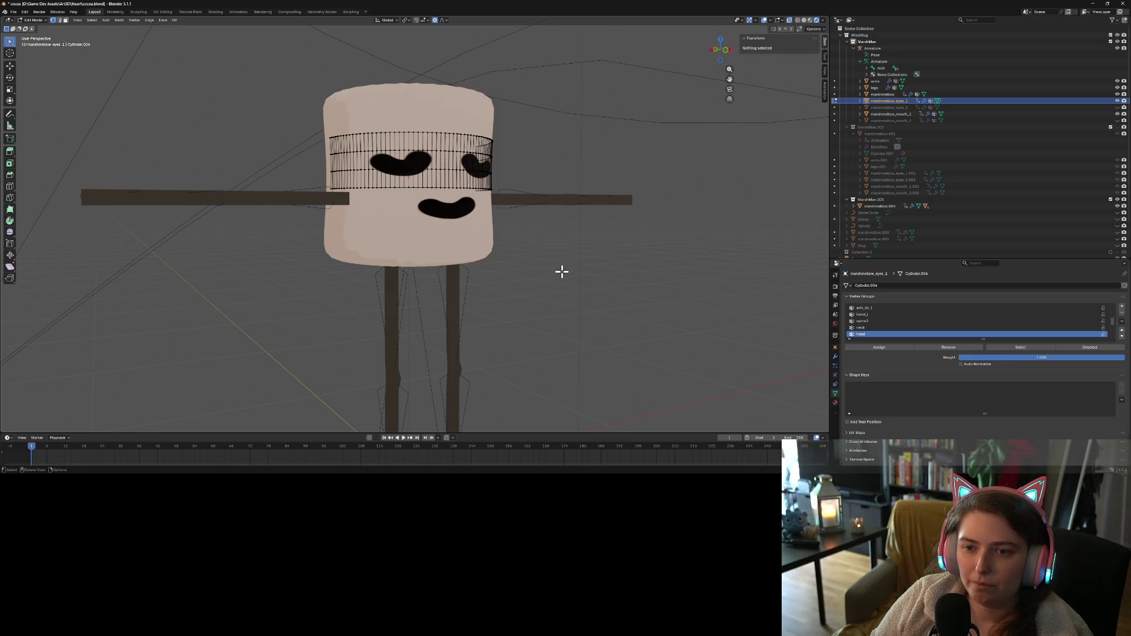
{"action": "key", "text": "Tab"}
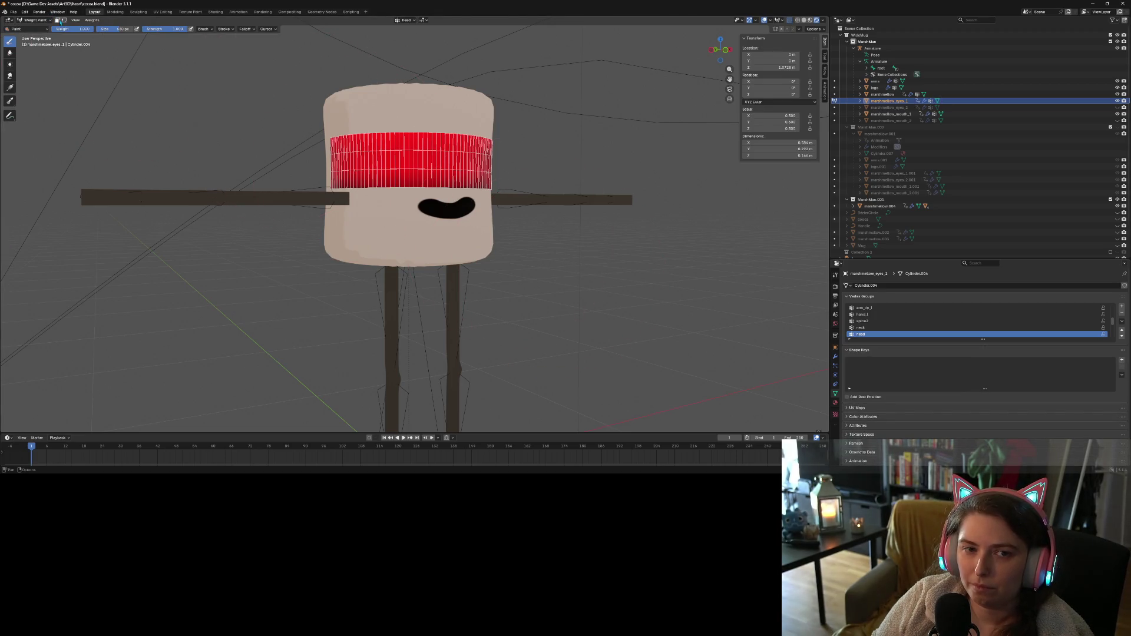
{"action": "left_click", "coordinate": [35, 20]}
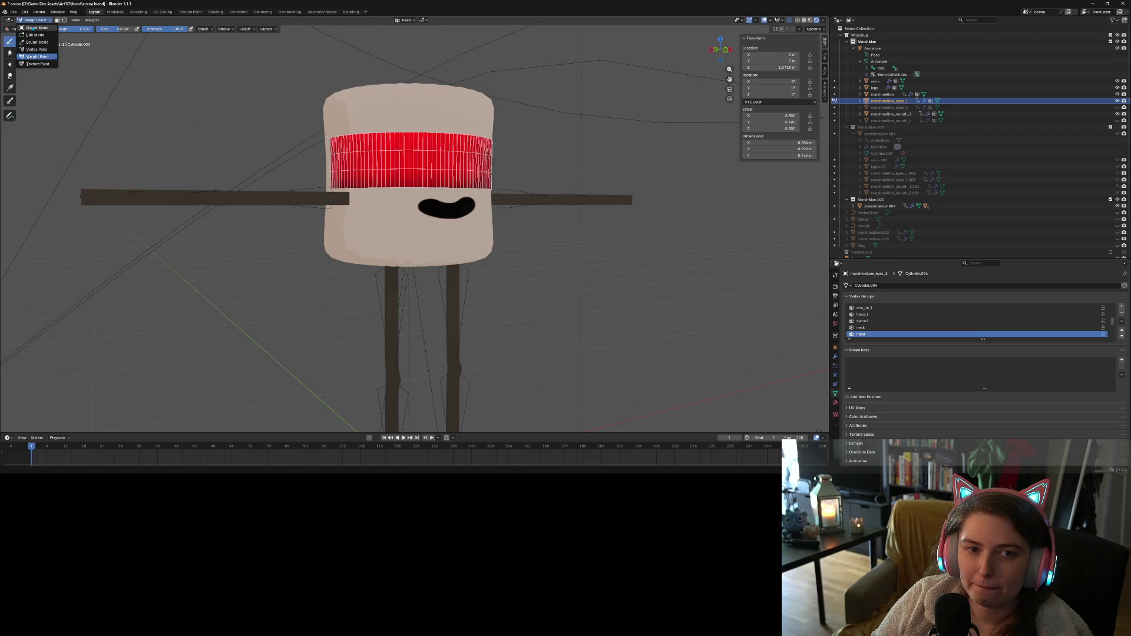
{"action": "left_click", "coordinate": [32, 27]}
{"action": "left_click", "coordinate": [872, 48]}
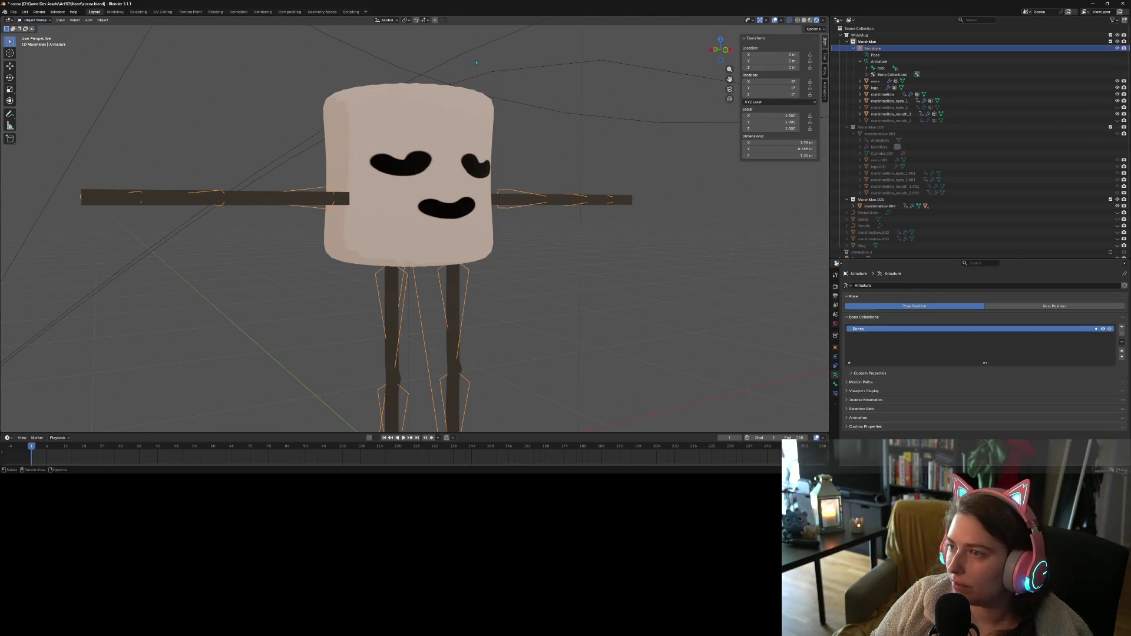
Put the armature in Pose Mode and select the left upper-arm bone
{"action": "left_click", "coordinate": [34, 20]}
{"action": "left_click", "coordinate": [33, 39]}
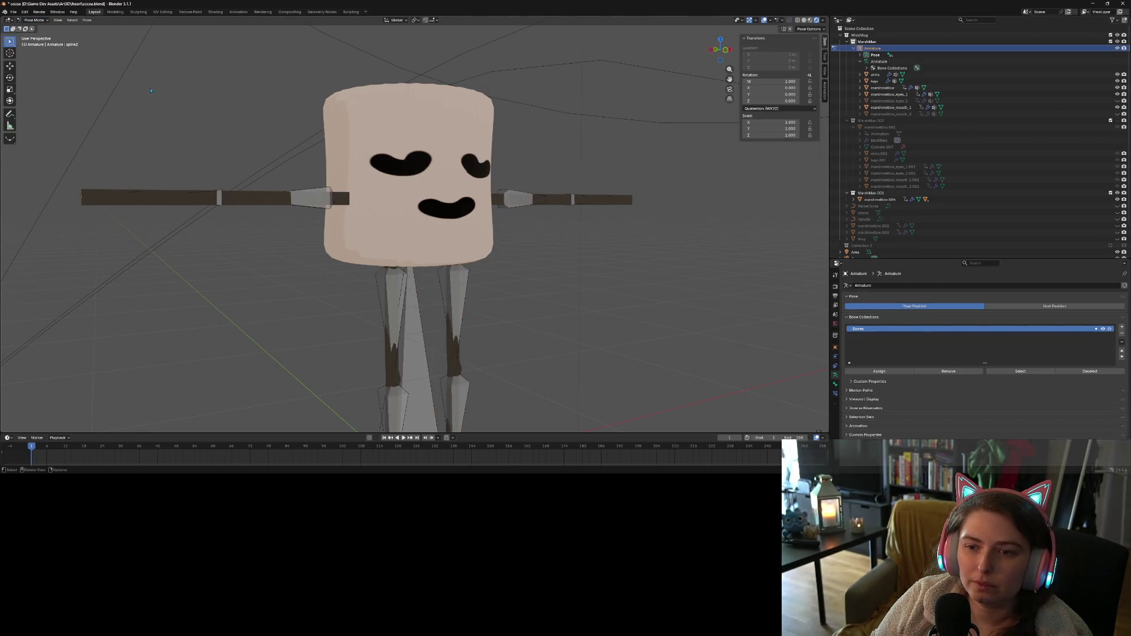
{"action": "scroll", "coordinate": [413, 218], "scroll_direction": "down", "scroll_amount": 3}
{"action": "middle_click_drag", "start_coordinate": [413, 218], "coordinate": [467, 217]}
{"action": "left_click", "coordinate": [467, 217]}
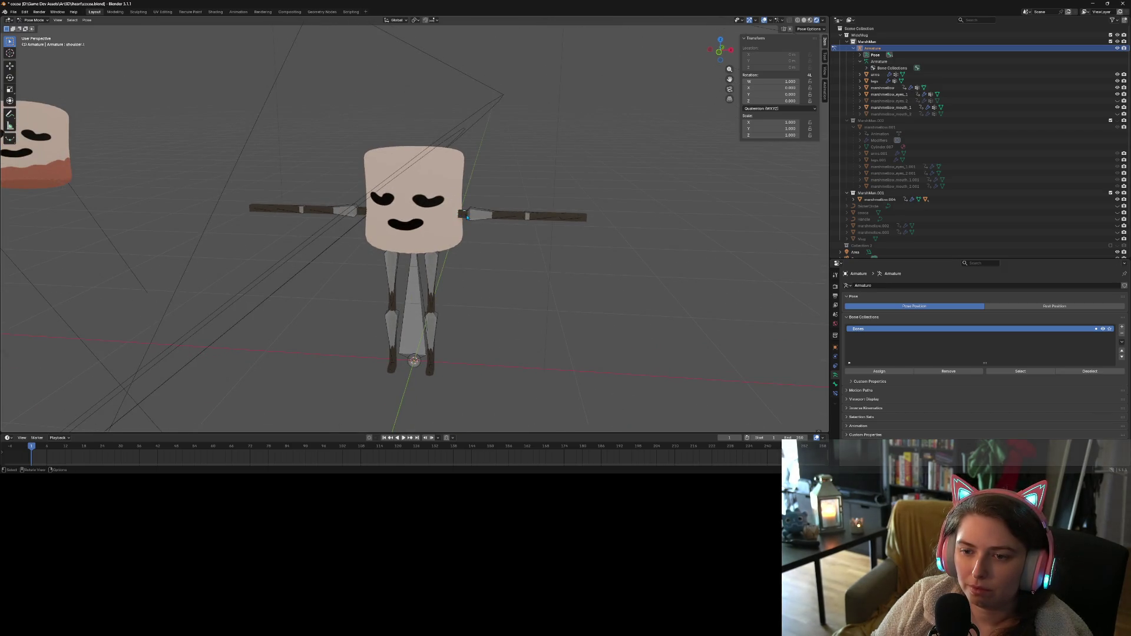
{"action": "left_click", "coordinate": [473, 218]}
Rotate the left upper arm -90° around Z, then undo the rotation
{"action": "key", "text": "r"}
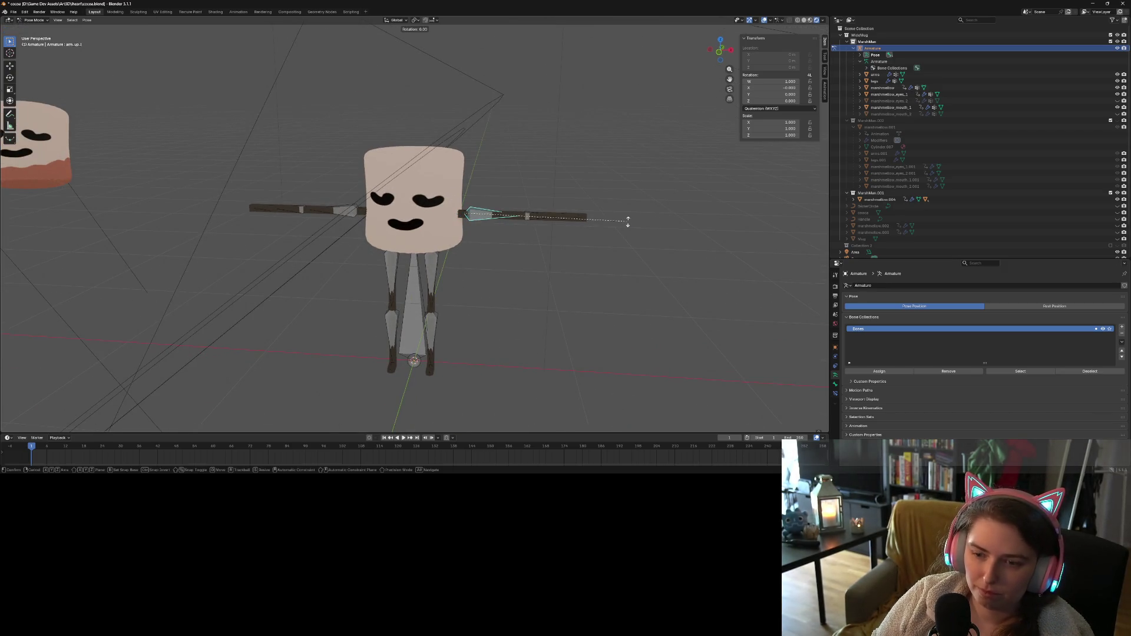
{"action": "key", "text": "z"}
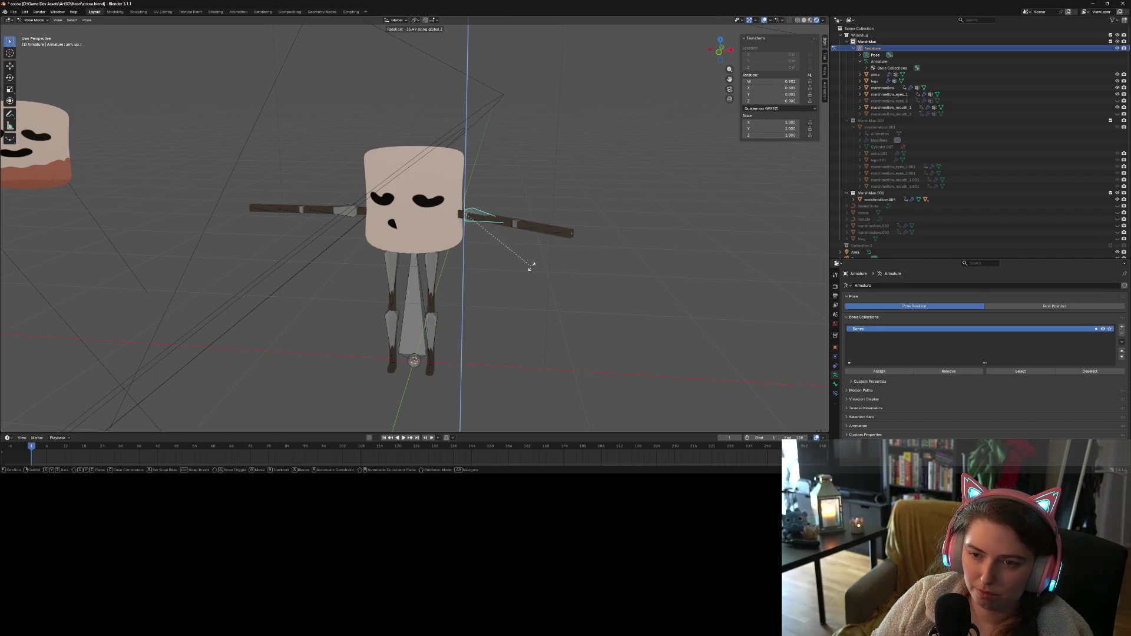
{"action": "type", "text": "-90."}
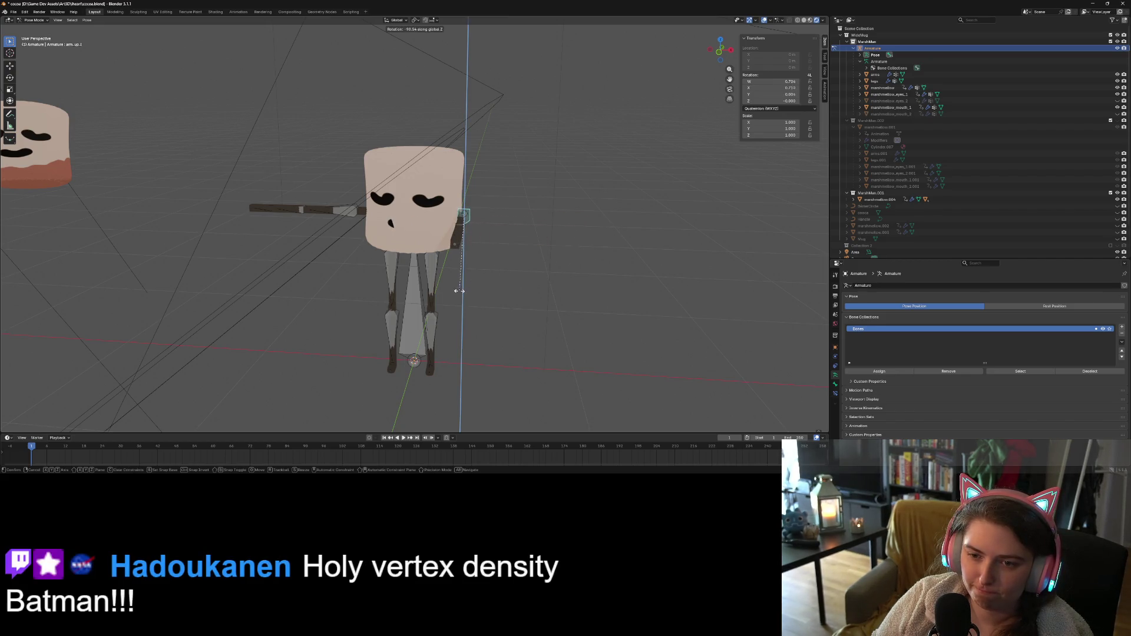
{"action": "key", "text": "Return"}
{"action": "mouse_move", "coordinate": [507, 277]}
{"action": "middle_mouse_down"}
{"action": "mouse_move", "coordinate": [533, 294]}
{"action": "mouse_move", "coordinate": [476, 267]}
{"action": "middle_mouse_up"}
{"action": "scroll", "coordinate": [535, 292], "scroll_direction": "up", "scroll_amount": 3}
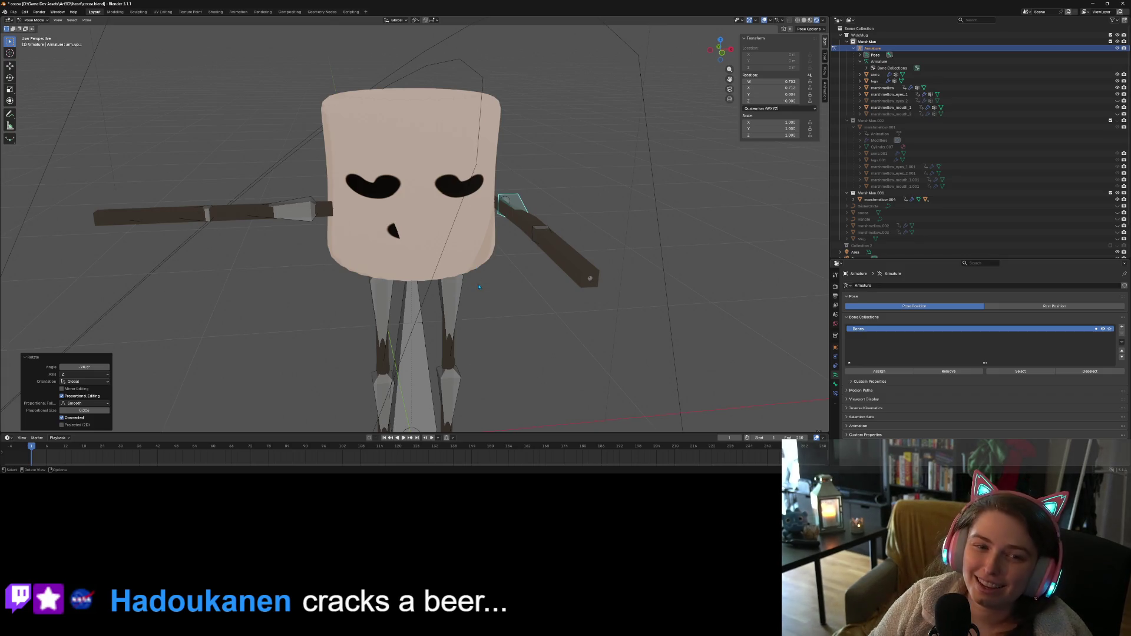
{"action": "key", "text": "ctrl+z"}
Swing the right arm bone down -100° around Z, clear its rotation, and return to Object Mode
{"action": "middle_click_drag", "start_coordinate": [544, 337], "coordinate": [507, 337]}
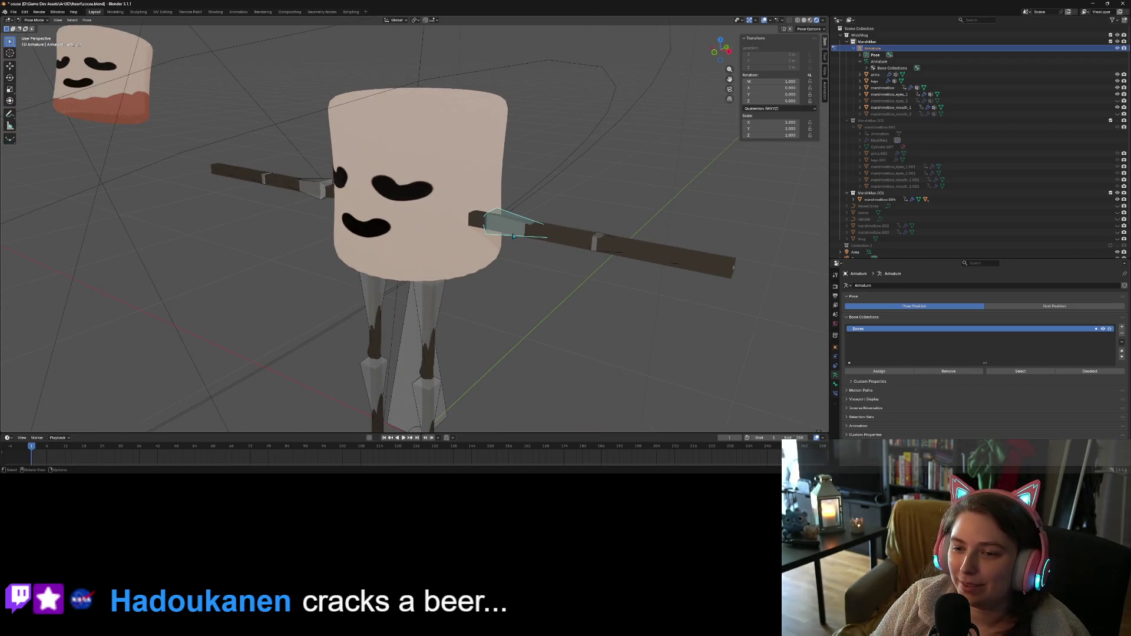
{"action": "middle_click_drag", "start_coordinate": [421, 257], "coordinate": [610, 340]}
{"action": "key", "text": "r"}
{"action": "key", "text": "z"}
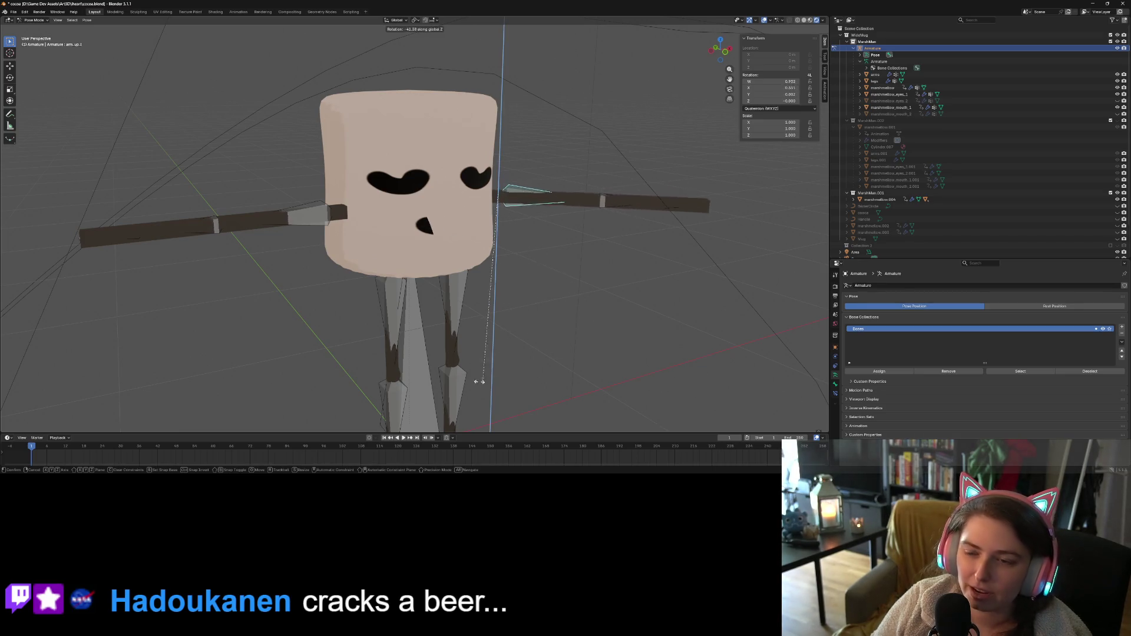
{"action": "left_click", "coordinate": [318, 325]}
{"action": "middle_click_drag", "start_coordinate": [318, 325], "coordinate": [577, 349]}
{"action": "key", "text": "alt+r"}
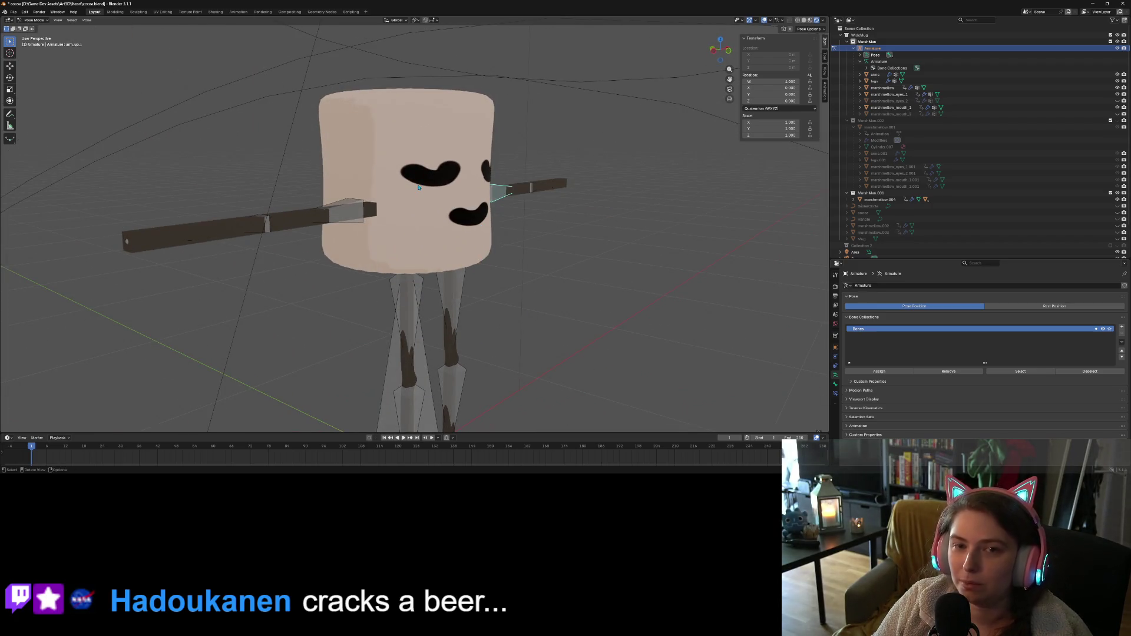
{"action": "left_click", "coordinate": [36, 20]}
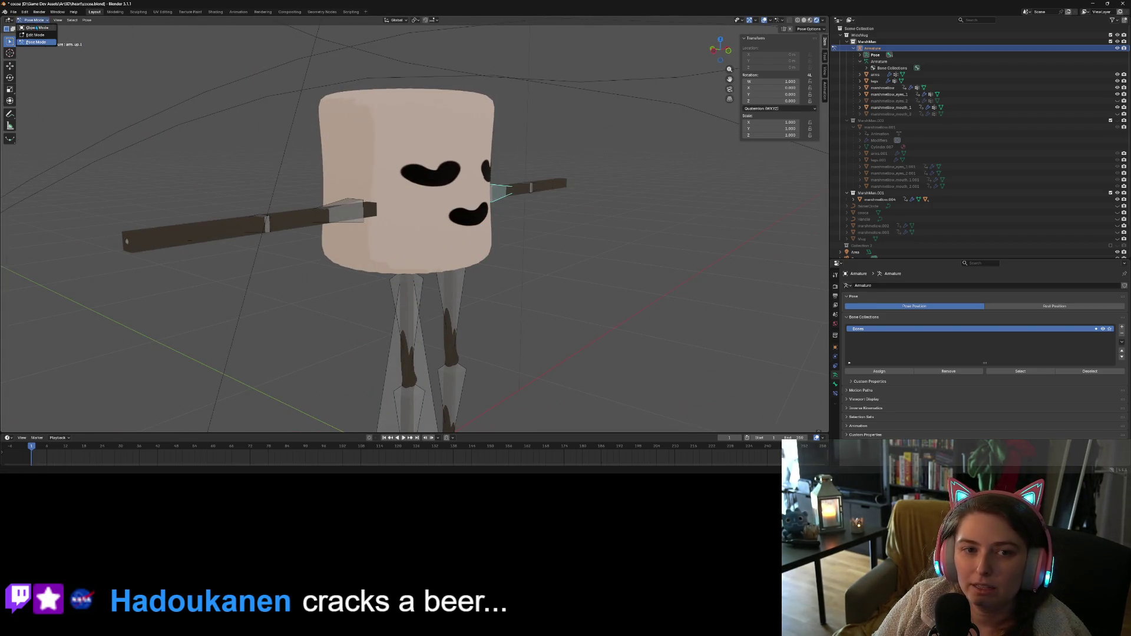
{"action": "left_click", "coordinate": [36, 28]}
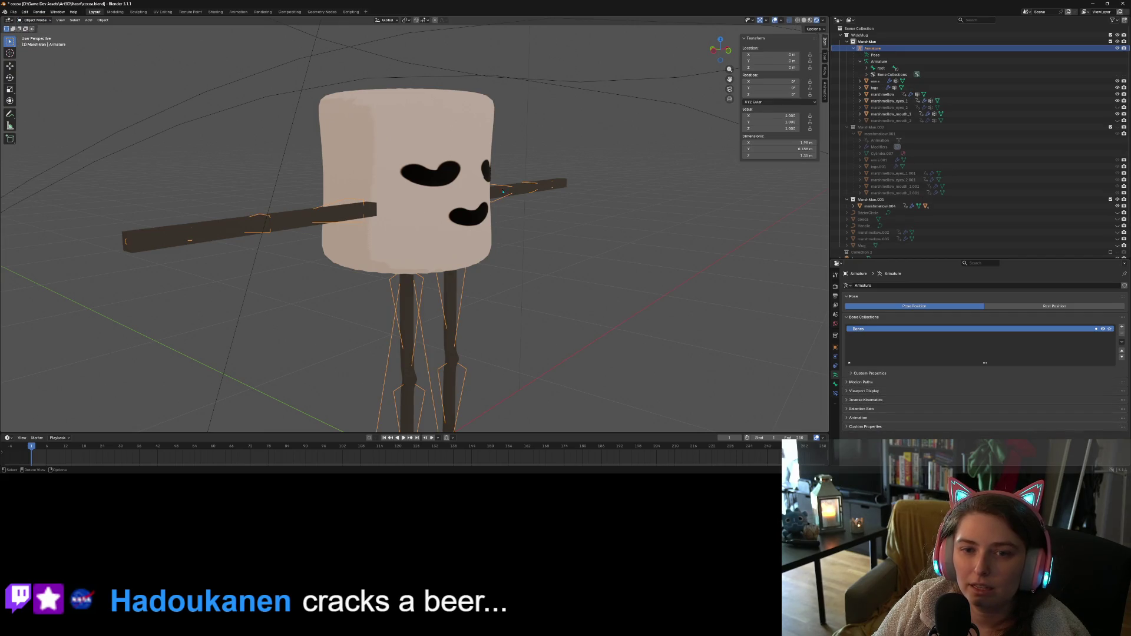
Select marshmallow_mouth_1 and switch it into Weight Paint mode
{"action": "left_click", "coordinate": [466, 212]}
{"action": "middle_click_drag", "start_coordinate": [466, 213], "coordinate": [413, 217]}
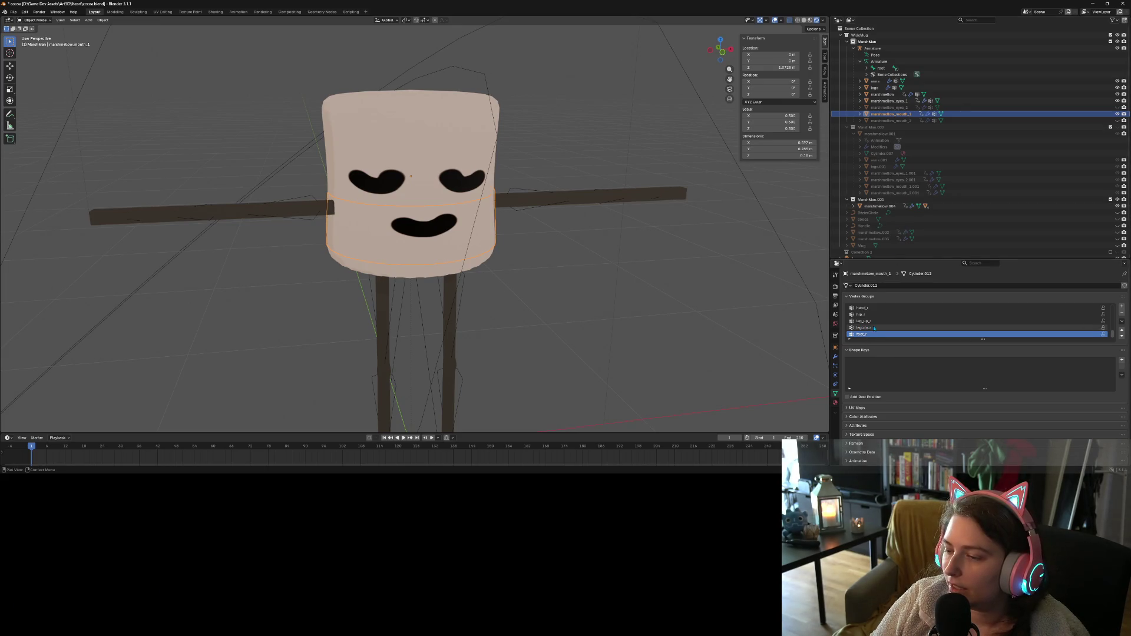
{"action": "scroll", "coordinate": [875, 328], "scroll_direction": "up", "scroll_amount": 5}
{"action": "left_click", "coordinate": [35, 20]}
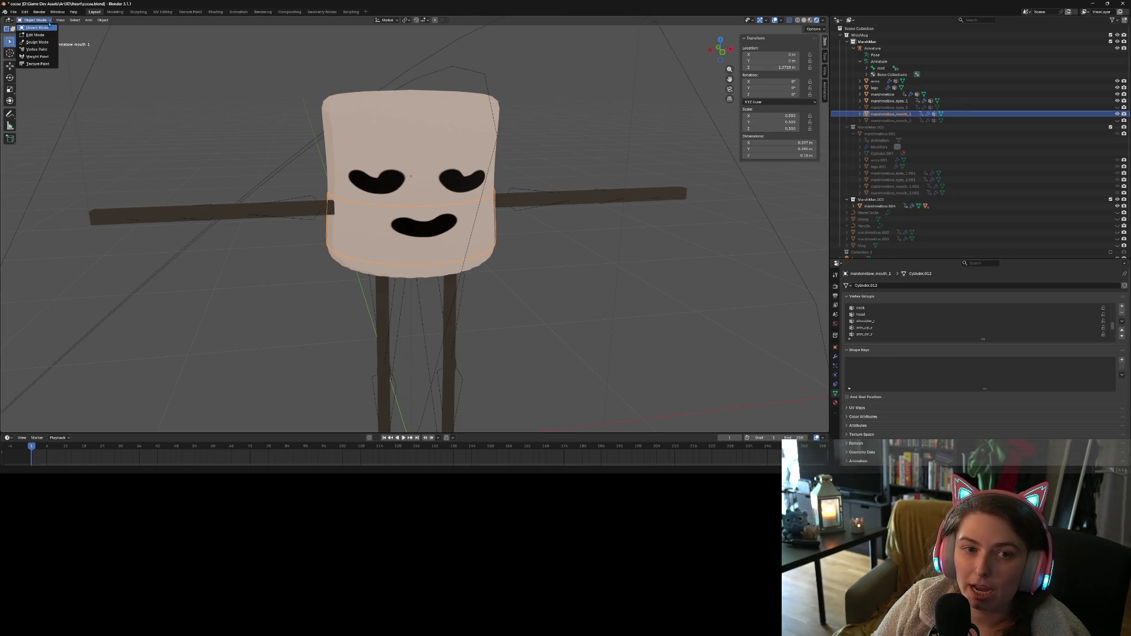
{"action": "left_click", "coordinate": [33, 63]}
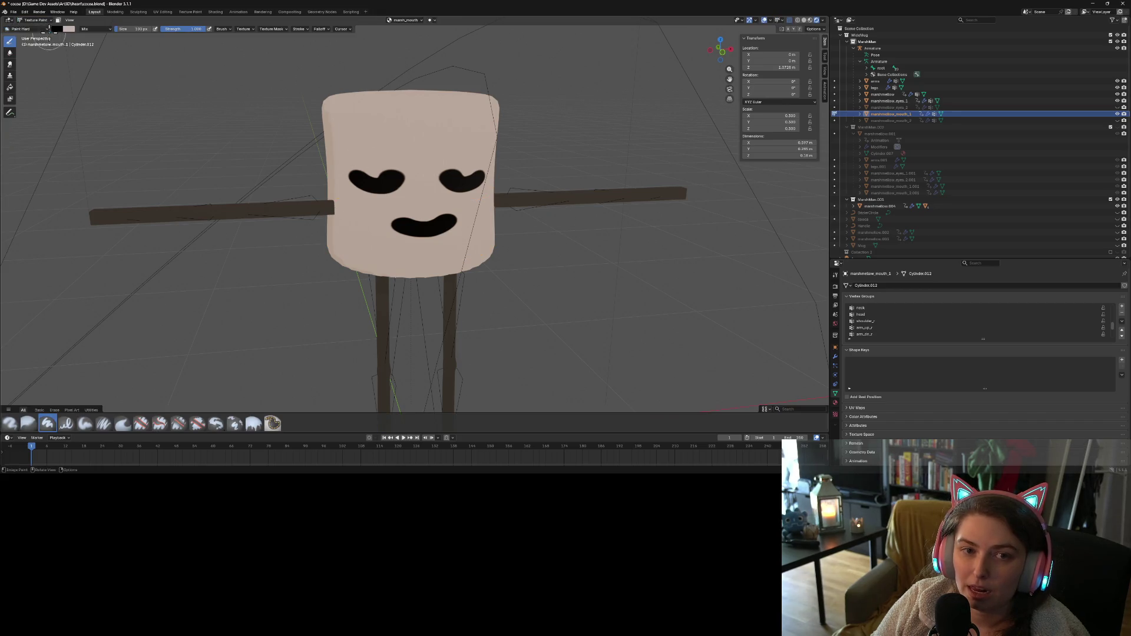
{"action": "left_click", "coordinate": [35, 20]}
{"action": "left_click", "coordinate": [37, 56]}
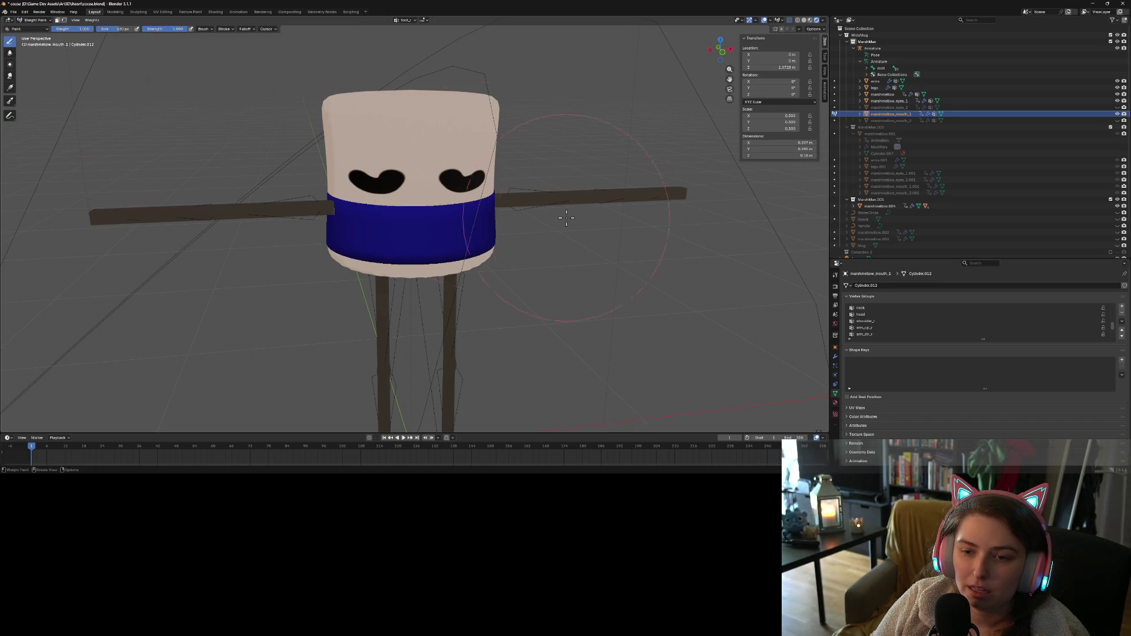
Make head the active vertex group and paint the mouth band fully to head
{"action": "scroll", "coordinate": [878, 333], "scroll_direction": "down", "scroll_amount": 5}
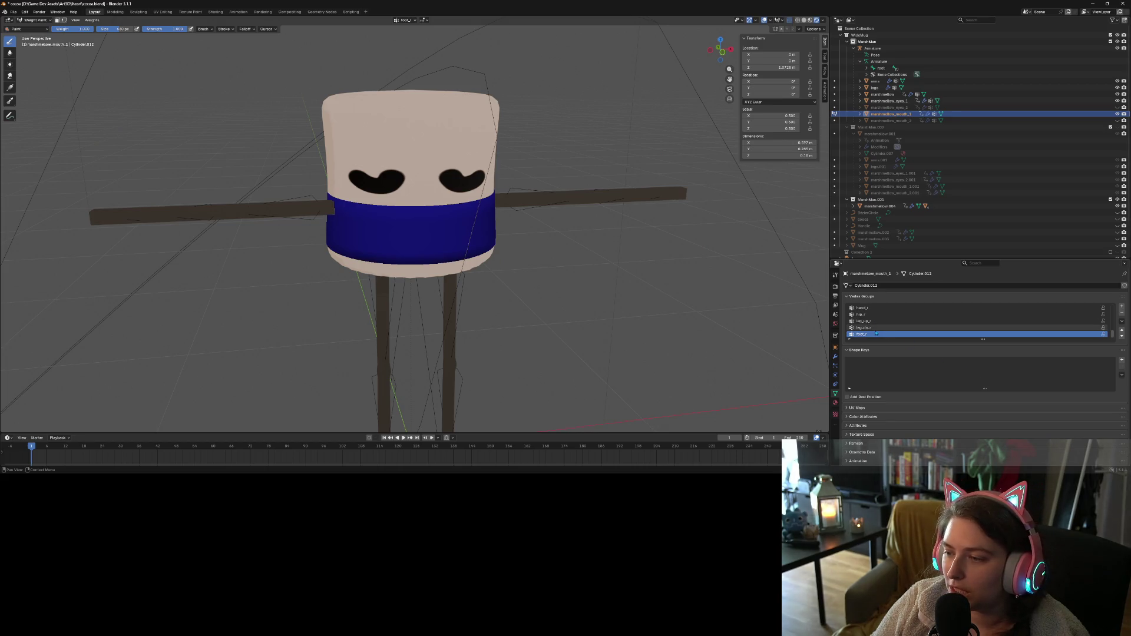
{"action": "scroll", "coordinate": [876, 333], "scroll_direction": "up", "scroll_amount": 3}
{"action": "scroll", "coordinate": [877, 334], "scroll_direction": "down", "scroll_amount": 1}
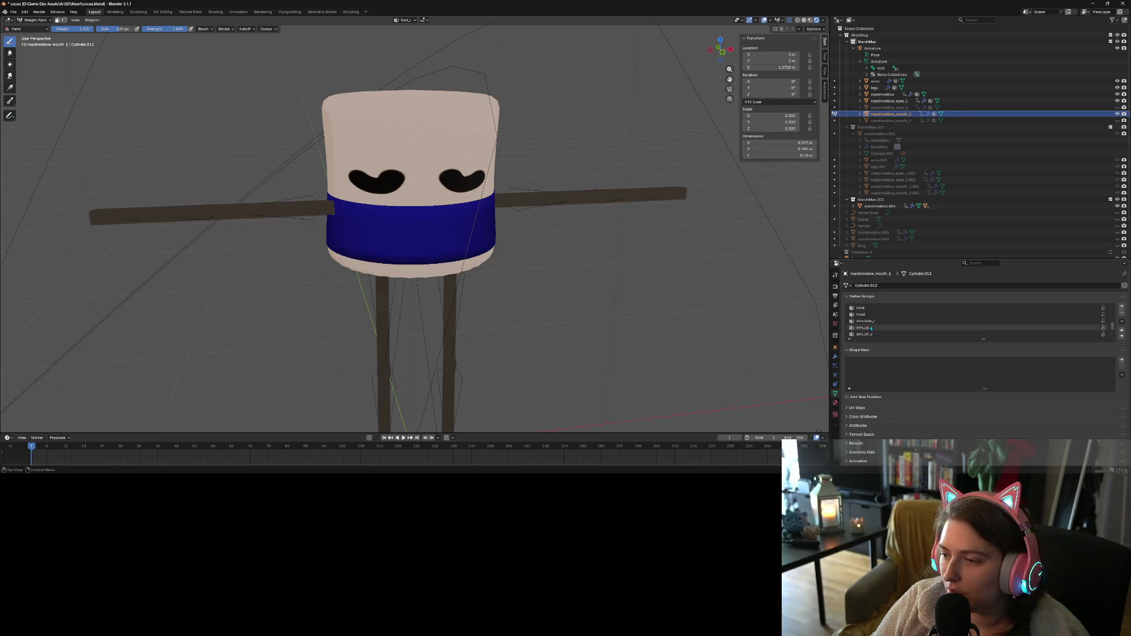
{"action": "scroll", "coordinate": [871, 328], "scroll_direction": "up", "scroll_amount": 1}
{"action": "left_click", "coordinate": [866, 322]}
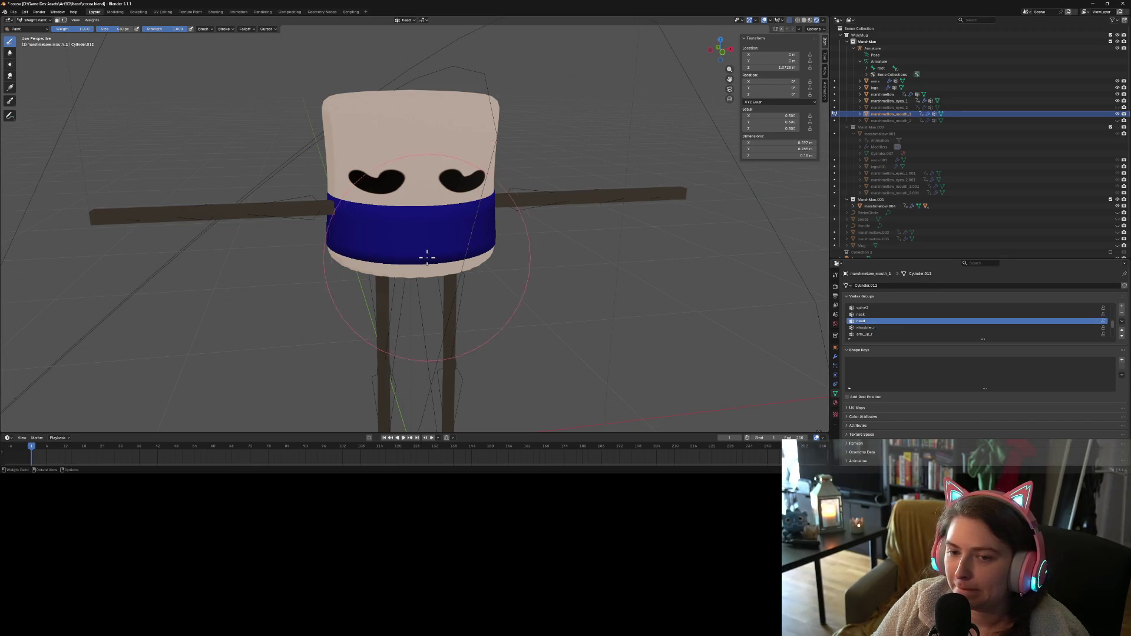
{"action": "left_click_drag", "start_coordinate": [427, 258], "coordinate": [354, 259]}
{"action": "mouse_move", "coordinate": [354, 259]}
{"action": "middle_mouse_down"}
{"action": "mouse_move", "coordinate": [424, 250]}
{"action": "mouse_move", "coordinate": [353, 224]}
{"action": "middle_mouse_up"}
{"action": "mouse_move", "coordinate": [354, 223]}
{"action": "left_mouse_down"}
{"action": "mouse_move", "coordinate": [459, 218]}
{"action": "mouse_move", "coordinate": [498, 193]}
{"action": "left_mouse_up"}
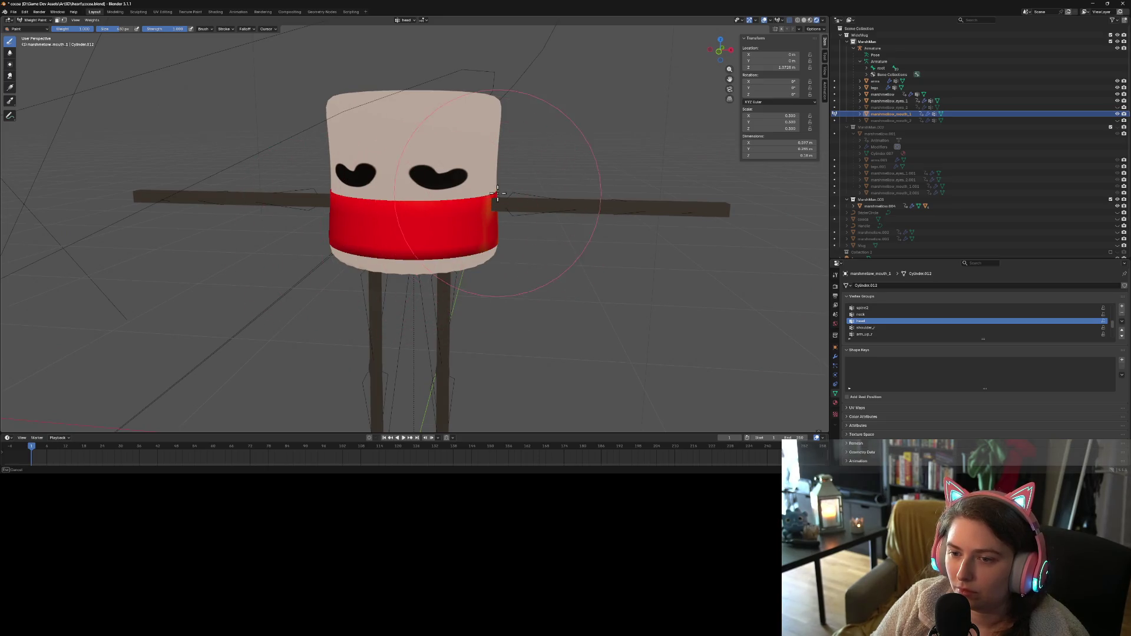
{"action": "left_click_drag", "start_coordinate": [409, 239], "coordinate": [374, 232]}
{"action": "middle_click_drag", "start_coordinate": [374, 233], "coordinate": [401, 248]}
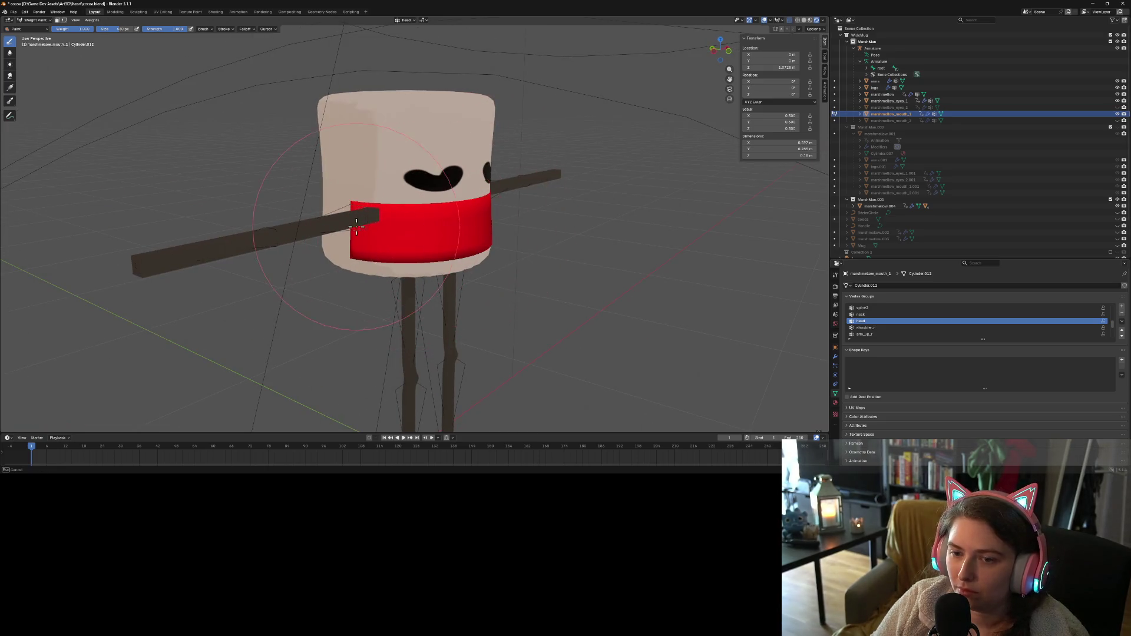
{"action": "middle_click_drag", "start_coordinate": [439, 215], "coordinate": [411, 250]}
{"action": "middle_click_drag", "start_coordinate": [426, 254], "coordinate": [495, 255]}
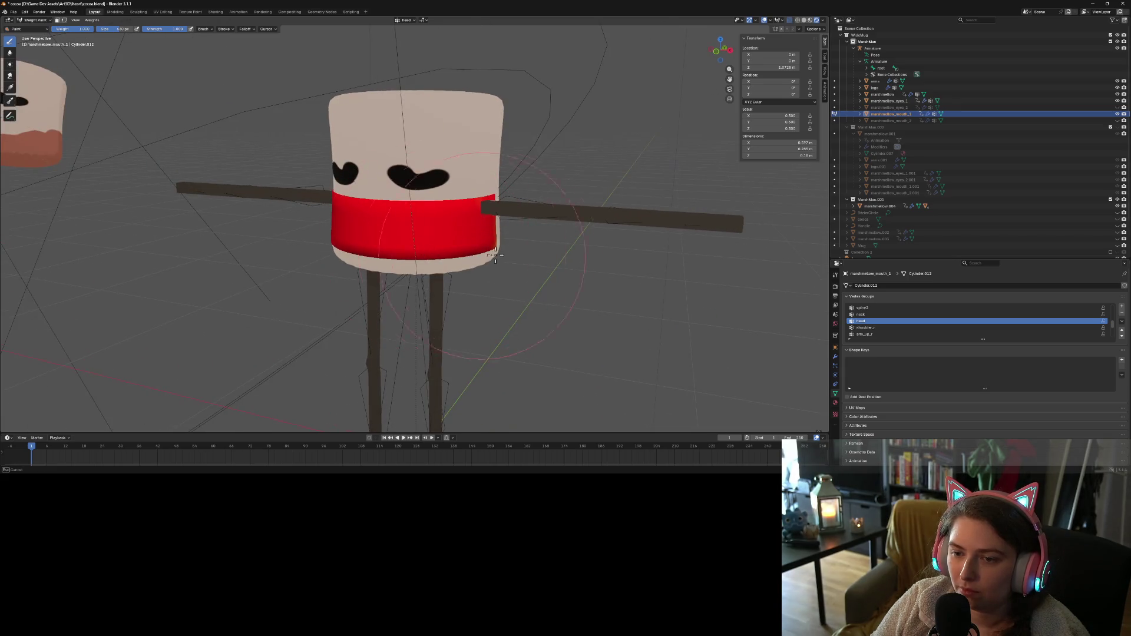
Compare neck and head weights, undo the head strokes, and paint leftover head weight off the band
{"action": "left_click", "coordinate": [866, 316]}
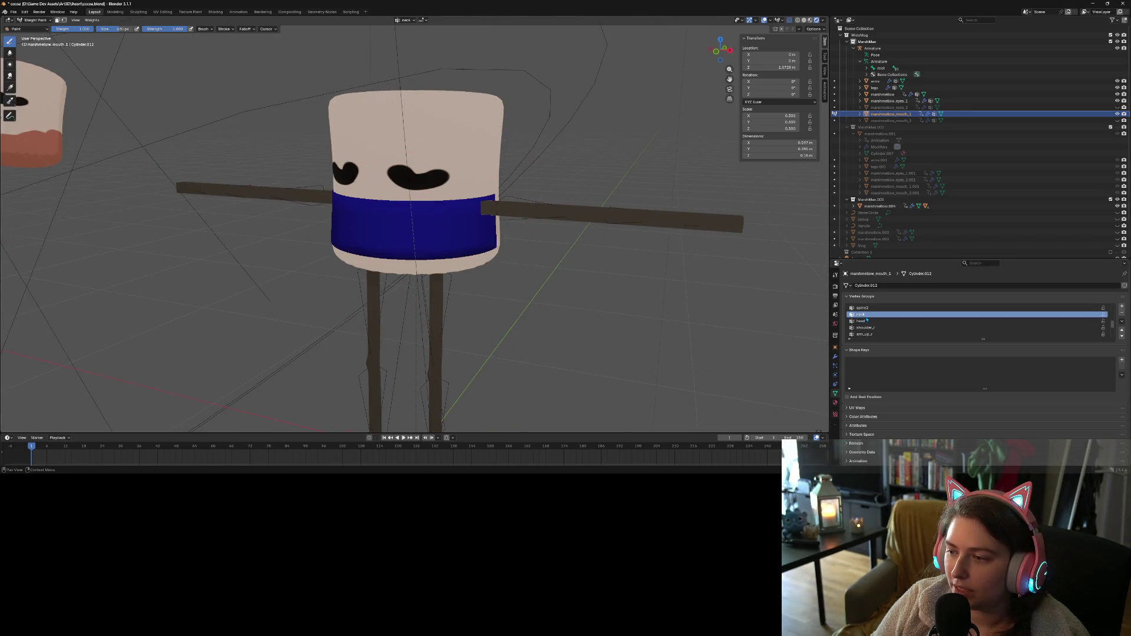
{"action": "left_click", "coordinate": [866, 321]}
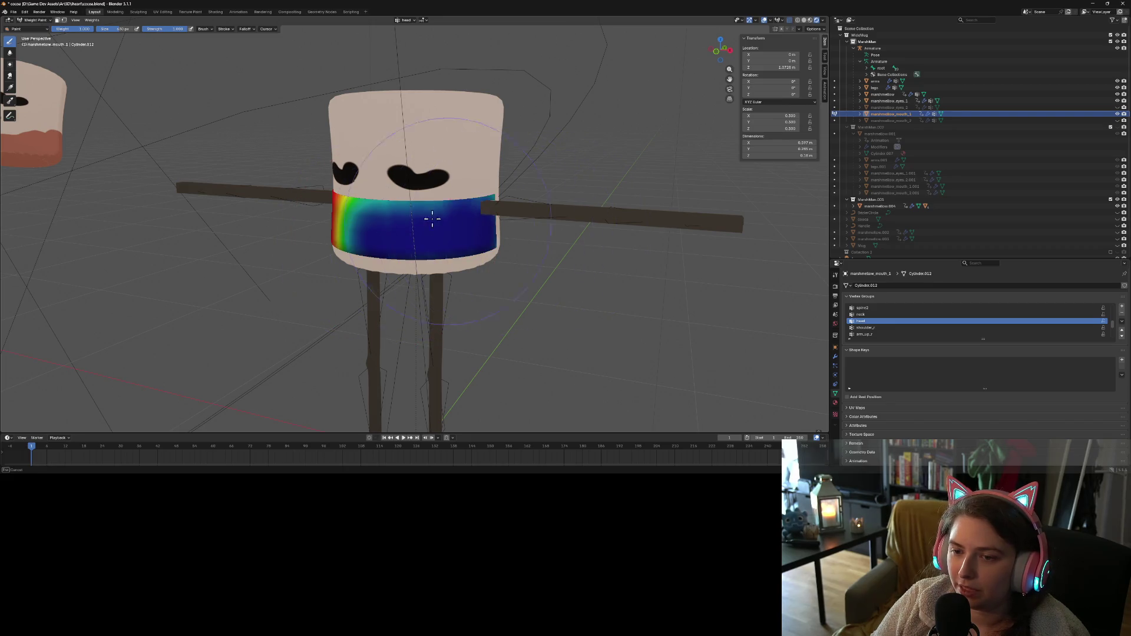
{"action": "middle_click_drag", "start_coordinate": [448, 230], "coordinate": [518, 228]}
{"action": "mouse_move", "coordinate": [487, 227]}
{"action": "left_mouse_down"}
{"action": "mouse_move", "coordinate": [341, 218]}
{"action": "mouse_move", "coordinate": [409, 255]}
{"action": "left_mouse_up"}
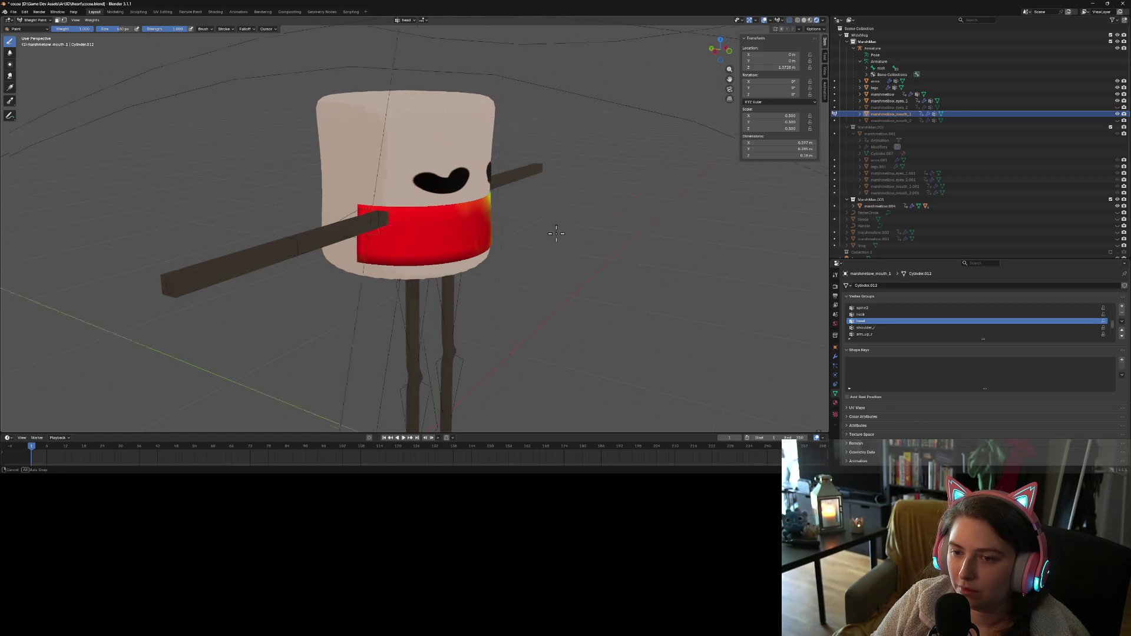
{"action": "key", "text": "ctrl+z"}
{"action": "mouse_move", "coordinate": [513, 213]}
{"action": "middle_mouse_down"}
{"action": "mouse_move", "coordinate": [406, 223]}
{"action": "mouse_move", "coordinate": [451, 245]}
{"action": "middle_mouse_up"}
{"action": "key", "text": "ctrl+z"}
{"action": "key", "text": "ctrl+z"}
{"action": "left_click_drag", "start_coordinate": [451, 245], "coordinate": [413, 221]}
{"action": "mouse_move", "coordinate": [412, 222]}
{"action": "middle_mouse_down"}
{"action": "mouse_move", "coordinate": [395, 233]}
{"action": "mouse_move", "coordinate": [428, 242]}
{"action": "mouse_move", "coordinate": [401, 236]}
{"action": "middle_mouse_up"}
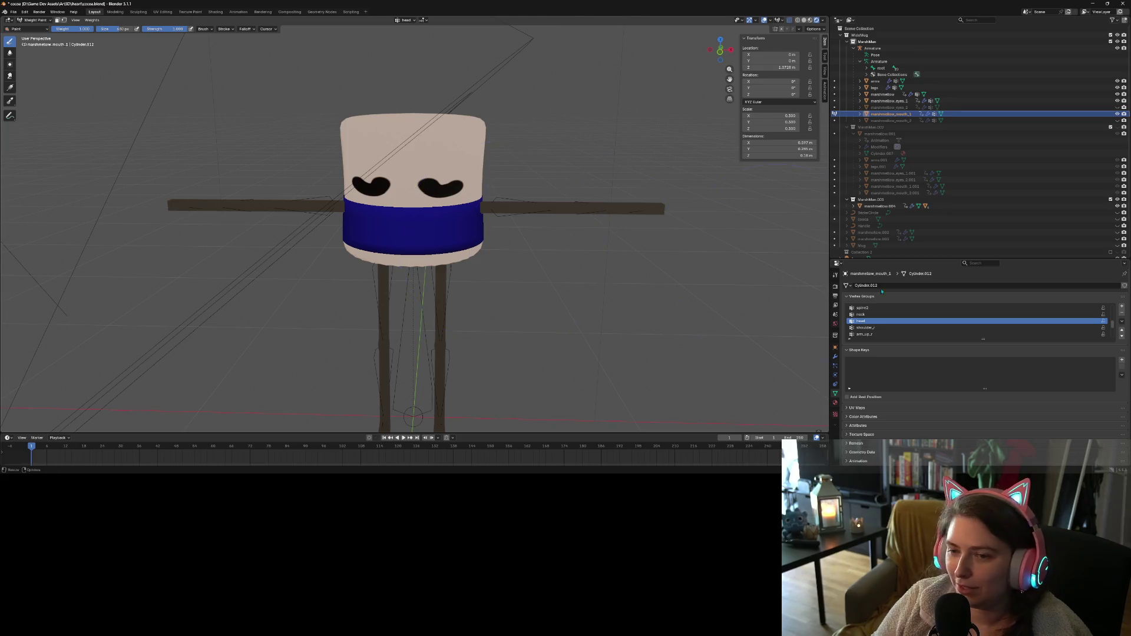
Make neck the active vertex group and paint the mouth band fully to neck
{"action": "left_click", "coordinate": [861, 314]}
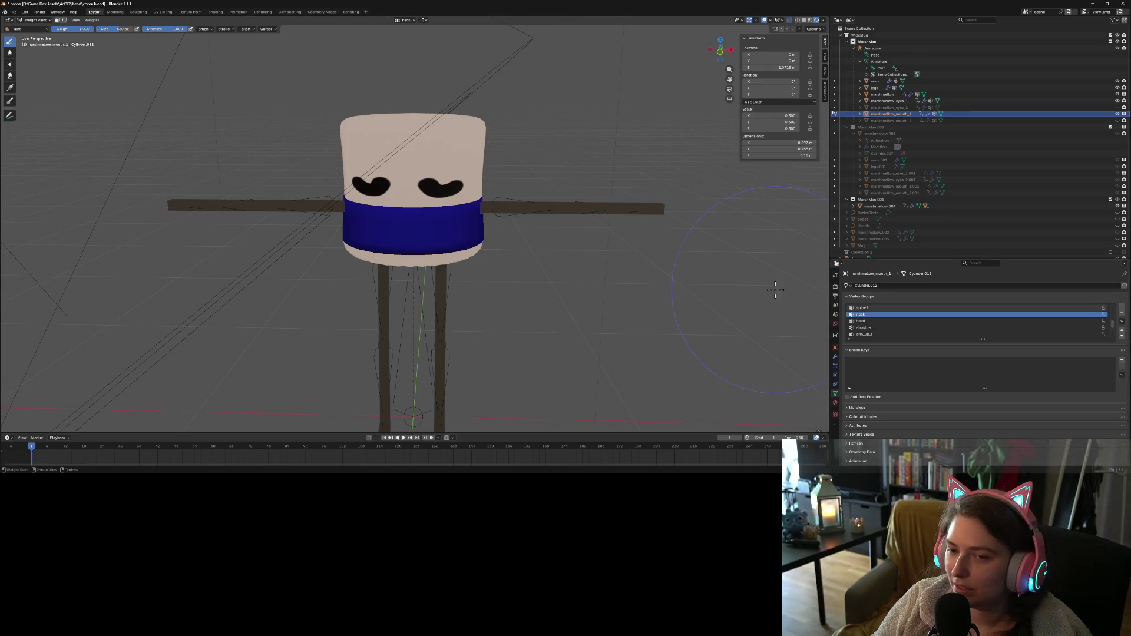
{"action": "middle_click_drag", "start_coordinate": [529, 270], "coordinate": [406, 226]}
{"action": "left_click_drag", "start_coordinate": [407, 227], "coordinate": [404, 225]}
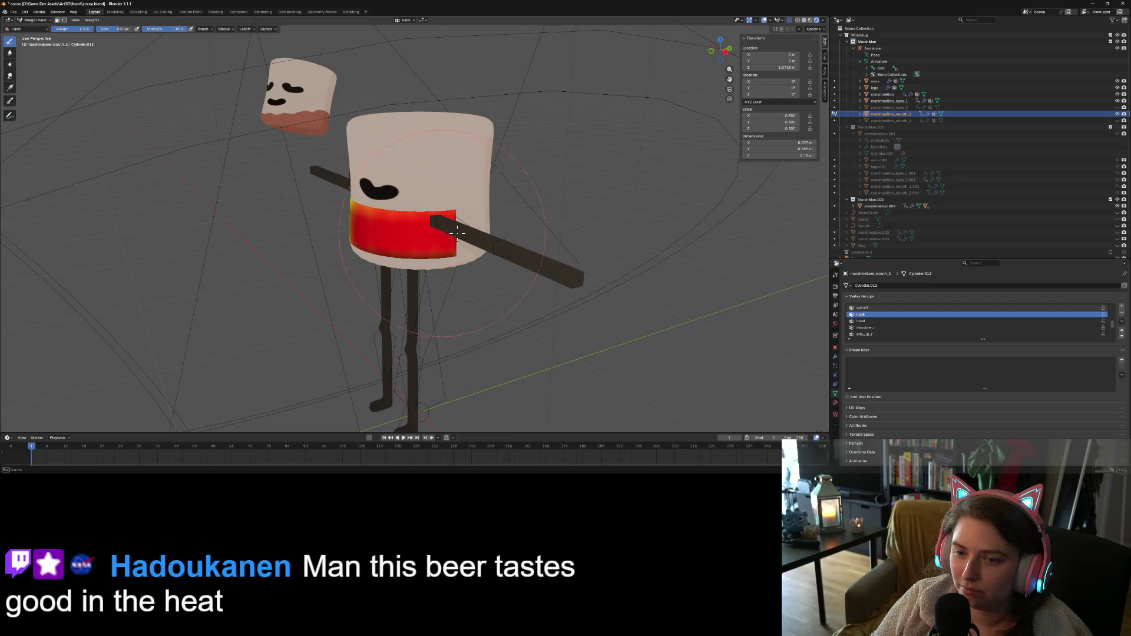
{"action": "middle_click_drag", "start_coordinate": [401, 226], "coordinate": [377, 230]}
{"action": "mouse_move", "coordinate": [377, 230]}
{"action": "left_mouse_down"}
{"action": "mouse_move", "coordinate": [383, 213]}
{"action": "mouse_move", "coordinate": [445, 224]}
{"action": "mouse_move", "coordinate": [412, 236]}
{"action": "left_mouse_up"}
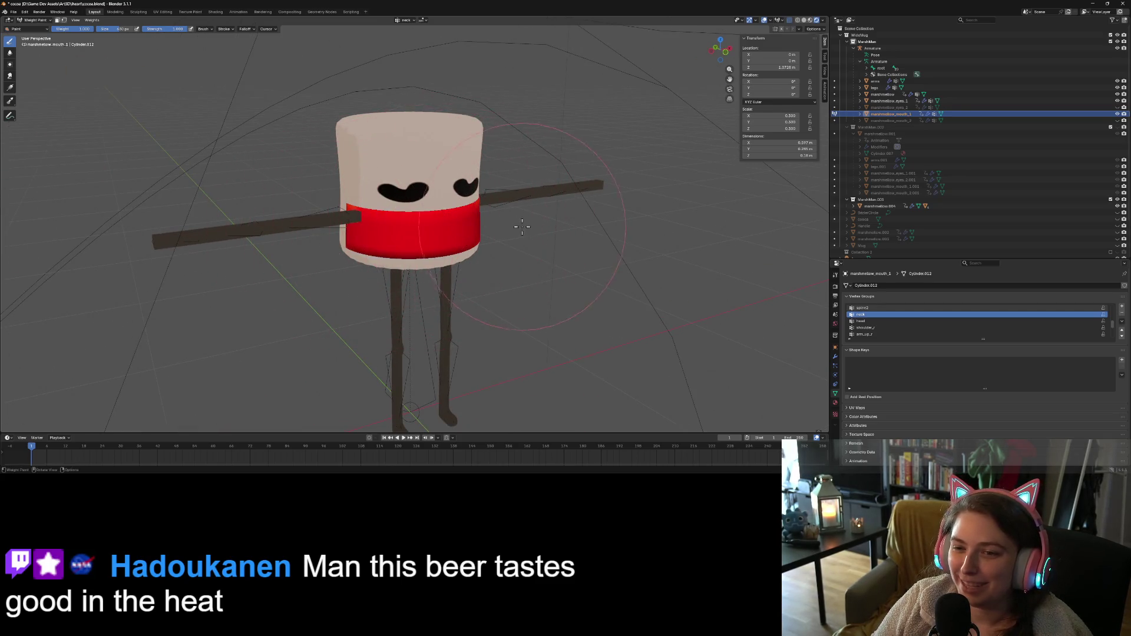
{"action": "mouse_move", "coordinate": [413, 235]}
{"action": "middle_mouse_down"}
{"action": "mouse_move", "coordinate": [529, 239]}
{"action": "mouse_move", "coordinate": [480, 225]}
{"action": "mouse_move", "coordinate": [543, 219]}
{"action": "middle_mouse_up"}
{"action": "scroll", "coordinate": [480, 225], "scroll_direction": "up", "scroll_amount": 2}
{"action": "scroll", "coordinate": [488, 216], "scroll_direction": "down", "scroll_amount": 1}
{"action": "scroll", "coordinate": [488, 217], "scroll_direction": "down", "scroll_amount": 1}
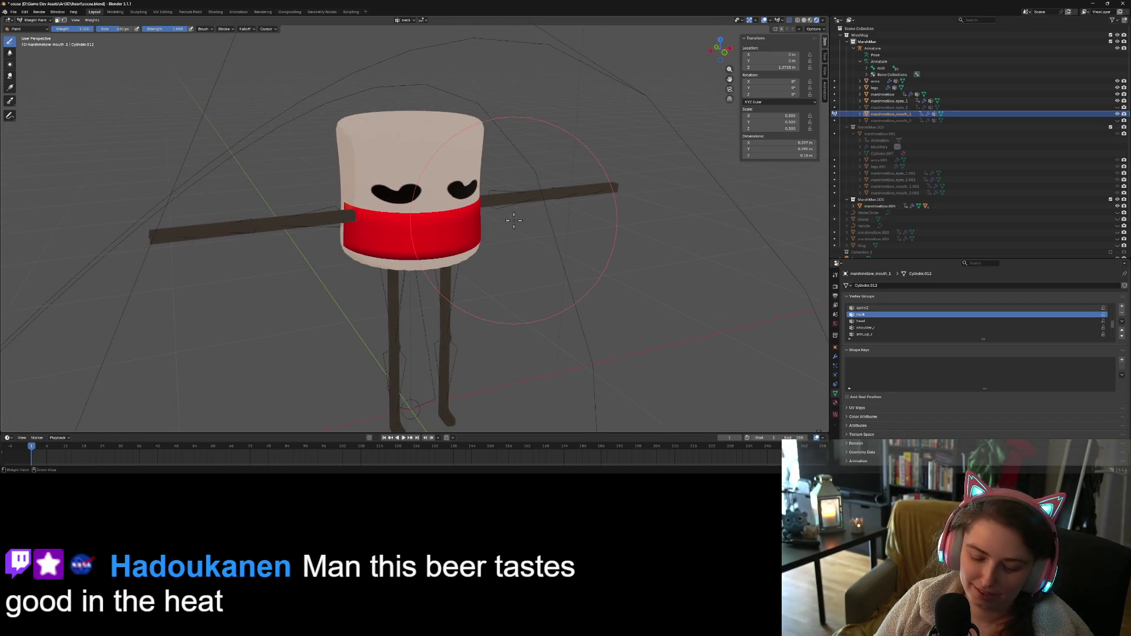
Save cocoa.blend and return to Object Mode
{"action": "key", "text": "ctrl+s"}
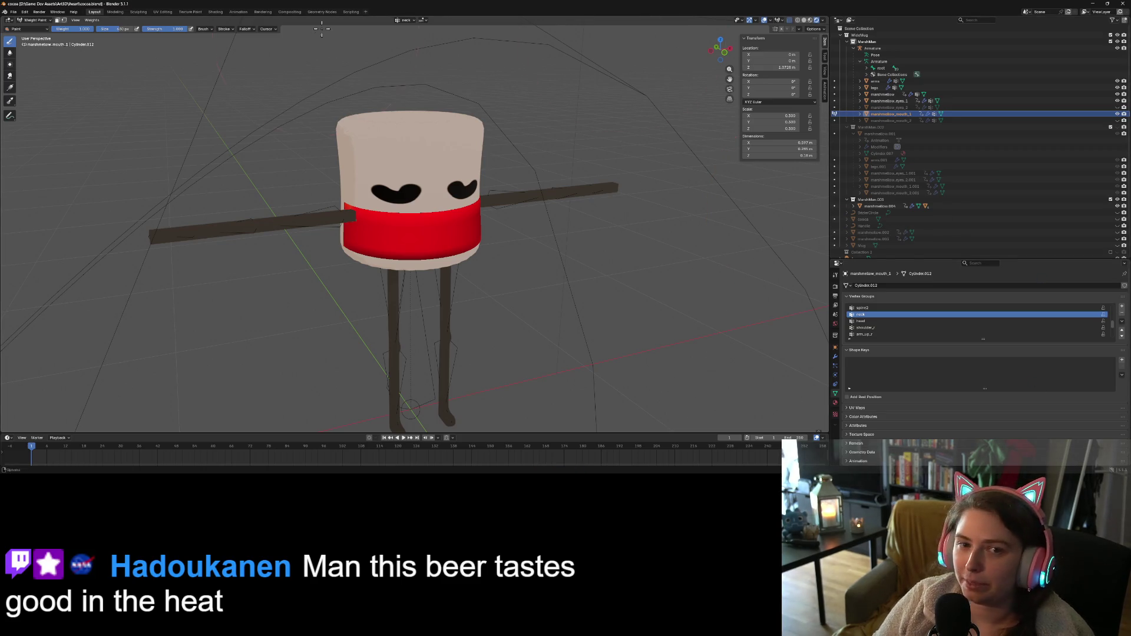
{"action": "left_click", "coordinate": [32, 28]}
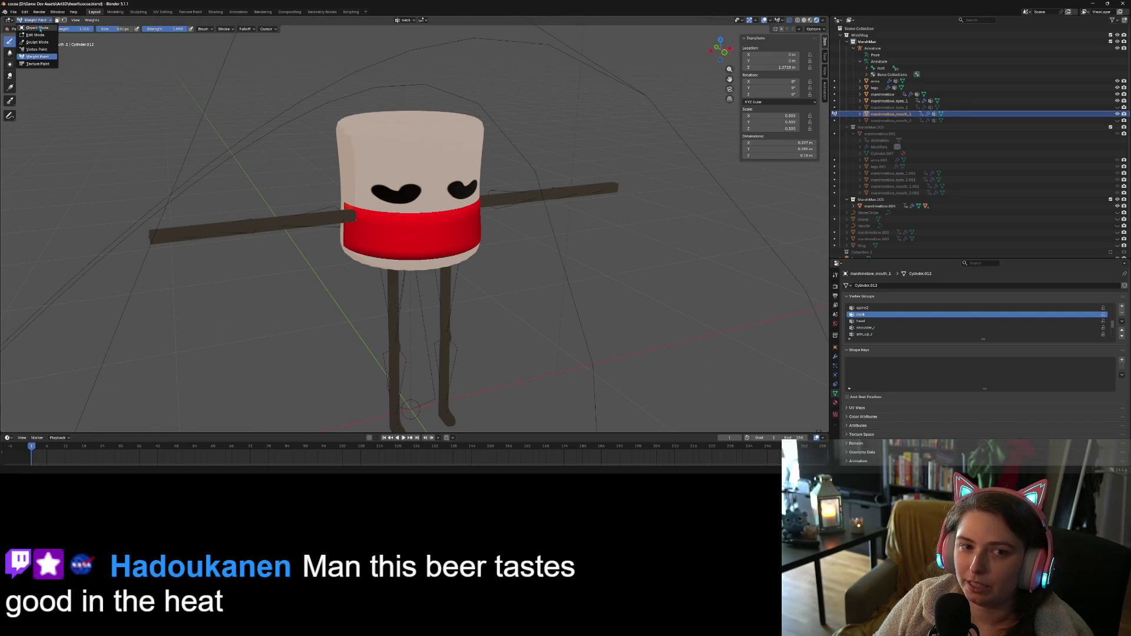
{"action": "left_click", "coordinate": [31, 36]}
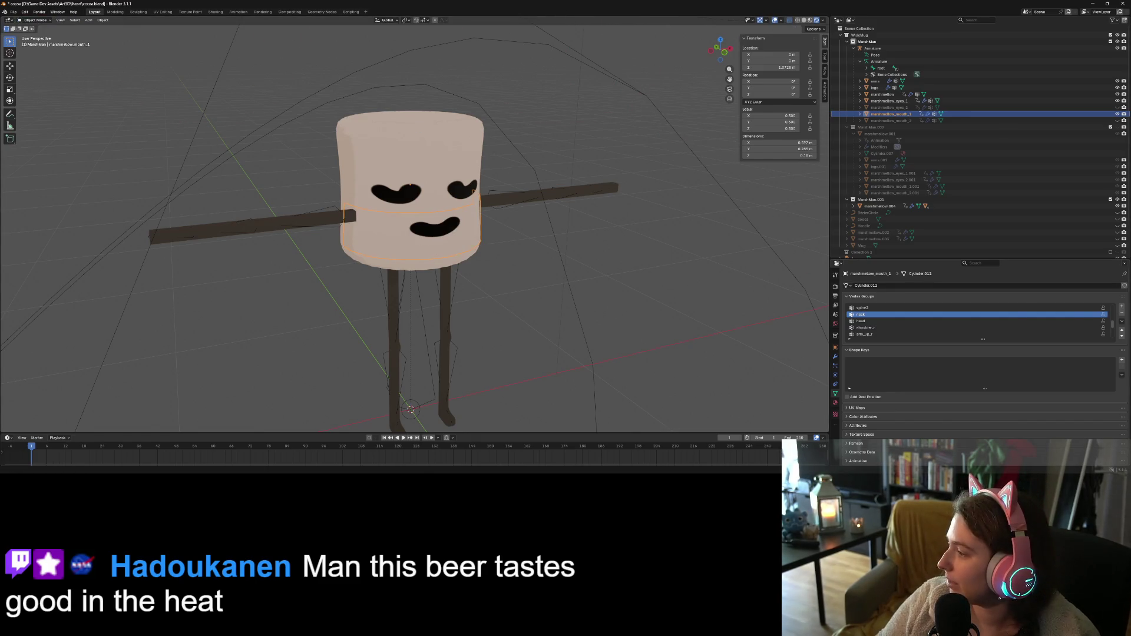
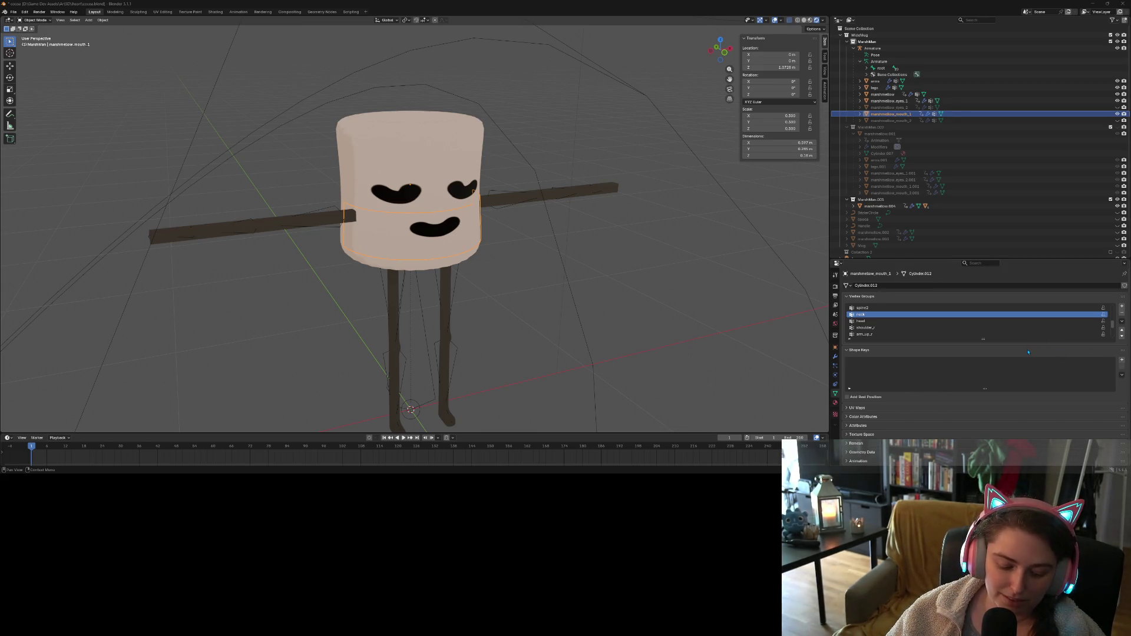
Check the first mouth's red neck weights in Weight Paint, then return to Object Mode and select marshmallow_eyes_2
{"action": "scroll", "coordinate": [466, 285], "scroll_direction": "down", "scroll_amount": 2}
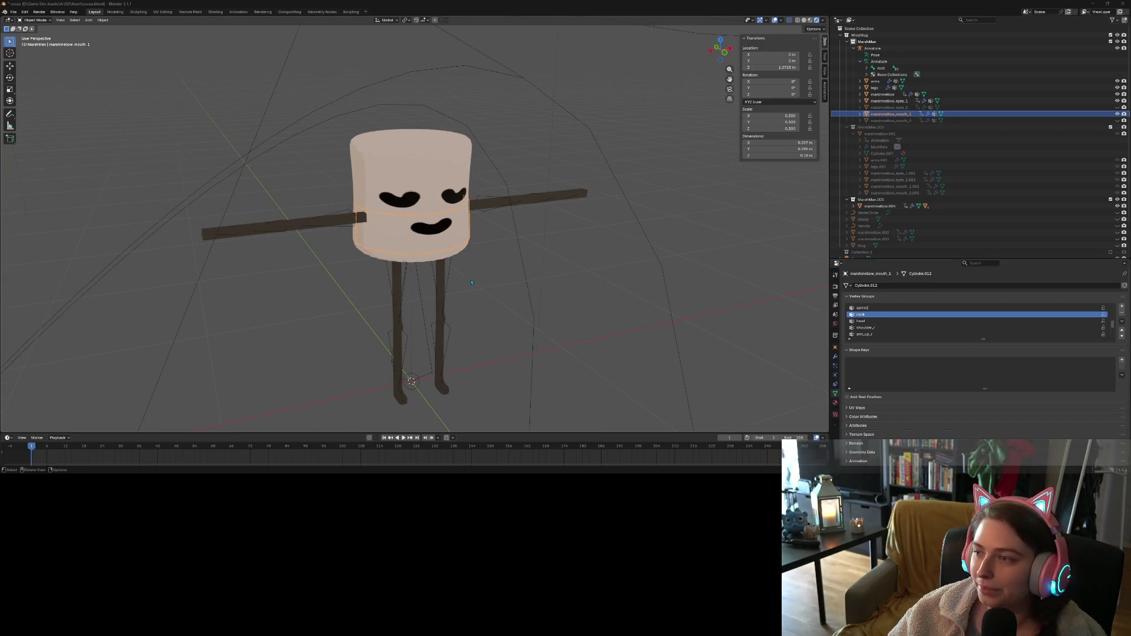
{"action": "left_click", "coordinate": [50, 21]}
{"action": "left_click", "coordinate": [37, 57]}
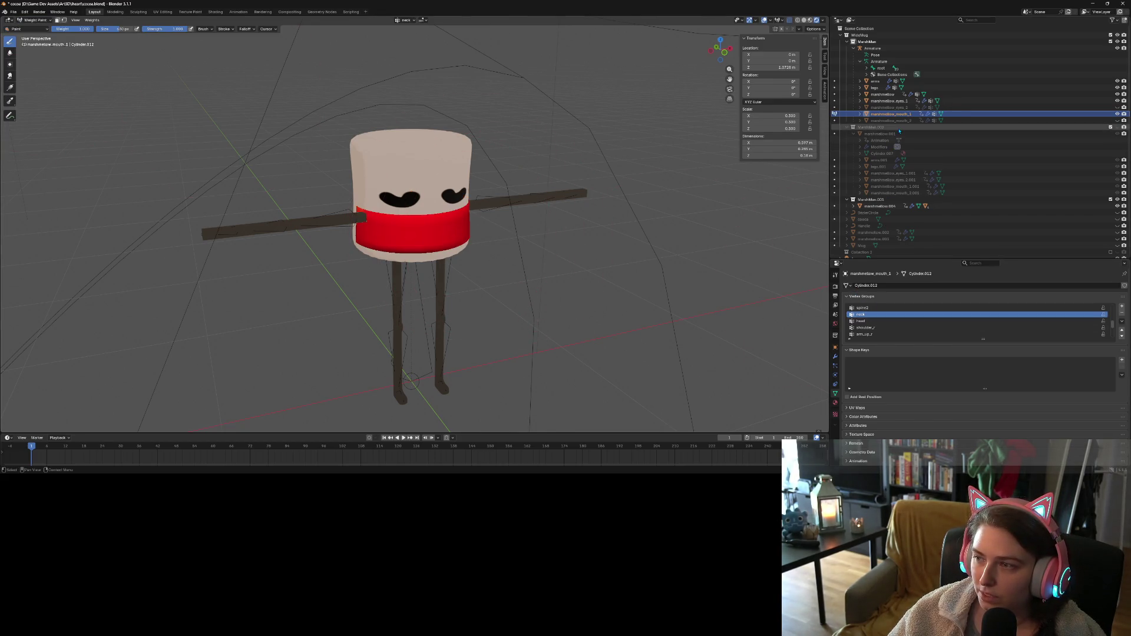
{"action": "left_click", "coordinate": [34, 20]}
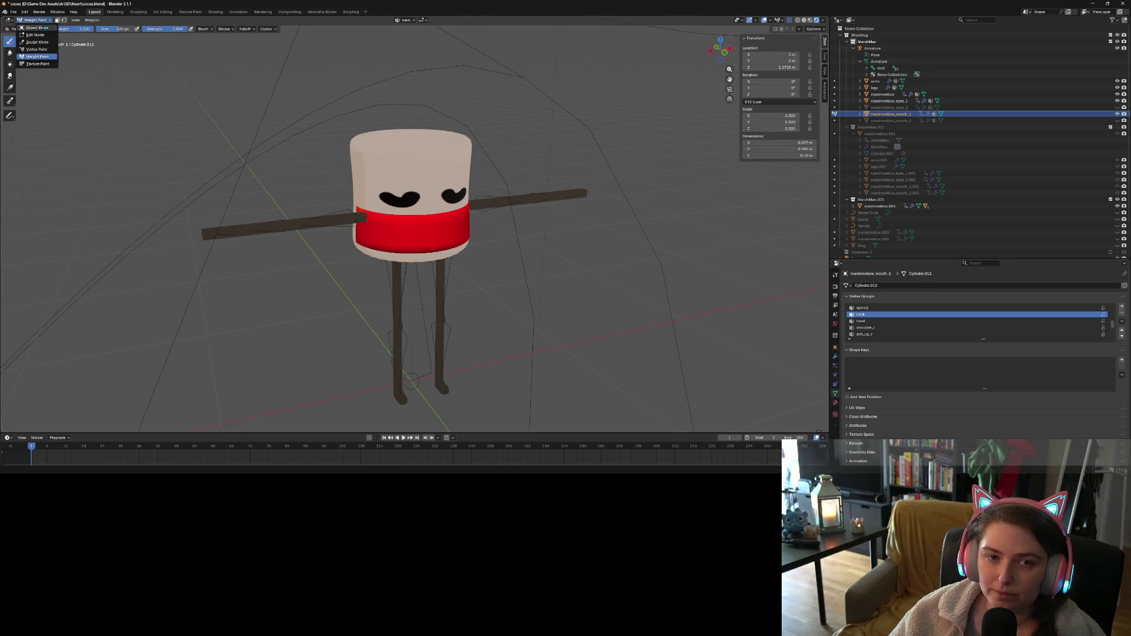
{"action": "left_click", "coordinate": [35, 29]}
{"action": "left_click", "coordinate": [890, 107]}
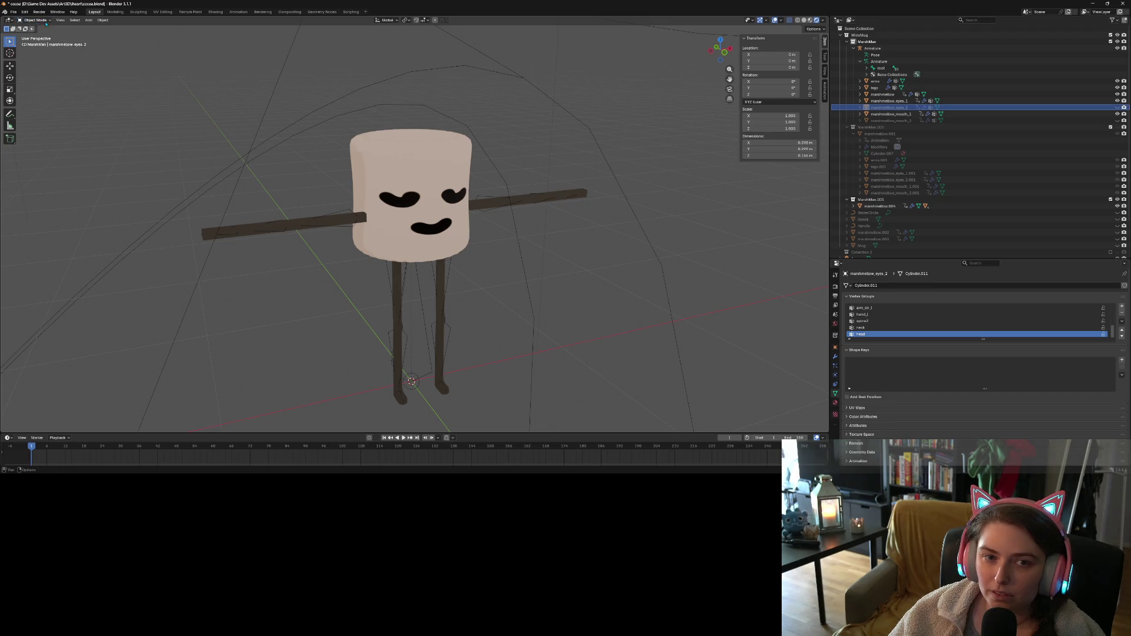
Unhide marshmallow_eyes_2 and paint its band fully red into the head weights
{"action": "left_click", "coordinate": [1118, 107]}
{"action": "left_click", "coordinate": [34, 20]}
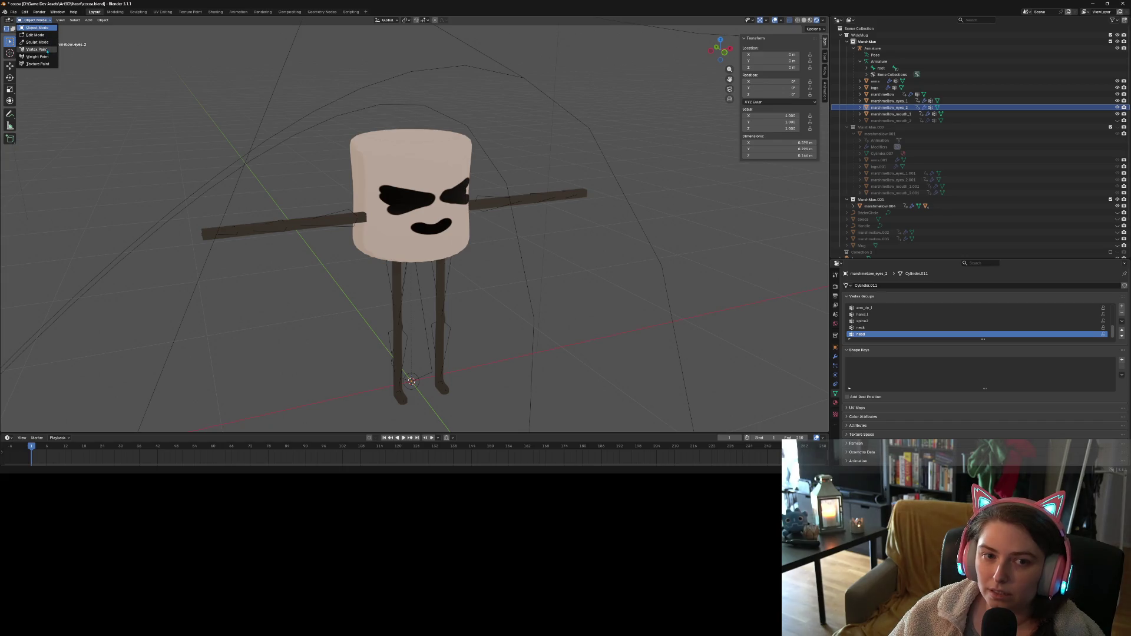
{"action": "left_click", "coordinate": [32, 50]}
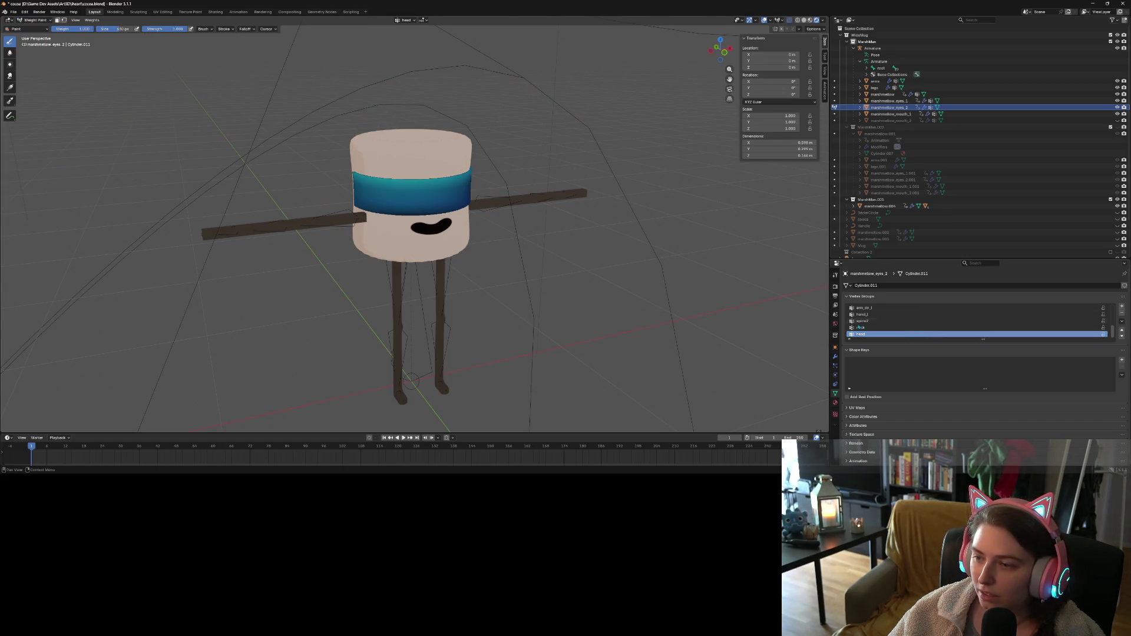
{"action": "left_click_drag", "start_coordinate": [400, 187], "coordinate": [355, 185]}
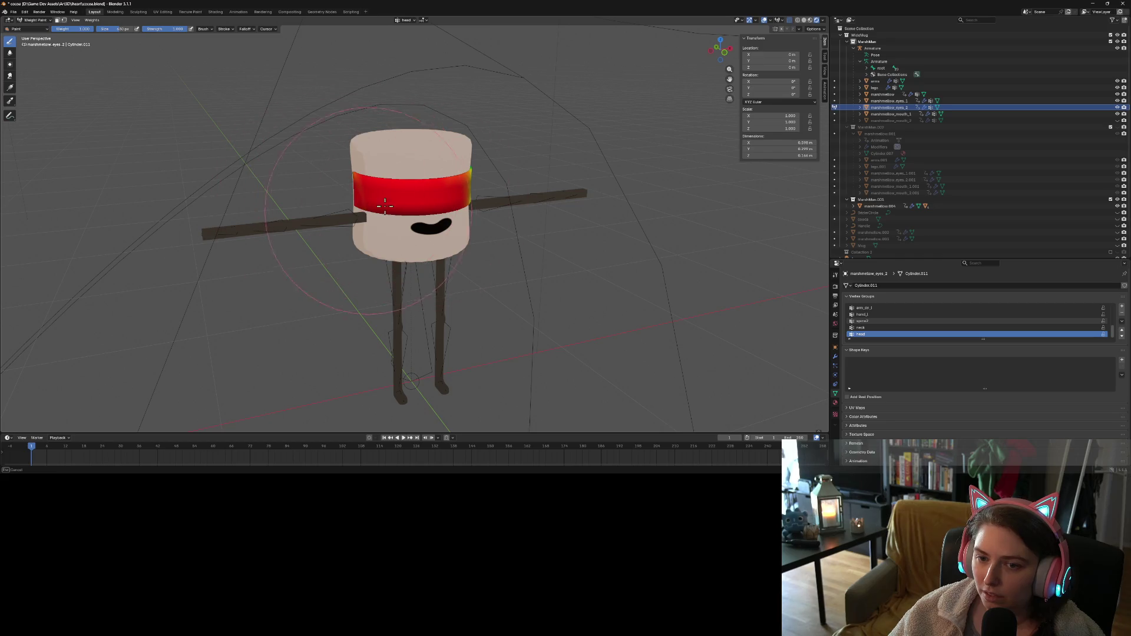
{"action": "mouse_move", "coordinate": [389, 195]}
{"action": "middle_mouse_down"}
{"action": "mouse_move", "coordinate": [405, 222]}
{"action": "mouse_move", "coordinate": [459, 199]}
{"action": "middle_mouse_up"}
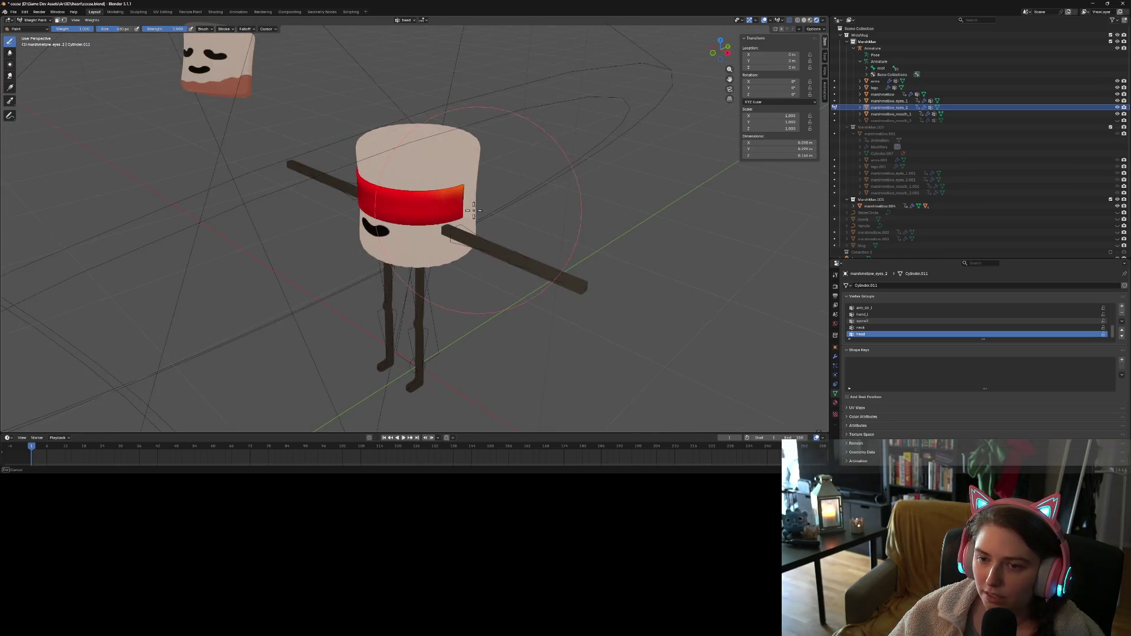
{"action": "left_click_drag", "start_coordinate": [459, 199], "coordinate": [466, 201]}
{"action": "mouse_move", "coordinate": [453, 203]}
{"action": "middle_mouse_down"}
{"action": "mouse_move", "coordinate": [467, 202]}
{"action": "mouse_move", "coordinate": [466, 224]}
{"action": "middle_mouse_up"}
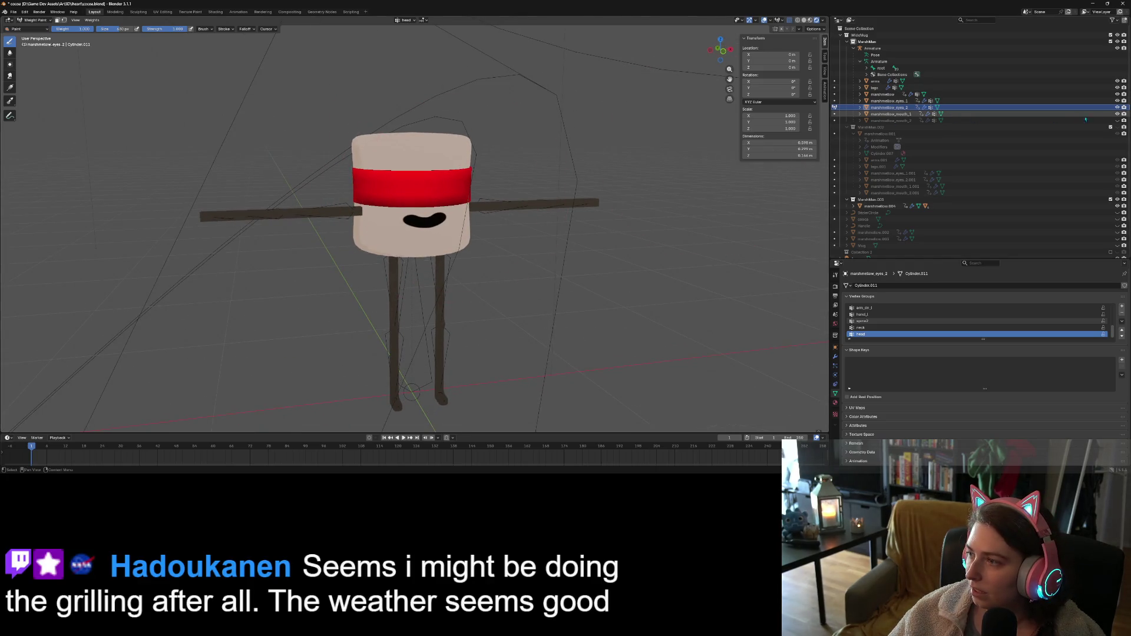
Hide marshmallow_eyes_2 again, return to Object Mode and unhide marshmallow_mouth_2
{"action": "left_click", "coordinate": [1119, 108]}
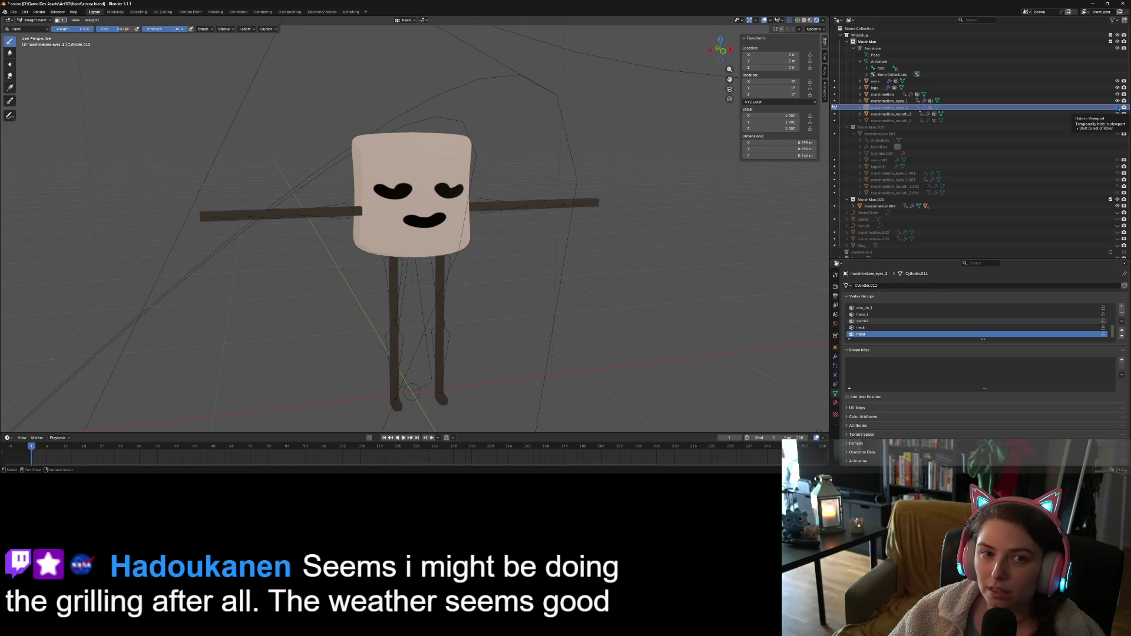
{"action": "left_click", "coordinate": [47, 21]}
{"action": "left_click", "coordinate": [36, 28]}
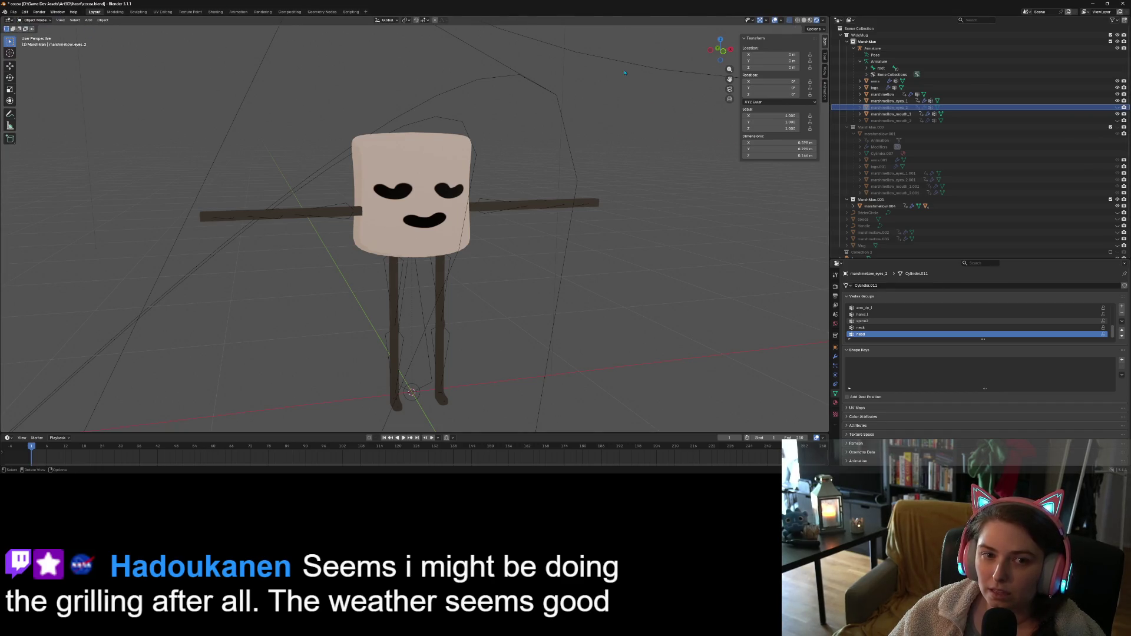
{"action": "left_click", "coordinate": [981, 121]}
{"action": "left_click", "coordinate": [1118, 120]}
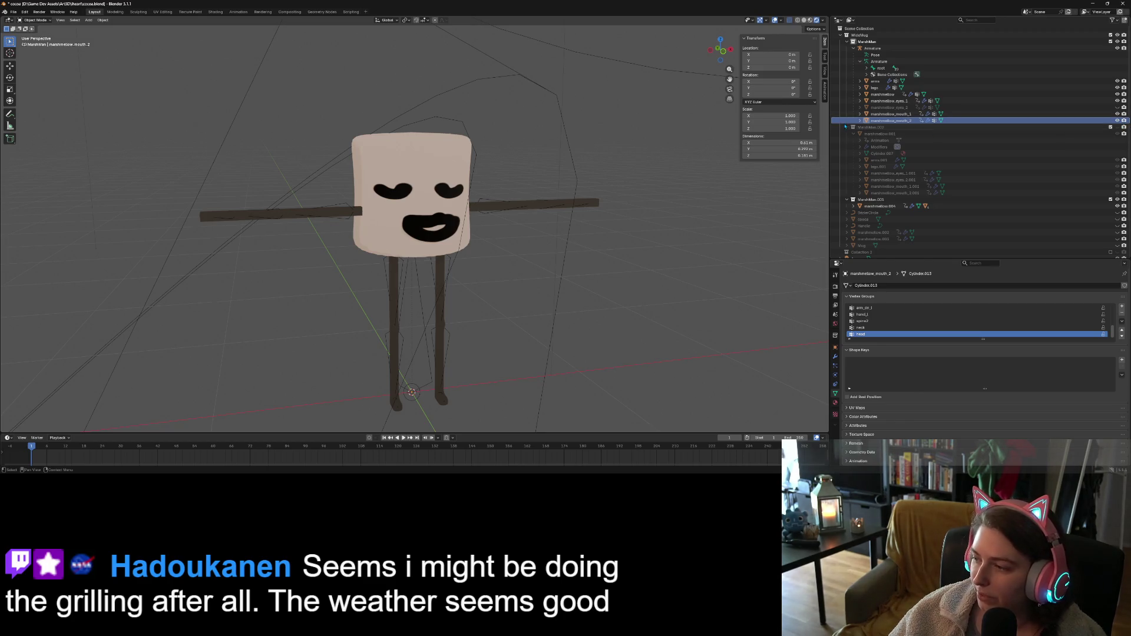
In Weight Paint, pick the neck vertex group and paint marshmallow_mouth_2's band fully red
{"action": "left_click", "coordinate": [35, 20]}
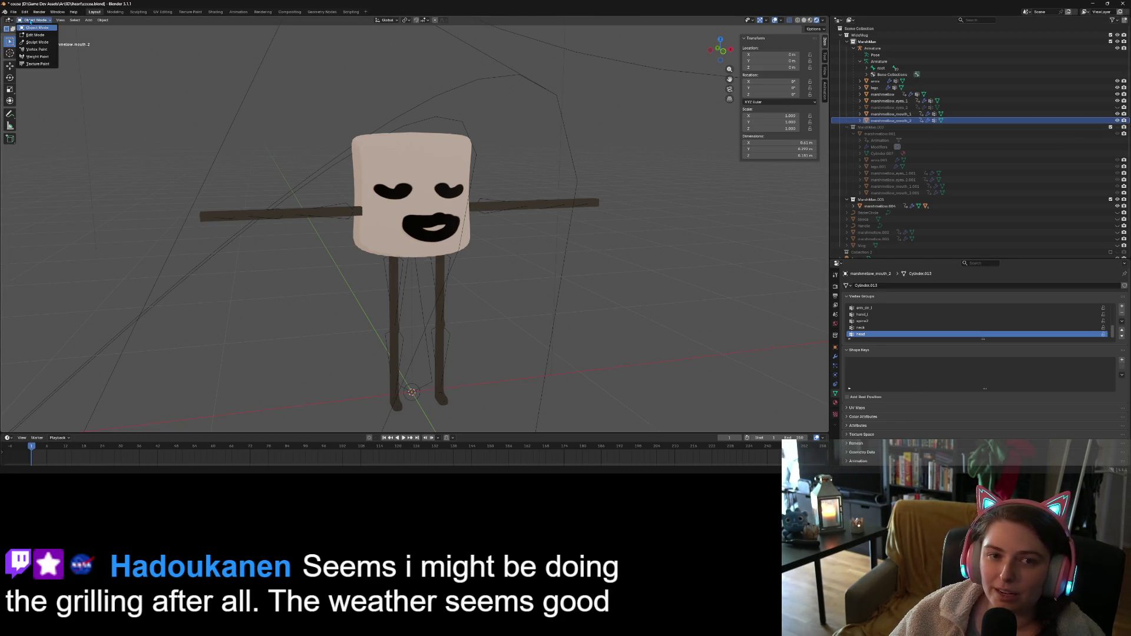
{"action": "left_click", "coordinate": [37, 57]}
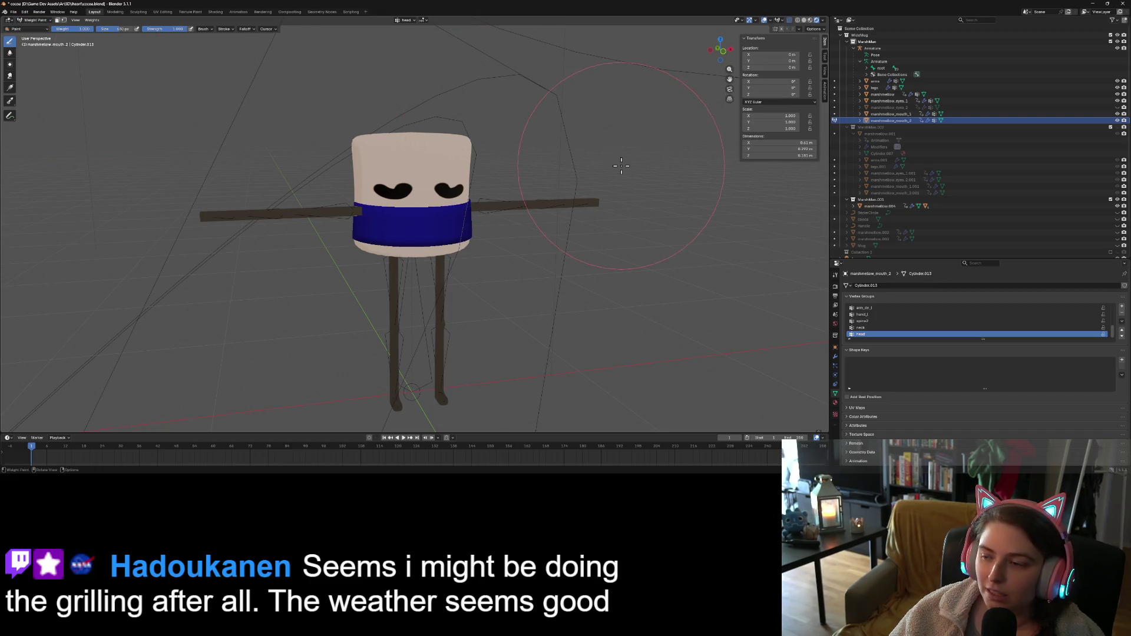
{"action": "left_click", "coordinate": [888, 329]}
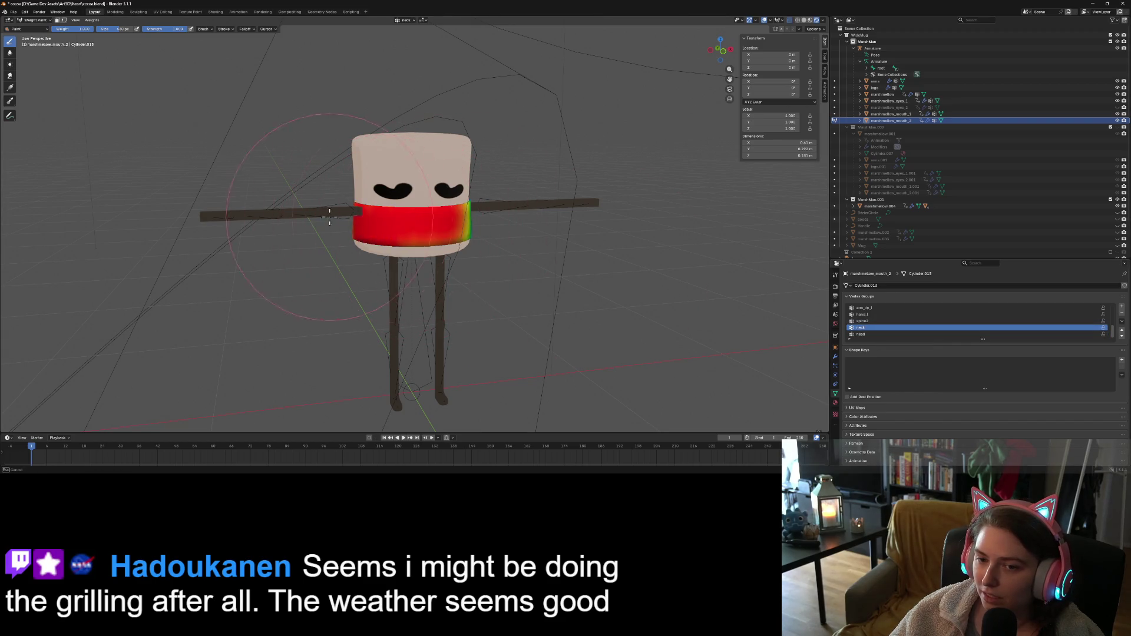
{"action": "mouse_move", "coordinate": [349, 208]}
{"action": "left_mouse_down"}
{"action": "mouse_move", "coordinate": [460, 224]}
{"action": "mouse_move", "coordinate": [425, 246]}
{"action": "mouse_move", "coordinate": [479, 250]}
{"action": "left_mouse_up"}
{"action": "middle_click_drag", "start_coordinate": [480, 250], "coordinate": [413, 228]}
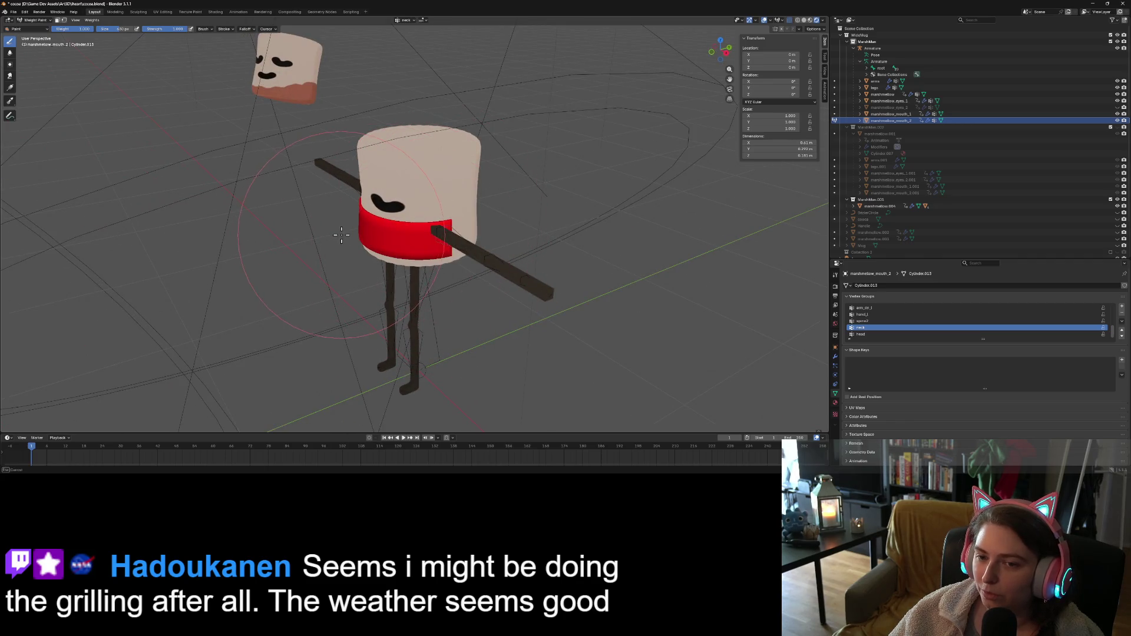
{"action": "mouse_move", "coordinate": [341, 235]}
{"action": "middle_mouse_down"}
{"action": "mouse_move", "coordinate": [177, 118]}
{"action": "mouse_move", "coordinate": [32, 56]}
{"action": "middle_mouse_up"}
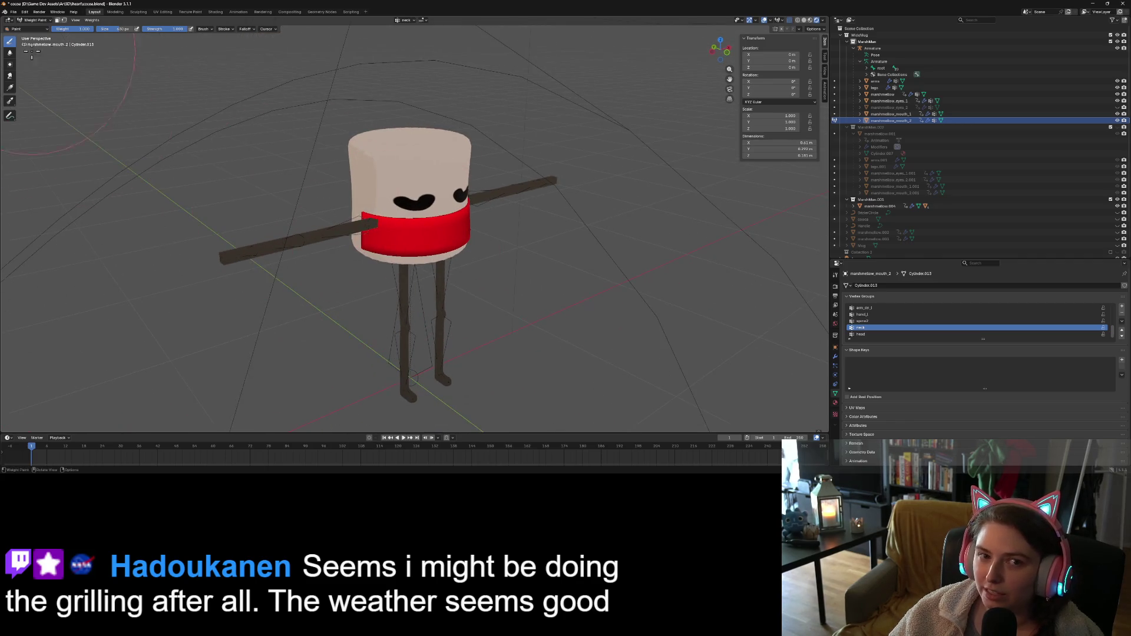
Return to Object Mode, save cocoa.blend, and snap to the front orthographic view
{"action": "left_click", "coordinate": [33, 28]}
{"action": "left_click", "coordinate": [38, 34]}
{"action": "key", "text": "ctrl+s"}
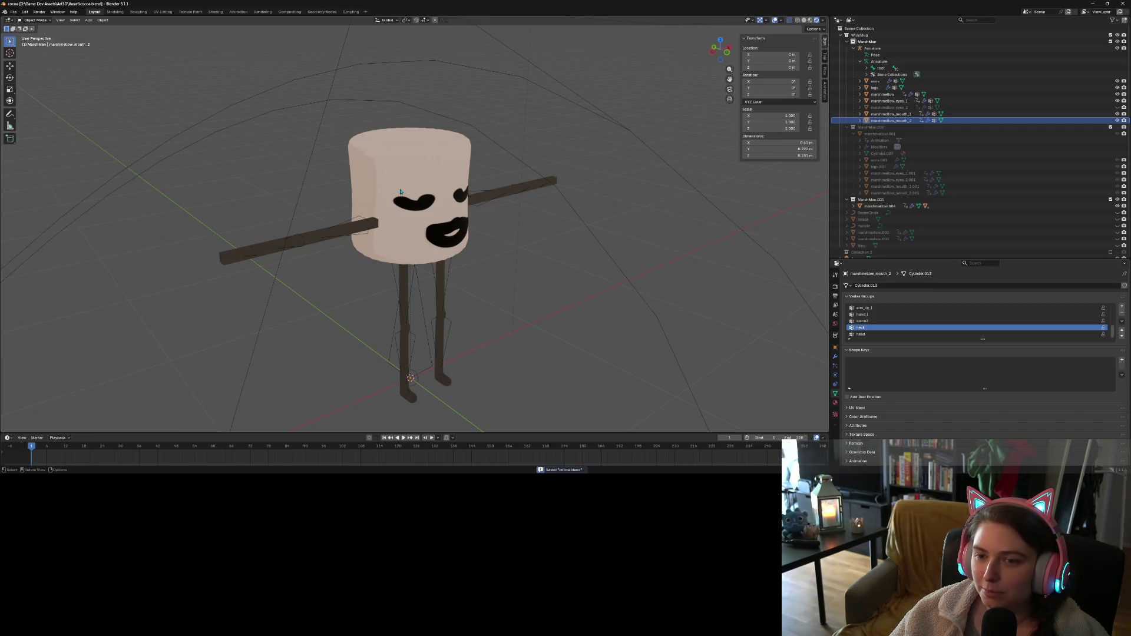
{"action": "middle_click_drag", "start_coordinate": [171, 105], "coordinate": [502, 295]}
{"action": "key", "text": "KP_1"}
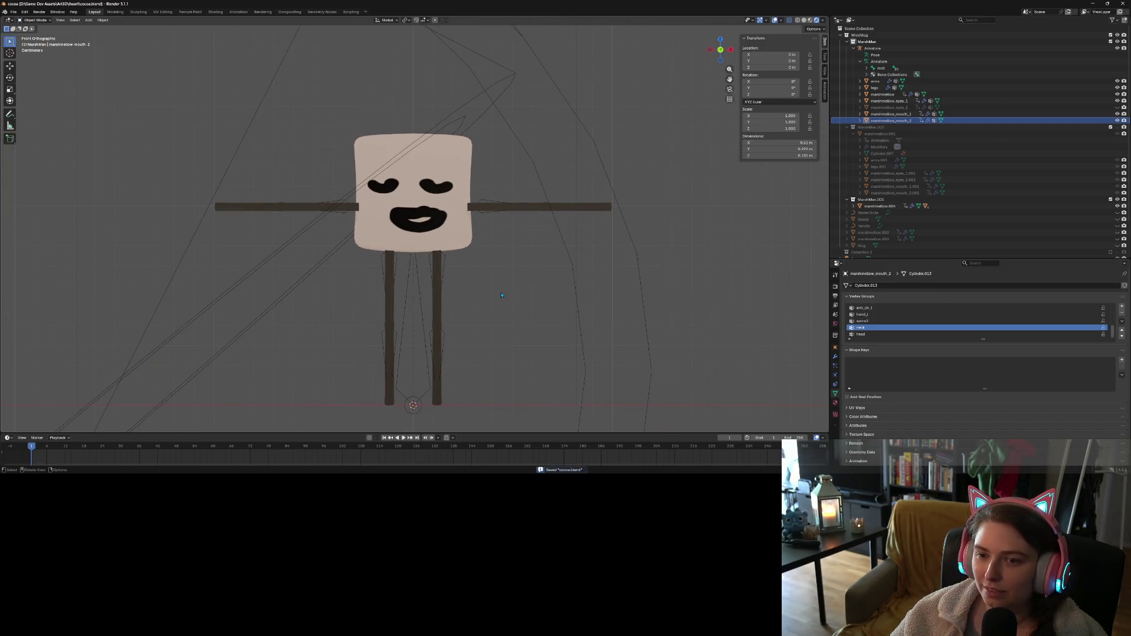
Hide marshmallow_mouth_1 so the open smile shows, and select marshmallow_mouth_2
{"action": "left_click", "coordinate": [1118, 121]}
{"action": "left_click", "coordinate": [1117, 121]}
{"action": "left_click", "coordinate": [1117, 114]}
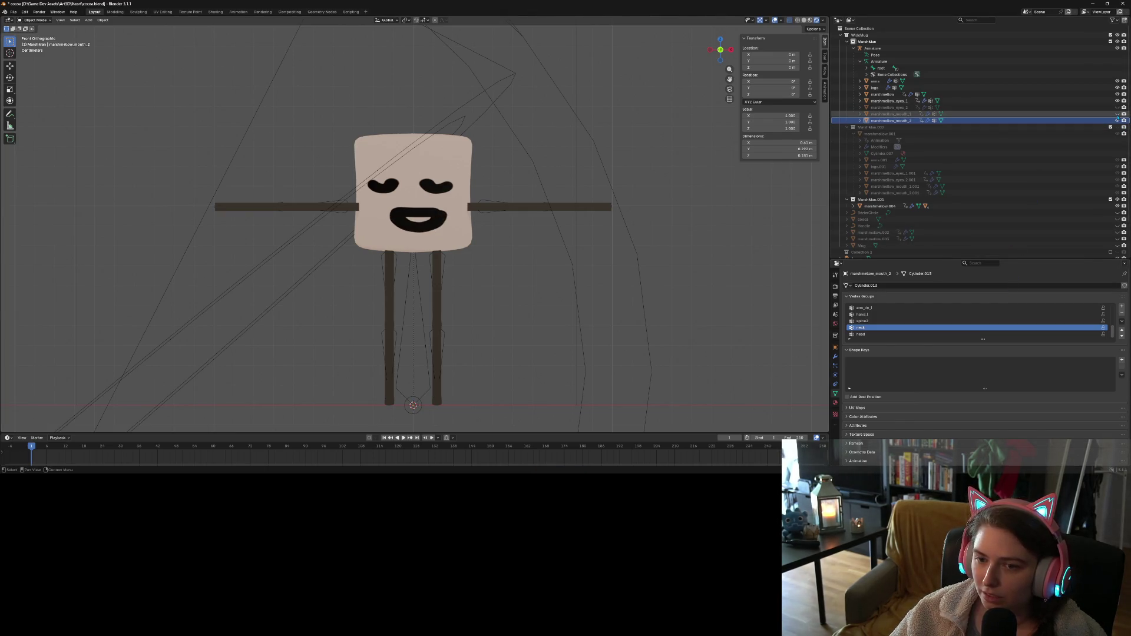
{"action": "left_click", "coordinate": [997, 119]}
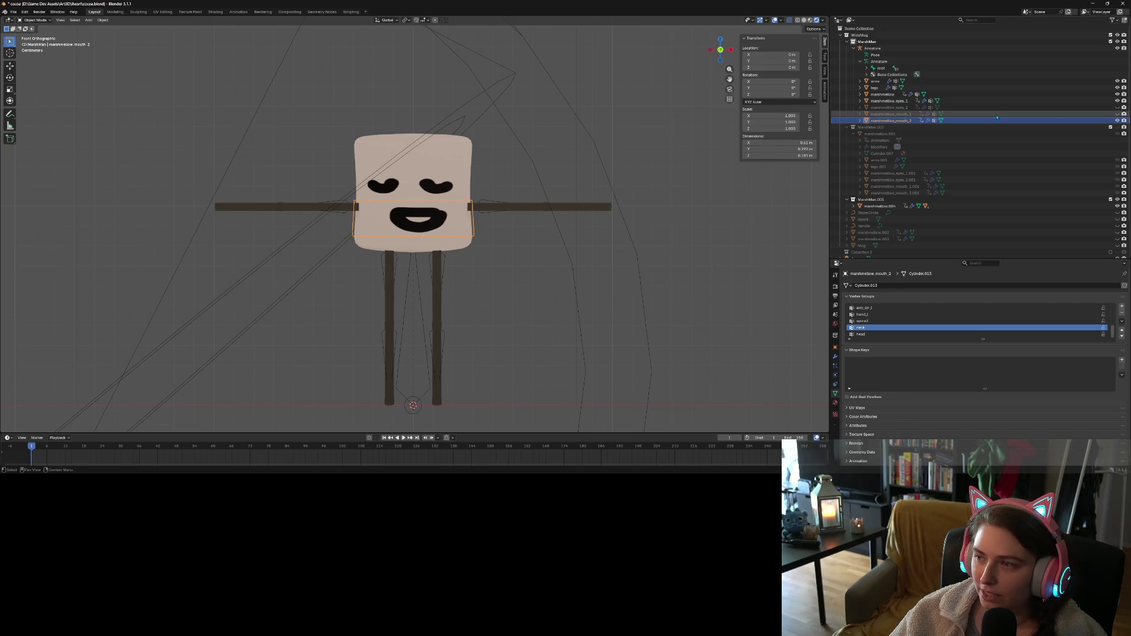
{"action": "mouse_move", "coordinate": [448, 333]}
{"action": "middle_mouse_down"}
{"action": "mouse_move", "coordinate": [483, 330]}
{"action": "mouse_move", "coordinate": [436, 339]}
{"action": "mouse_move", "coordinate": [489, 333]}
{"action": "mouse_move", "coordinate": [450, 330]}
{"action": "middle_mouse_up"}
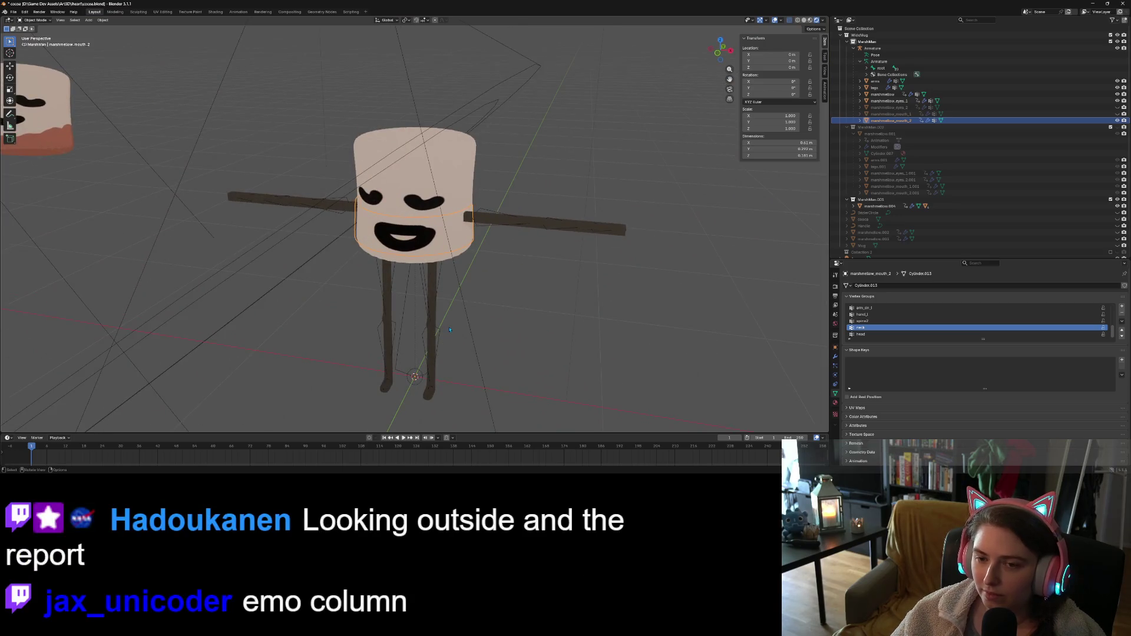
{"action": "key", "text": "KP_1"}
Try a Z-axis rotation on the mouth, undo it, and save cocoa.blend
{"action": "key", "text": "r"}
{"action": "key", "text": "z"}
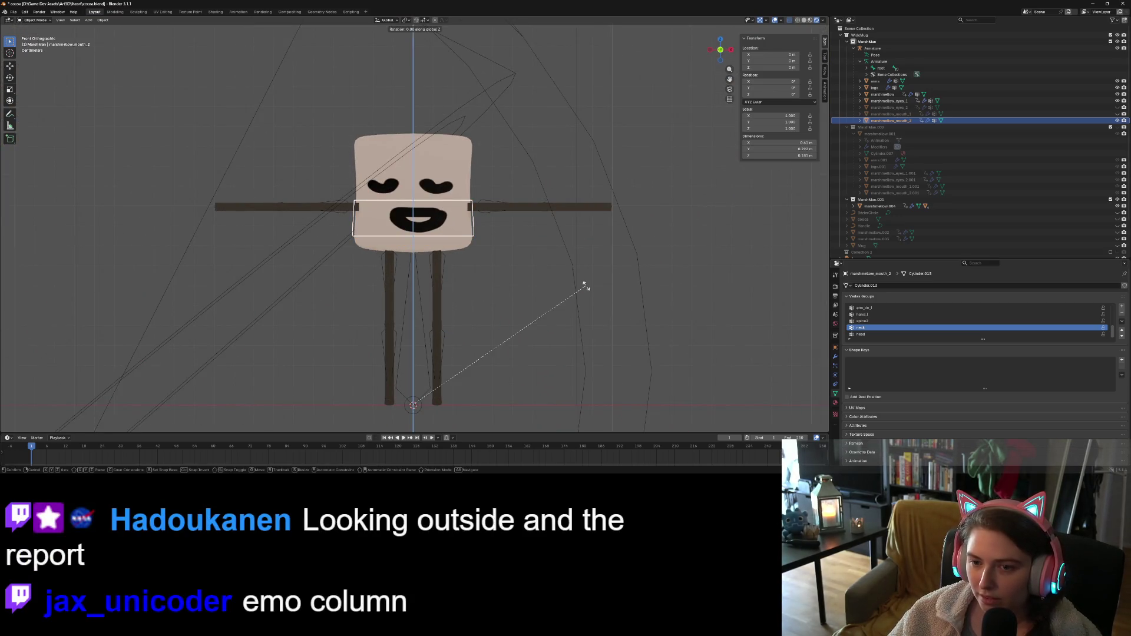
{"action": "left_click", "coordinate": [548, 292]}
{"action": "left_click", "coordinate": [547, 329]}
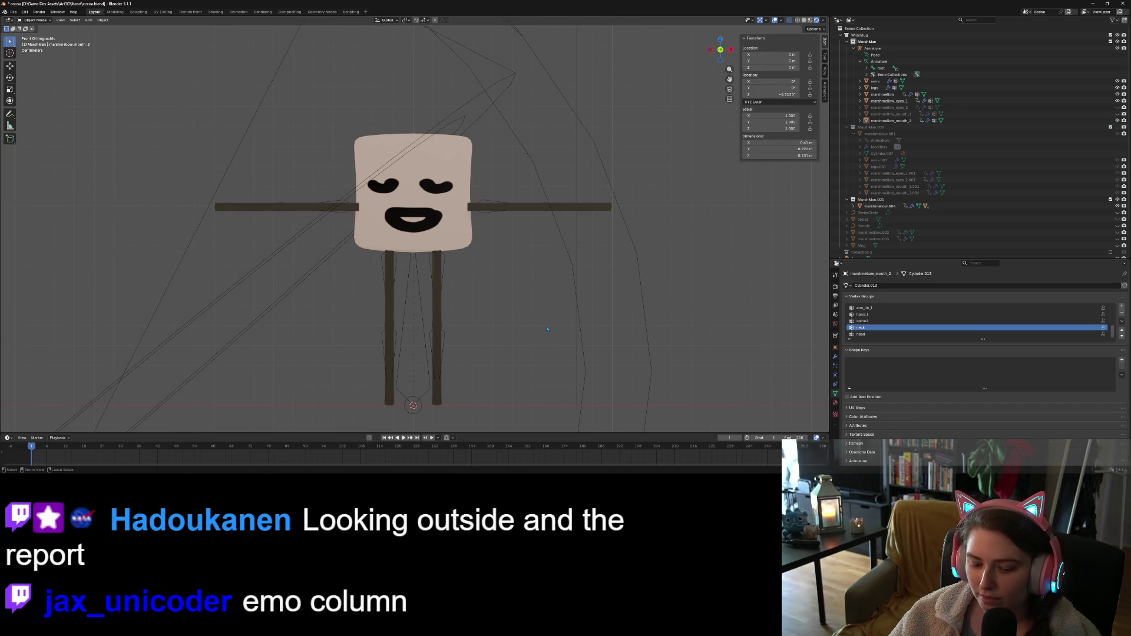
{"action": "key", "text": "ctrl+s"}
{"action": "mouse_move", "coordinate": [547, 329]}
{"action": "middle_mouse_down"}
{"action": "mouse_move", "coordinate": [502, 323]}
{"action": "mouse_move", "coordinate": [567, 347]}
{"action": "mouse_move", "coordinate": [584, 372]}
{"action": "mouse_move", "coordinate": [492, 368]}
{"action": "mouse_move", "coordinate": [516, 349]}
{"action": "mouse_move", "coordinate": [404, 292]}
{"action": "middle_mouse_up"}
{"action": "key", "text": "ctrl+z"}
{"action": "key", "text": "ctrl+z"}
{"action": "scroll", "coordinate": [501, 371], "scroll_direction": "up", "scroll_amount": 6}
{"action": "key", "text": "ctrl+s"}
Enter Edit Mode on the mouth mesh and test-select edge loops around the ring
{"action": "key", "text": "Tab"}
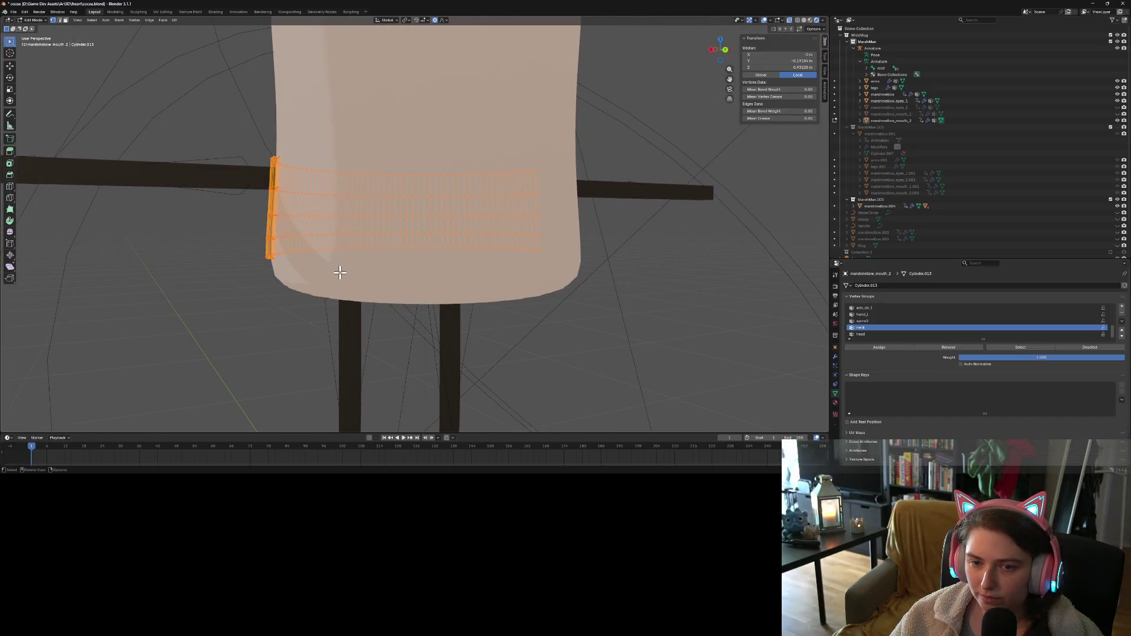
{"action": "key", "text": "alt+a"}
{"action": "middle_click_drag", "start_coordinate": [263, 232], "coordinate": [296, 270]}
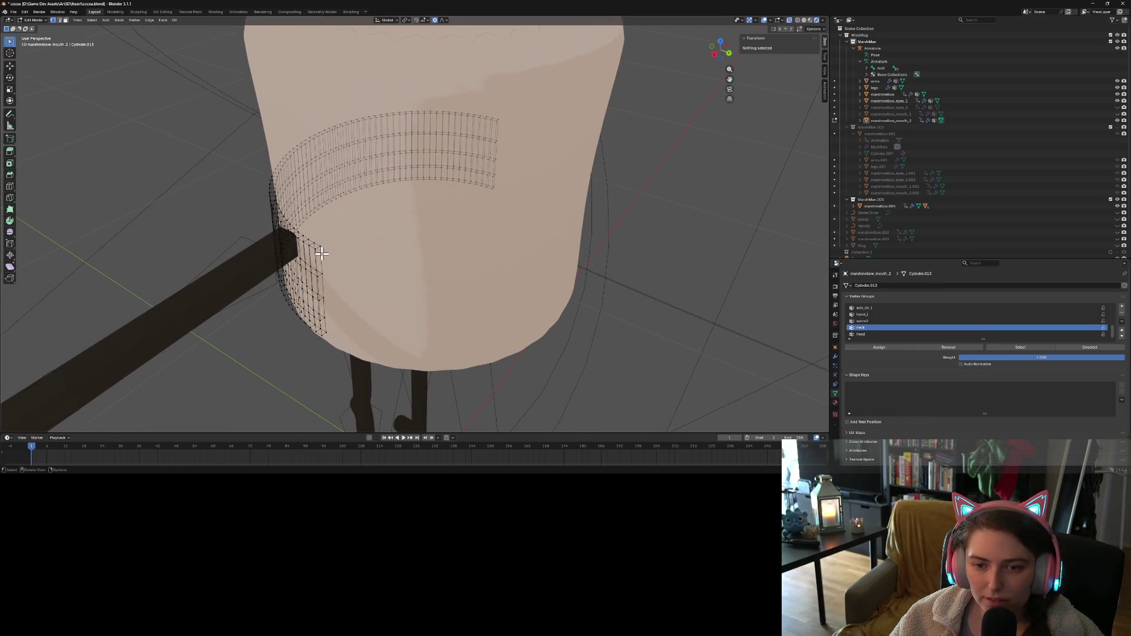
{"action": "left_click", "coordinate": [321, 254], "text": "alt"}
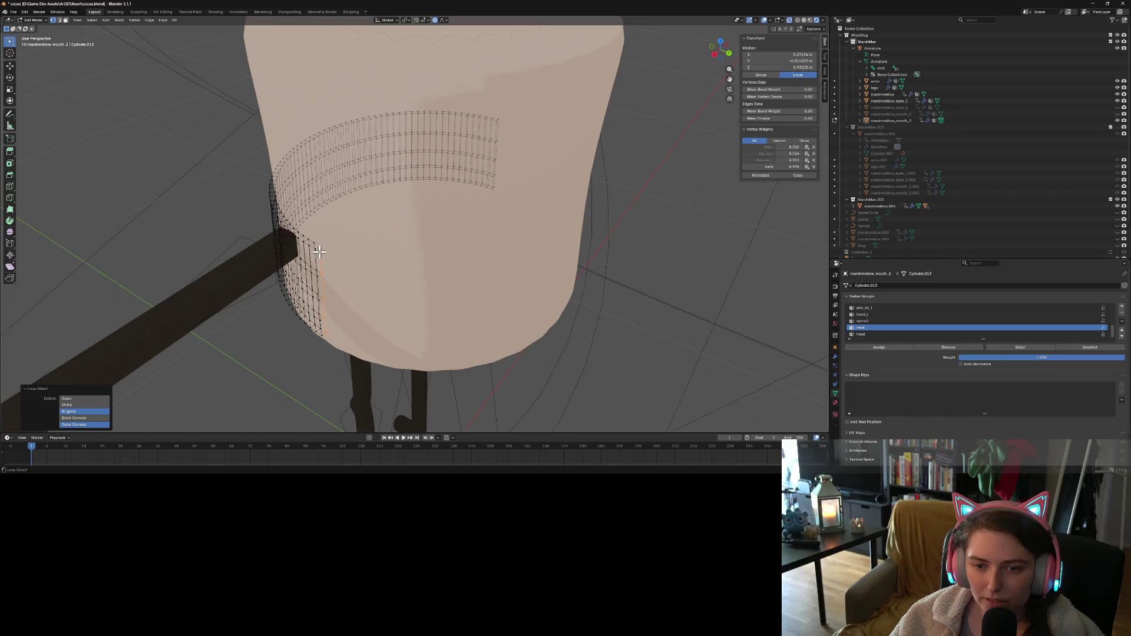
{"action": "left_click", "coordinate": [319, 245], "text": "alt"}
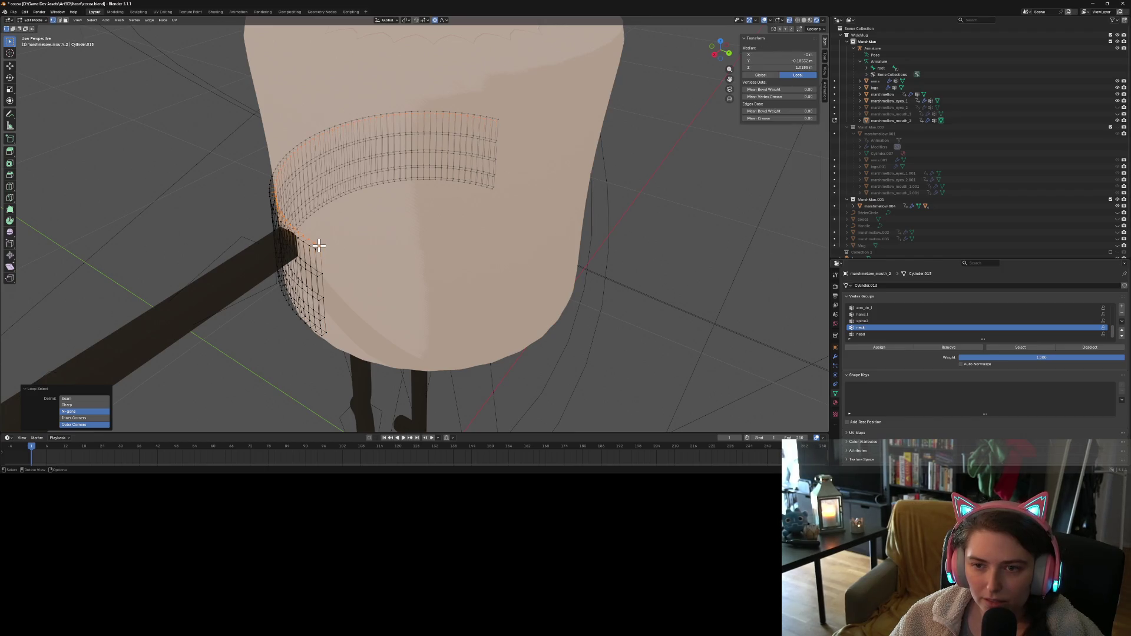
{"action": "right_click", "coordinate": [319, 245]}
{"action": "key", "text": "alt+a"}
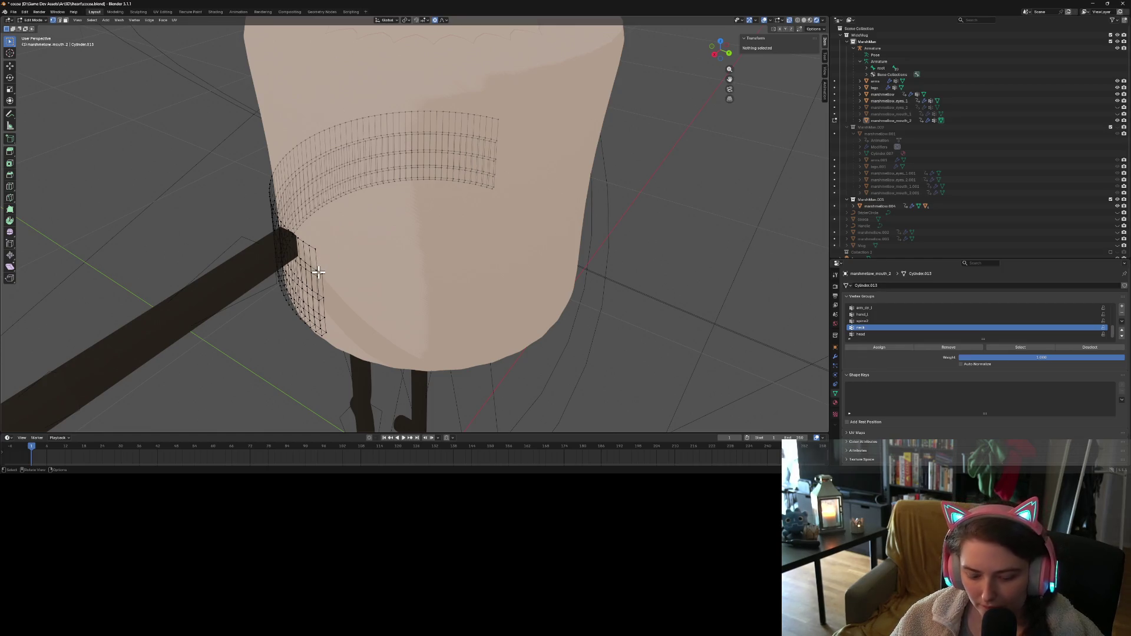
Try selecting side loops and vertices to locate the lower rim the arm crosses
{"action": "left_click", "coordinate": [318, 272], "text": "alt"}
{"action": "right_click", "coordinate": [318, 272]}
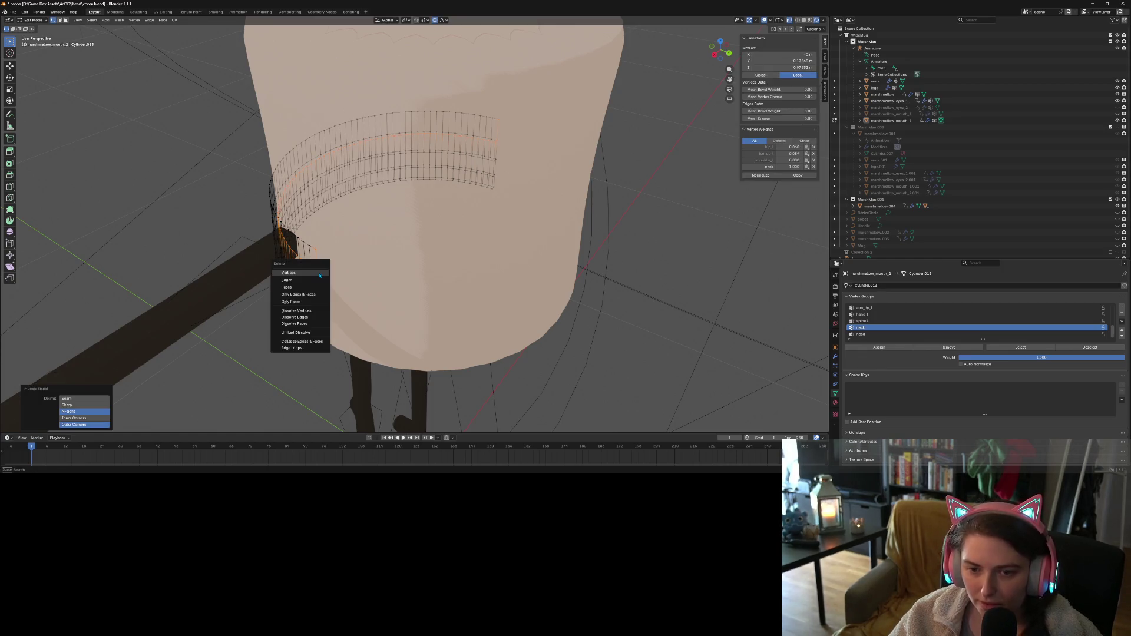
{"action": "key", "text": "alt+a"}
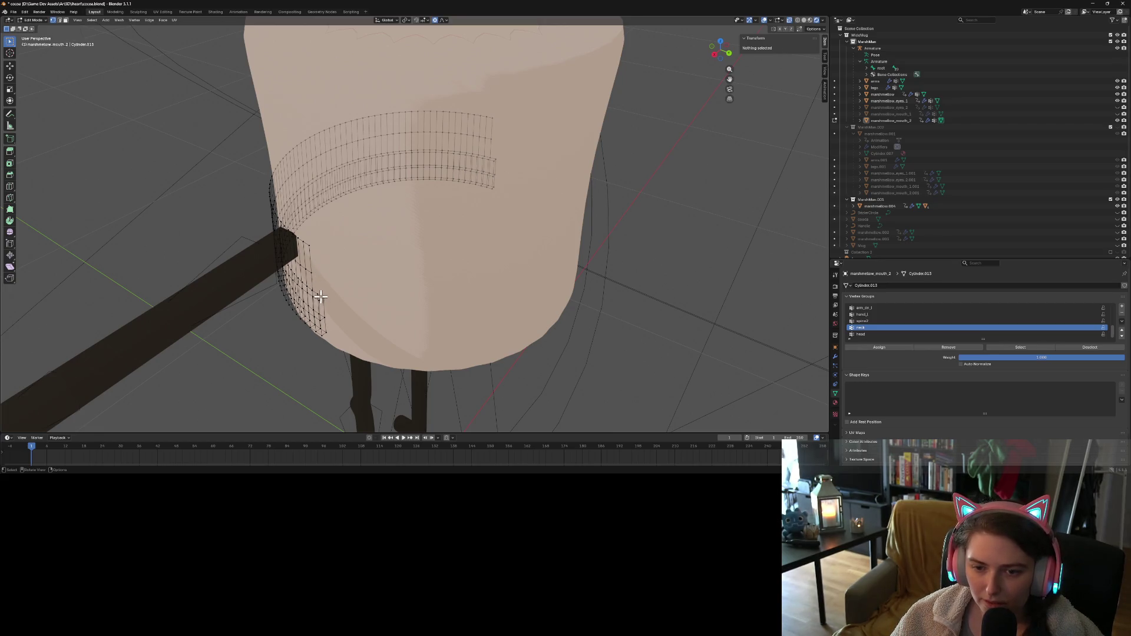
{"action": "left_click", "coordinate": [320, 297], "text": "alt"}
{"action": "middle_click_drag", "start_coordinate": [368, 313], "coordinate": [379, 327]}
{"action": "key", "text": "alt+a"}
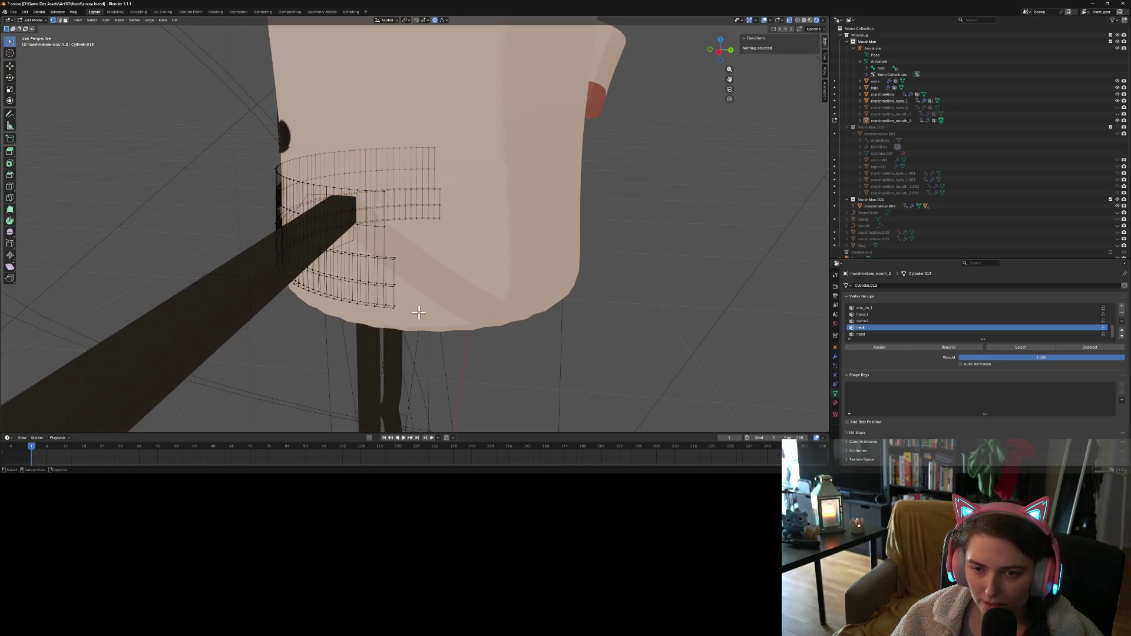
{"action": "left_click", "coordinate": [391, 258], "text": "shift"}
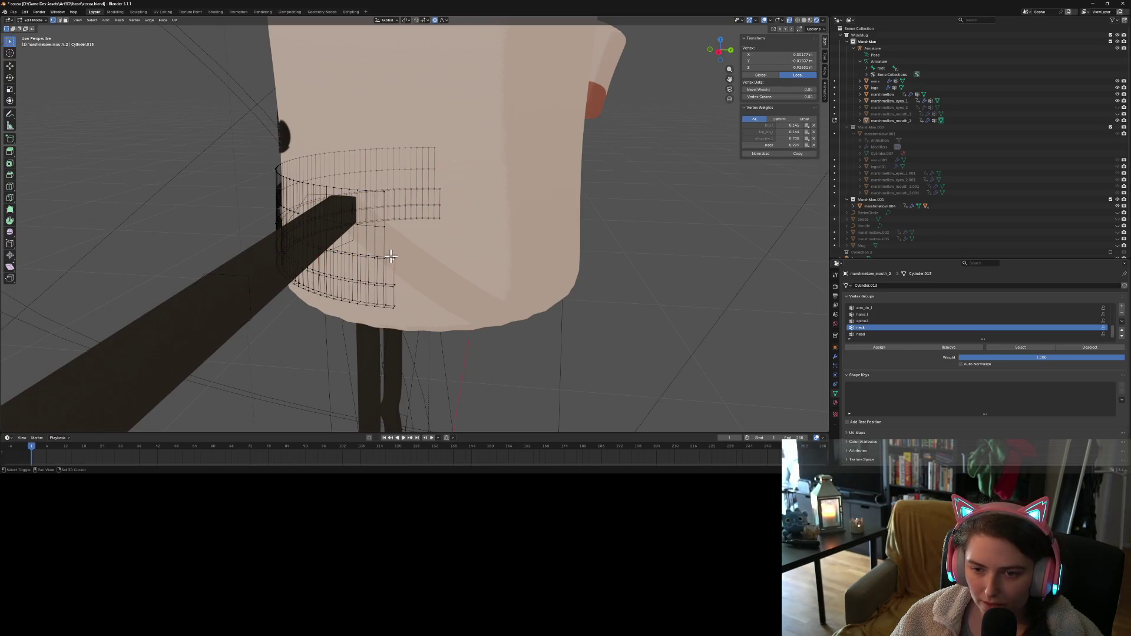
{"action": "left_click", "coordinate": [407, 253]}
{"action": "middle_click_drag", "start_coordinate": [406, 253], "coordinate": [401, 266]}
Delete the three lower edge loops where the arm passes through the mouth
{"action": "left_click", "coordinate": [366, 288], "text": "alt"}
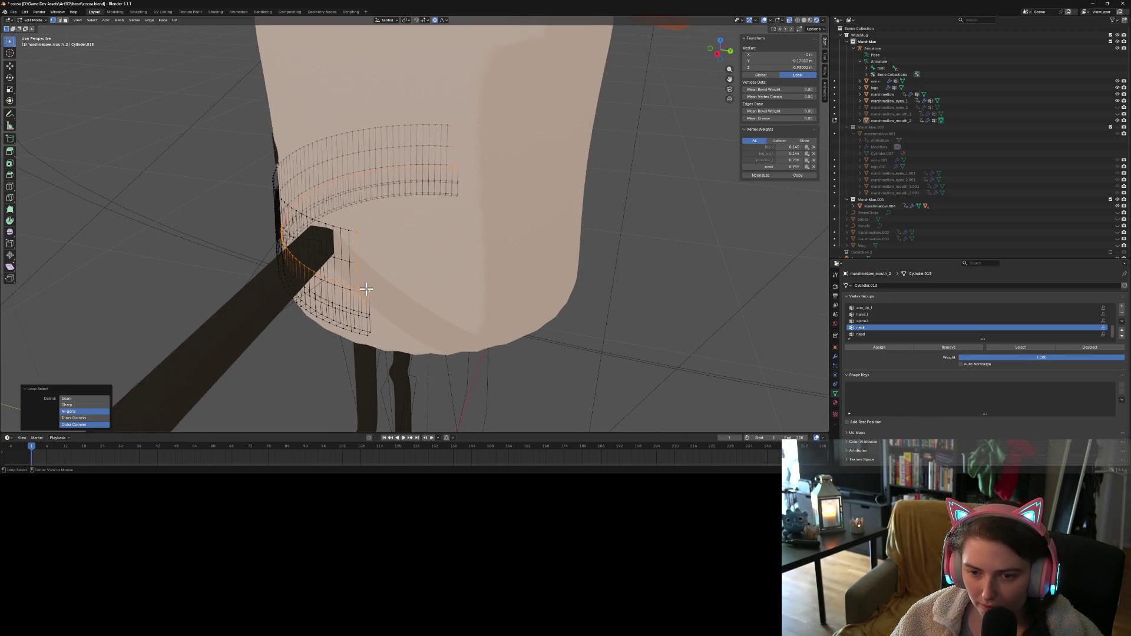
{"action": "key", "text": "x"}
{"action": "left_click", "coordinate": [366, 289]}
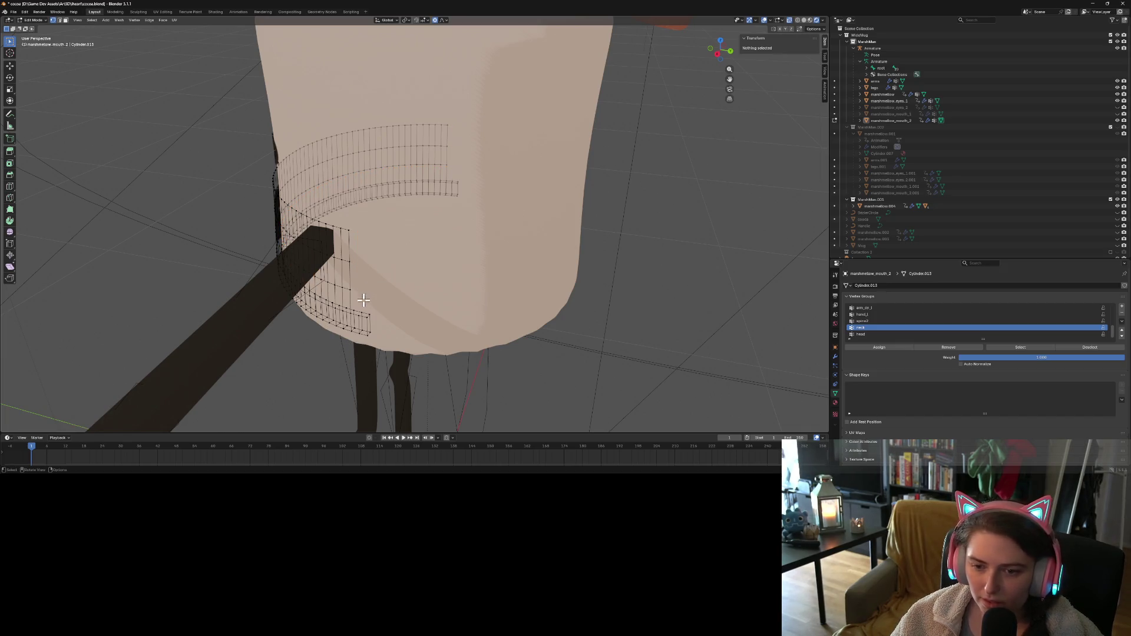
{"action": "left_click", "coordinate": [366, 314], "text": "alt"}
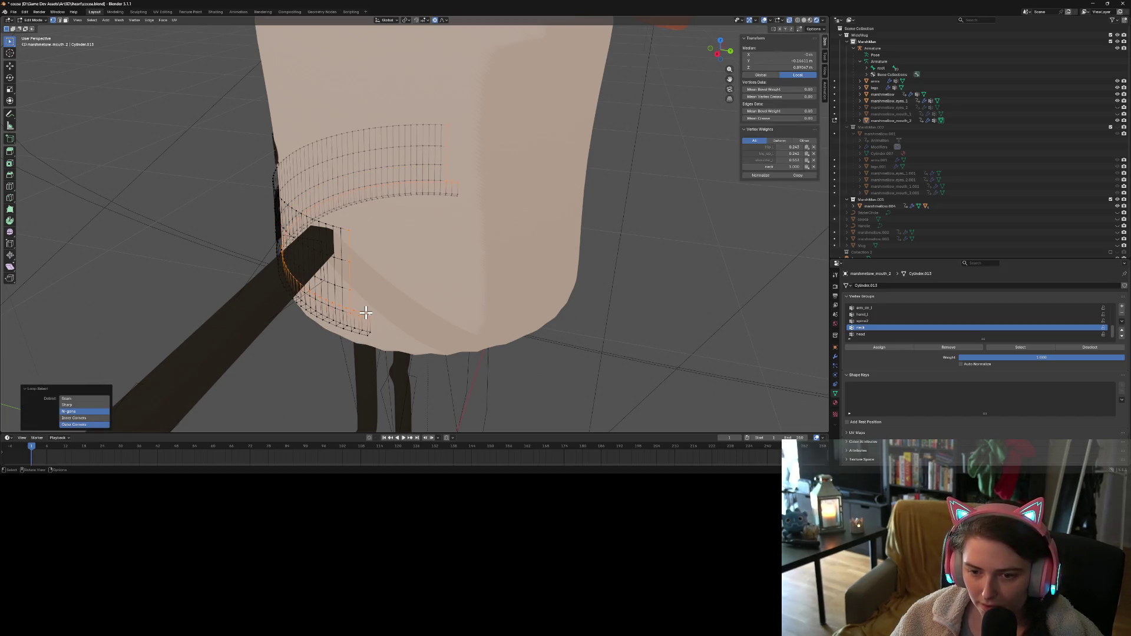
{"action": "key", "text": "x"}
{"action": "left_click", "coordinate": [365, 313]}
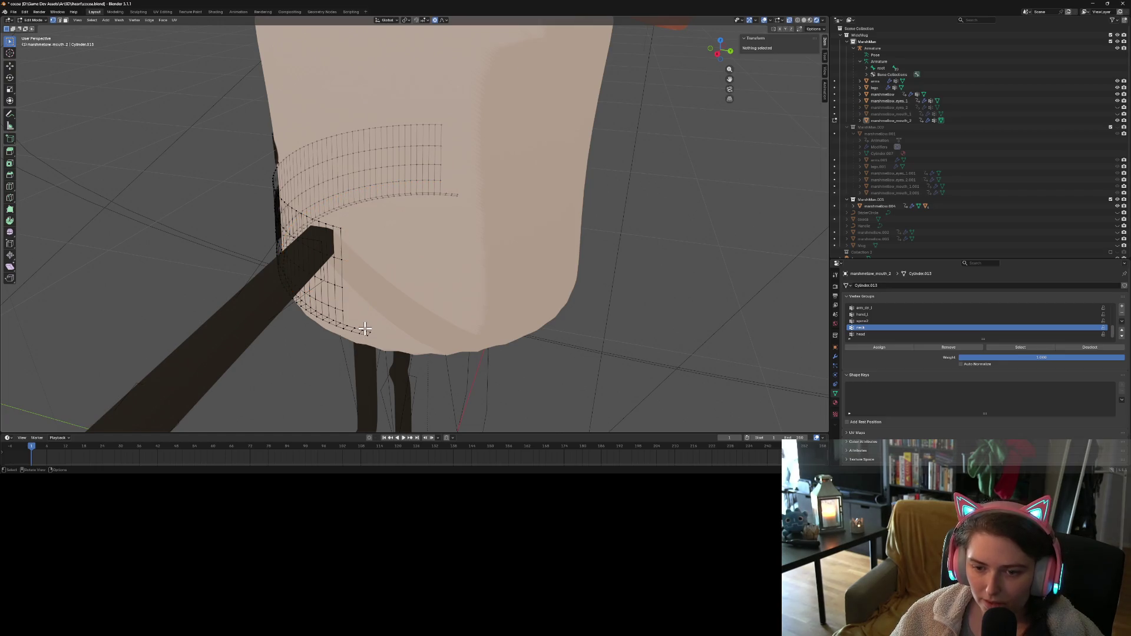
{"action": "left_click", "coordinate": [365, 329], "text": "alt"}
{"action": "key", "text": "x"}
{"action": "left_click", "coordinate": [364, 330]}
Delete the short bottom-rim loop and leave Edit Mode
{"action": "mouse_move", "coordinate": [365, 330]}
{"action": "middle_mouse_down"}
{"action": "mouse_move", "coordinate": [354, 336]}
{"action": "mouse_move", "coordinate": [389, 311]}
{"action": "middle_mouse_up"}
{"action": "left_click", "coordinate": [423, 341], "text": "alt"}
{"action": "key", "text": "x"}
{"action": "left_click", "coordinate": [424, 341]}
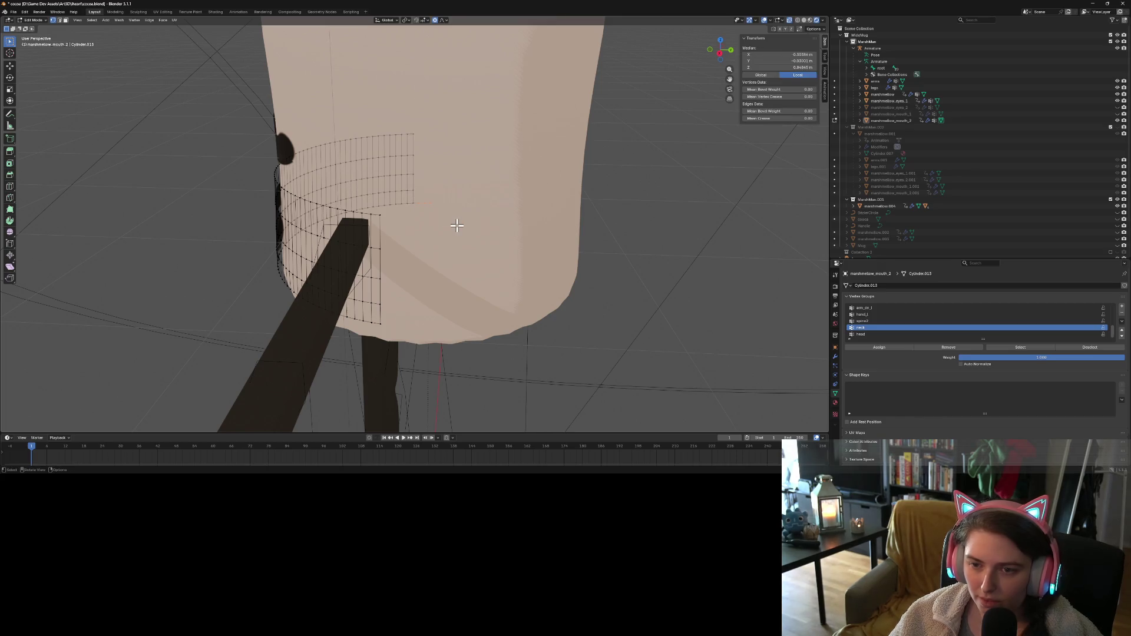
{"action": "key", "text": "Tab"}
Orbit and zoom in on the mouth, then show the Output properties tab
{"action": "mouse_move", "coordinate": [490, 387]}
{"action": "middle_mouse_down"}
{"action": "mouse_move", "coordinate": [384, 373]}
{"action": "mouse_move", "coordinate": [407, 367]}
{"action": "mouse_move", "coordinate": [336, 343]}
{"action": "mouse_move", "coordinate": [328, 356]}
{"action": "mouse_move", "coordinate": [362, 353]}
{"action": "middle_mouse_up"}
{"action": "scroll", "coordinate": [399, 365], "scroll_direction": "down", "scroll_amount": 5}
{"action": "scroll", "coordinate": [406, 367], "scroll_direction": "up", "scroll_amount": 5}
{"action": "scroll", "coordinate": [407, 367], "scroll_direction": "up", "scroll_amount": 3}
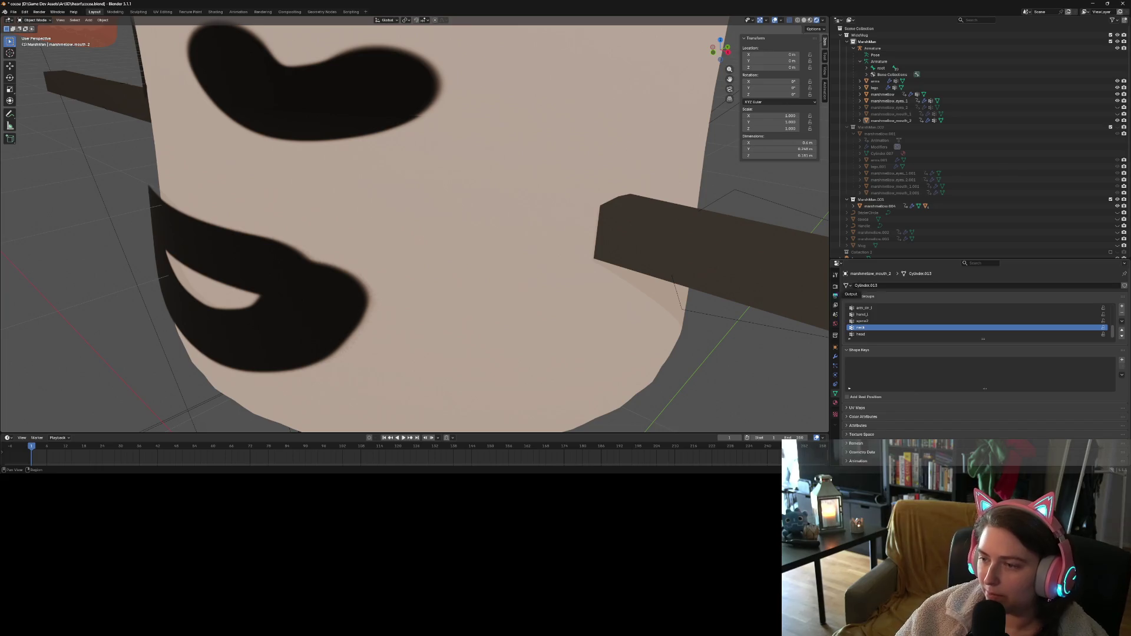
{"action": "left_click", "coordinate": [836, 276]}
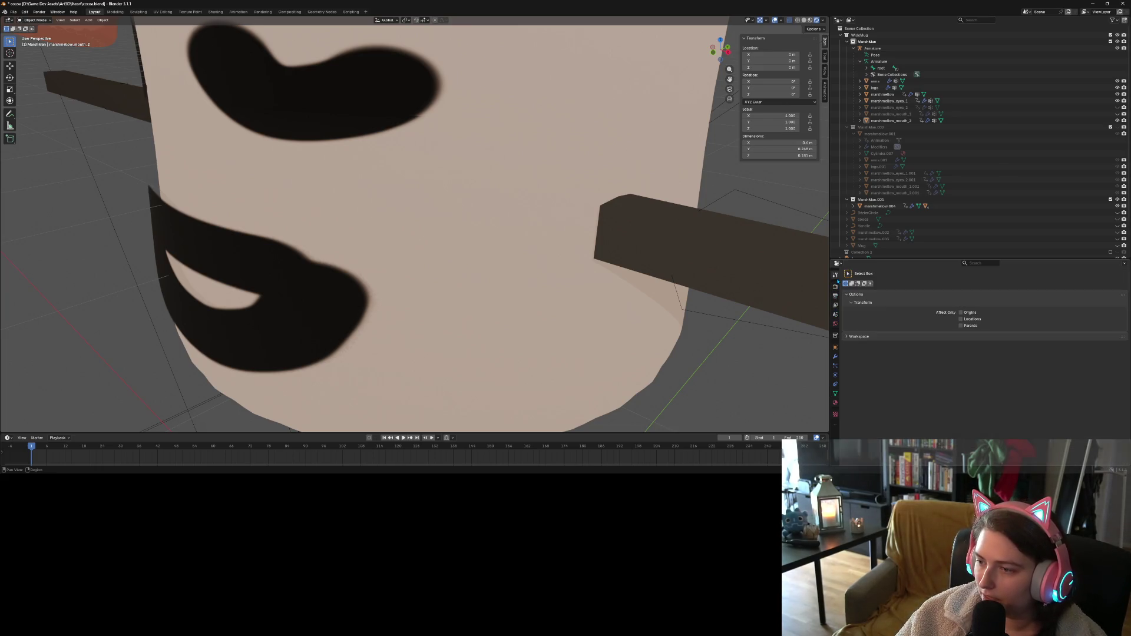
{"action": "left_click", "coordinate": [835, 286]}
{"action": "left_click", "coordinate": [836, 296]}
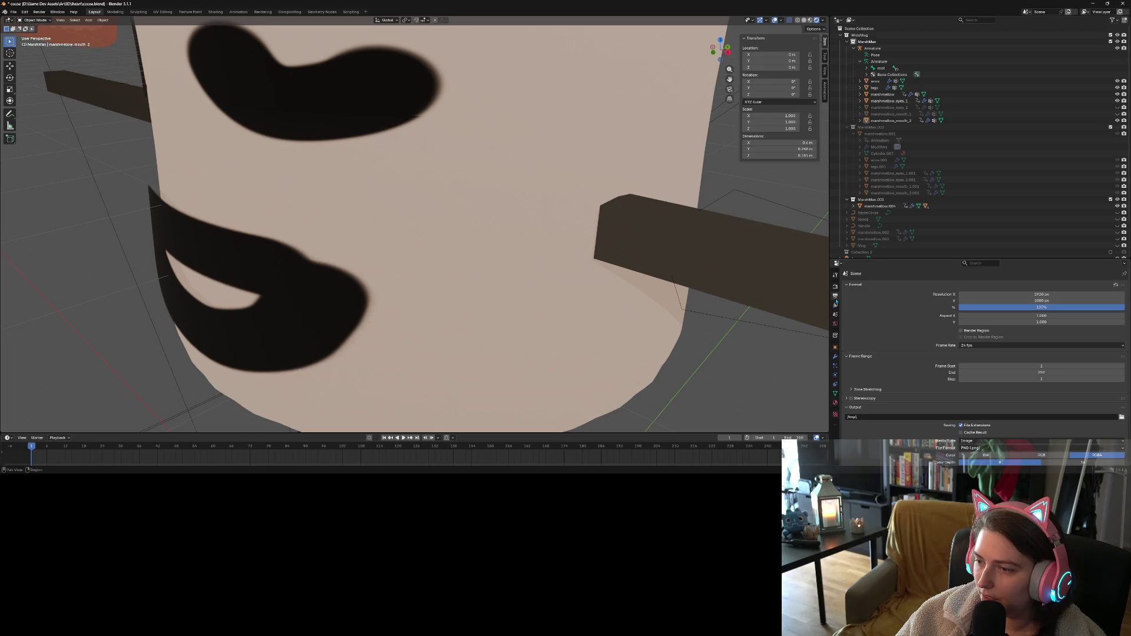
Browse the View Layer and Scene property tabs
{"action": "left_click", "coordinate": [836, 304]}
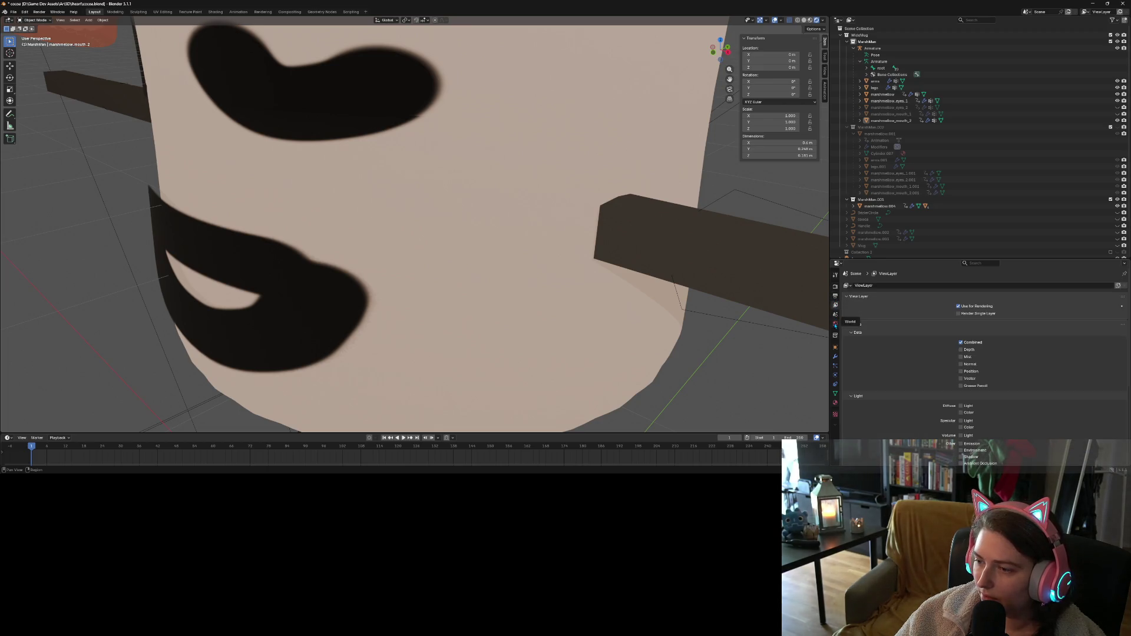
{"action": "left_click", "coordinate": [836, 315]}
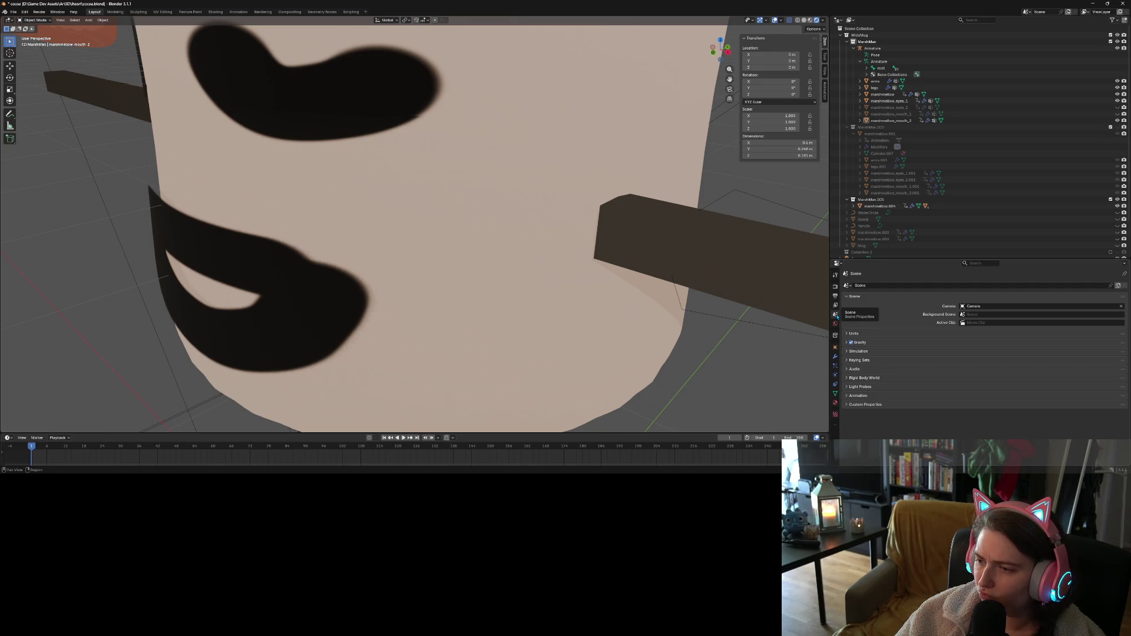
{"action": "left_click", "coordinate": [836, 305]}
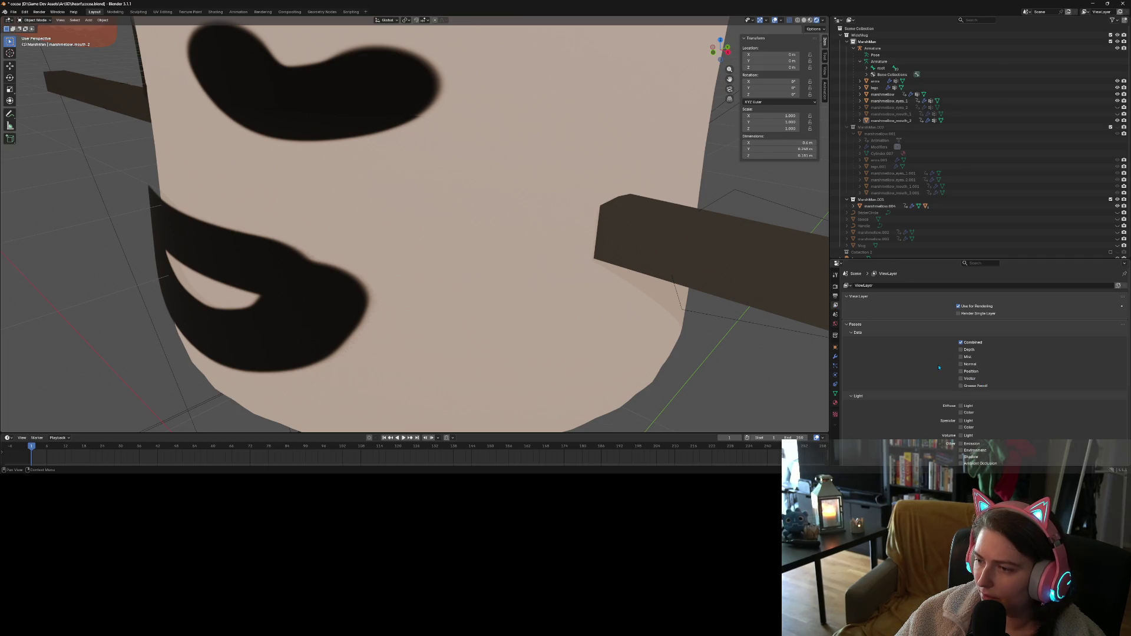
{"action": "scroll", "coordinate": [938, 370], "scroll_direction": "down", "scroll_amount": 5}
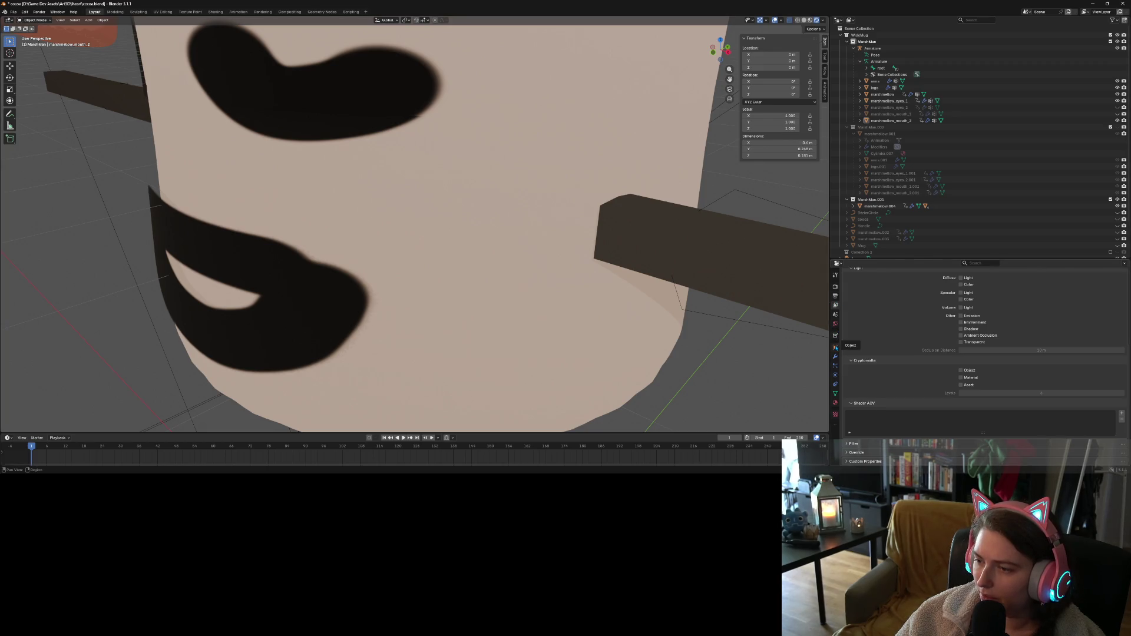
In the mouth's Object properties, expand Visibility and turn off Shadow ray visibility
{"action": "left_click", "coordinate": [835, 348]}
{"action": "left_click", "coordinate": [867, 417]}
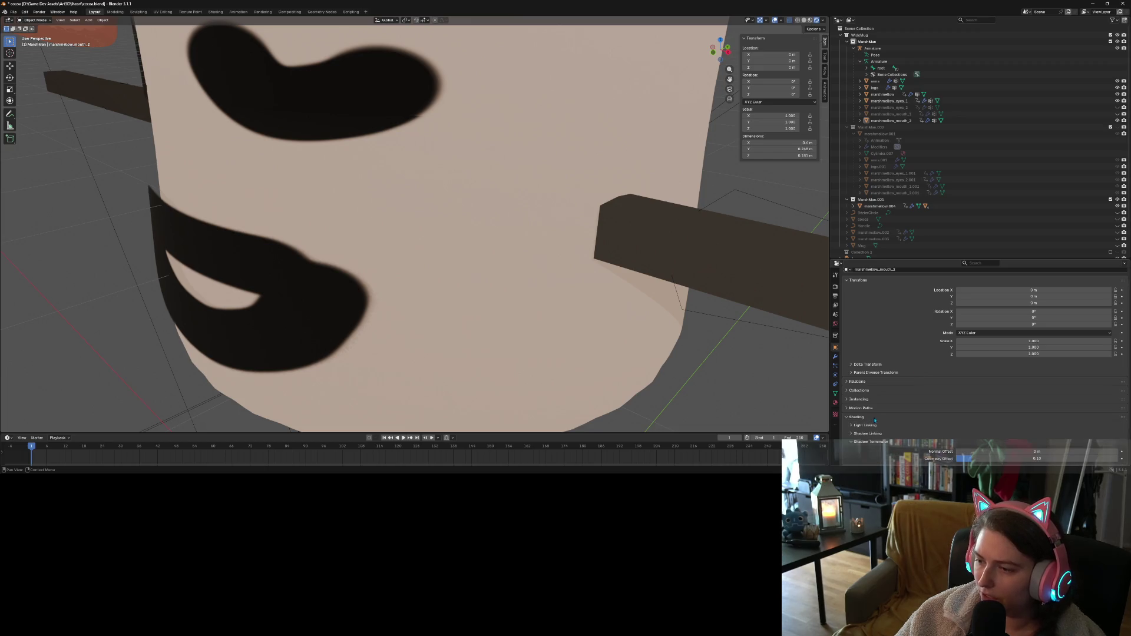
{"action": "scroll", "coordinate": [875, 421], "scroll_direction": "down", "scroll_amount": 2}
{"action": "left_click", "coordinate": [850, 373]}
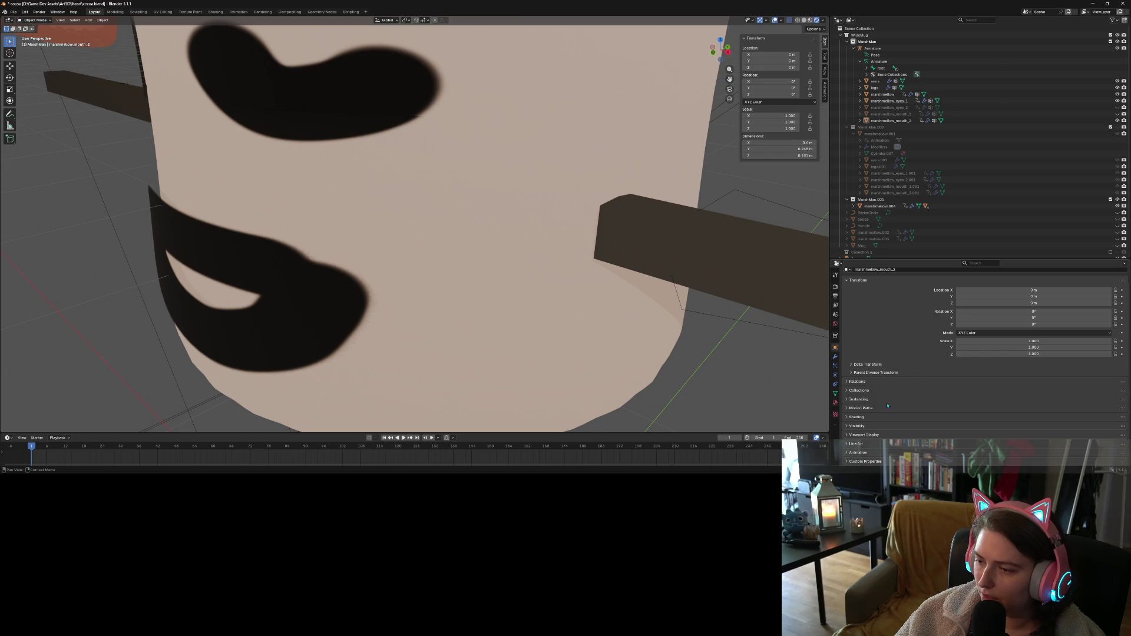
{"action": "left_click", "coordinate": [857, 416]}
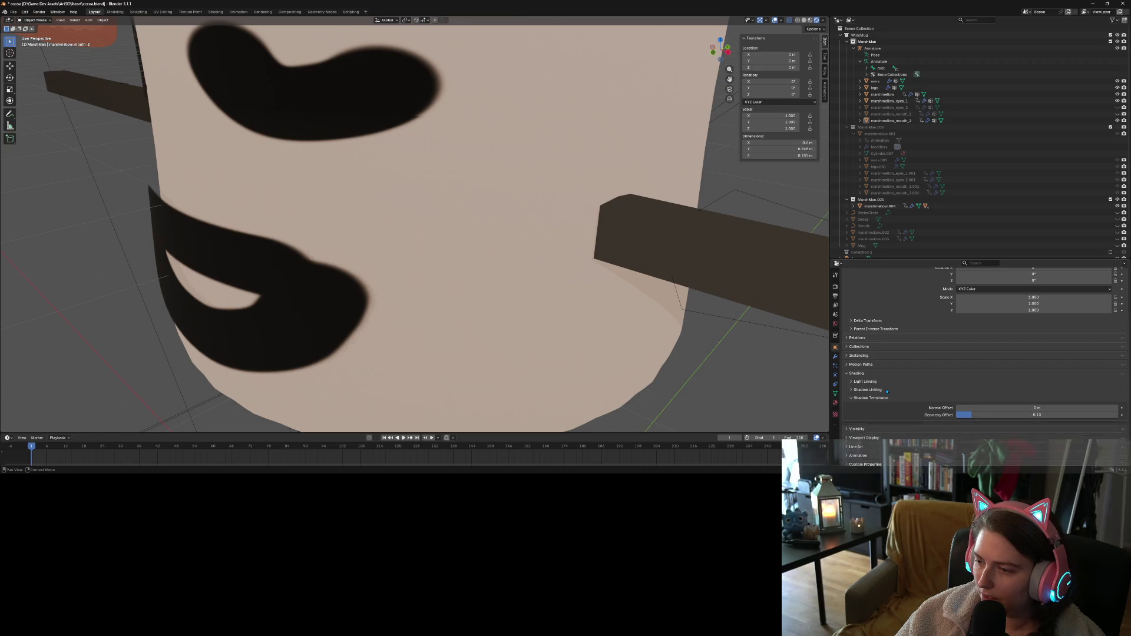
{"action": "left_click", "coordinate": [872, 373]}
{"action": "left_click", "coordinate": [869, 427]}
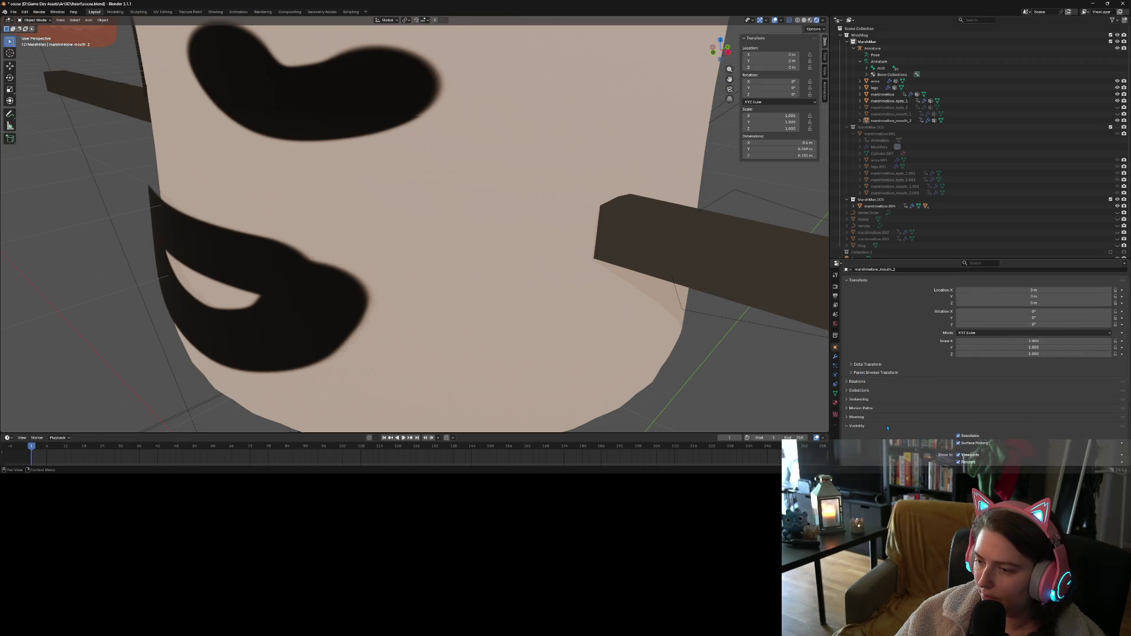
{"action": "scroll", "coordinate": [919, 421], "scroll_direction": "down", "scroll_amount": 3}
{"action": "left_click", "coordinate": [958, 389]}
{"action": "middle_click_drag", "start_coordinate": [507, 330], "coordinate": [524, 353]}
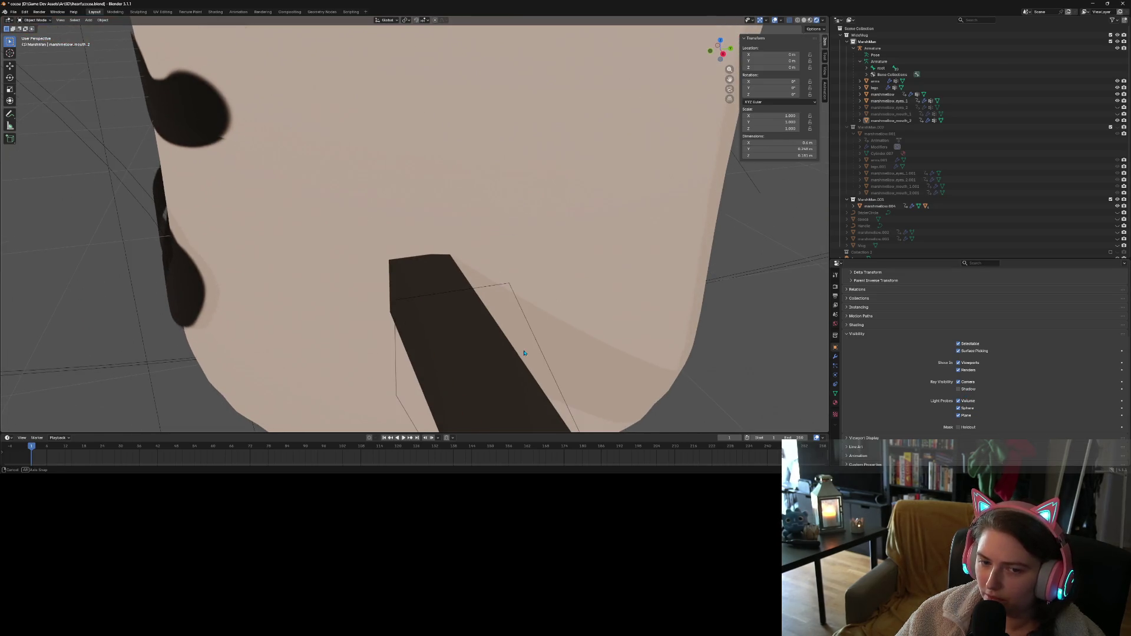
{"action": "left_click", "coordinate": [959, 382]}
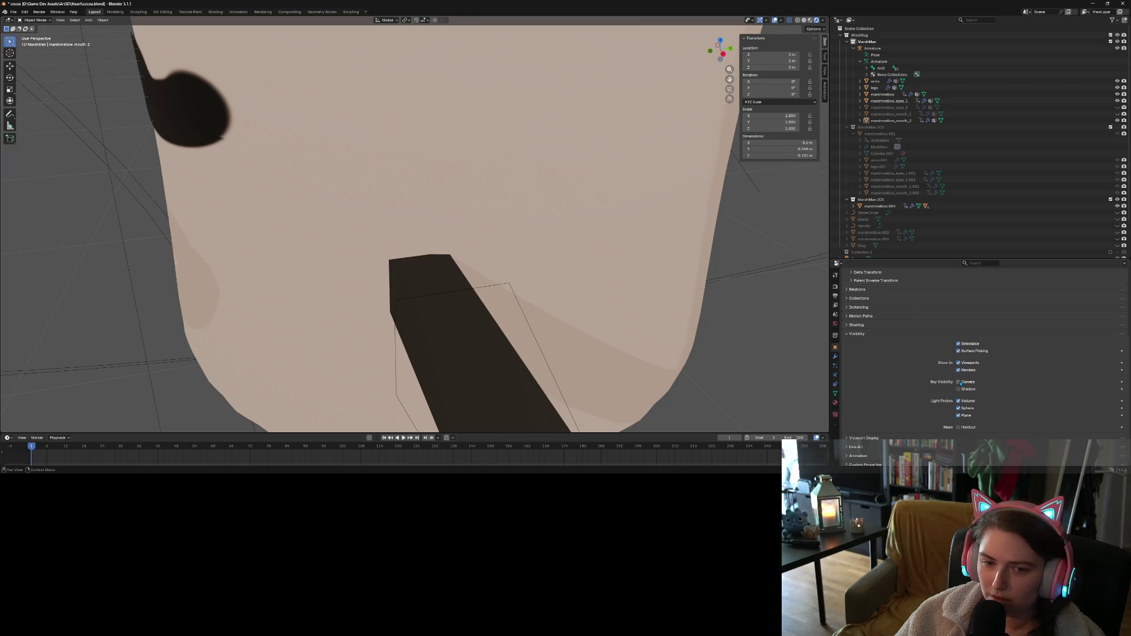
{"action": "left_click", "coordinate": [958, 381]}
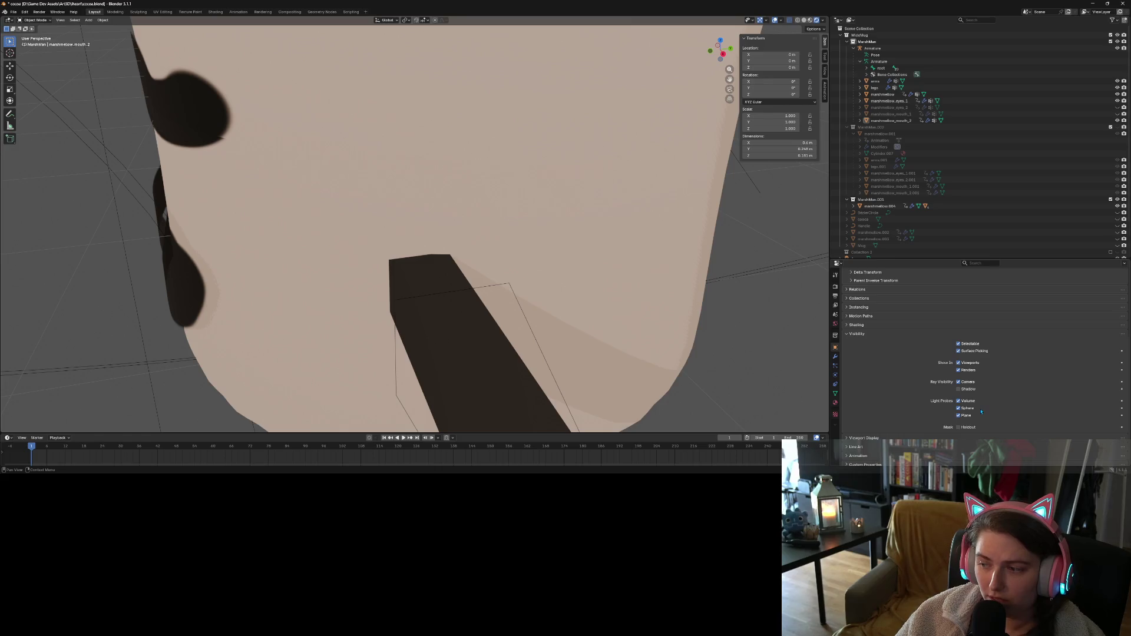
{"action": "scroll", "coordinate": [791, 379], "scroll_direction": "down", "scroll_amount": 2}
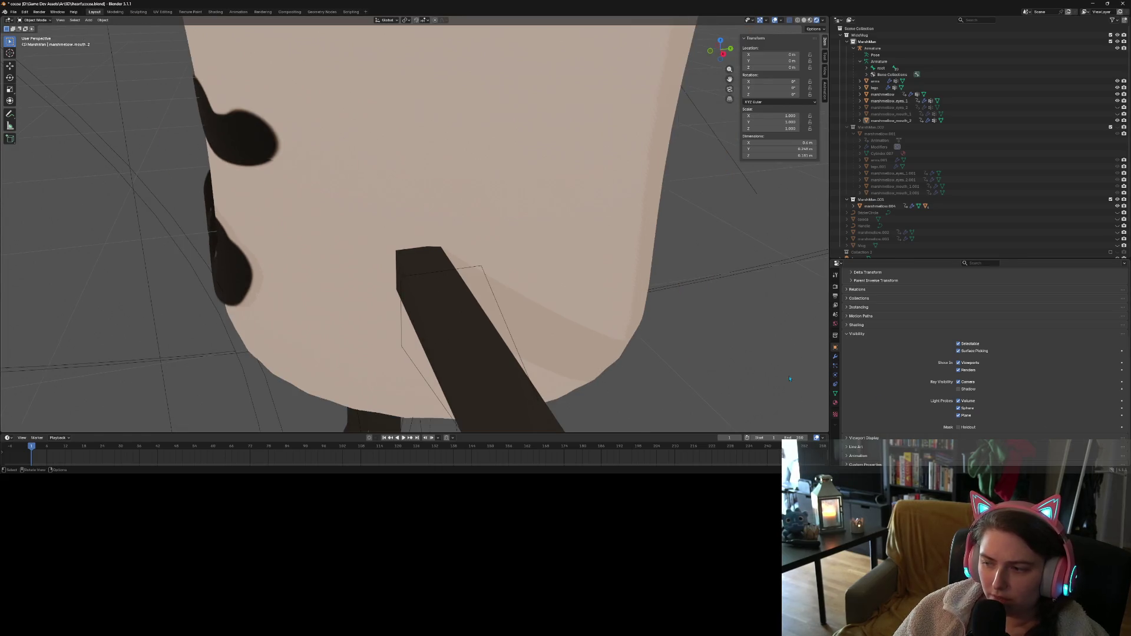
{"action": "left_click", "coordinate": [968, 407]}
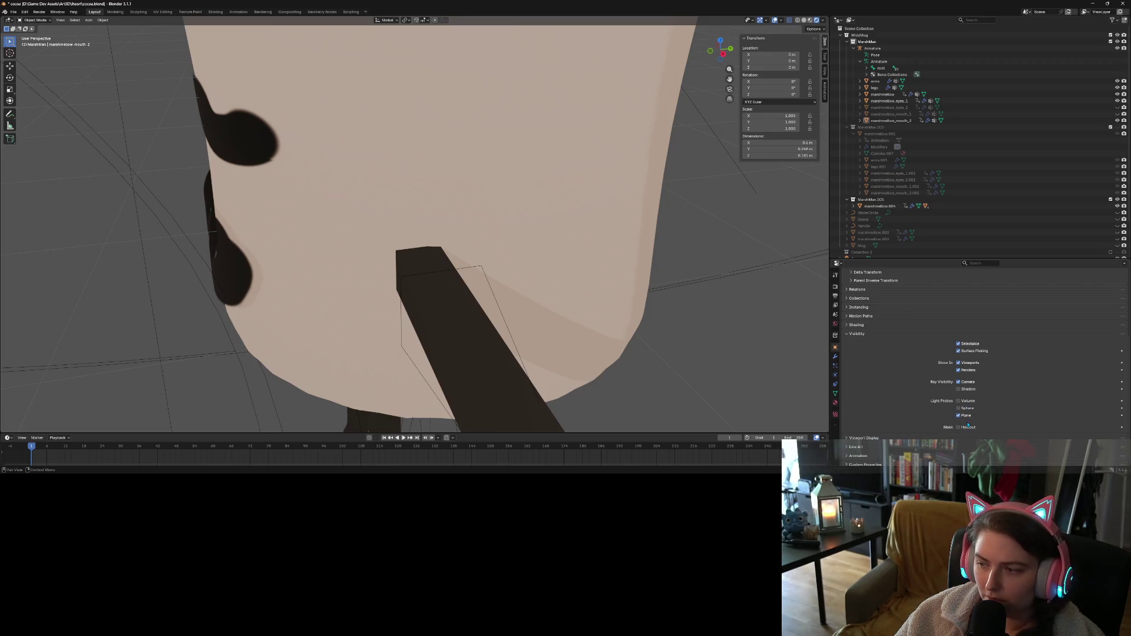
{"action": "left_click", "coordinate": [967, 417]}
{"action": "left_click", "coordinate": [970, 408]}
{"action": "scroll", "coordinate": [485, 298], "scroll_direction": "down", "scroll_amount": 5}
{"action": "mouse_move", "coordinate": [485, 298]}
{"action": "middle_mouse_down"}
{"action": "mouse_move", "coordinate": [528, 294]}
{"action": "mouse_move", "coordinate": [518, 312]}
{"action": "mouse_move", "coordinate": [554, 283]}
{"action": "mouse_move", "coordinate": [536, 305]}
{"action": "middle_mouse_up"}
{"action": "scroll", "coordinate": [512, 292], "scroll_direction": "up", "scroll_amount": 5}
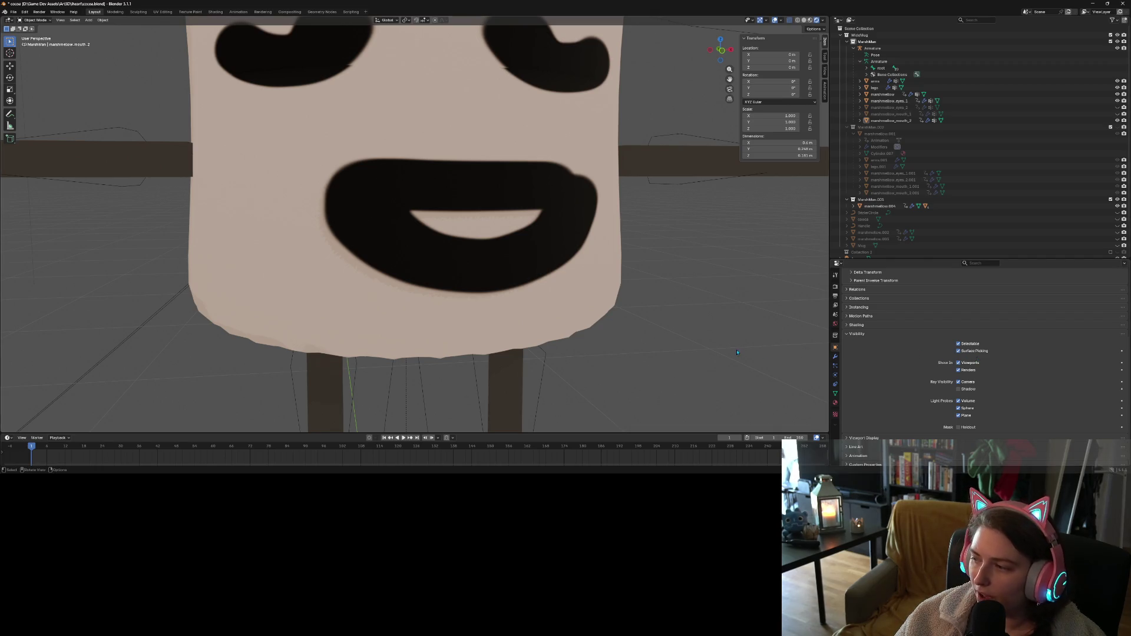
{"action": "scroll", "coordinate": [738, 352], "scroll_direction": "down", "scroll_amount": 3}
{"action": "mouse_move", "coordinate": [634, 348]}
{"action": "middle_mouse_down"}
{"action": "mouse_move", "coordinate": [695, 350]}
{"action": "mouse_move", "coordinate": [623, 373]}
{"action": "middle_mouse_up"}
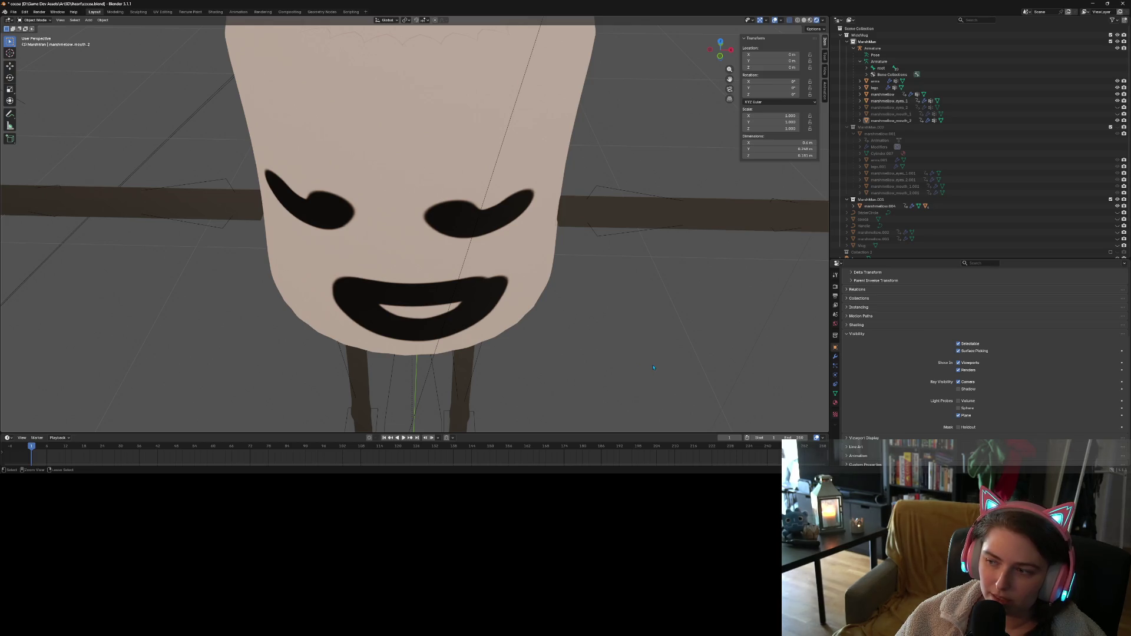
{"action": "middle_click_drag", "start_coordinate": [672, 366], "coordinate": [608, 343]}
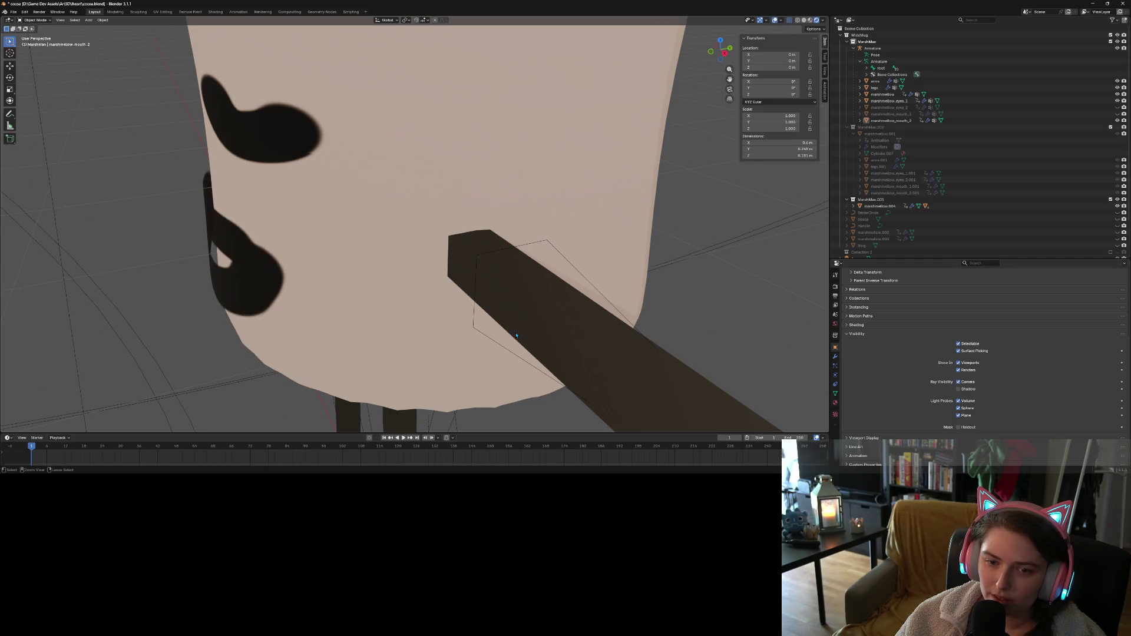
{"action": "key", "text": "Tab"}
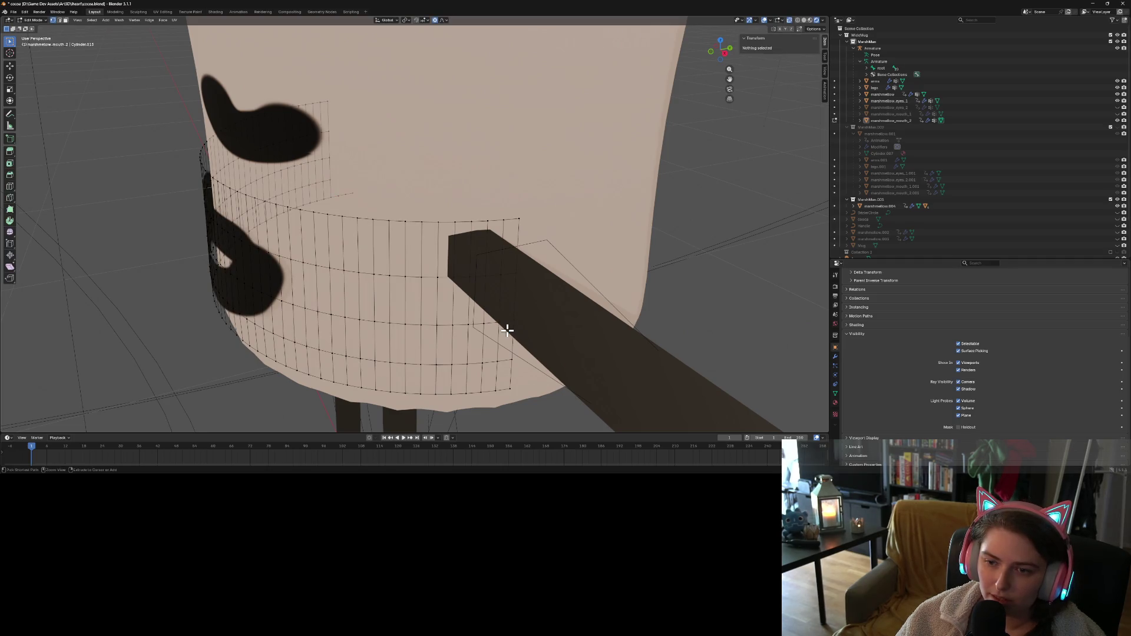
Clear the mouth mesh's edge selection in Edit Mode
{"action": "left_click", "coordinate": [508, 330]}
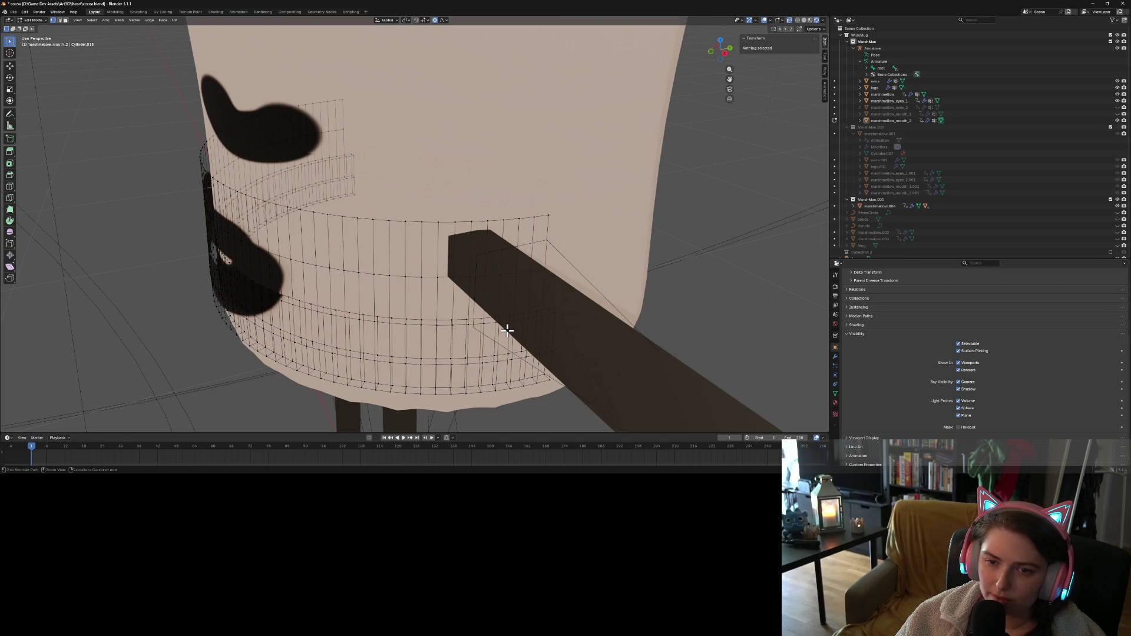
{"action": "key", "text": "ctrl+z"}
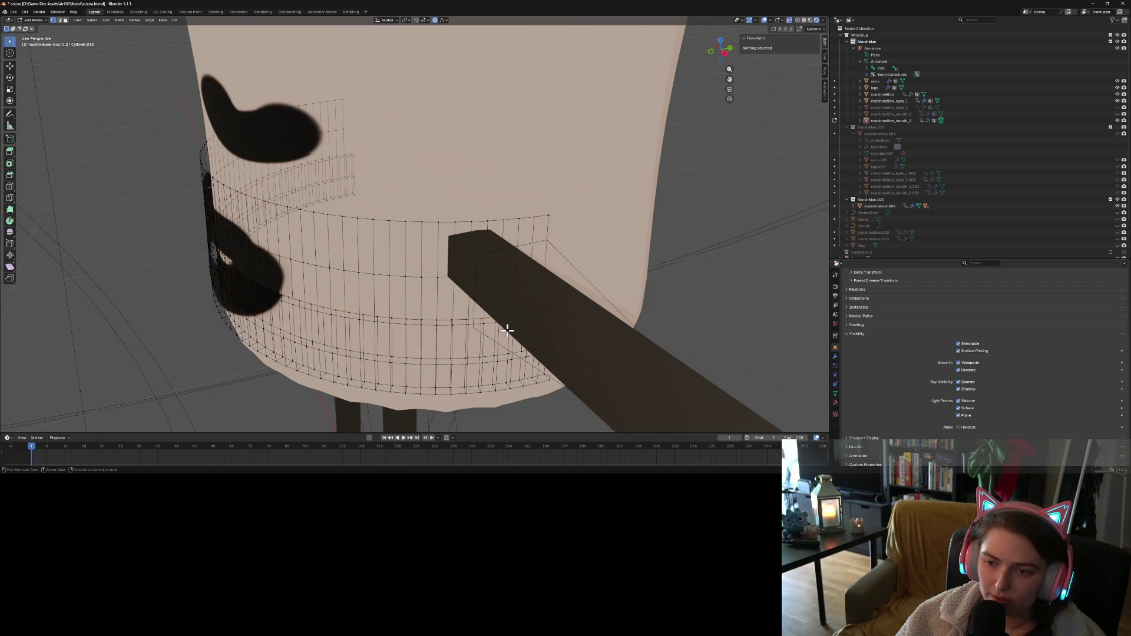
{"action": "key", "text": "ctrl+z"}
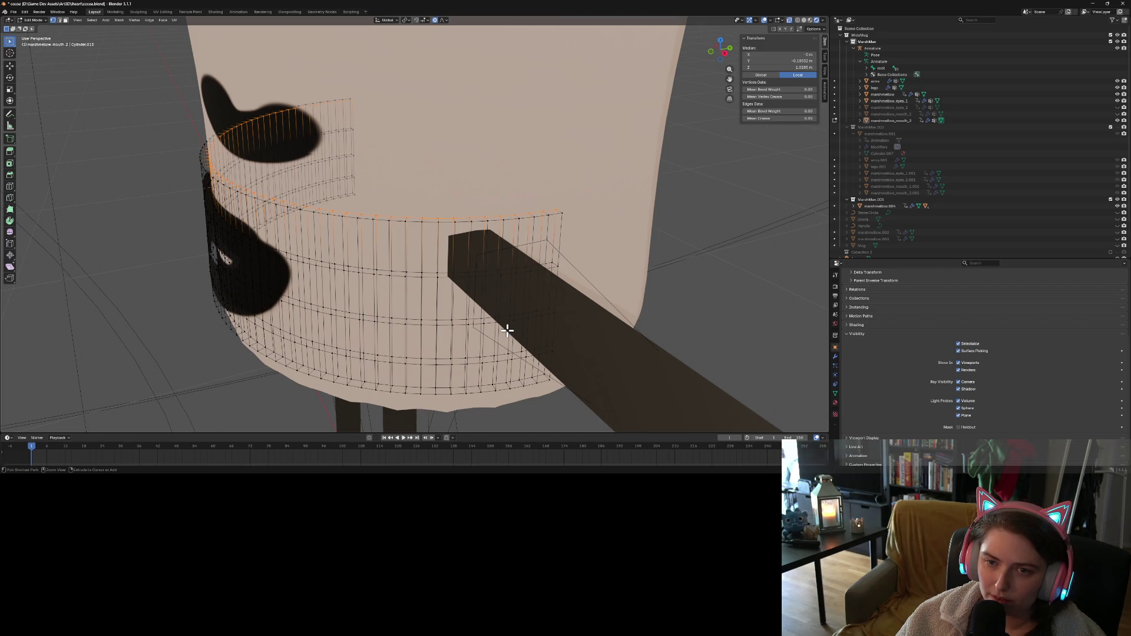
{"action": "key", "text": "alt+a"}
{"action": "mouse_move", "coordinate": [391, 334]}
{"action": "middle_mouse_down"}
{"action": "mouse_move", "coordinate": [366, 335]}
{"action": "mouse_move", "coordinate": [372, 345]}
{"action": "mouse_move", "coordinate": [389, 329]}
{"action": "mouse_move", "coordinate": [362, 338]}
{"action": "mouse_move", "coordinate": [330, 311]}
{"action": "mouse_move", "coordinate": [348, 303]}
{"action": "mouse_move", "coordinate": [322, 305]}
{"action": "middle_mouse_up"}
Return to Object Mode and switch to the Texture Paint workspace showing marsh_mouth
{"action": "key", "text": "Tab"}
{"action": "key", "text": "Tab"}
{"action": "mouse_move", "coordinate": [201, 310]}
{"action": "middle_mouse_down"}
{"action": "mouse_move", "coordinate": [235, 295]}
{"action": "mouse_move", "coordinate": [317, 303]}
{"action": "middle_mouse_up"}
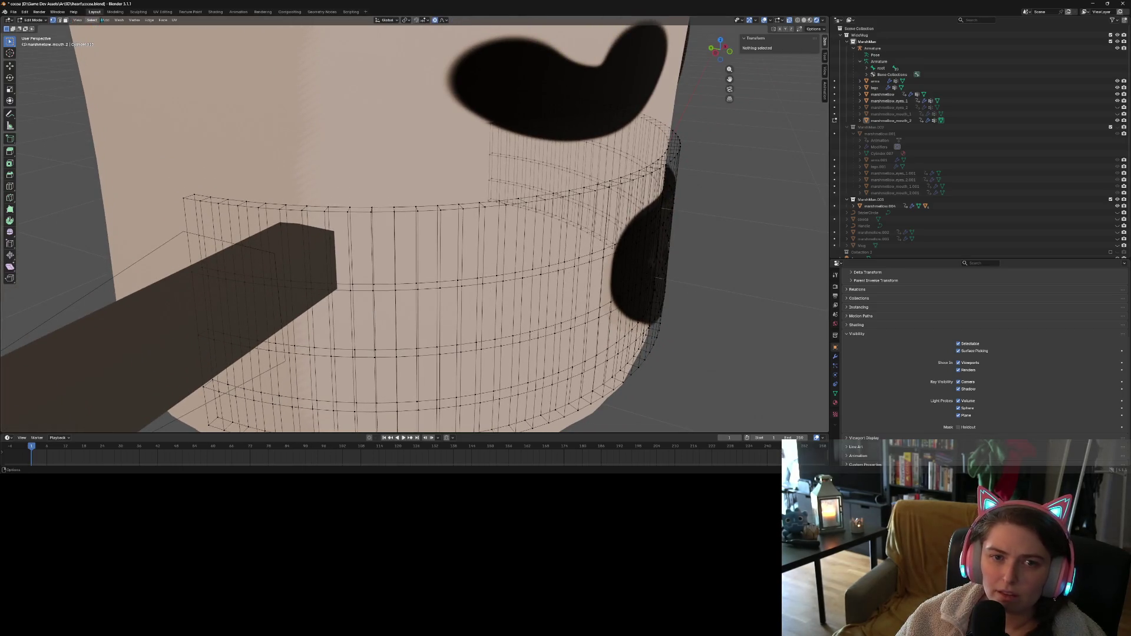
{"action": "left_click", "coordinate": [190, 11]}
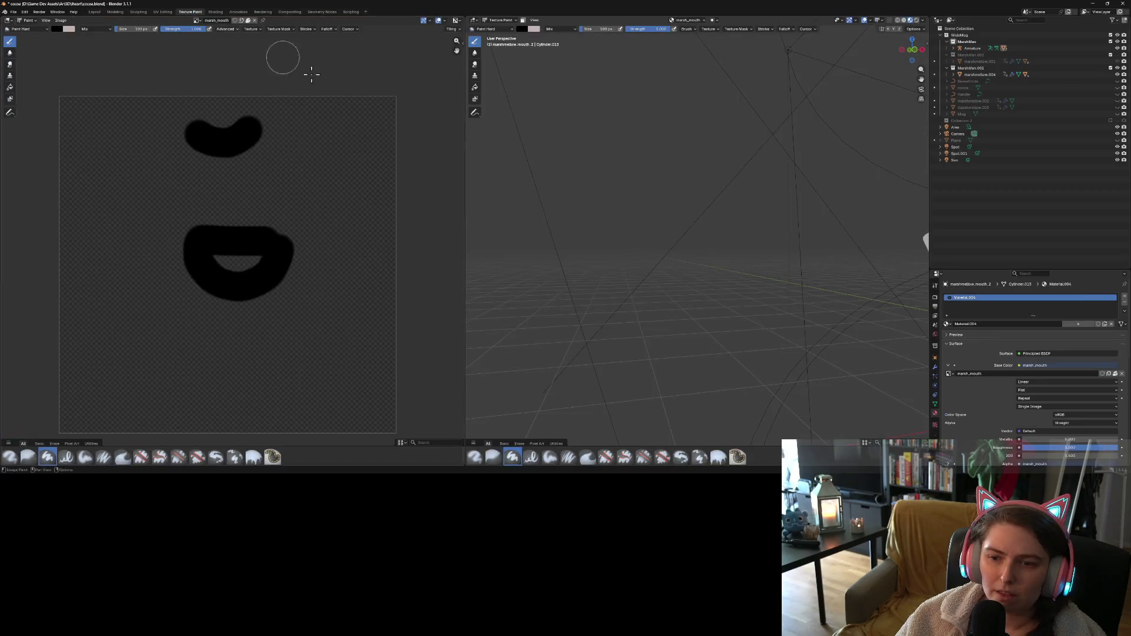
Frame the character, then undo a stray dark paint dot
{"action": "key", "text": "KP_Decimal"}
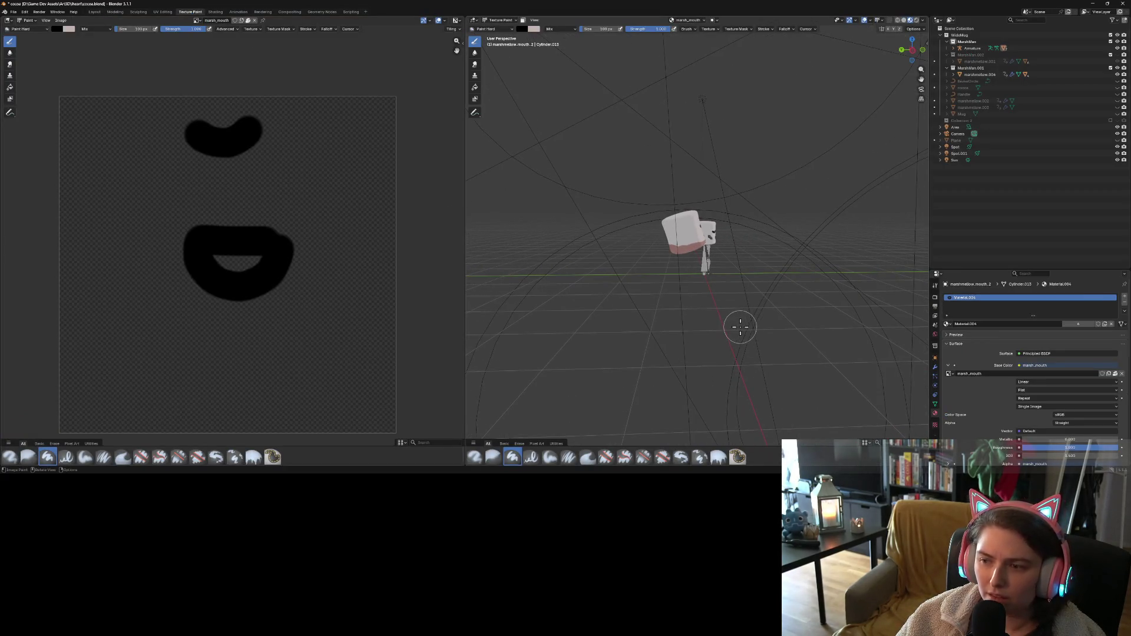
{"action": "mouse_move", "coordinate": [737, 322]}
{"action": "middle_mouse_down"}
{"action": "mouse_move", "coordinate": [686, 347]}
{"action": "mouse_move", "coordinate": [725, 354]}
{"action": "mouse_move", "coordinate": [670, 355]}
{"action": "mouse_move", "coordinate": [679, 351]}
{"action": "middle_mouse_up"}
{"action": "scroll", "coordinate": [687, 348], "scroll_direction": "up", "scroll_amount": 6}
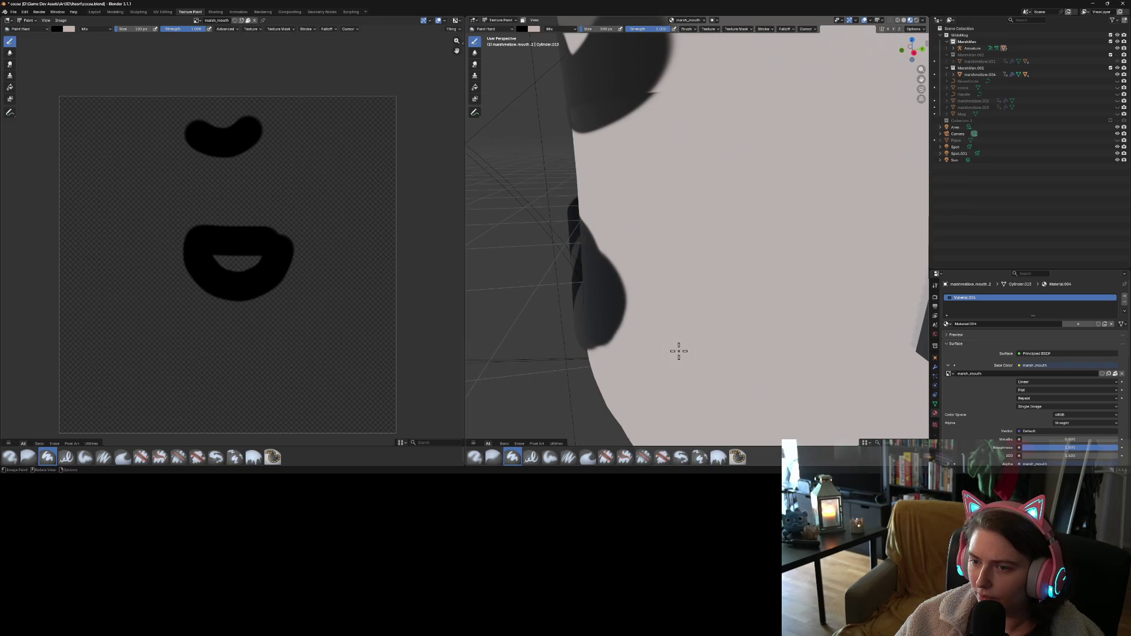
{"action": "left_click", "coordinate": [693, 344]}
{"action": "key", "text": "ctrl+z"}
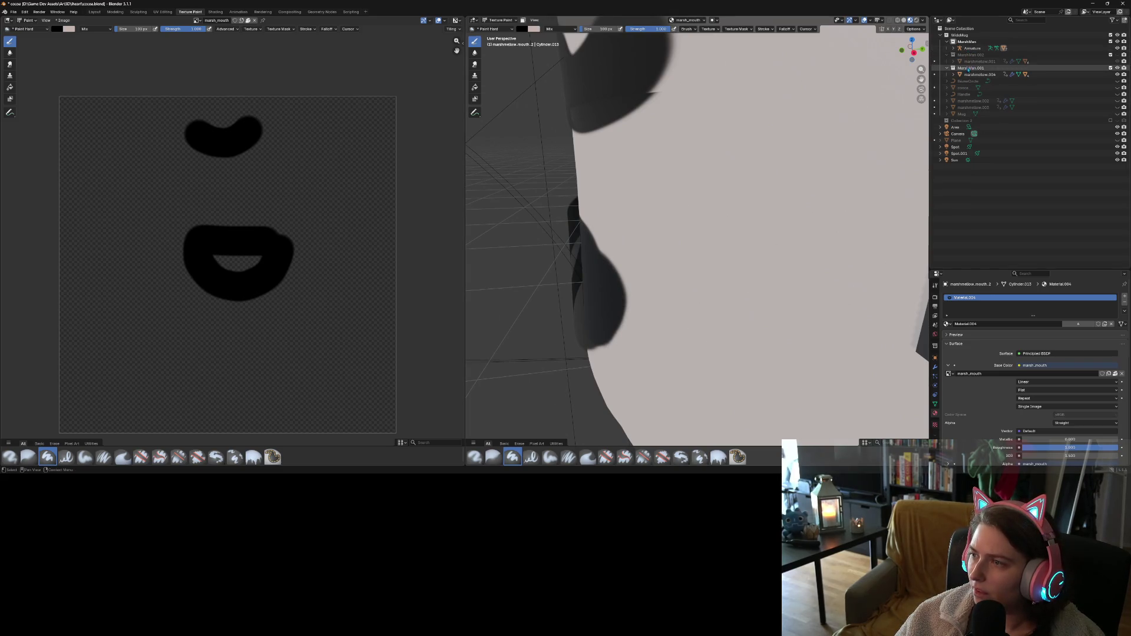
Select the marshmallow body in the Outliner and toggle it into and out of Edit Mode
{"action": "left_click", "coordinate": [979, 74]}
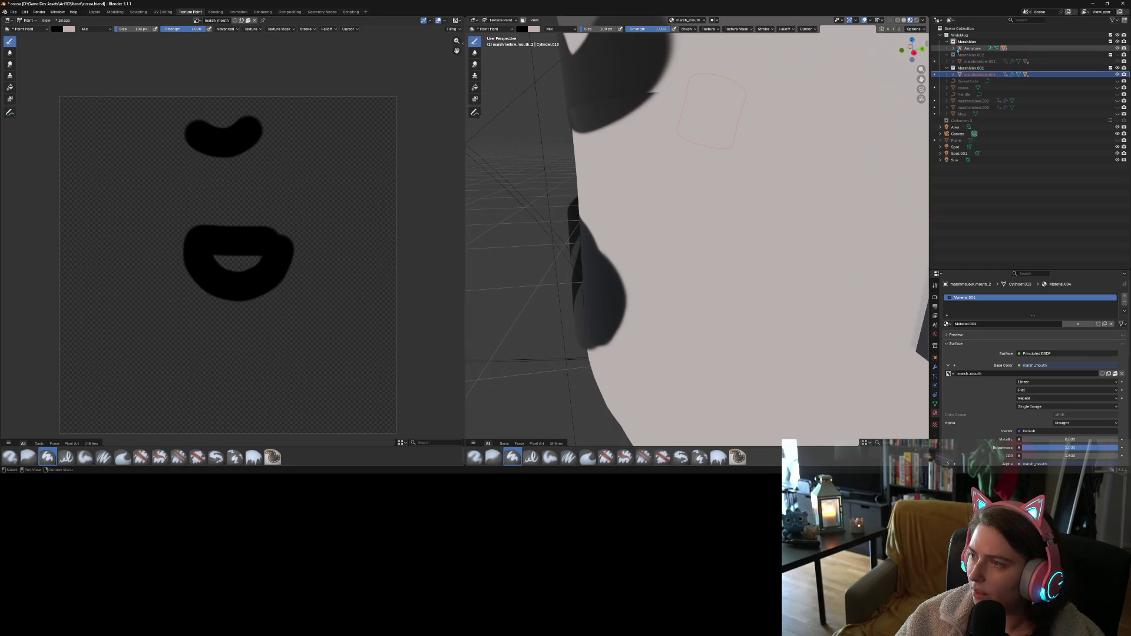
{"action": "left_click", "coordinate": [952, 48]}
{"action": "left_click", "coordinate": [988, 83]}
{"action": "scroll", "coordinate": [684, 271], "scroll_direction": "down", "scroll_amount": 4}
{"action": "key", "text": "Tab"}
{"action": "mouse_move", "coordinate": [686, 272]}
{"action": "middle_mouse_down"}
{"action": "mouse_move", "coordinate": [757, 260]}
{"action": "mouse_move", "coordinate": [687, 270]}
{"action": "mouse_move", "coordinate": [725, 253]}
{"action": "mouse_move", "coordinate": [705, 275]}
{"action": "mouse_move", "coordinate": [824, 275]}
{"action": "mouse_move", "coordinate": [758, 263]}
{"action": "mouse_move", "coordinate": [697, 272]}
{"action": "mouse_move", "coordinate": [741, 258]}
{"action": "middle_mouse_up"}
{"action": "scroll", "coordinate": [685, 273], "scroll_direction": "up", "scroll_amount": 5}
{"action": "key", "text": "Tab"}
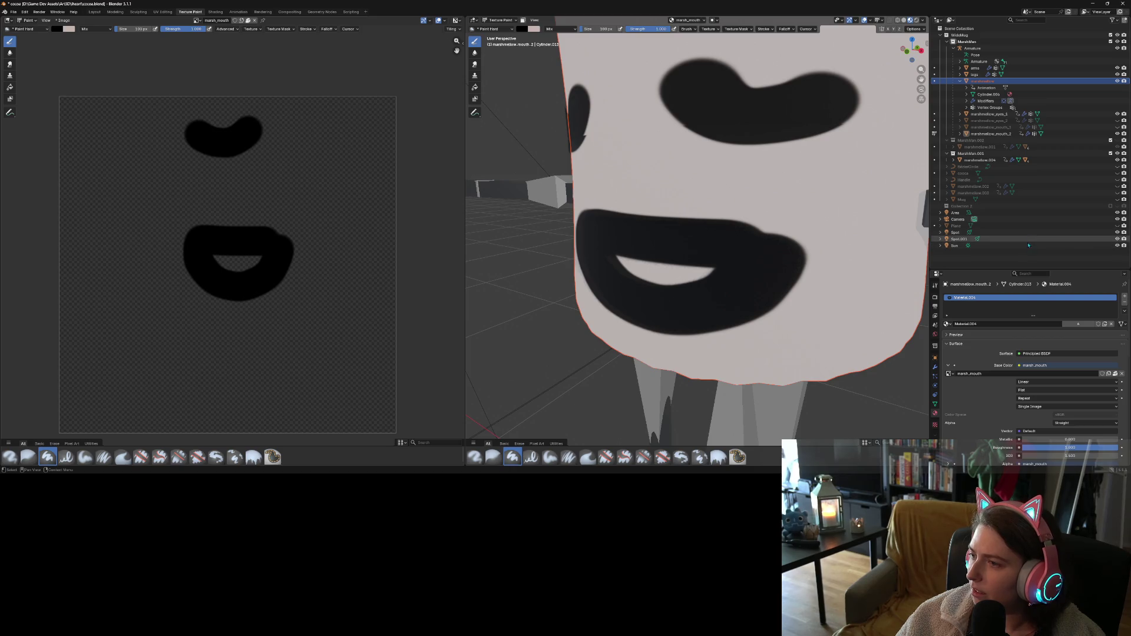
Switch back to the Layout workspace and orbit around the marshmallow body
{"action": "scroll", "coordinate": [763, 192], "scroll_direction": "down", "scroll_amount": 4}
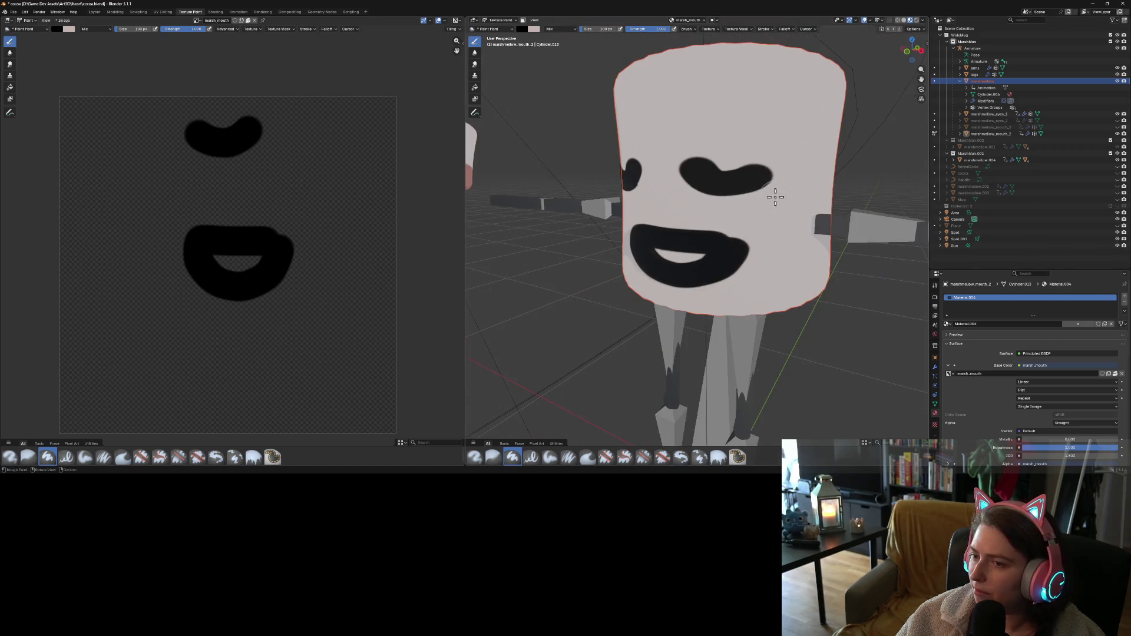
{"action": "middle_click_drag", "start_coordinate": [776, 197], "coordinate": [729, 197]}
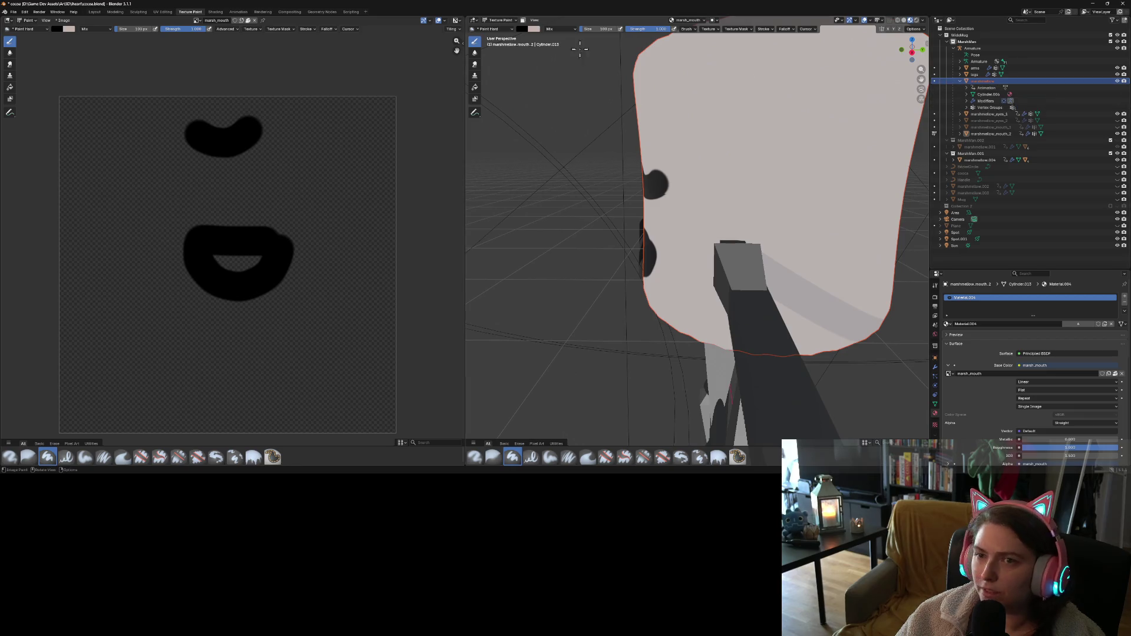
{"action": "left_click", "coordinate": [99, 13]}
{"action": "mouse_move", "coordinate": [530, 224]}
{"action": "middle_mouse_down"}
{"action": "mouse_move", "coordinate": [459, 218]}
{"action": "mouse_move", "coordinate": [498, 217]}
{"action": "middle_mouse_up"}
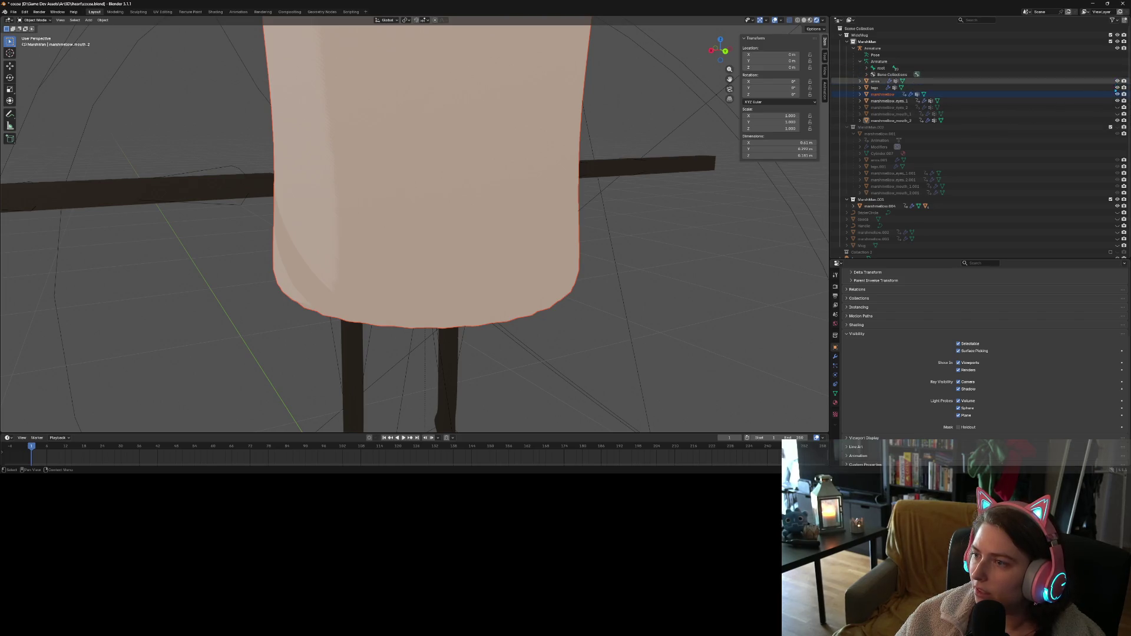
Hide the marshmallow body, select marshmallow_mouth_2 and turn X-Ray off
{"action": "left_click", "coordinate": [1118, 94]}
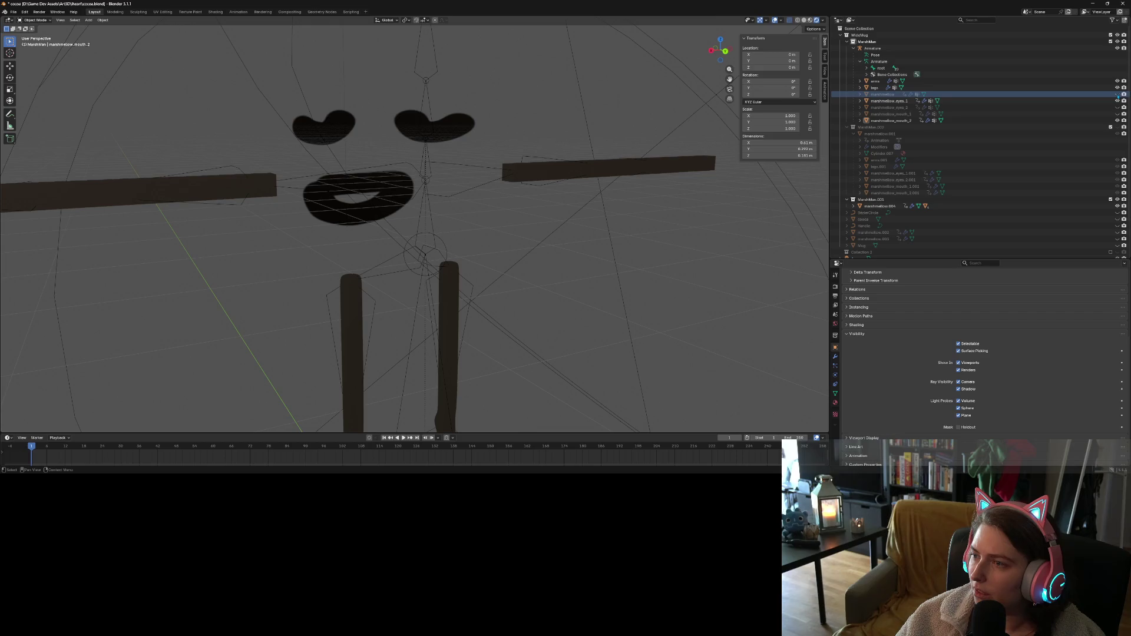
{"action": "left_click", "coordinate": [906, 123]}
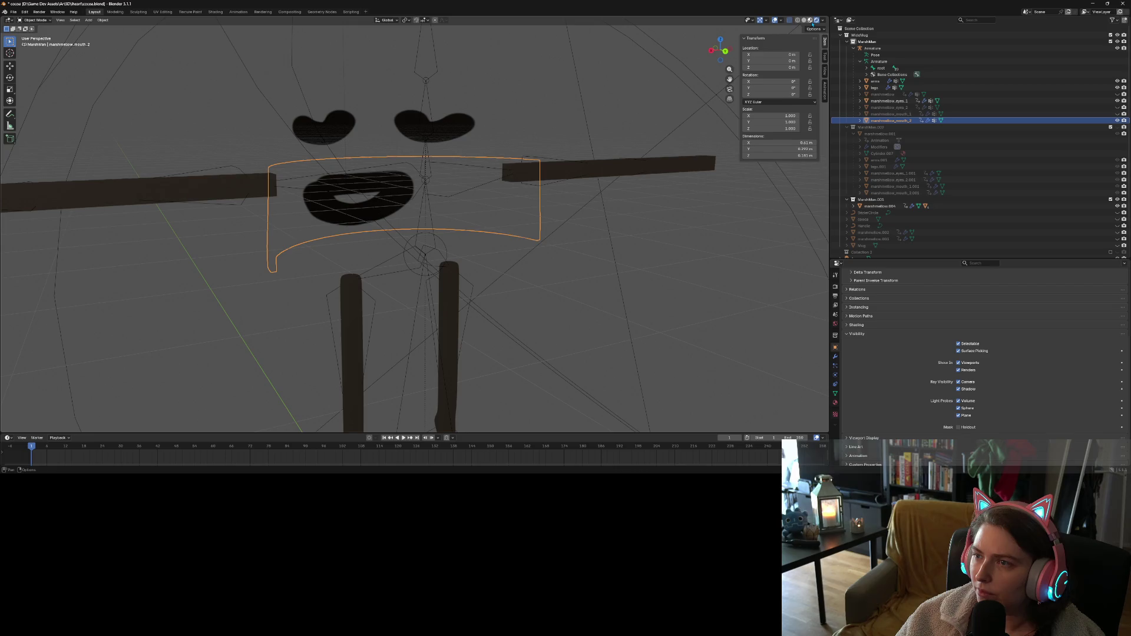
{"action": "left_click", "coordinate": [791, 21]}
{"action": "middle_click_drag", "start_coordinate": [609, 209], "coordinate": [607, 195]}
{"action": "mouse_move", "coordinate": [392, 242]}
{"action": "middle_mouse_down"}
{"action": "mouse_move", "coordinate": [404, 242]}
{"action": "mouse_move", "coordinate": [386, 244]}
{"action": "middle_mouse_up"}
Enter Edit Mode on marshmallow_mouth_2 and line up a front view of the mouth band
{"action": "key", "text": "Tab"}
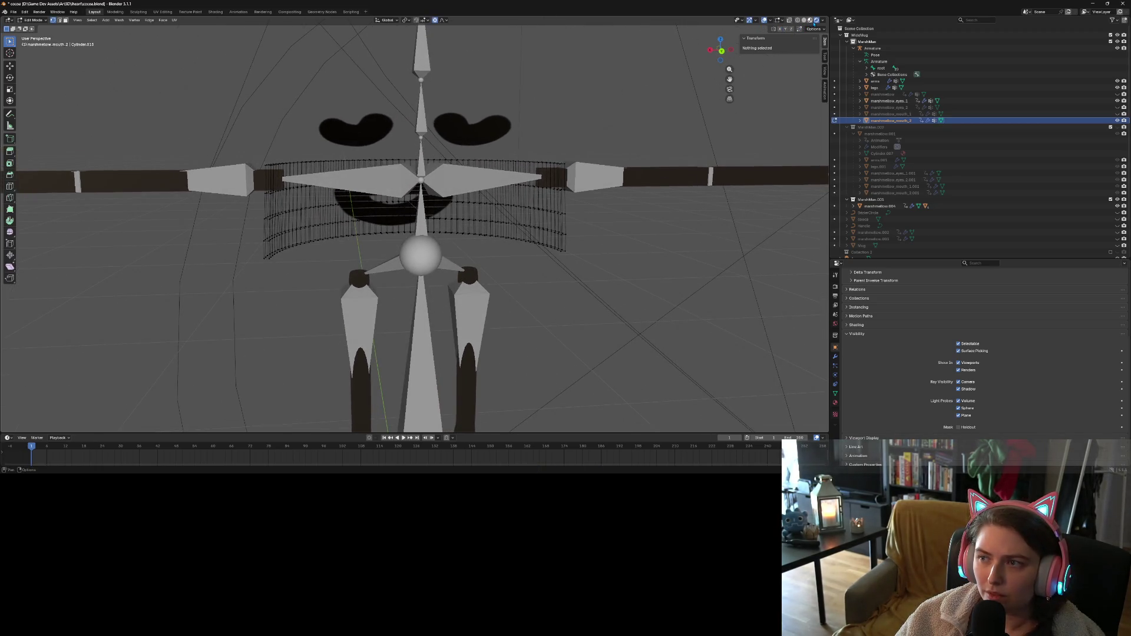
{"action": "left_click", "coordinate": [816, 22]}
{"action": "left_click", "coordinate": [815, 22]}
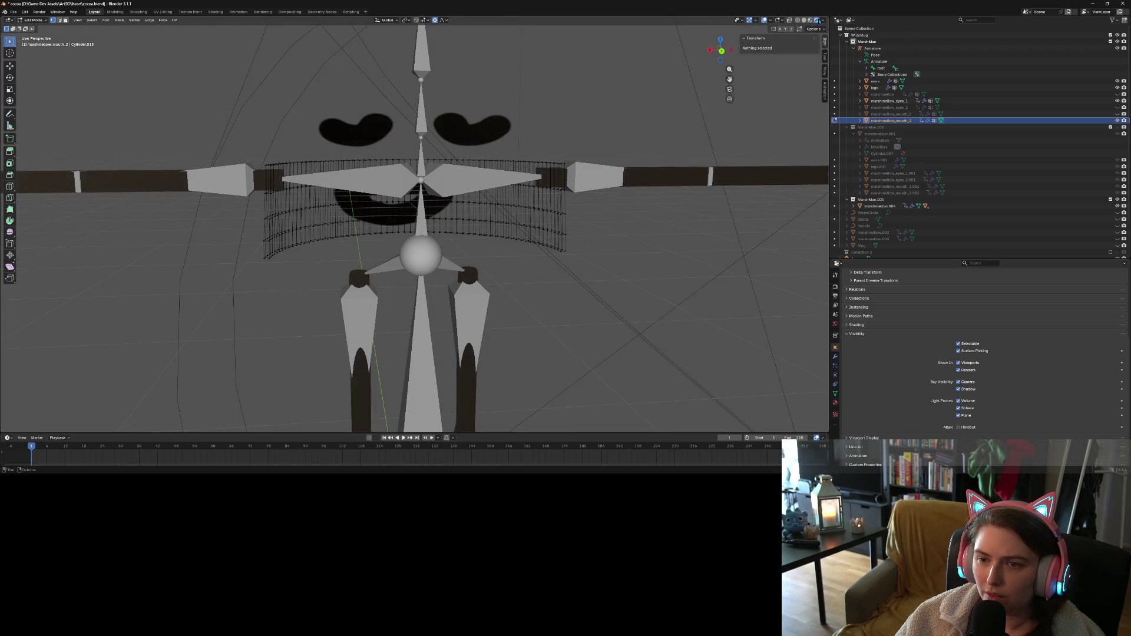
{"action": "mouse_move", "coordinate": [538, 244]}
{"action": "middle_mouse_down"}
{"action": "mouse_move", "coordinate": [524, 263]}
{"action": "mouse_move", "coordinate": [525, 246]}
{"action": "middle_mouse_up"}
{"action": "key", "text": "KP_1"}
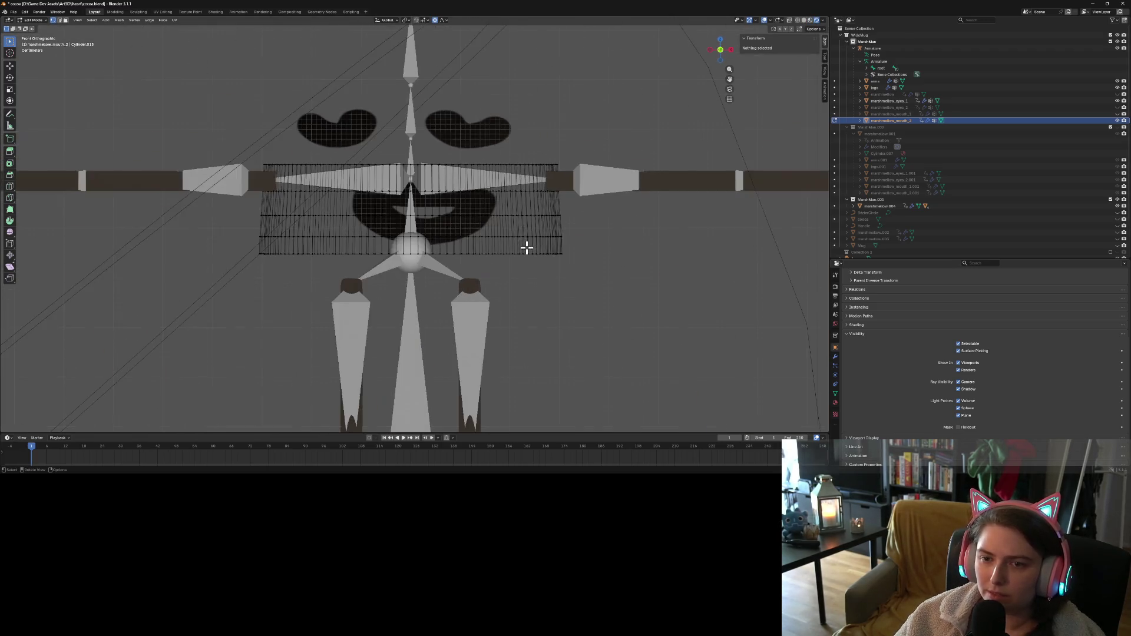
{"action": "key", "text": "KP_6"}
{"action": "key", "text": "KP_6"}
{"action": "key", "text": "KP_6"}
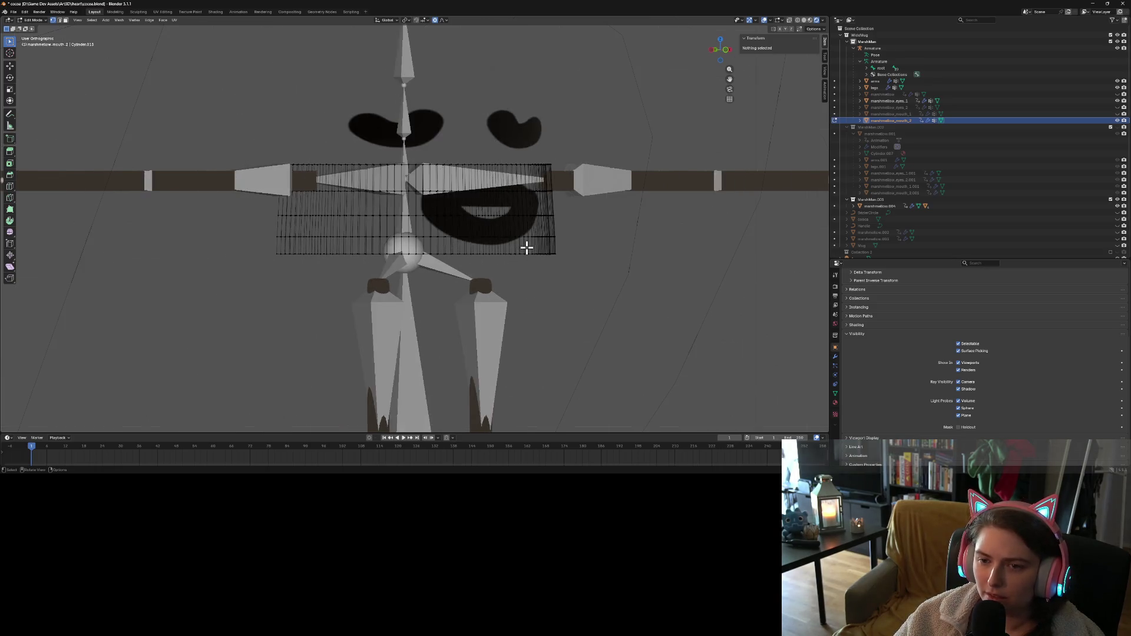
{"action": "key", "text": "KP_4"}
{"action": "key", "text": "KP_4"}
{"action": "key", "text": "KP_4"}
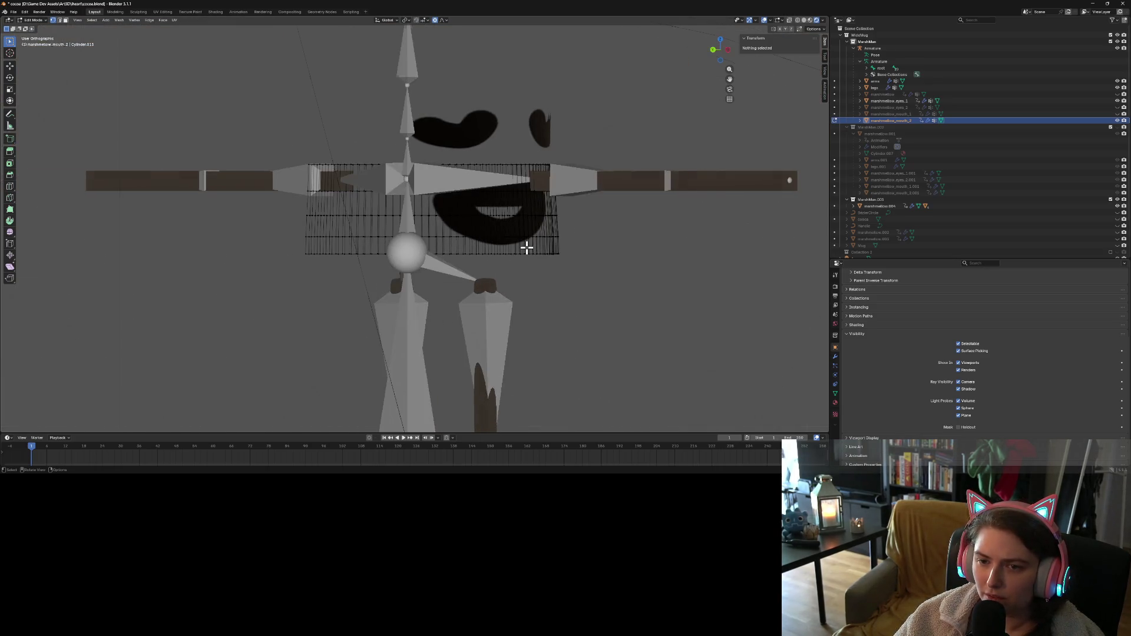
{"action": "key", "text": "KP_4"}
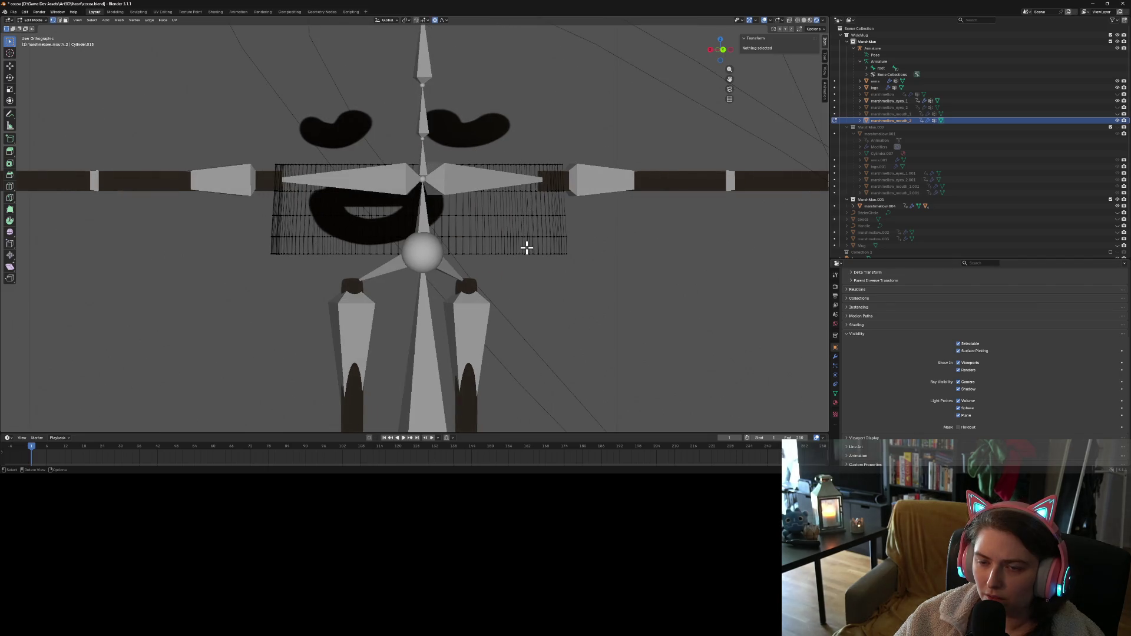
{"action": "key", "text": "KP_4"}
Box-select the vertices of the mouth band
{"action": "left_click_drag", "start_coordinate": [263, 93], "coordinate": [606, 351]}
{"action": "mouse_move", "coordinate": [474, 315]}
{"action": "middle_mouse_down"}
{"action": "mouse_move", "coordinate": [571, 333]}
{"action": "mouse_move", "coordinate": [538, 308]}
{"action": "mouse_move", "coordinate": [543, 291]}
{"action": "middle_mouse_up"}
{"action": "scroll", "coordinate": [526, 296], "scroll_direction": "up", "scroll_amount": 4}
{"action": "scroll", "coordinate": [526, 296], "scroll_direction": "up", "scroll_amount": 4}
{"action": "middle_click_drag", "start_coordinate": [543, 338], "coordinate": [522, 336]}
{"action": "scroll", "coordinate": [533, 336], "scroll_direction": "down", "scroll_amount": 6}
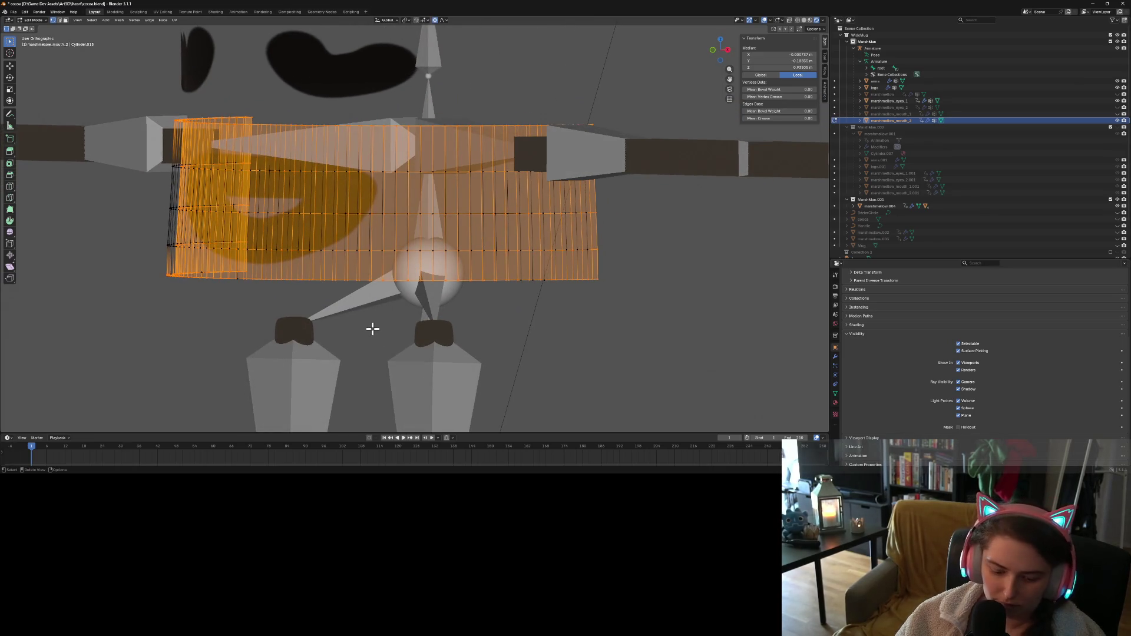
Refine the selection to the band's bottom edge loop, dropping the top loop
{"action": "left_click", "coordinate": [362, 280], "text": "alt+shift"}
{"action": "middle_click_drag", "start_coordinate": [366, 171], "coordinate": [269, 163]}
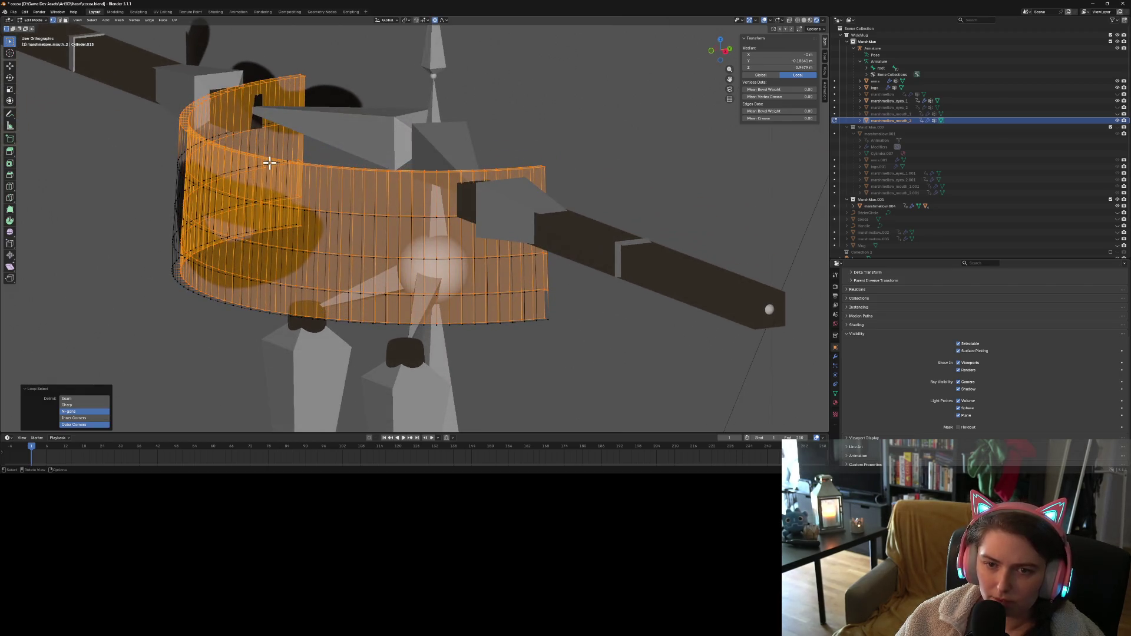
{"action": "left_click", "coordinate": [325, 169], "text": "alt+shift"}
{"action": "mouse_move", "coordinate": [319, 235]}
{"action": "middle_mouse_down"}
{"action": "mouse_move", "coordinate": [366, 227]}
{"action": "mouse_move", "coordinate": [393, 246]}
{"action": "middle_mouse_up"}
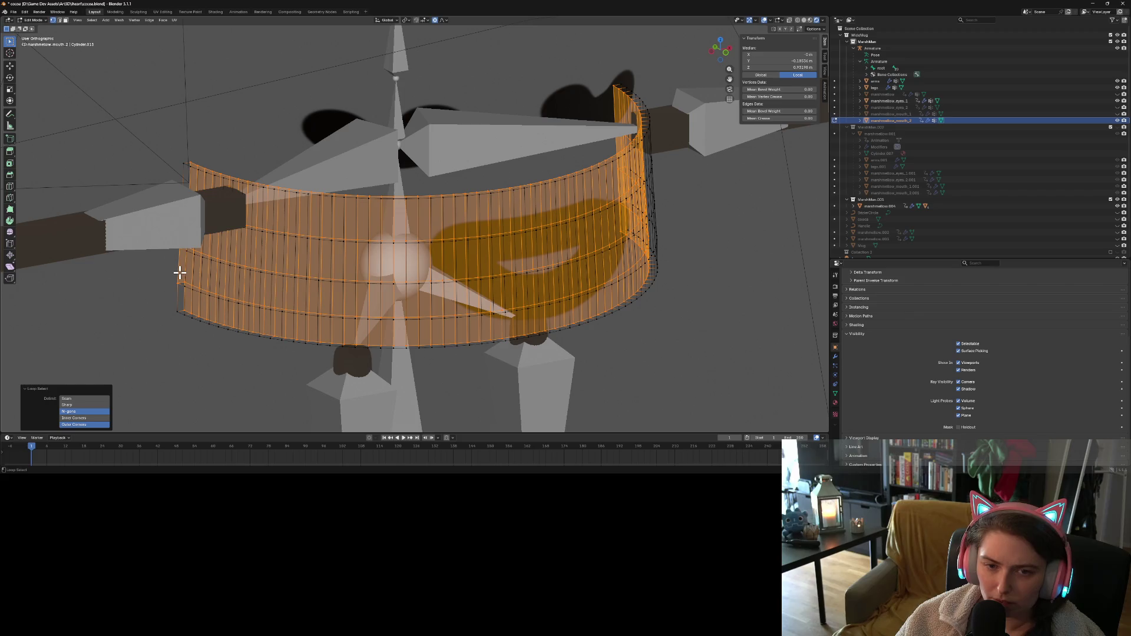
{"action": "middle_click_drag", "start_coordinate": [171, 311], "coordinate": [261, 312]}
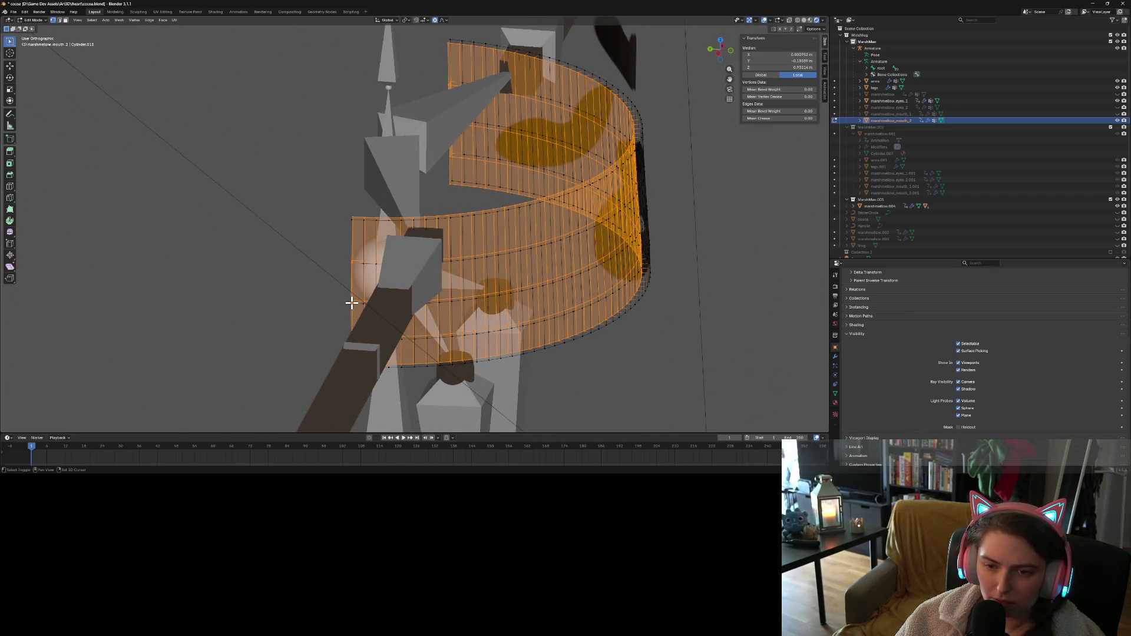
{"action": "mouse_move", "coordinate": [434, 304]}
{"action": "middle_mouse_down"}
{"action": "mouse_move", "coordinate": [690, 351]}
{"action": "mouse_move", "coordinate": [568, 334]}
{"action": "mouse_move", "coordinate": [582, 338]}
{"action": "middle_mouse_up"}
{"action": "scroll", "coordinate": [581, 337], "scroll_direction": "up", "scroll_amount": 5}
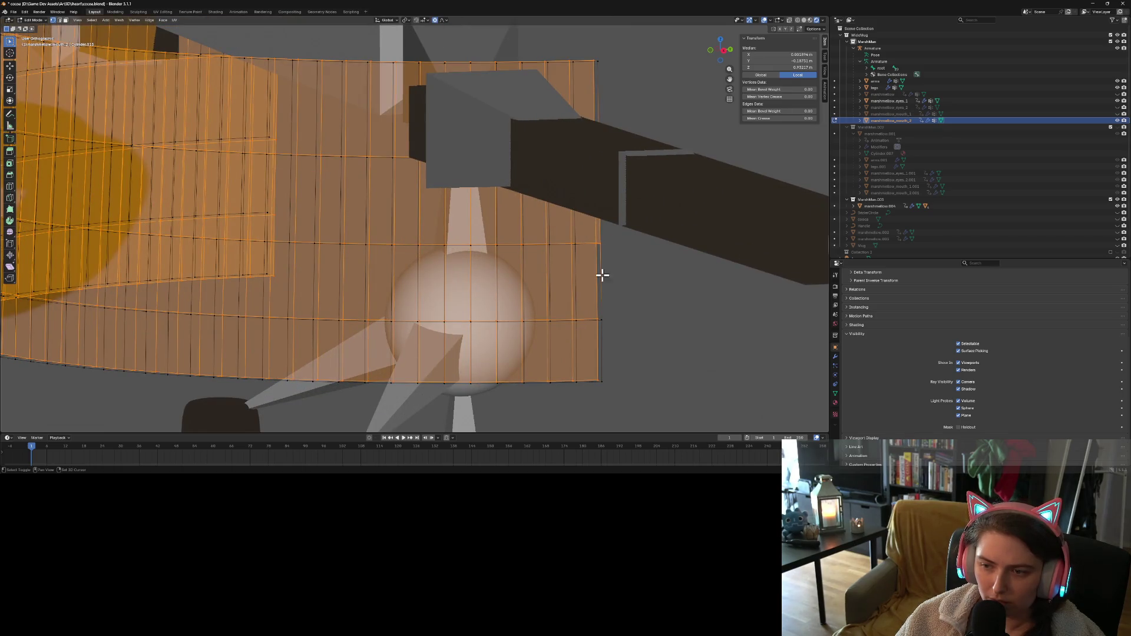
{"action": "middle_click_drag", "start_coordinate": [628, 288], "coordinate": [619, 298]}
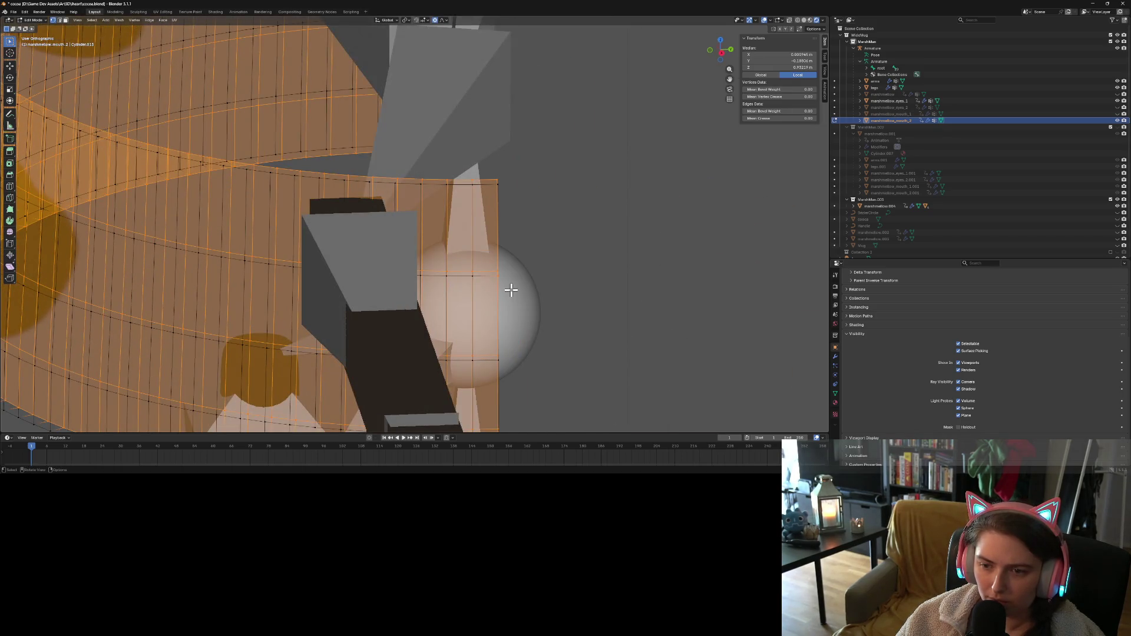
{"action": "scroll", "coordinate": [543, 322], "scroll_direction": "down", "scroll_amount": 5}
{"action": "mouse_move", "coordinate": [543, 322]}
{"action": "middle_mouse_down"}
{"action": "mouse_move", "coordinate": [478, 318]}
{"action": "mouse_move", "coordinate": [519, 320]}
{"action": "middle_mouse_up"}
Delete the selected vertices and return to Object Mode
{"action": "key", "text": "x"}
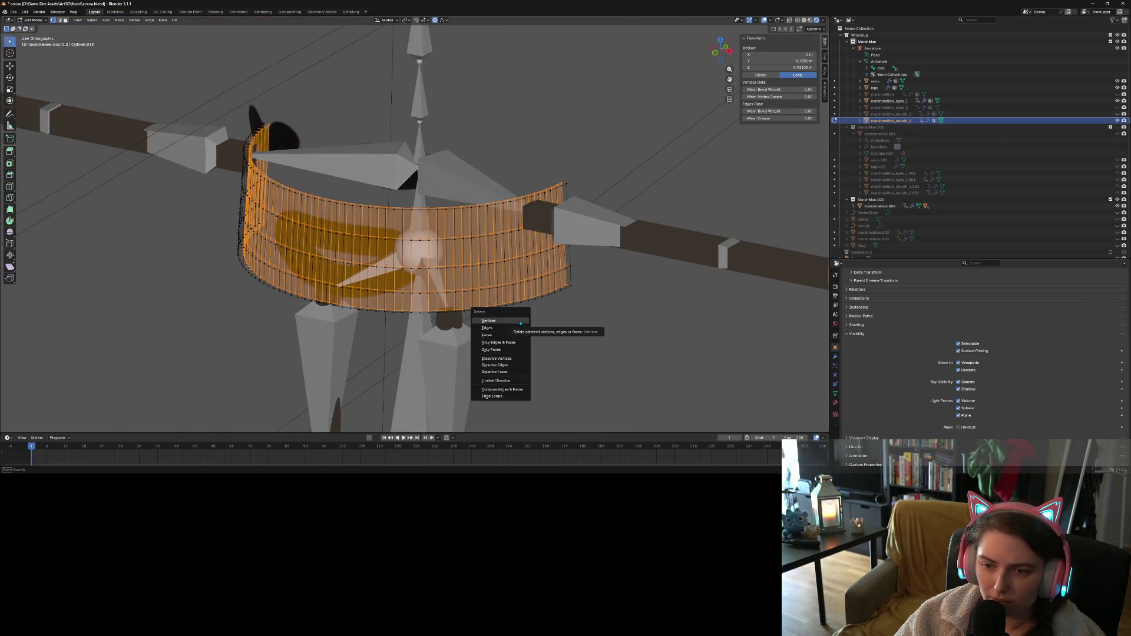
{"action": "left_click", "coordinate": [518, 320]}
{"action": "mouse_move", "coordinate": [522, 304]}
{"action": "middle_mouse_down"}
{"action": "mouse_move", "coordinate": [538, 329]}
{"action": "mouse_move", "coordinate": [492, 334]}
{"action": "mouse_move", "coordinate": [412, 312]}
{"action": "mouse_move", "coordinate": [434, 311]}
{"action": "middle_mouse_up"}
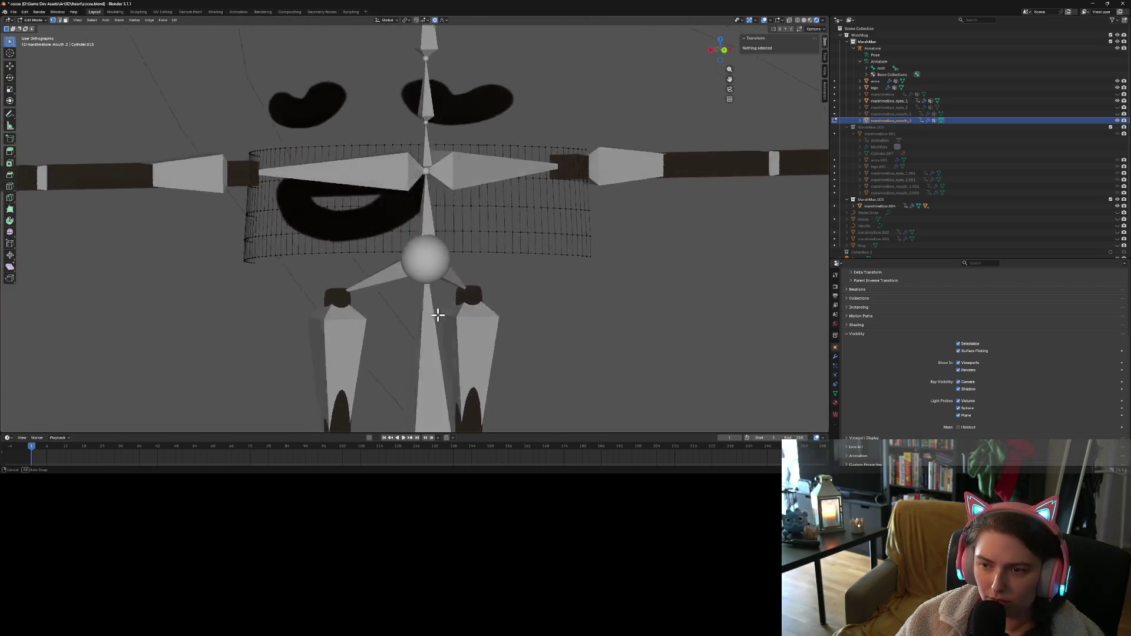
{"action": "key", "text": "Tab"}
{"action": "scroll", "coordinate": [357, 317], "scroll_direction": "down", "scroll_amount": 2}
{"action": "middle_click_drag", "start_coordinate": [358, 316], "coordinate": [472, 332]}
{"action": "scroll", "coordinate": [471, 333], "scroll_direction": "down", "scroll_amount": 1}
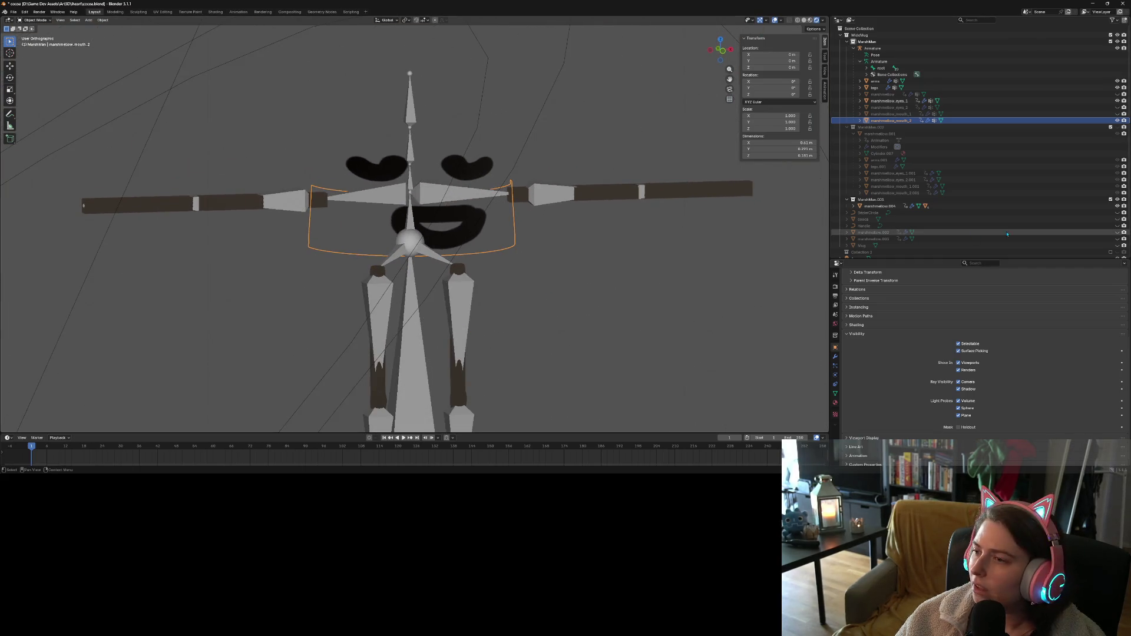
Unhide the marshmallow body and switch to plain solid shading
{"action": "left_click", "coordinate": [1118, 94]}
{"action": "mouse_move", "coordinate": [624, 353]}
{"action": "middle_mouse_down"}
{"action": "mouse_move", "coordinate": [661, 320]}
{"action": "mouse_move", "coordinate": [505, 316]}
{"action": "mouse_move", "coordinate": [562, 310]}
{"action": "mouse_move", "coordinate": [740, 52]}
{"action": "middle_mouse_up"}
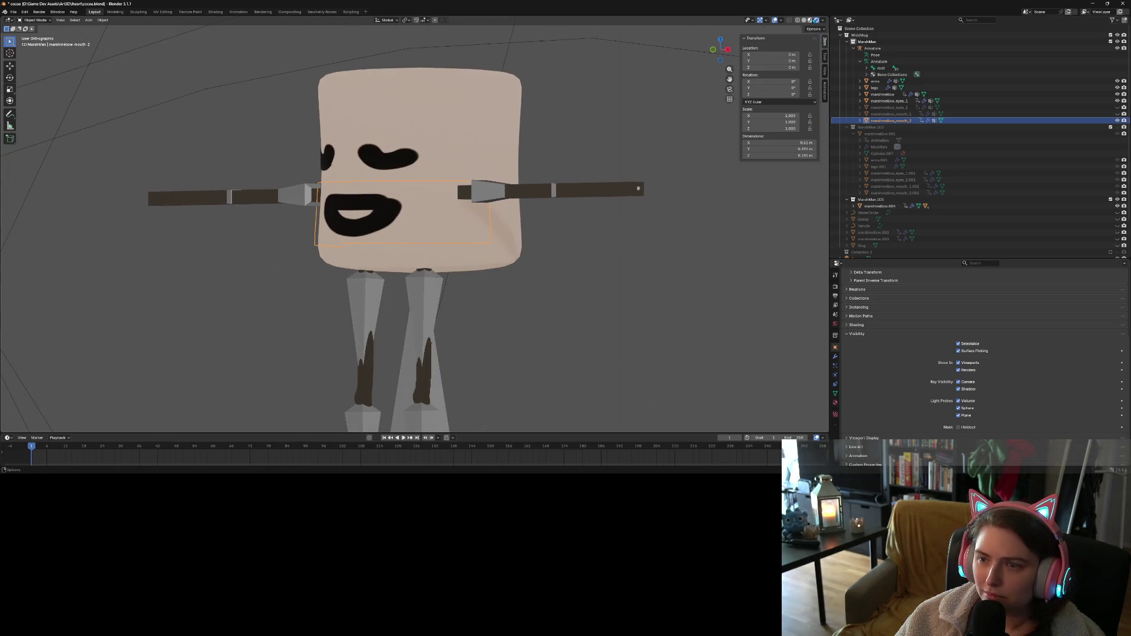
{"action": "key", "text": "z"}
{"action": "key", "text": "z"}
{"action": "scroll", "coordinate": [594, 150], "scroll_direction": "up", "scroll_amount": 4}
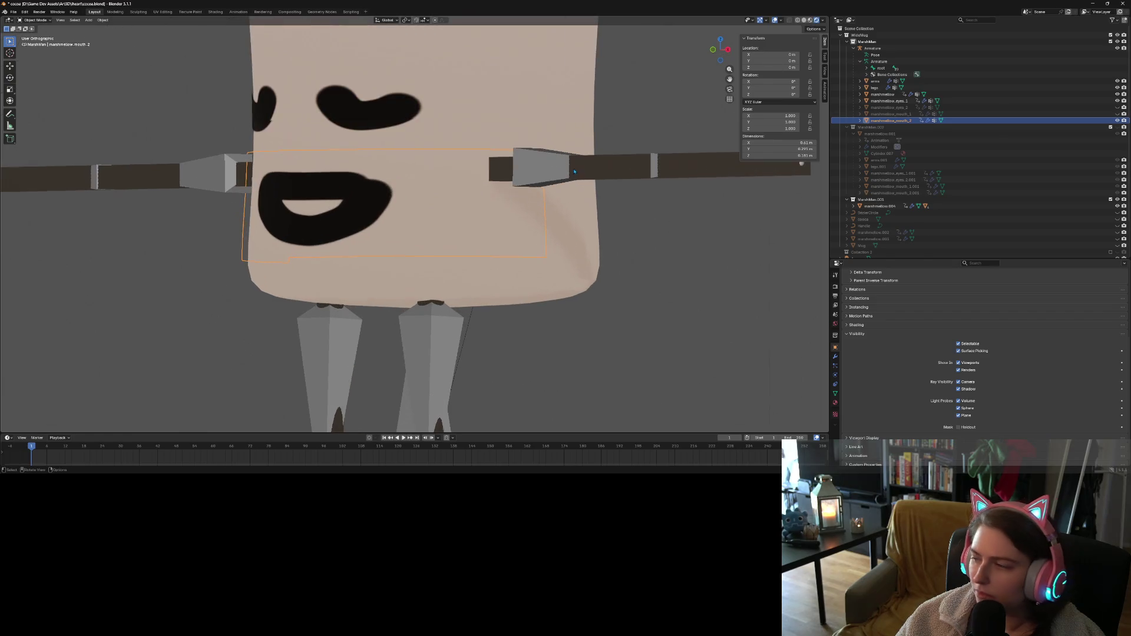
{"action": "scroll", "coordinate": [593, 149], "scroll_direction": "up", "scroll_amount": 2}
{"action": "middle_click_drag", "start_coordinate": [589, 147], "coordinate": [578, 184]}
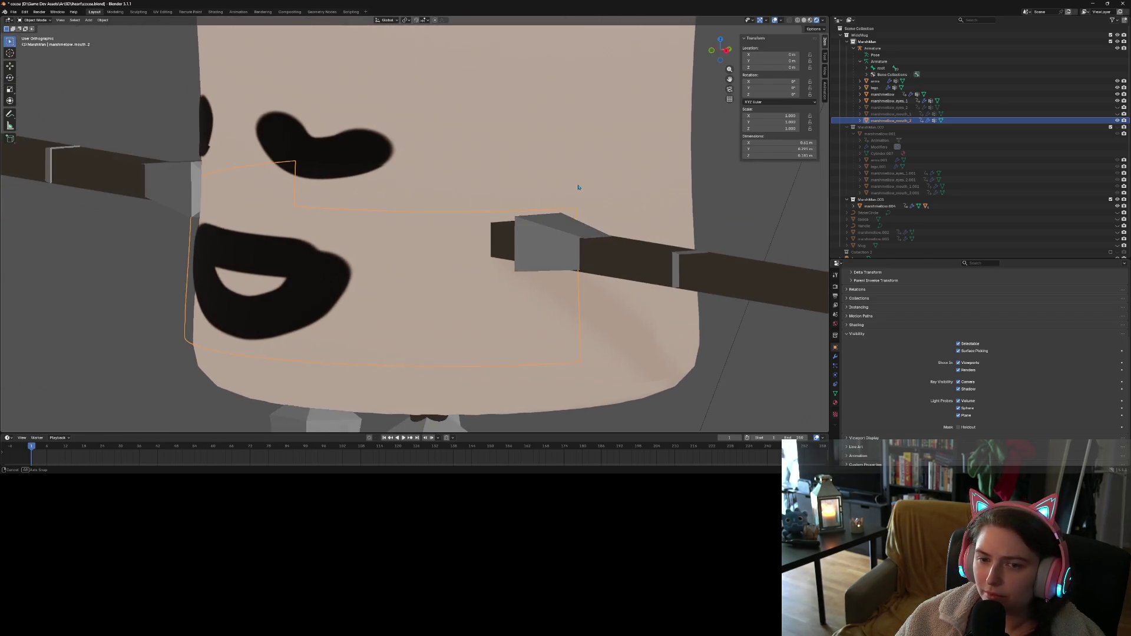
Hide the second mouth, show and select the first mouth, then save cocoa.blend
{"action": "left_click", "coordinate": [1002, 100]}
{"action": "left_click", "coordinate": [1118, 120]}
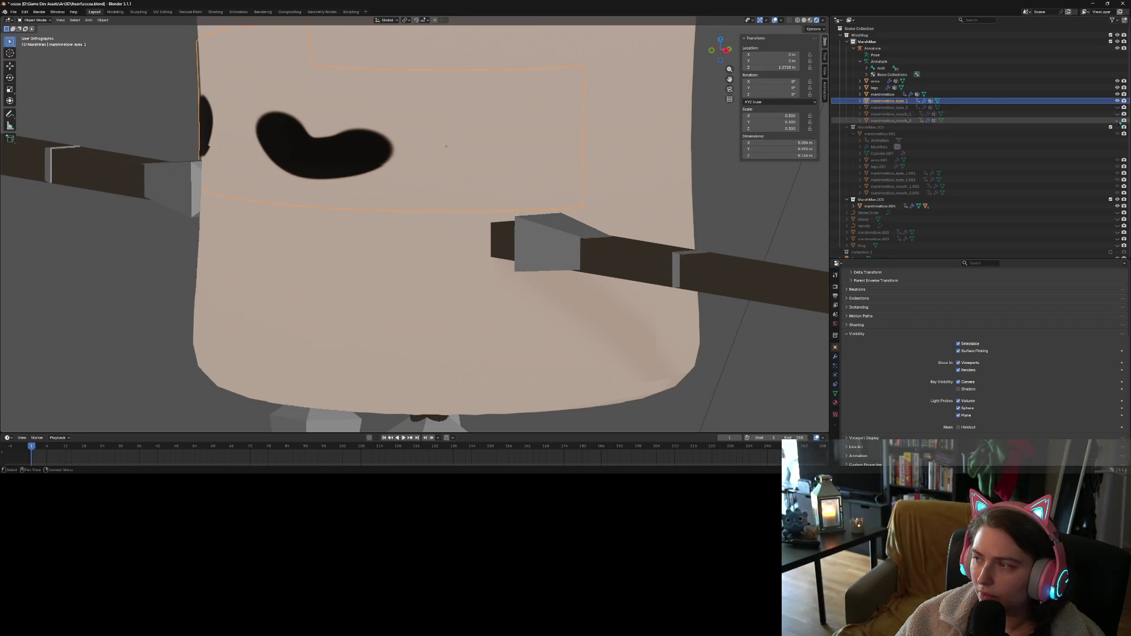
{"action": "left_click", "coordinate": [1118, 114]}
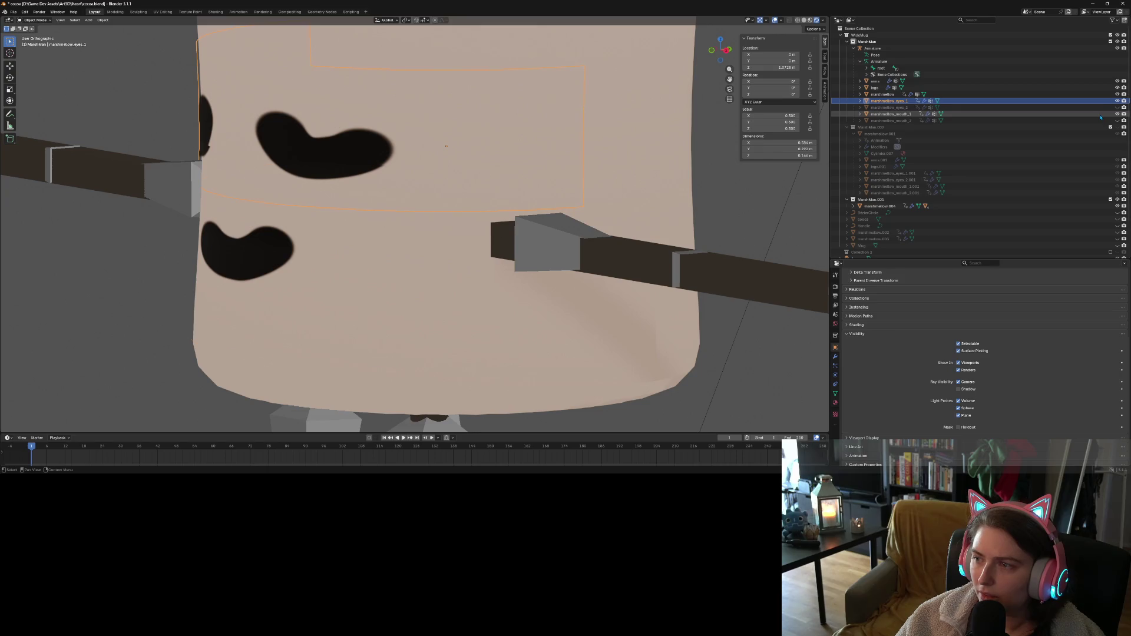
{"action": "left_click", "coordinate": [1100, 114]}
{"action": "mouse_move", "coordinate": [578, 254]}
{"action": "middle_mouse_down"}
{"action": "mouse_move", "coordinate": [485, 299]}
{"action": "mouse_move", "coordinate": [495, 302]}
{"action": "mouse_move", "coordinate": [428, 276]}
{"action": "middle_mouse_up"}
{"action": "scroll", "coordinate": [468, 282], "scroll_direction": "down", "scroll_amount": 8}
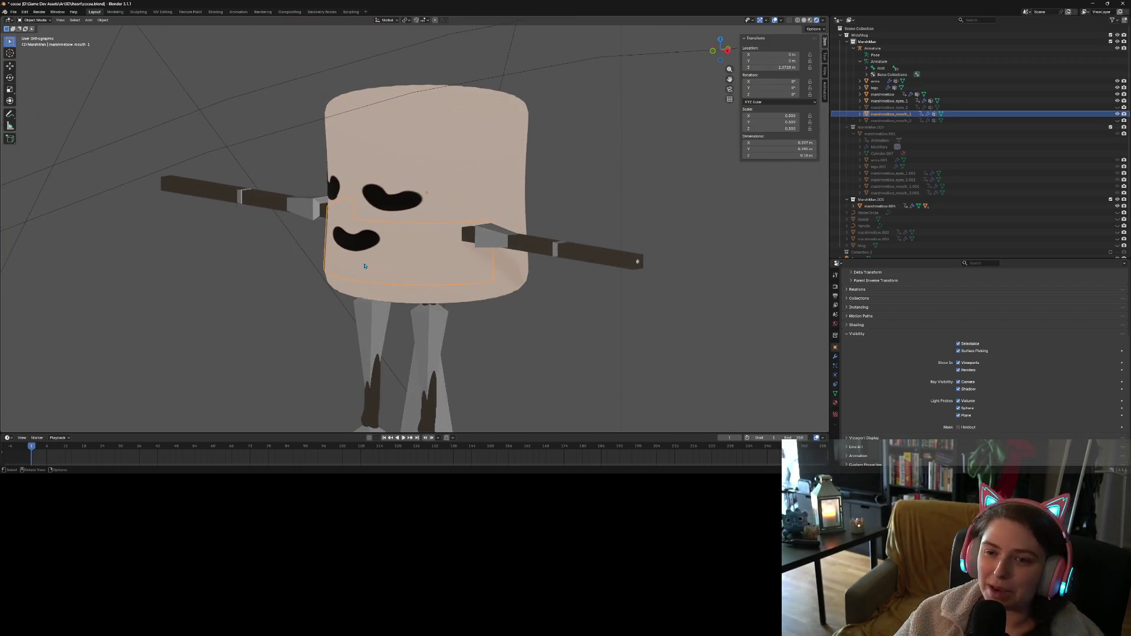
{"action": "middle_click_drag", "start_coordinate": [297, 240], "coordinate": [330, 242]}
{"action": "key", "text": "ctrl+s"}
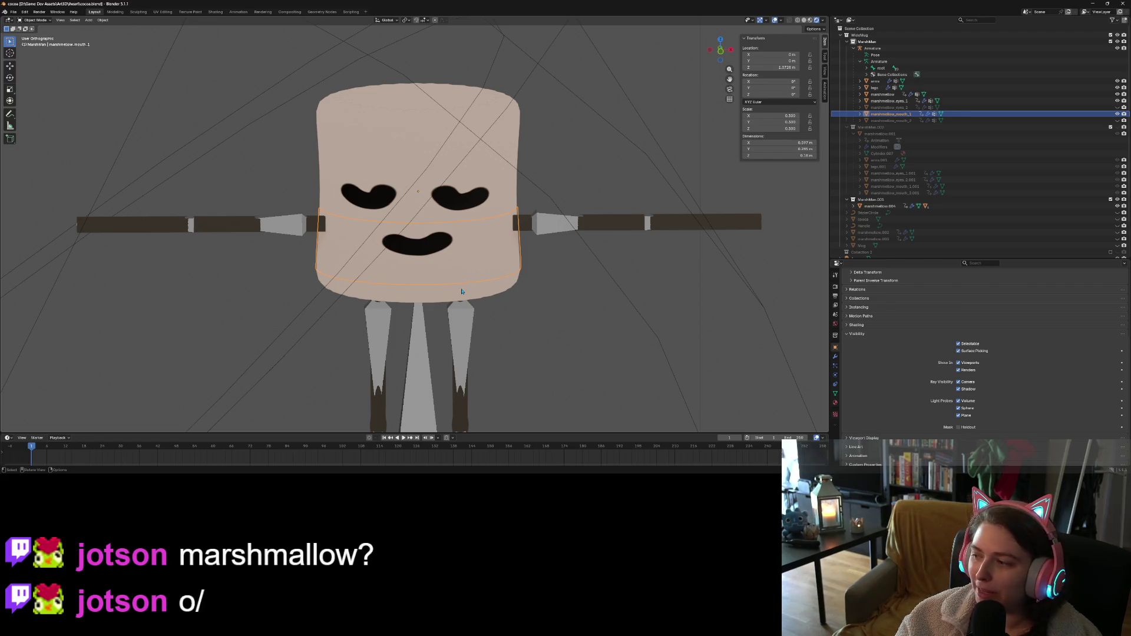
{"action": "scroll", "coordinate": [461, 291], "scroll_direction": "down", "scroll_amount": 10}
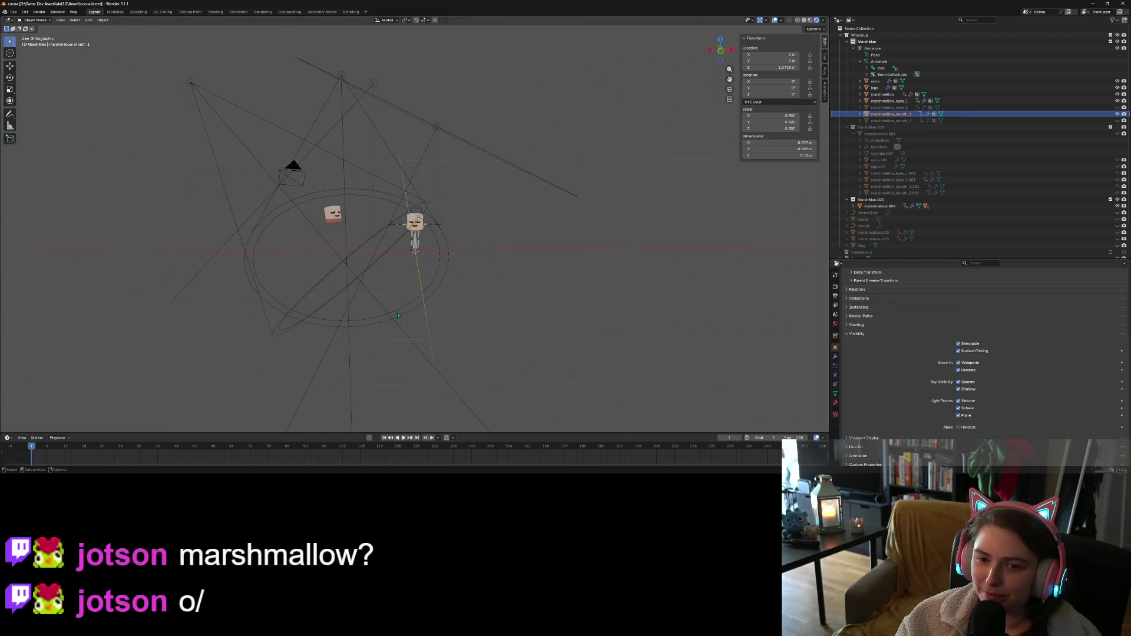
Unhide the Cocoa, Mug and Handle objects beside the marshmallow
{"action": "scroll", "coordinate": [398, 316], "scroll_direction": "up", "scroll_amount": 4}
{"action": "scroll", "coordinate": [478, 305], "scroll_direction": "up", "scroll_amount": 4}
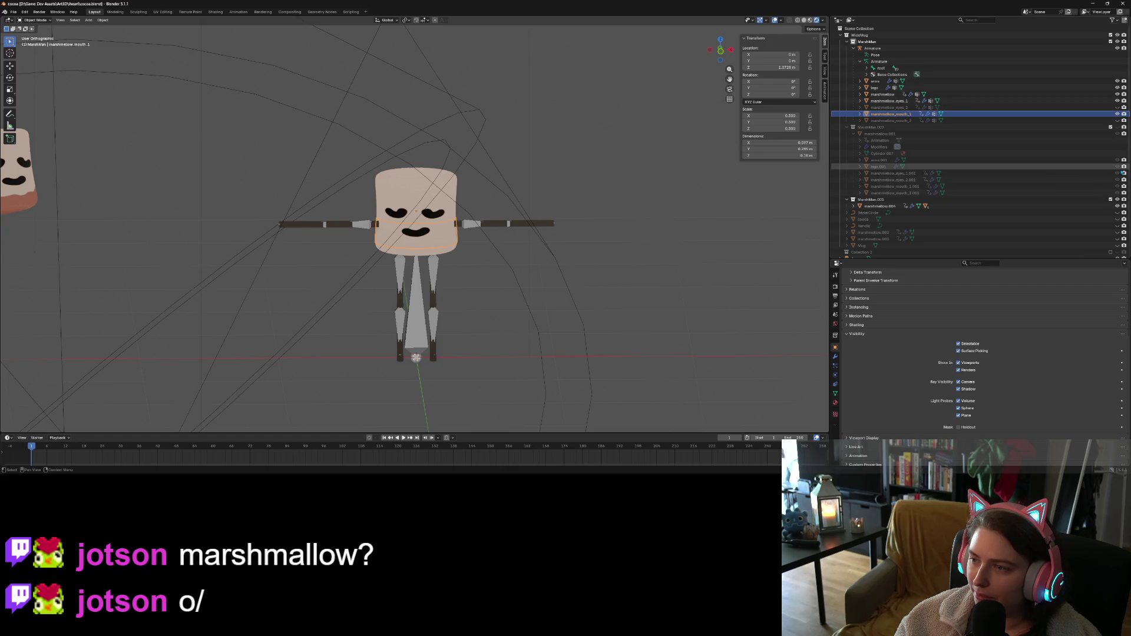
{"action": "left_click", "coordinate": [1117, 219]}
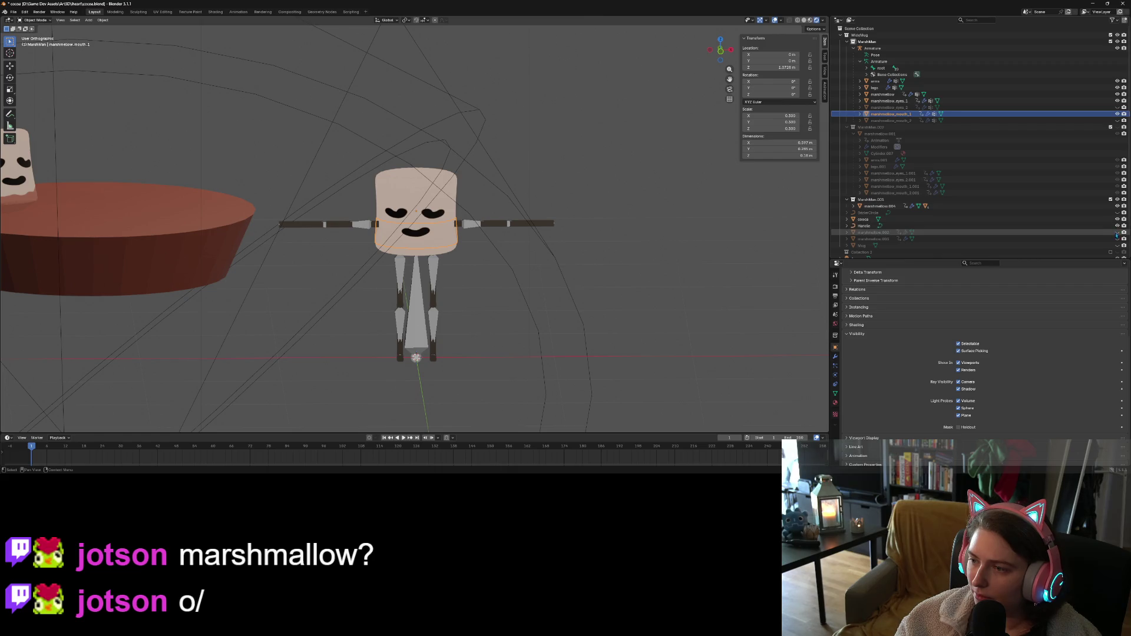
{"action": "left_click", "coordinate": [1118, 246]}
{"action": "scroll", "coordinate": [412, 247], "scroll_direction": "down", "scroll_amount": 5}
{"action": "mouse_move", "coordinate": [412, 247]}
{"action": "middle_mouse_down"}
{"action": "mouse_move", "coordinate": [443, 273]}
{"action": "mouse_move", "coordinate": [442, 241]}
{"action": "mouse_move", "coordinate": [510, 258]}
{"action": "middle_mouse_up"}
{"action": "scroll", "coordinate": [449, 248], "scroll_direction": "up", "scroll_amount": 2}
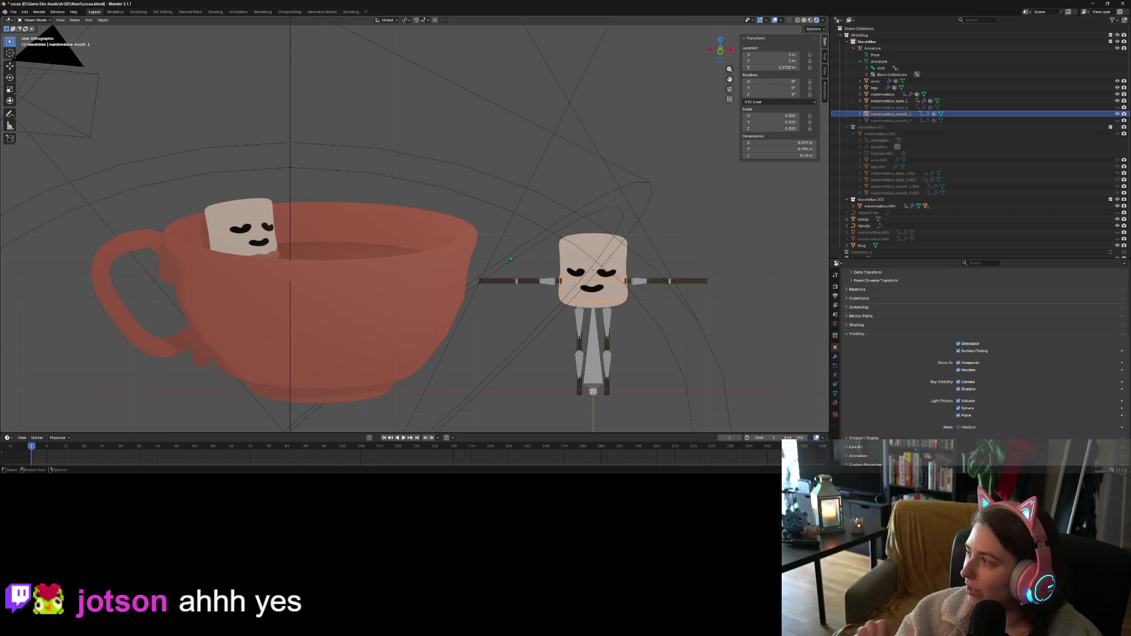
{"action": "middle_click_drag", "start_coordinate": [490, 211], "coordinate": [424, 250]}
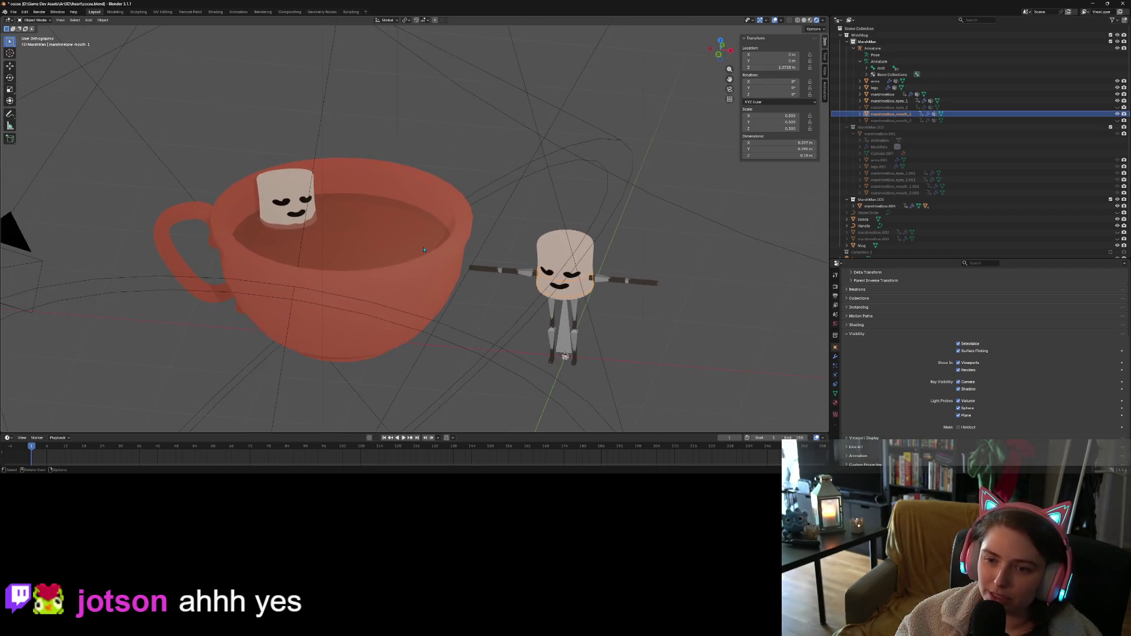
{"action": "mouse_move", "coordinate": [599, 326]}
{"action": "middle_mouse_down"}
{"action": "mouse_move", "coordinate": [636, 345]}
{"action": "mouse_move", "coordinate": [528, 281]}
{"action": "middle_mouse_up"}
{"action": "scroll", "coordinate": [647, 351], "scroll_direction": "up", "scroll_amount": 4}
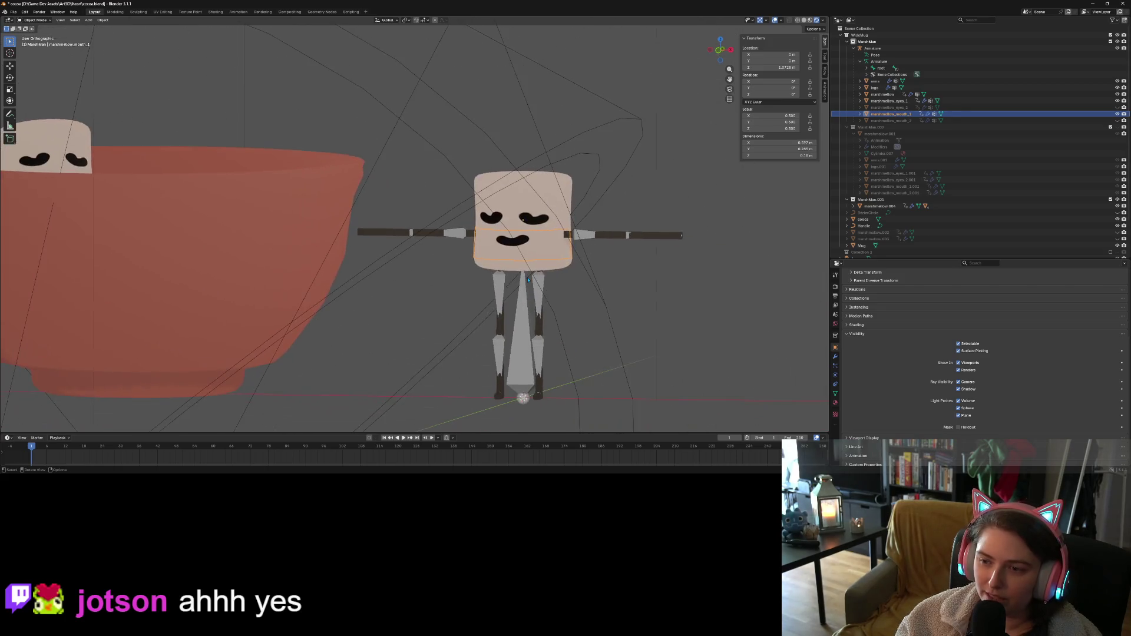
Select the character's armature and bring up the interaction mode list
{"action": "left_click", "coordinate": [594, 238]}
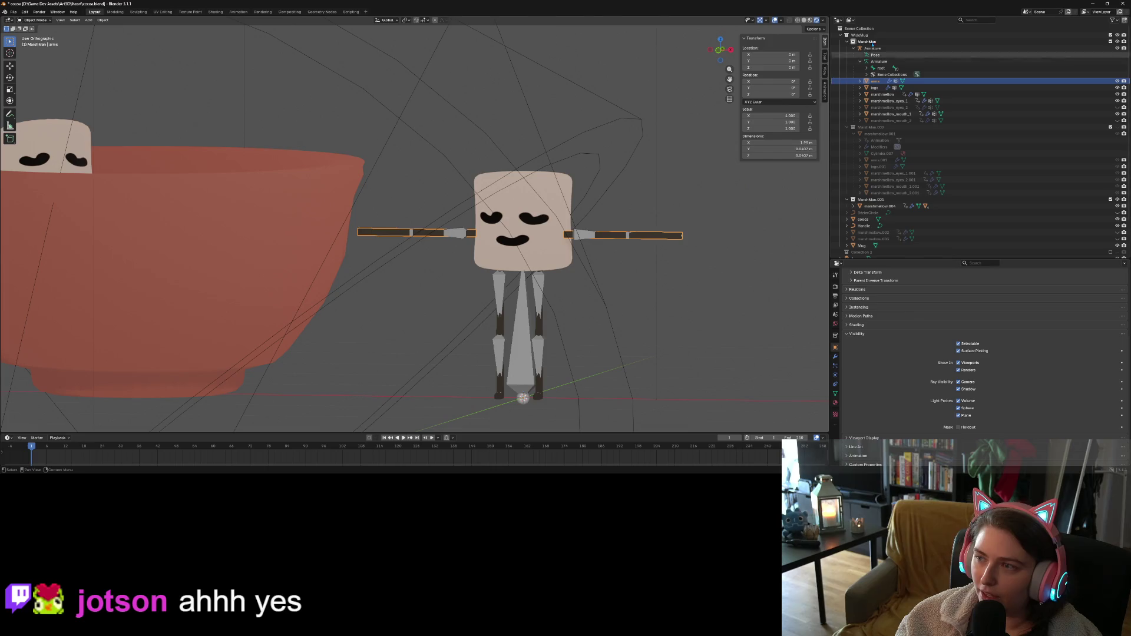
{"action": "left_click", "coordinate": [879, 61]}
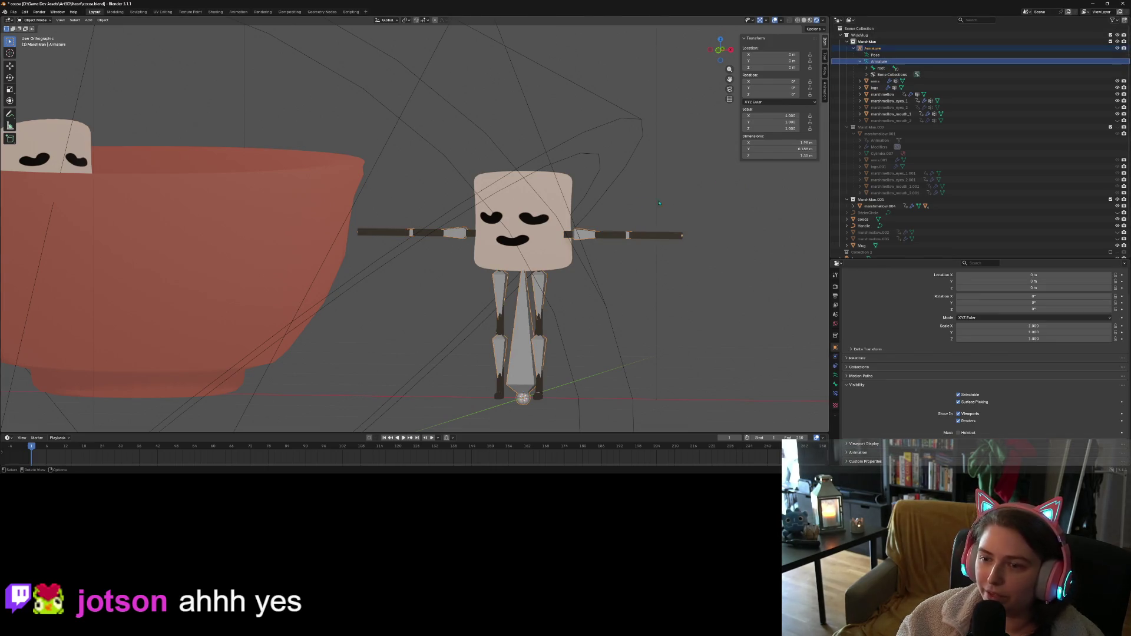
{"action": "left_click", "coordinate": [35, 20]}
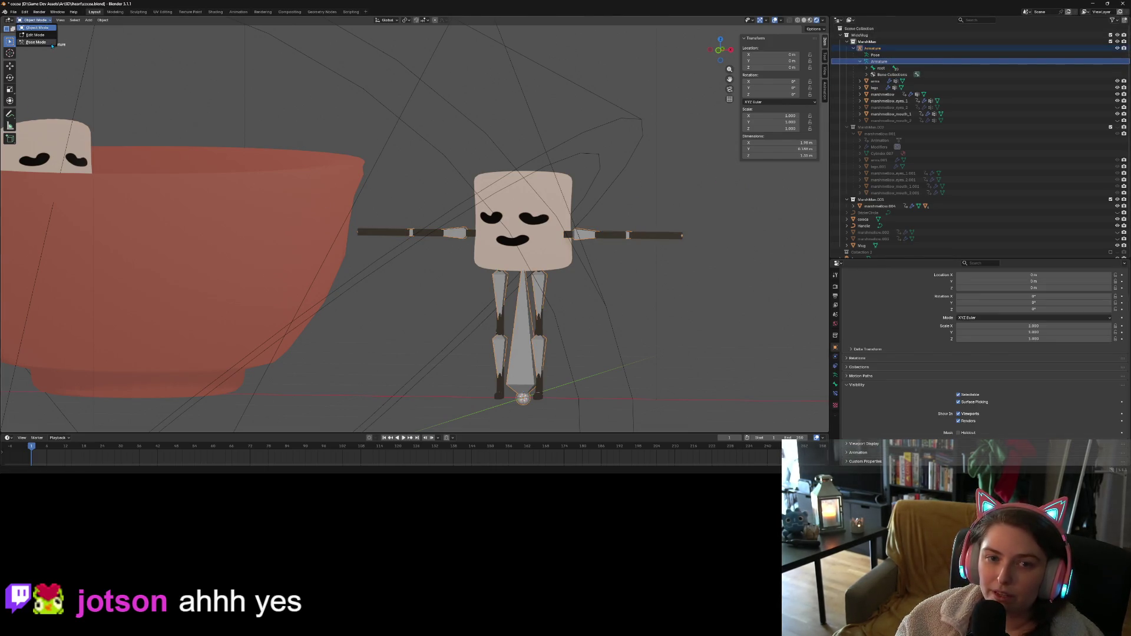
{"action": "left_click", "coordinate": [36, 42]}
{"action": "middle_click_drag", "start_coordinate": [522, 399], "coordinate": [488, 339]}
{"action": "key", "text": "r"}
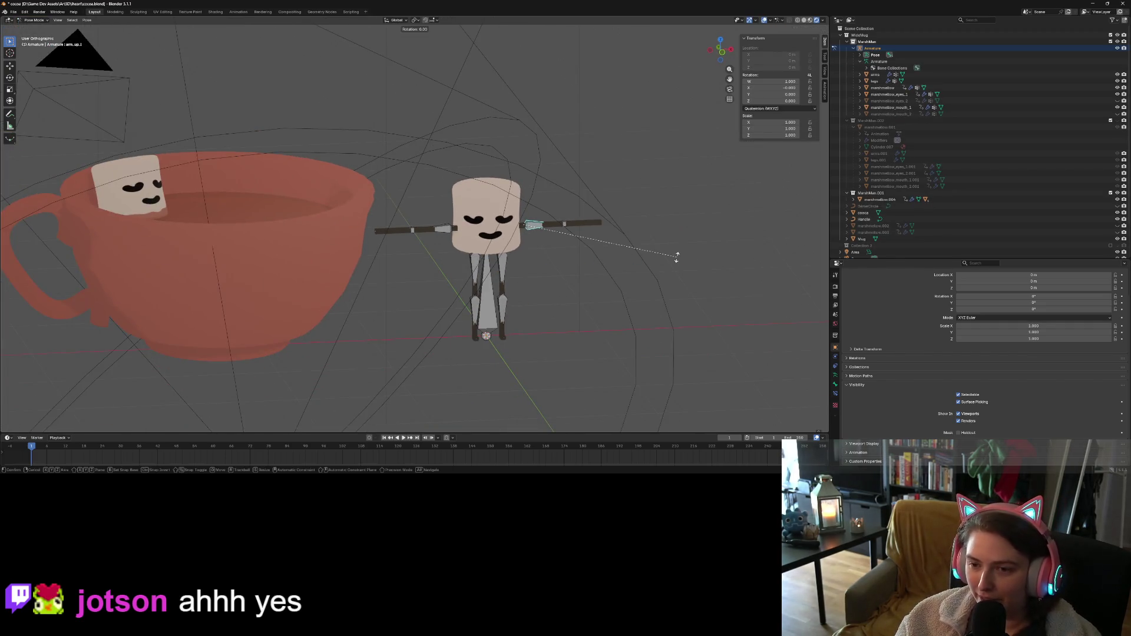
{"action": "key", "text": "z"}
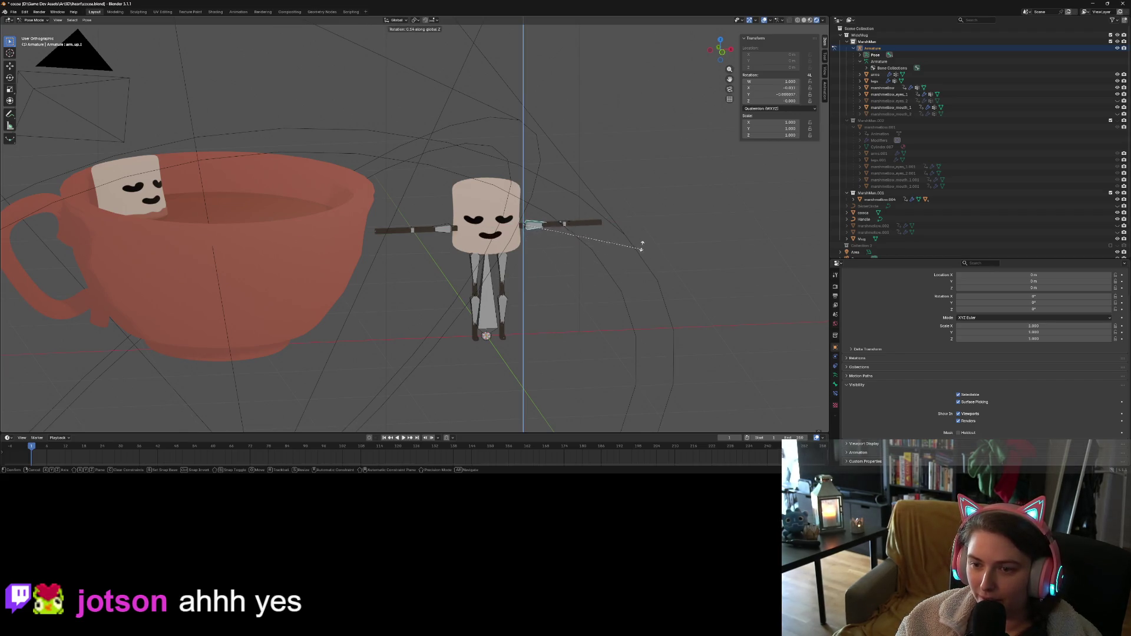
{"action": "key", "text": "Escape"}
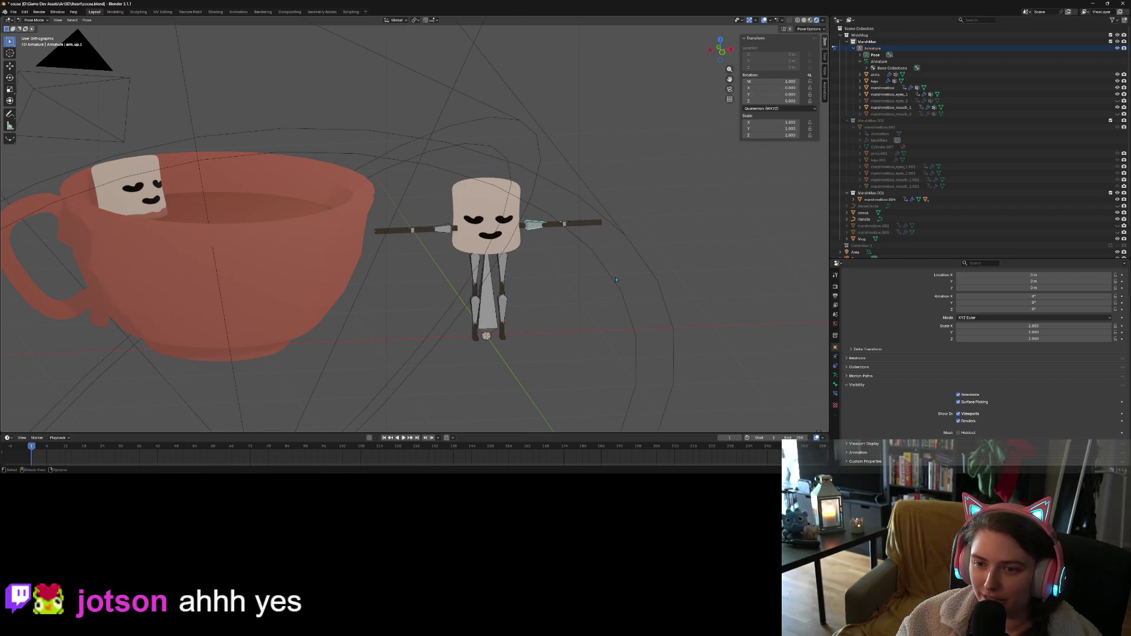
{"action": "scroll", "coordinate": [660, 292], "scroll_direction": "up", "scroll_amount": 5}
{"action": "middle_click_drag", "start_coordinate": [670, 302], "coordinate": [521, 285], "text": "shift"}
{"action": "left_click", "coordinate": [33, 20]}
{"action": "left_click", "coordinate": [35, 30]}
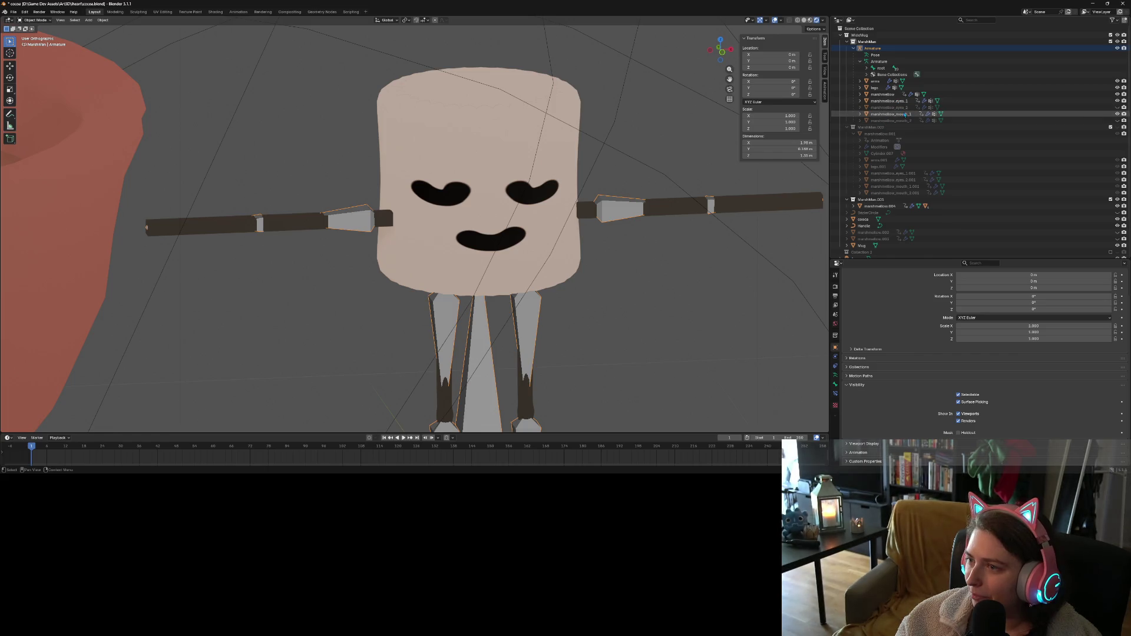
{"action": "left_click", "coordinate": [905, 115]}
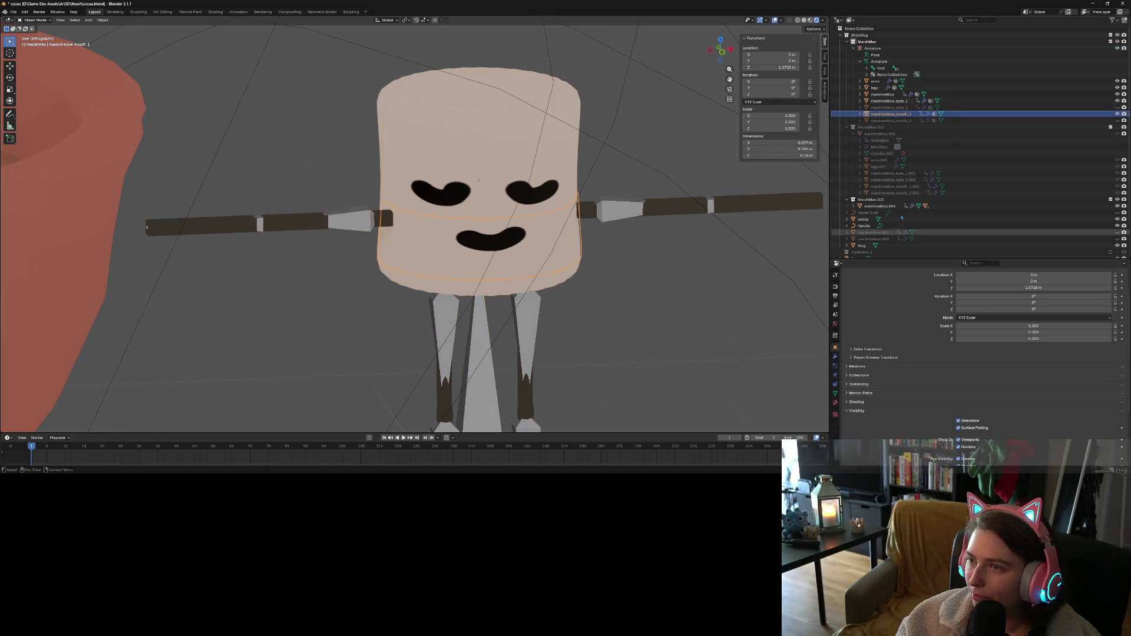
{"action": "left_click", "coordinate": [35, 20]}
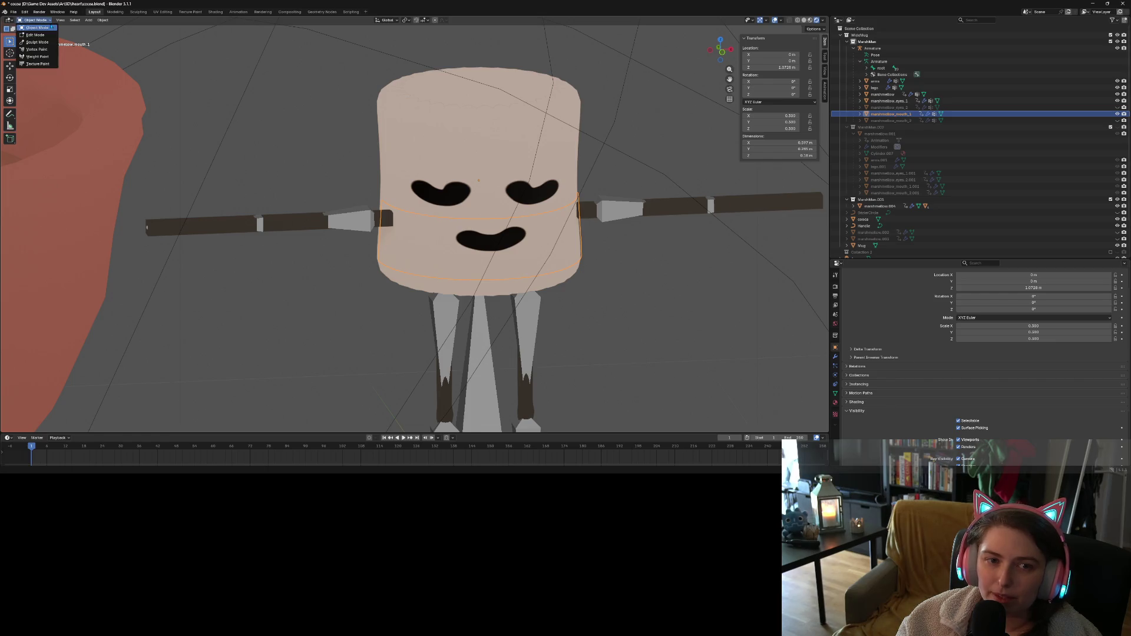
Put marshmallow_mouth_1 in Weight Paint and preview the head, neck and spine2 group weights
{"action": "left_click", "coordinate": [50, 57]}
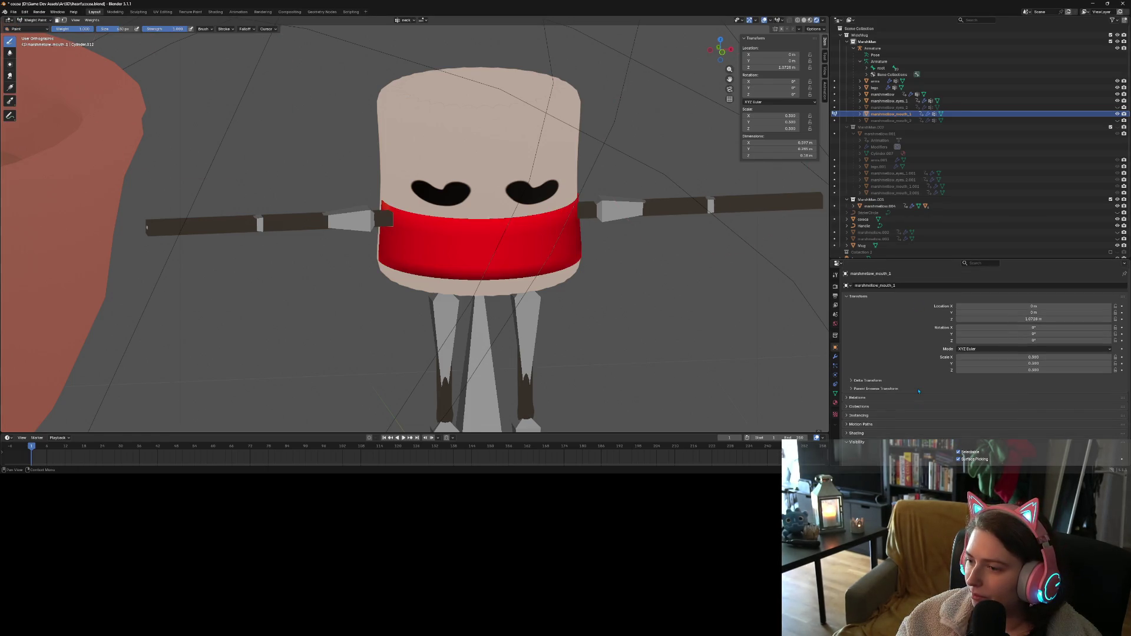
{"action": "left_click", "coordinate": [835, 385]}
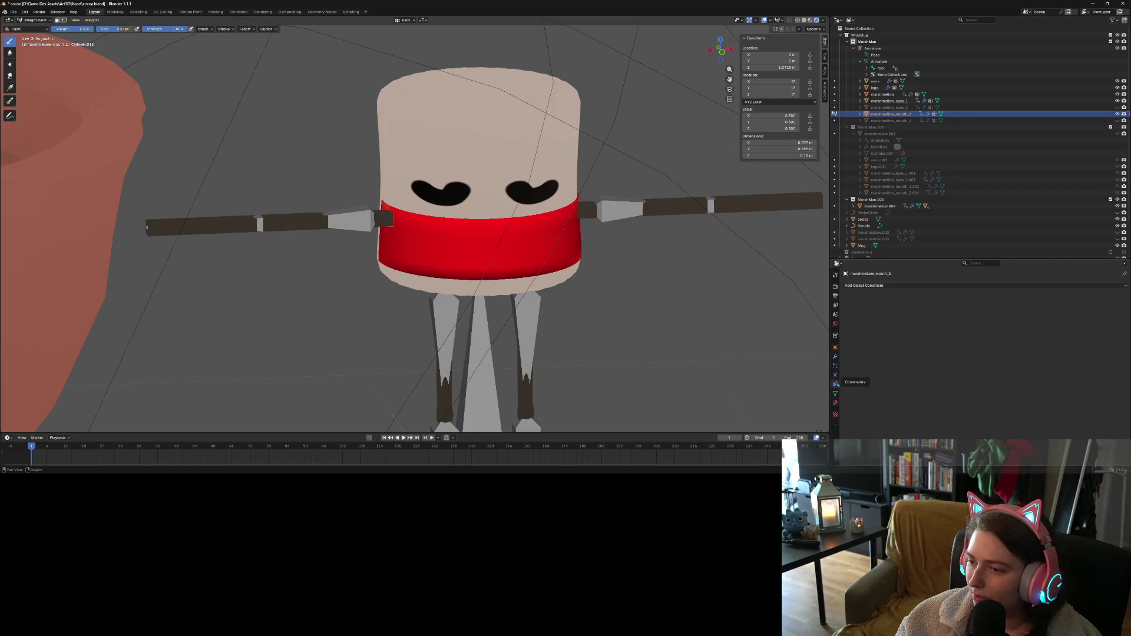
{"action": "left_click", "coordinate": [836, 376]}
{"action": "left_click", "coordinate": [836, 395]}
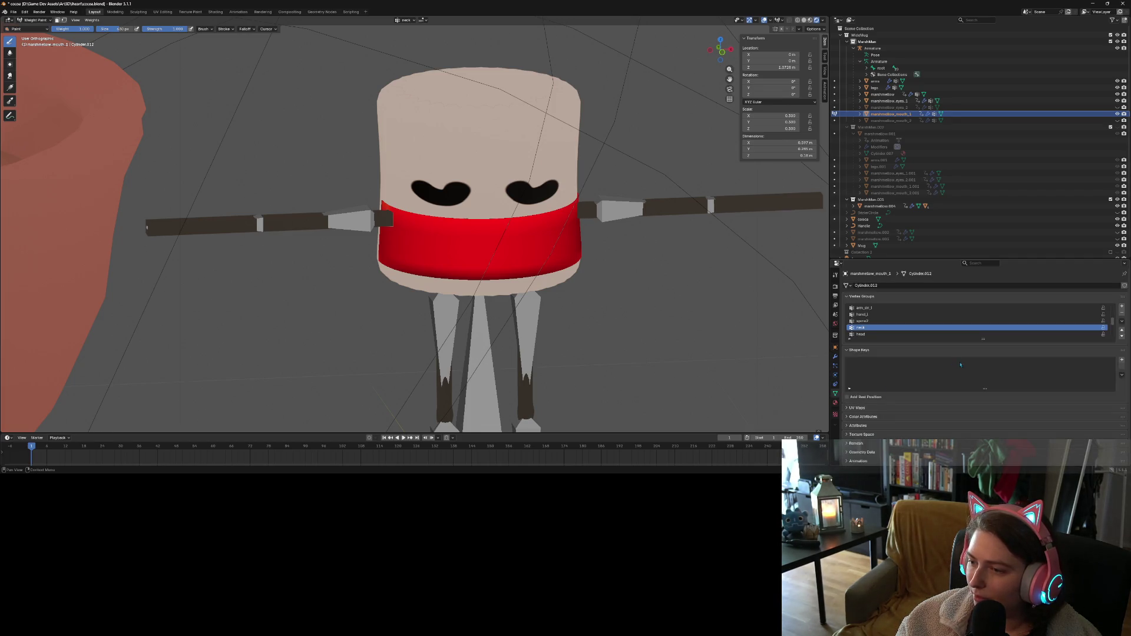
{"action": "left_click", "coordinate": [905, 334]}
{"action": "left_click", "coordinate": [878, 327]}
{"action": "left_click", "coordinate": [874, 321]}
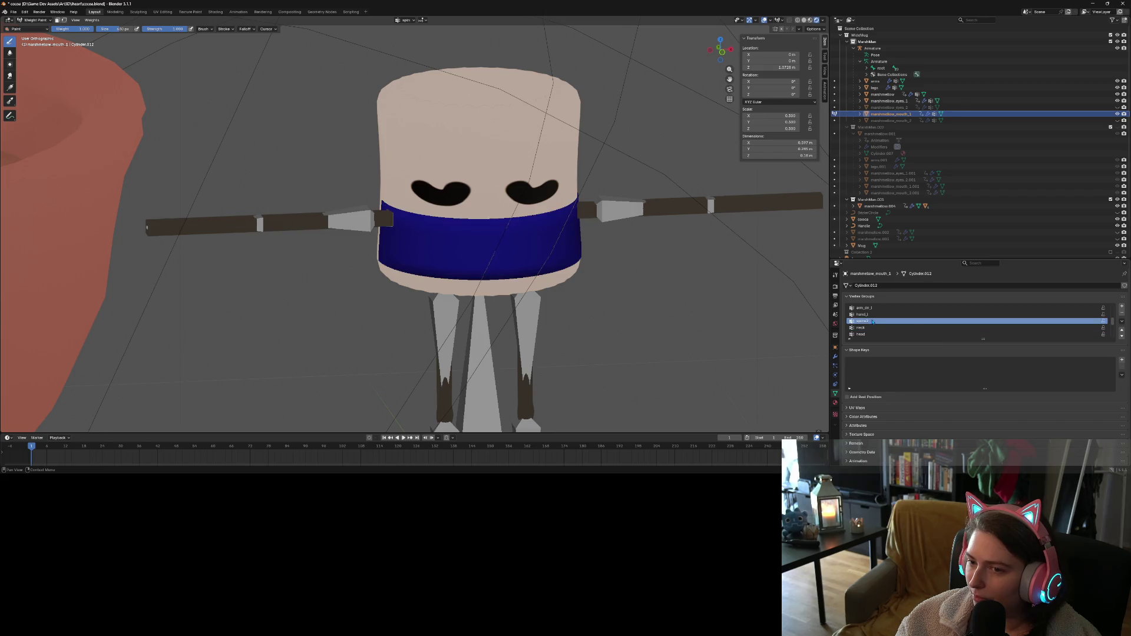
{"action": "scroll", "coordinate": [880, 333], "scroll_direction": "down", "scroll_amount": 2}
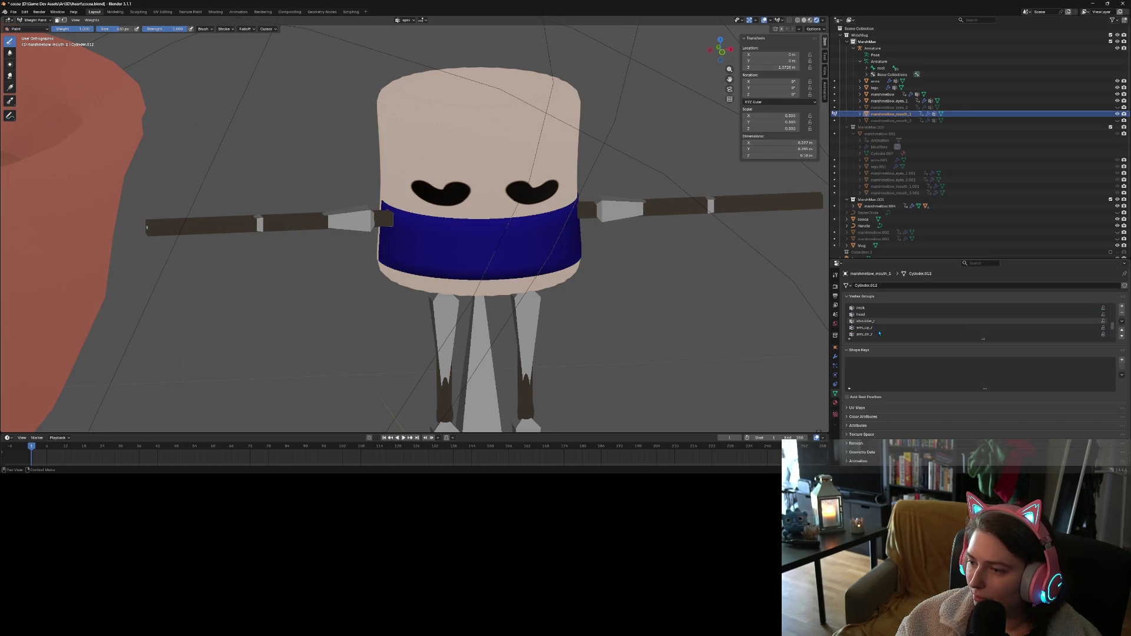
Paint away the shoulder_r and arm_up_r weights on the mouth band
{"action": "left_click", "coordinate": [877, 328]}
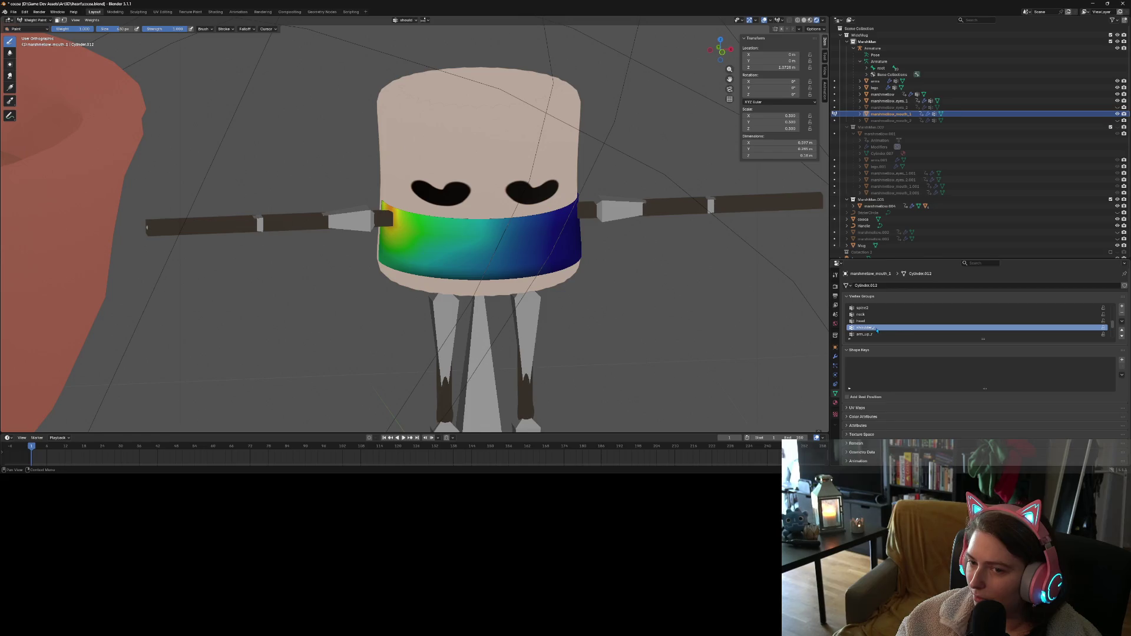
{"action": "left_click_drag", "start_coordinate": [415, 257], "coordinate": [529, 248], "text": "ctrl"}
{"action": "middle_click_drag", "start_coordinate": [577, 303], "coordinate": [821, 299]}
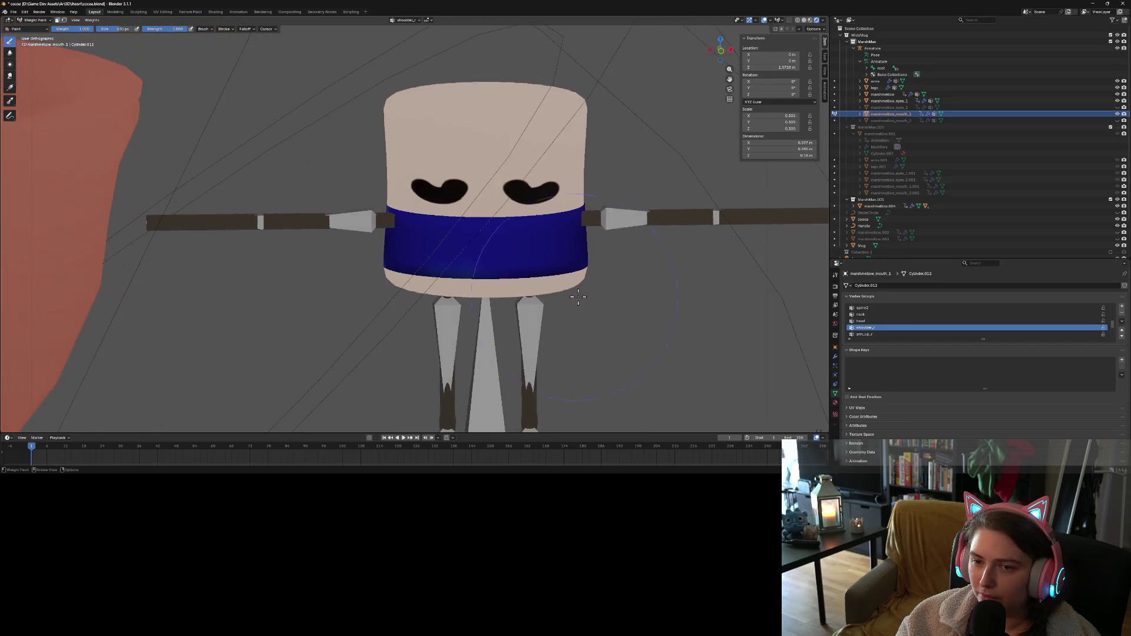
{"action": "left_click", "coordinate": [865, 334]}
{"action": "left_click_drag", "start_coordinate": [514, 252], "coordinate": [371, 259], "text": "ctrl"}
{"action": "middle_click_drag", "start_coordinate": [375, 200], "coordinate": [379, 266]}
{"action": "scroll", "coordinate": [579, 208], "scroll_direction": "down", "scroll_amount": 4}
{"action": "middle_click_drag", "start_coordinate": [579, 208], "coordinate": [601, 177]}
{"action": "scroll", "coordinate": [911, 324], "scroll_direction": "down", "scroll_amount": 2}
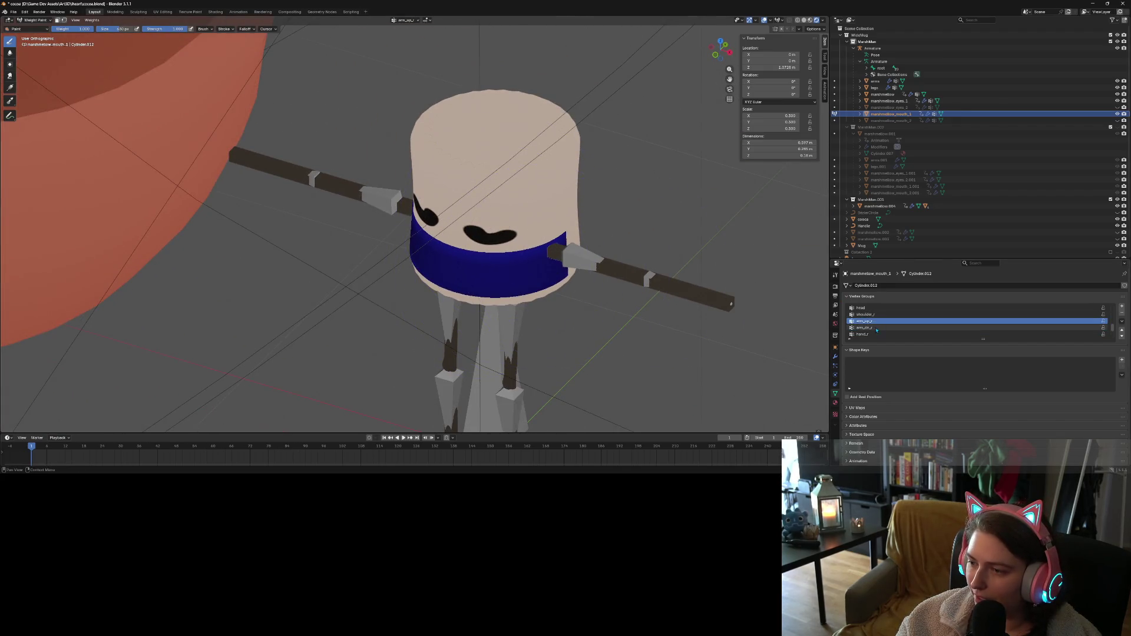
Check arm_dn_r, then paint arm_up_l weight on the band and undo the stroke
{"action": "left_click", "coordinate": [911, 328]}
{"action": "middle_click_drag", "start_coordinate": [377, 224], "coordinate": [375, 244]}
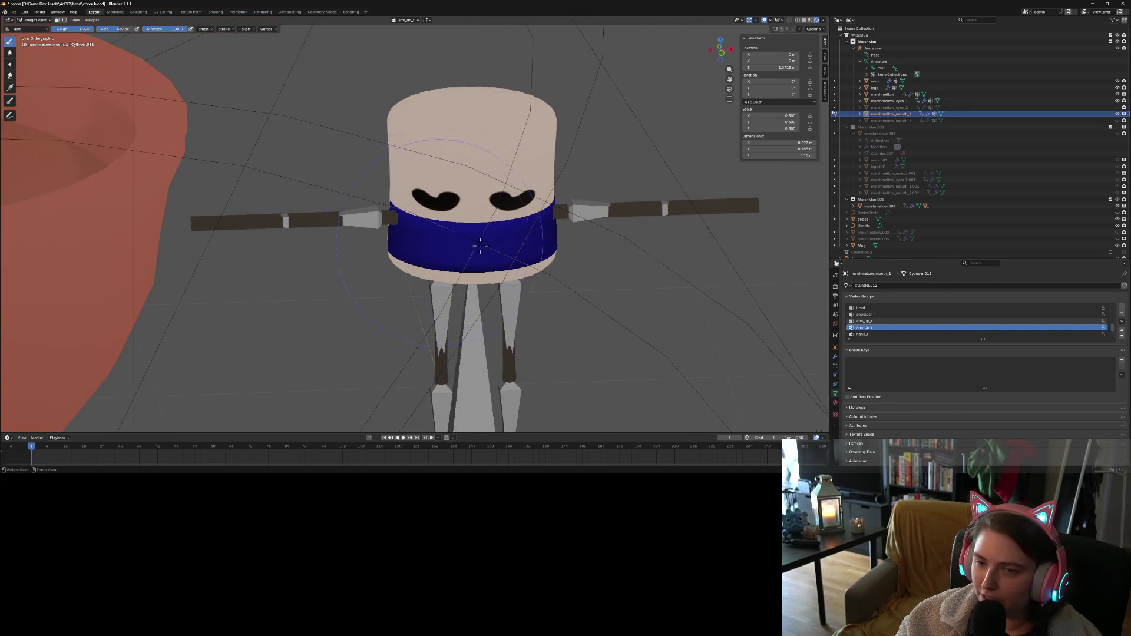
{"action": "middle_click_drag", "start_coordinate": [467, 245], "coordinate": [460, 236]}
{"action": "scroll", "coordinate": [943, 333], "scroll_direction": "down", "scroll_amount": 4}
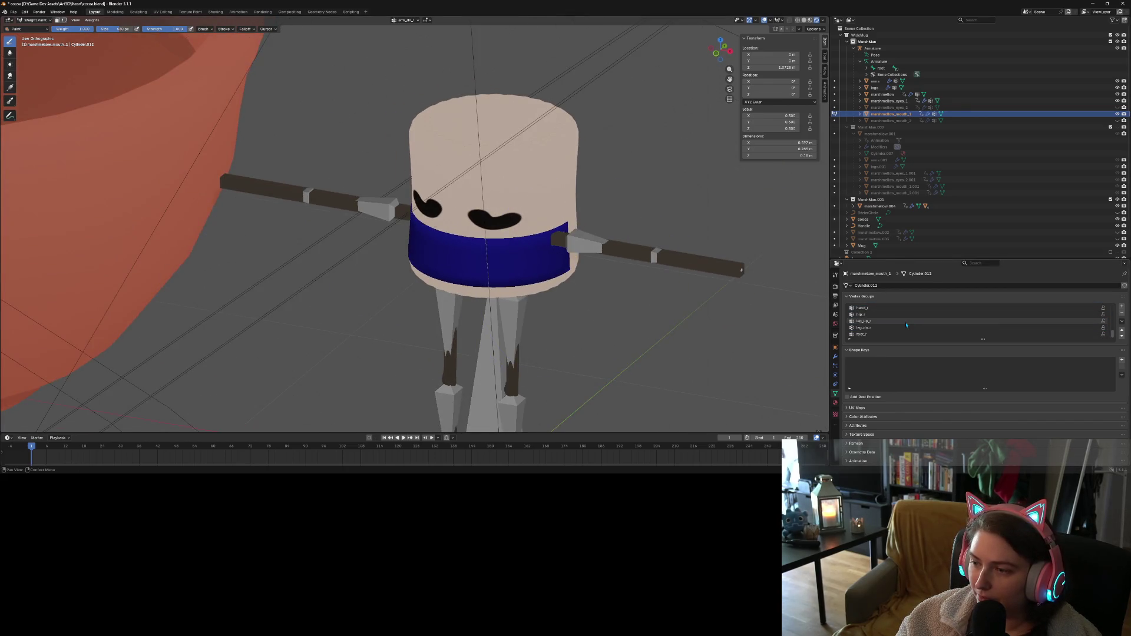
{"action": "scroll", "coordinate": [901, 326], "scroll_direction": "up", "scroll_amount": 5}
{"action": "scroll", "coordinate": [890, 327], "scroll_direction": "up", "scroll_amount": 1}
{"action": "left_click", "coordinate": [884, 314]}
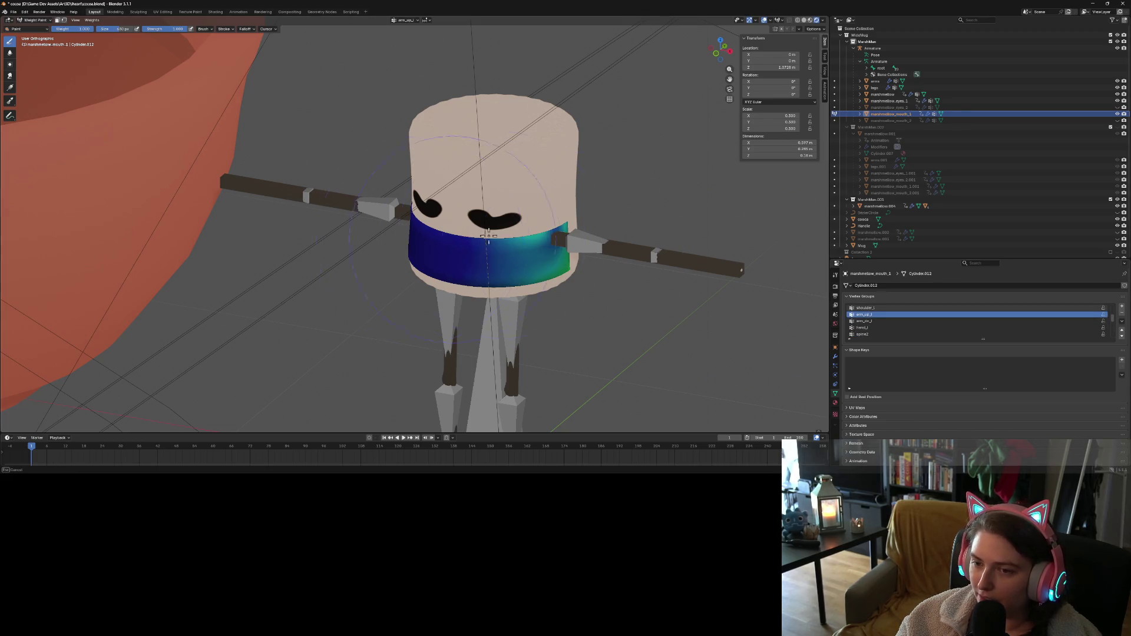
{"action": "left_click_drag", "start_coordinate": [464, 239], "coordinate": [534, 284]}
{"action": "key", "text": "ctrl+z"}
{"action": "key", "text": "ctrl+z"}
{"action": "key", "text": "ctrl+z"}
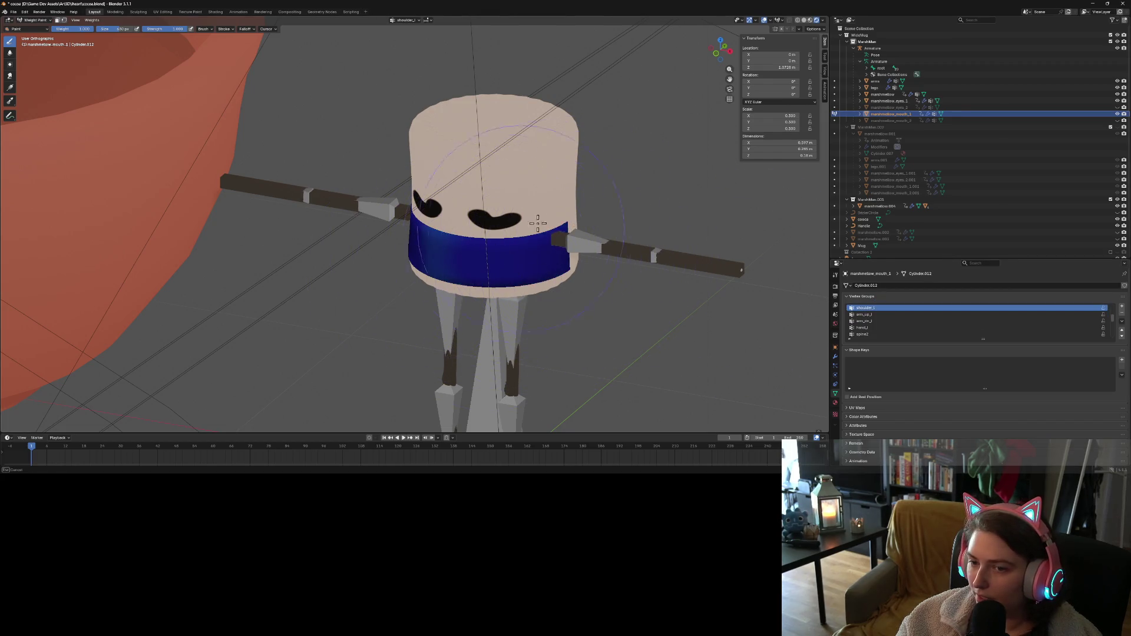
{"action": "mouse_move", "coordinate": [468, 294]}
{"action": "middle_mouse_down"}
{"action": "mouse_move", "coordinate": [518, 304]}
{"action": "mouse_move", "coordinate": [560, 330]}
{"action": "middle_mouse_up"}
{"action": "scroll", "coordinate": [548, 314], "scroll_direction": "up", "scroll_amount": 2}
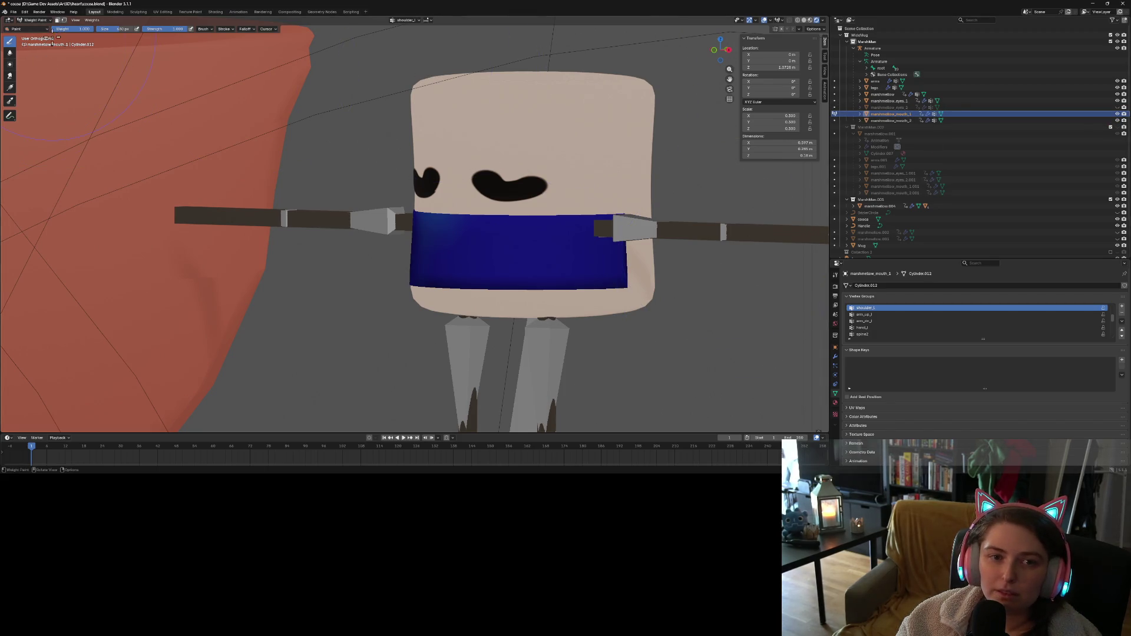
Return to Object Mode, save cocoa.blend and select marshmallow_mouth_2
{"action": "left_click", "coordinate": [43, 21]}
{"action": "left_click", "coordinate": [40, 28]}
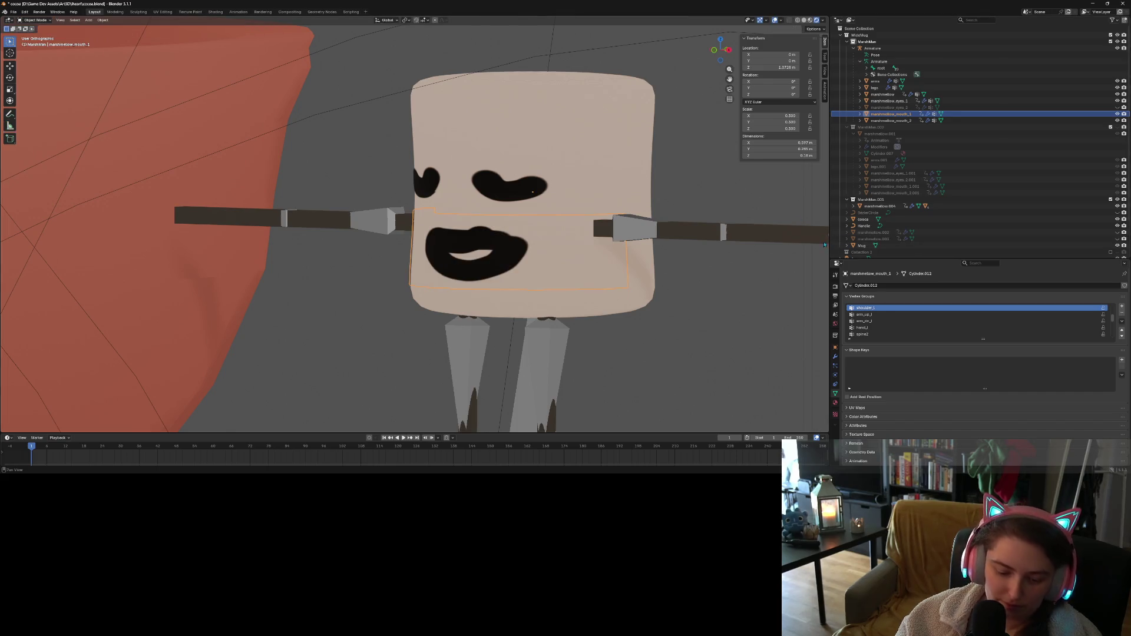
{"action": "key", "text": "ctrl+s"}
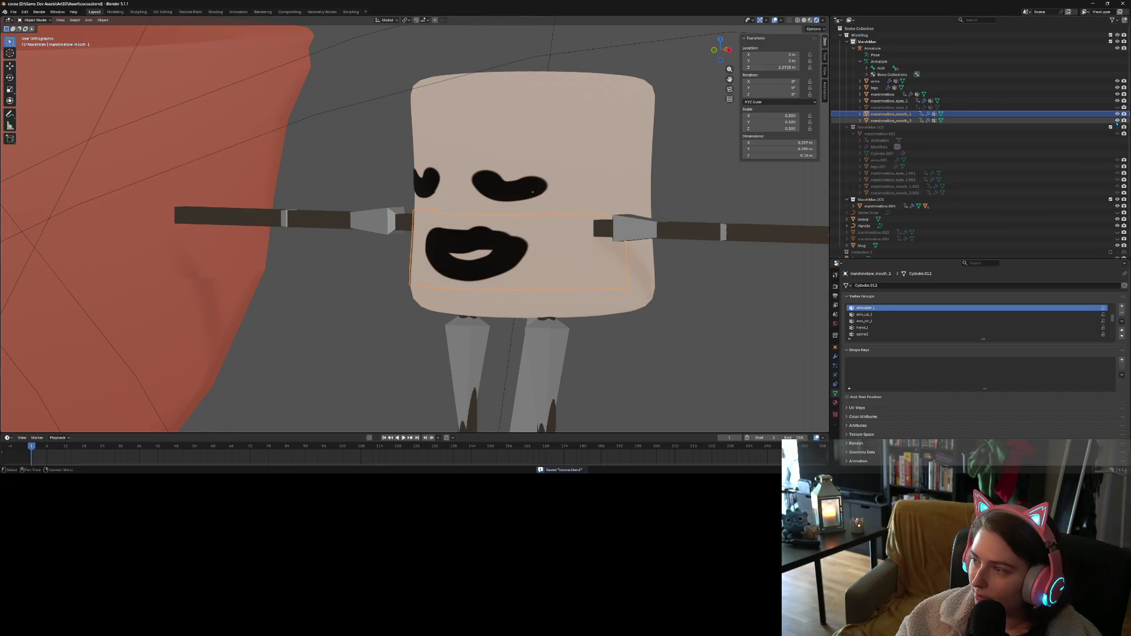
{"action": "left_click", "coordinate": [1048, 120]}
{"action": "left_click", "coordinate": [52, 21]}
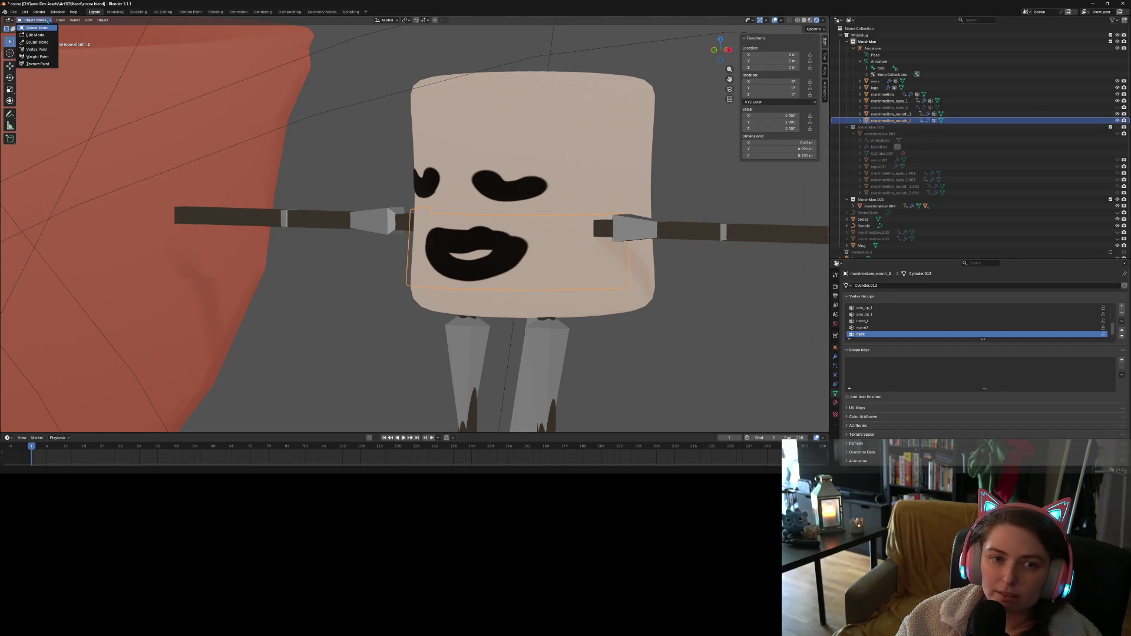
Switch marshmallow_mouth_2 to Weight Paint and preview the arm_up_l group weights
{"action": "left_click", "coordinate": [35, 56]}
{"action": "middle_click_drag", "start_coordinate": [621, 289], "coordinate": [736, 300]}
{"action": "left_click", "coordinate": [865, 308]}
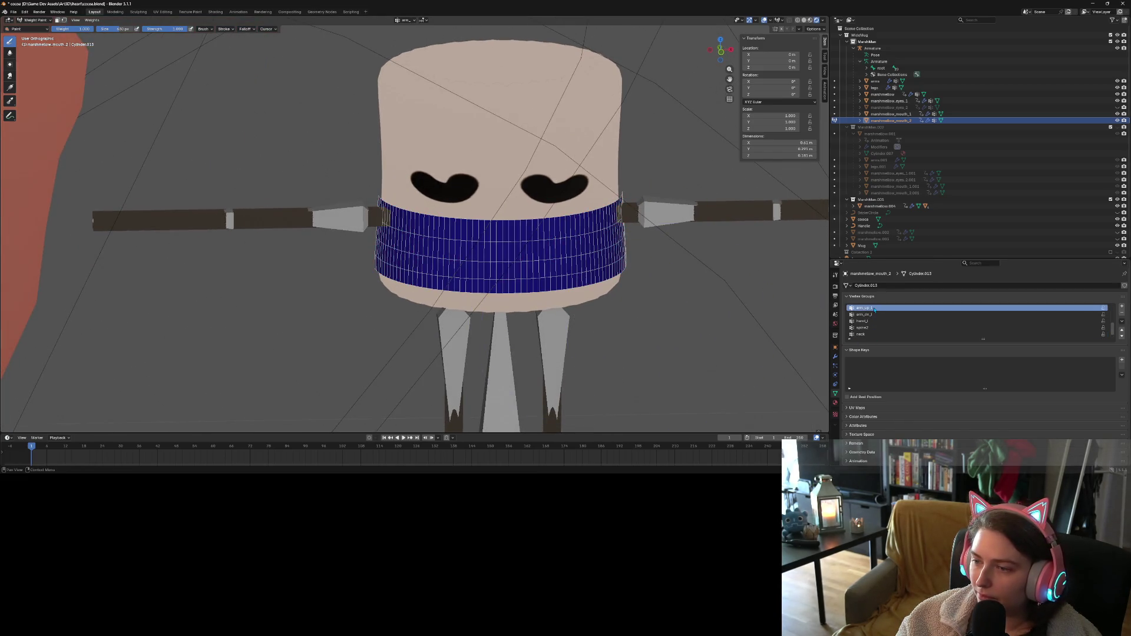
{"action": "middle_click_drag", "start_coordinate": [531, 306], "coordinate": [494, 334]}
{"action": "scroll", "coordinate": [493, 334], "scroll_direction": "down", "scroll_amount": 4}
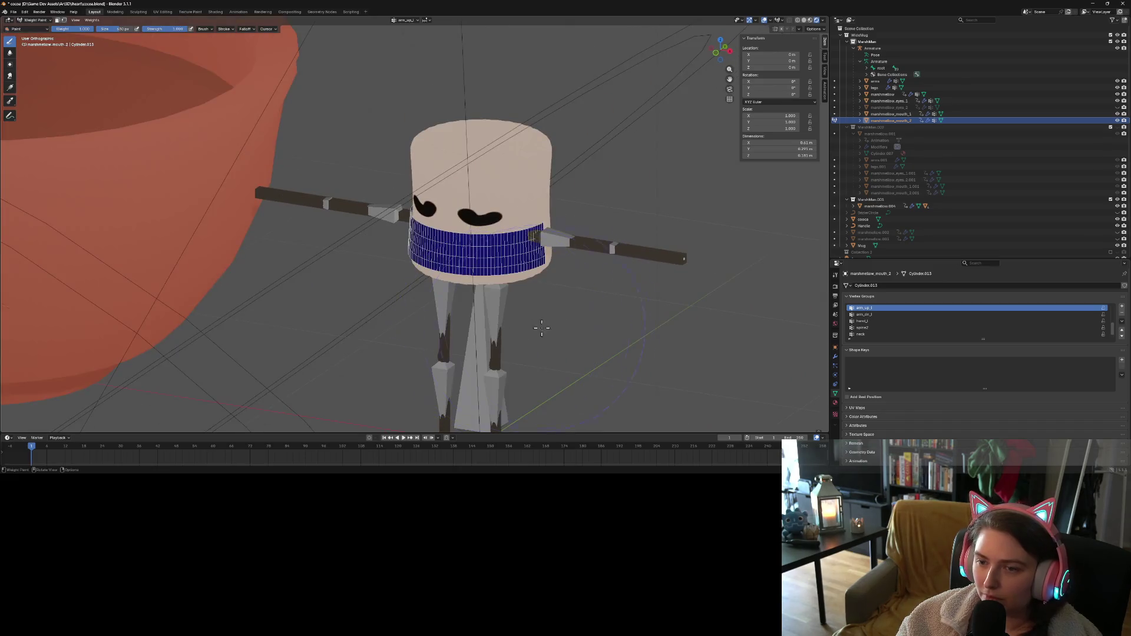
{"action": "scroll", "coordinate": [882, 331], "scroll_direction": "up", "scroll_amount": 1}
{"action": "scroll", "coordinate": [882, 331], "scroll_direction": "up", "scroll_amount": 2}
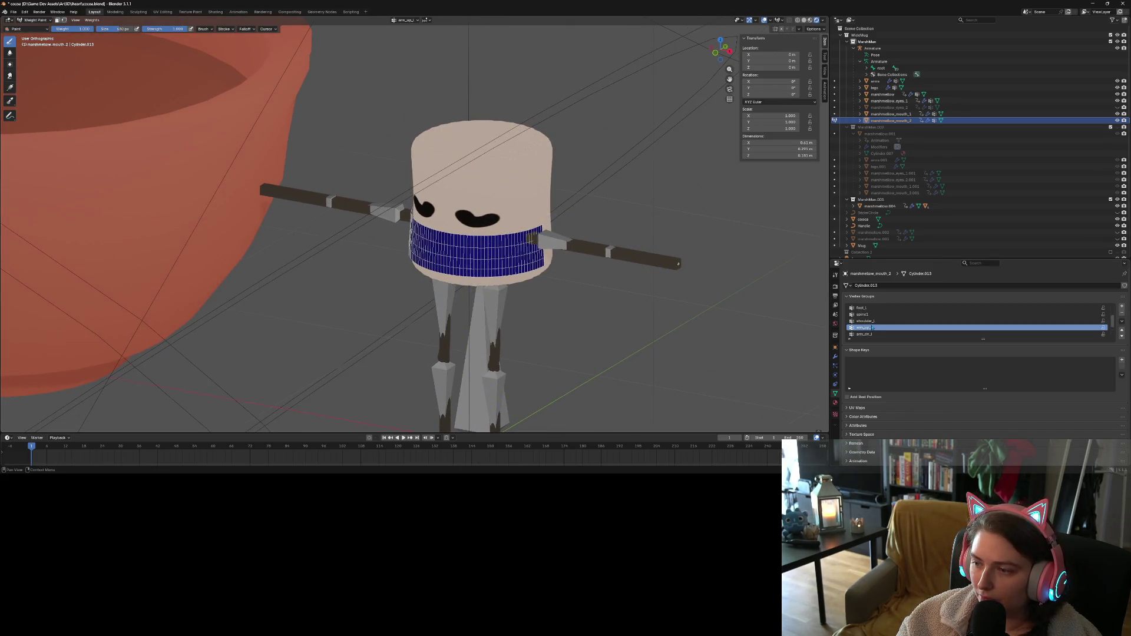
Preview the shoulder_l and spine2 group weights on the mouth band
{"action": "left_click", "coordinate": [864, 321]}
{"action": "middle_click_drag", "start_coordinate": [489, 266], "coordinate": [566, 271]}
{"action": "scroll", "coordinate": [927, 328], "scroll_direction": "down", "scroll_amount": 3}
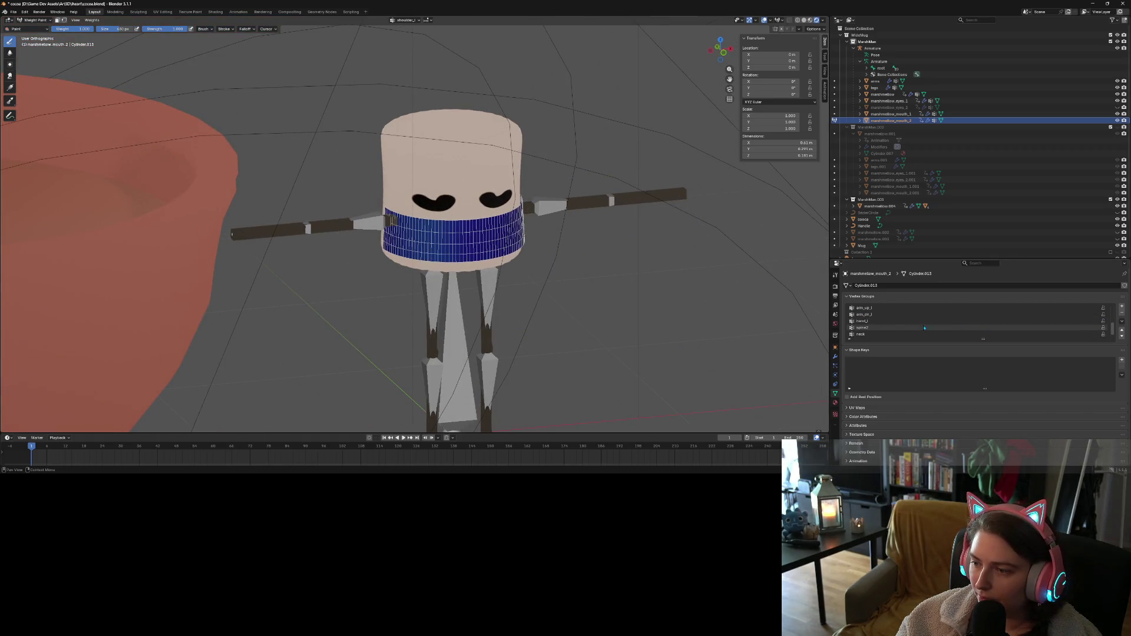
{"action": "scroll", "coordinate": [882, 333], "scroll_direction": "up", "scroll_amount": 2}
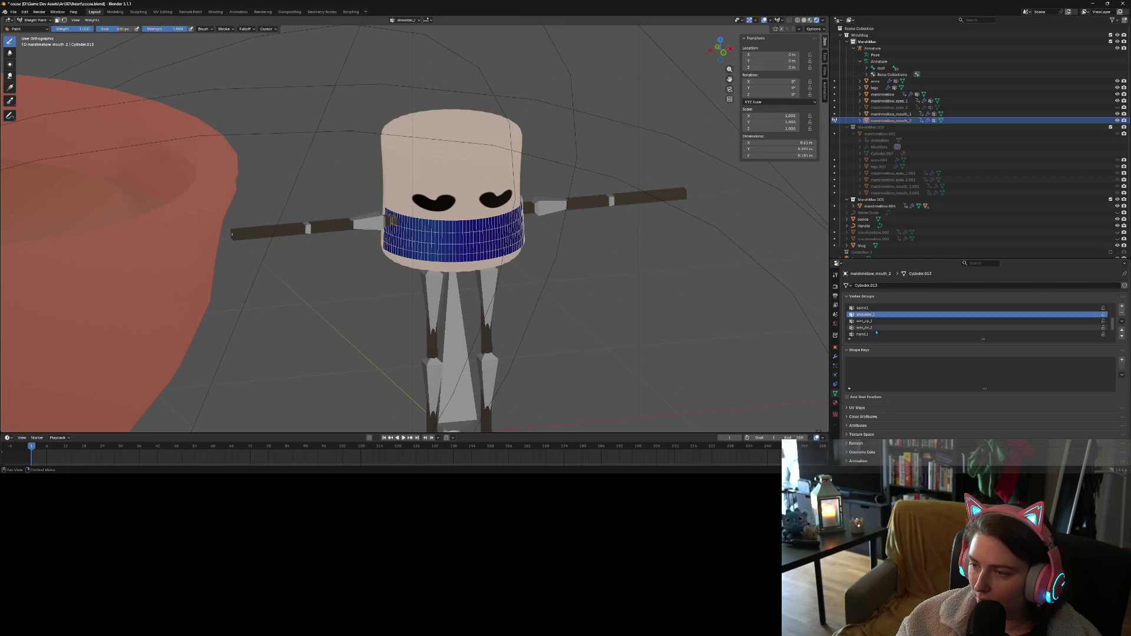
{"action": "scroll", "coordinate": [876, 332], "scroll_direction": "up", "scroll_amount": 5}
{"action": "scroll", "coordinate": [876, 332], "scroll_direction": "down", "scroll_amount": 8}
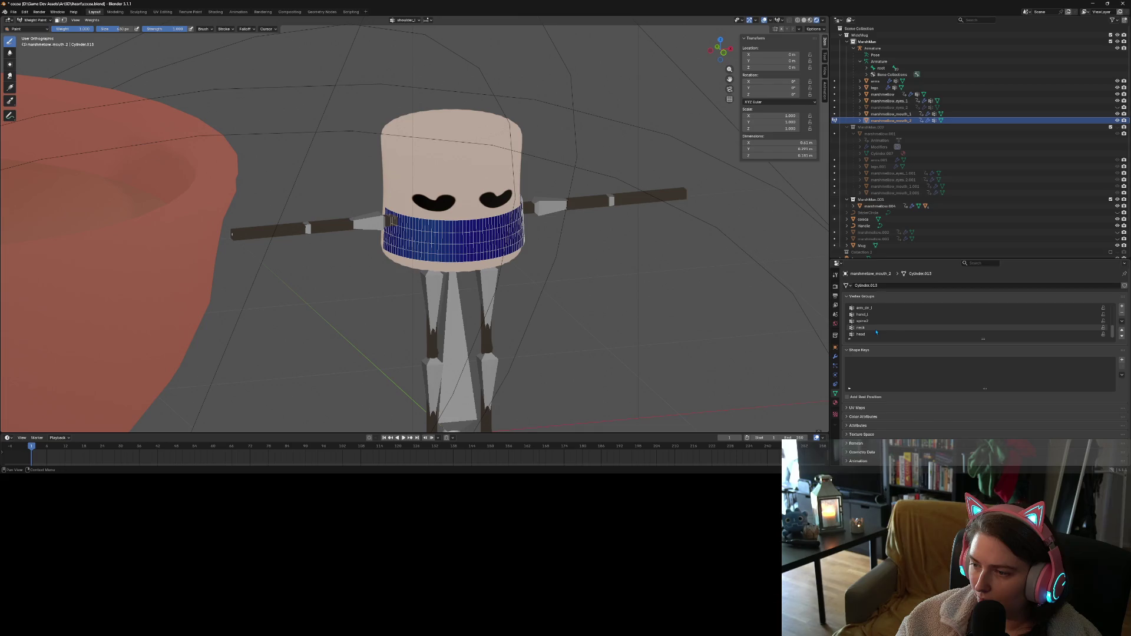
{"action": "scroll", "coordinate": [877, 332], "scroll_direction": "up", "scroll_amount": 1}
{"action": "scroll", "coordinate": [876, 333], "scroll_direction": "up", "scroll_amount": 5}
{"action": "scroll", "coordinate": [876, 332], "scroll_direction": "down", "scroll_amount": 3}
{"action": "scroll", "coordinate": [882, 329], "scroll_direction": "down", "scroll_amount": 4}
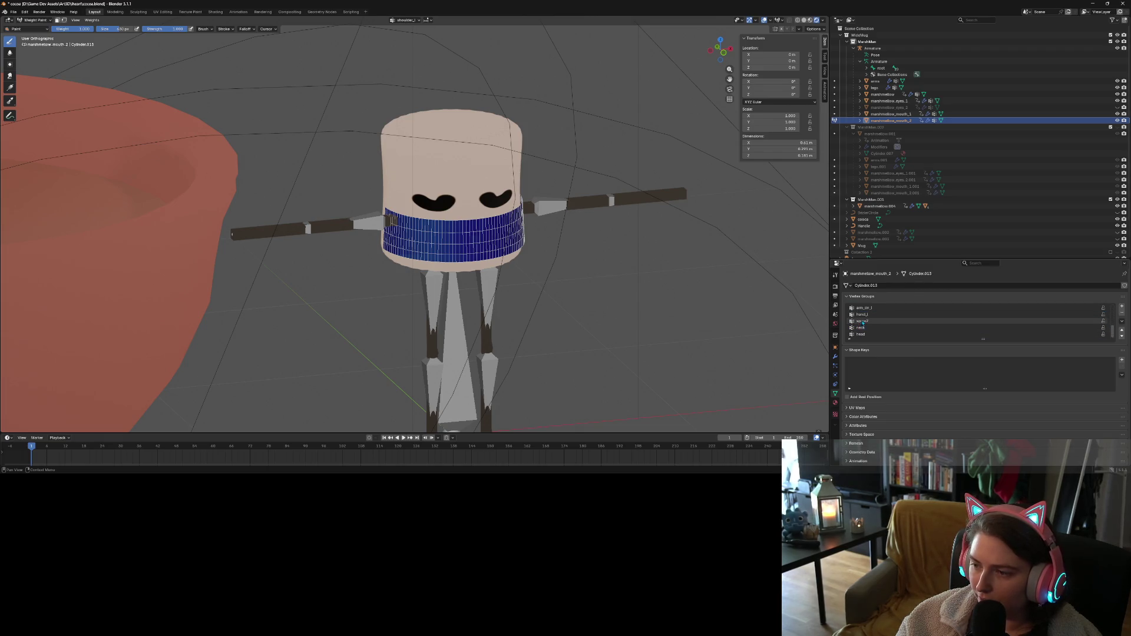
{"action": "left_click", "coordinate": [872, 321]}
{"action": "middle_click_drag", "start_coordinate": [411, 274], "coordinate": [546, 291]}
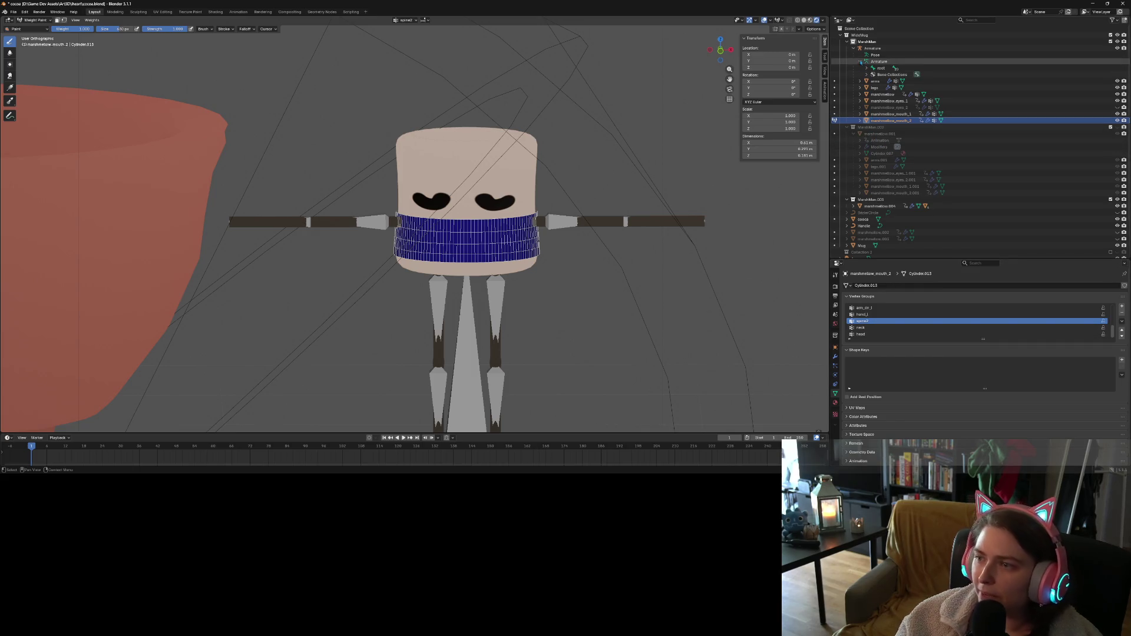
Expand the root, hip_r and spine1 bones, select shoulder_r, and enlarge the Vertex Groups list
{"action": "left_click", "coordinate": [866, 67]}
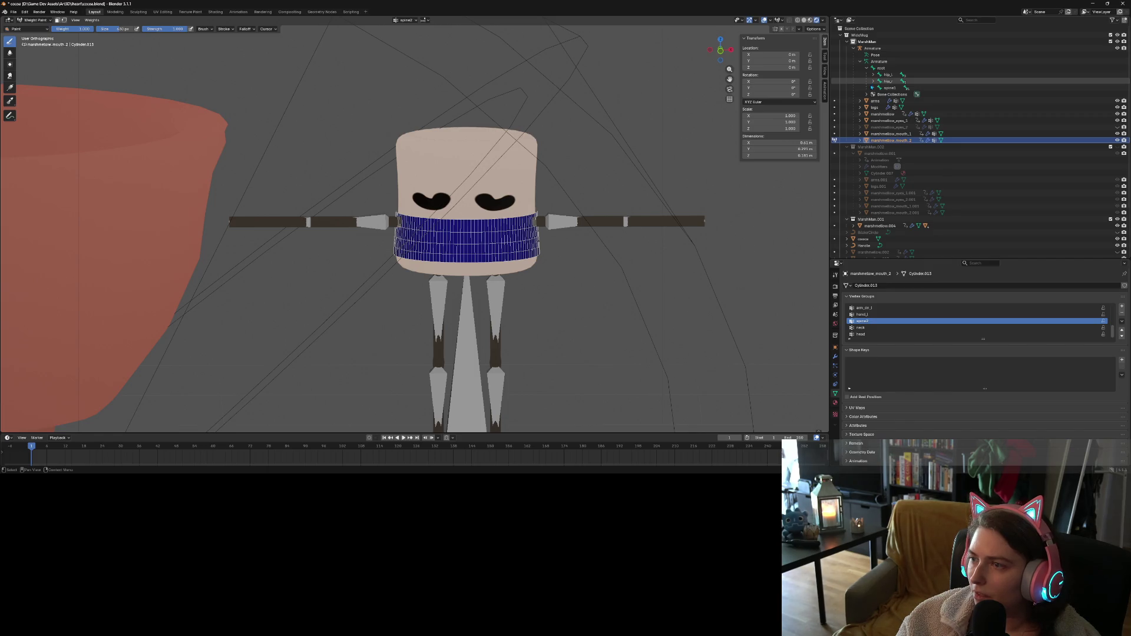
{"action": "left_click", "coordinate": [873, 81]}
{"action": "left_click", "coordinate": [873, 94]}
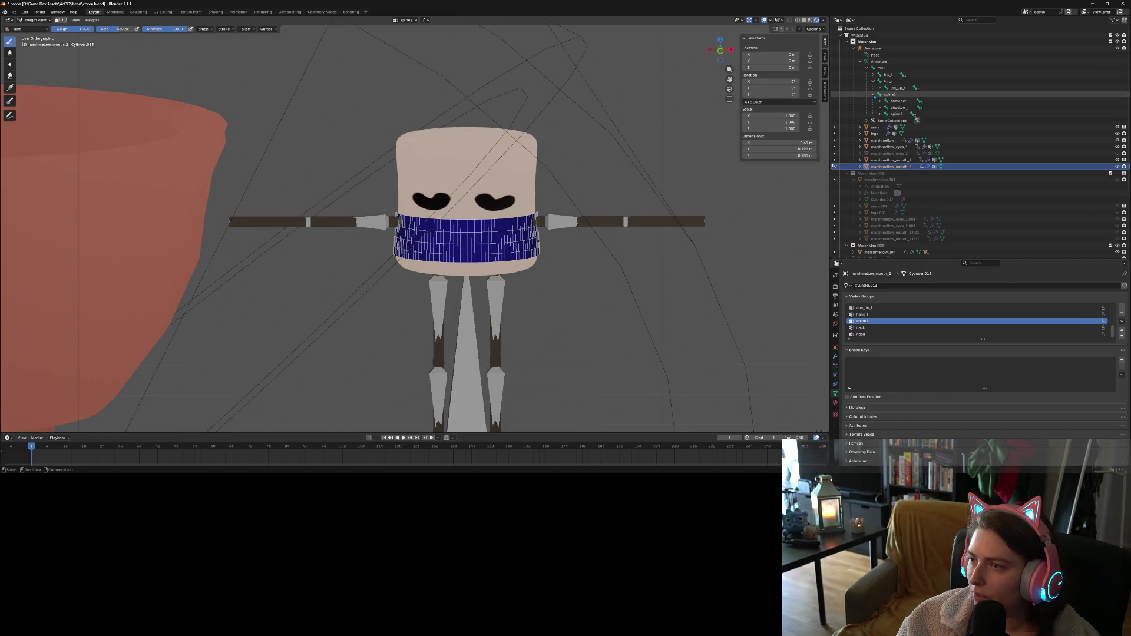
{"action": "left_click", "coordinate": [899, 108]}
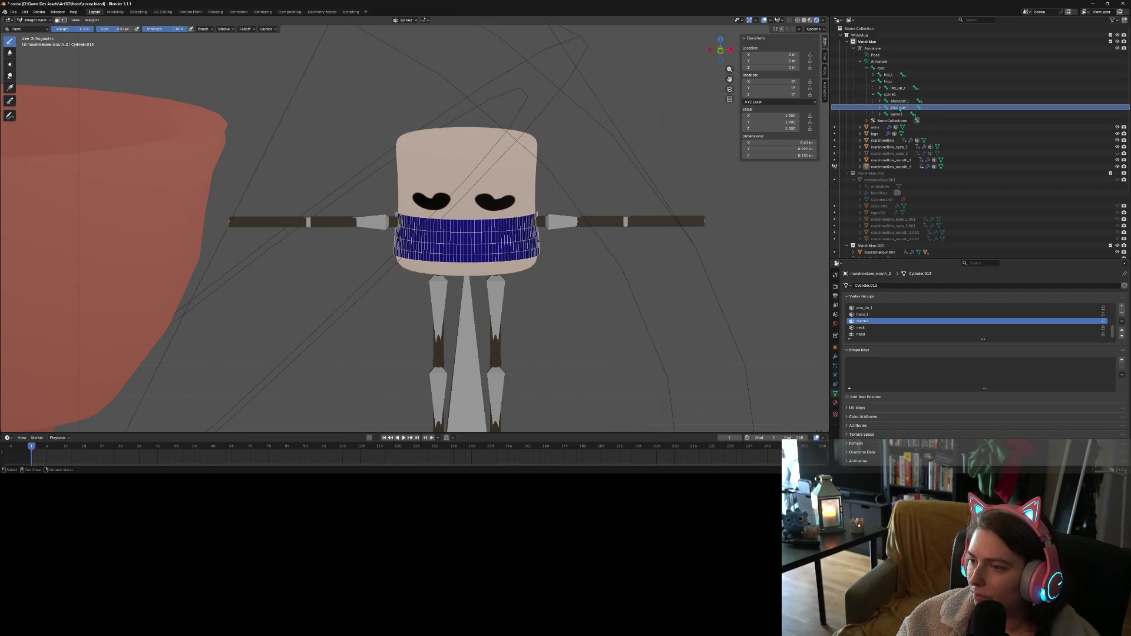
{"action": "scroll", "coordinate": [924, 321], "scroll_direction": "up", "scroll_amount": 3}
{"action": "scroll", "coordinate": [924, 321], "scroll_direction": "down", "scroll_amount": 3}
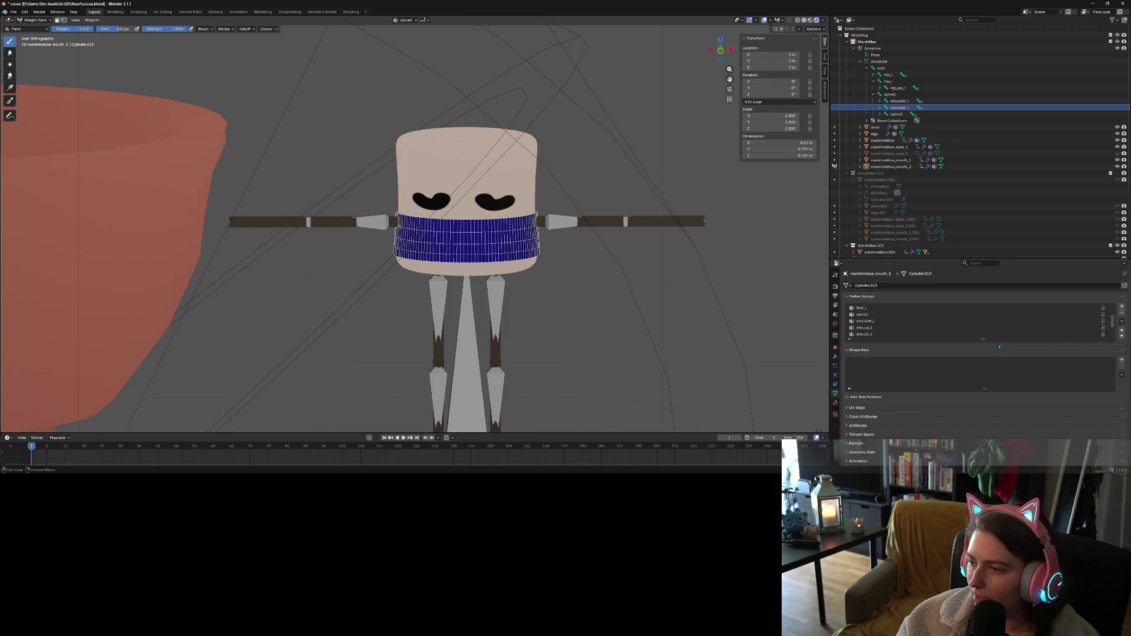
{"action": "left_click_drag", "start_coordinate": [984, 340], "coordinate": [984, 412]}
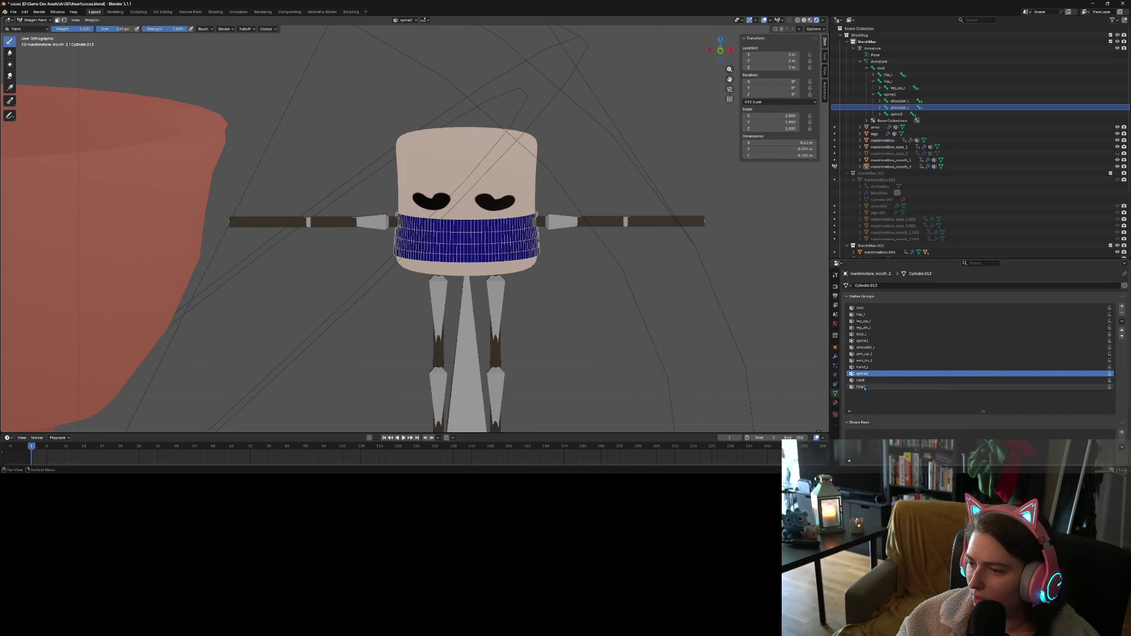
Orbit the marshmallow while checking the root, hip_l, leg_up_l, leg_dn_l, foot_l and spine1 weights
{"action": "left_click", "coordinate": [884, 307]}
{"action": "mouse_move", "coordinate": [619, 330]}
{"action": "middle_mouse_down"}
{"action": "mouse_move", "coordinate": [562, 353]}
{"action": "mouse_move", "coordinate": [551, 351]}
{"action": "mouse_move", "coordinate": [575, 348]}
{"action": "mouse_move", "coordinate": [575, 336]}
{"action": "mouse_move", "coordinate": [526, 344]}
{"action": "middle_mouse_up"}
{"action": "left_click", "coordinate": [871, 315]}
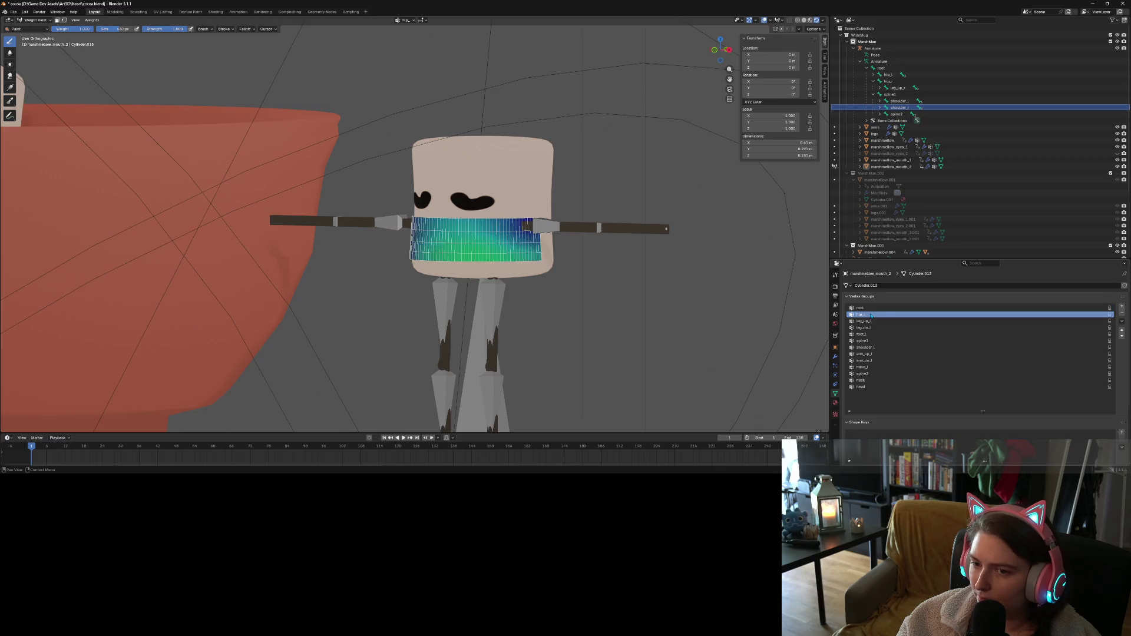
{"action": "middle_click_drag", "start_coordinate": [577, 248], "coordinate": [536, 224]}
{"action": "middle_click_drag", "start_coordinate": [439, 255], "coordinate": [498, 243]}
{"action": "left_click", "coordinate": [863, 322]}
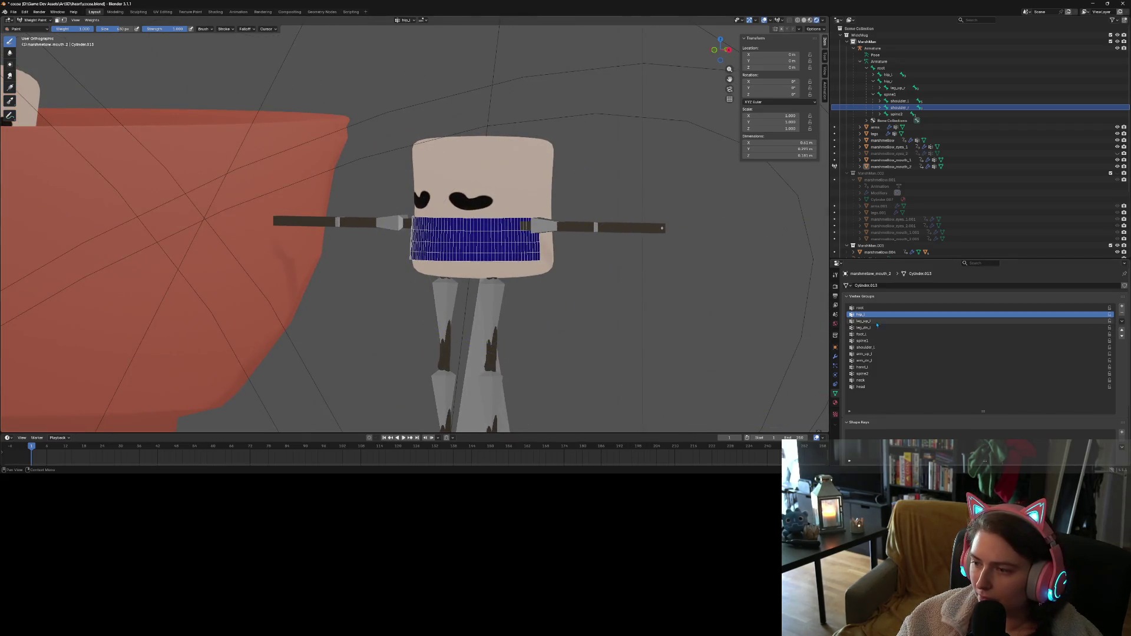
{"action": "middle_click_drag", "start_coordinate": [415, 247], "coordinate": [406, 277]}
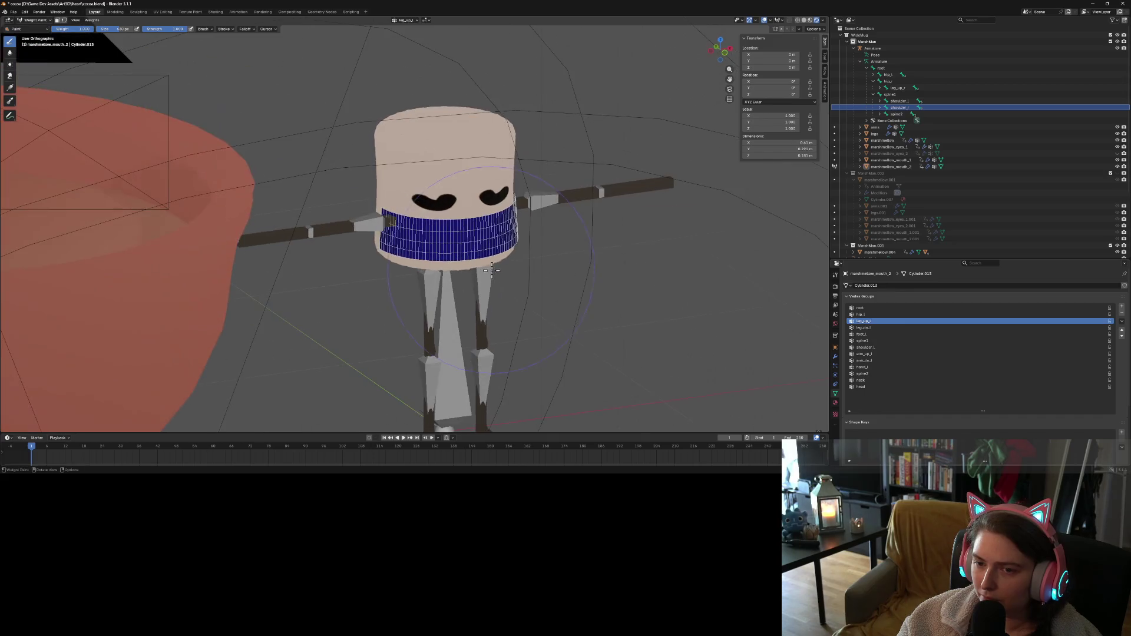
{"action": "left_click", "coordinate": [903, 327]}
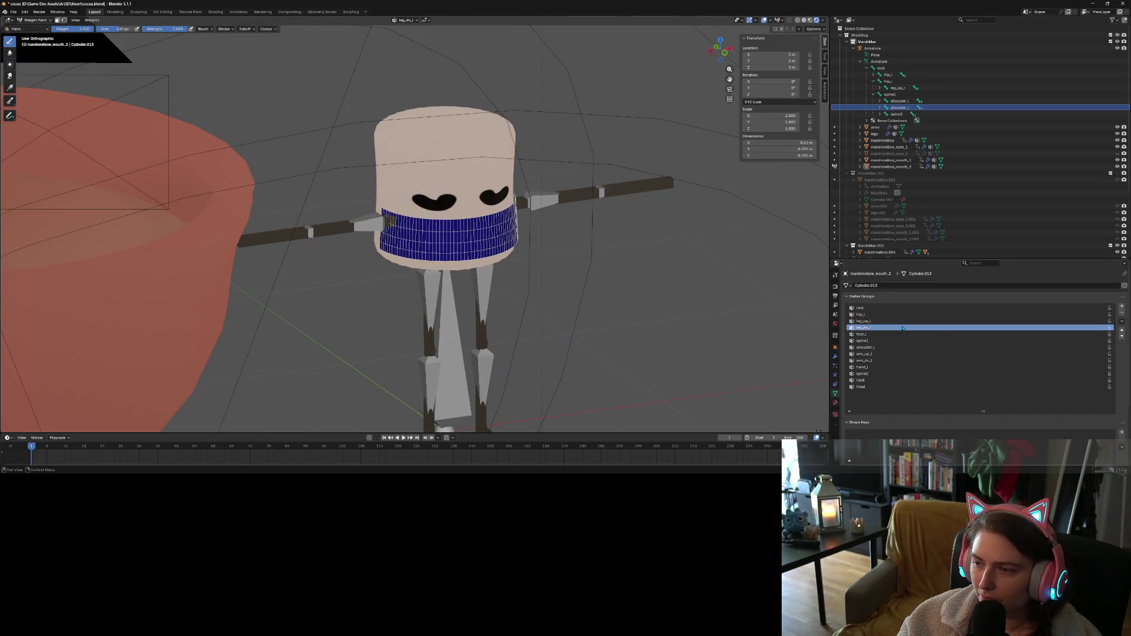
{"action": "scroll", "coordinate": [892, 360], "scroll_direction": "down", "scroll_amount": 1}
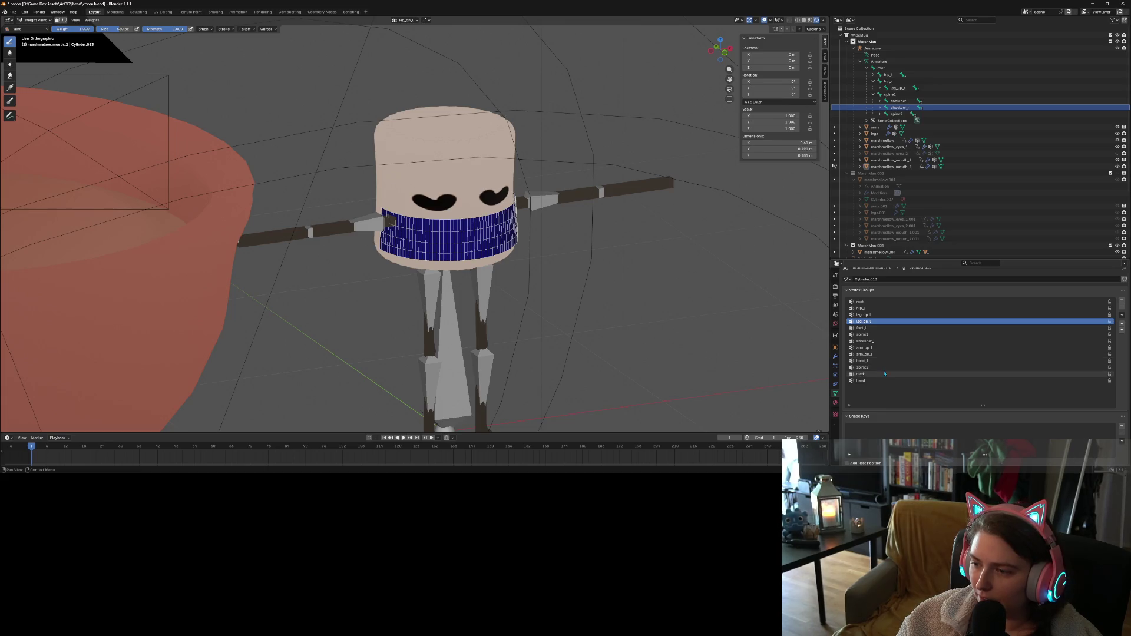
{"action": "left_click", "coordinate": [866, 328]}
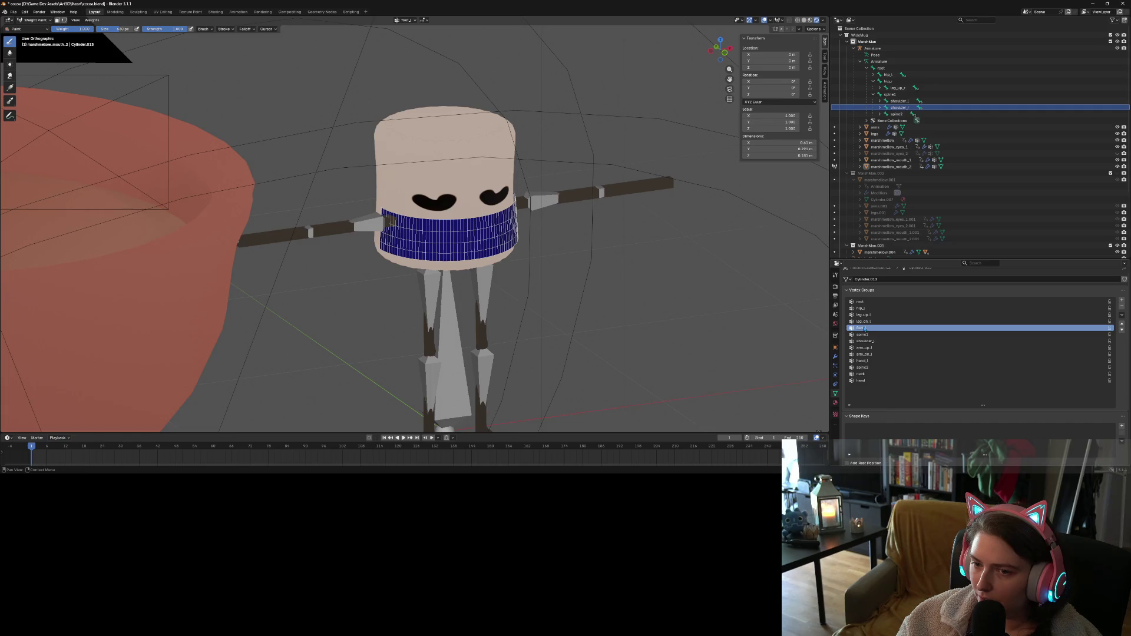
{"action": "middle_click_drag", "start_coordinate": [581, 312], "coordinate": [589, 318]}
{"action": "left_click", "coordinate": [866, 334]}
{"action": "middle_click_drag", "start_coordinate": [407, 243], "coordinate": [413, 246]}
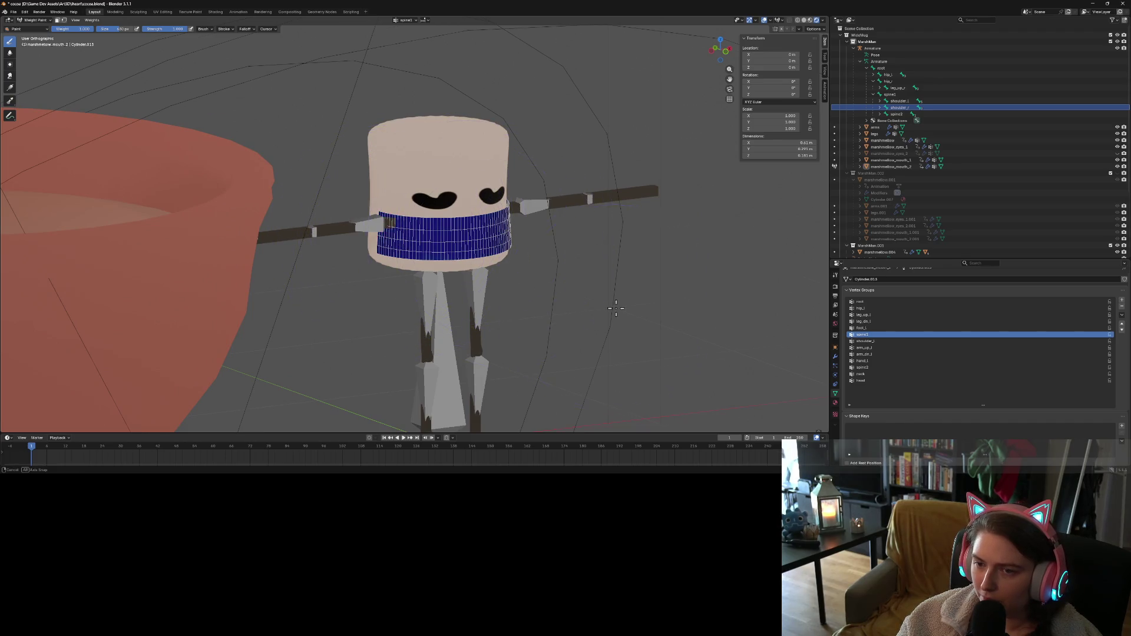
{"action": "middle_click_drag", "start_coordinate": [616, 308], "coordinate": [712, 334]}
Check the shoulder_l, arm_up_l, arm_dn_l, hand_l, spine2, neck and head weights on the mouth
{"action": "left_click", "coordinate": [864, 341]}
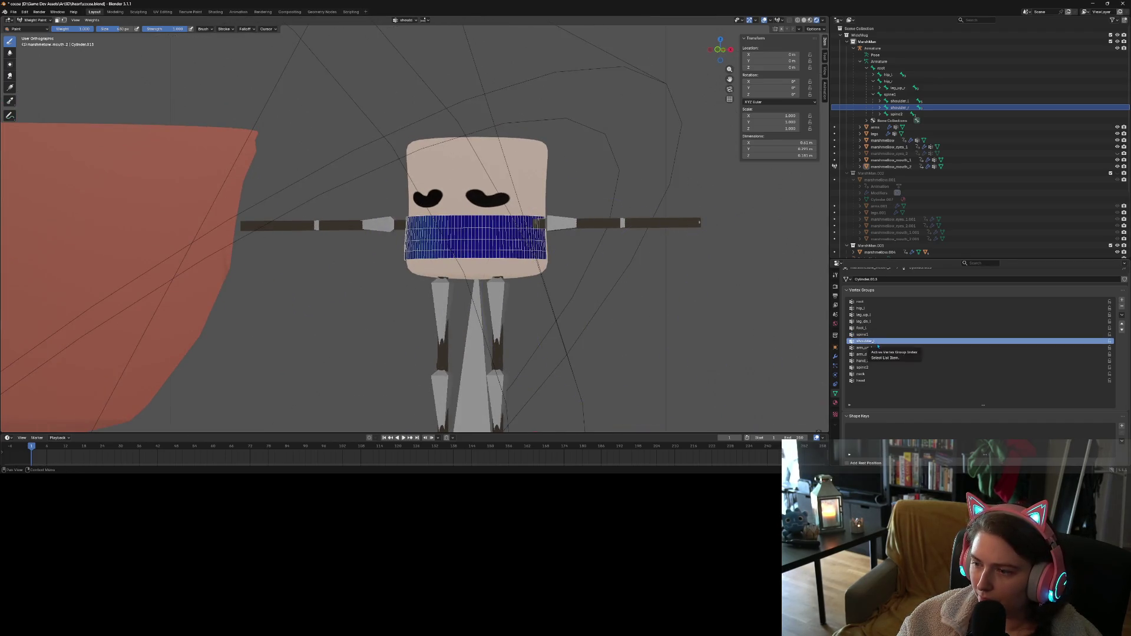
{"action": "left_click", "coordinate": [877, 348]}
{"action": "left_click", "coordinate": [877, 354]}
{"action": "left_click", "coordinate": [877, 361]}
{"action": "left_click", "coordinate": [877, 368]}
{"action": "left_click", "coordinate": [876, 375]}
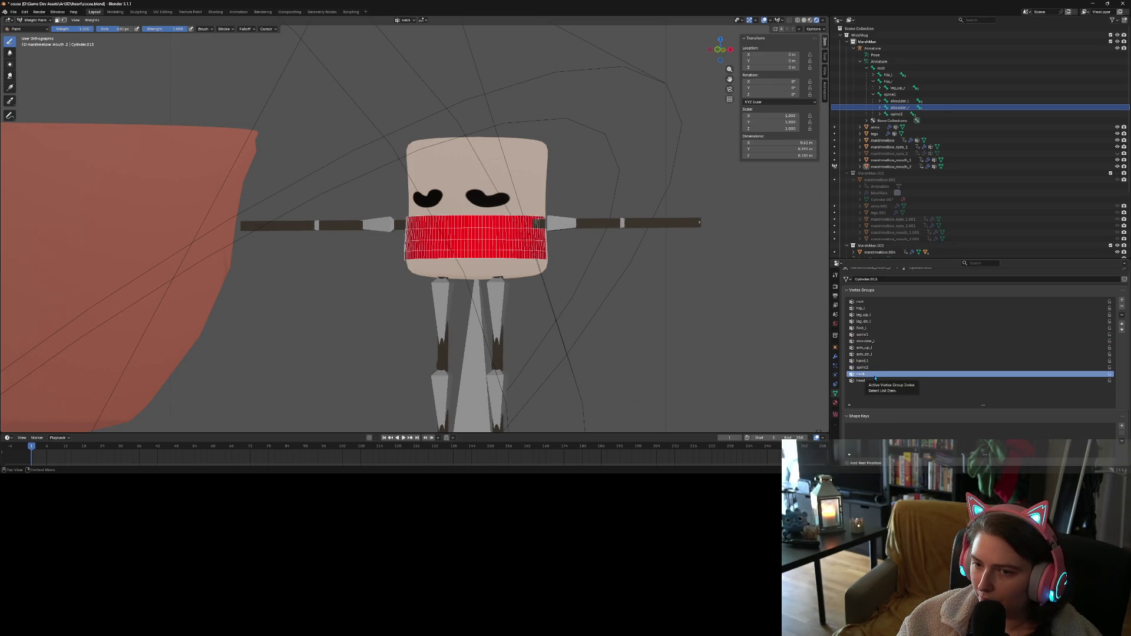
{"action": "left_click", "coordinate": [875, 381]}
Recheck the root through foot_l weights, then select the spine bone in the hierarchy
{"action": "left_click", "coordinate": [868, 302]}
{"action": "left_click", "coordinate": [869, 308]}
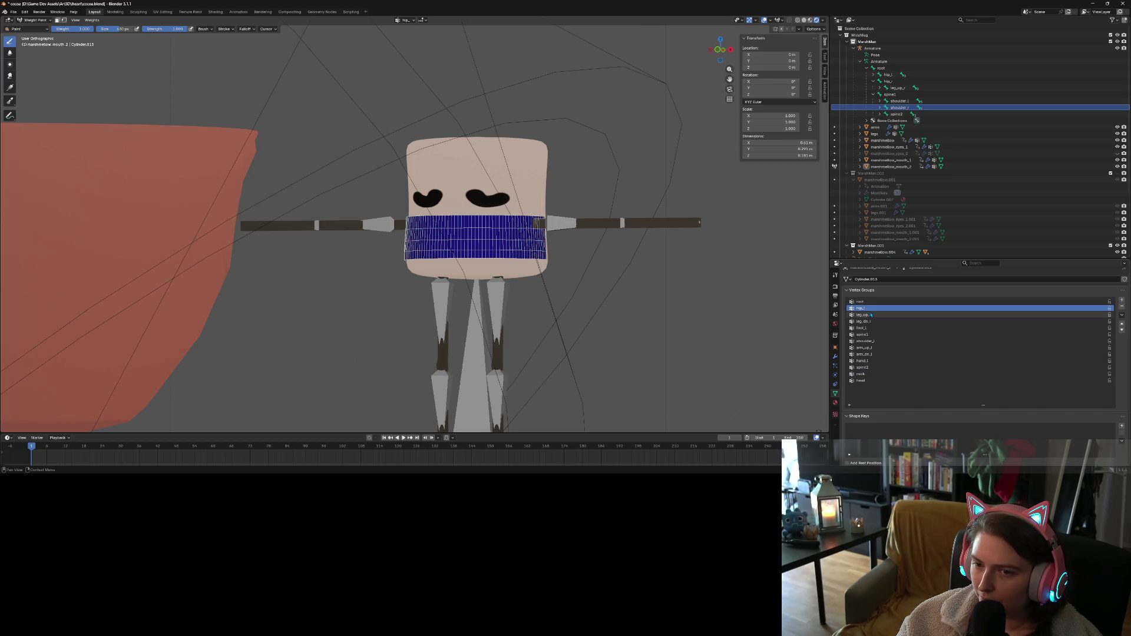
{"action": "left_click", "coordinate": [871, 316]}
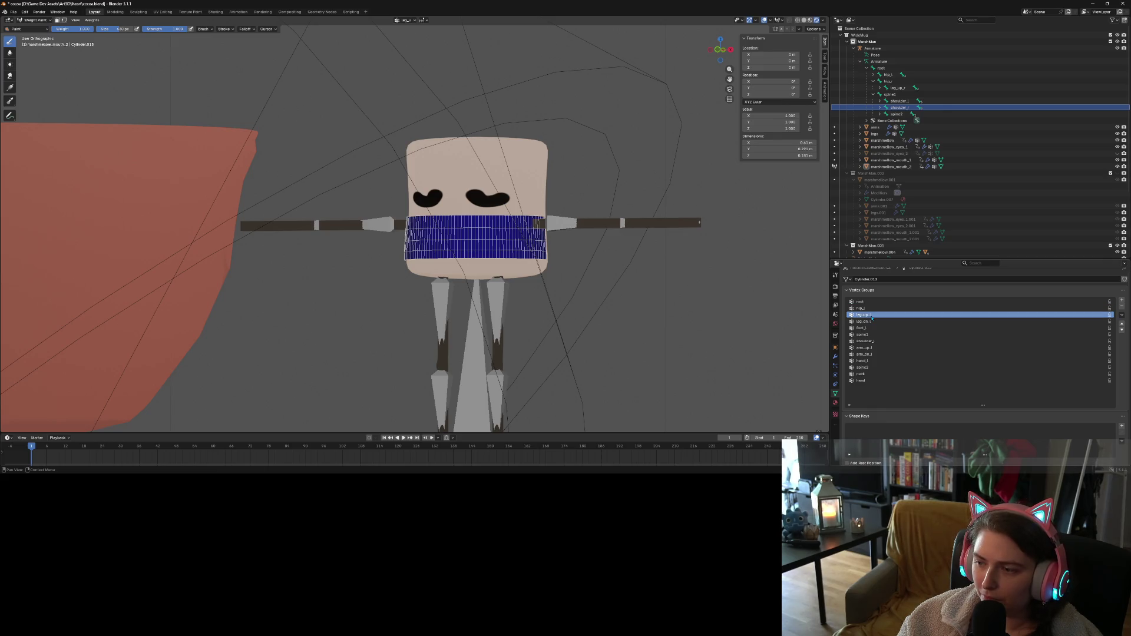
{"action": "left_click", "coordinate": [864, 321]}
{"action": "left_click", "coordinate": [862, 328]}
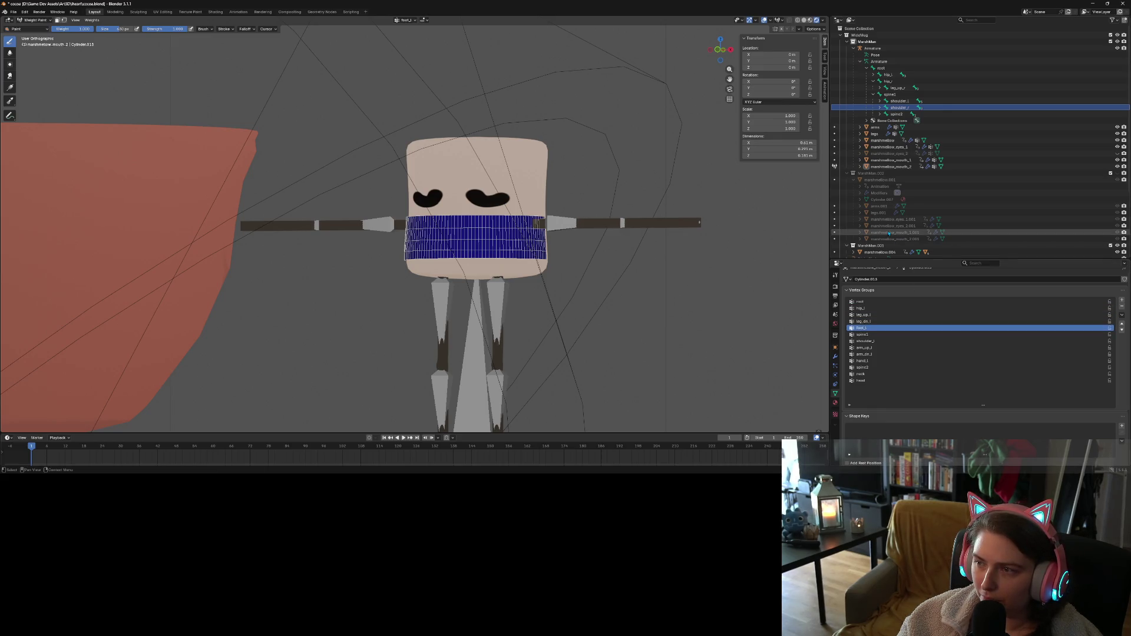
{"action": "left_click", "coordinate": [901, 115]}
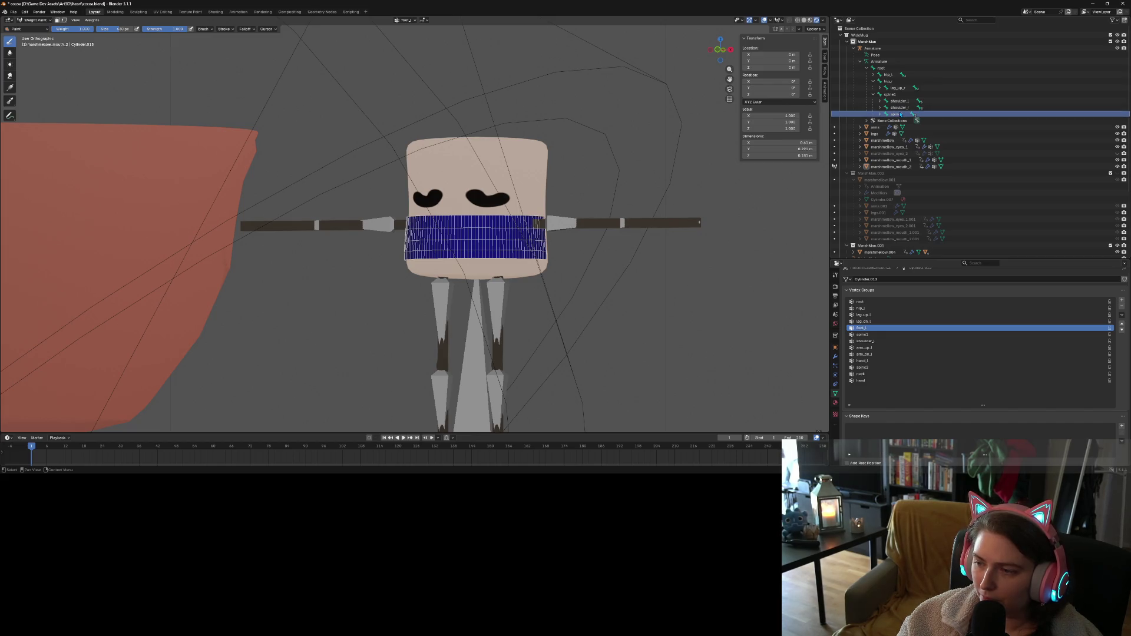
{"action": "left_click", "coordinate": [36, 20]}
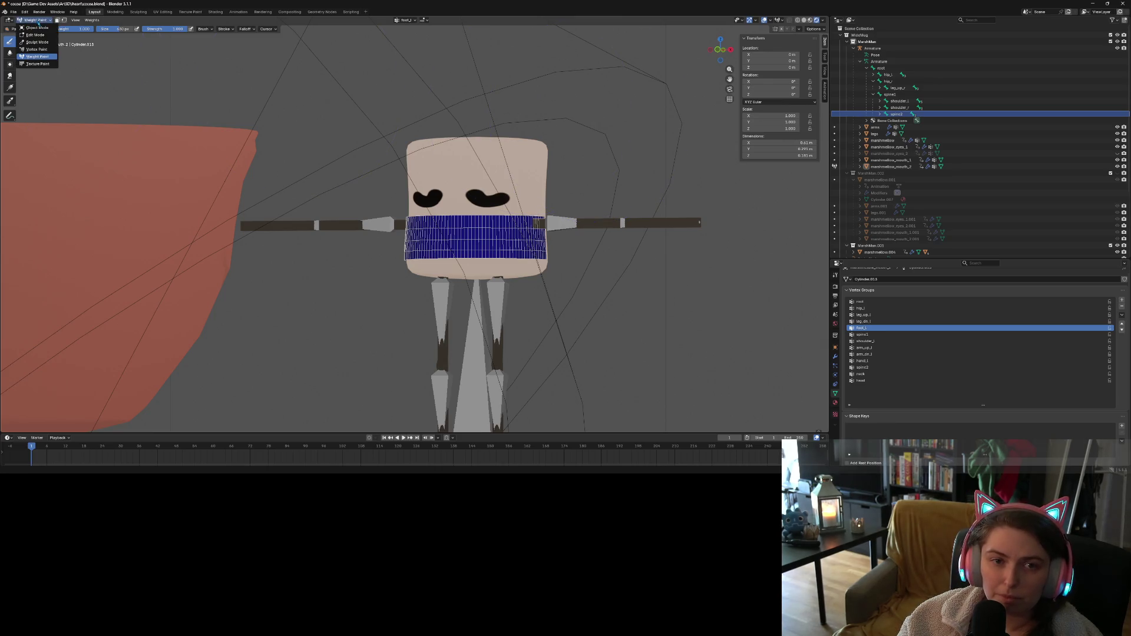
Return to Object Mode, select the armature, enter Pose Mode and save the file
{"action": "left_click", "coordinate": [38, 28]}
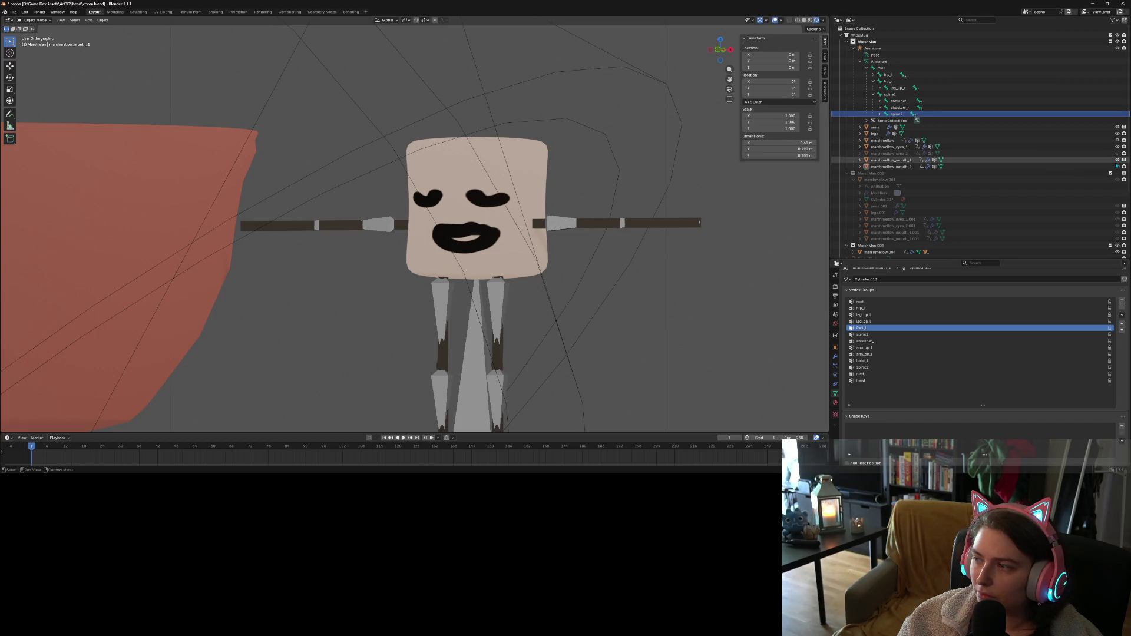
{"action": "left_click", "coordinate": [1117, 166]}
{"action": "left_click", "coordinate": [1093, 161]}
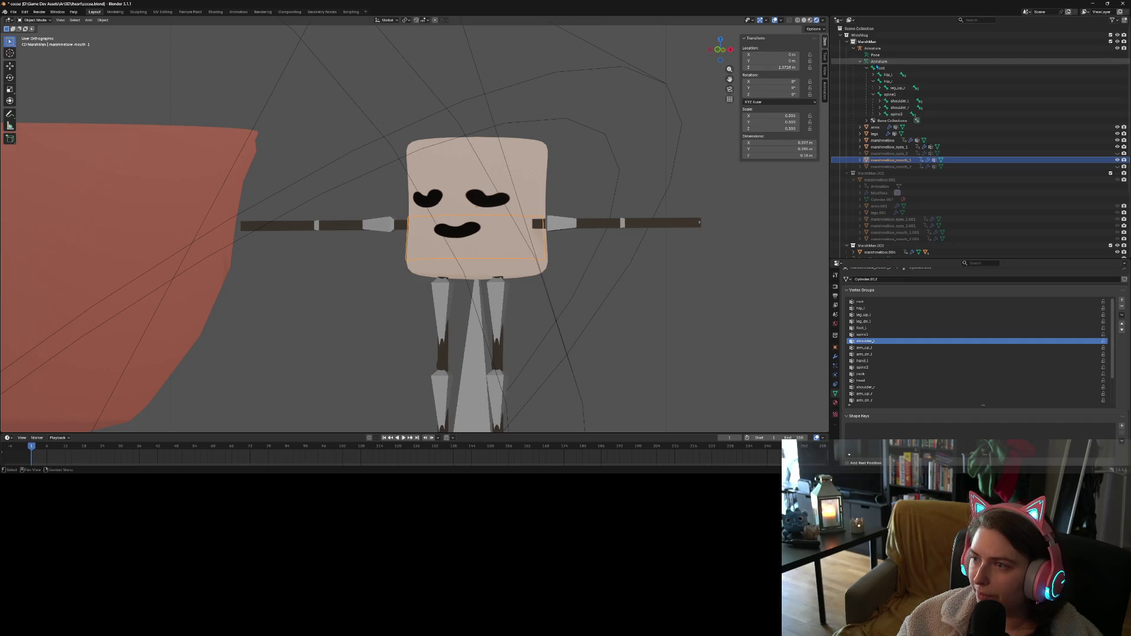
{"action": "left_click", "coordinate": [884, 62]}
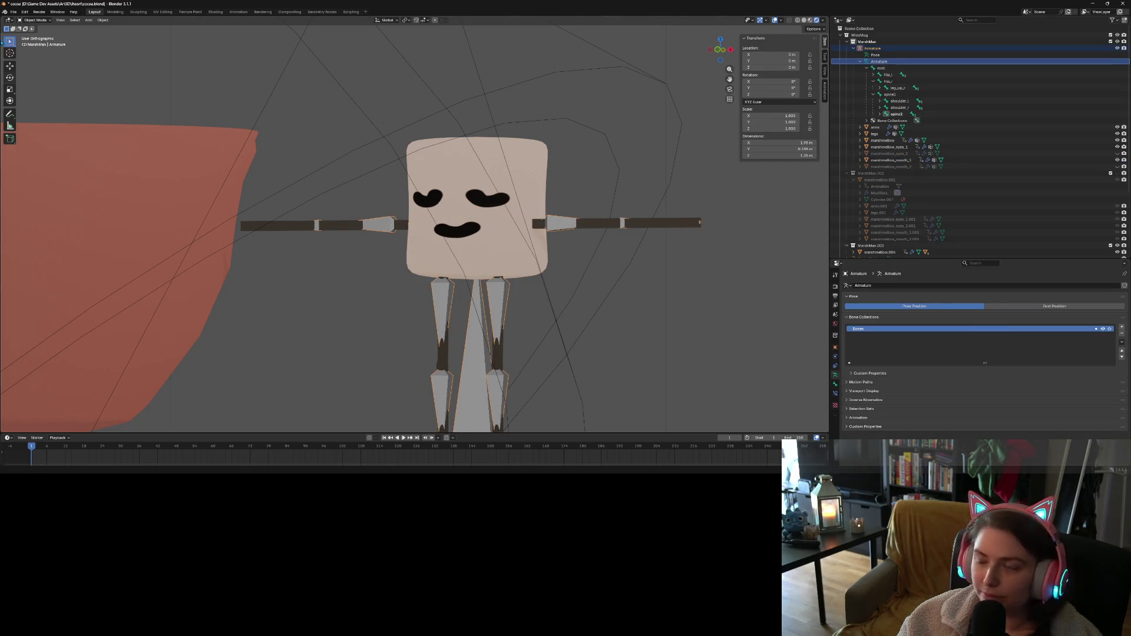
{"action": "left_click", "coordinate": [36, 20]}
{"action": "left_click", "coordinate": [46, 44]}
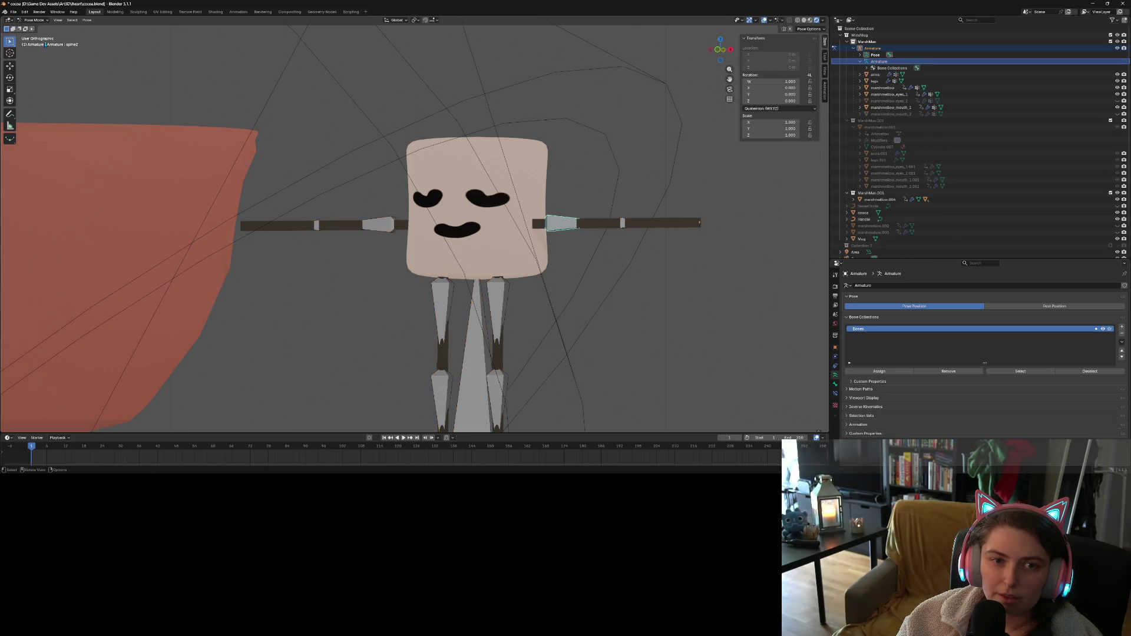
{"action": "key", "text": "ctrl+s"}
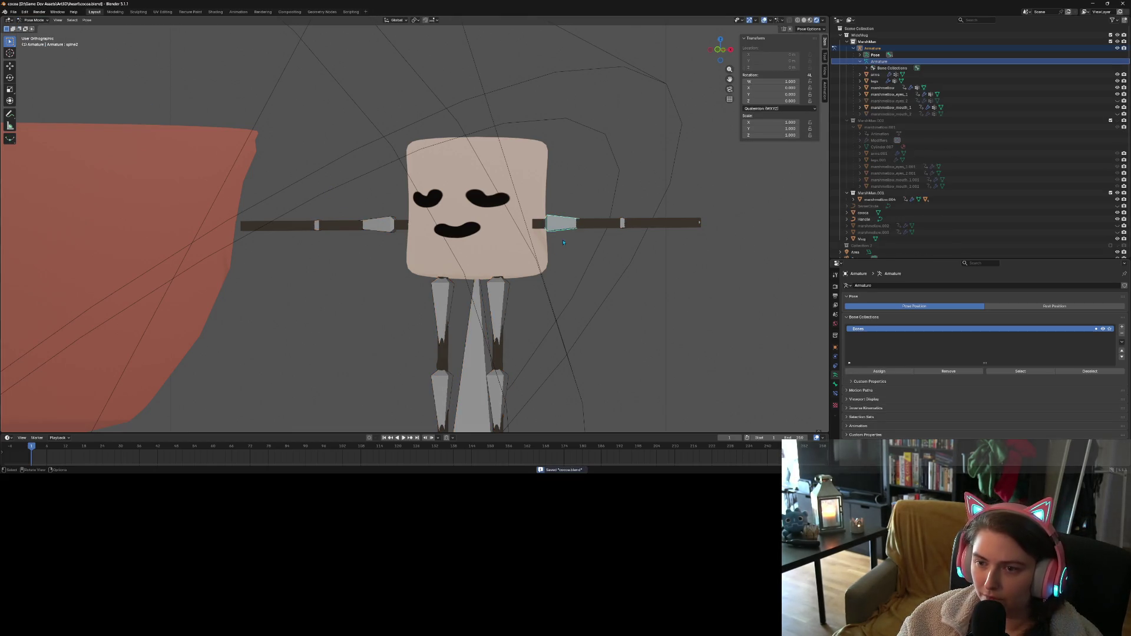
Rotate both upper arm bones around Z, by about 46° and 75°
{"action": "left_click", "coordinate": [561, 227]}
{"action": "middle_click_drag", "start_coordinate": [561, 226], "coordinate": [465, 351]}
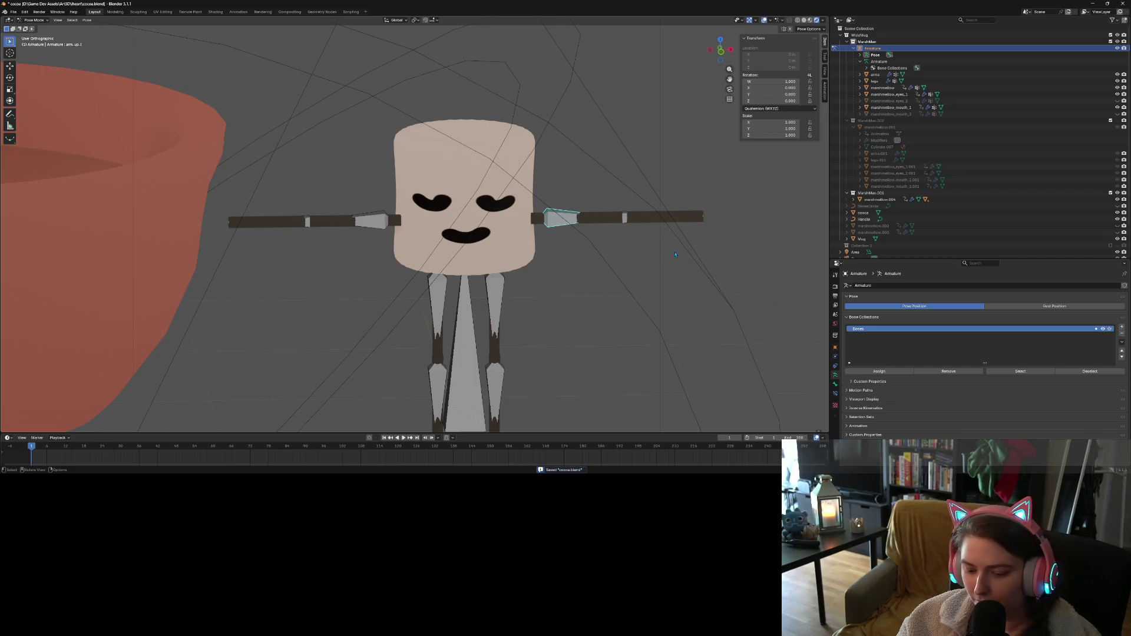
{"action": "key", "text": "r"}
{"action": "key", "text": "z"}
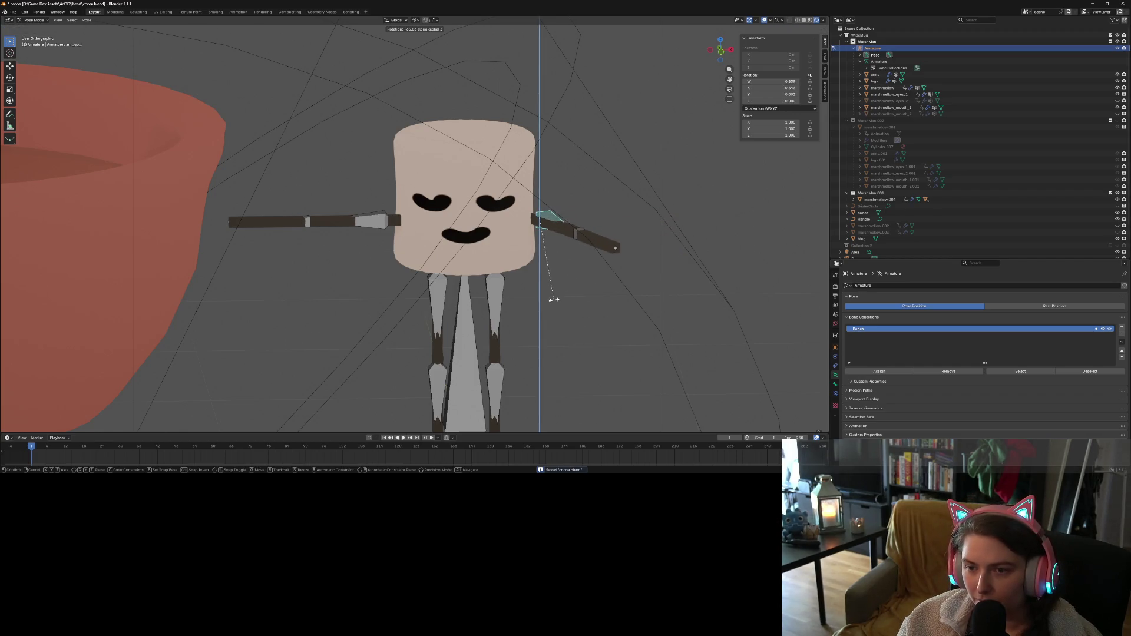
{"action": "left_click", "coordinate": [553, 299]}
{"action": "left_click", "coordinate": [375, 229]}
{"action": "key", "text": "r"}
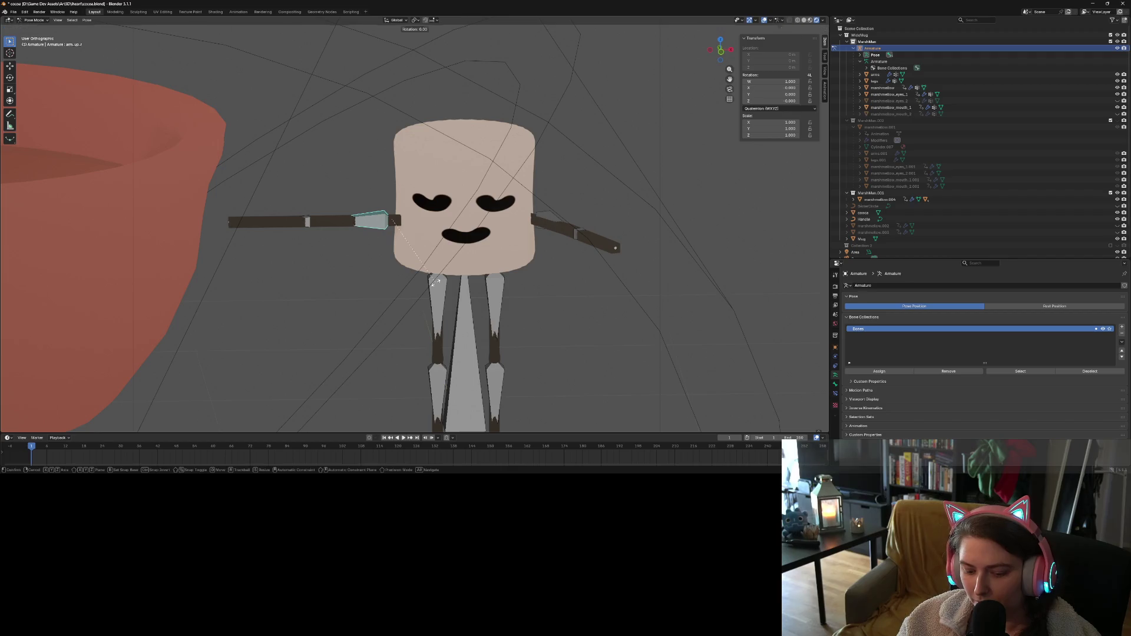
{"action": "key", "text": "z"}
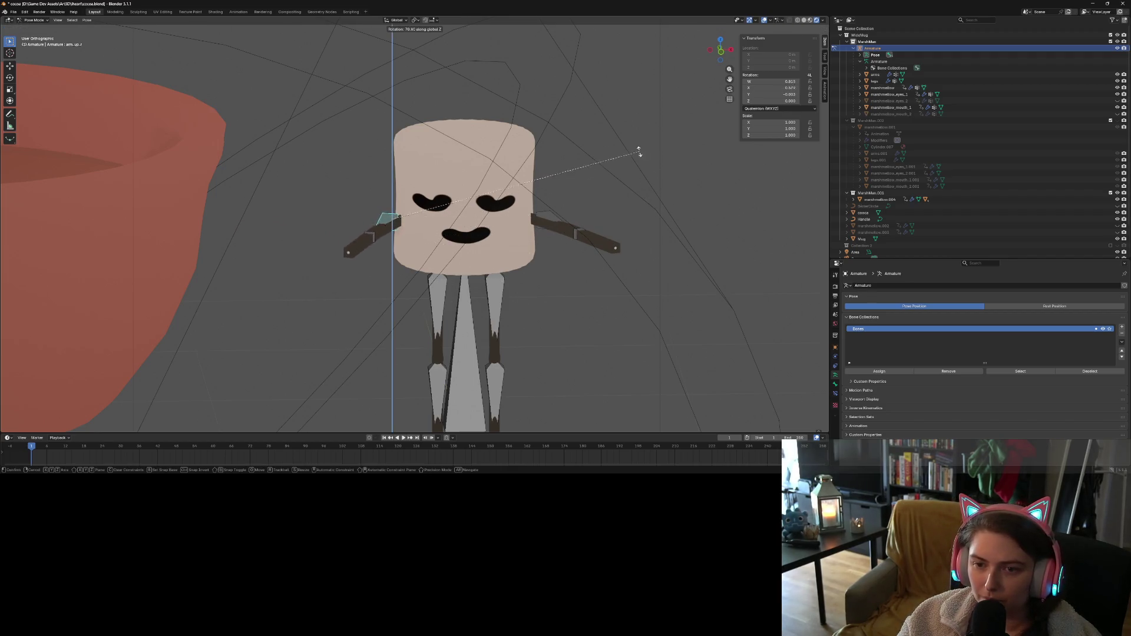
{"action": "left_click", "coordinate": [615, 143]}
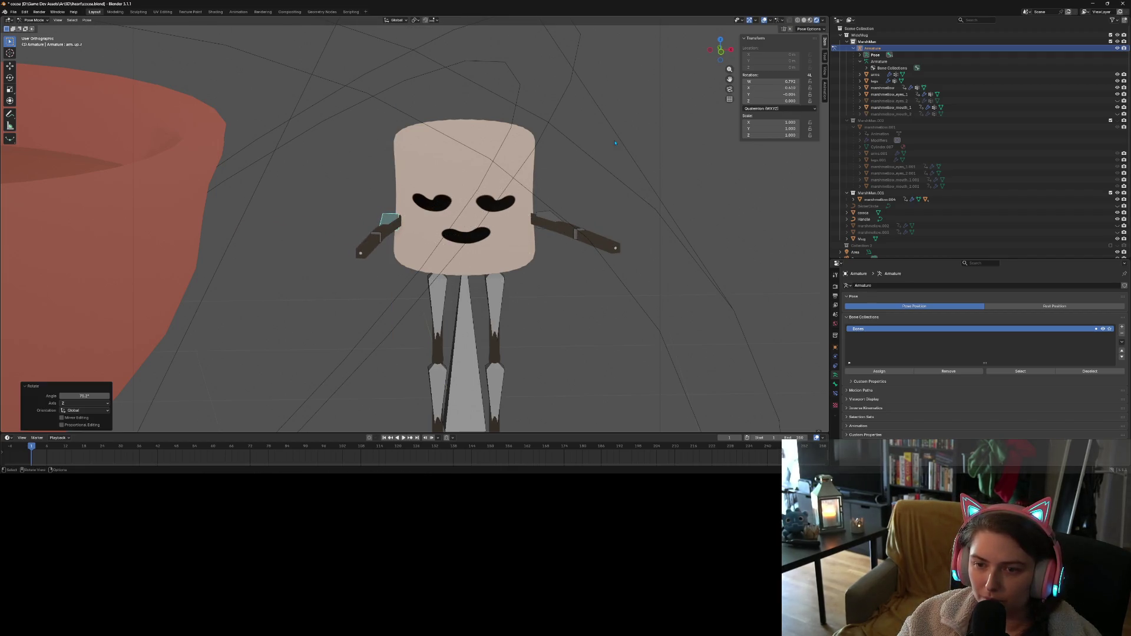
Bend both forearm bones inward around the Z axis
{"action": "left_click", "coordinate": [578, 236]}
{"action": "key", "text": "r"}
{"action": "key", "text": "z"}
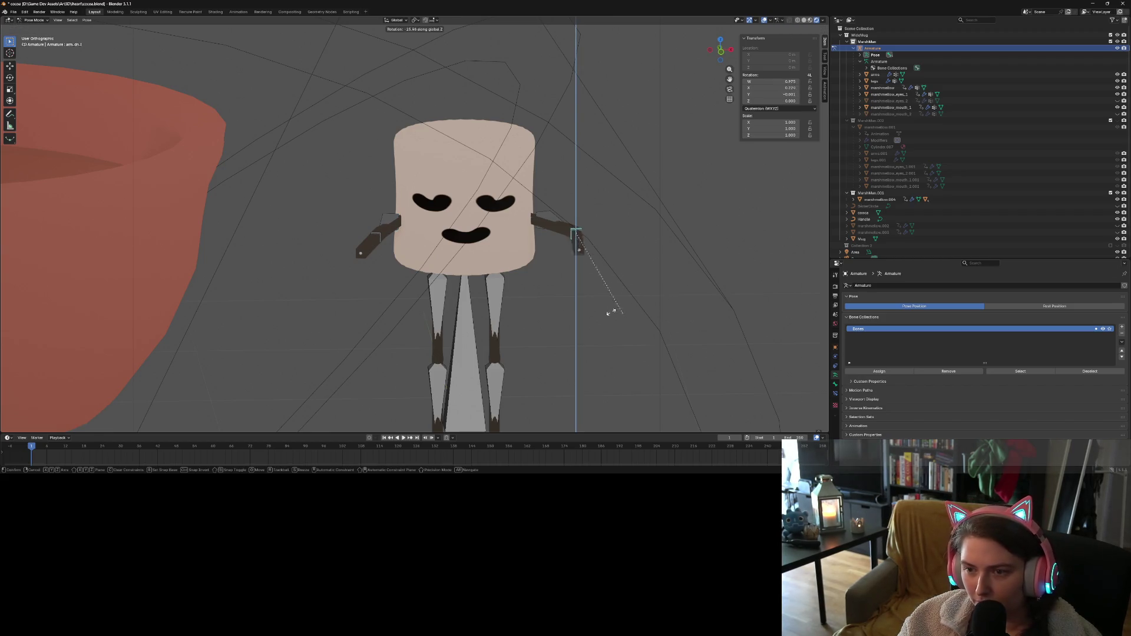
{"action": "left_click", "coordinate": [388, 250]}
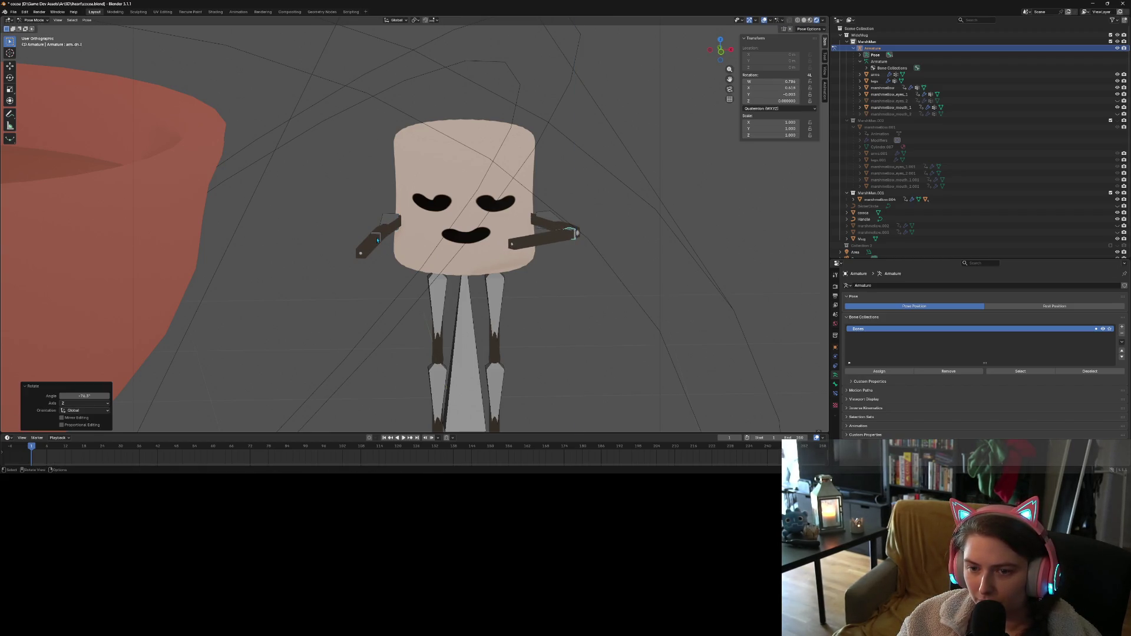
{"action": "left_click", "coordinate": [377, 240]}
{"action": "key", "text": "r"}
{"action": "key", "text": "z"}
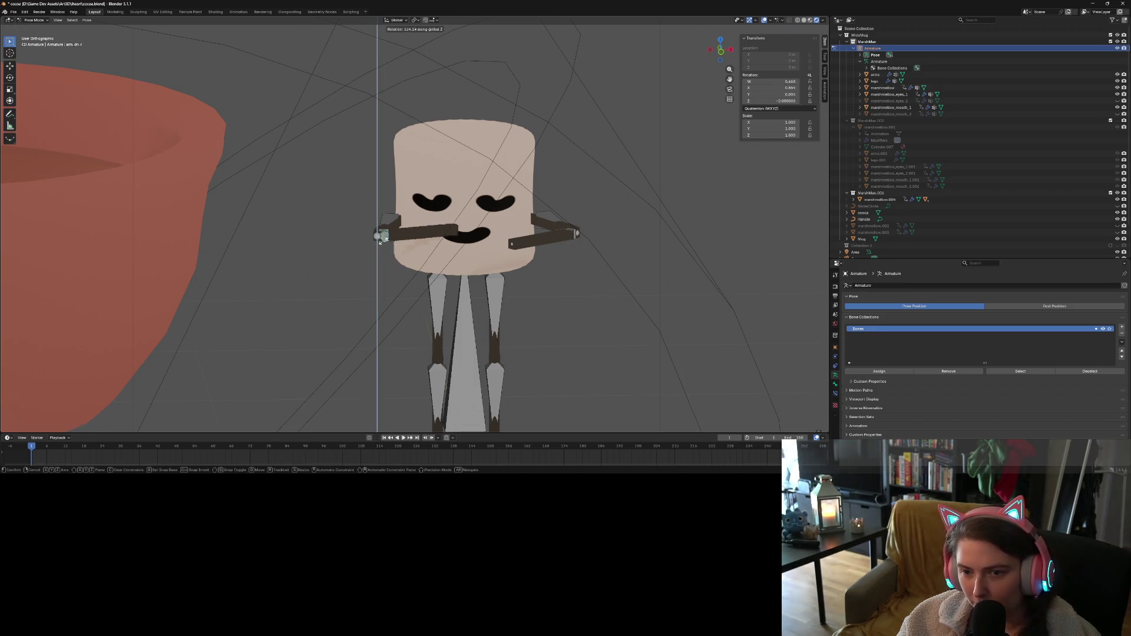
{"action": "left_click", "coordinate": [374, 274]}
{"action": "middle_click_drag", "start_coordinate": [375, 274], "coordinate": [330, 276]}
{"action": "middle_click_drag", "start_coordinate": [443, 289], "coordinate": [484, 325]}
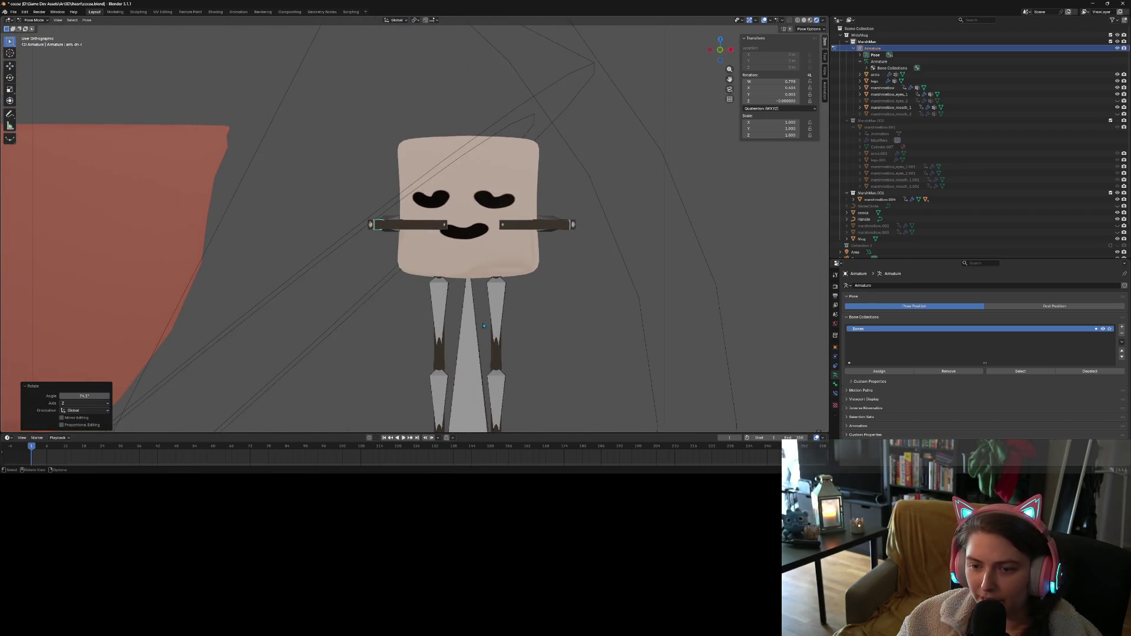
Swap in the X-shaped eyes and open-grin mouth, hiding the original eyes and smile
{"action": "left_click", "coordinate": [1117, 114]}
{"action": "left_click", "coordinate": [1117, 107]}
{"action": "left_click", "coordinate": [1118, 101]}
{"action": "left_click", "coordinate": [1117, 94]}
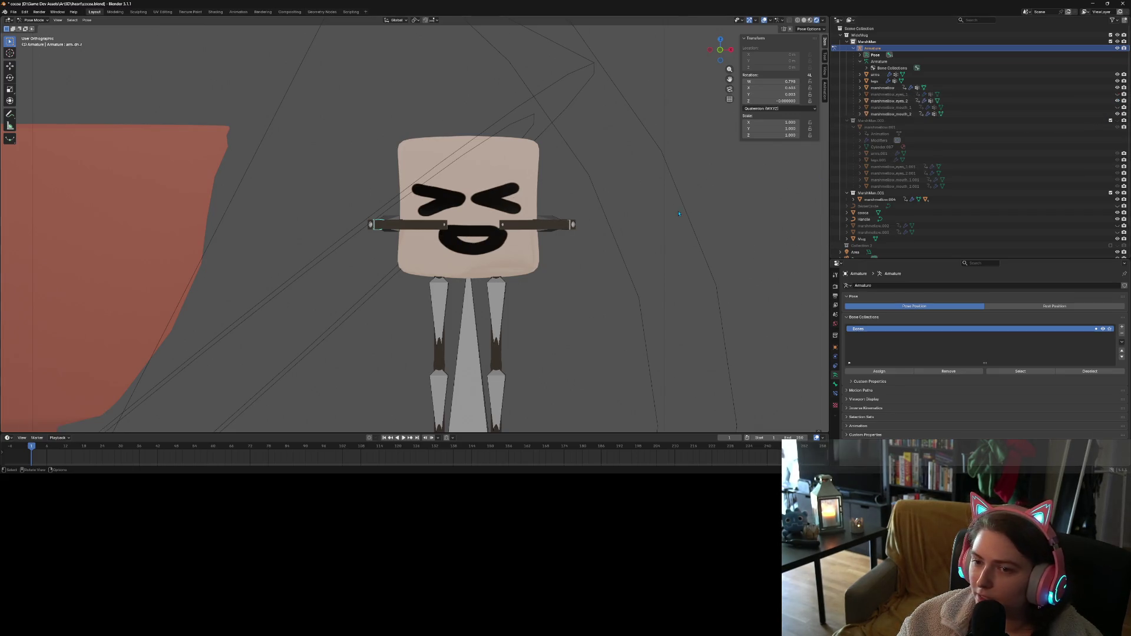
{"action": "mouse_move", "coordinate": [489, 302]}
{"action": "middle_mouse_down"}
{"action": "mouse_move", "coordinate": [506, 295]}
{"action": "mouse_move", "coordinate": [483, 301]}
{"action": "mouse_move", "coordinate": [536, 346]}
{"action": "middle_mouse_up"}
{"action": "left_click", "coordinate": [489, 303]}
{"action": "key", "text": "KP_3"}
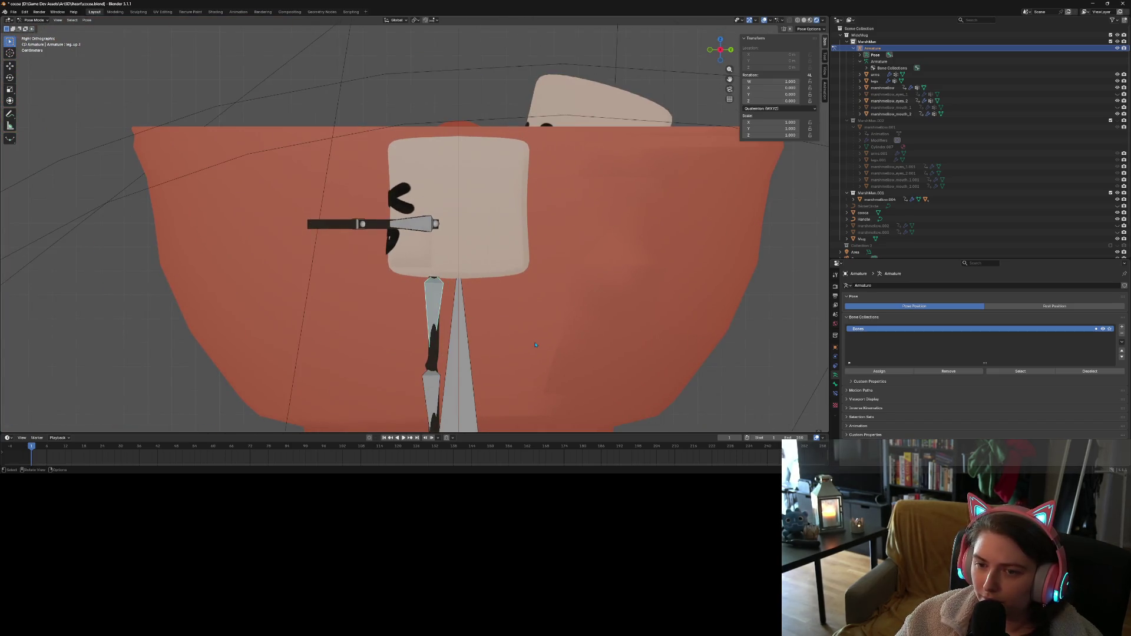
Select both upper leg bones and swing them forward at the hips in right side view
{"action": "middle_click_drag", "start_coordinate": [428, 333], "coordinate": [458, 333]}
{"action": "left_click", "coordinate": [458, 333], "text": "shift"}
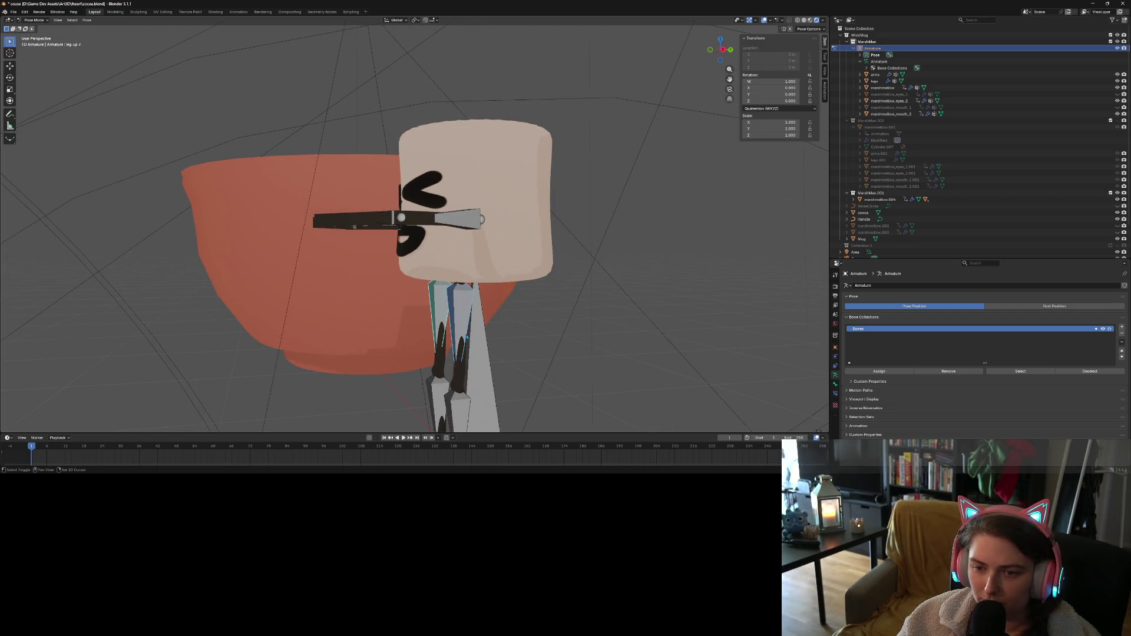
{"action": "key", "text": "KP_1"}
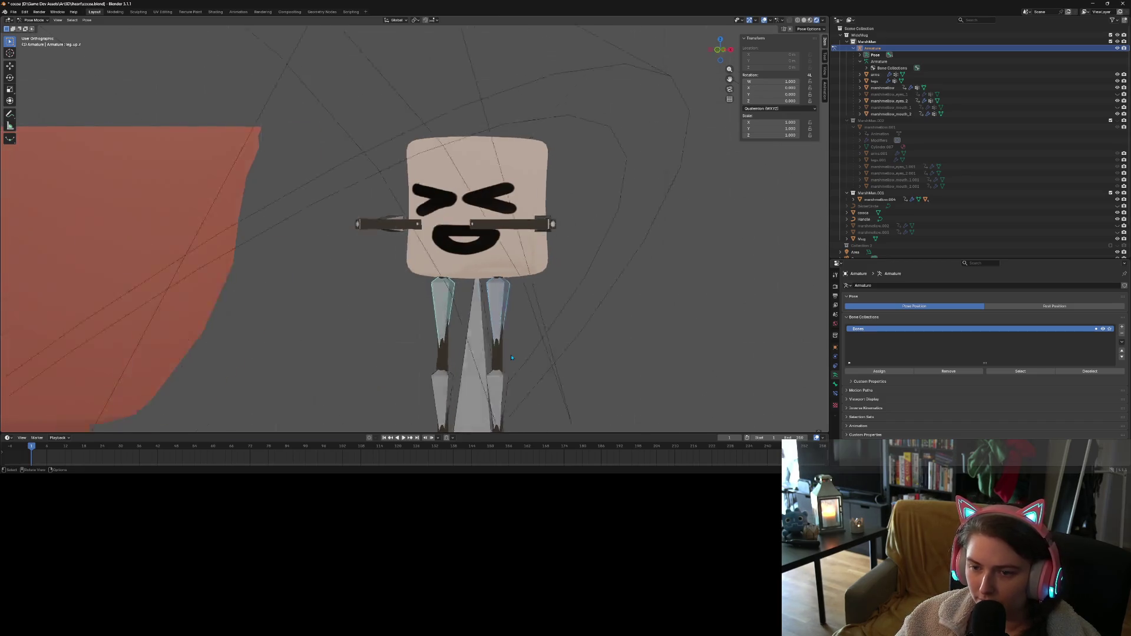
{"action": "key", "text": "KP_3"}
{"action": "key", "text": "r"}
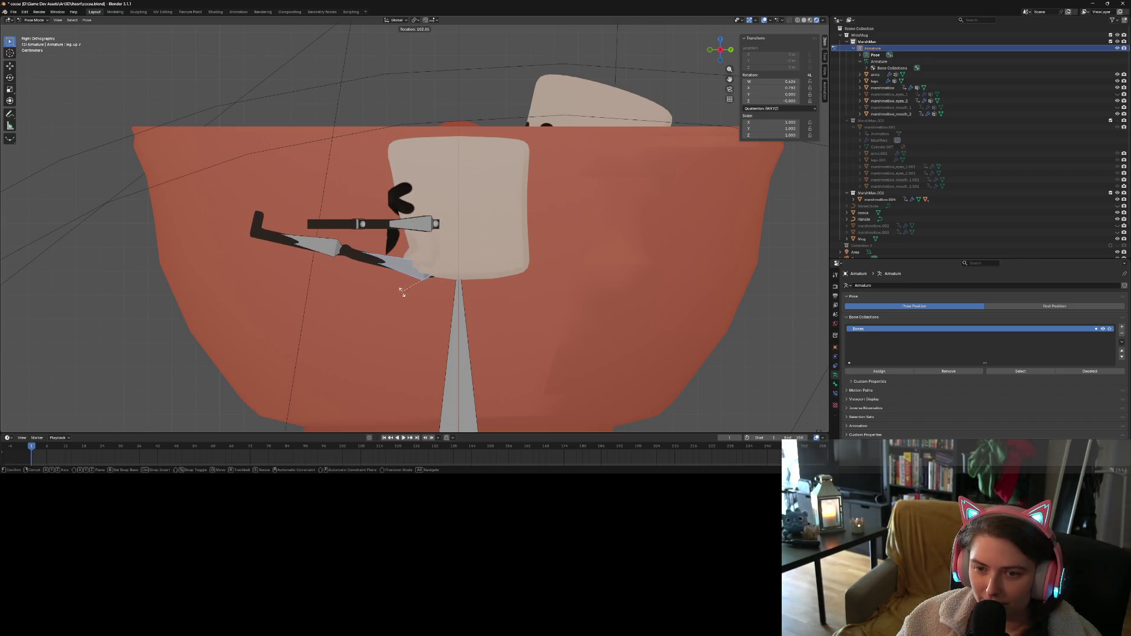
{"action": "left_click", "coordinate": [389, 333]}
{"action": "mouse_move", "coordinate": [391, 323]}
{"action": "middle_mouse_down"}
{"action": "mouse_move", "coordinate": [424, 333]}
{"action": "mouse_move", "coordinate": [399, 334]}
{"action": "middle_mouse_up"}
{"action": "key", "text": "KP_3"}
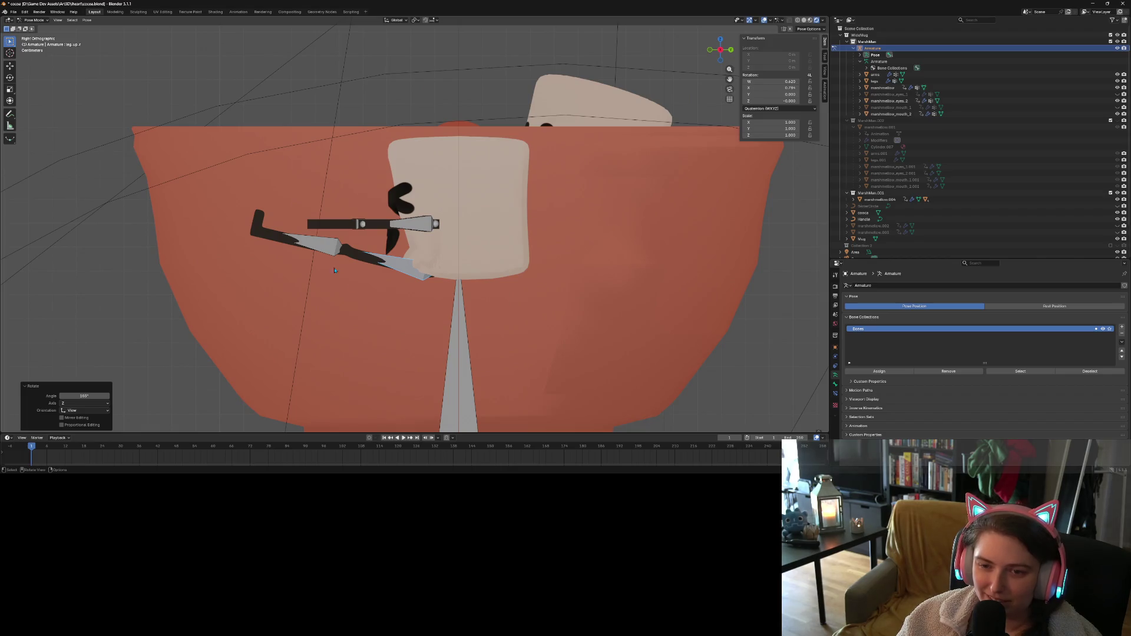
Bend both lower leg bones about 119° around X at the knees
{"action": "left_click", "coordinate": [258, 223]}
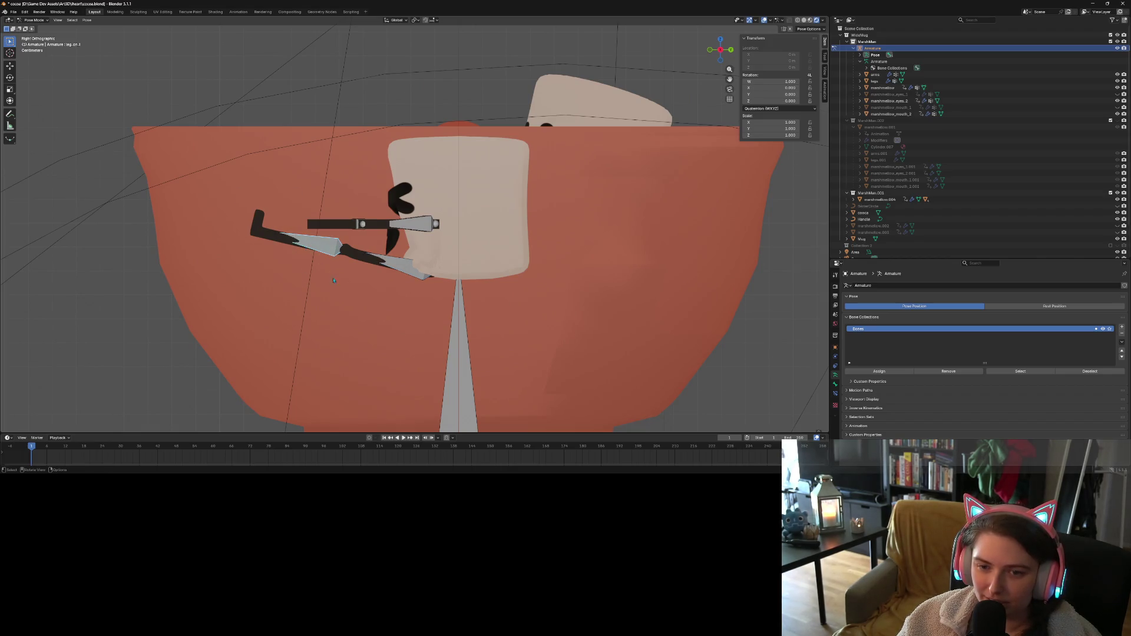
{"action": "middle_click_drag", "start_coordinate": [333, 278], "coordinate": [318, 265]}
{"action": "left_click", "coordinate": [306, 262]}
{"action": "key", "text": "KP_3"}
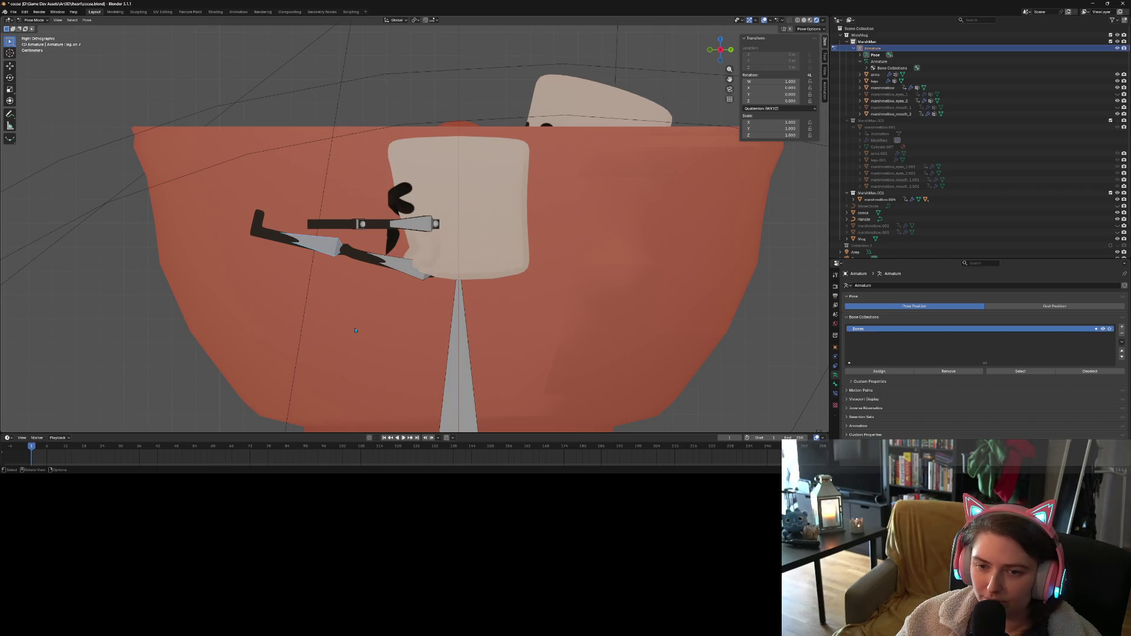
{"action": "key", "text": "r"}
{"action": "key", "text": "x"}
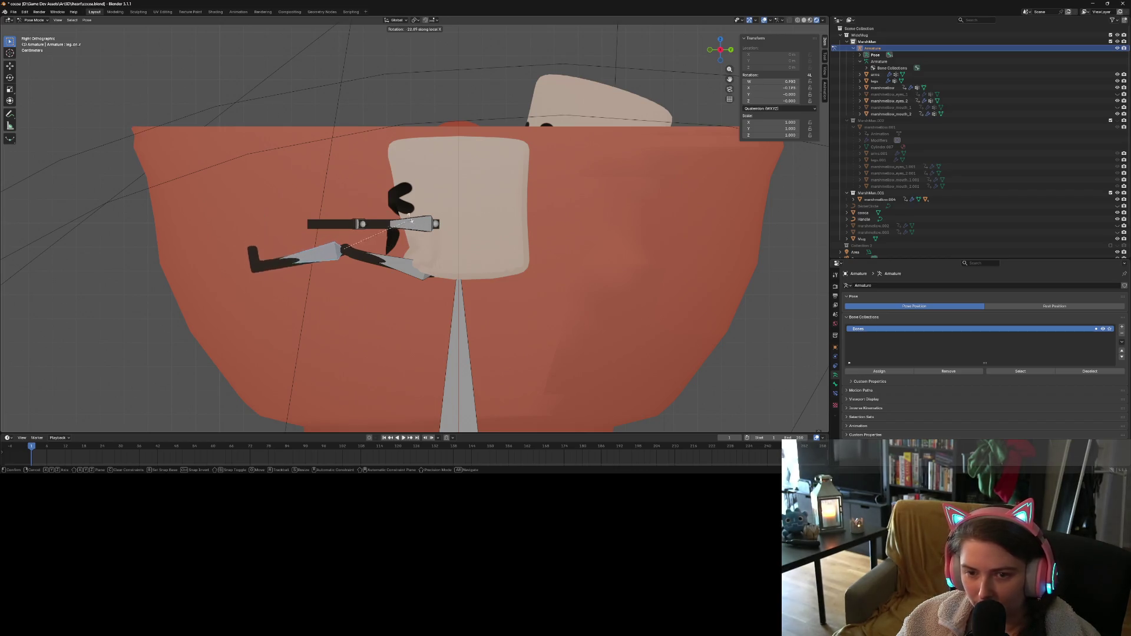
{"action": "left_click", "coordinate": [329, 215]}
Readjust the upper leg bone's rotation from the right side view
{"action": "left_click", "coordinate": [395, 265]}
{"action": "middle_click_drag", "start_coordinate": [395, 264], "coordinate": [407, 271]}
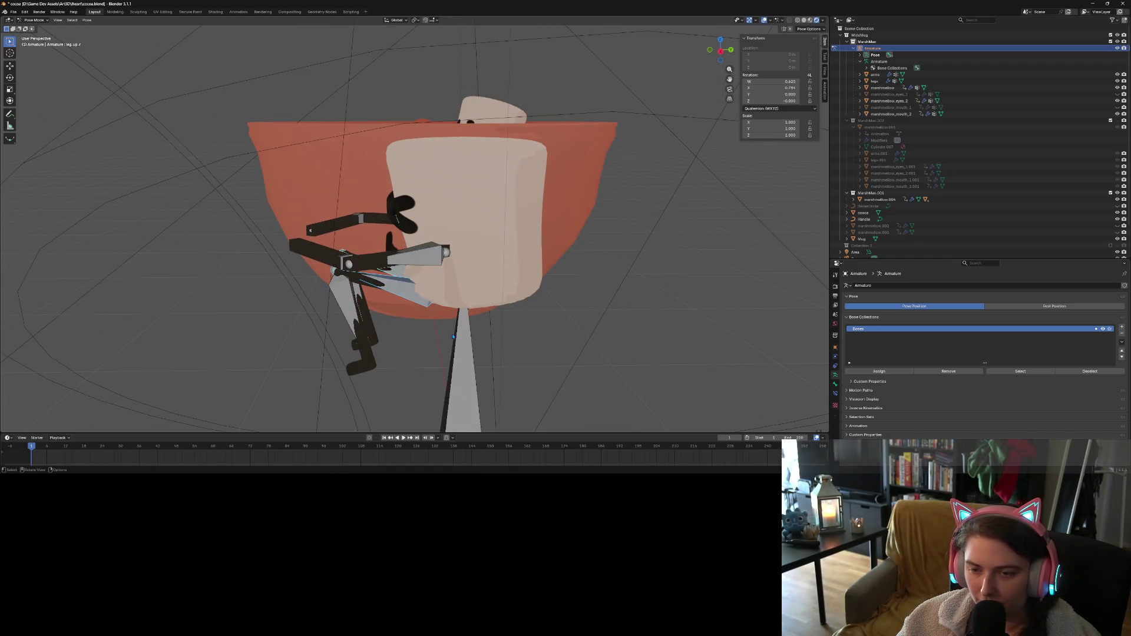
{"action": "key", "text": "KP_3"}
{"action": "key", "text": "r"}
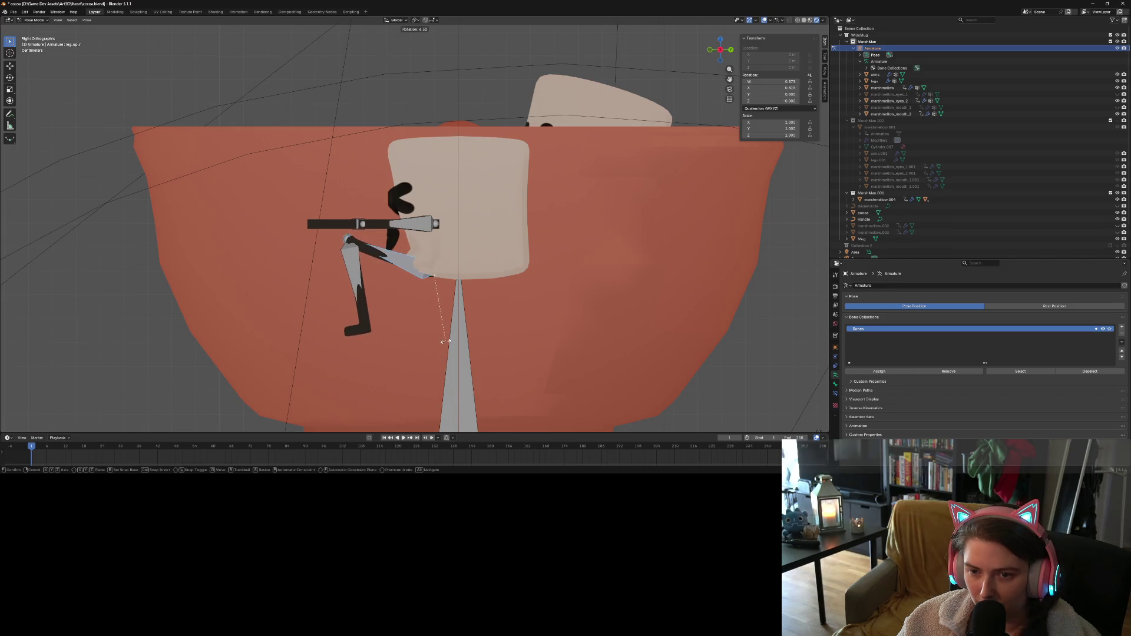
{"action": "left_click", "coordinate": [446, 341]}
{"action": "middle_click_drag", "start_coordinate": [447, 341], "coordinate": [472, 335]}
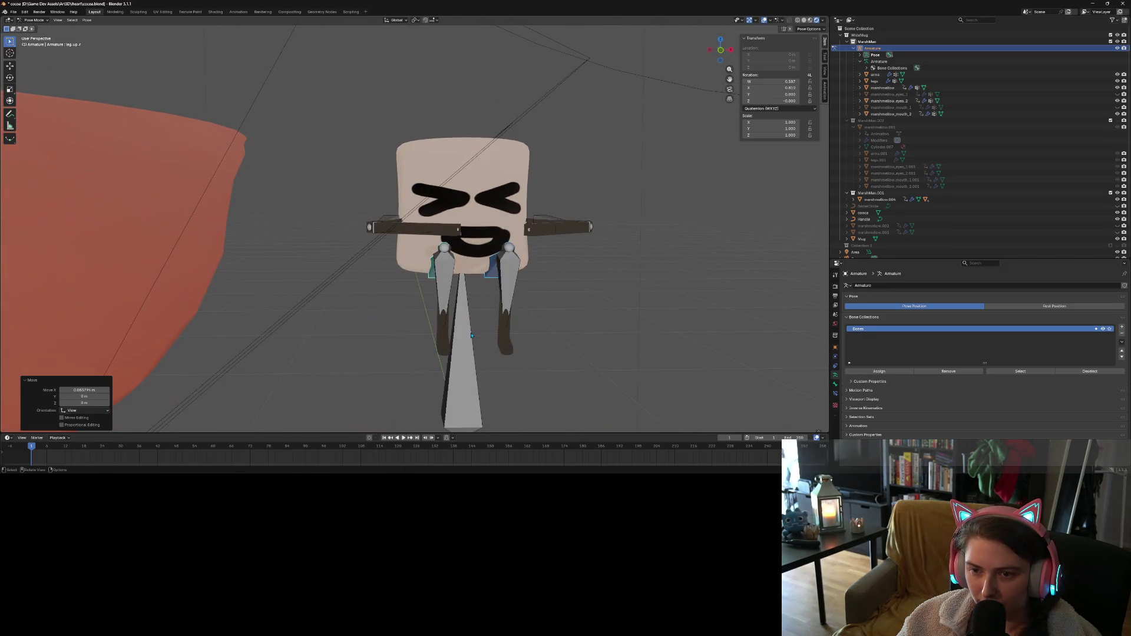
Turn the upper leg bones apart, one 15° and the other -15° around Z
{"action": "key", "text": "s"}
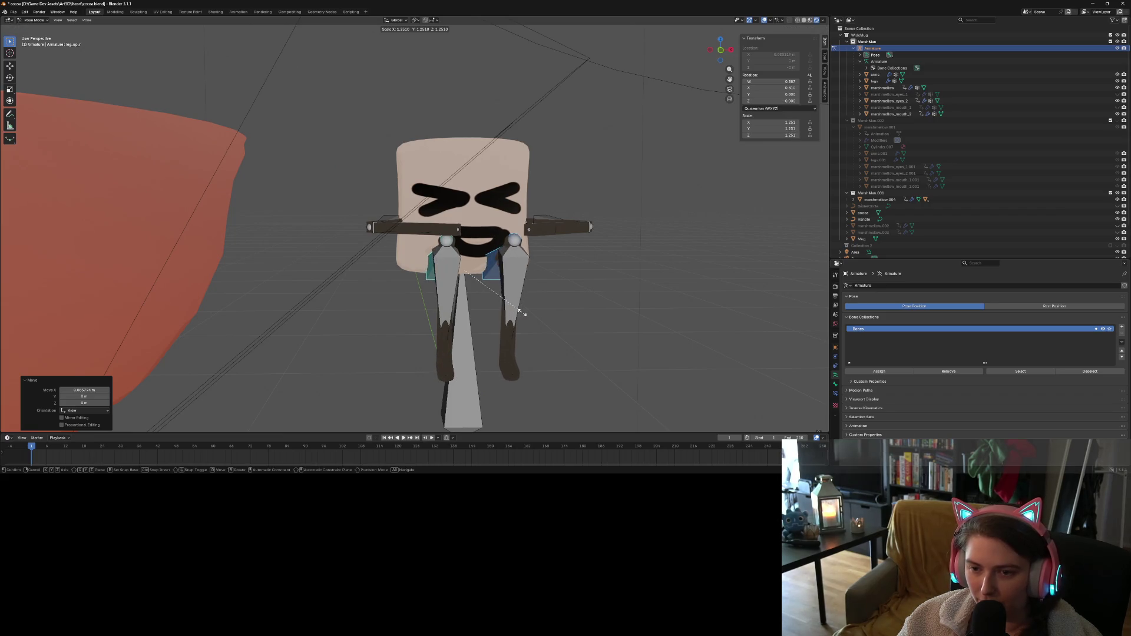
{"action": "key", "text": "Escape"}
{"action": "left_click", "coordinate": [443, 250]}
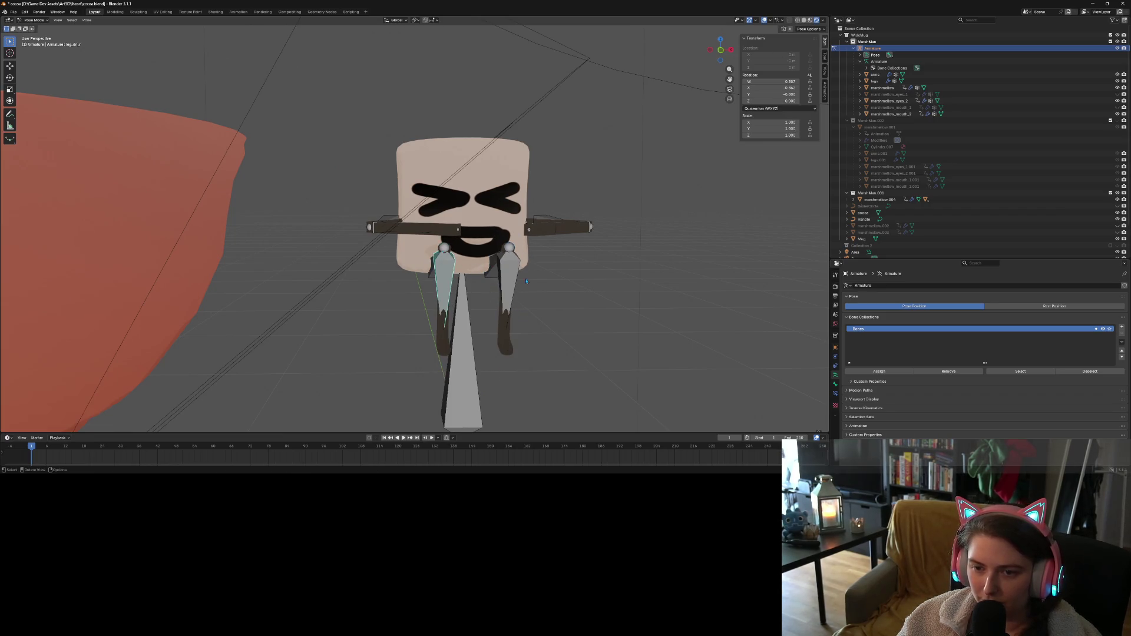
{"action": "left_click", "coordinate": [494, 271]}
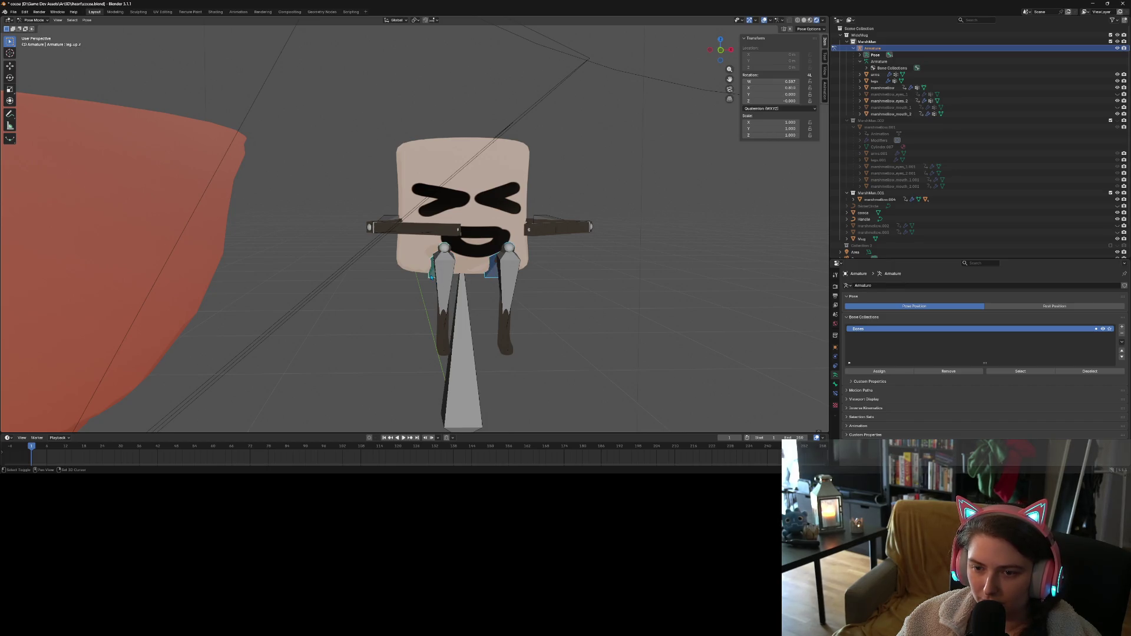
{"action": "middle_click_drag", "start_coordinate": [495, 272], "coordinate": [508, 289]}
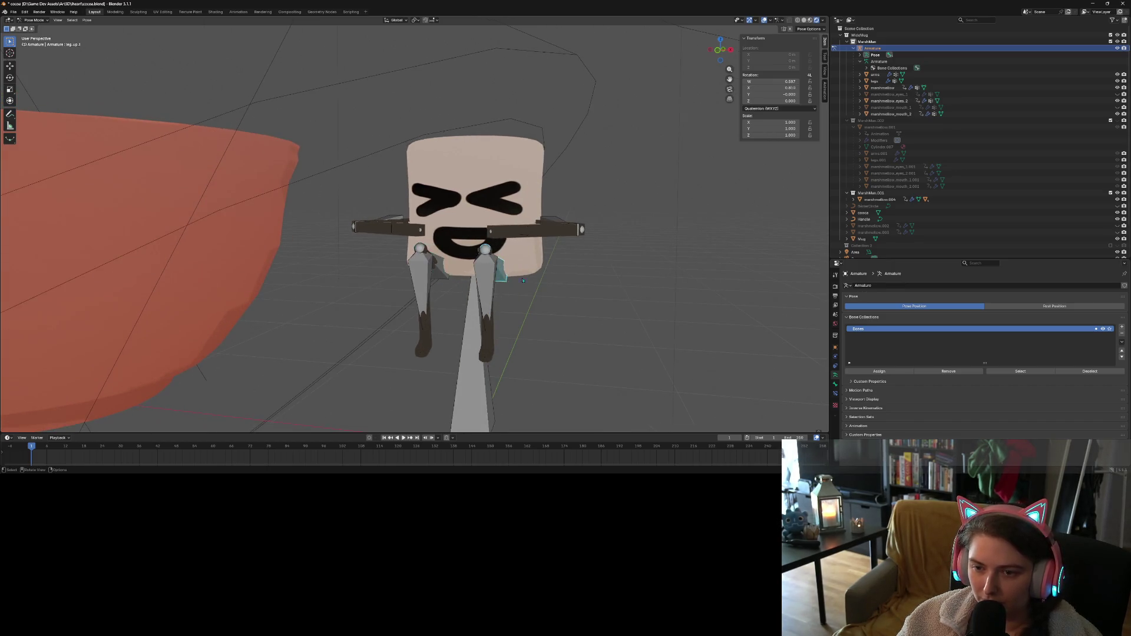
{"action": "type", "text": "rz15"}
{"action": "key", "text": "Return"}
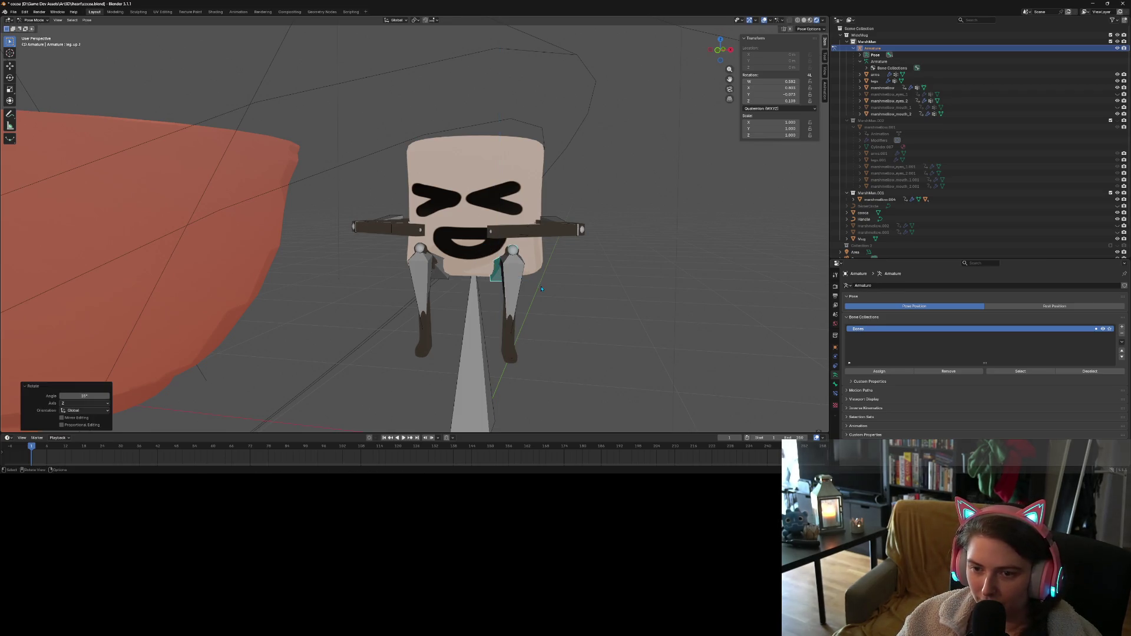
{"action": "left_click", "coordinate": [445, 280]}
{"action": "type", "text": "rz-15"}
{"action": "key", "text": "Return"}
Rotate an upper arm bone around the X axis so the arm drops down
{"action": "mouse_move", "coordinate": [520, 299]}
{"action": "middle_mouse_down"}
{"action": "mouse_move", "coordinate": [527, 313]}
{"action": "mouse_move", "coordinate": [442, 223]}
{"action": "middle_mouse_up"}
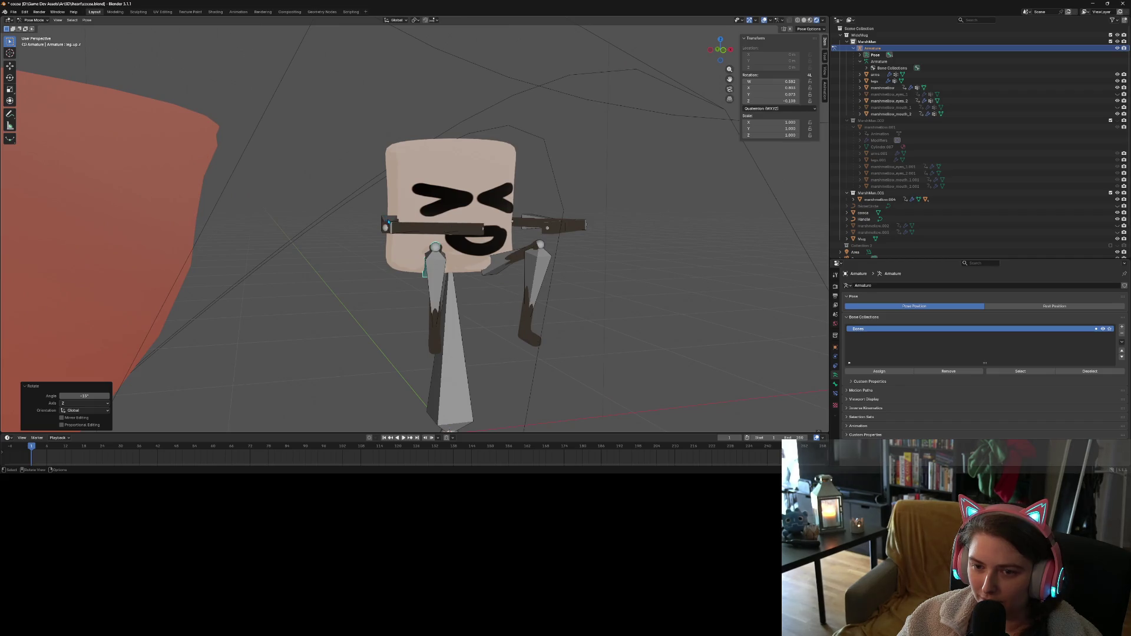
{"action": "left_click", "coordinate": [388, 222]}
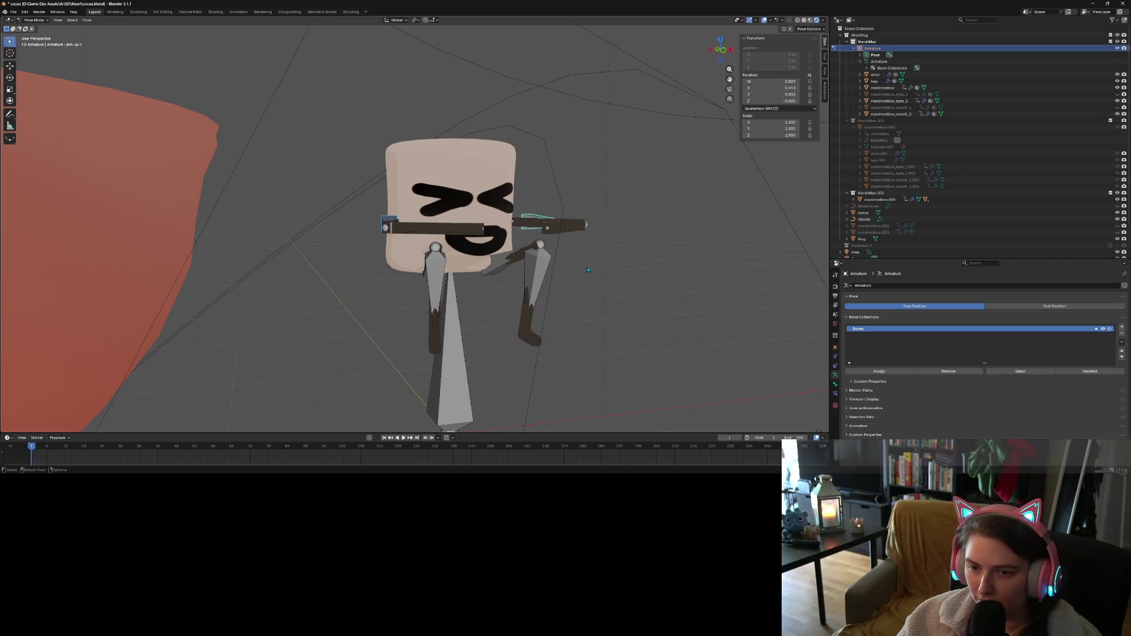
{"action": "key", "text": "r"}
{"action": "key", "text": "y"}
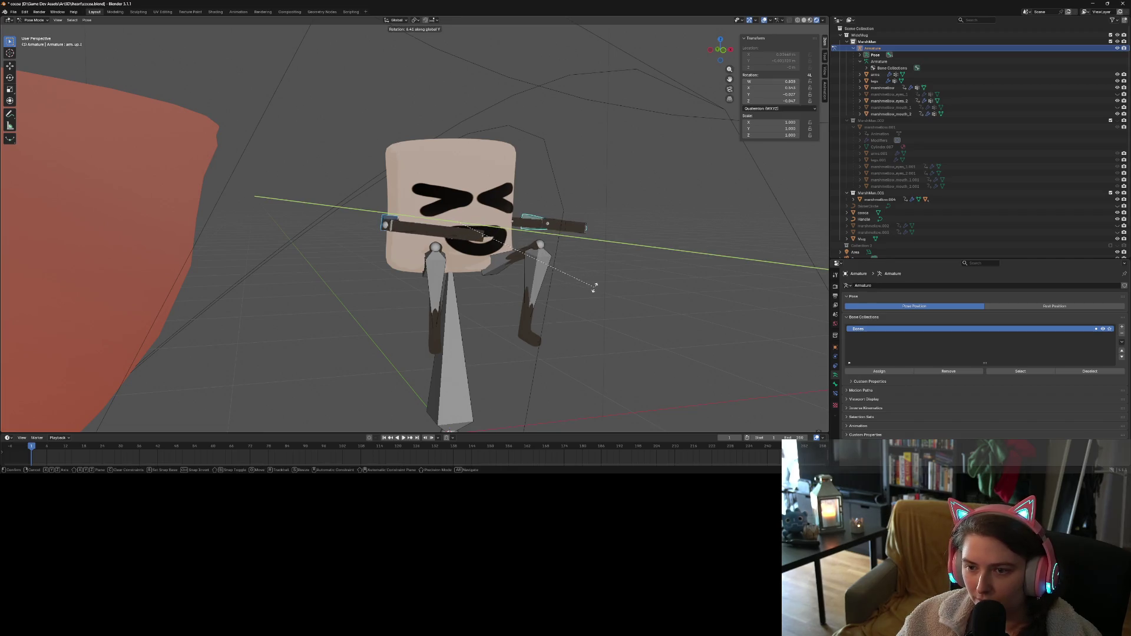
{"action": "key", "text": "Escape"}
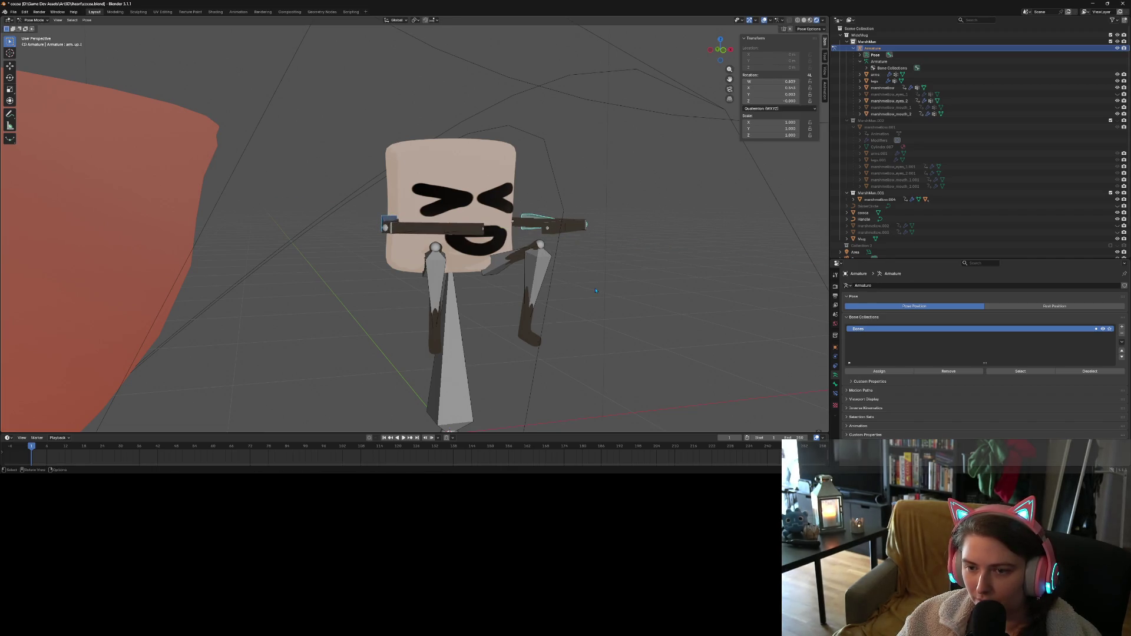
{"action": "middle_click_drag", "start_coordinate": [600, 310], "coordinate": [476, 281]}
{"action": "key", "text": "r"}
{"action": "key", "text": "x"}
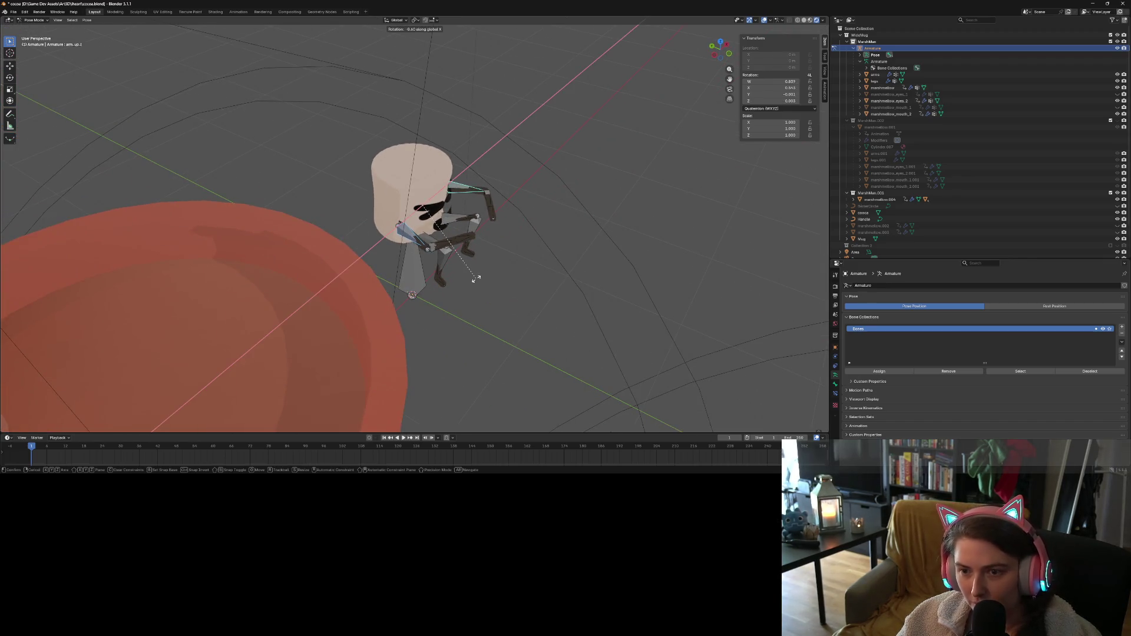
{"action": "left_click", "coordinate": [441, 315]}
{"action": "mouse_move", "coordinate": [441, 314]}
{"action": "middle_mouse_down"}
{"action": "mouse_move", "coordinate": [491, 308]}
{"action": "mouse_move", "coordinate": [485, 285]}
{"action": "middle_mouse_up"}
{"action": "left_click", "coordinate": [492, 228]}
Rotate the arm bone around Z in front orthographic view
{"action": "key", "text": "KP_1"}
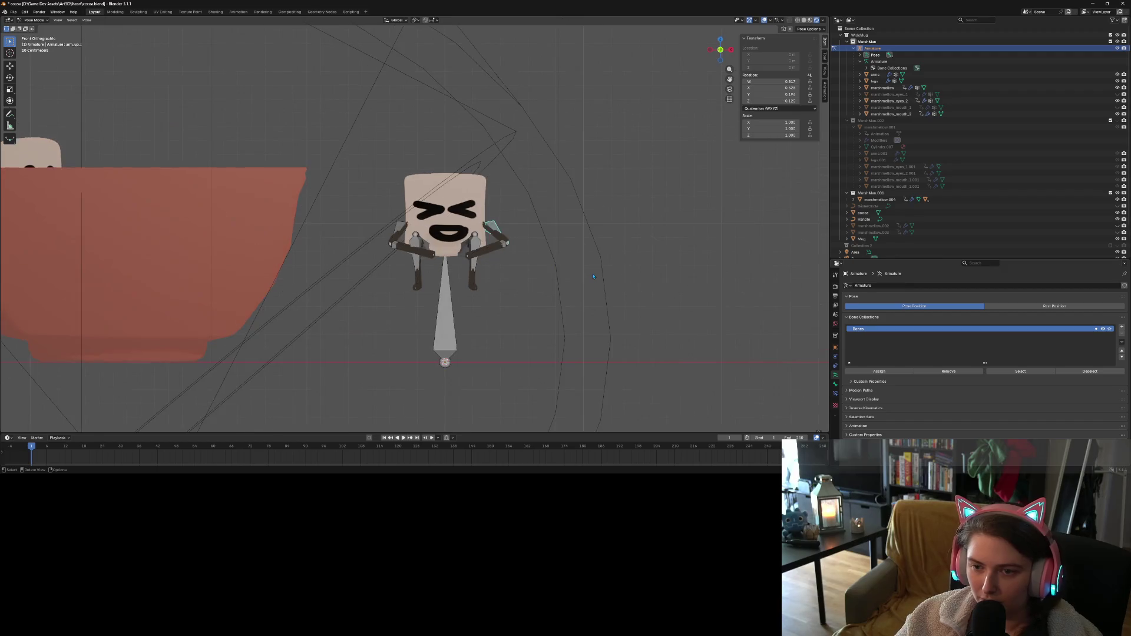
{"action": "scroll", "coordinate": [593, 276], "scroll_direction": "up", "scroll_amount": 4}
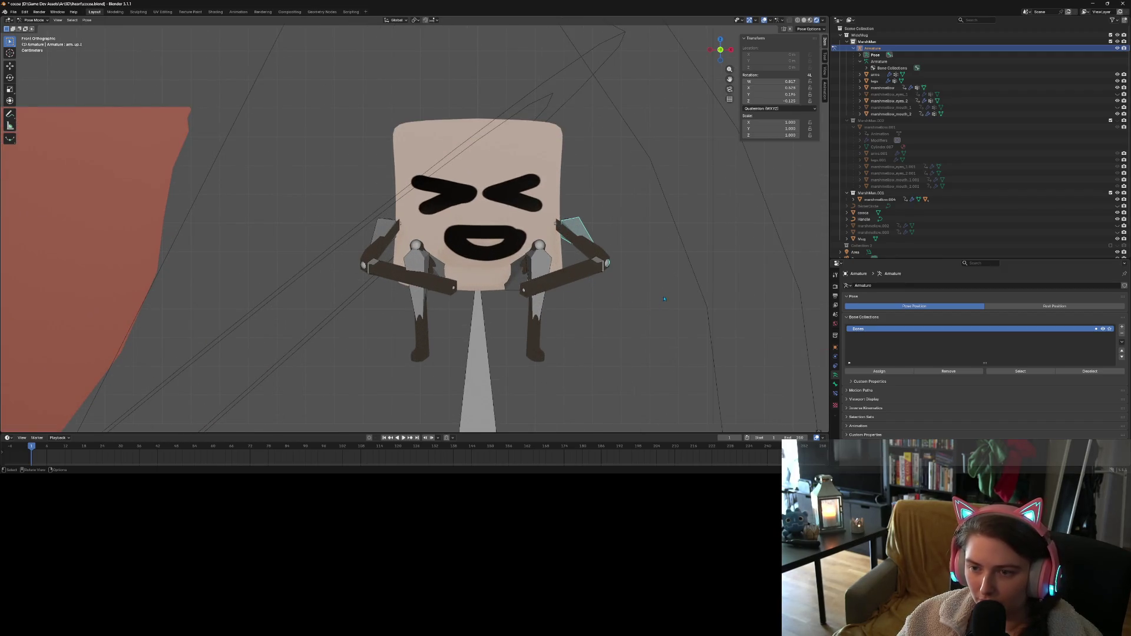
{"action": "key", "text": "r"}
{"action": "key", "text": "z"}
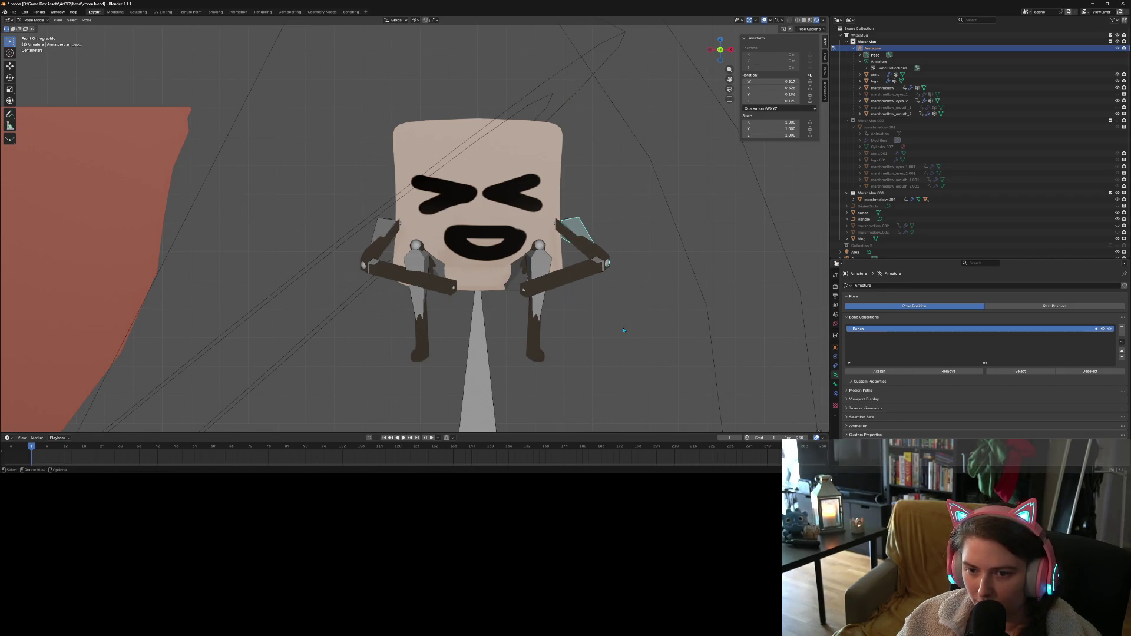
{"action": "mouse_move", "coordinate": [621, 338]}
{"action": "middle_mouse_down"}
{"action": "mouse_move", "coordinate": [589, 346]}
{"action": "mouse_move", "coordinate": [423, 322]}
{"action": "middle_mouse_up"}
Rotate the hand.l bone -30° around Z after a quick rest-pose check
{"action": "key", "text": "Tab"}
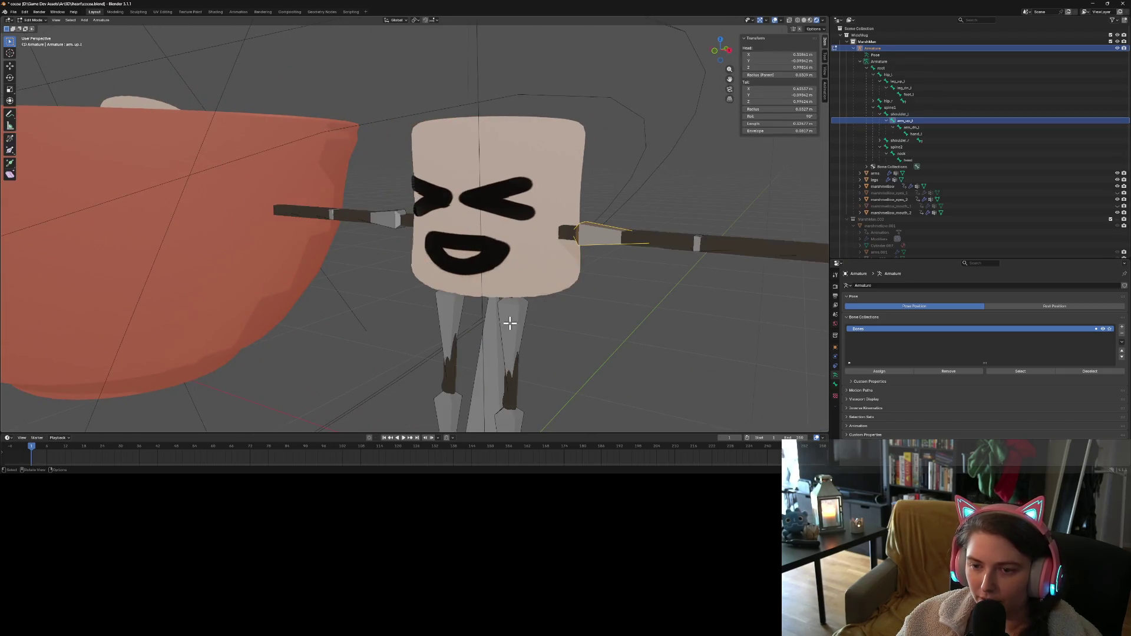
{"action": "key", "text": "Tab"}
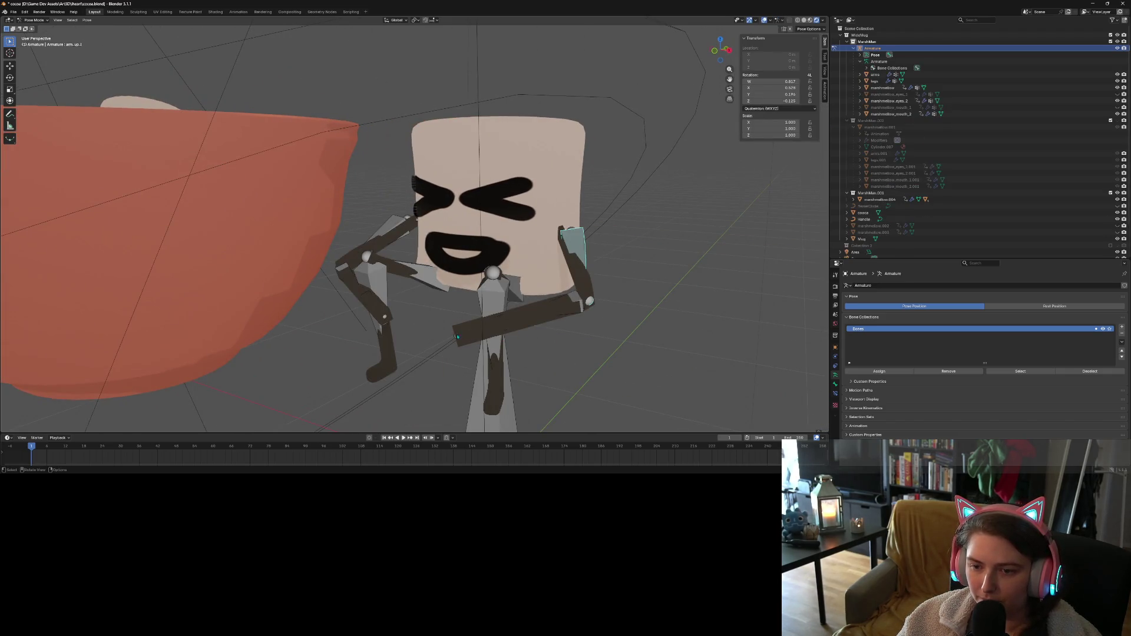
{"action": "left_click", "coordinate": [456, 340]}
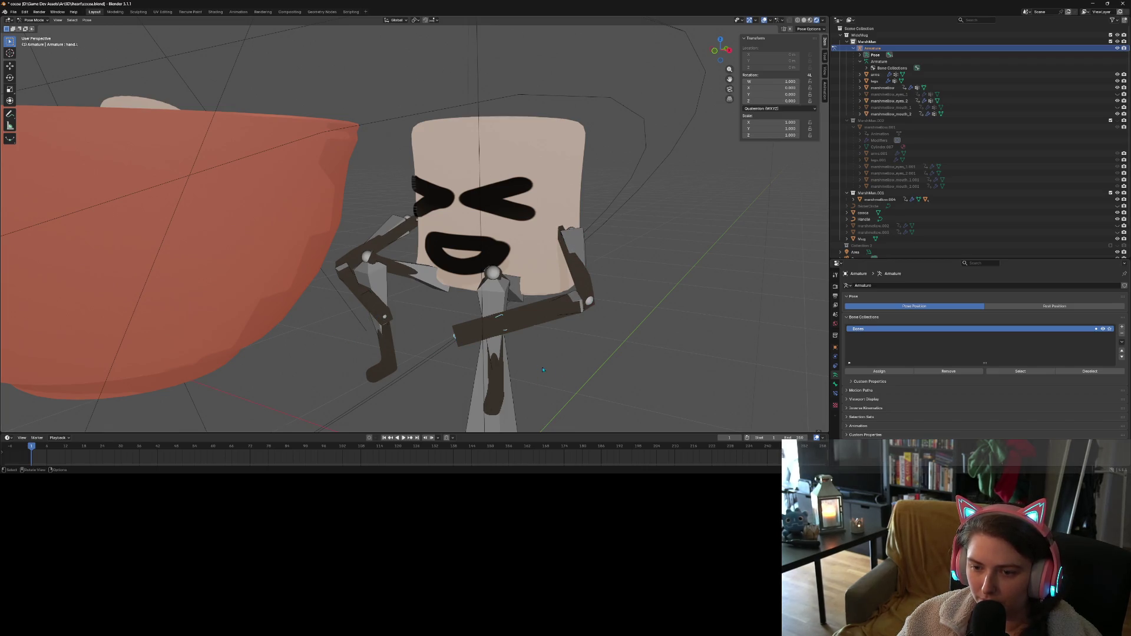
{"action": "key", "text": "r"}
{"action": "type", "text": "z"}
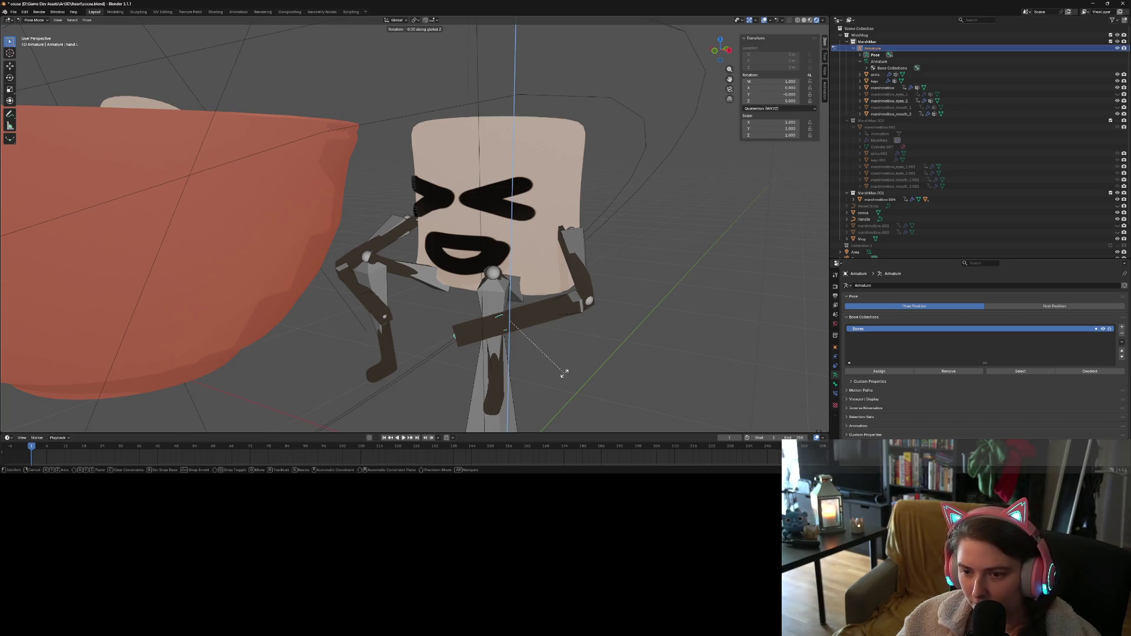
{"action": "type", "text": "10"}
{"action": "key", "text": "minus"}
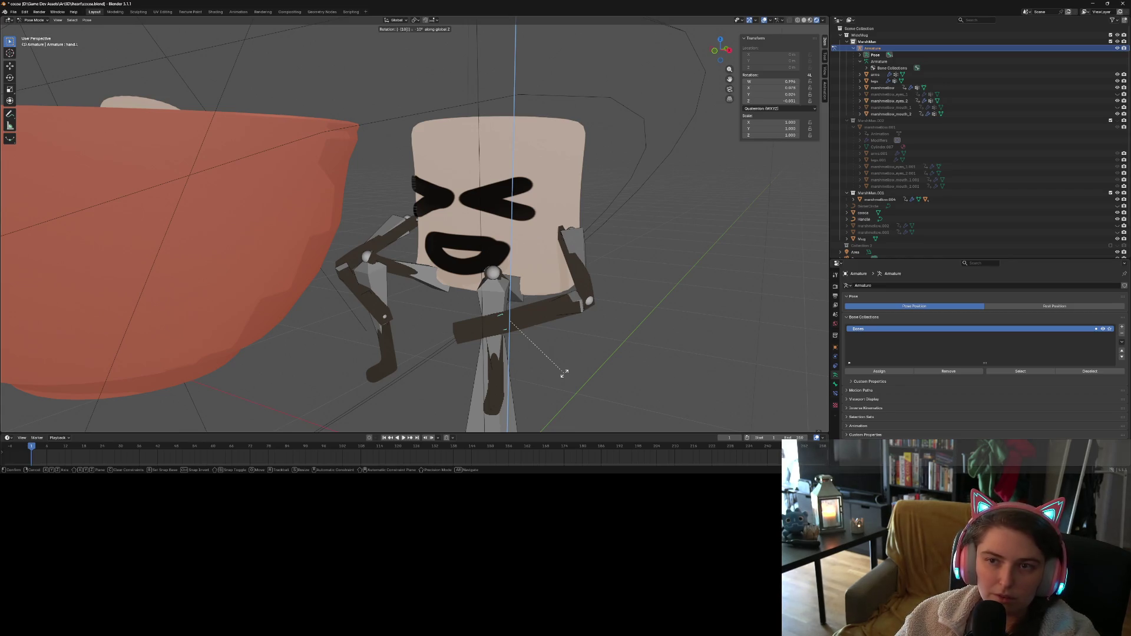
{"action": "key", "text": "BackSpace"}
{"action": "key", "text": "BackSpace"}
{"action": "type", "text": "30"}
{"action": "key", "text": "Return"}
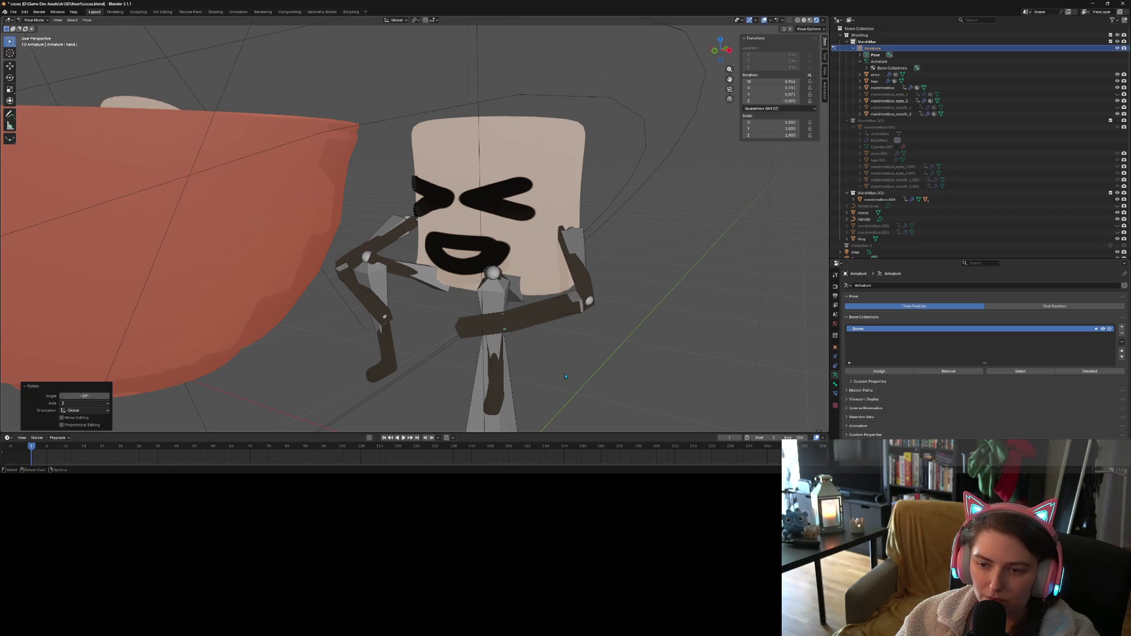
Select hand.r, cancel its rotation, and compare the pose against the rest pose
{"action": "left_click", "coordinate": [366, 293]}
{"action": "key", "text": "r"}
{"action": "key", "text": "Escape"}
{"action": "key", "text": "Tab"}
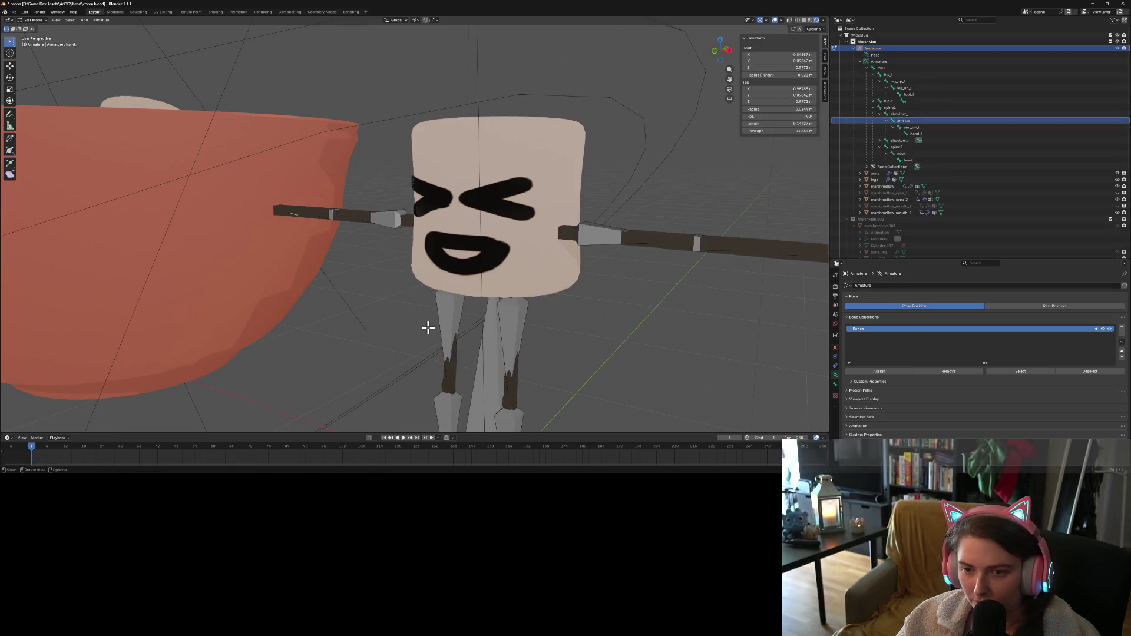
{"action": "key", "text": "Tab"}
{"action": "mouse_move", "coordinate": [425, 334]}
{"action": "middle_mouse_down"}
{"action": "mouse_move", "coordinate": [465, 367]}
{"action": "mouse_move", "coordinate": [416, 247]}
{"action": "mouse_move", "coordinate": [453, 260]}
{"action": "mouse_move", "coordinate": [510, 254]}
{"action": "mouse_move", "coordinate": [404, 268]}
{"action": "mouse_move", "coordinate": [445, 265]}
{"action": "middle_mouse_up"}
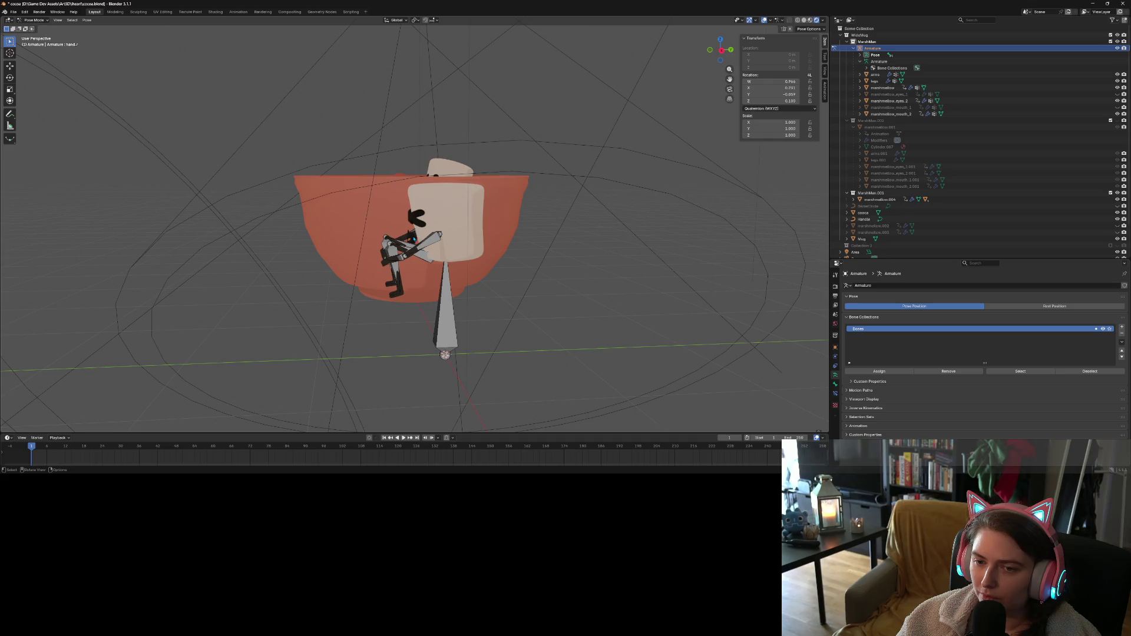
{"action": "mouse_move", "coordinate": [445, 264]}
{"action": "middle_mouse_down"}
{"action": "mouse_move", "coordinate": [570, 274]}
{"action": "mouse_move", "coordinate": [512, 302]}
{"action": "middle_mouse_up"}
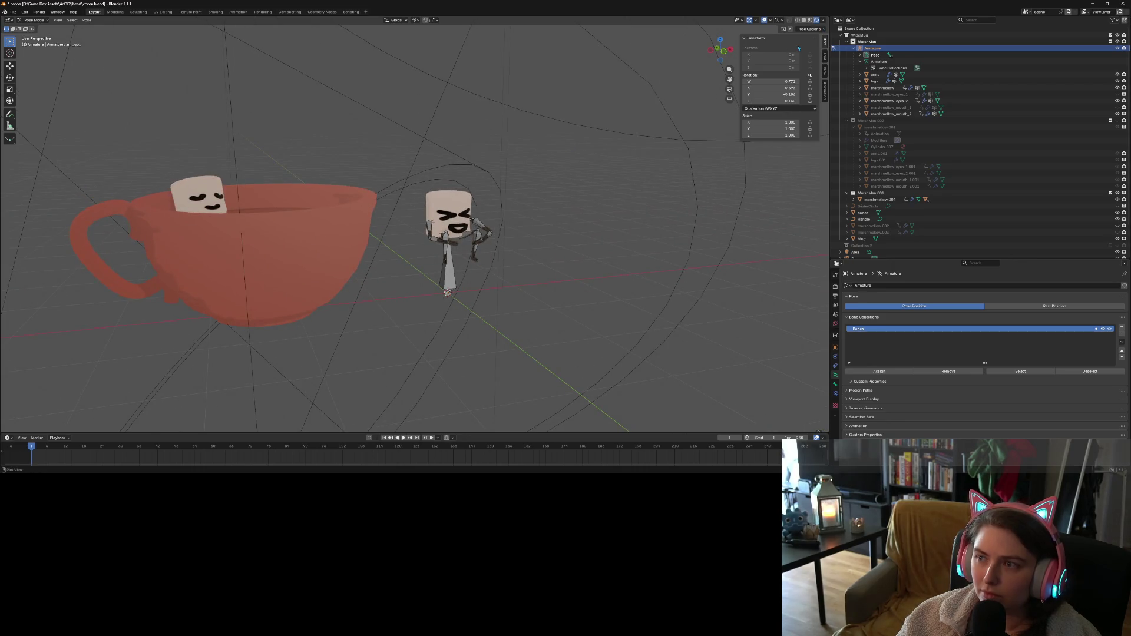
{"action": "left_click", "coordinate": [780, 20]}
{"action": "left_click", "coordinate": [771, 20]}
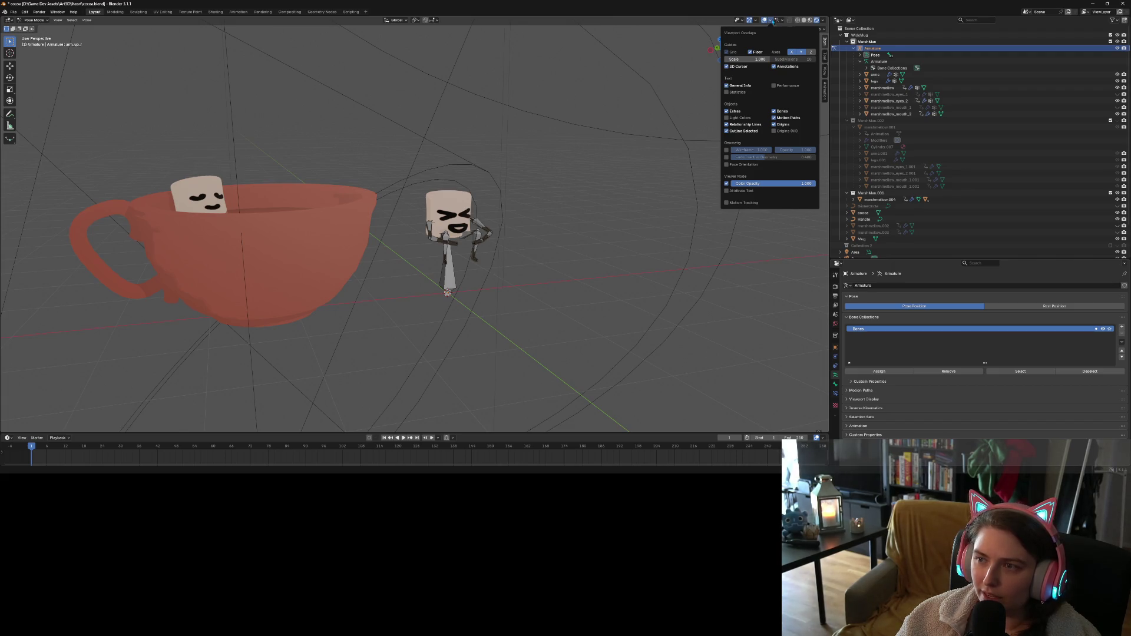
{"action": "left_click", "coordinate": [741, 21]}
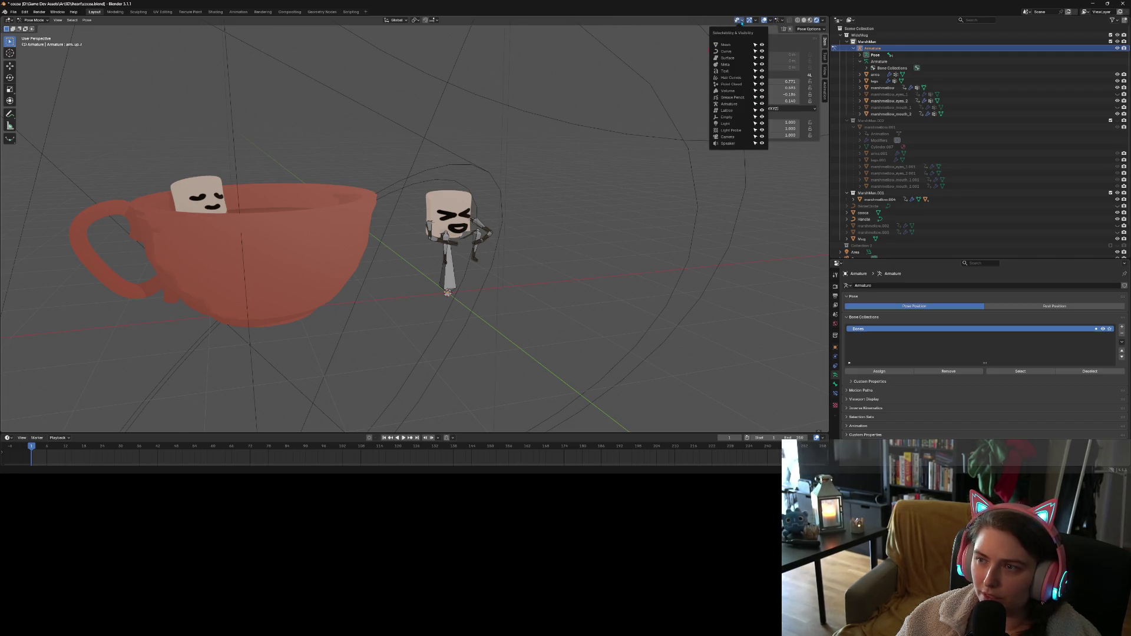
{"action": "left_click", "coordinate": [759, 20]}
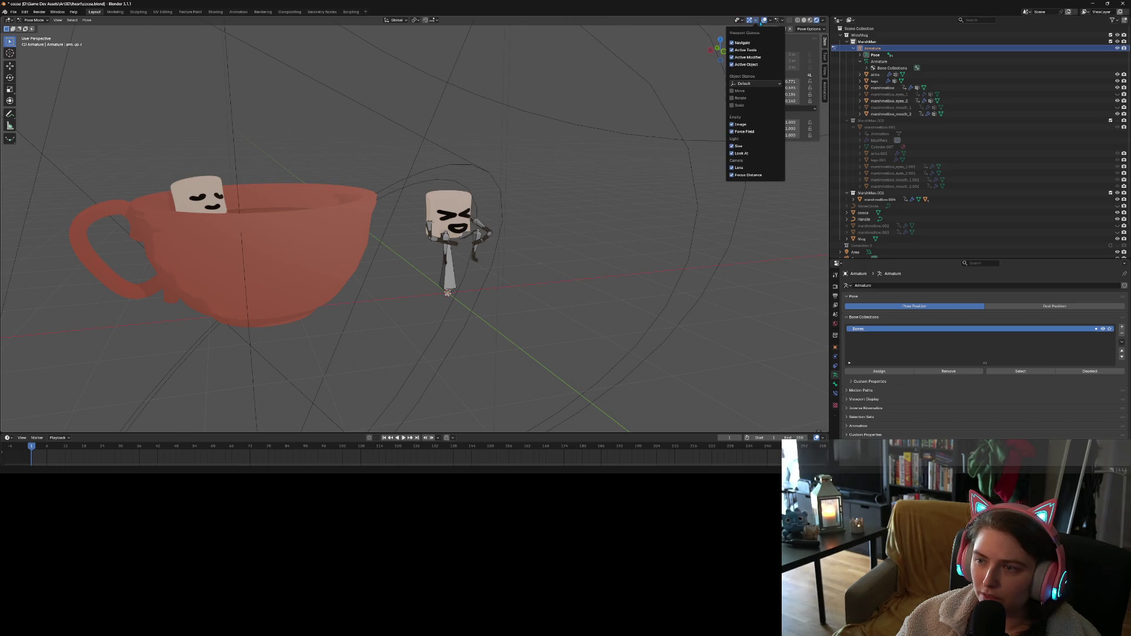
{"action": "left_click", "coordinate": [823, 21]}
{"action": "left_click", "coordinate": [823, 22]}
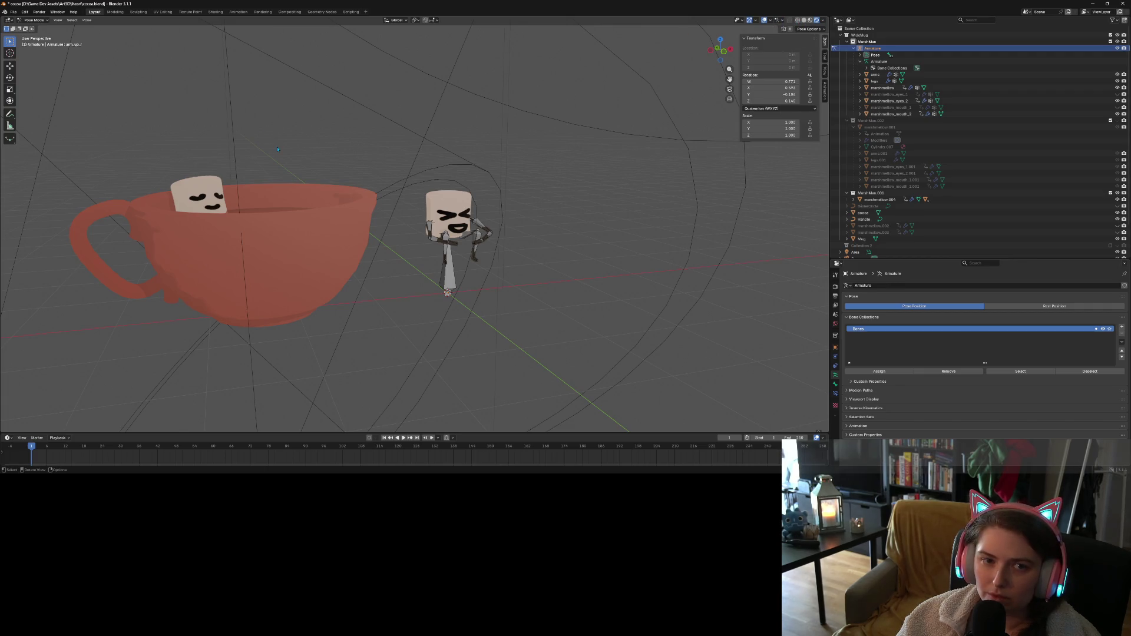
Browse the View and Pose menus, then orbit closer to frame the cup and marshmallow
{"action": "left_click", "coordinate": [58, 20]}
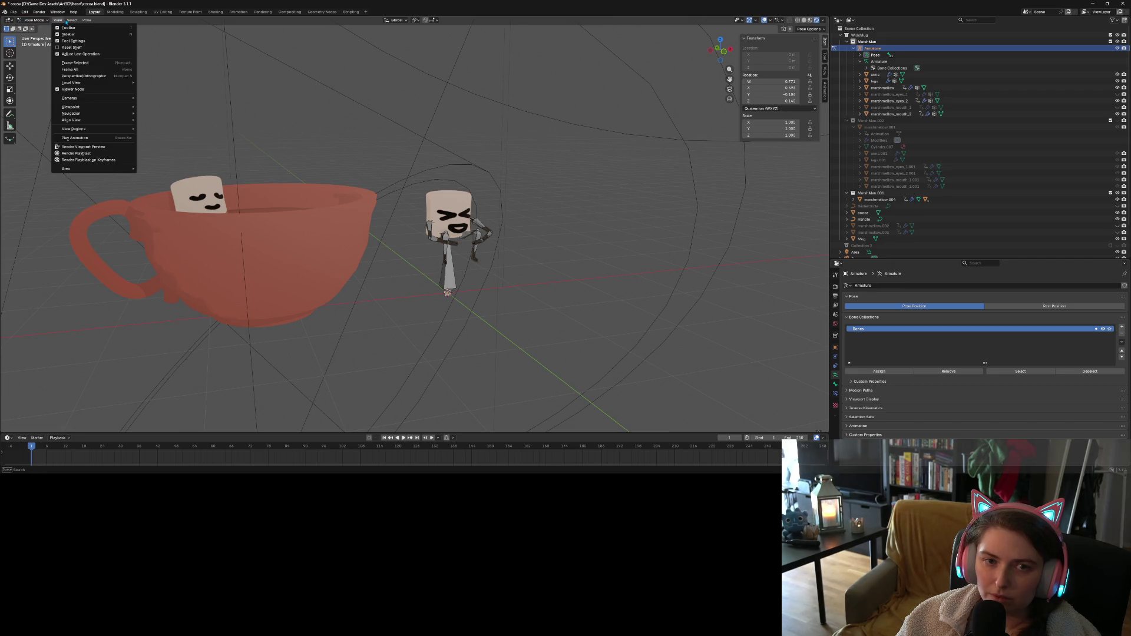
{"action": "mouse_move", "coordinate": [87, 20]}
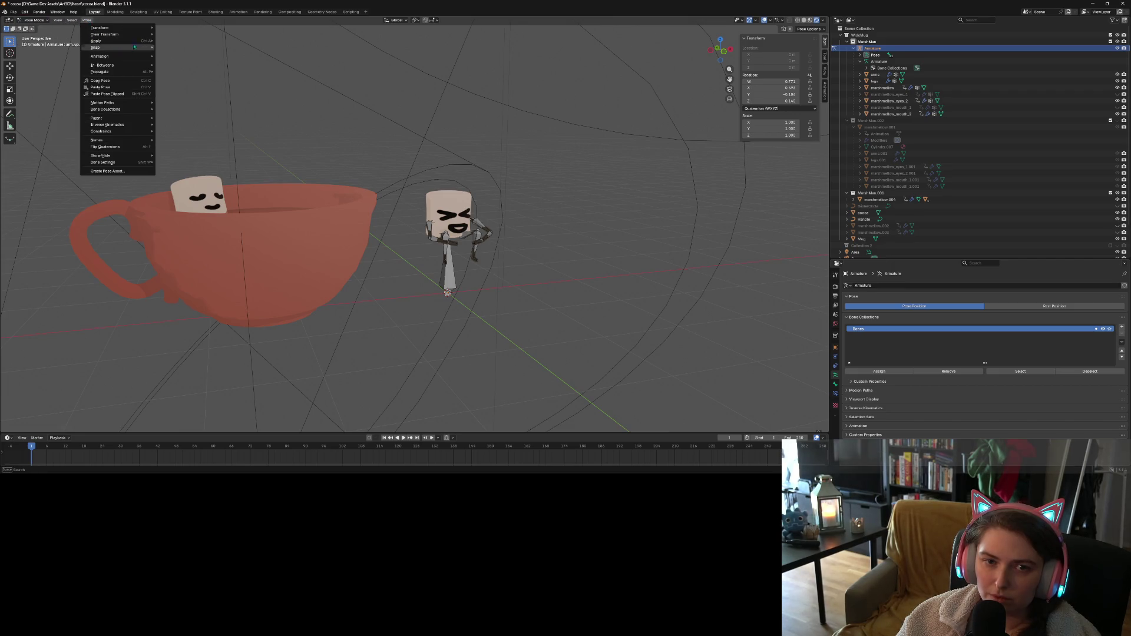
{"action": "mouse_move", "coordinate": [142, 40]}
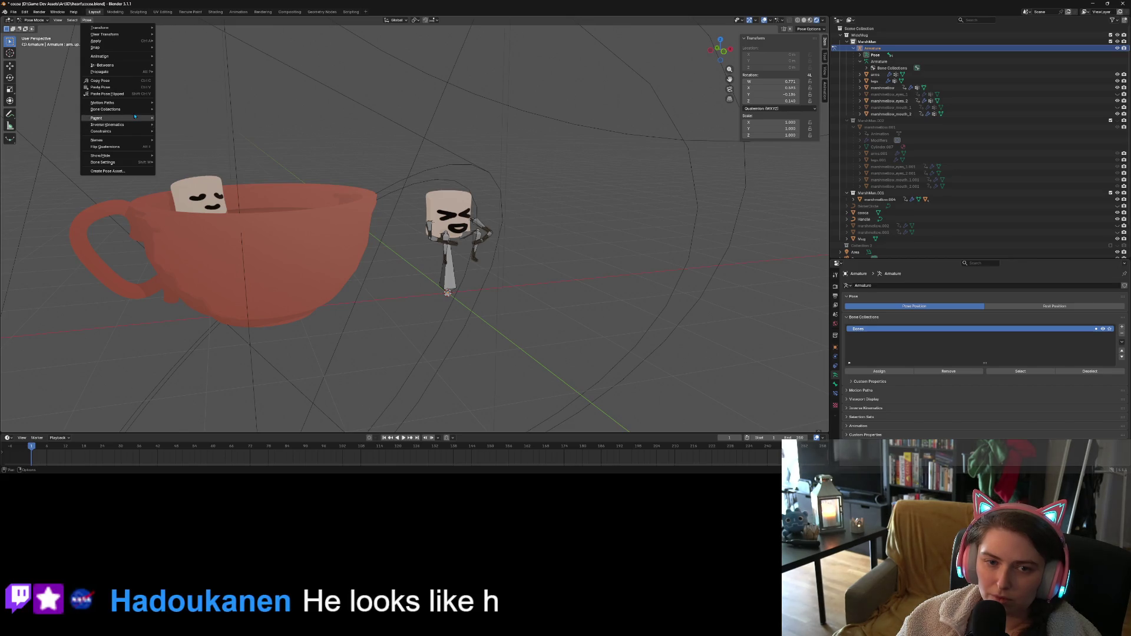
{"action": "mouse_move", "coordinate": [134, 116]}
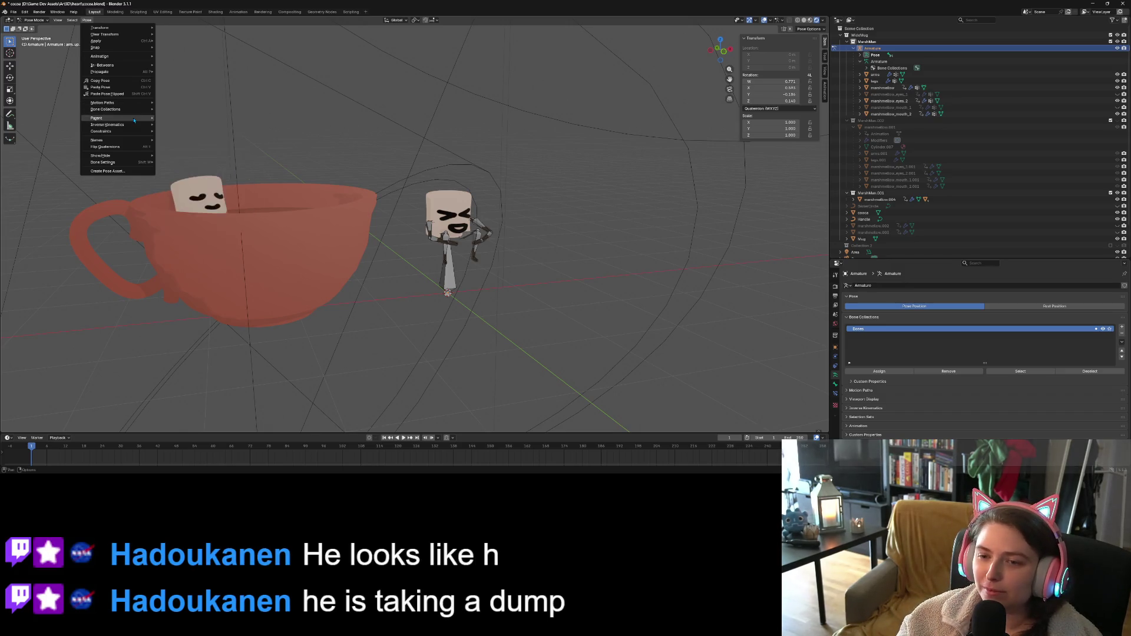
{"action": "key", "text": "Escape"}
{"action": "middle_click_drag", "start_coordinate": [592, 326], "coordinate": [452, 288]}
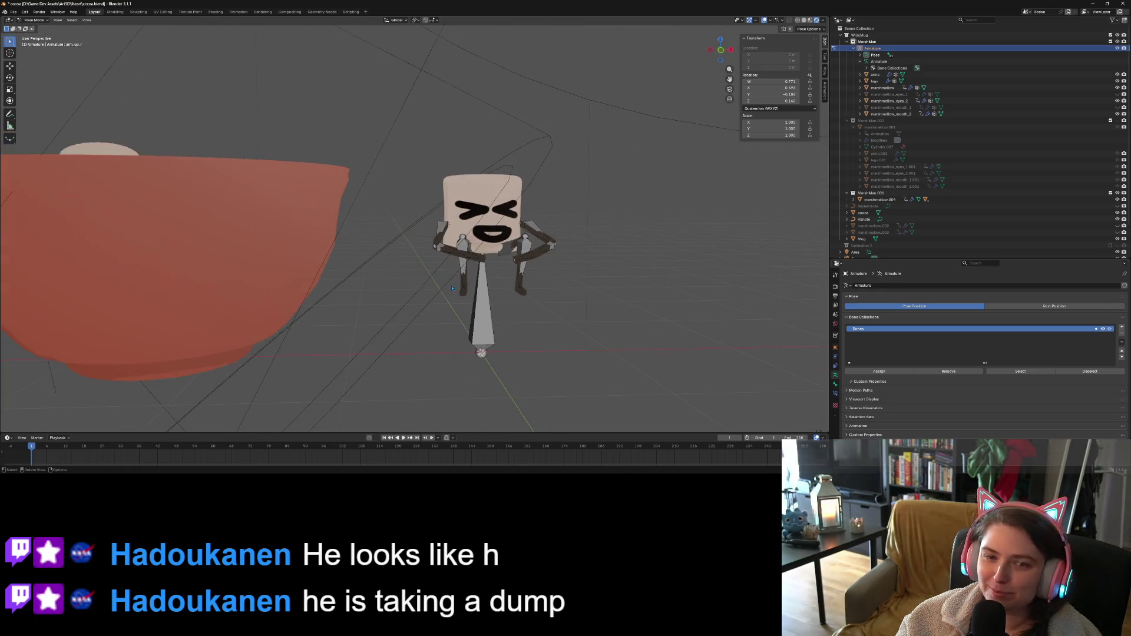
Select all bones of the rig and enlarge the timeline area
{"action": "left_click", "coordinate": [87, 20]}
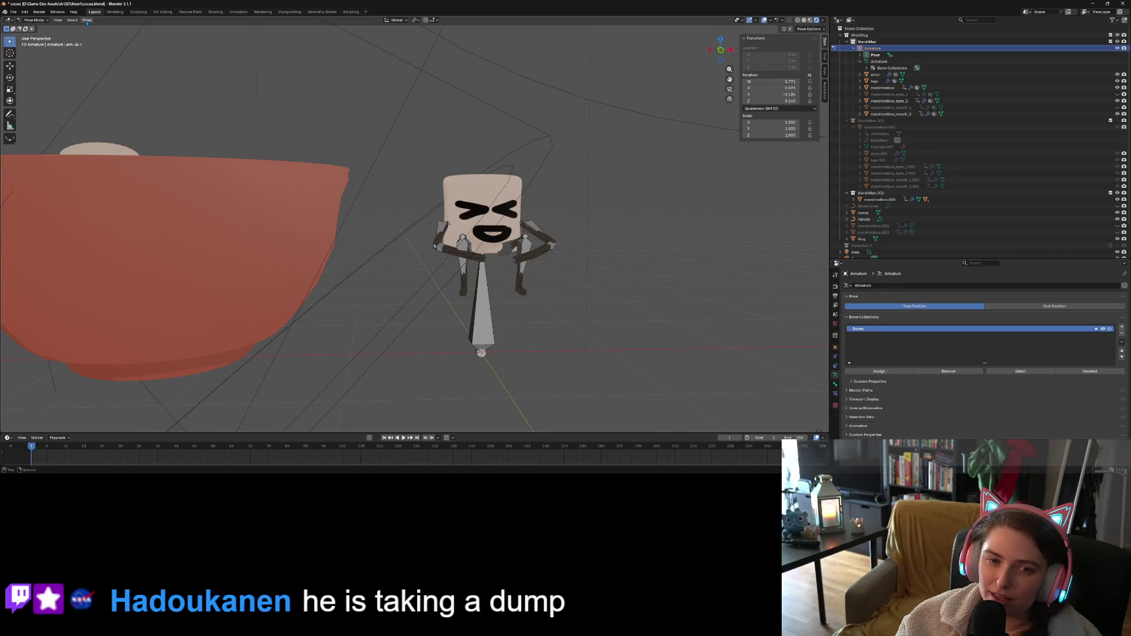
{"action": "key", "text": "a"}
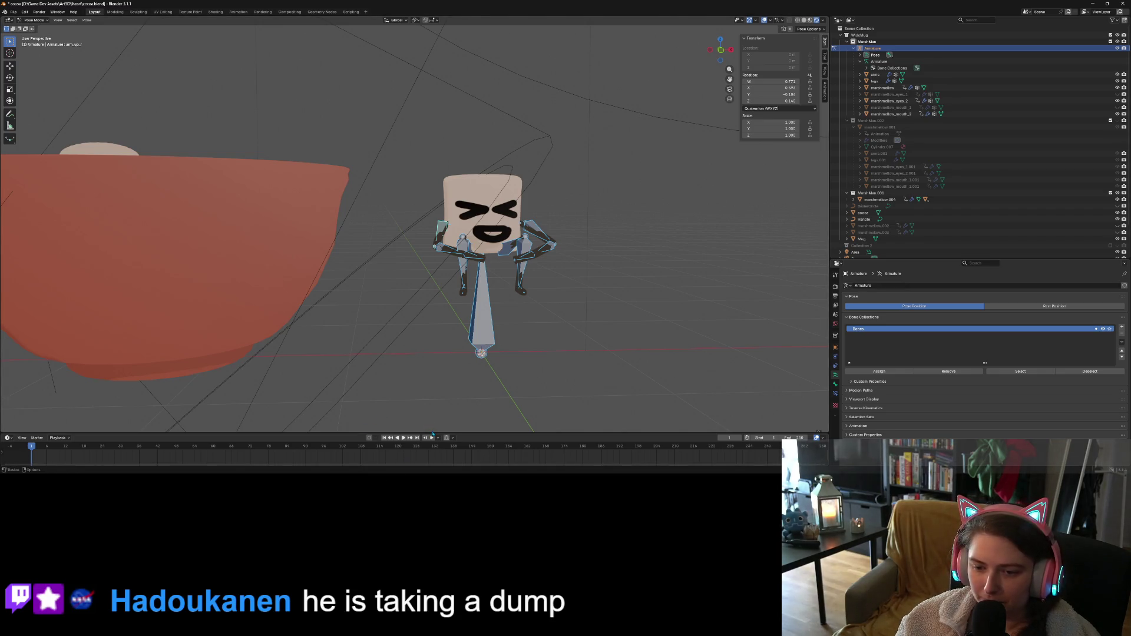
{"action": "left_click_drag", "start_coordinate": [433, 434], "coordinate": [425, 276]}
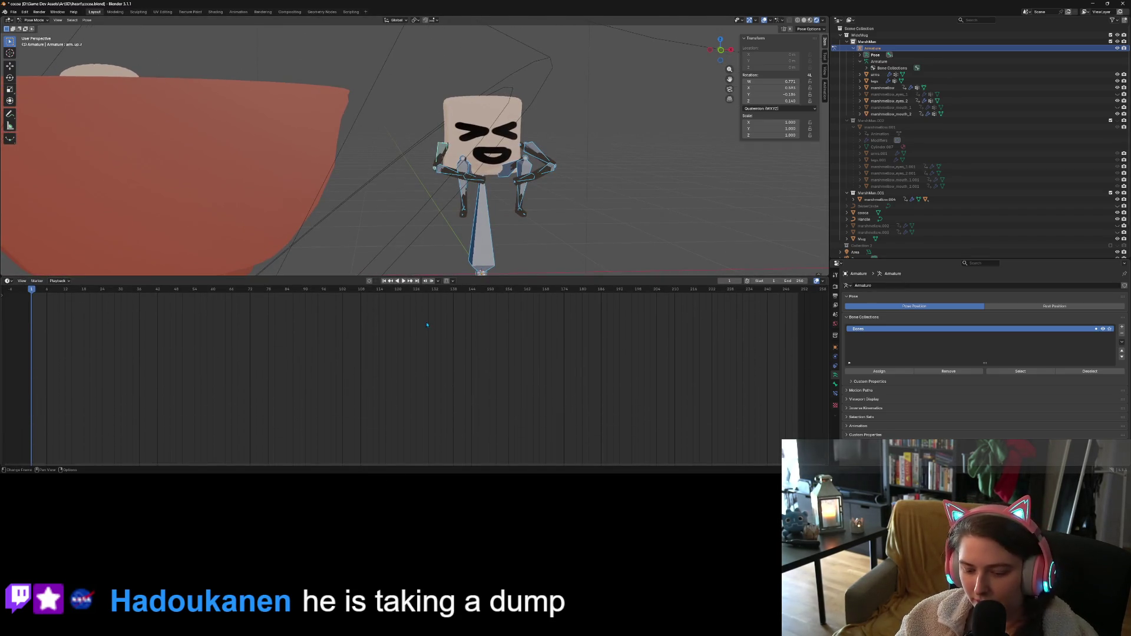
Insert keyframes on all channels of the current bone selection and dismiss the IK popup
{"action": "key", "text": "i"}
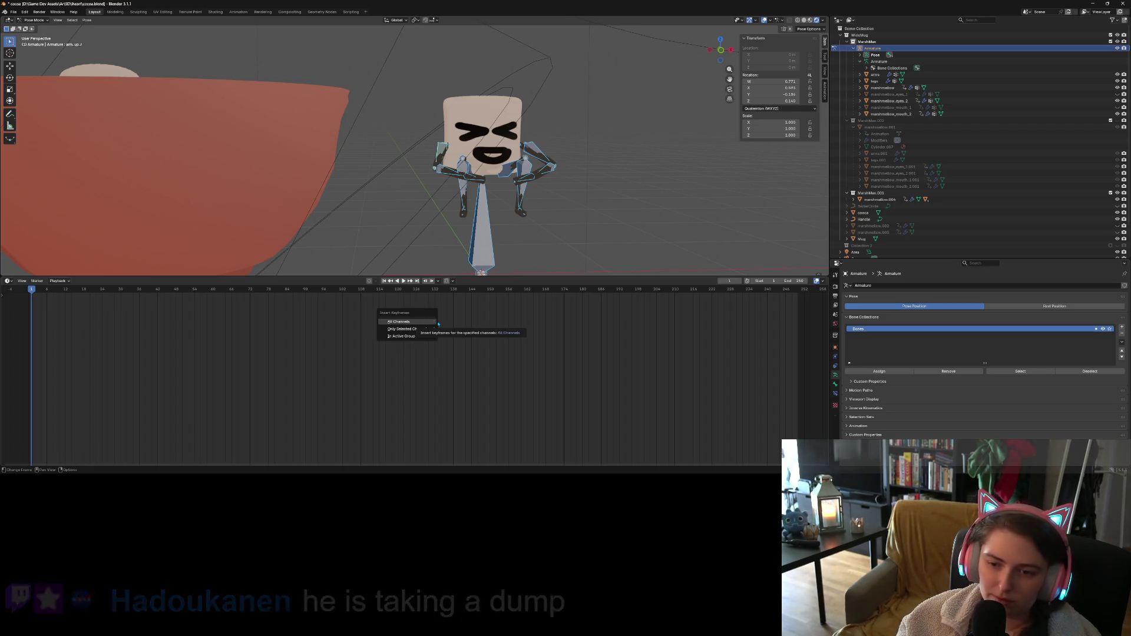
{"action": "left_click", "coordinate": [432, 323]}
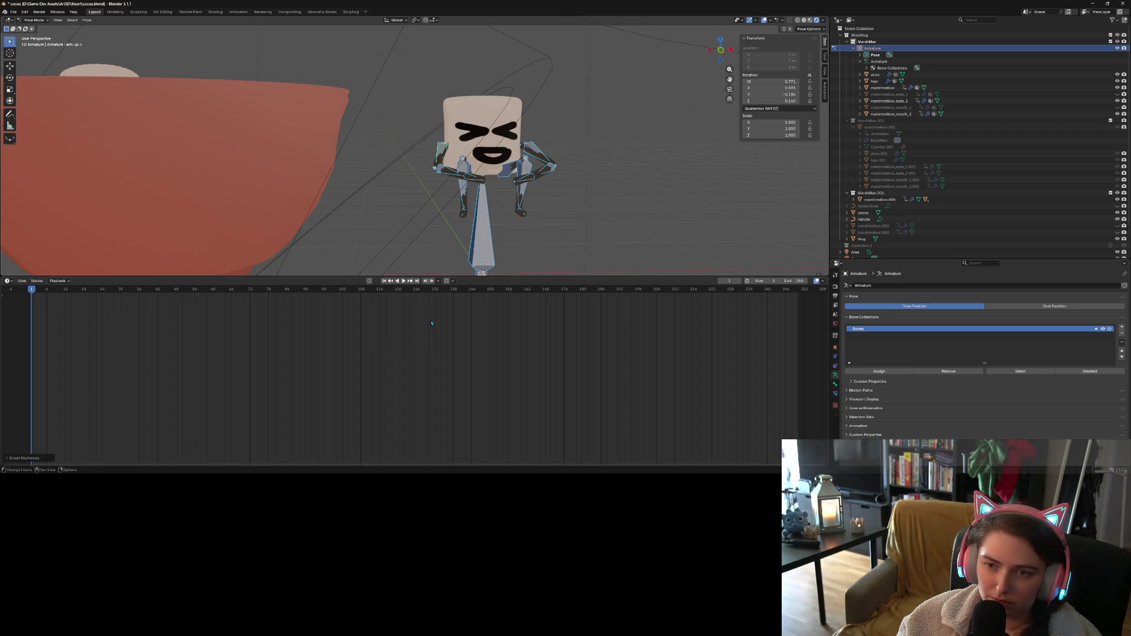
{"action": "scroll", "coordinate": [33, 341], "scroll_direction": "down", "scroll_amount": 2}
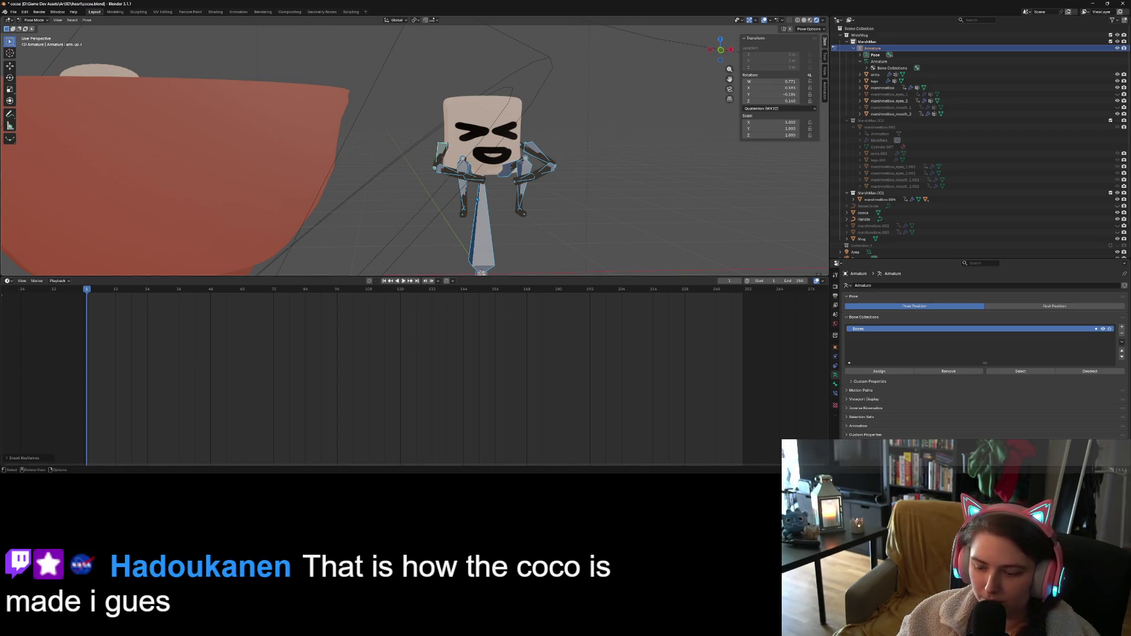
{"action": "key", "text": "i"}
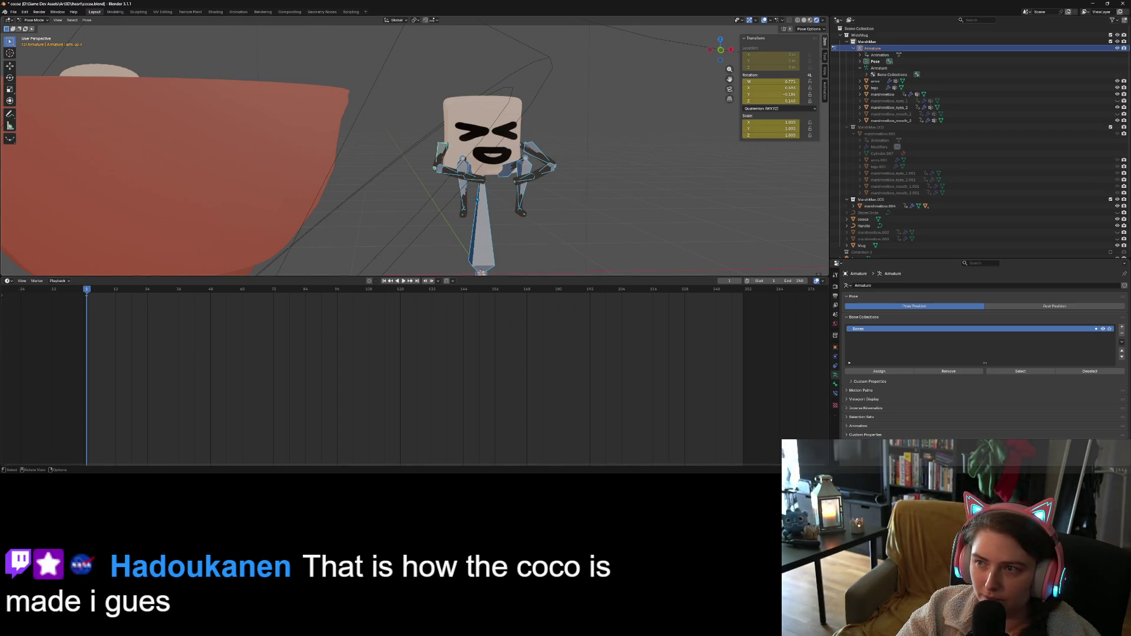
{"action": "key", "text": "shift+i"}
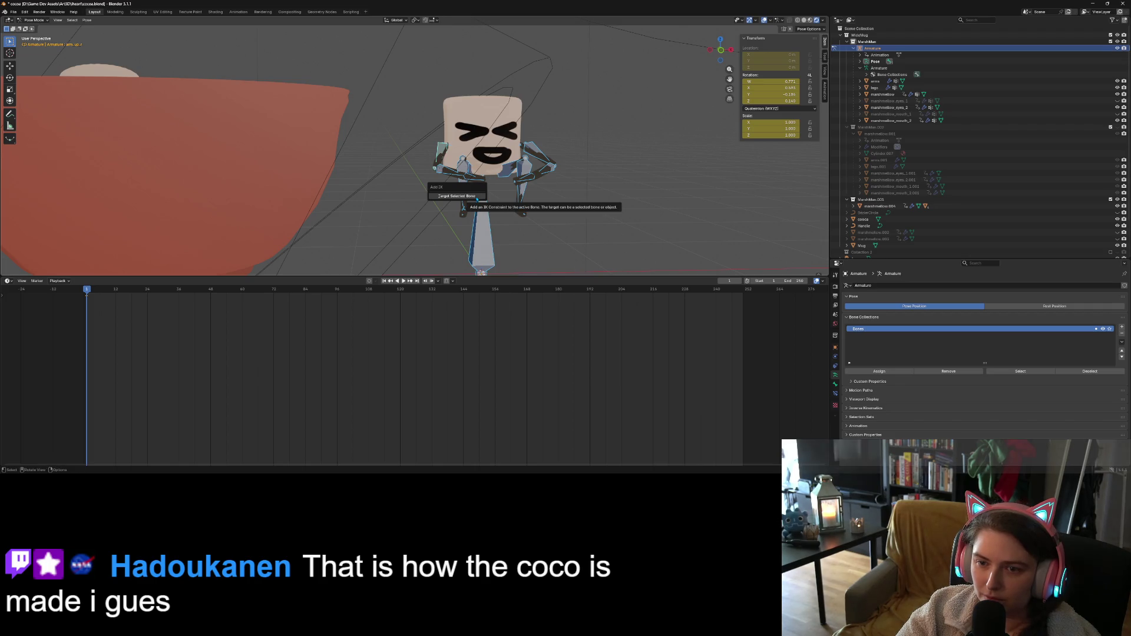
{"action": "left_click", "coordinate": [477, 199]}
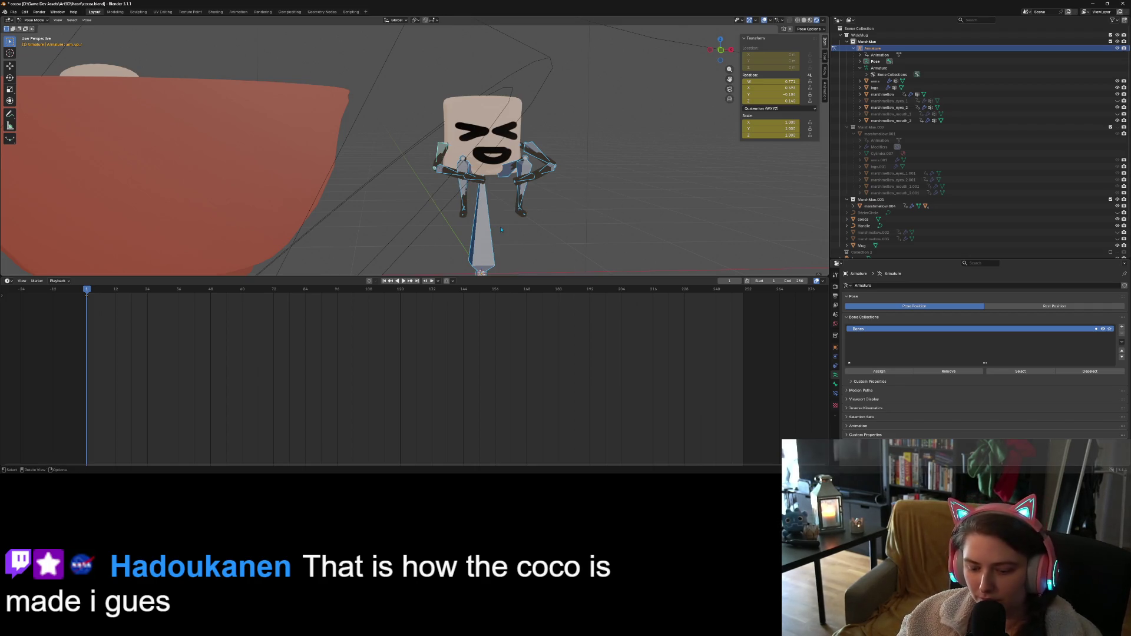
Select every bone of the marshmallow rig and keyframe all its channels
{"action": "key", "text": "alt+a"}
{"action": "key", "text": "a"}
{"action": "key", "text": "i"}
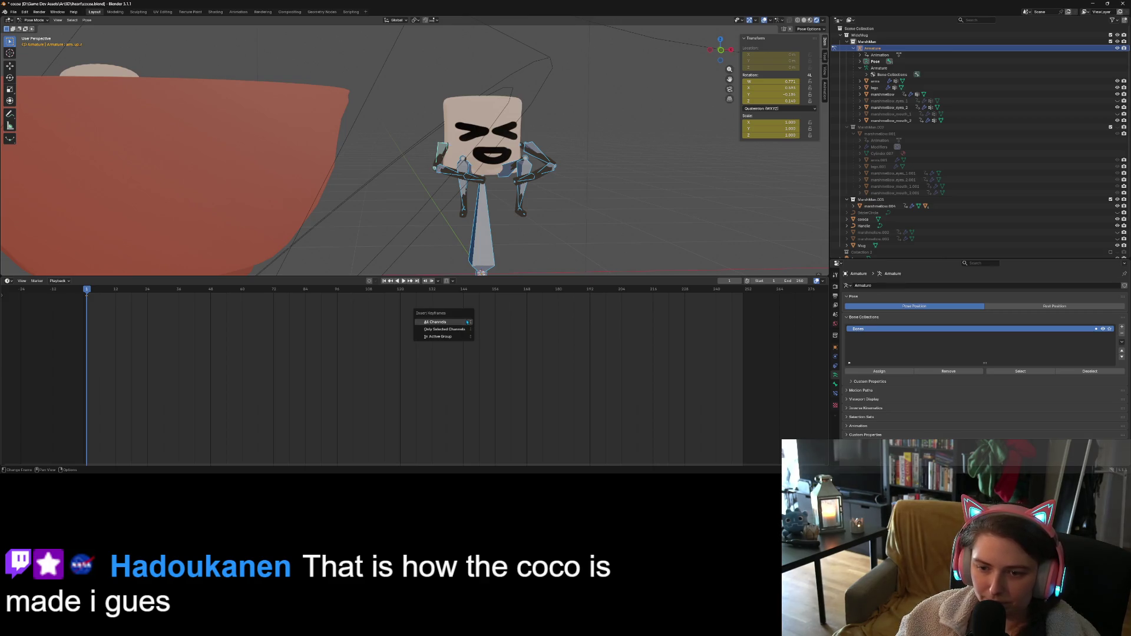
{"action": "left_click", "coordinate": [467, 322]}
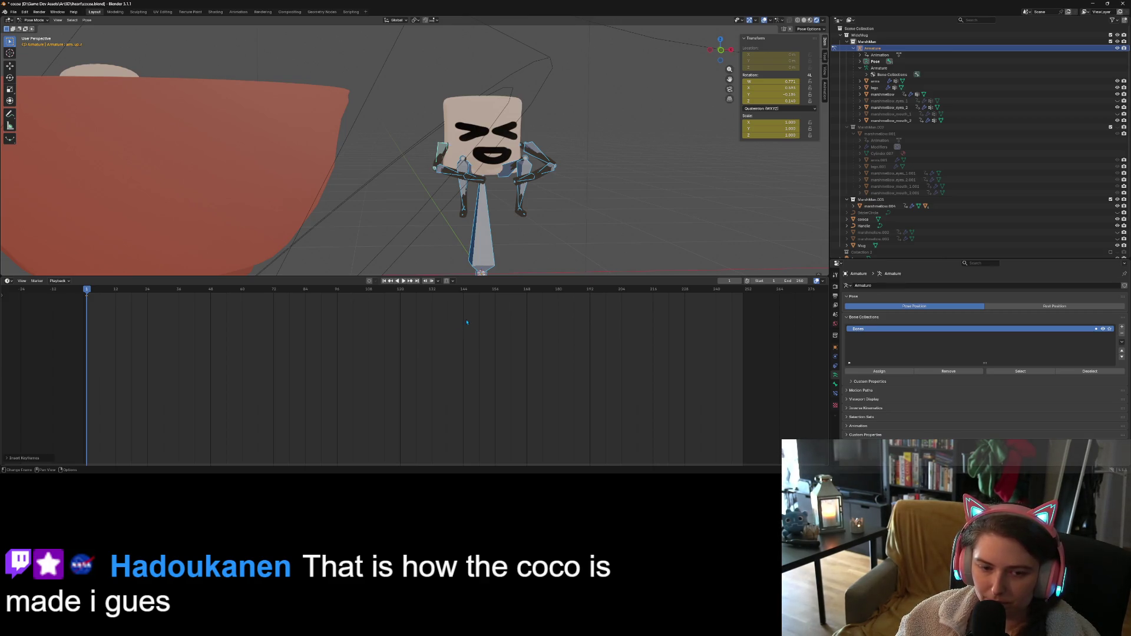
Fit the frame range in the timeline and expand Summary and ArmatureAction to list bone channels
{"action": "key", "text": "Home"}
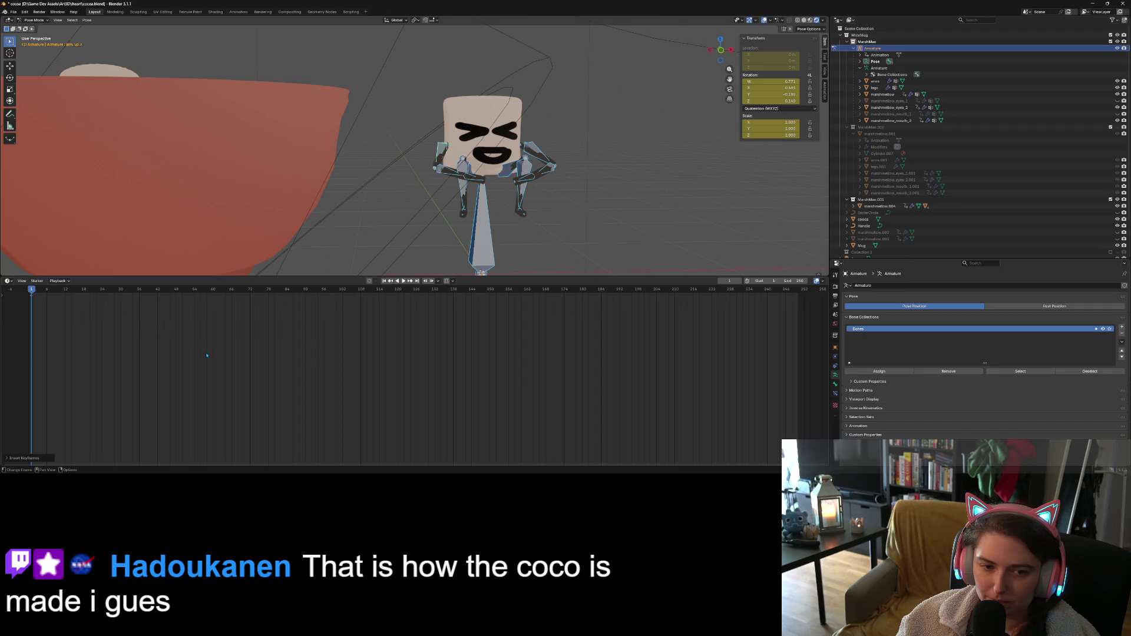
{"action": "left_click", "coordinate": [2, 296]}
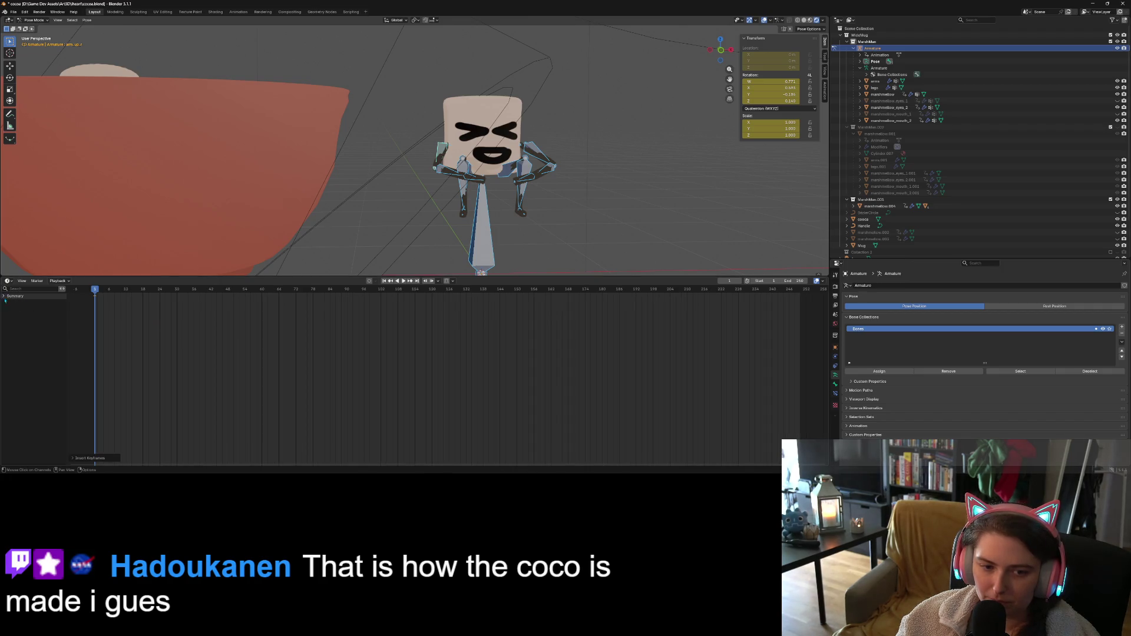
{"action": "left_click", "coordinate": [4, 297]}
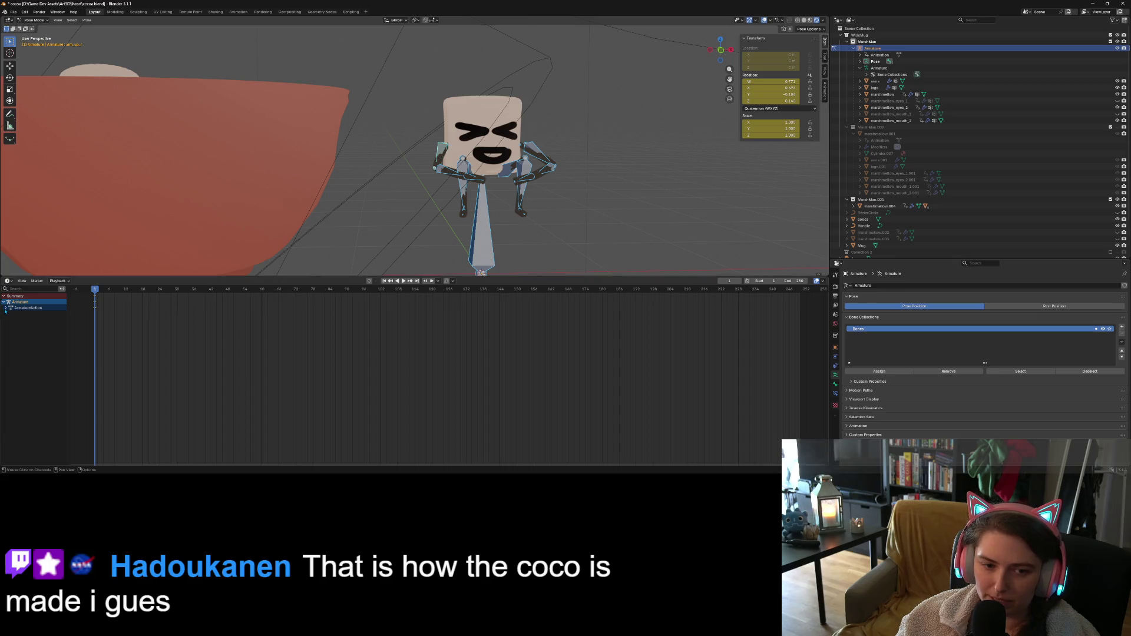
{"action": "left_click", "coordinate": [6, 307]}
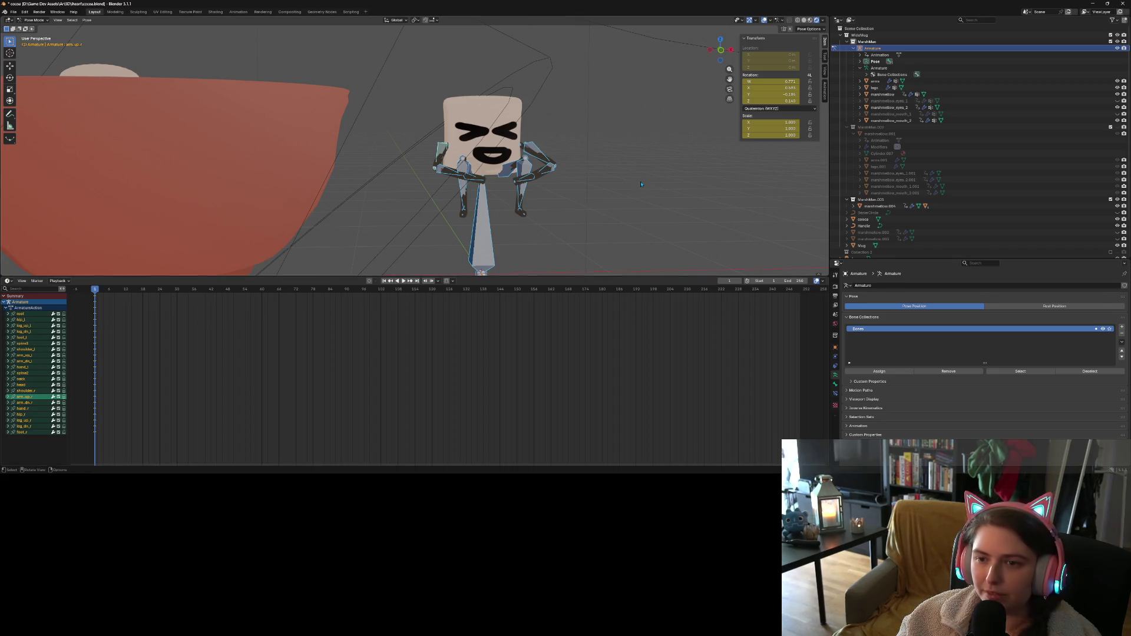
Briefly compare the rest pose, restore the posed rig, and switch to Object Mode
{"action": "key", "text": "ctrl+z"}
{"action": "key", "text": "ctrl+shift+z"}
{"action": "left_click", "coordinate": [34, 20]}
{"action": "left_click", "coordinate": [35, 29]}
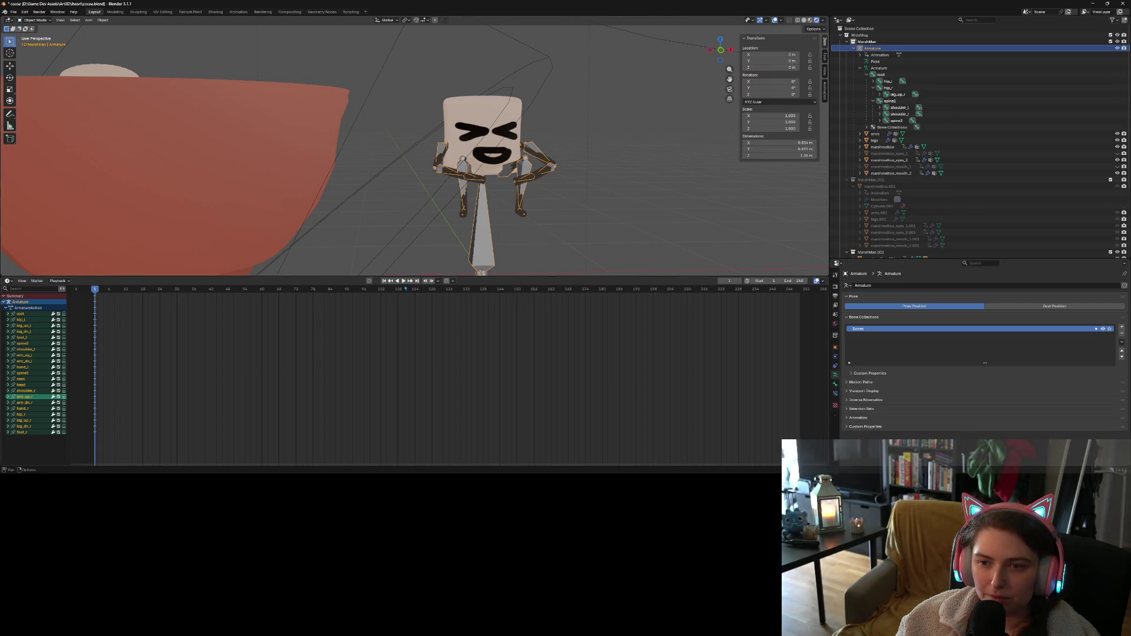
Reselect the armature and check the viewport overlay, gizmo and object visibility settings
{"action": "left_click", "coordinate": [613, 234]}
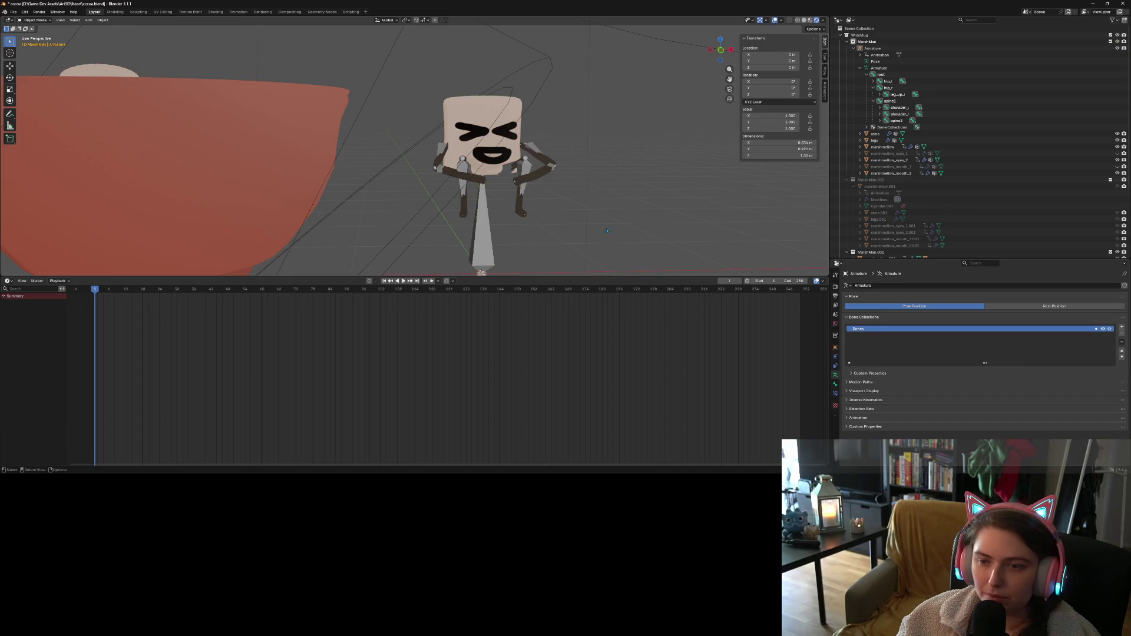
{"action": "left_click", "coordinate": [482, 232]}
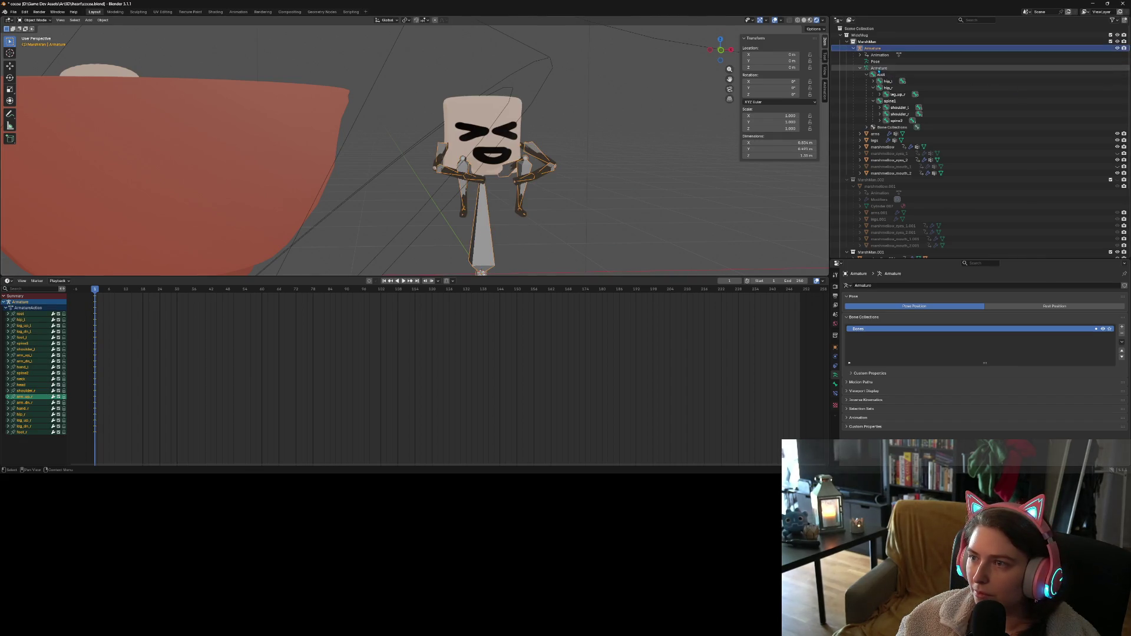
{"action": "left_click", "coordinate": [784, 21]}
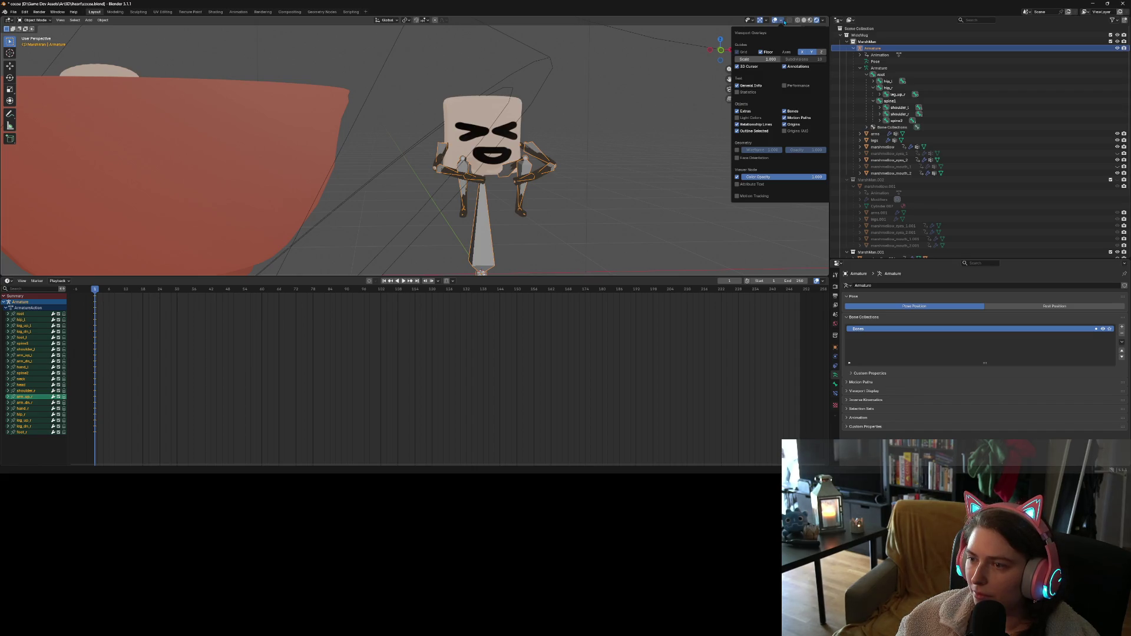
{"action": "left_click", "coordinate": [767, 21]}
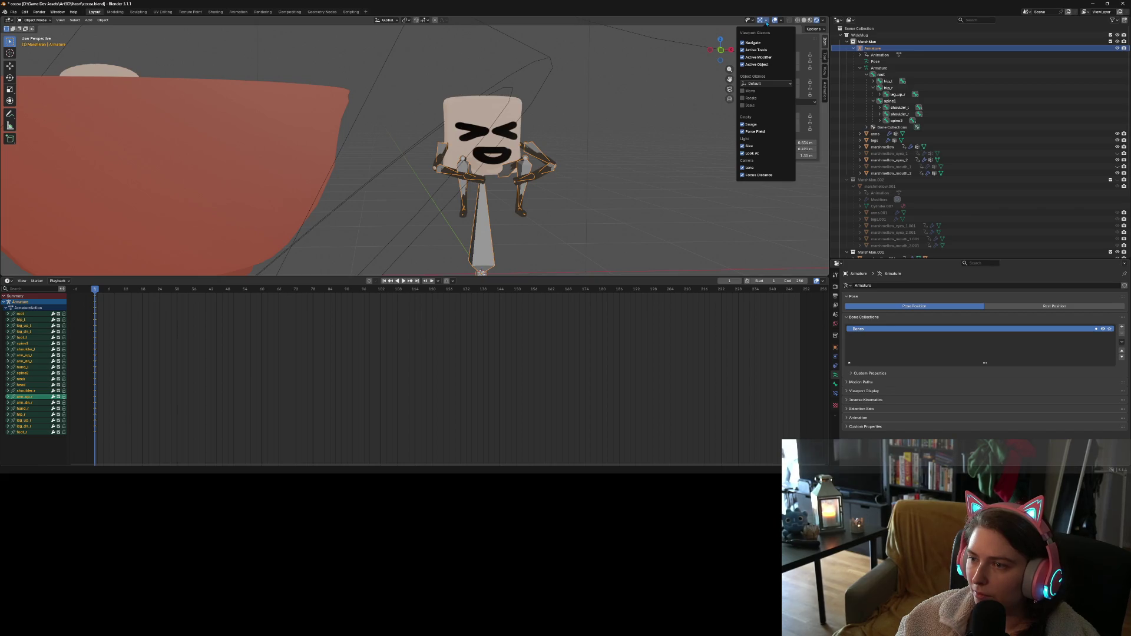
{"action": "left_click", "coordinate": [753, 23]}
{"action": "left_click", "coordinate": [752, 22]}
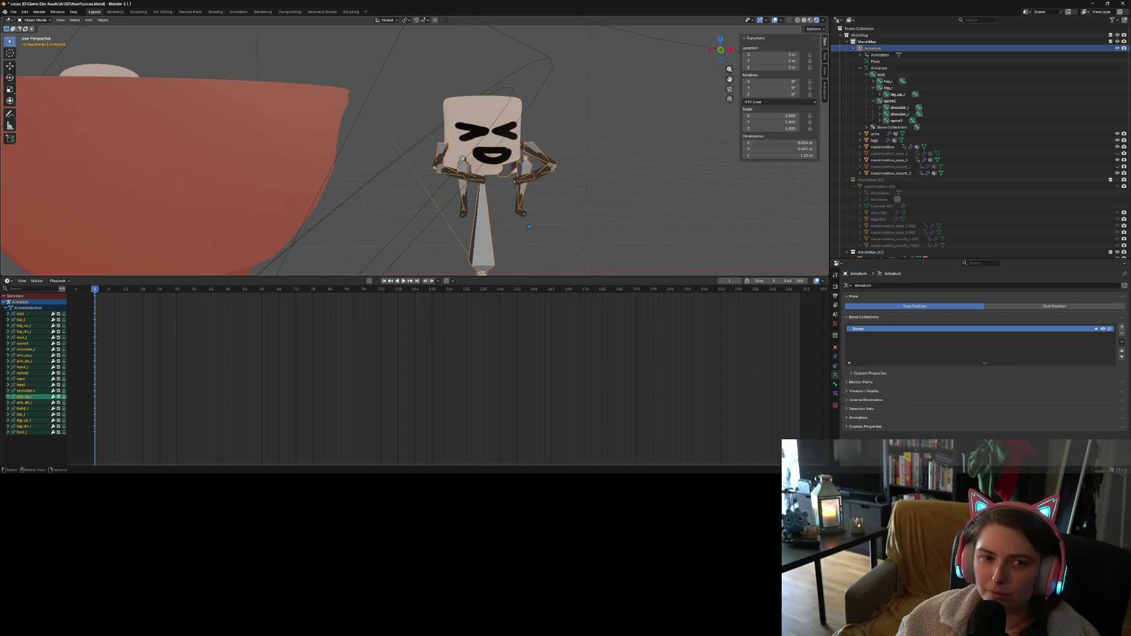
{"action": "scroll", "coordinate": [529, 226], "scroll_direction": "down", "scroll_amount": 5}
Save the project as cocoa.blend and reframe the view around the cocoa mug
{"action": "key", "text": "ctrl+s"}
{"action": "middle_click_drag", "start_coordinate": [528, 226], "coordinate": [457, 222]}
{"action": "left_click", "coordinate": [457, 221]}
{"action": "scroll", "coordinate": [454, 230], "scroll_direction": "up", "scroll_amount": 3}
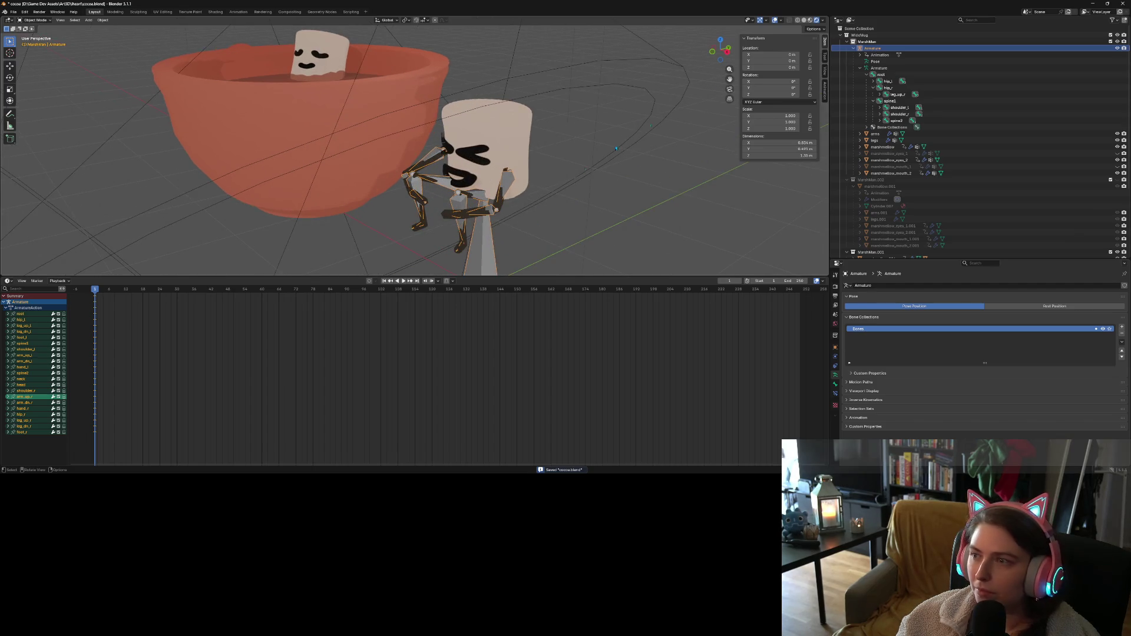
Preview material shading, return to rendered shading, and reselect the Armature object
{"action": "left_click", "coordinate": [891, 42]}
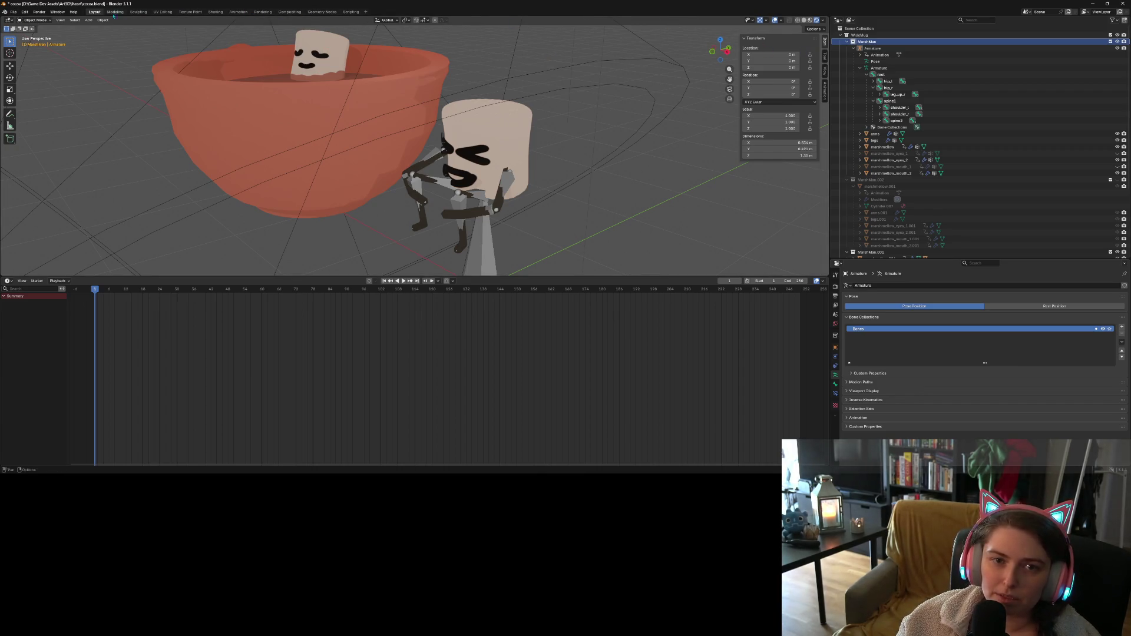
{"action": "left_click", "coordinate": [811, 20]}
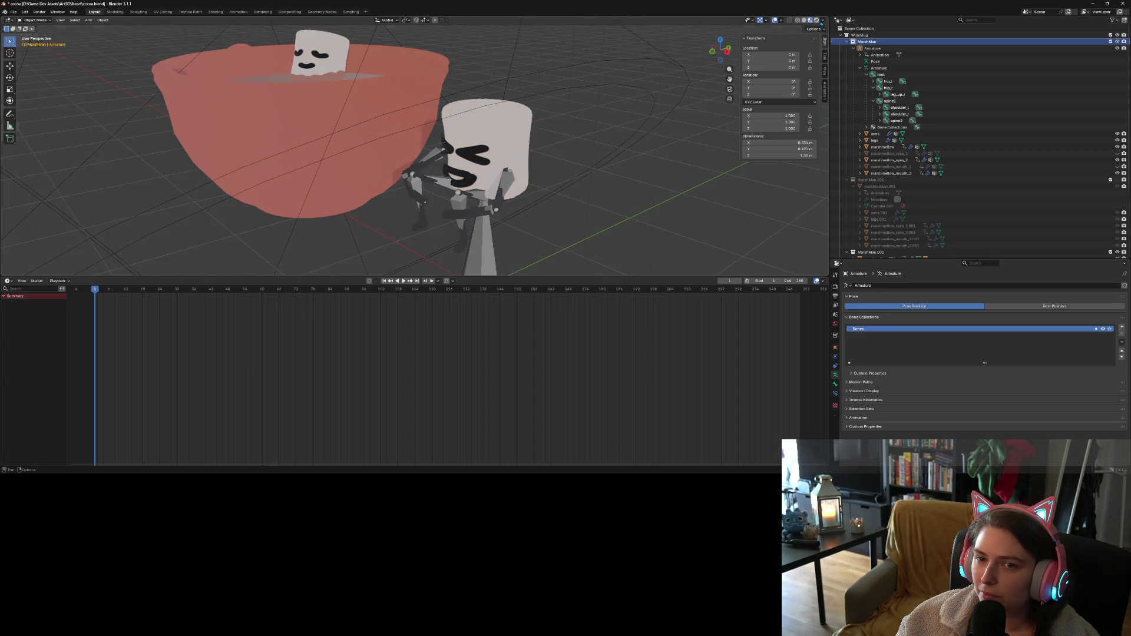
{"action": "left_click", "coordinate": [816, 20]}
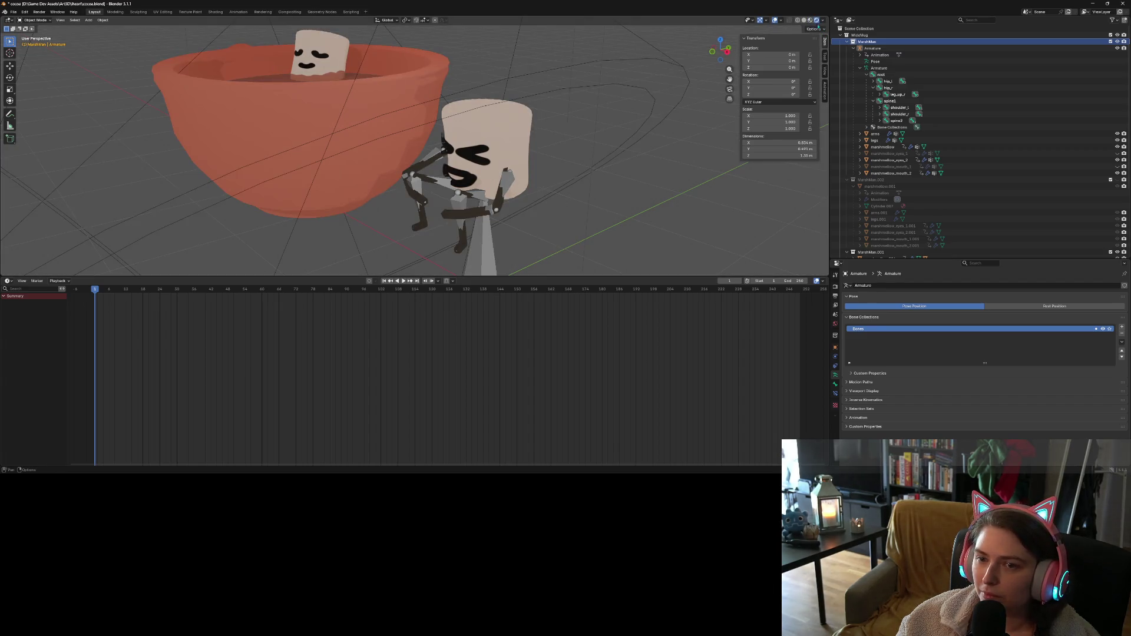
{"action": "left_click", "coordinate": [878, 48]}
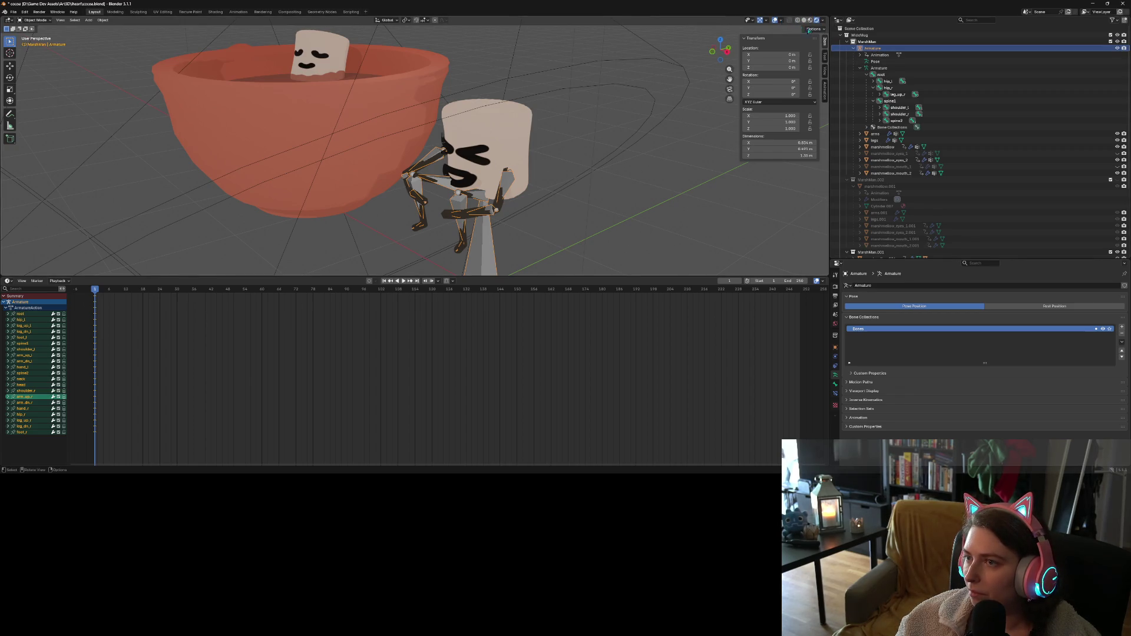
{"action": "left_click", "coordinate": [814, 30]}
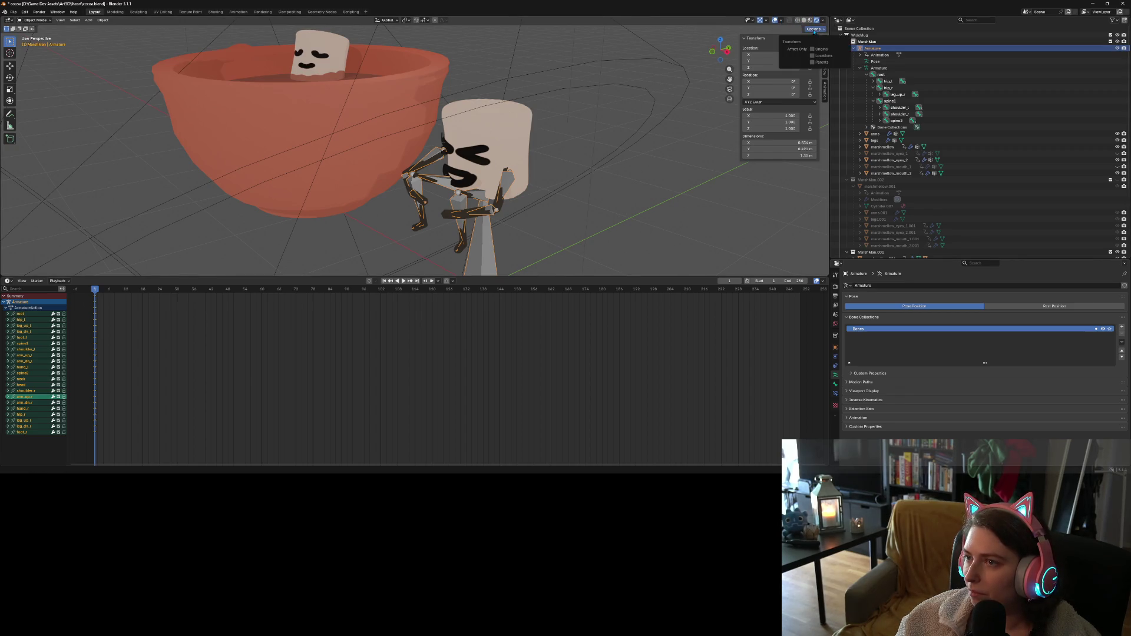
{"action": "left_click", "coordinate": [781, 21]}
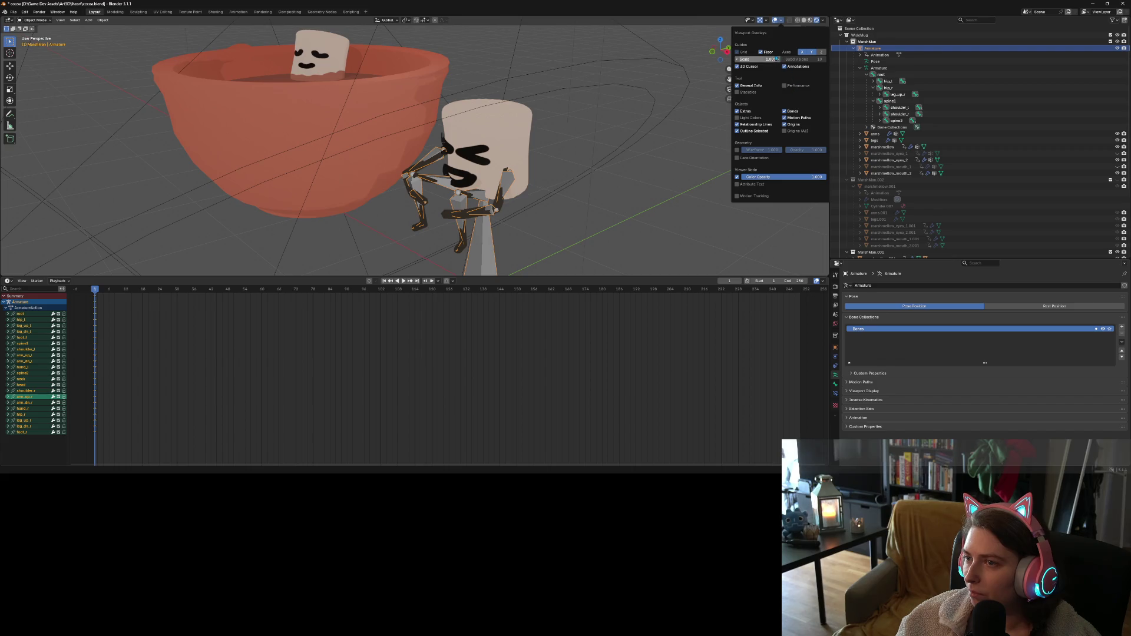
Uncheck Bones in the overlays and orbit around the cup and marshmallows
{"action": "left_click", "coordinate": [796, 114]}
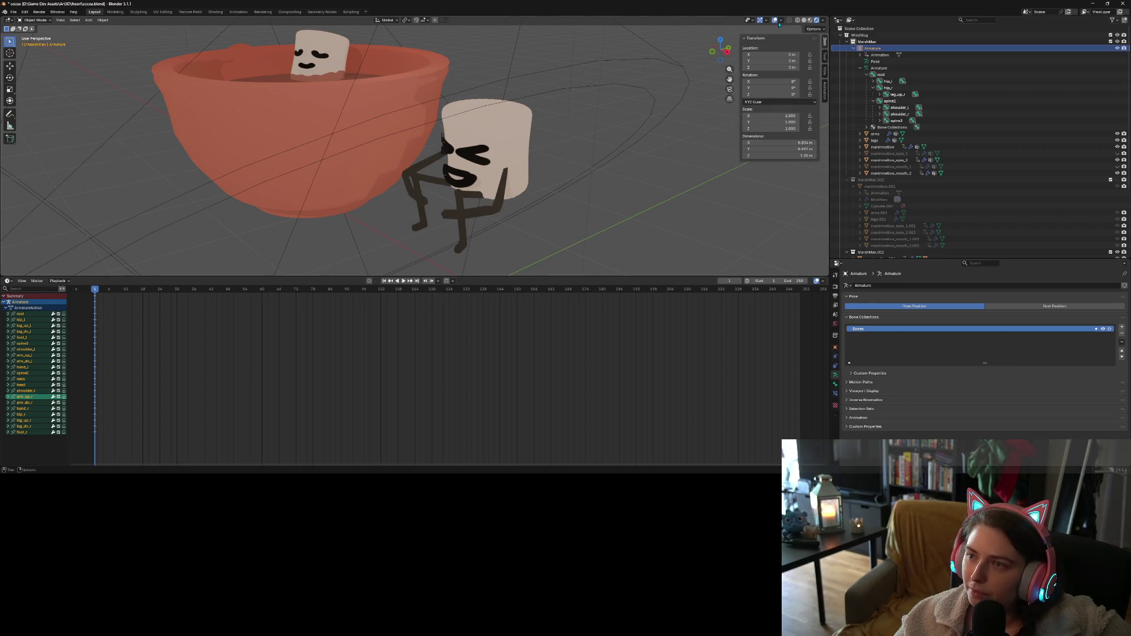
{"action": "mouse_move", "coordinate": [636, 154]}
{"action": "middle_mouse_down"}
{"action": "mouse_move", "coordinate": [624, 150]}
{"action": "mouse_move", "coordinate": [649, 148]}
{"action": "mouse_move", "coordinate": [613, 171]}
{"action": "middle_mouse_up"}
{"action": "mouse_move", "coordinate": [511, 253]}
{"action": "middle_mouse_down"}
{"action": "mouse_move", "coordinate": [443, 261]}
{"action": "mouse_move", "coordinate": [411, 248]}
{"action": "mouse_move", "coordinate": [460, 262]}
{"action": "middle_mouse_up"}
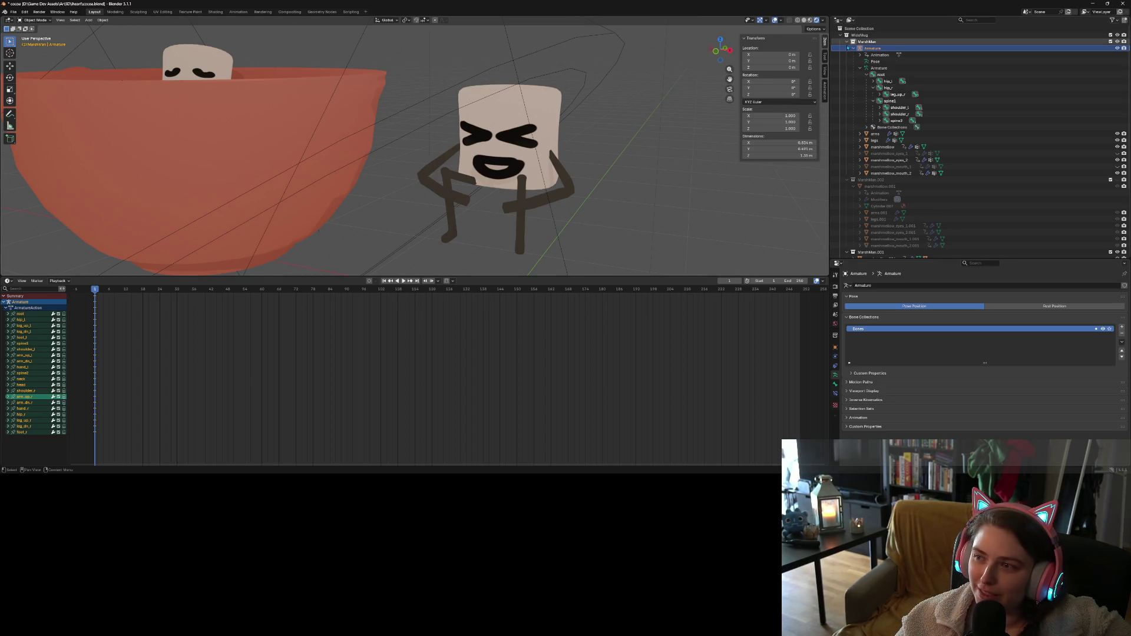
{"action": "left_click", "coordinate": [855, 50]}
{"action": "scroll", "coordinate": [531, 171], "scroll_direction": "down", "scroll_amount": 5}
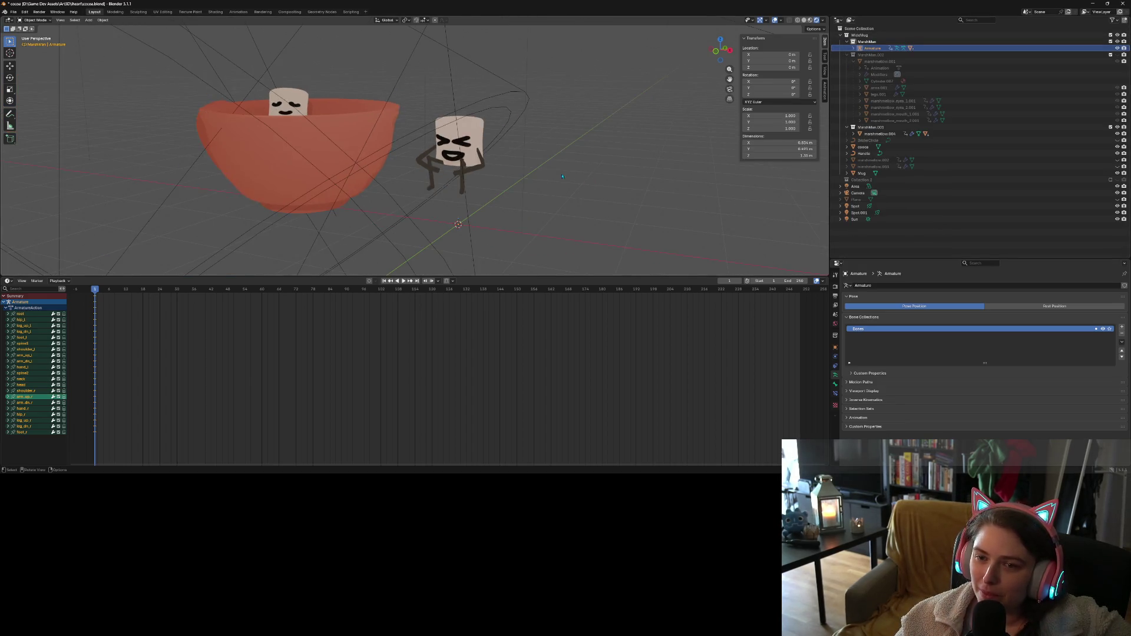
{"action": "middle_click_drag", "start_coordinate": [530, 174], "coordinate": [561, 176]}
Select the marshmallow eyes, orbit the scene, then select and expand the MarshMan.002 collection
{"action": "left_click", "coordinate": [472, 135]}
{"action": "mouse_move", "coordinate": [472, 134]}
{"action": "middle_mouse_down"}
{"action": "mouse_move", "coordinate": [522, 212]}
{"action": "mouse_move", "coordinate": [575, 231]}
{"action": "mouse_move", "coordinate": [628, 225]}
{"action": "mouse_move", "coordinate": [548, 213]}
{"action": "middle_mouse_up"}
{"action": "scroll", "coordinate": [531, 218], "scroll_direction": "up", "scroll_amount": 6}
{"action": "scroll", "coordinate": [628, 226], "scroll_direction": "down", "scroll_amount": 5}
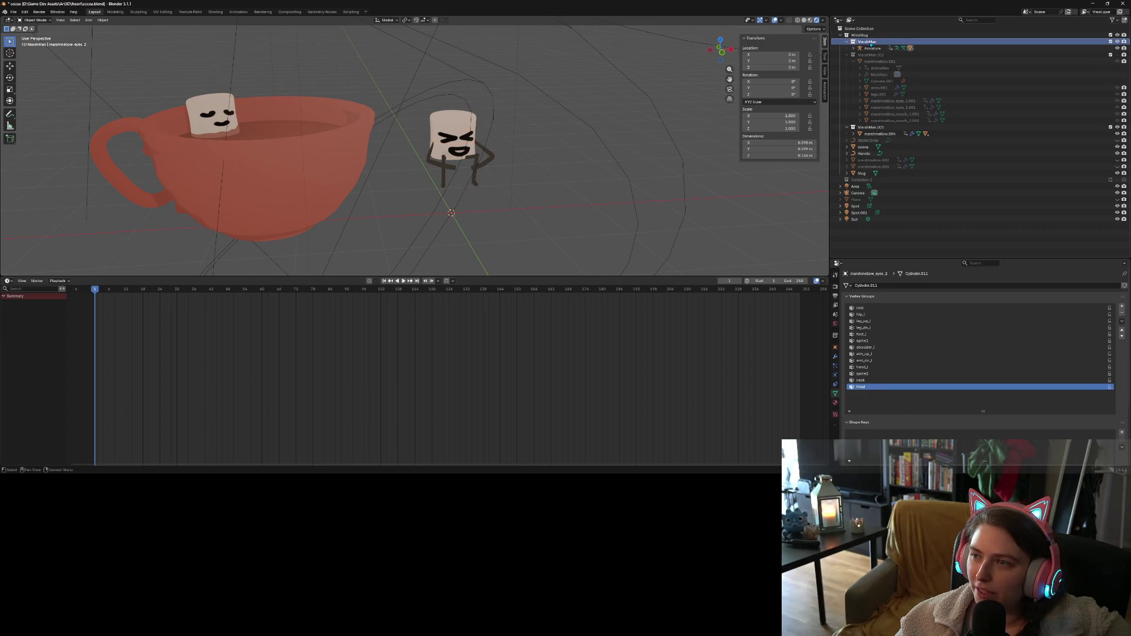
{"action": "left_click", "coordinate": [847, 55]}
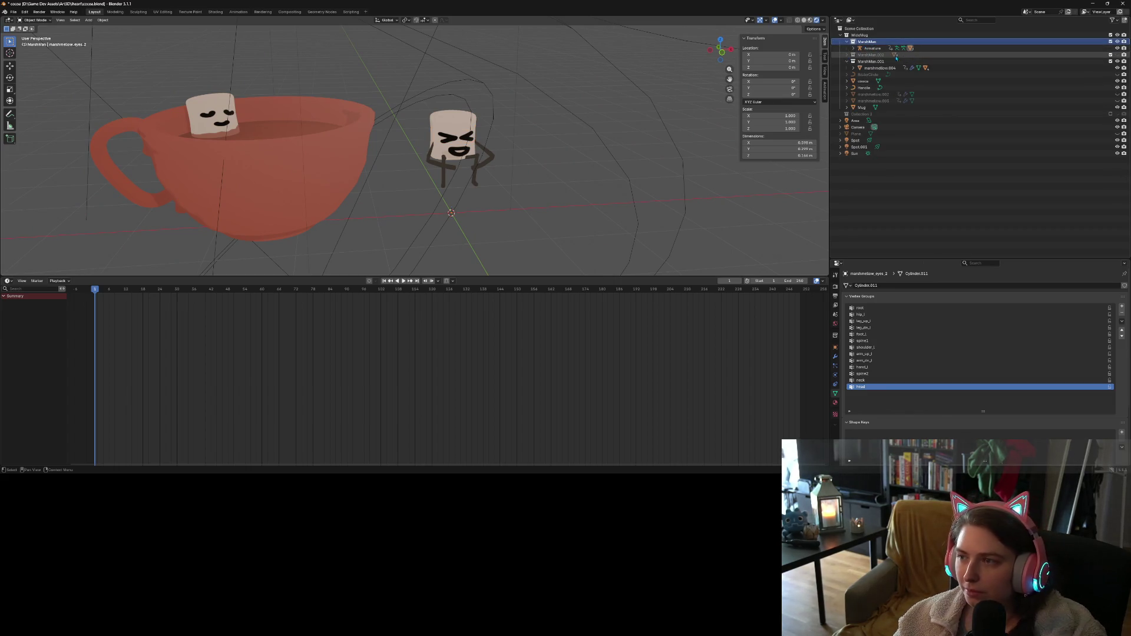
{"action": "left_click", "coordinate": [866, 56]}
{"action": "left_click", "coordinate": [847, 55]}
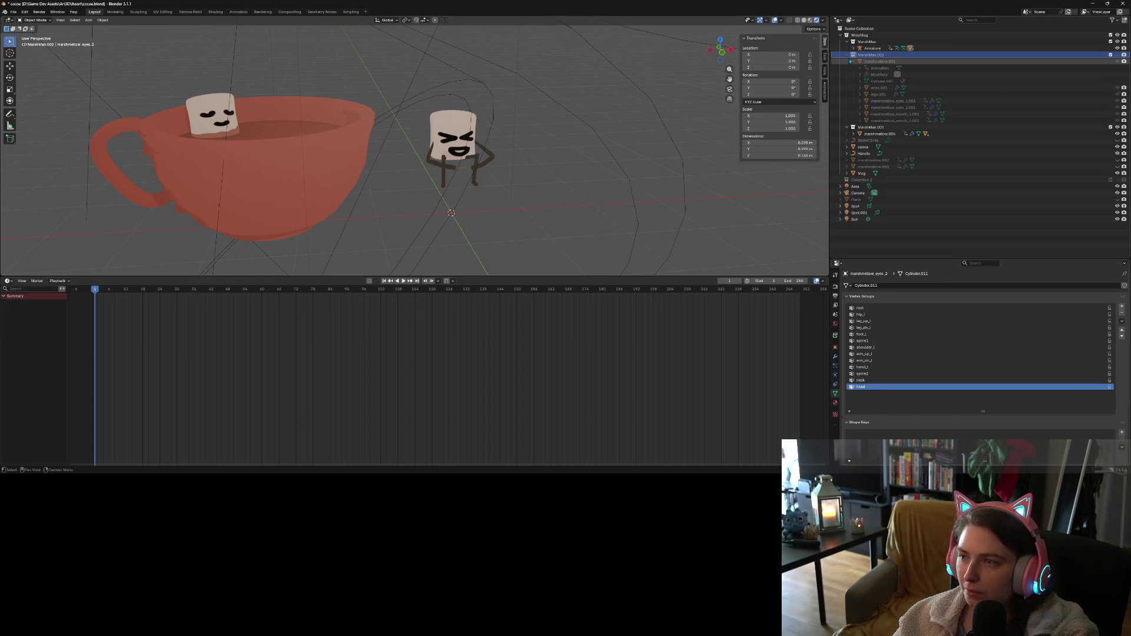